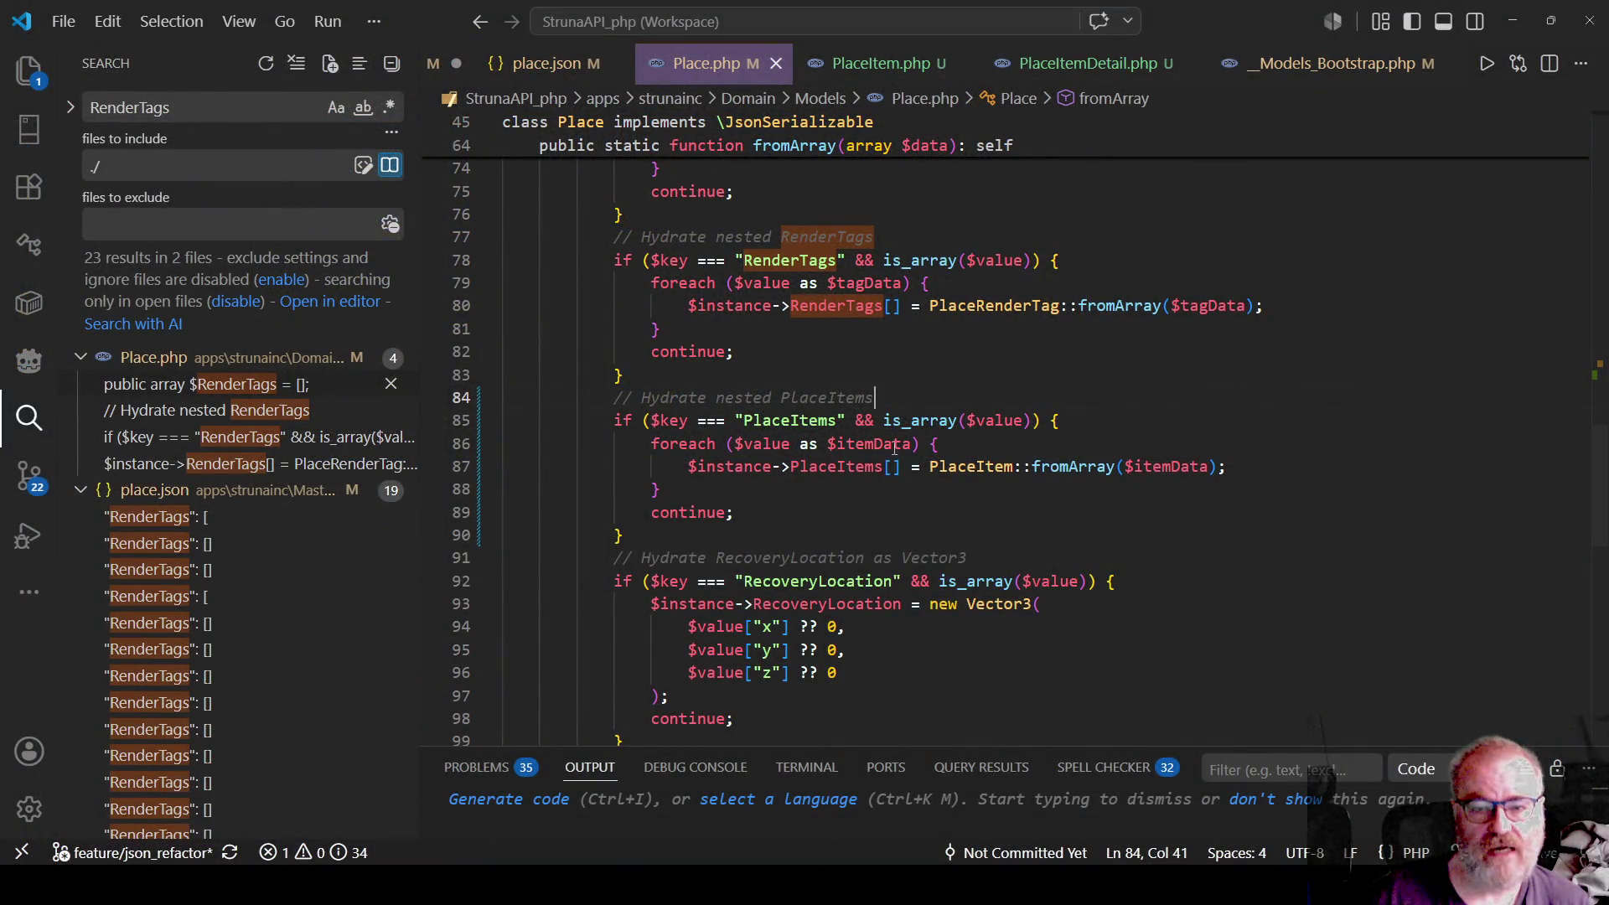
Review the 'Hydrate nested PlaceItems' comment and the Resources check in the loader code.
left_click(828, 512)
left_click(608, 397)
left_click_drag(607, 398, 936, 394)
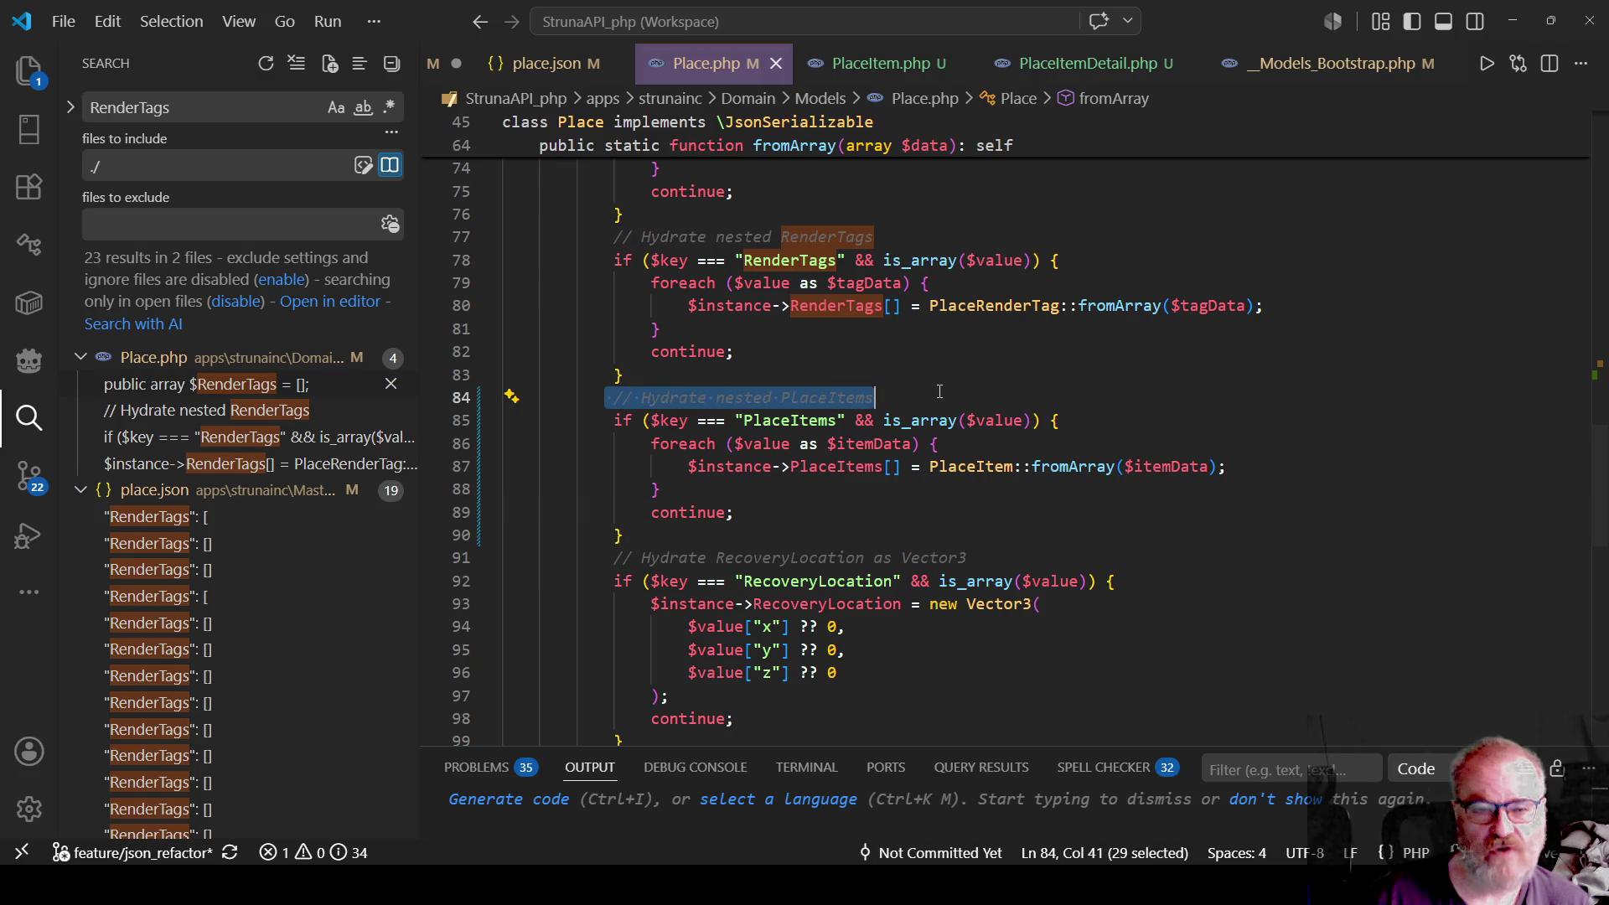
left_click(935, 394)
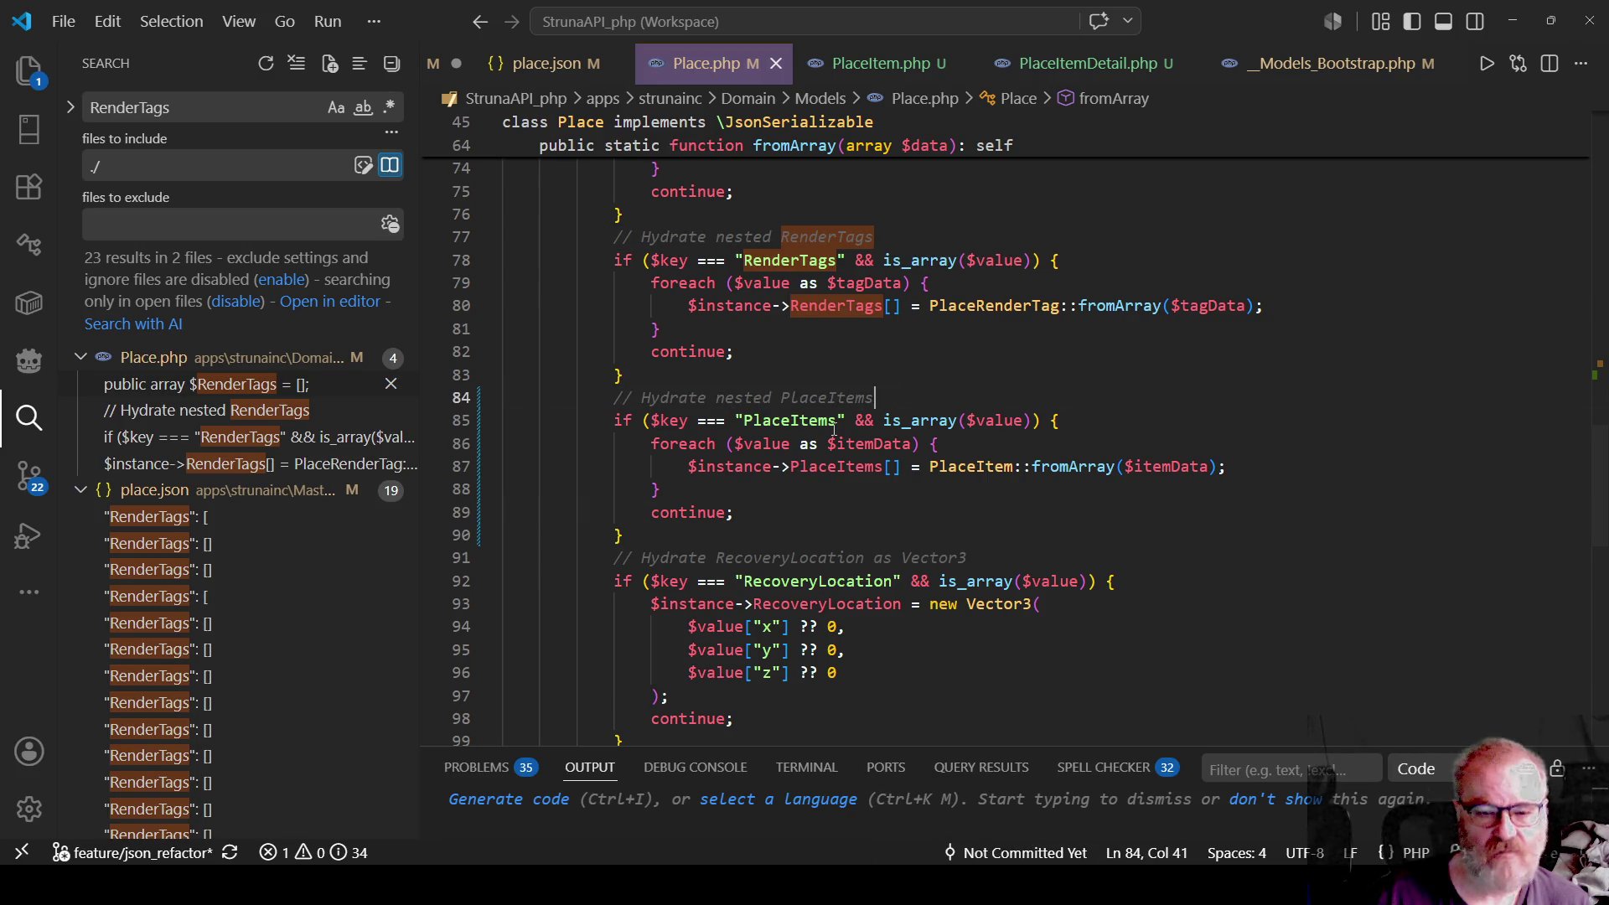
scroll(810, 401, "up", 2)
scroll(810, 400, "up", 4)
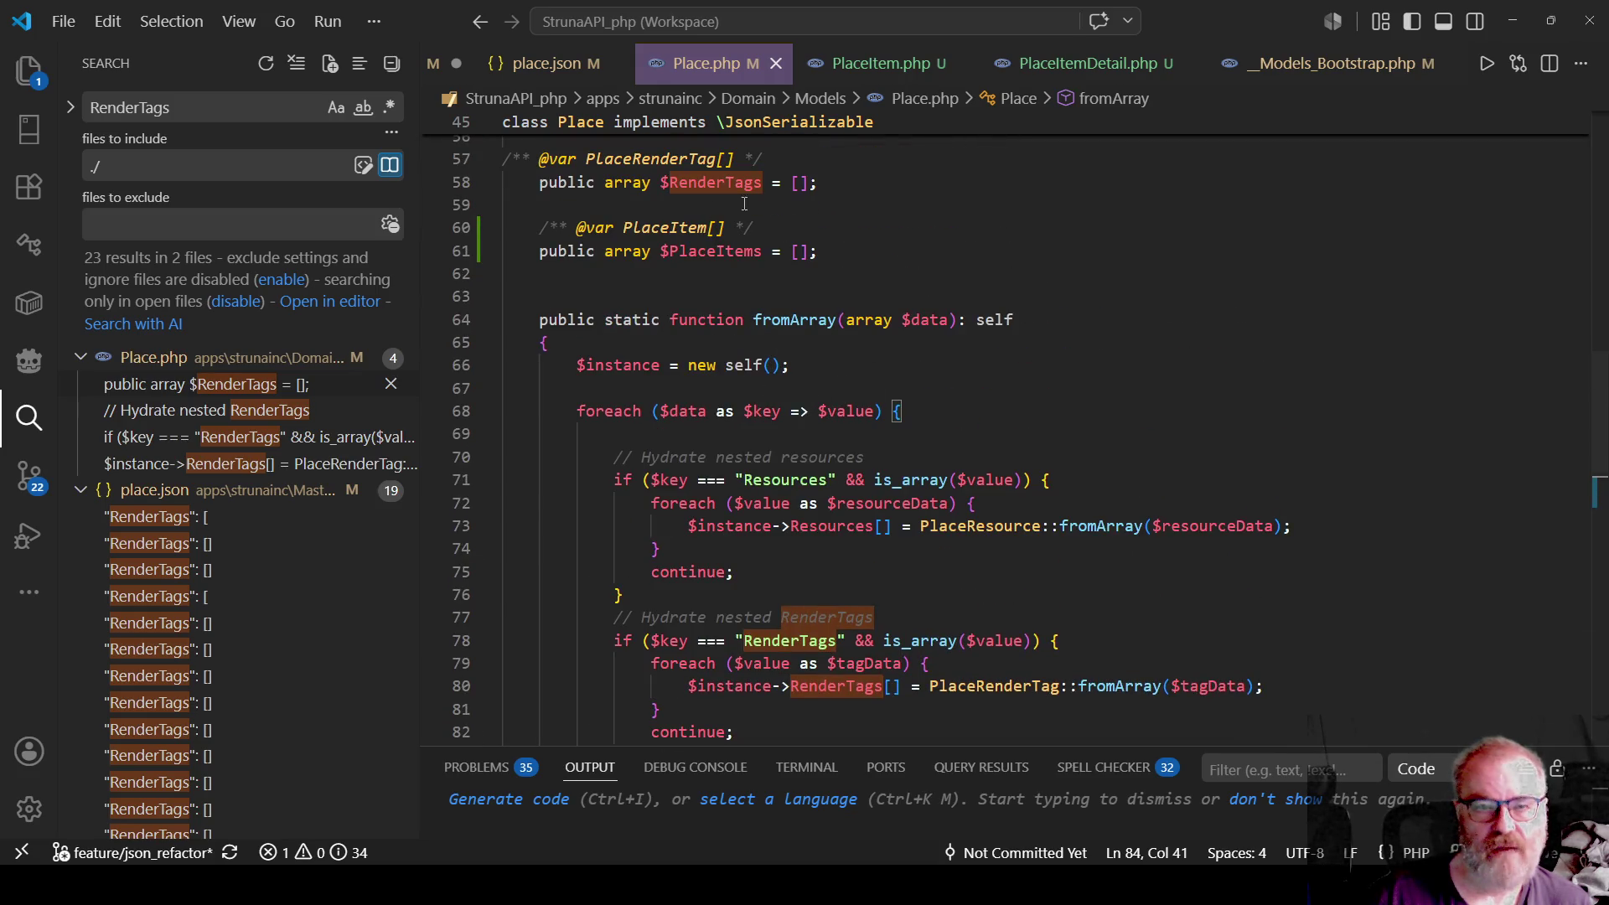
left_click(793, 480)
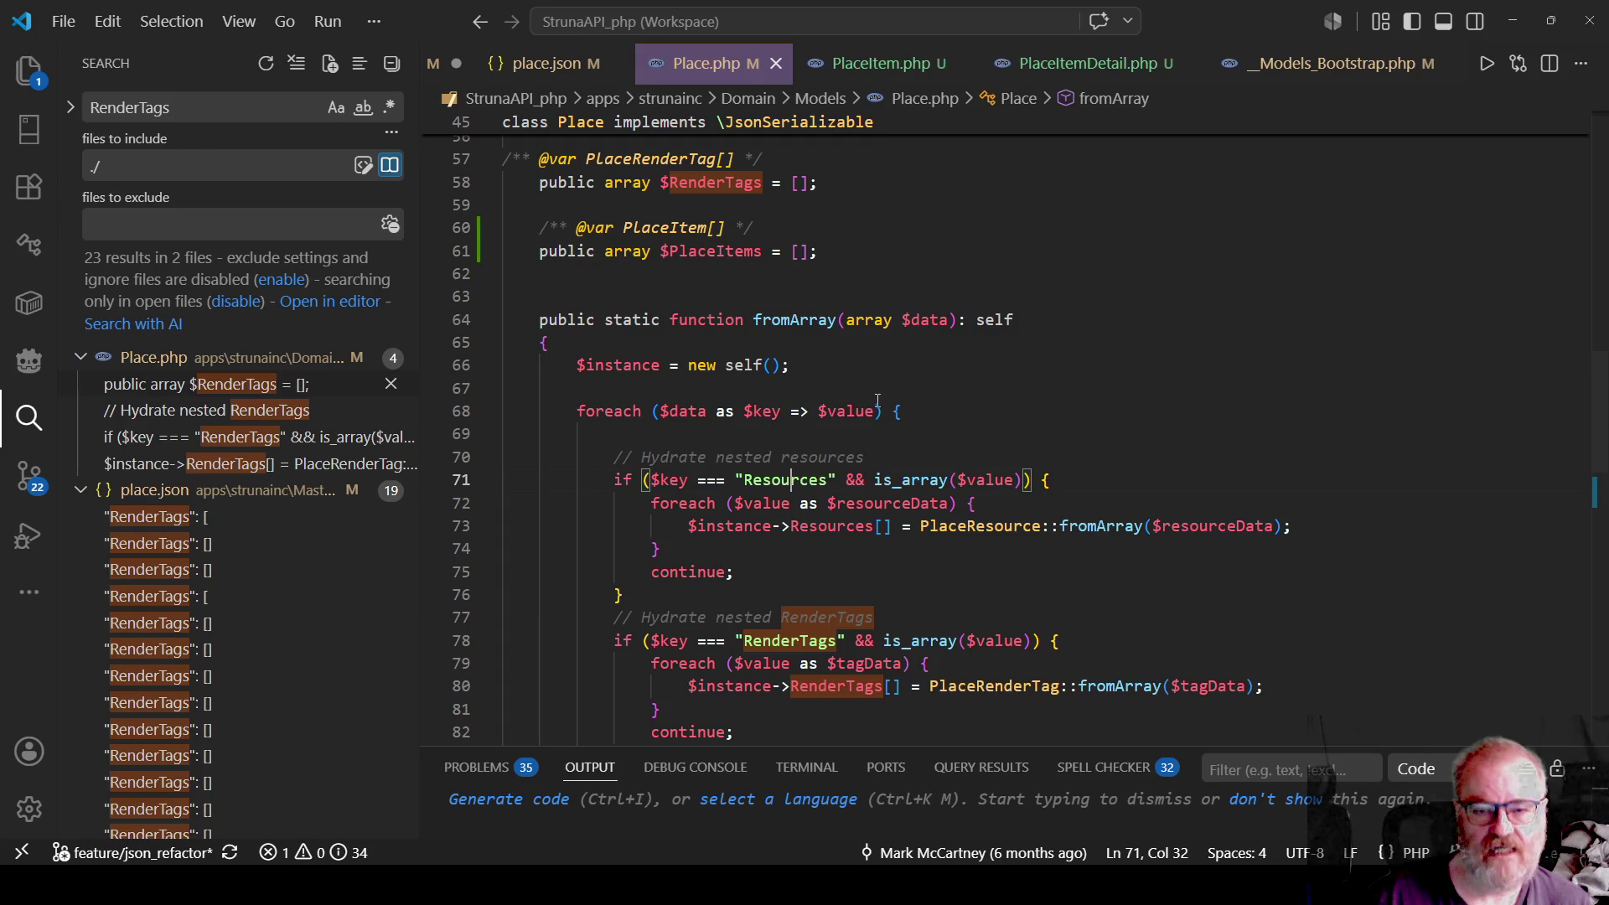
scroll(800, 308, "down", 2)
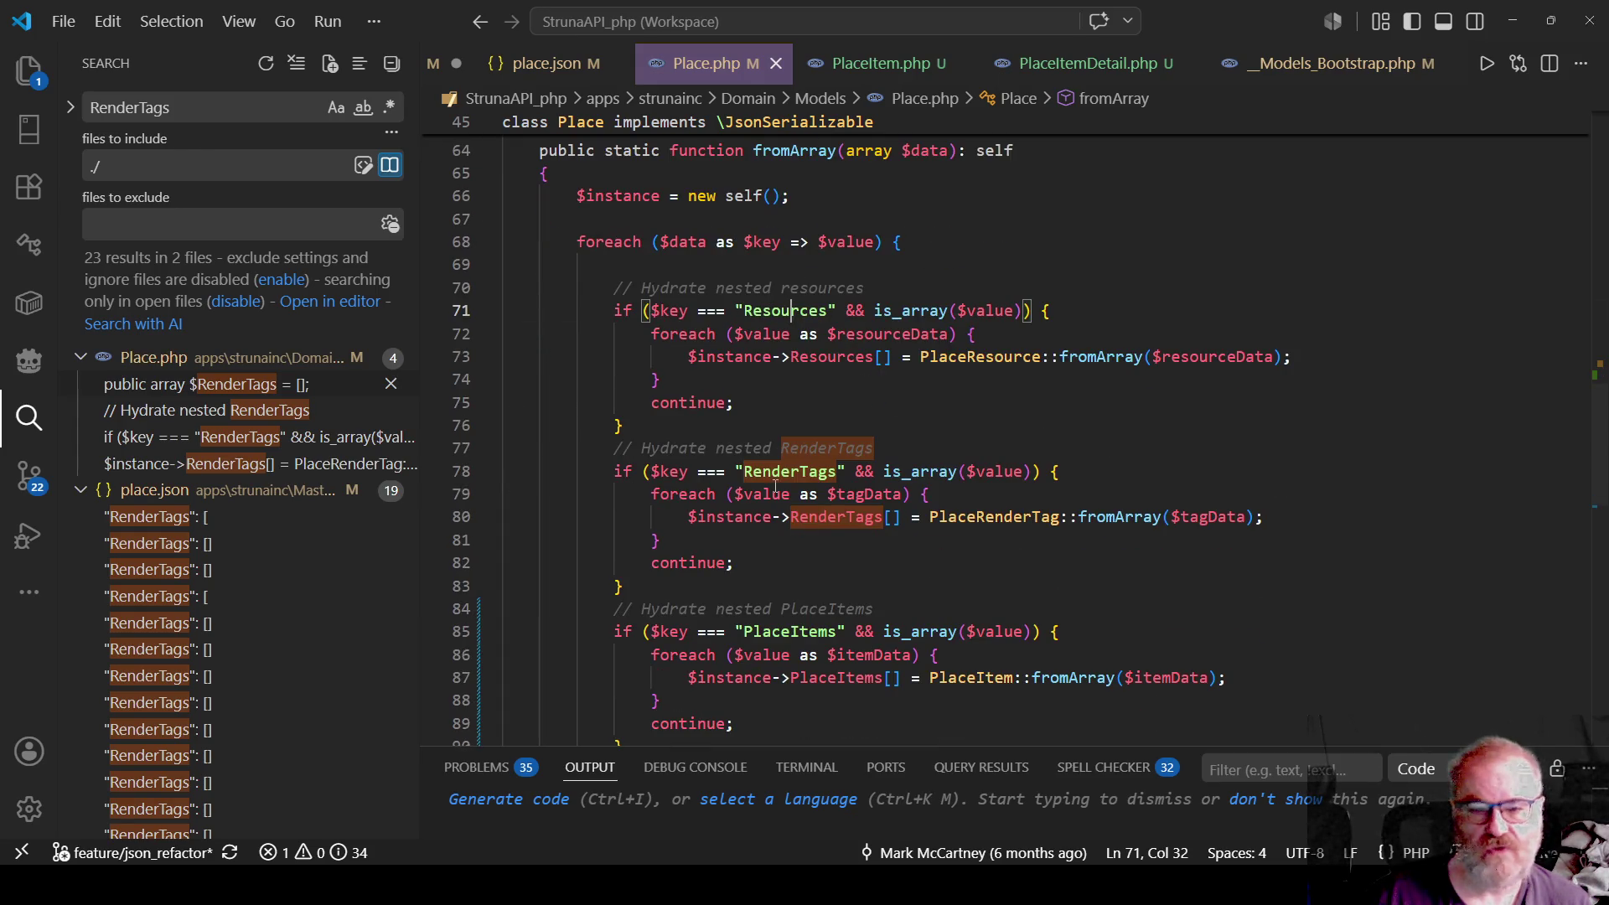
key("Down")
key("Down")
key("Down")
scroll(931, 398, "down", 2)
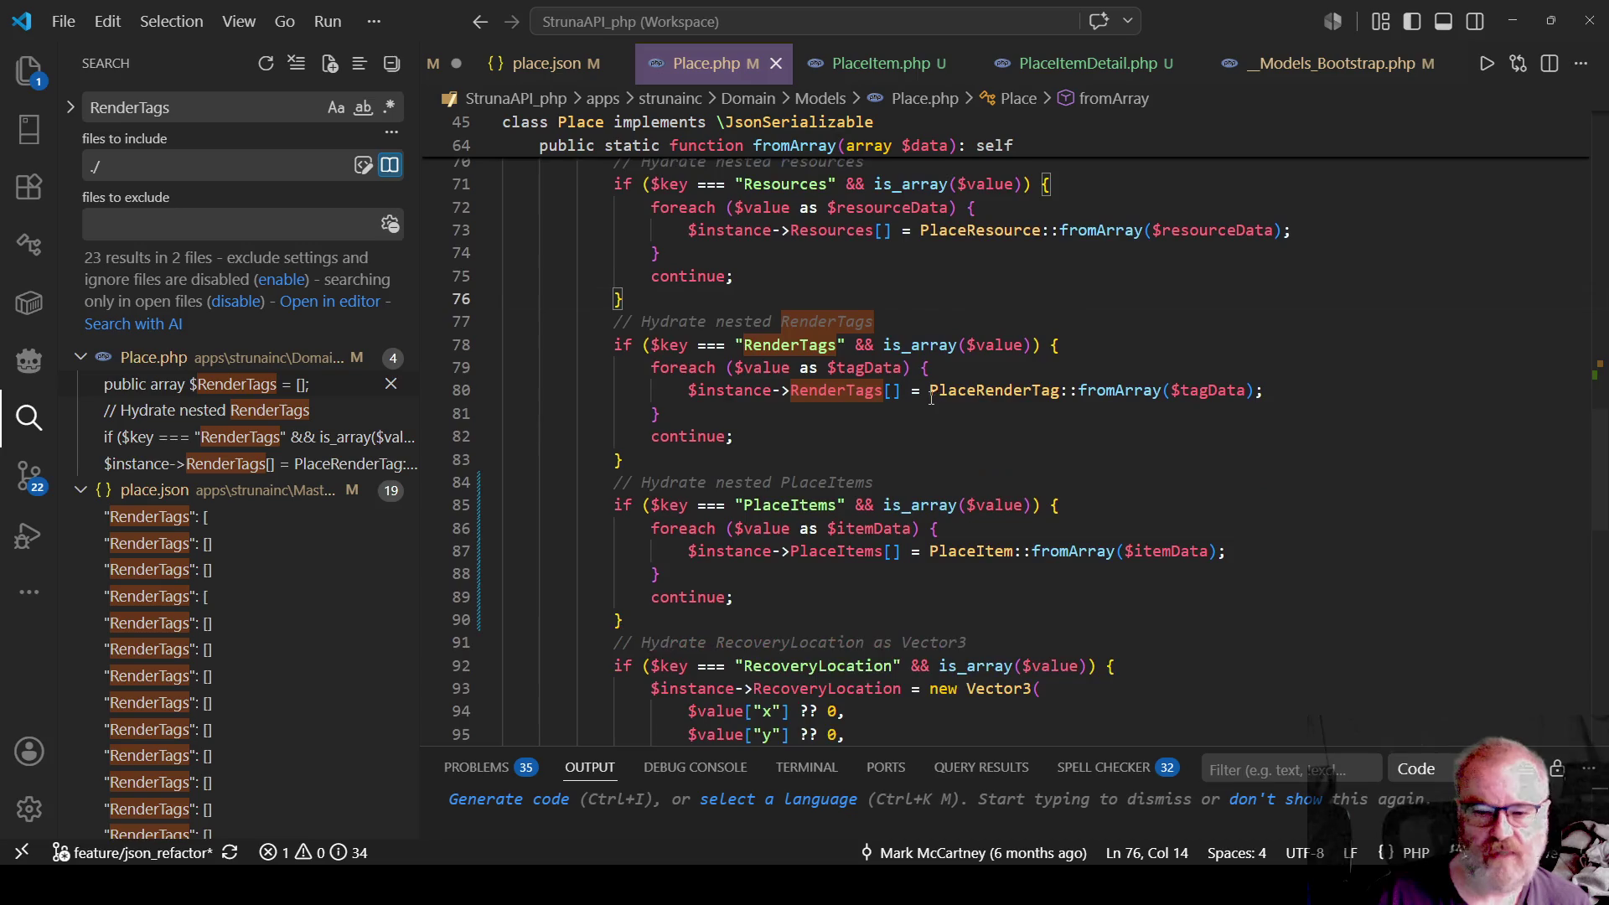
scroll(931, 398, "down", 2)
scroll(931, 398, "down", 2)
Inspect the RecoveryLocation check and the PlaceItems hydration block on lines 84–90.
left_click(822, 413)
scroll(1056, 516, "down", 2)
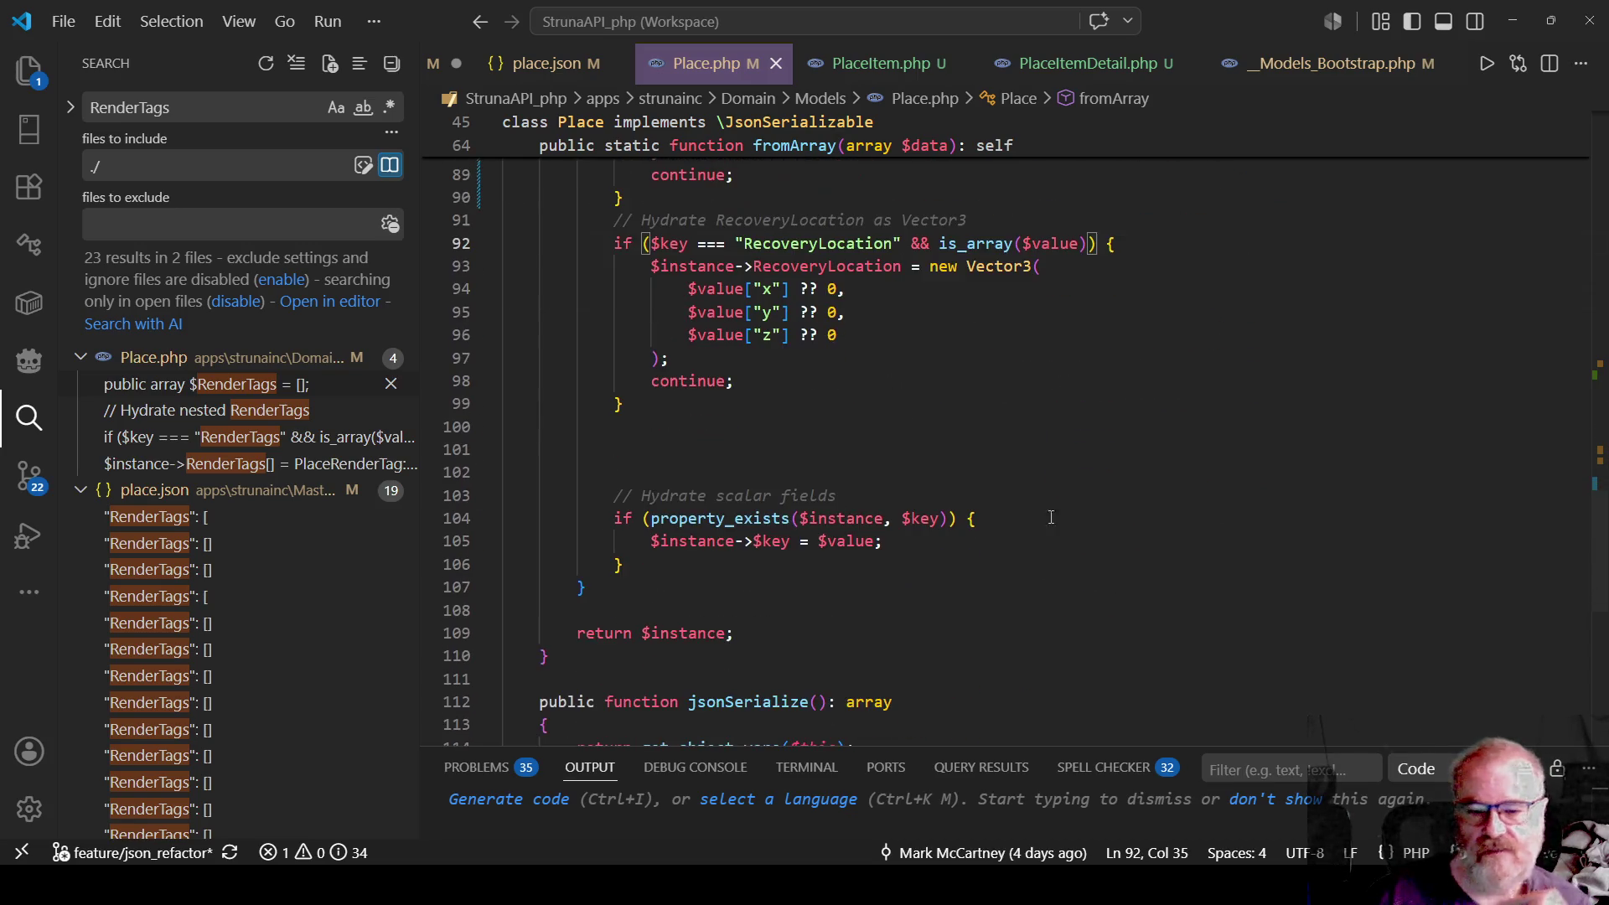
mouse_move(596, 477)
left_mouse_down()
mouse_move(586, 540)
mouse_move(625, 564)
left_mouse_up()
left_click(624, 404)
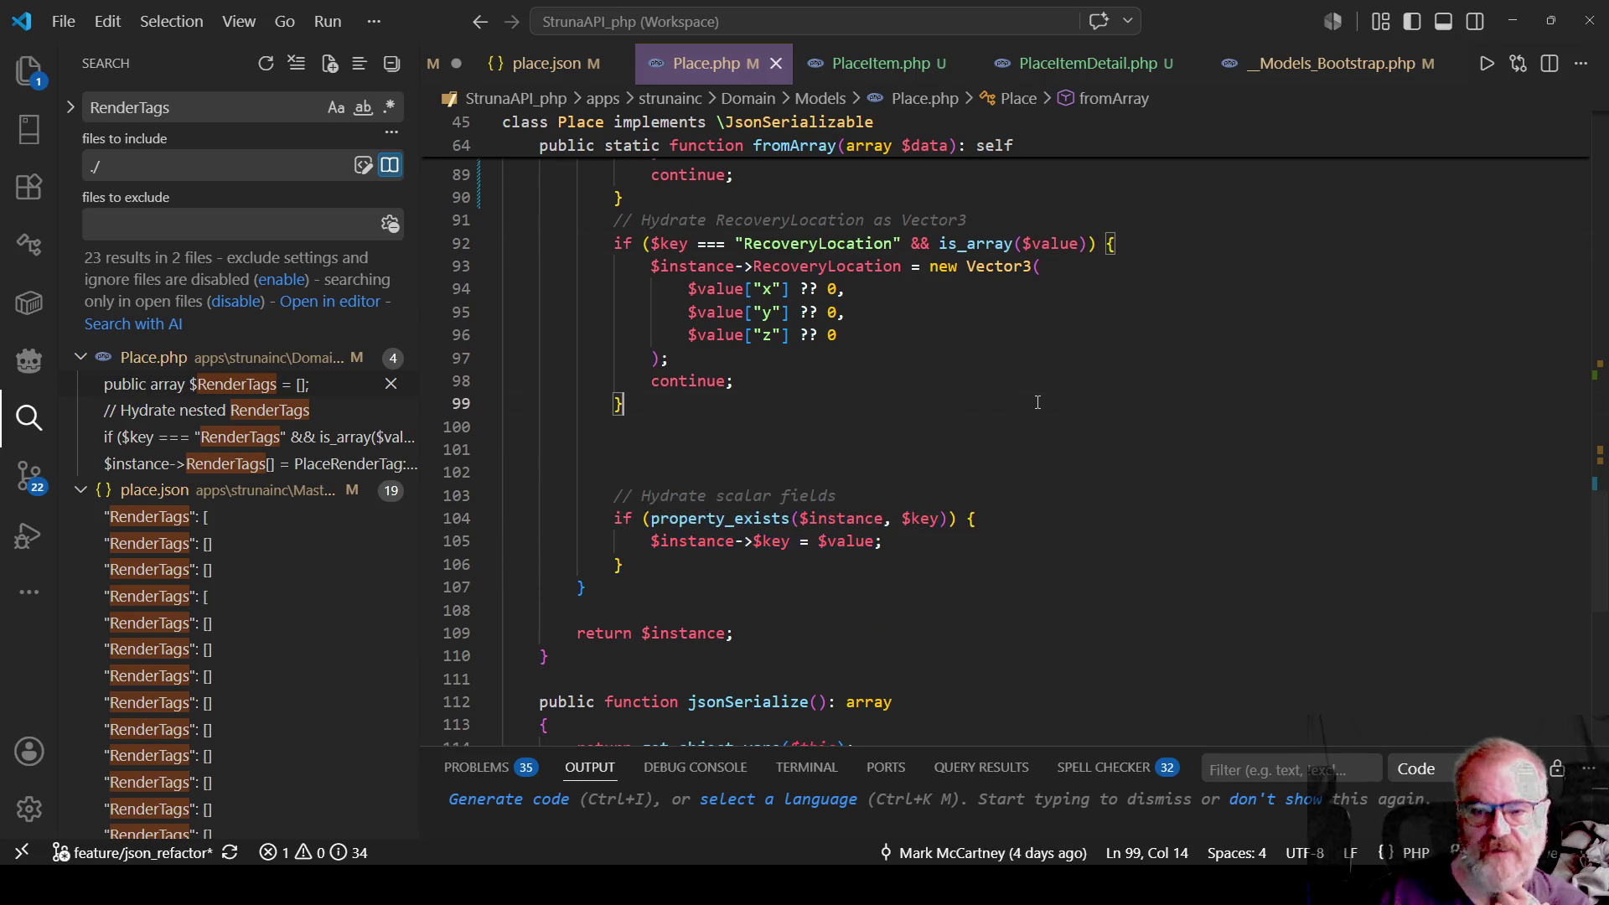
scroll(977, 404, "up", 2)
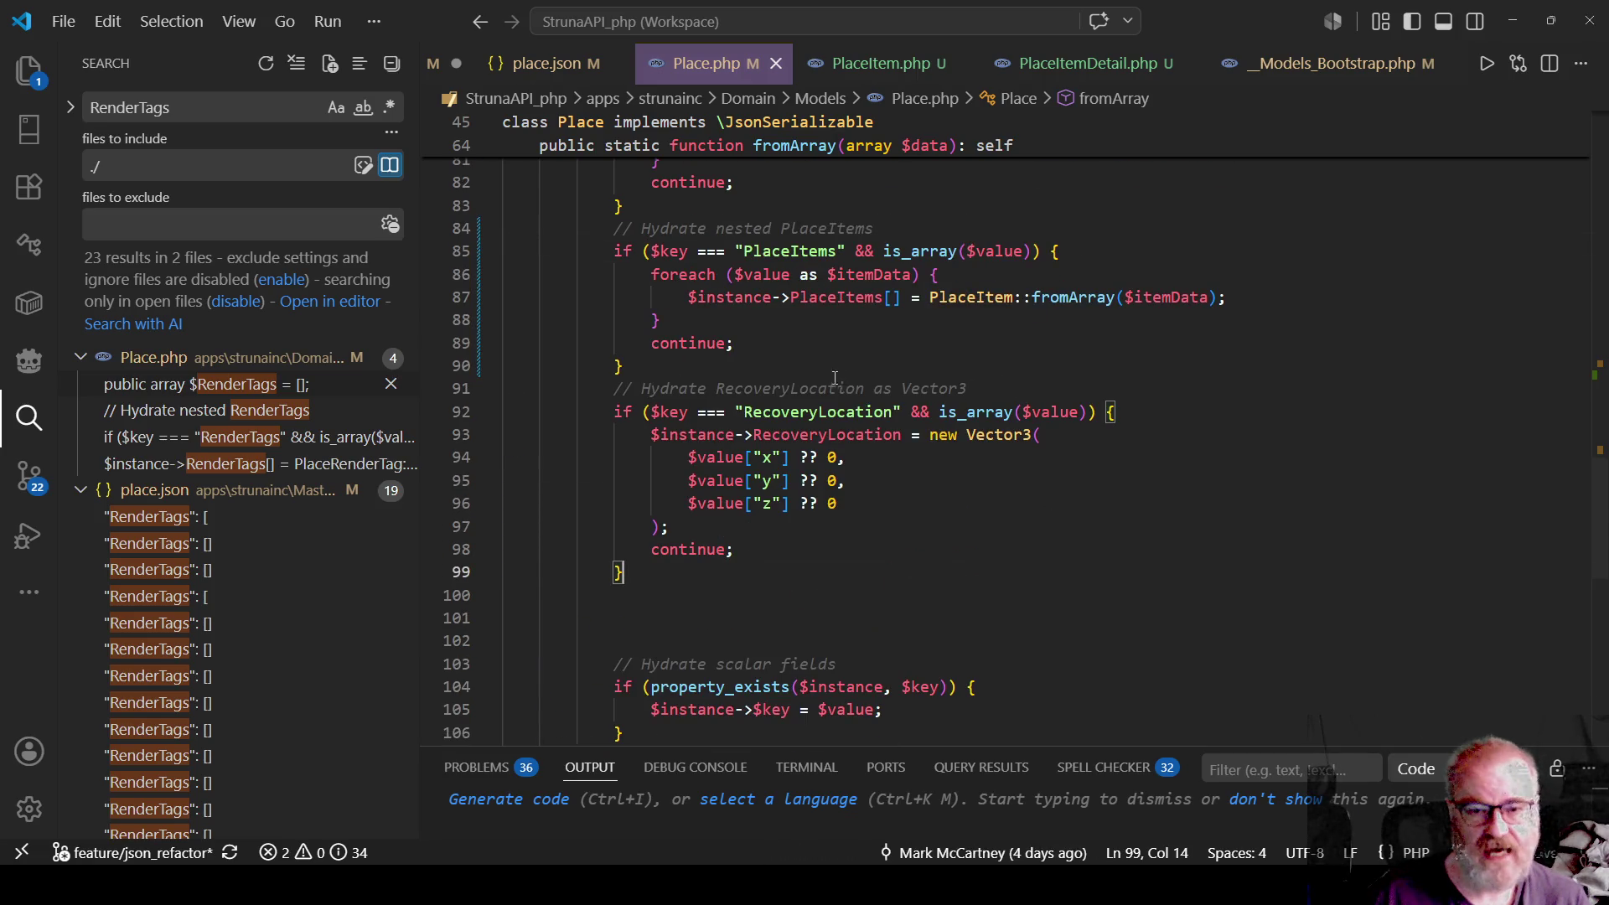
mouse_move(507, 228)
left_mouse_down()
mouse_move(603, 231)
mouse_move(620, 390)
mouse_move(624, 367)
left_mouse_up()
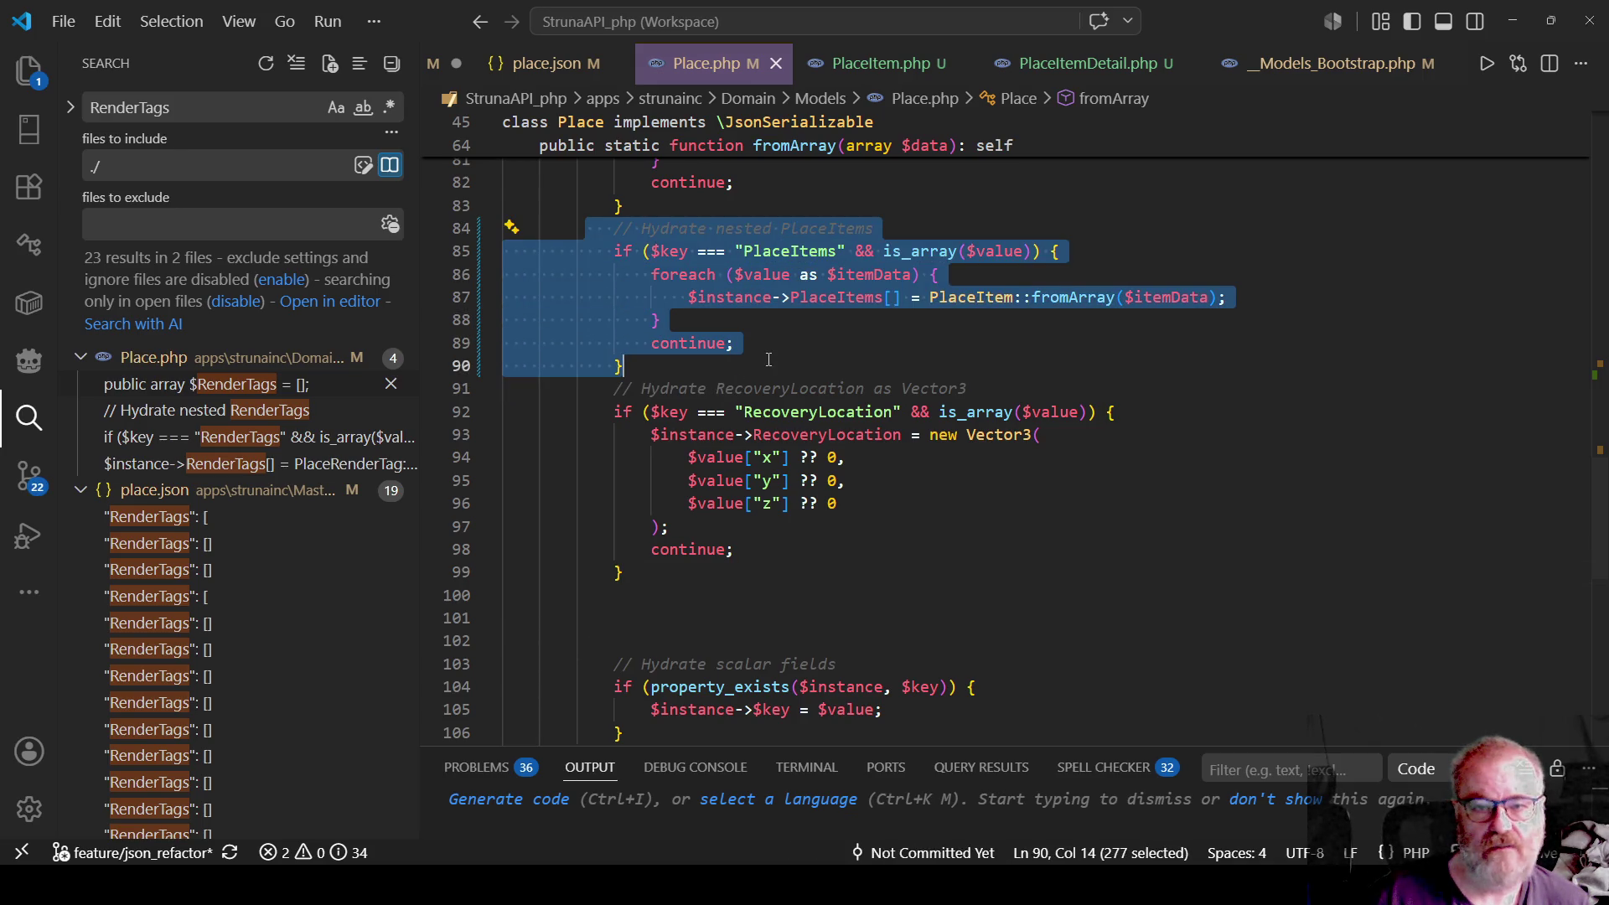
left_click(1044, 342)
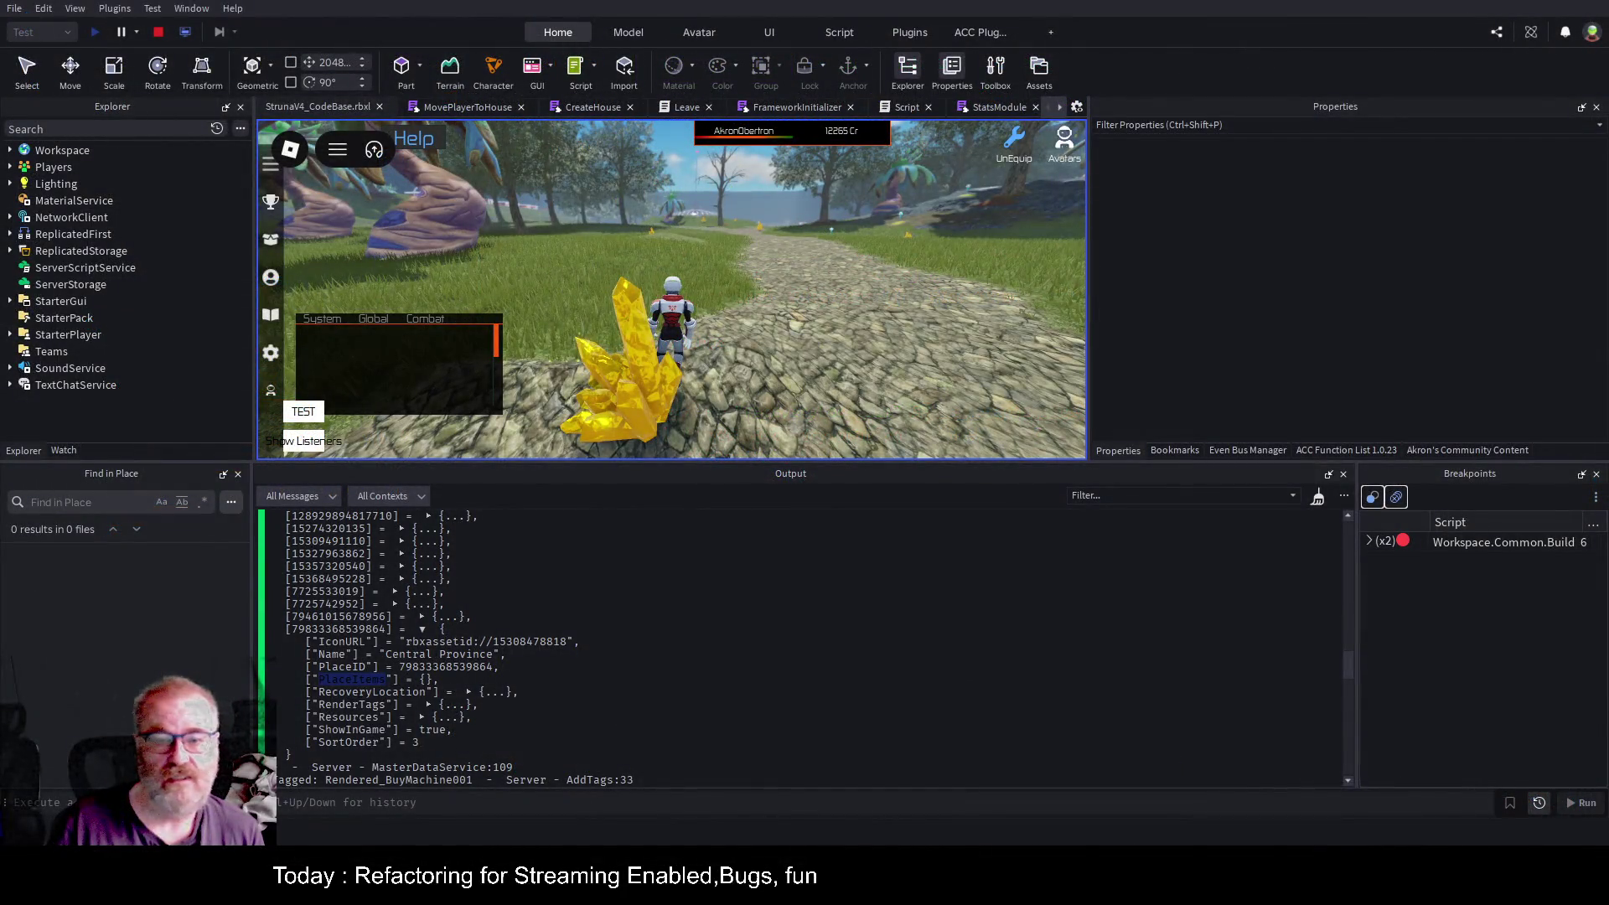
Note the empty PlaceItems value in the log, then stop and relaunch the playtest.
double_click(423, 681)
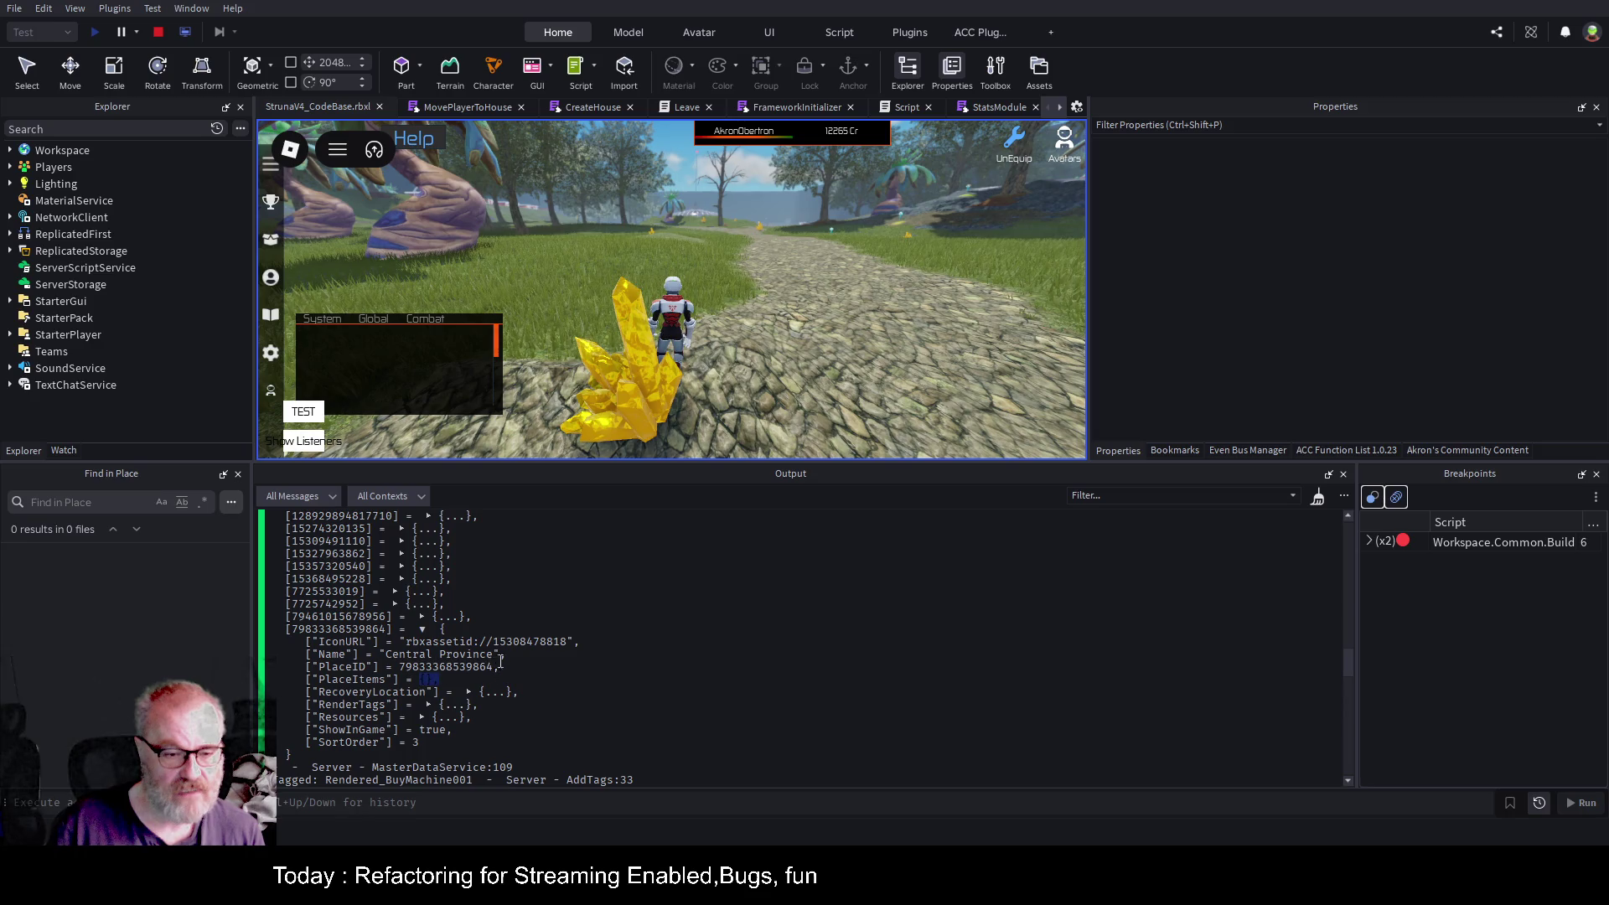
left_click(162, 30)
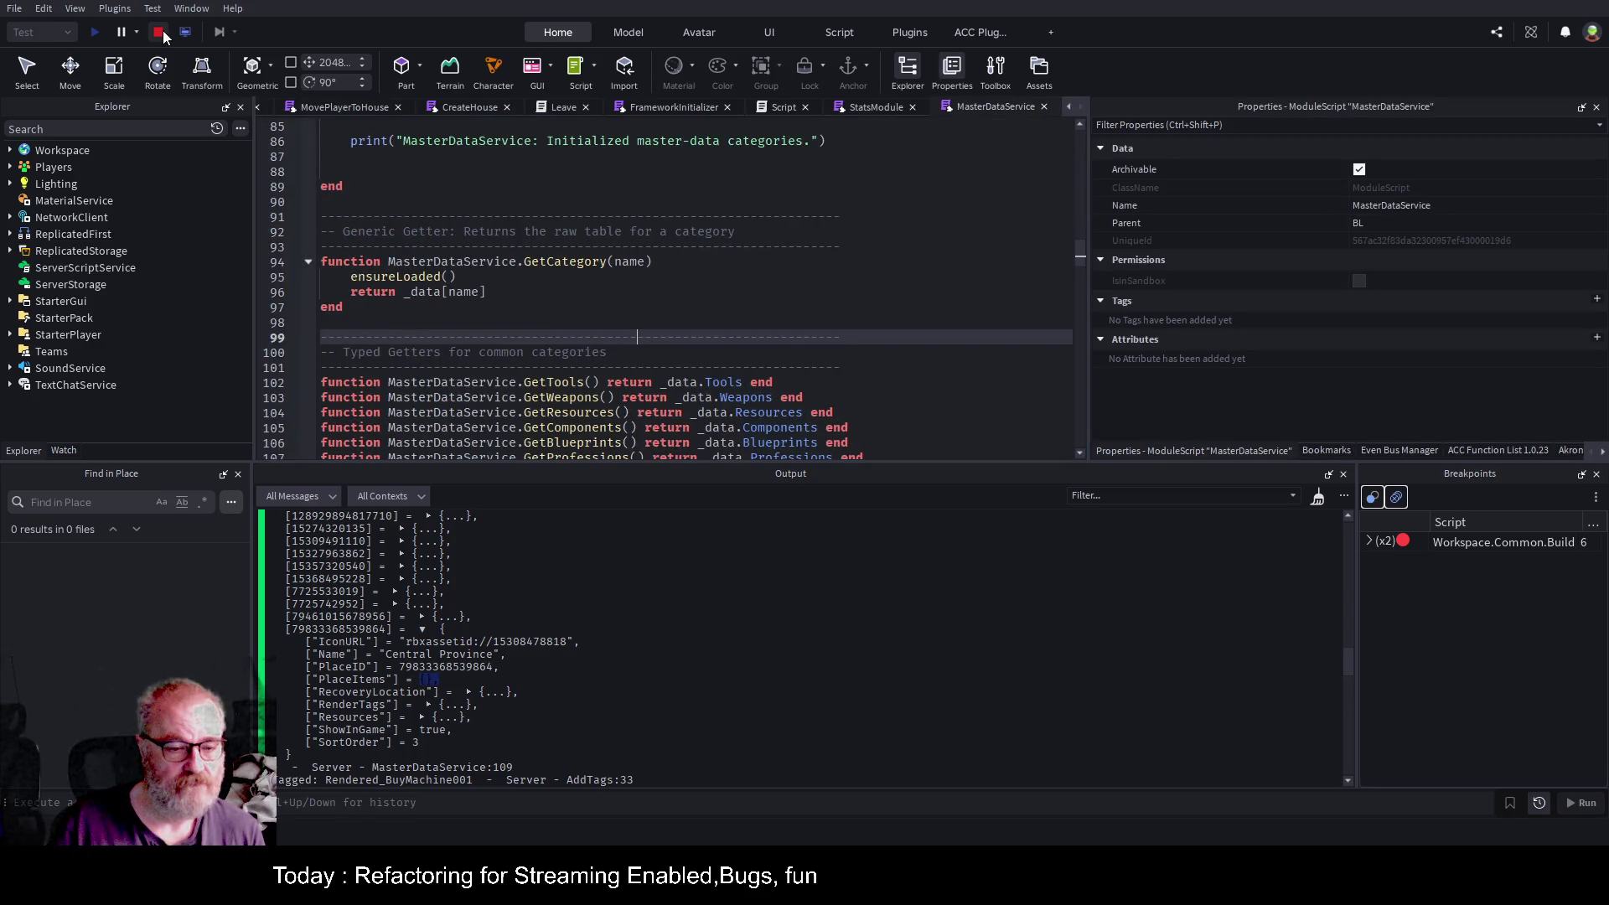
left_click(93, 32)
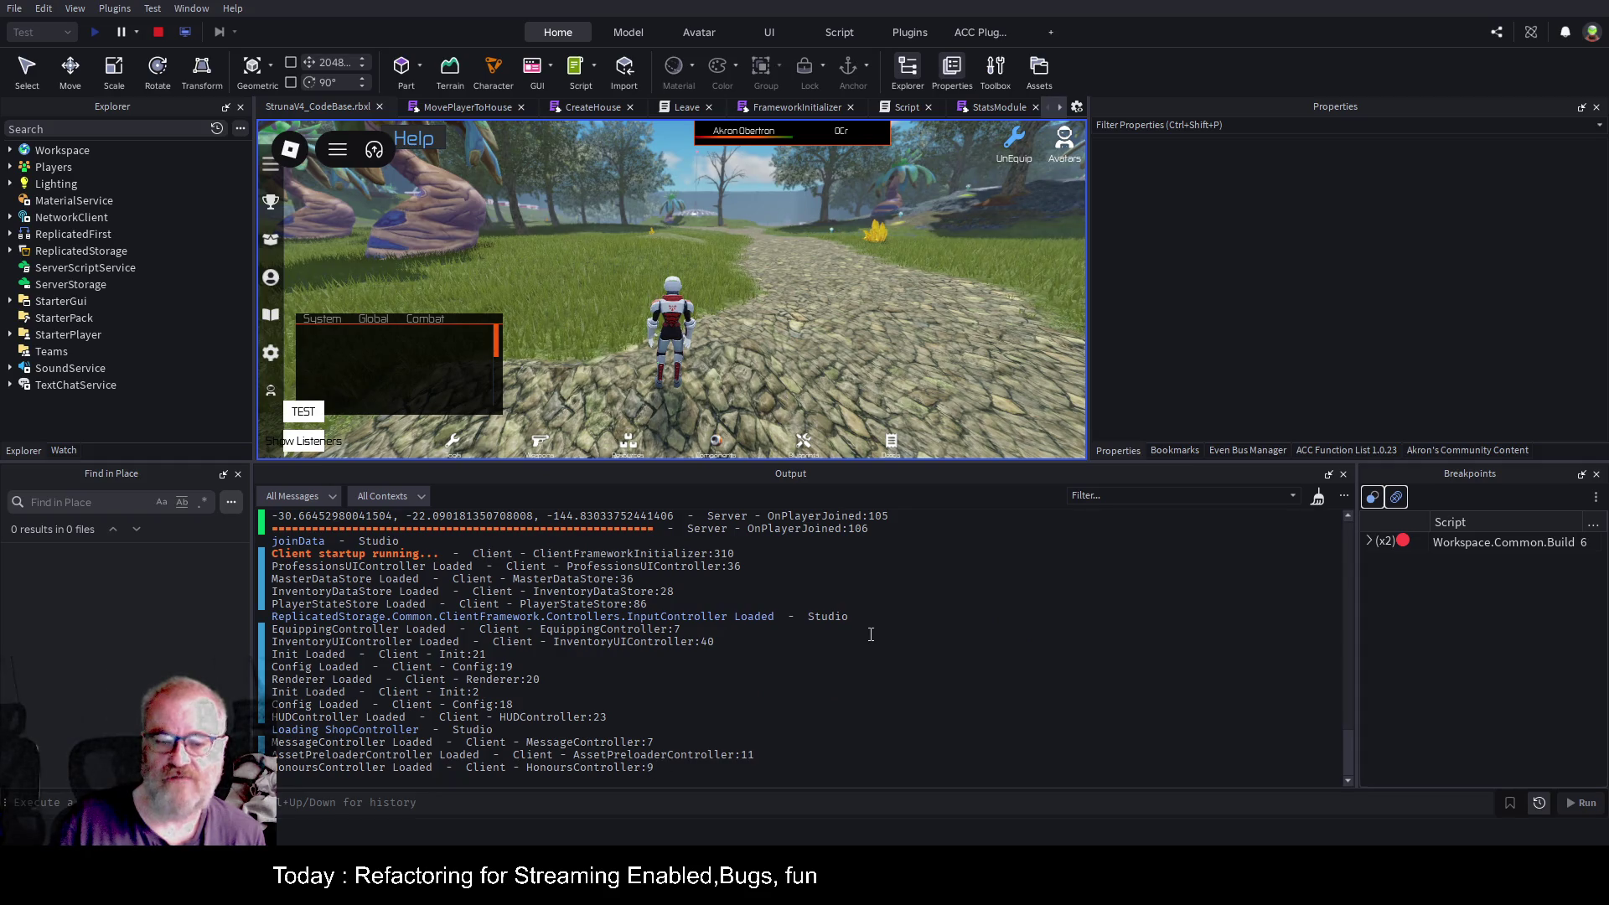
Expand the logged master-data places table and the Central Province entry to view its PlaceItems.
scroll(695, 654, "up", 4)
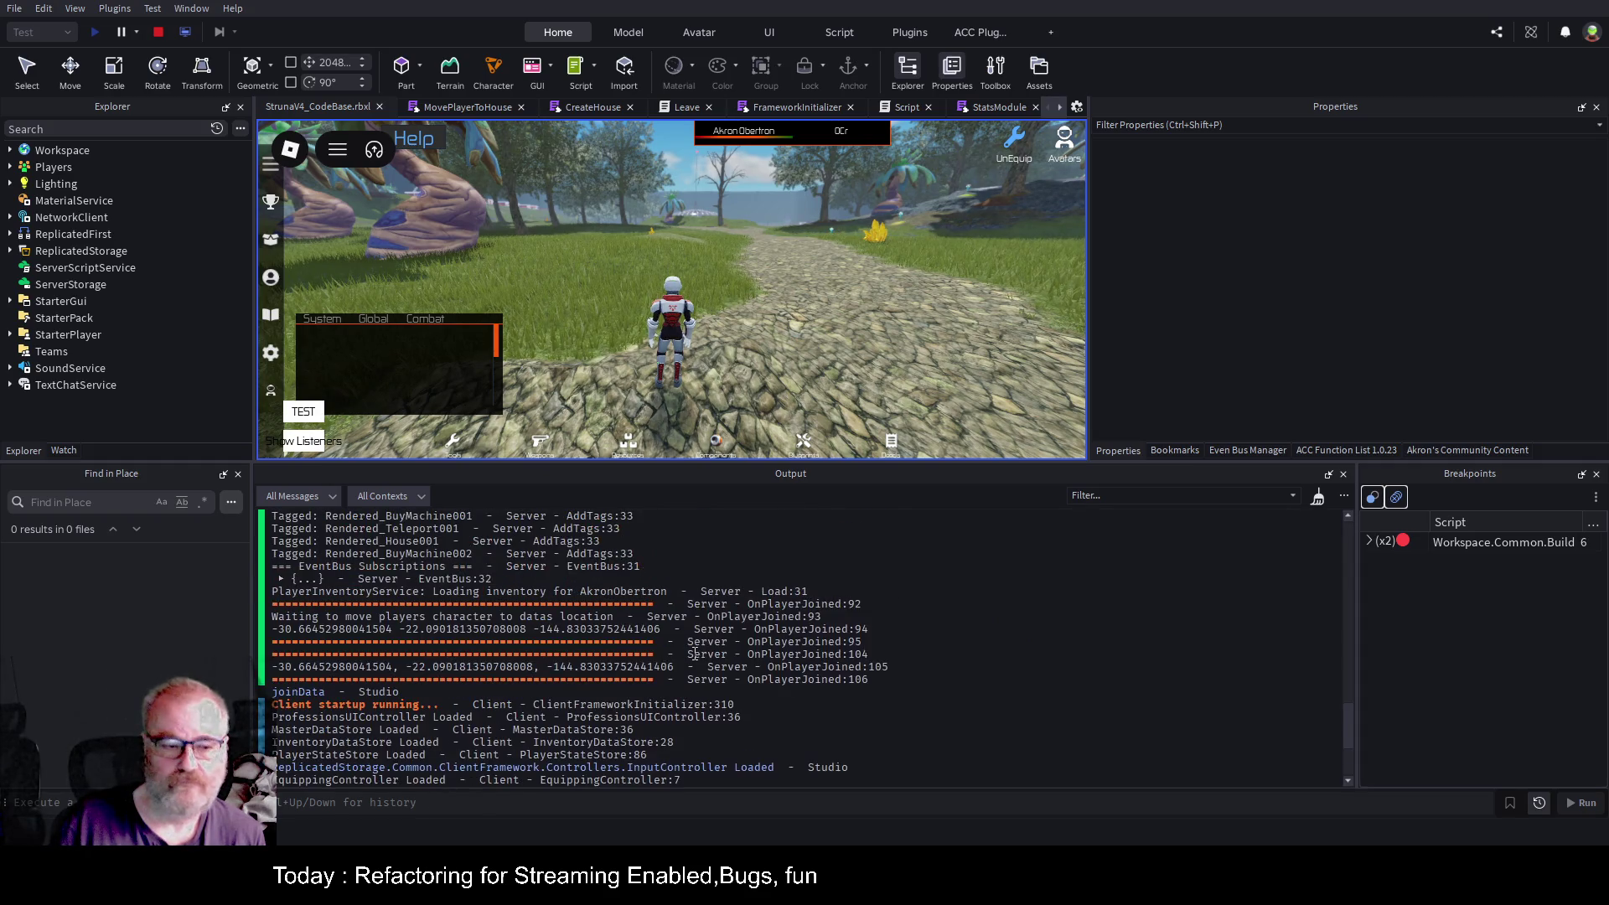
left_click(287, 579)
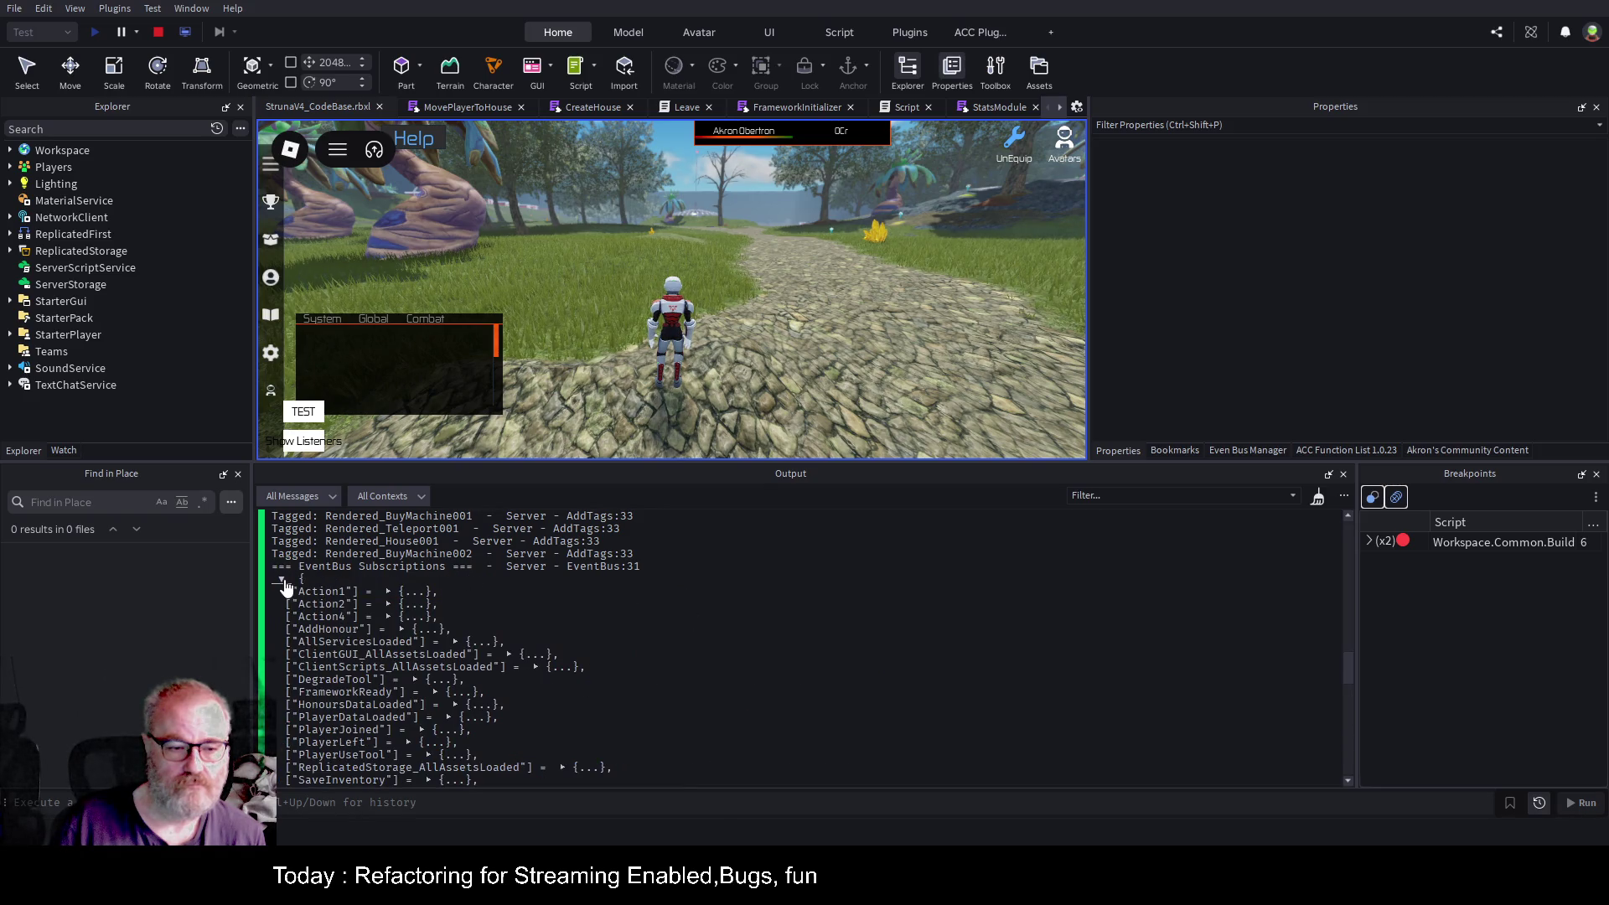
left_click(281, 579)
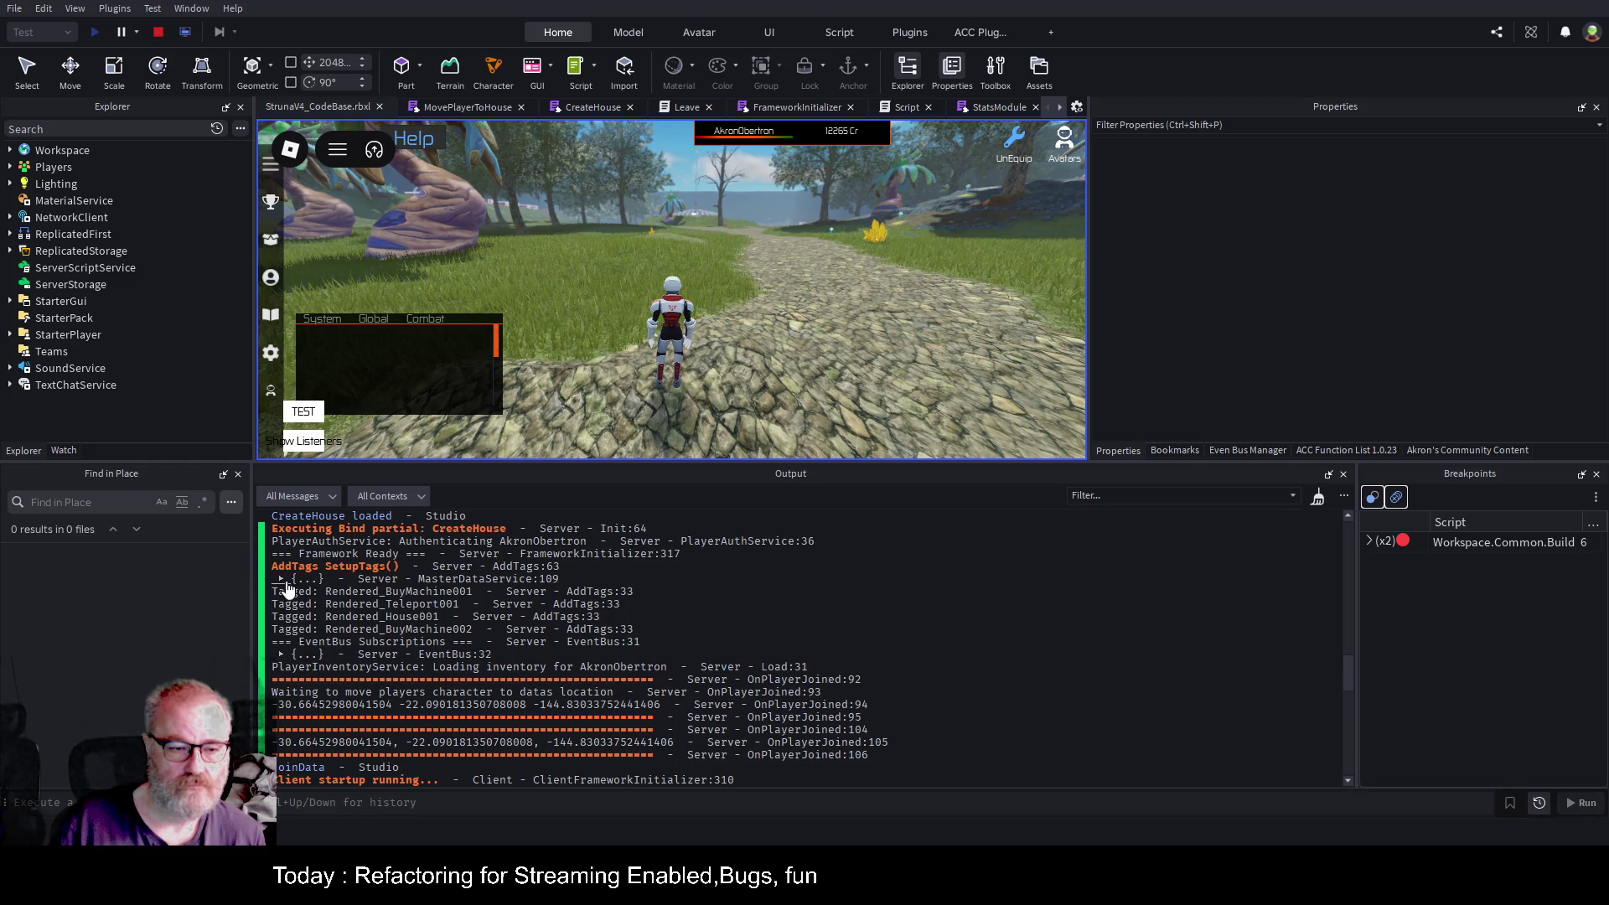
left_click(282, 579)
scroll(468, 587, "down", 4)
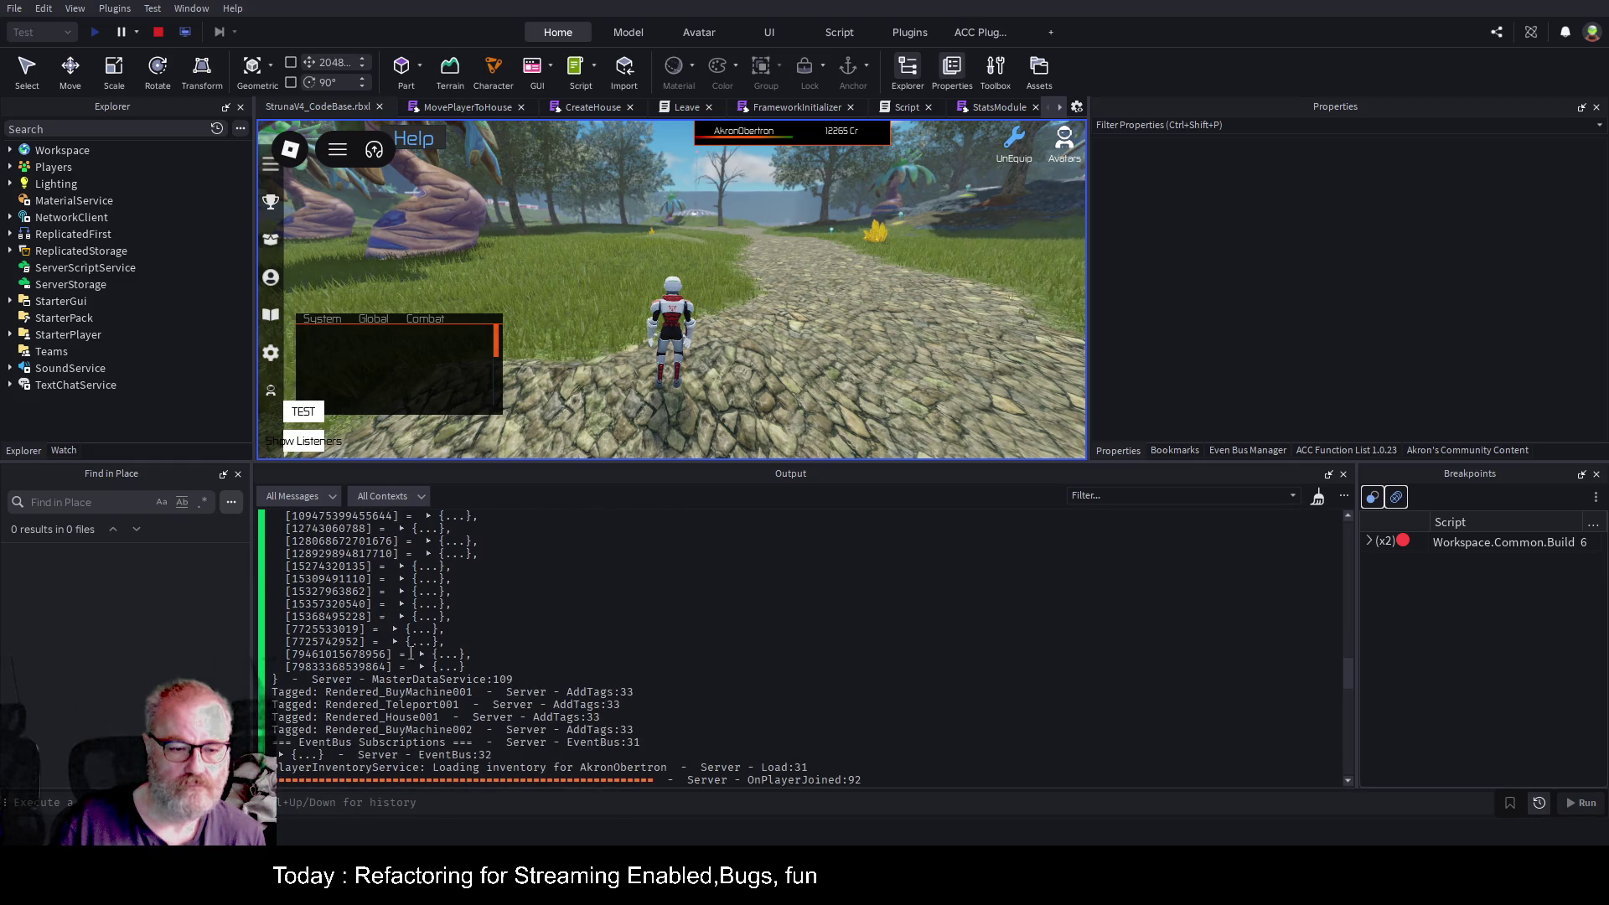
left_click(421, 667)
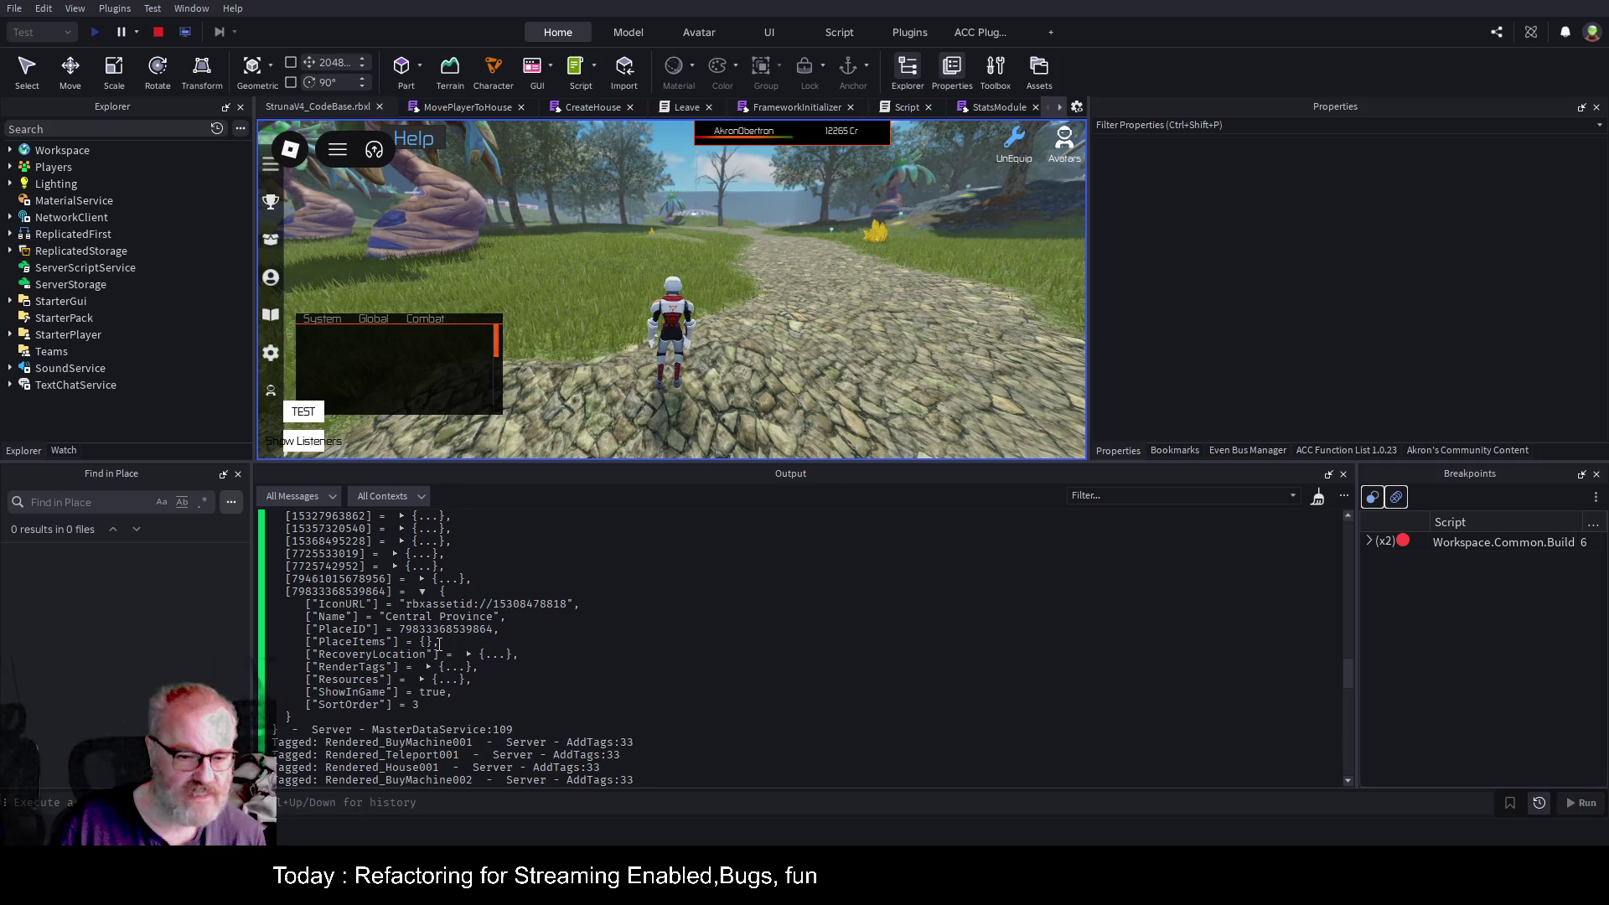
left_click_drag(439, 644, 405, 643)
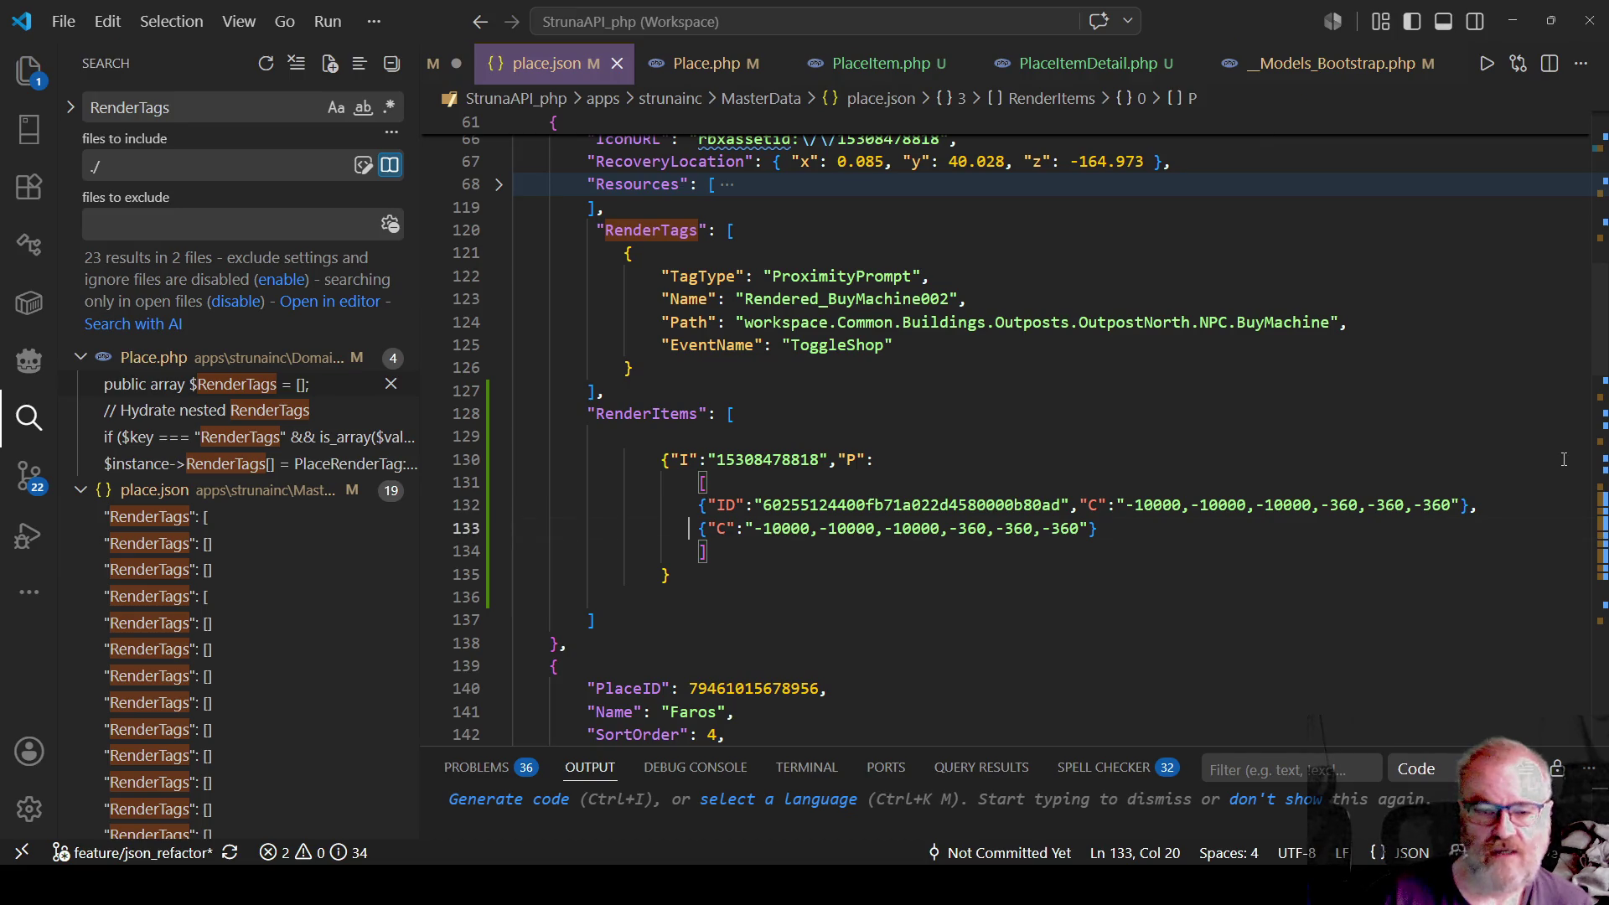
Replace incomplete line 133 with a copy of the first position entry, without a trailing comma.
key("End")
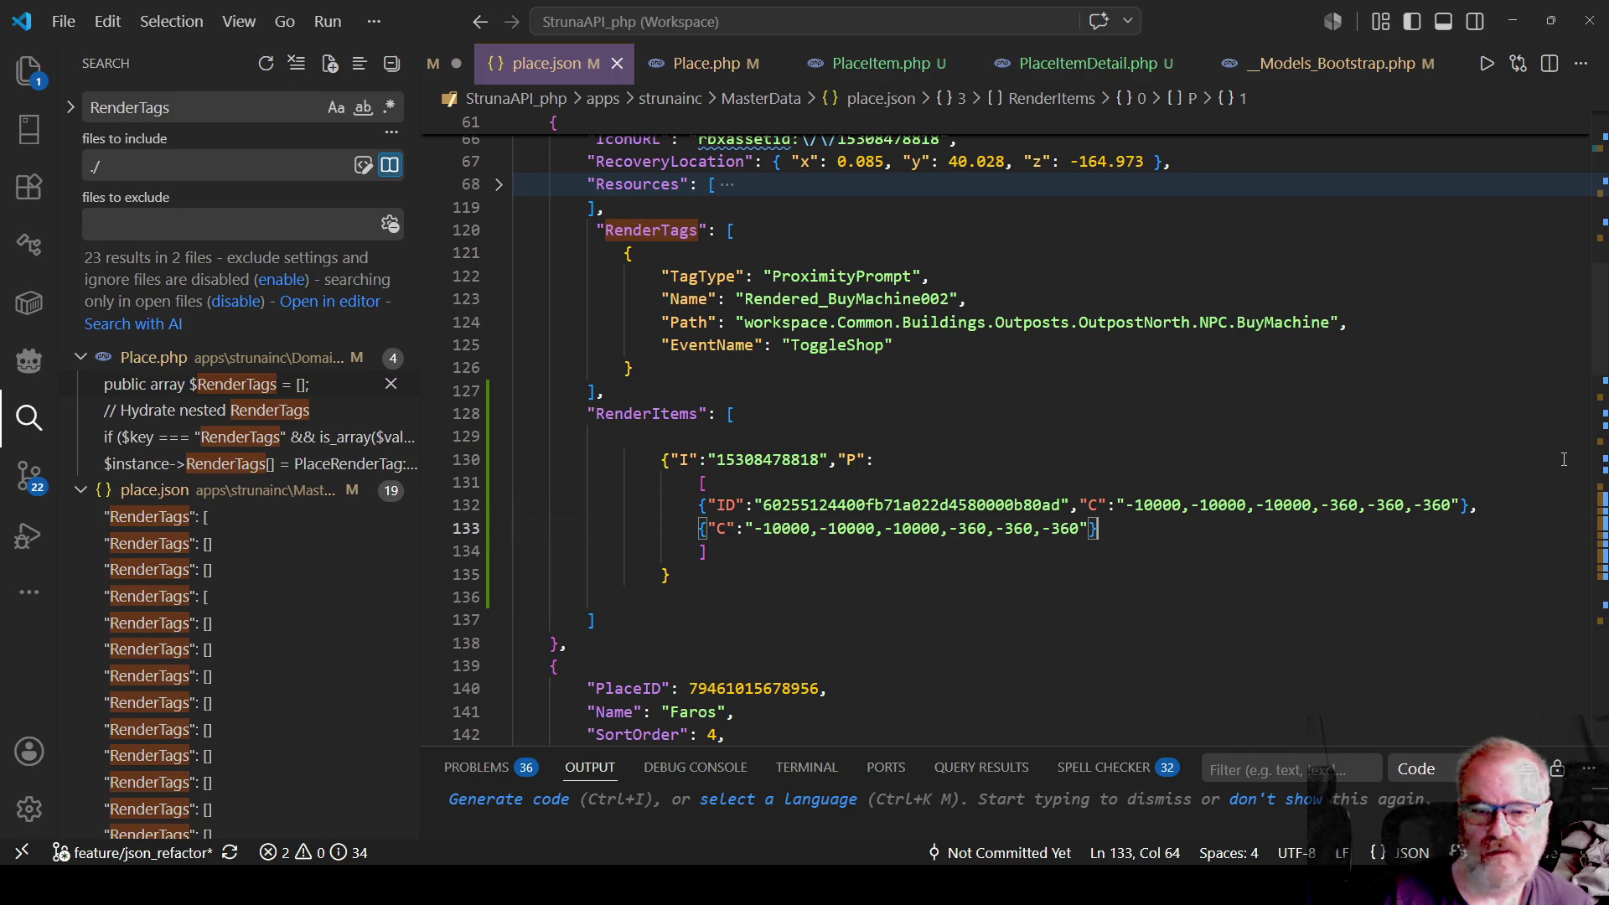
key("shift+Home")
key("BackSpace")
key("Up")
key("shift+End")
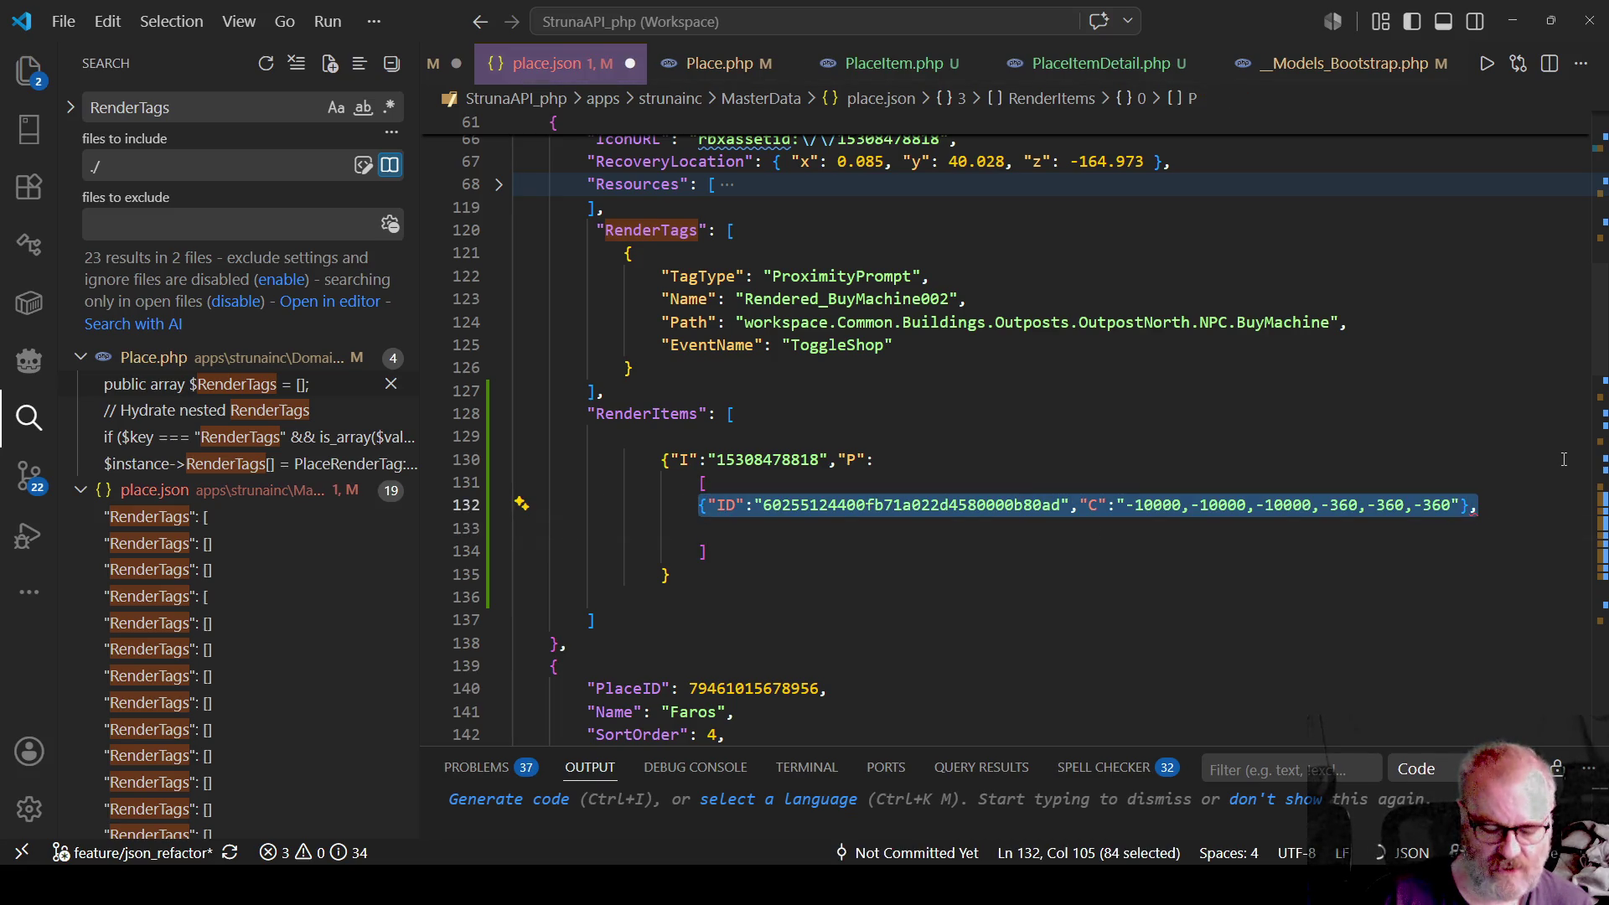
key("ctrl+c")
key("End")
key("Return")
key("ctrl+v")
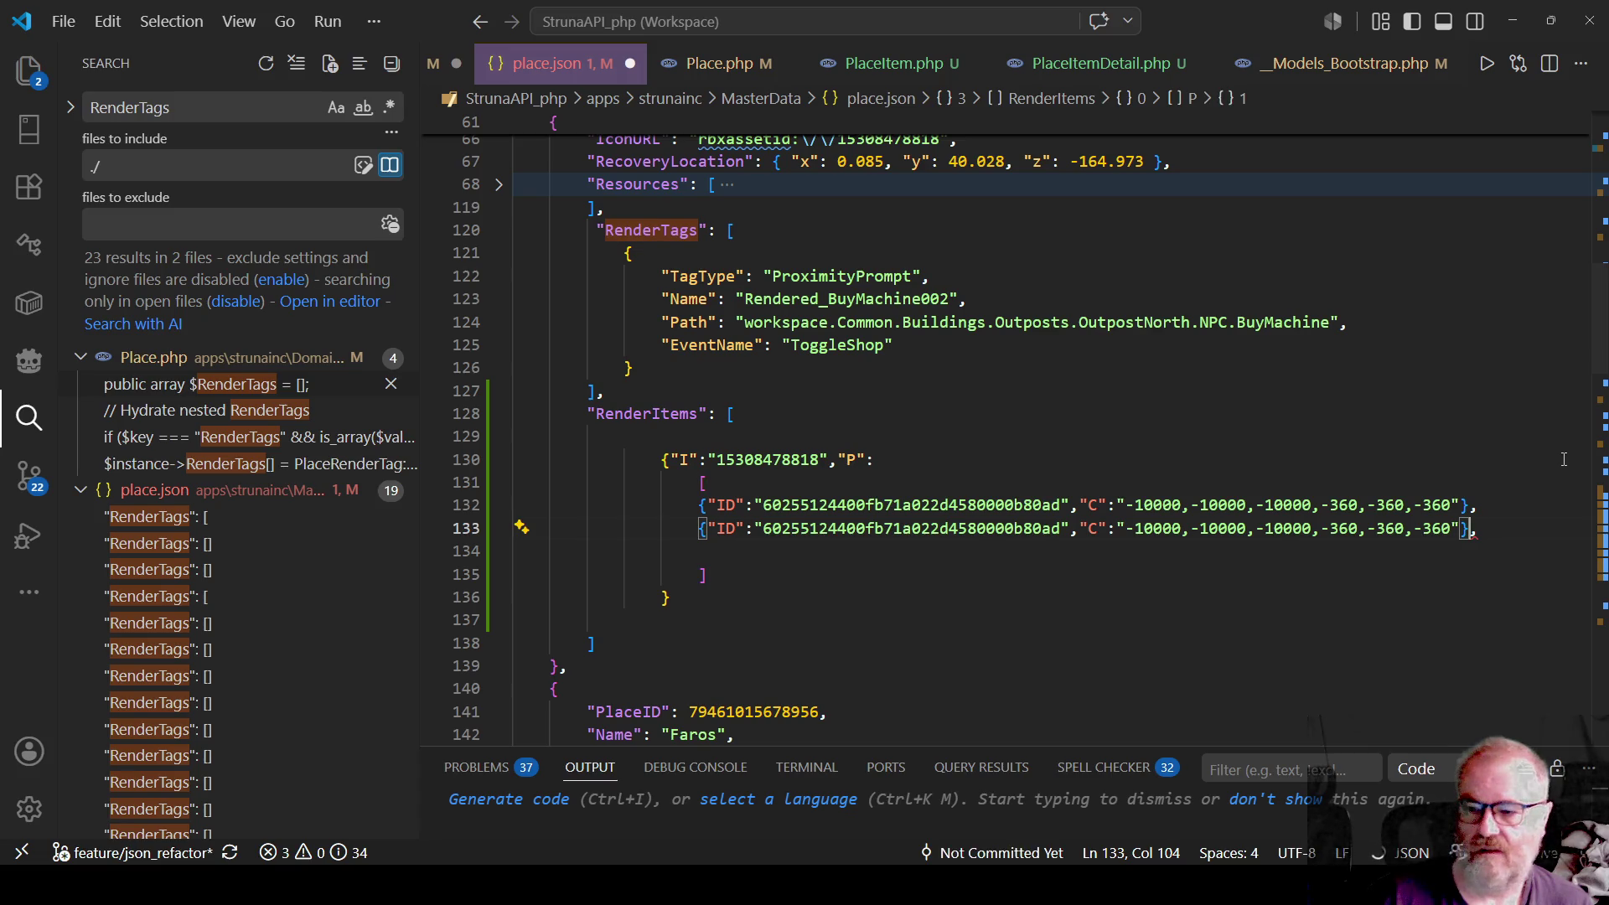
key("BackSpace")
Change the duplicated entry's ID to start with X instead of 6, and save place.json.
key("ctrl+Left")
key("ctrl+Left")
key("ctrl+Left")
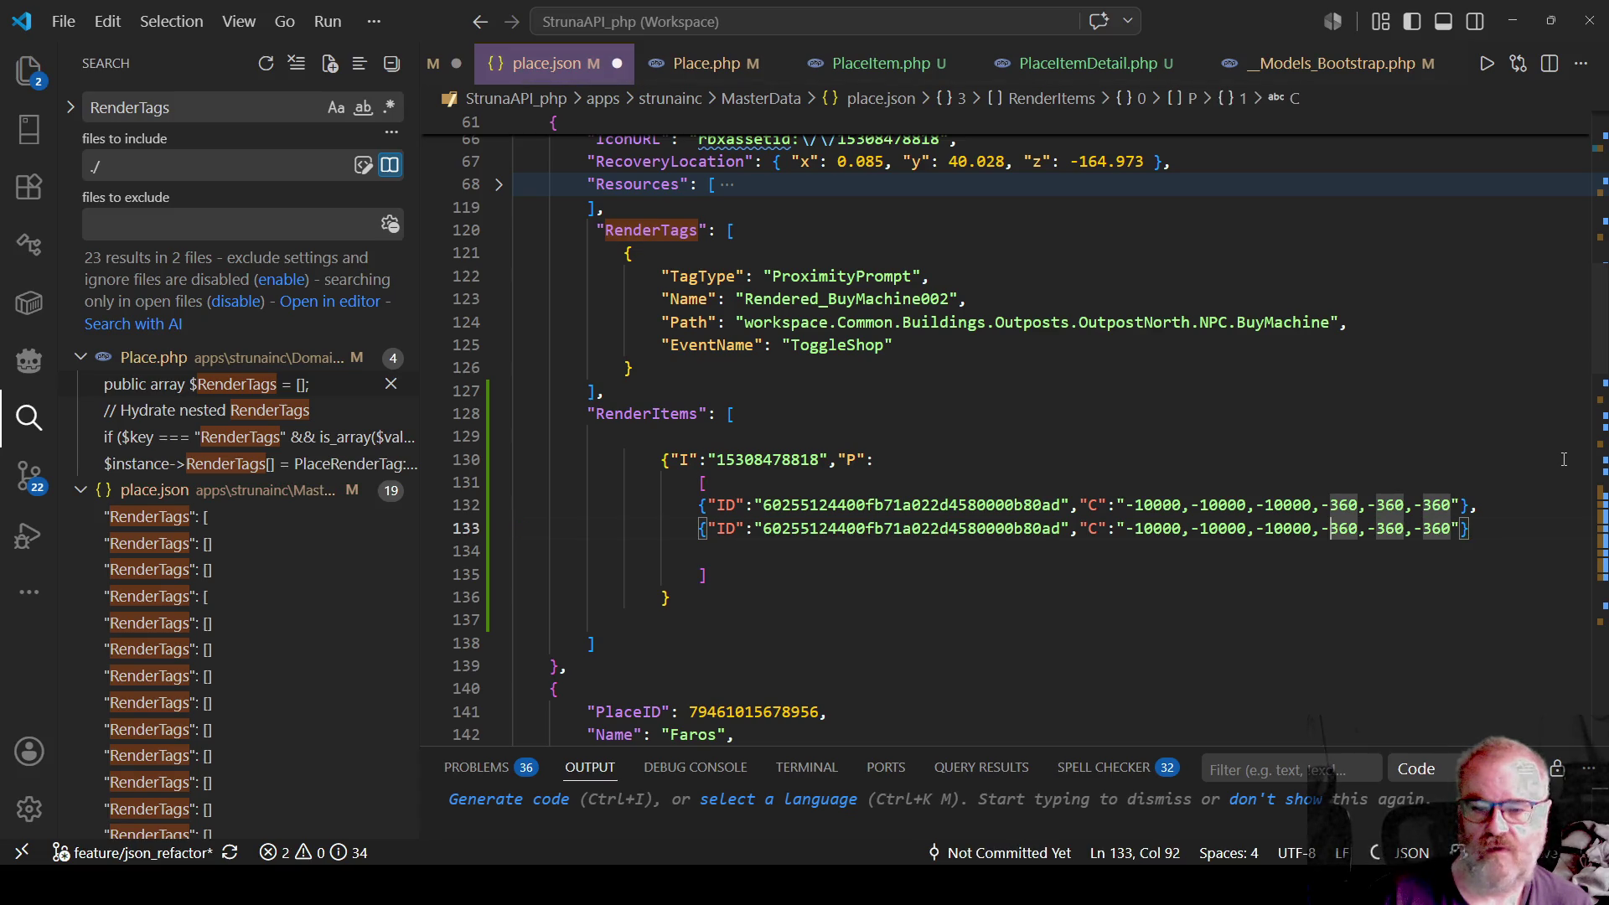
key("ctrl+Left")
key("ctrl+Left")
key("ctrl+Left")
key("Left")
key("Left")
key("Left")
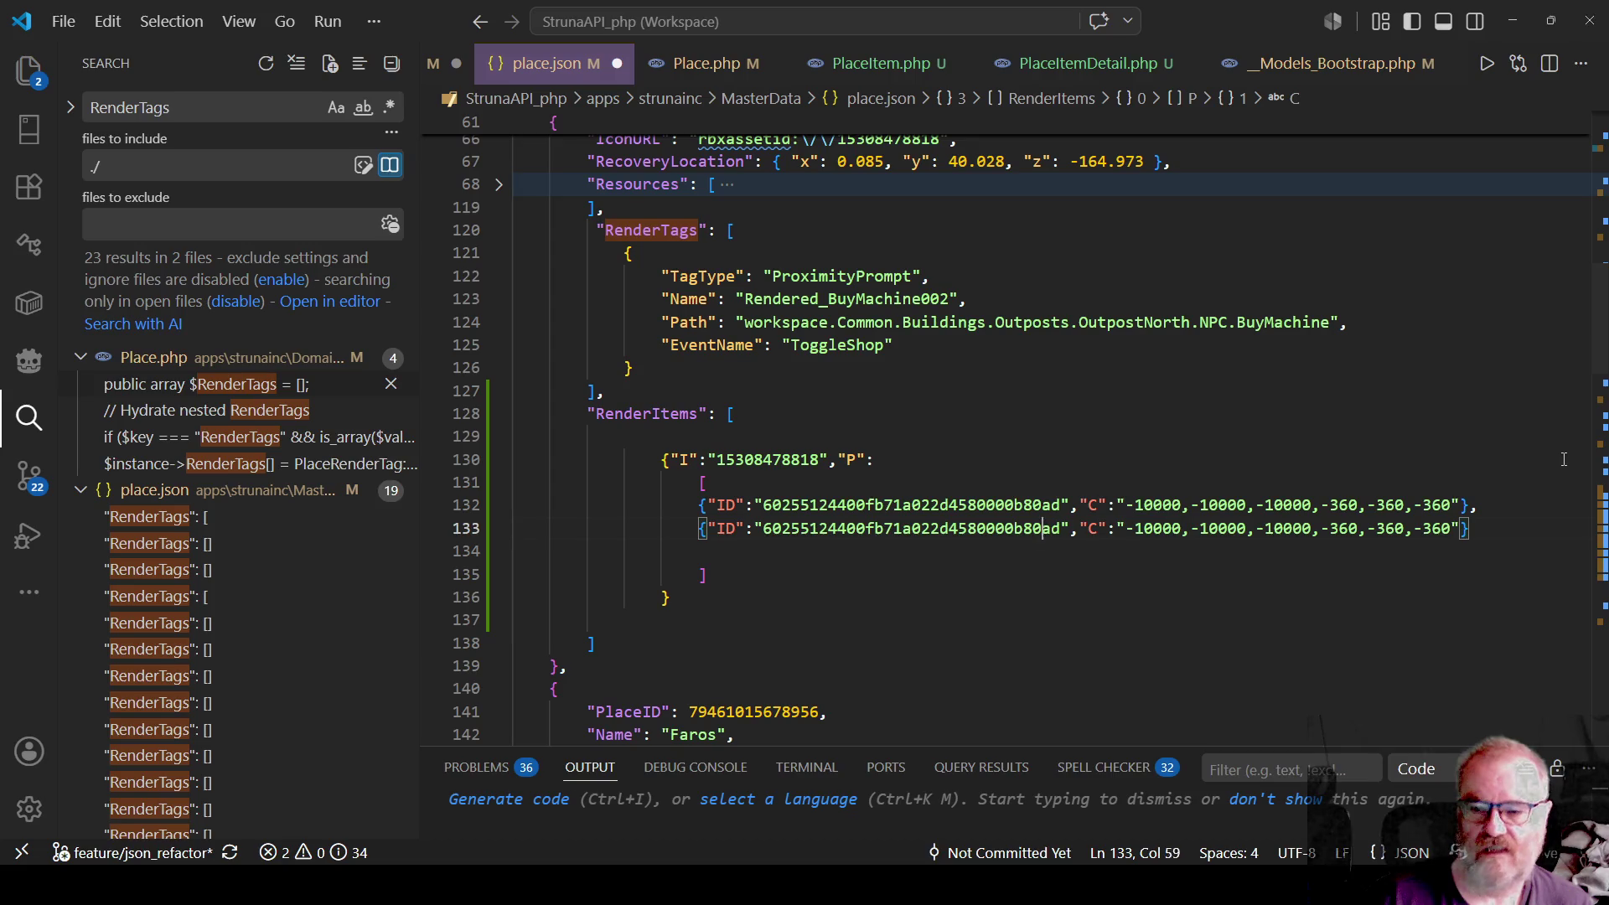
key("ctrl+Left")
key("Delete")
type("X")
key("ctrl+s")
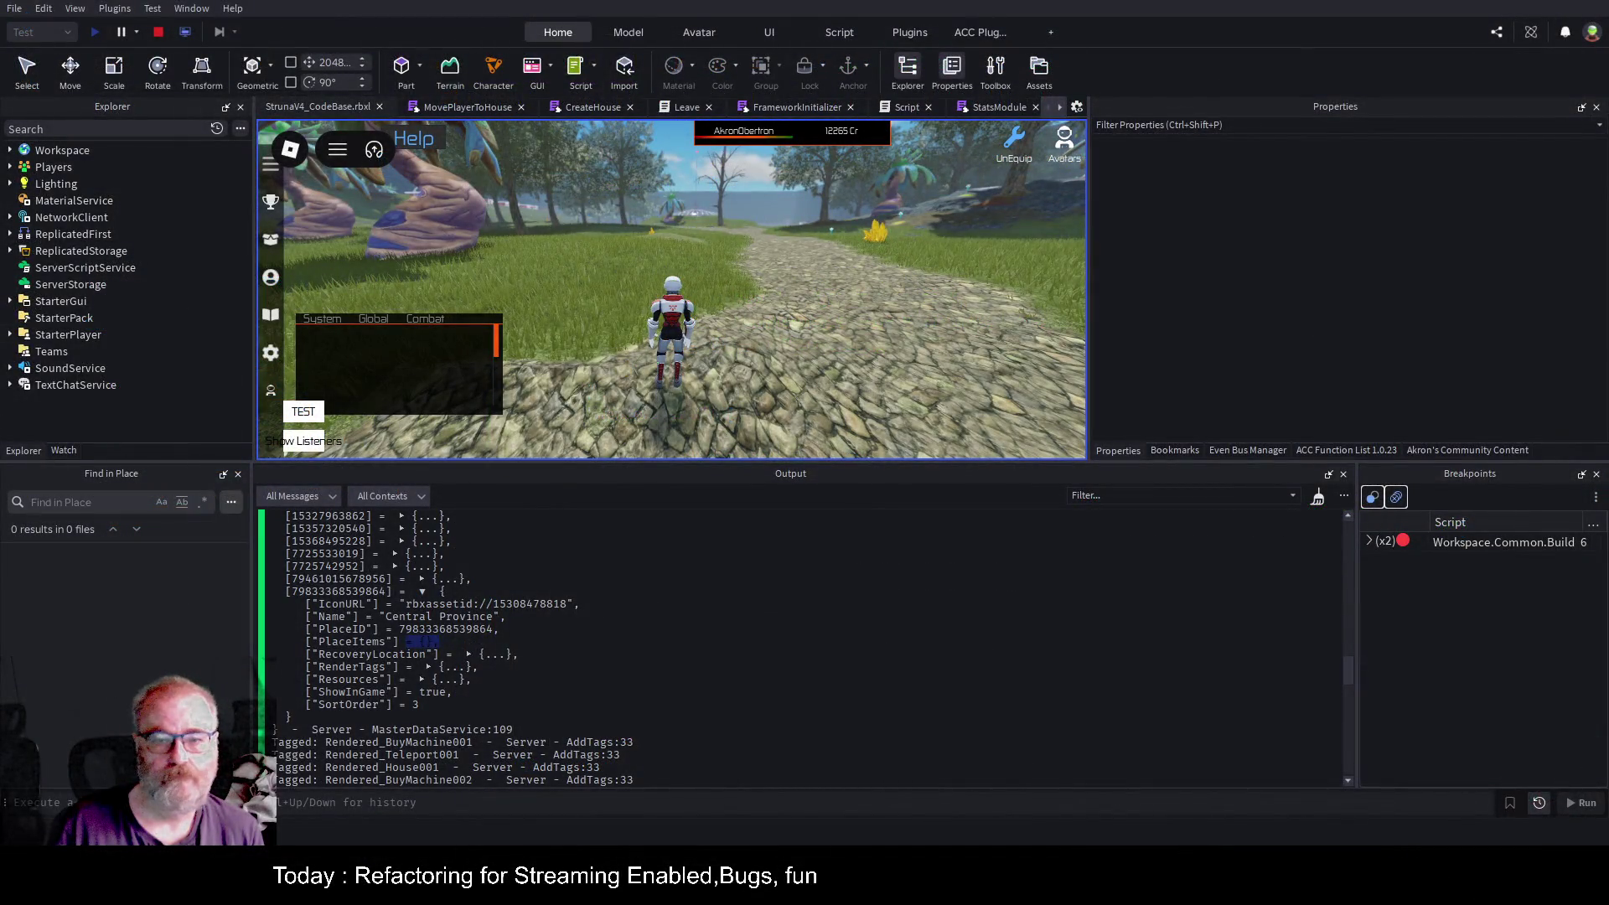
Stop the current playtest and launch a new session.
left_click(159, 30)
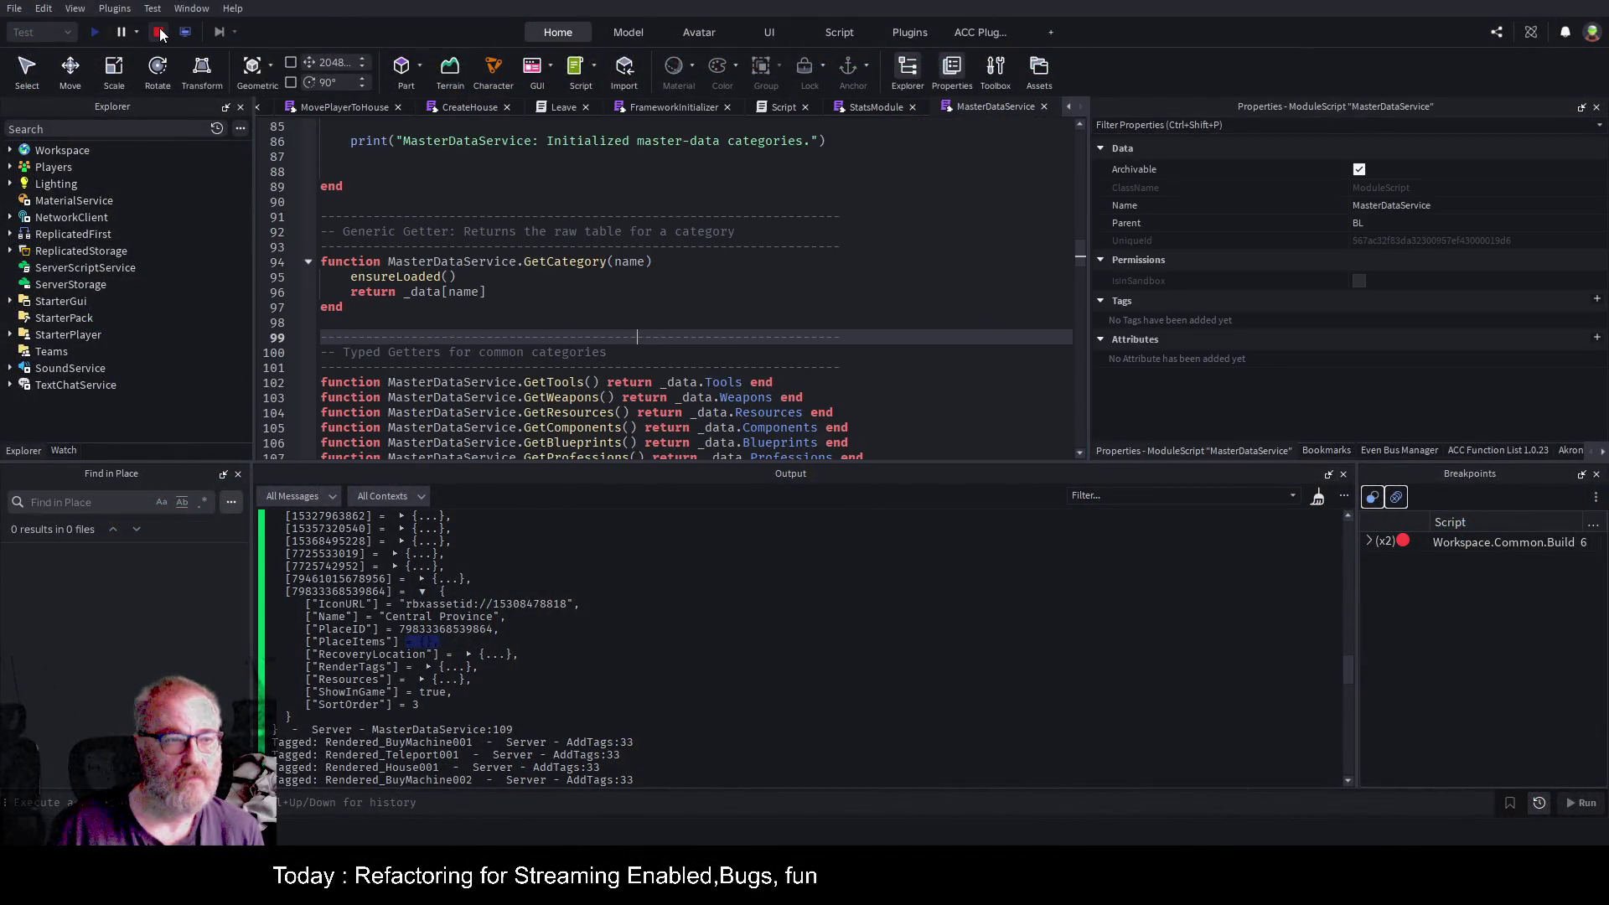
left_click(93, 31)
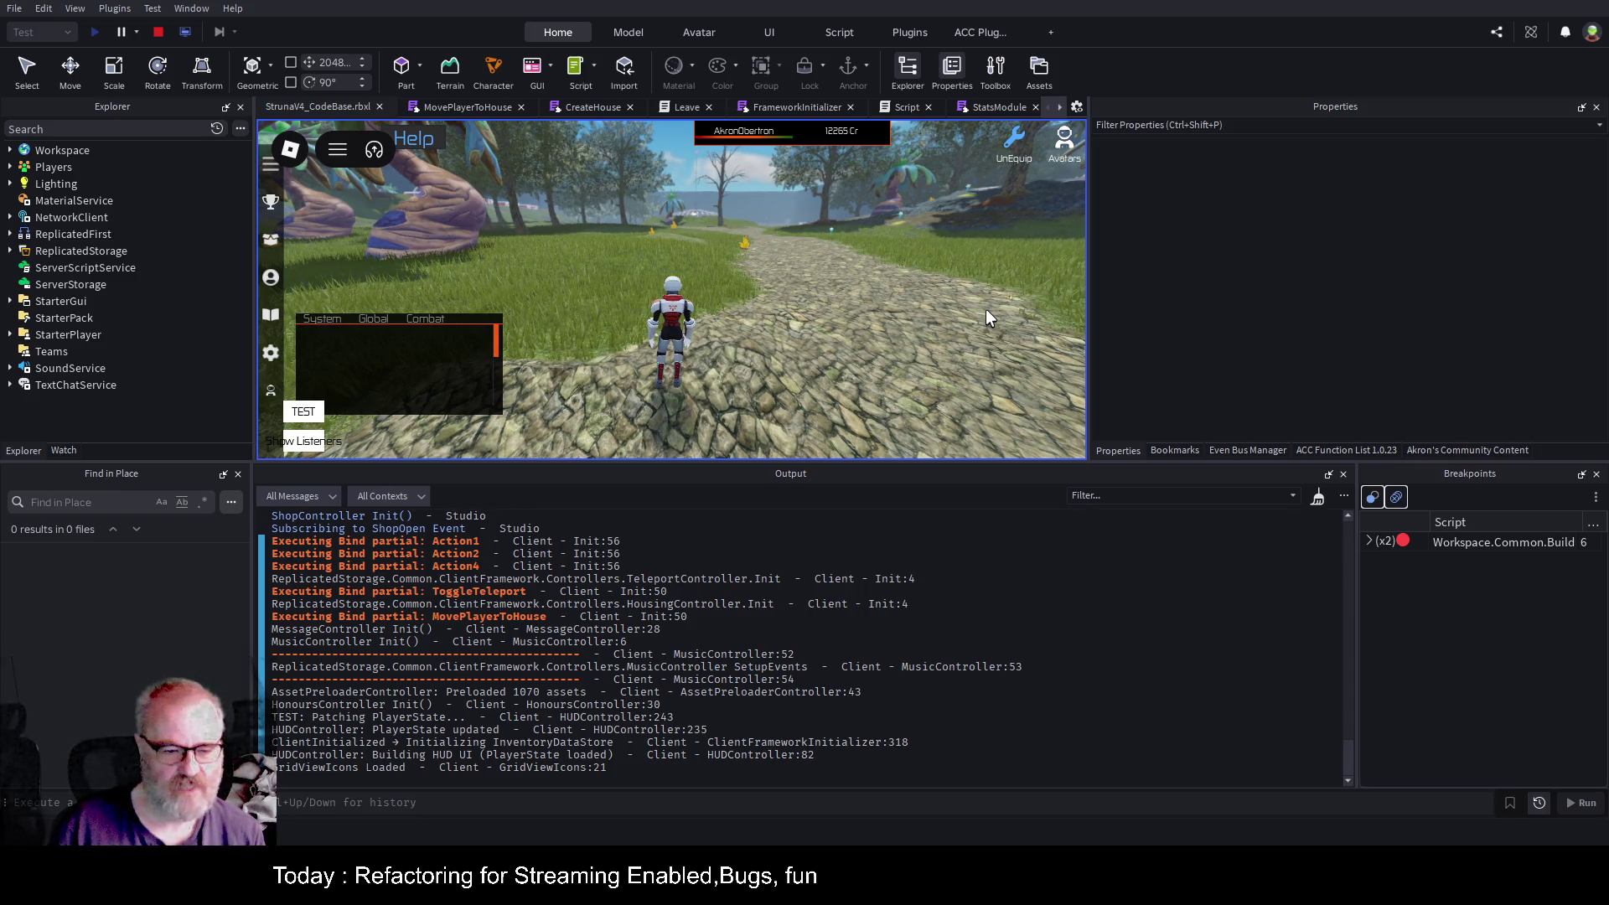
Clear the output log, enlarge the game view, and run the avatar toward the domed buildings.
left_click(1318, 495)
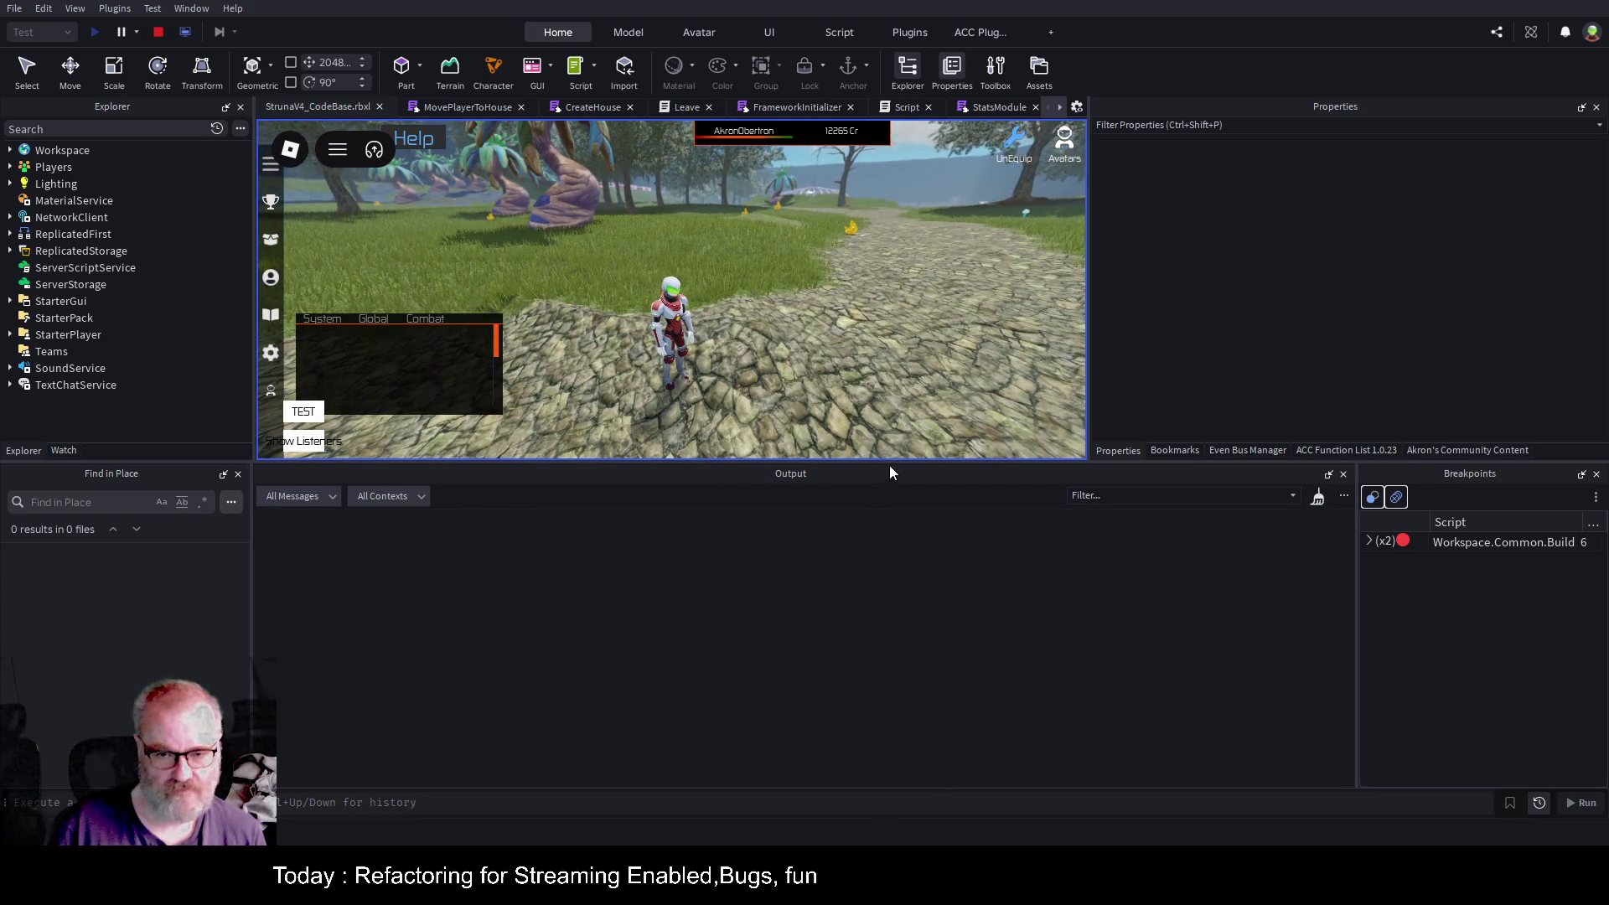
left_click_drag(894, 464, 894, 600)
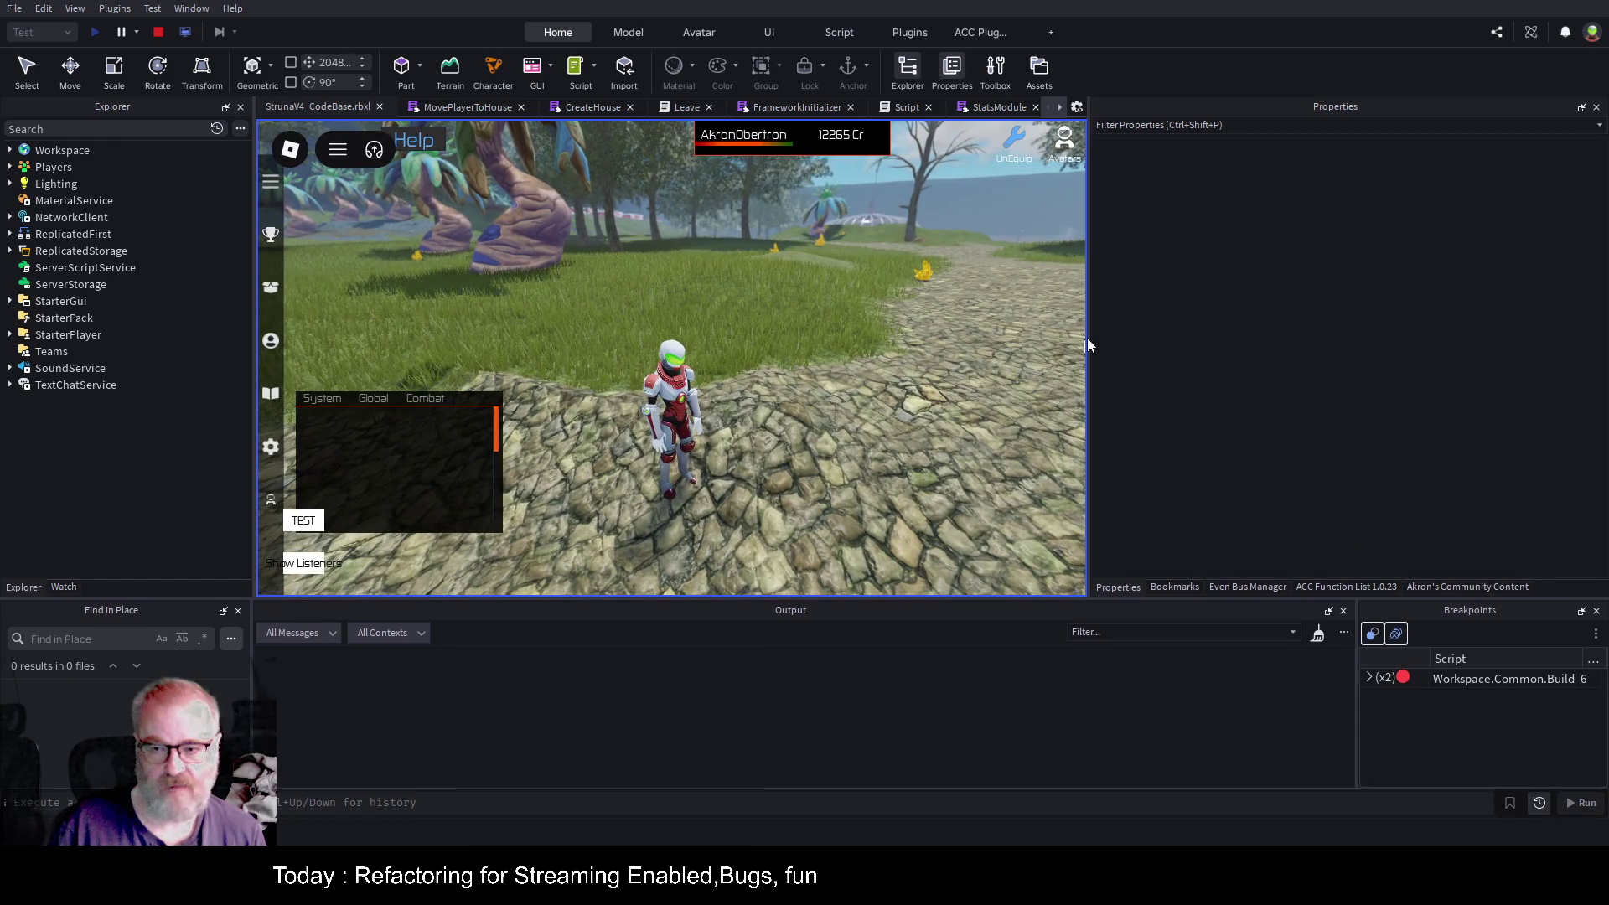
left_click_drag(1087, 343, 1357, 339)
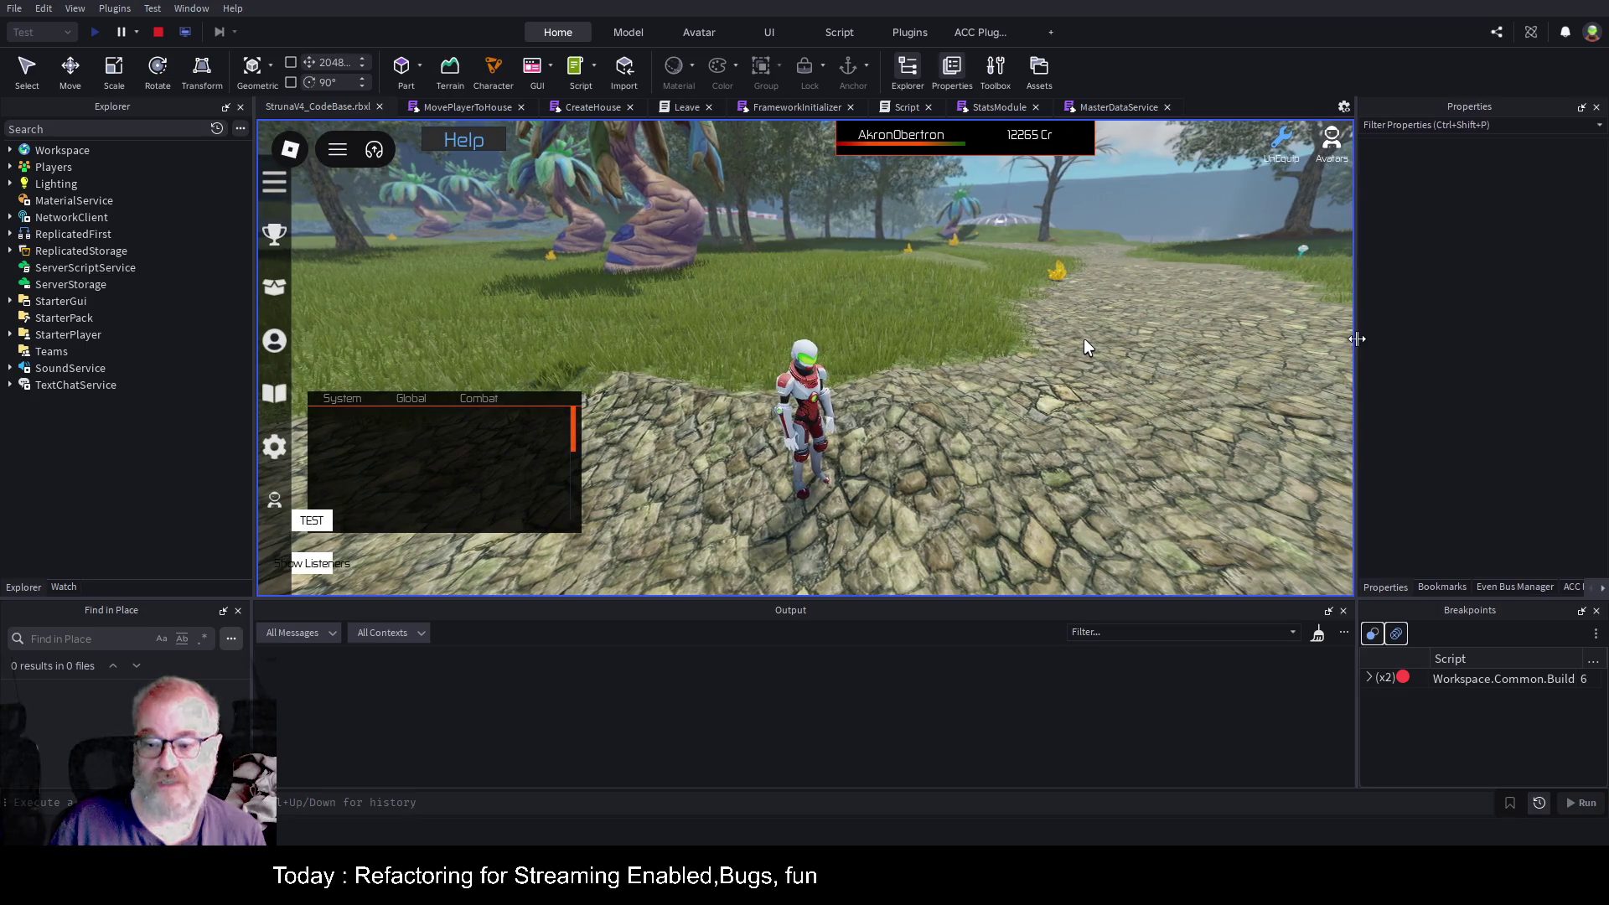
key("w")
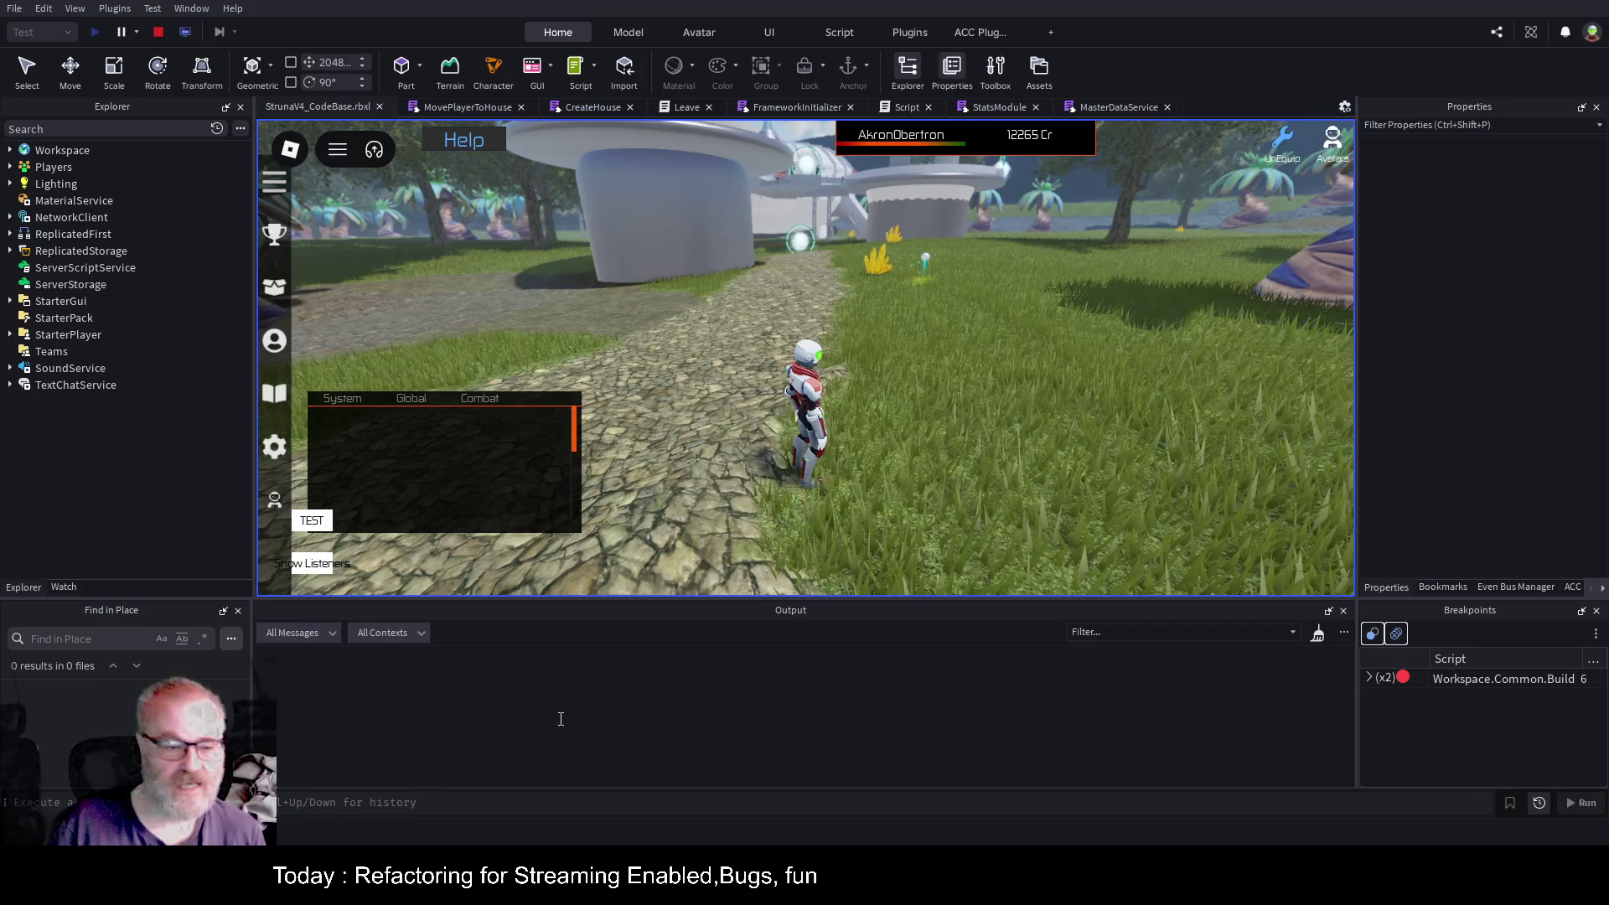
Restart the playtest and give the Output log more room.
left_click(158, 31)
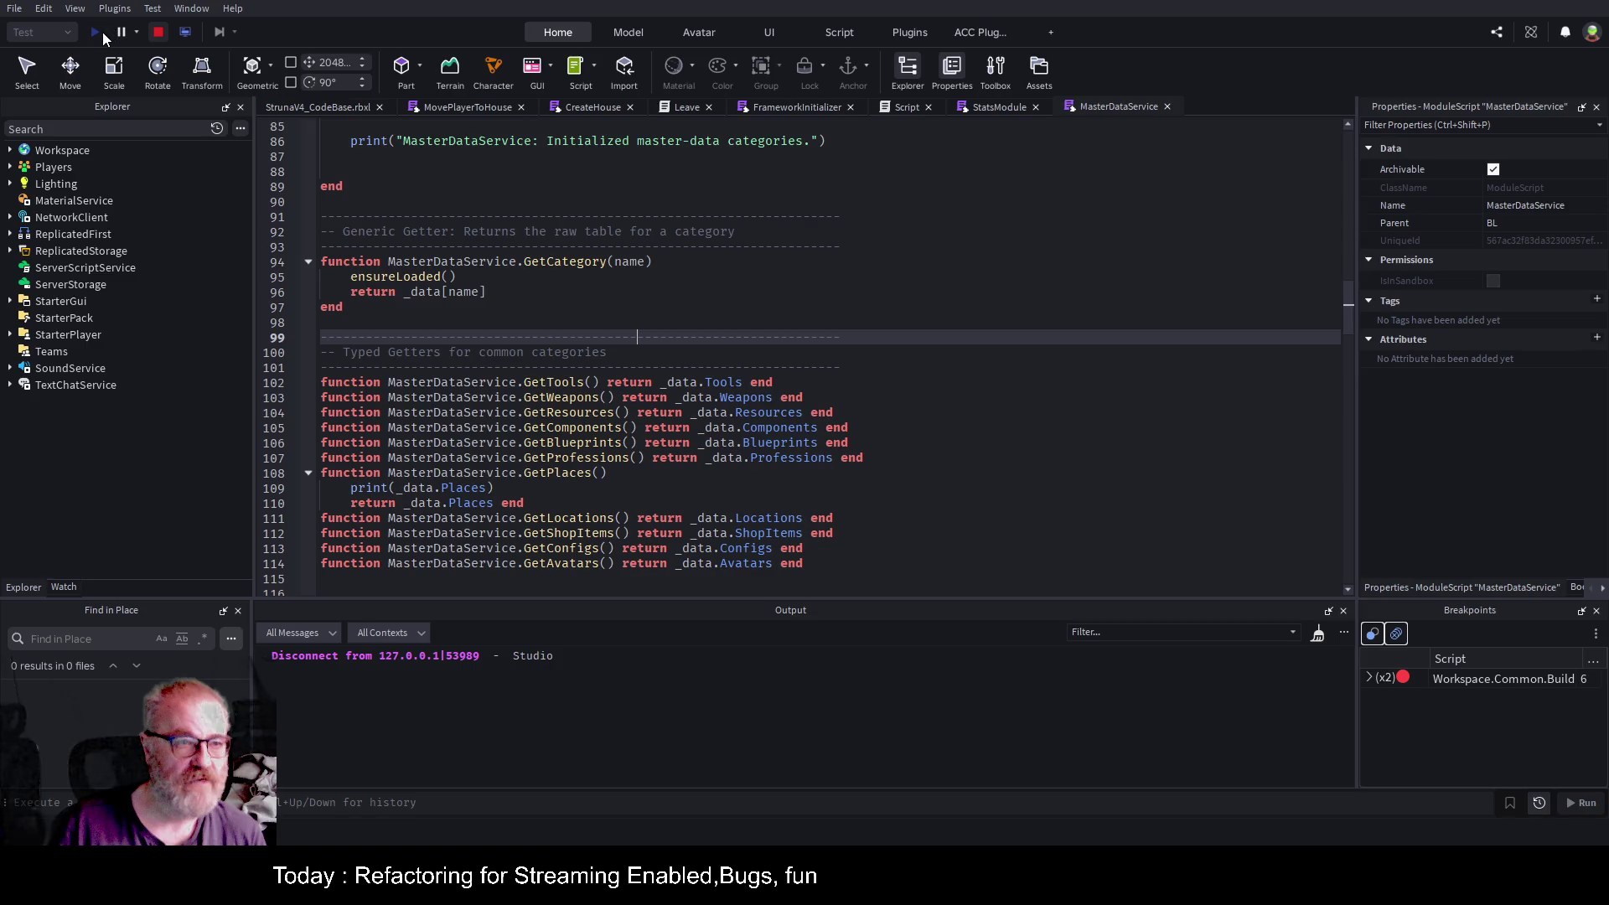
left_click(96, 34)
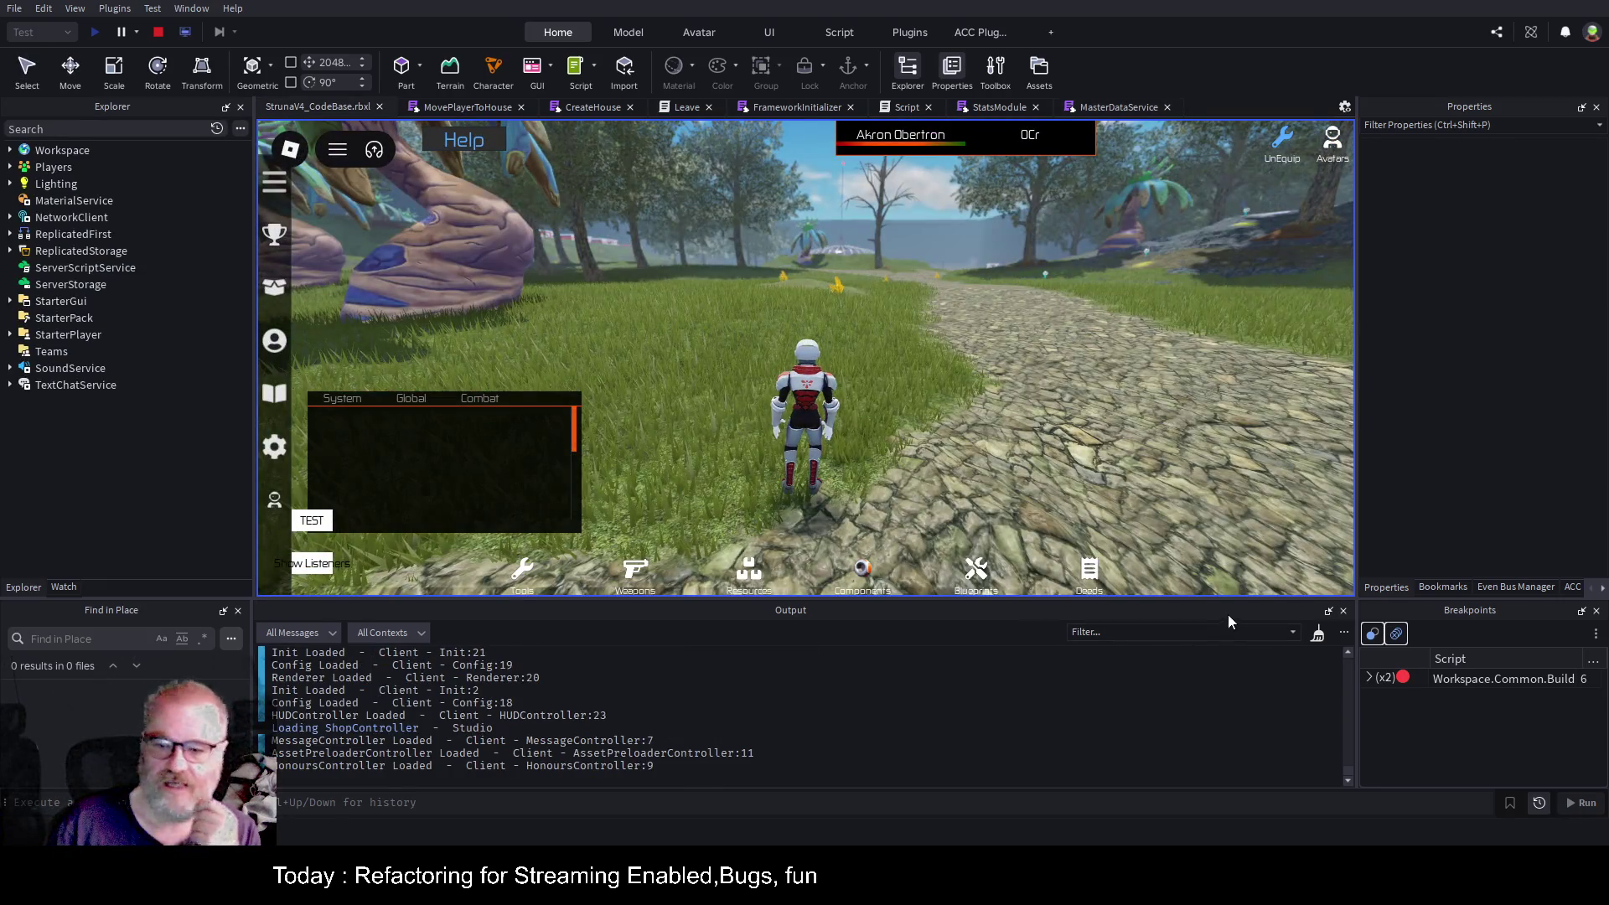
left_click_drag(1250, 597, 1250, 346)
scroll(837, 585, "up", 3)
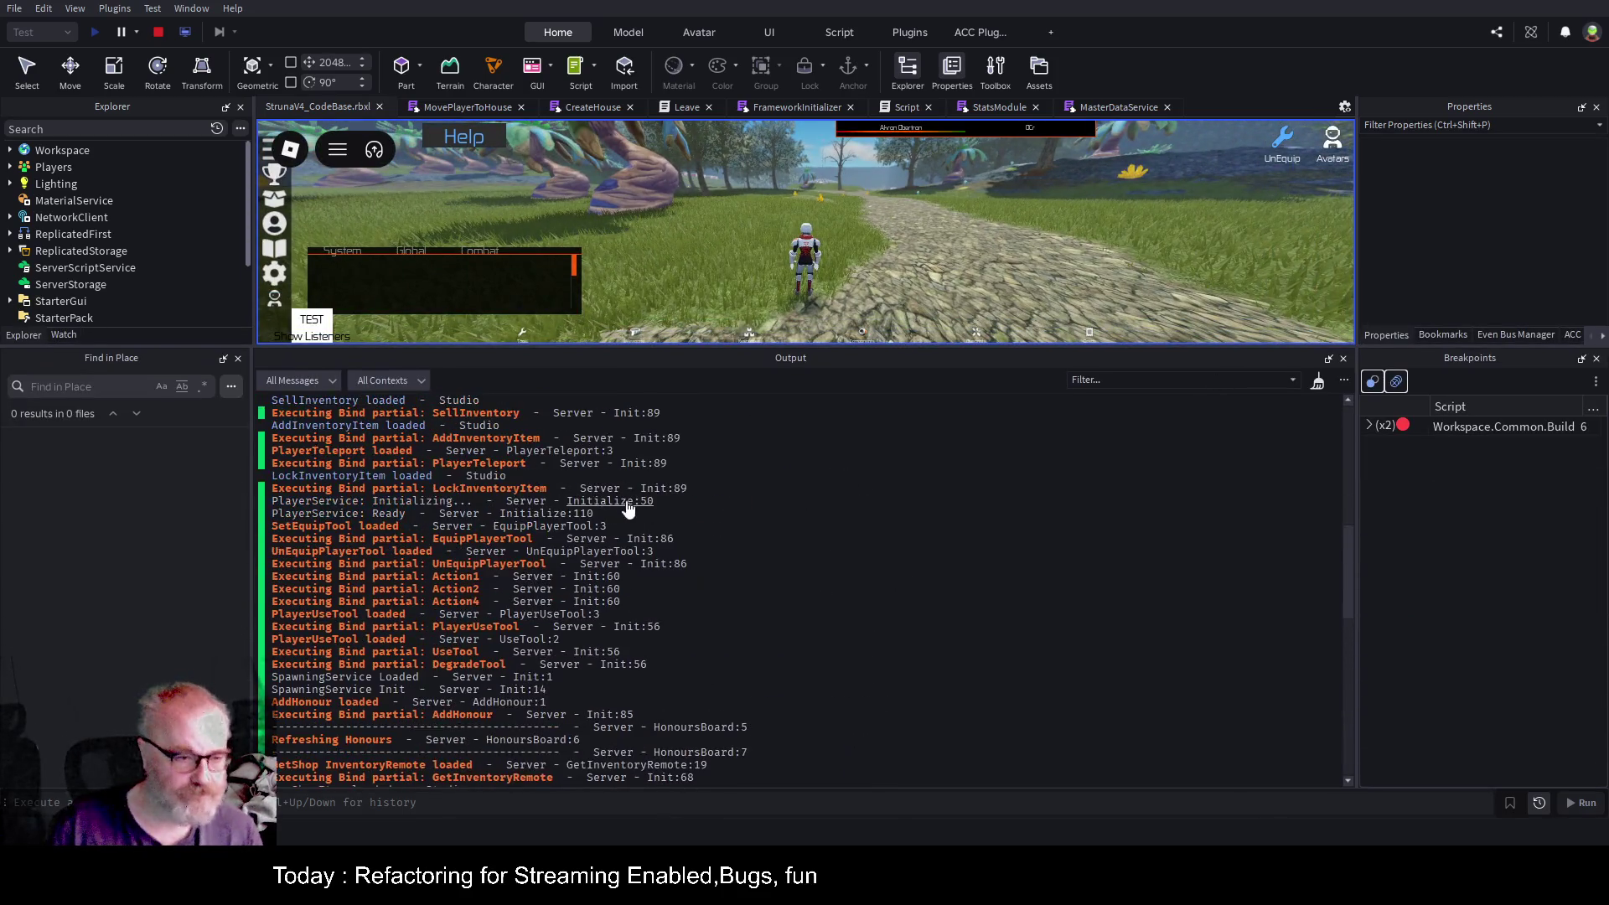
scroll(629, 511, "down", 5)
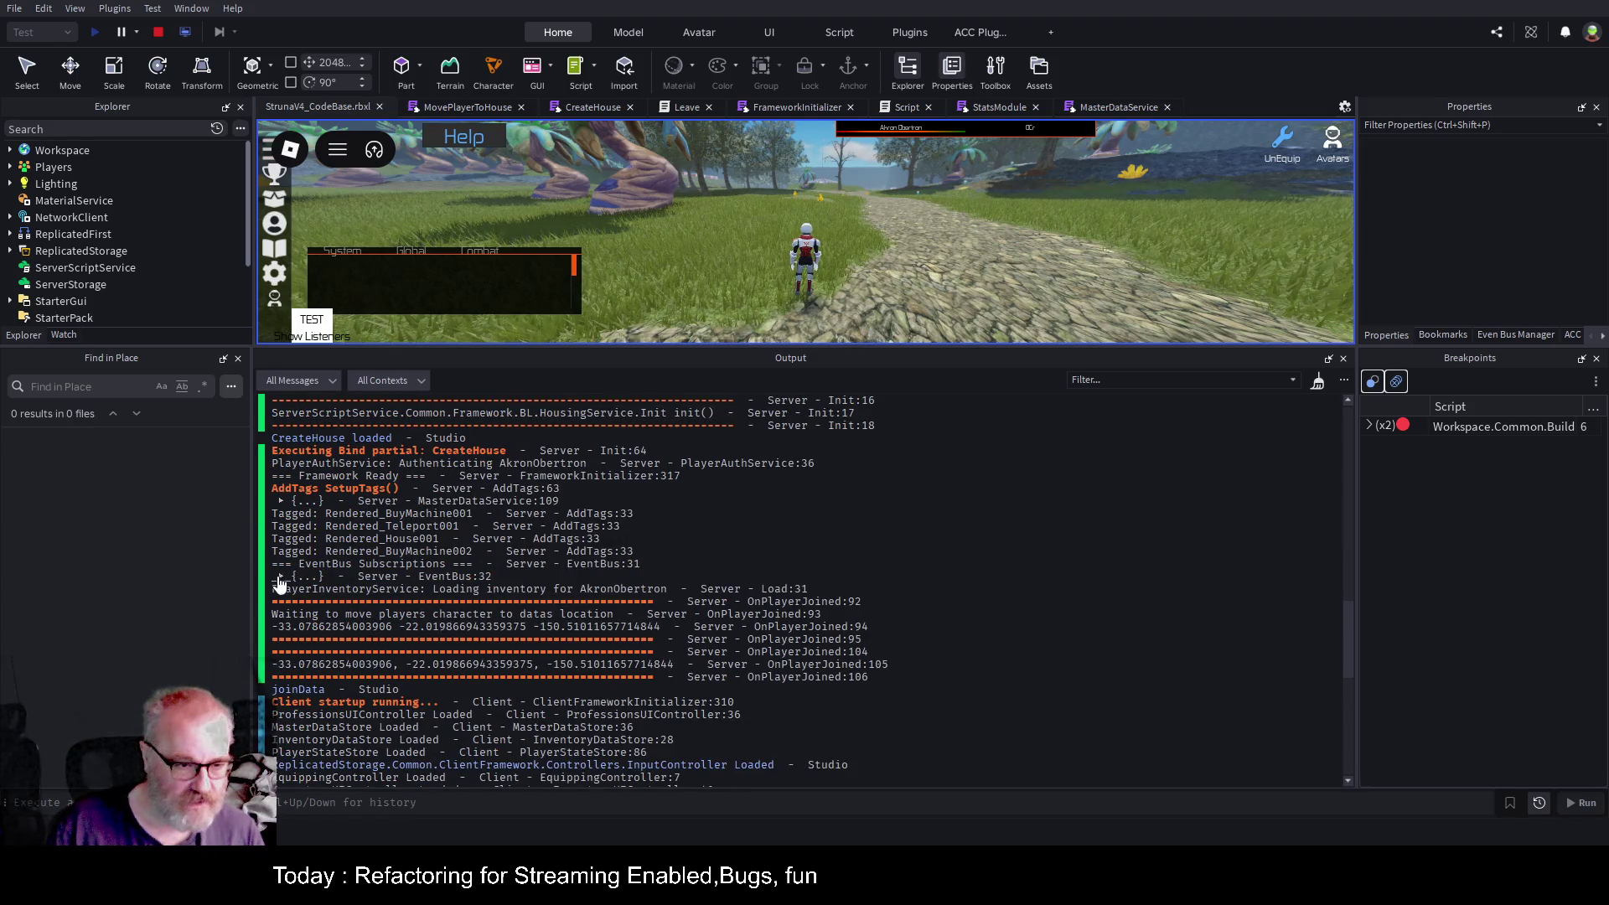
left_click(280, 506)
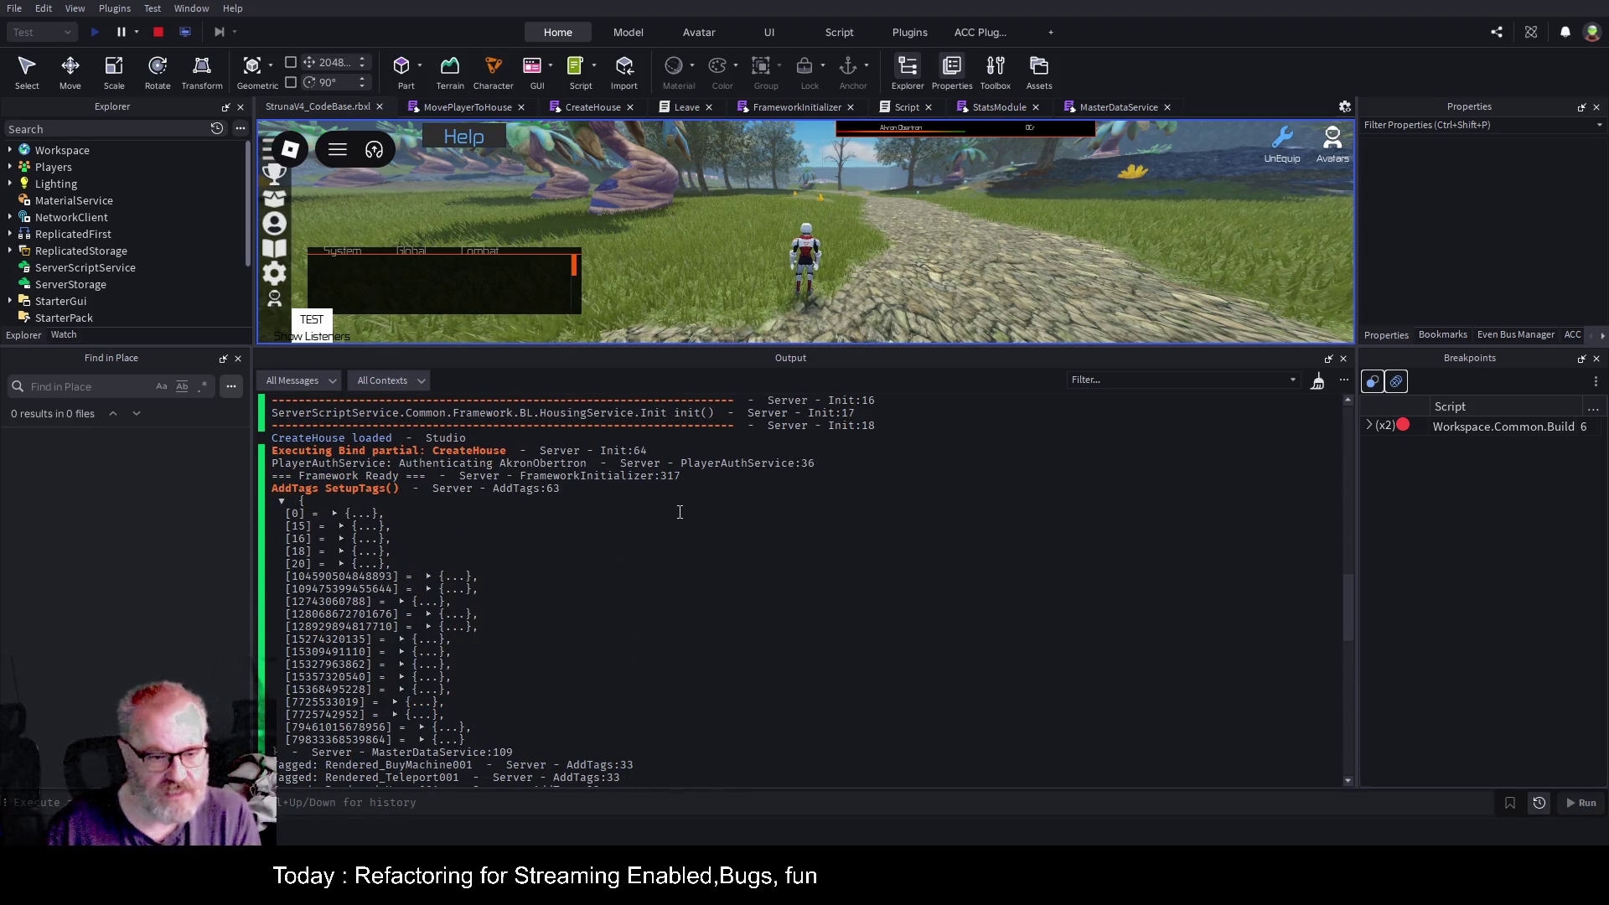
scroll(507, 518, "down", 3)
left_click(424, 590)
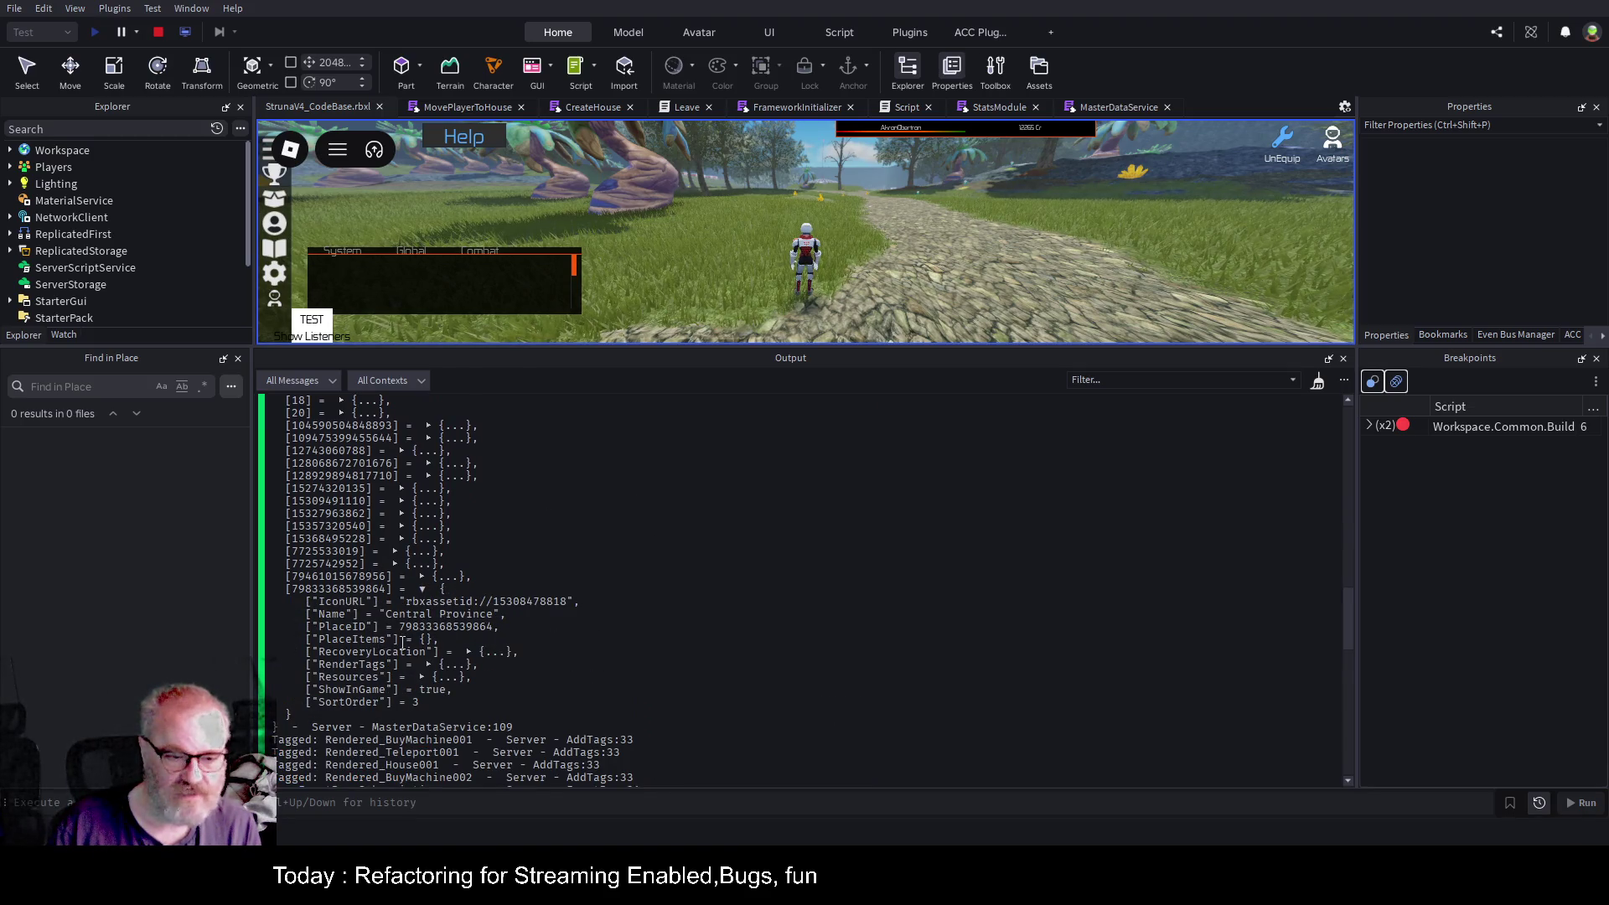
left_click(380, 640)
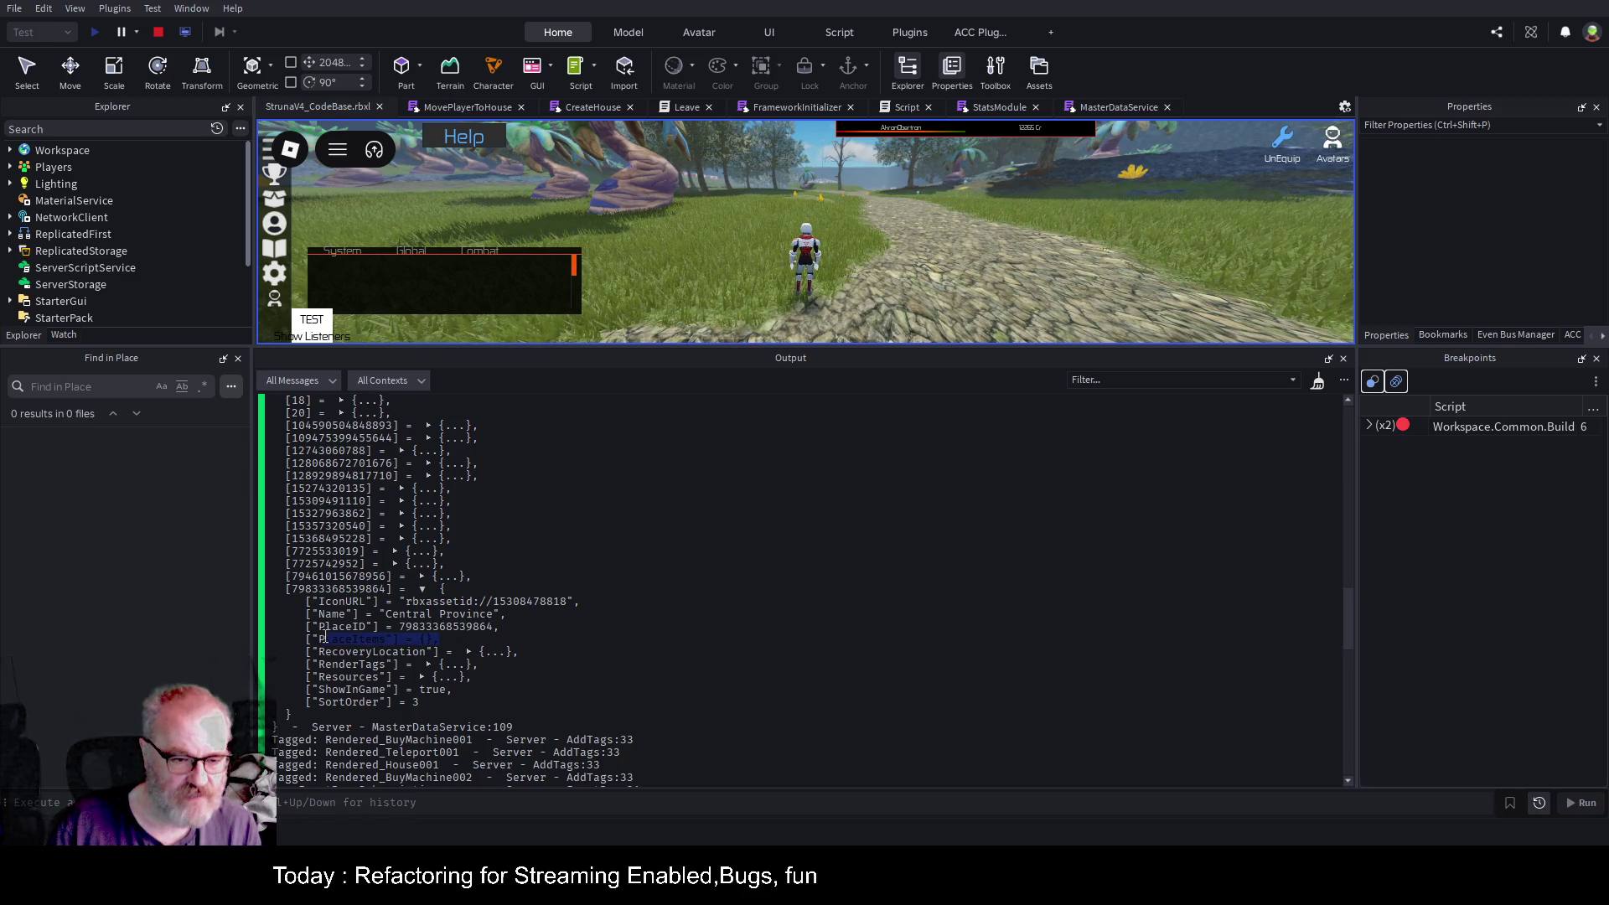
left_click(795, 525)
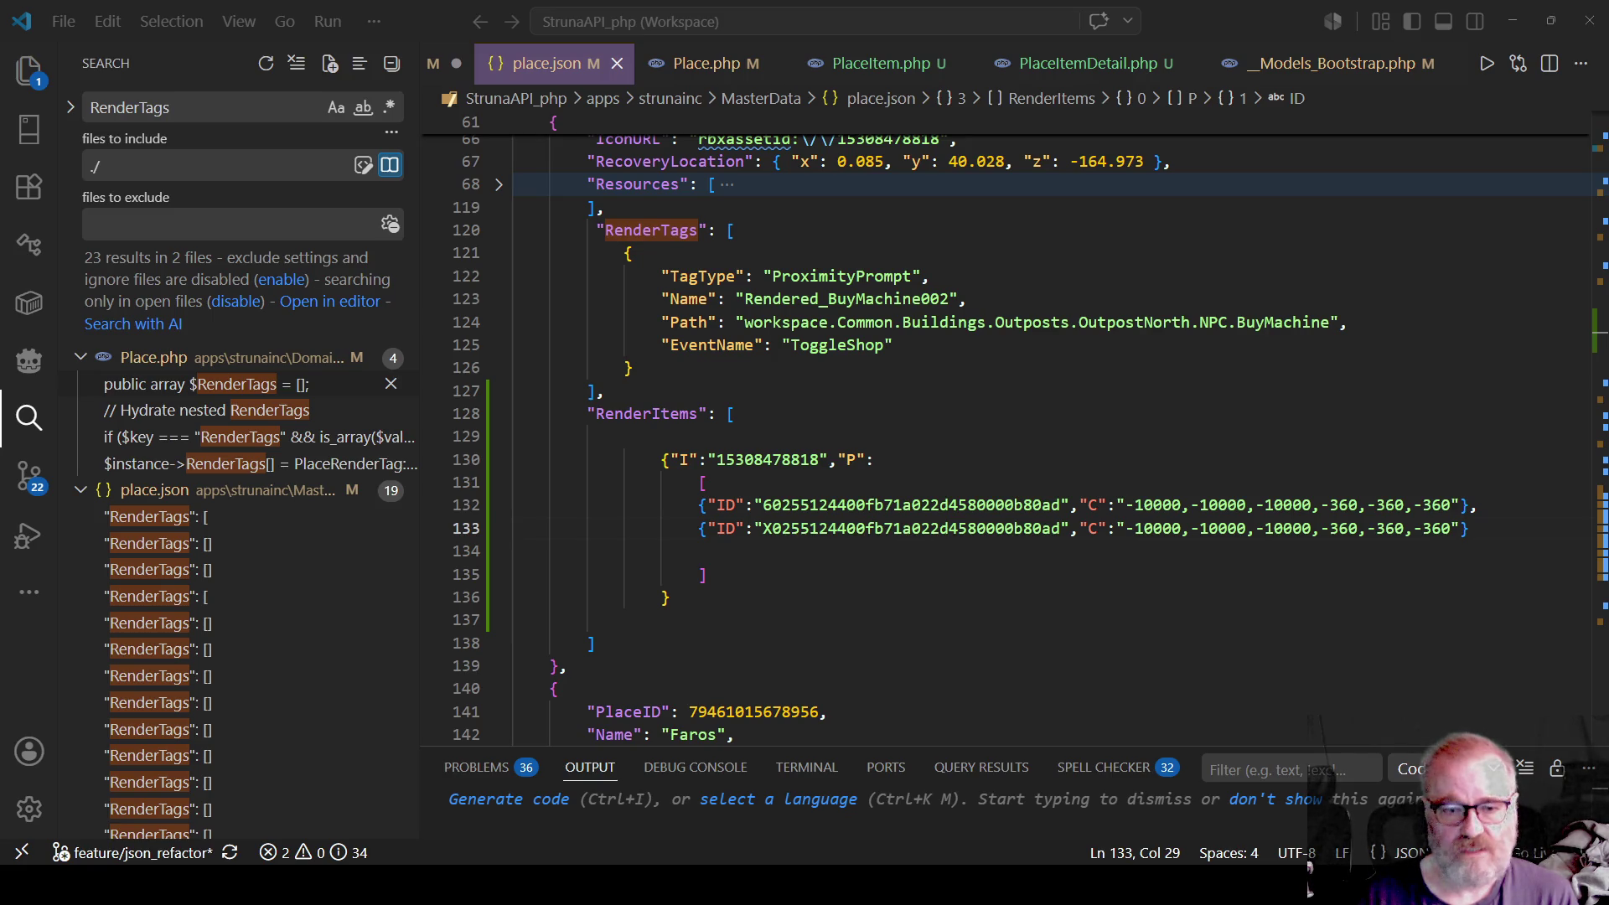
left_click(908, 466)
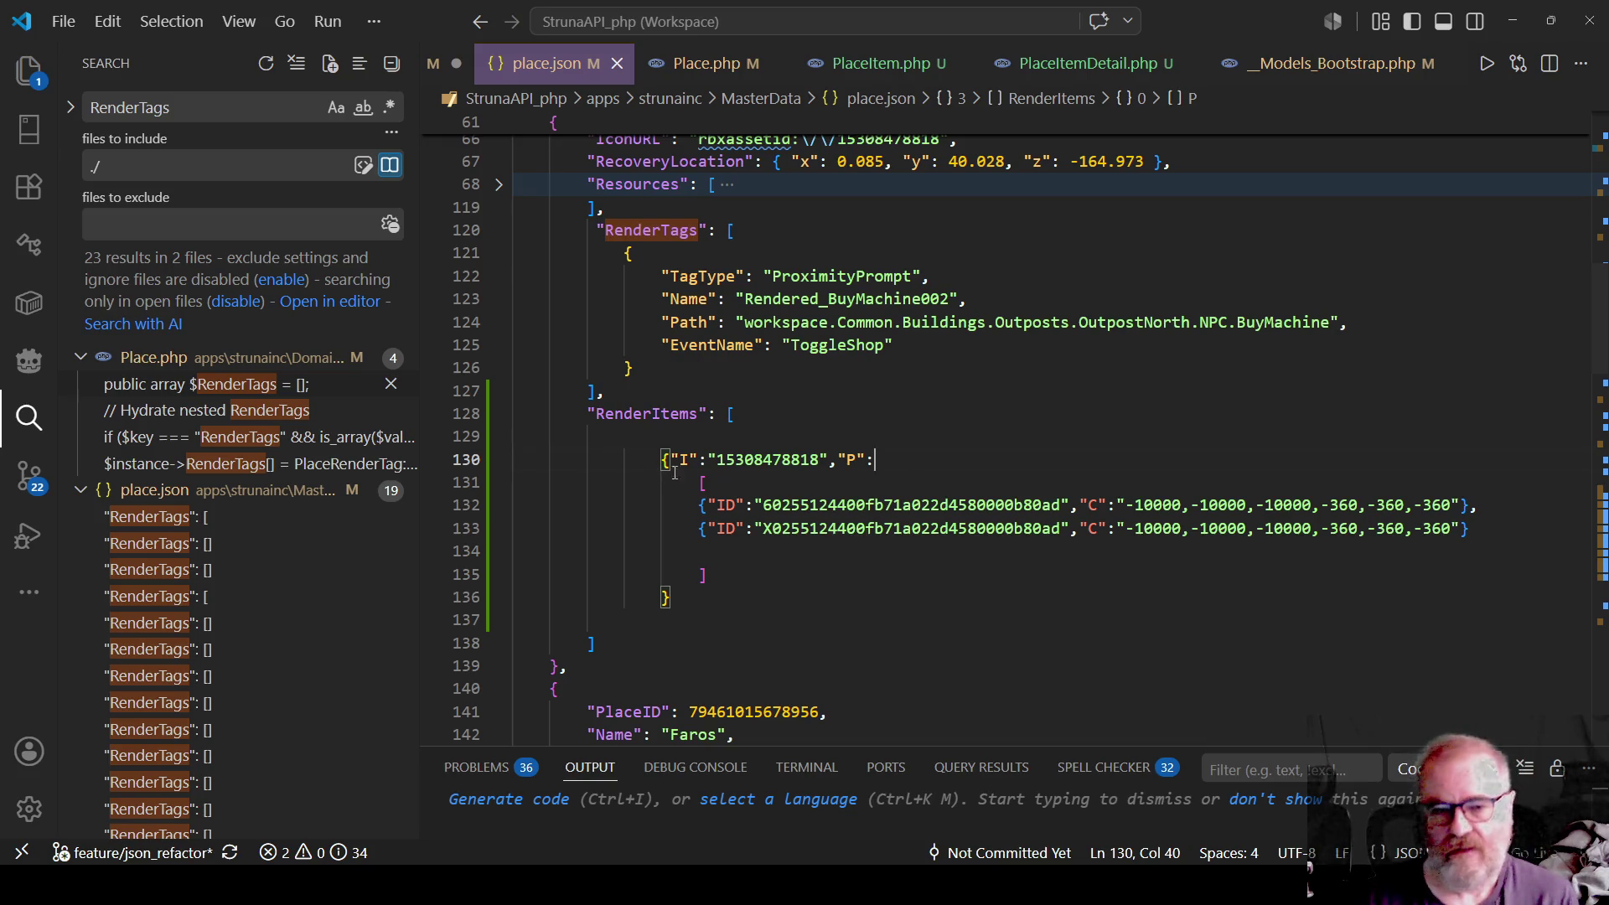
double_click(793, 460)
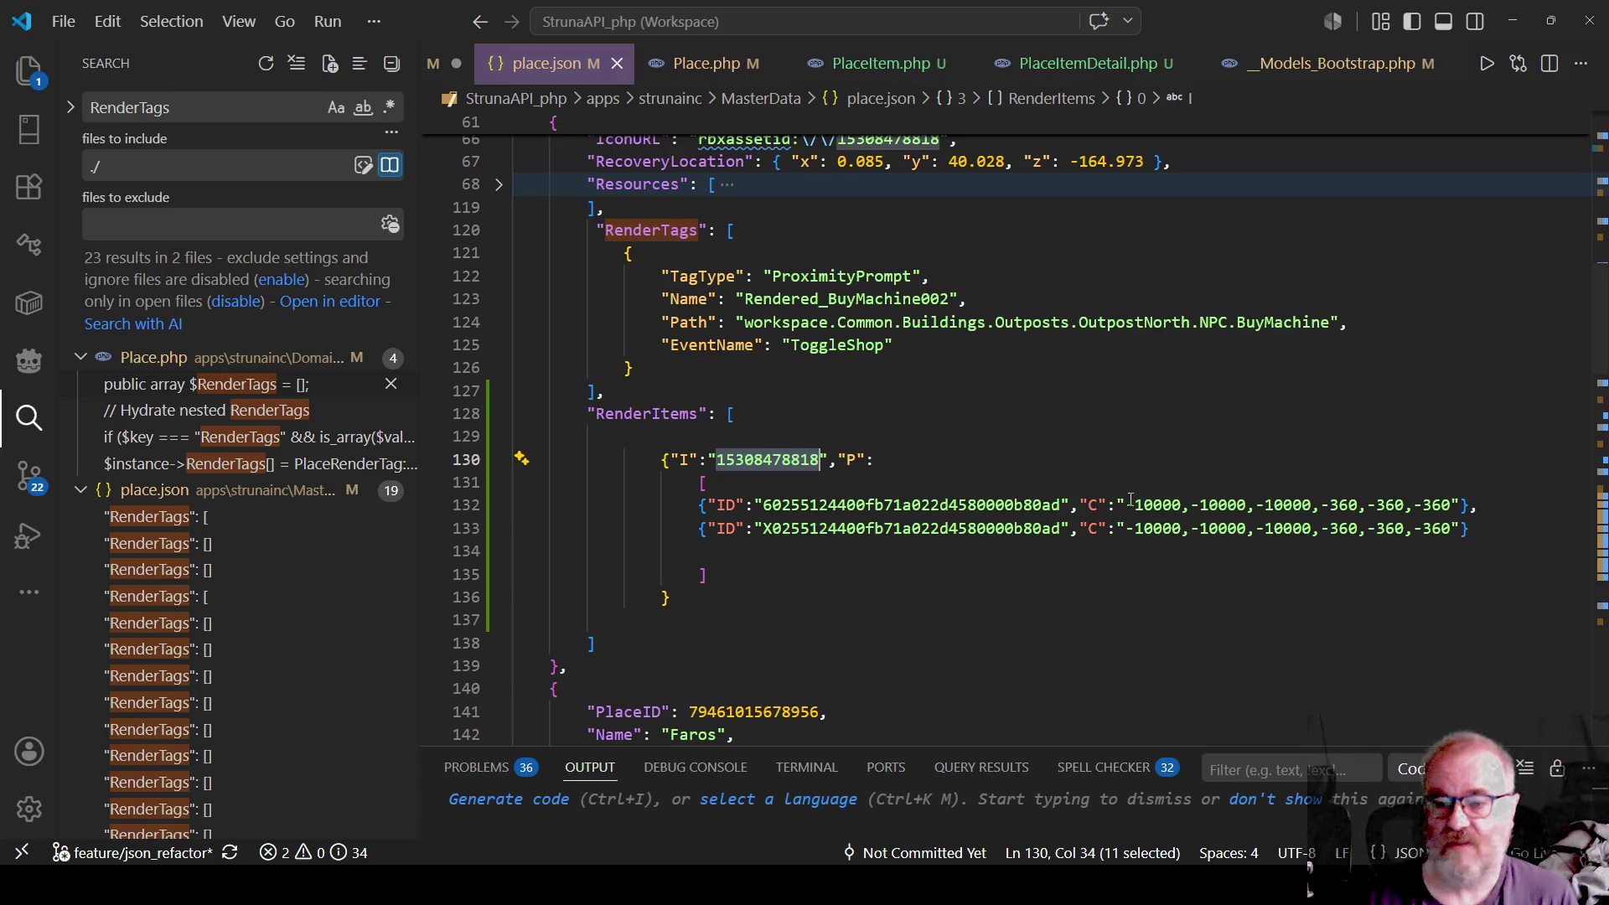
left_click(1072, 505)
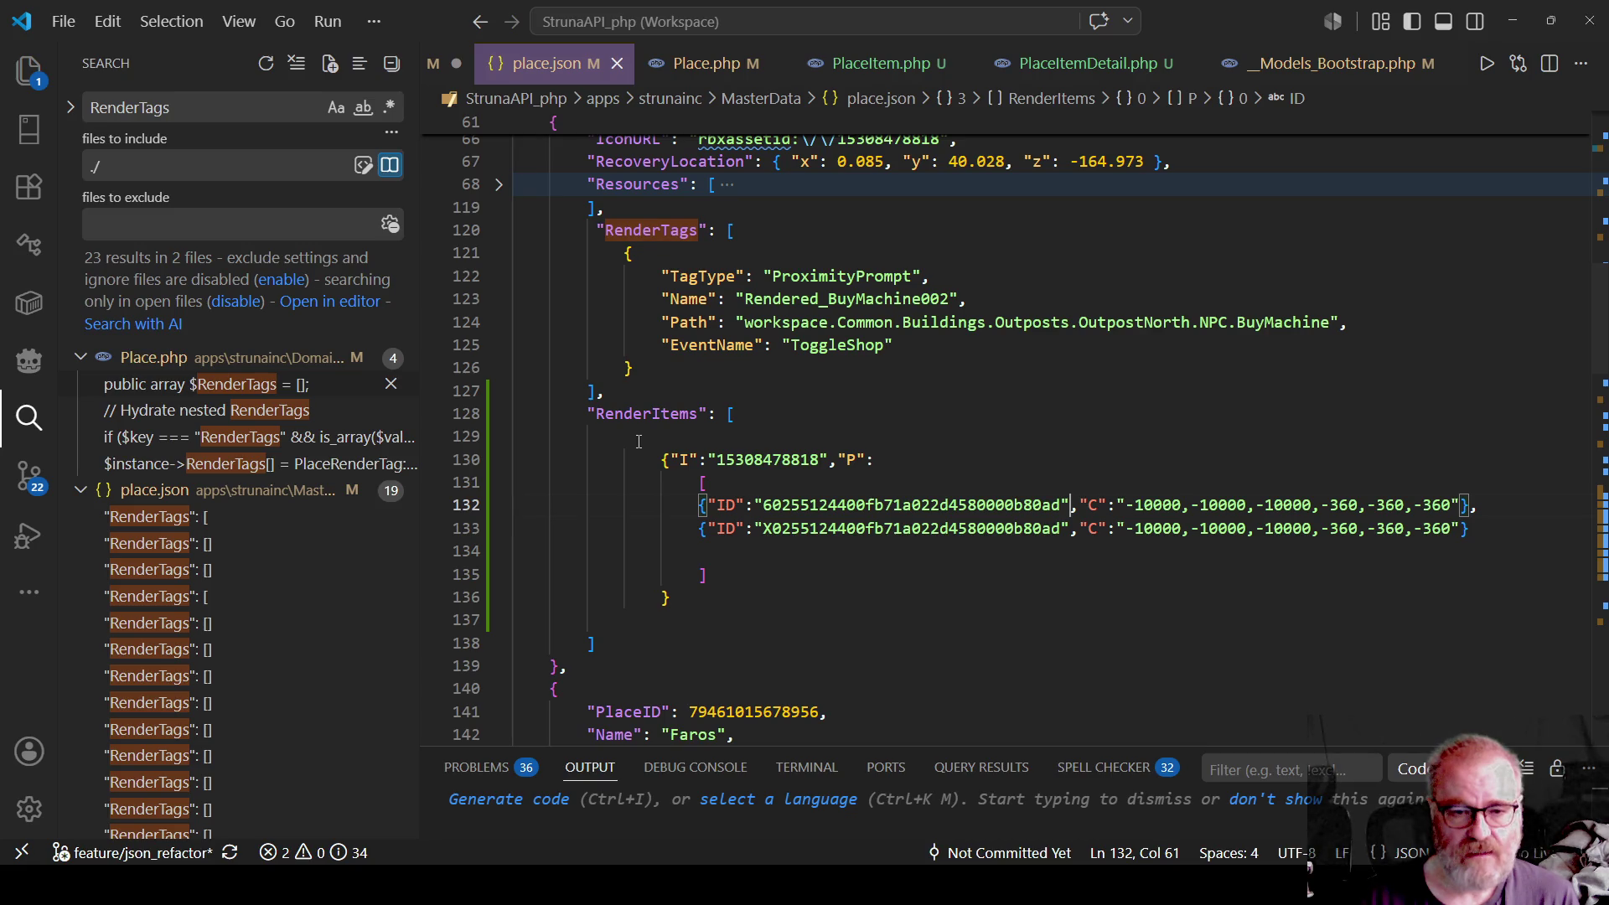
left_click(639, 439)
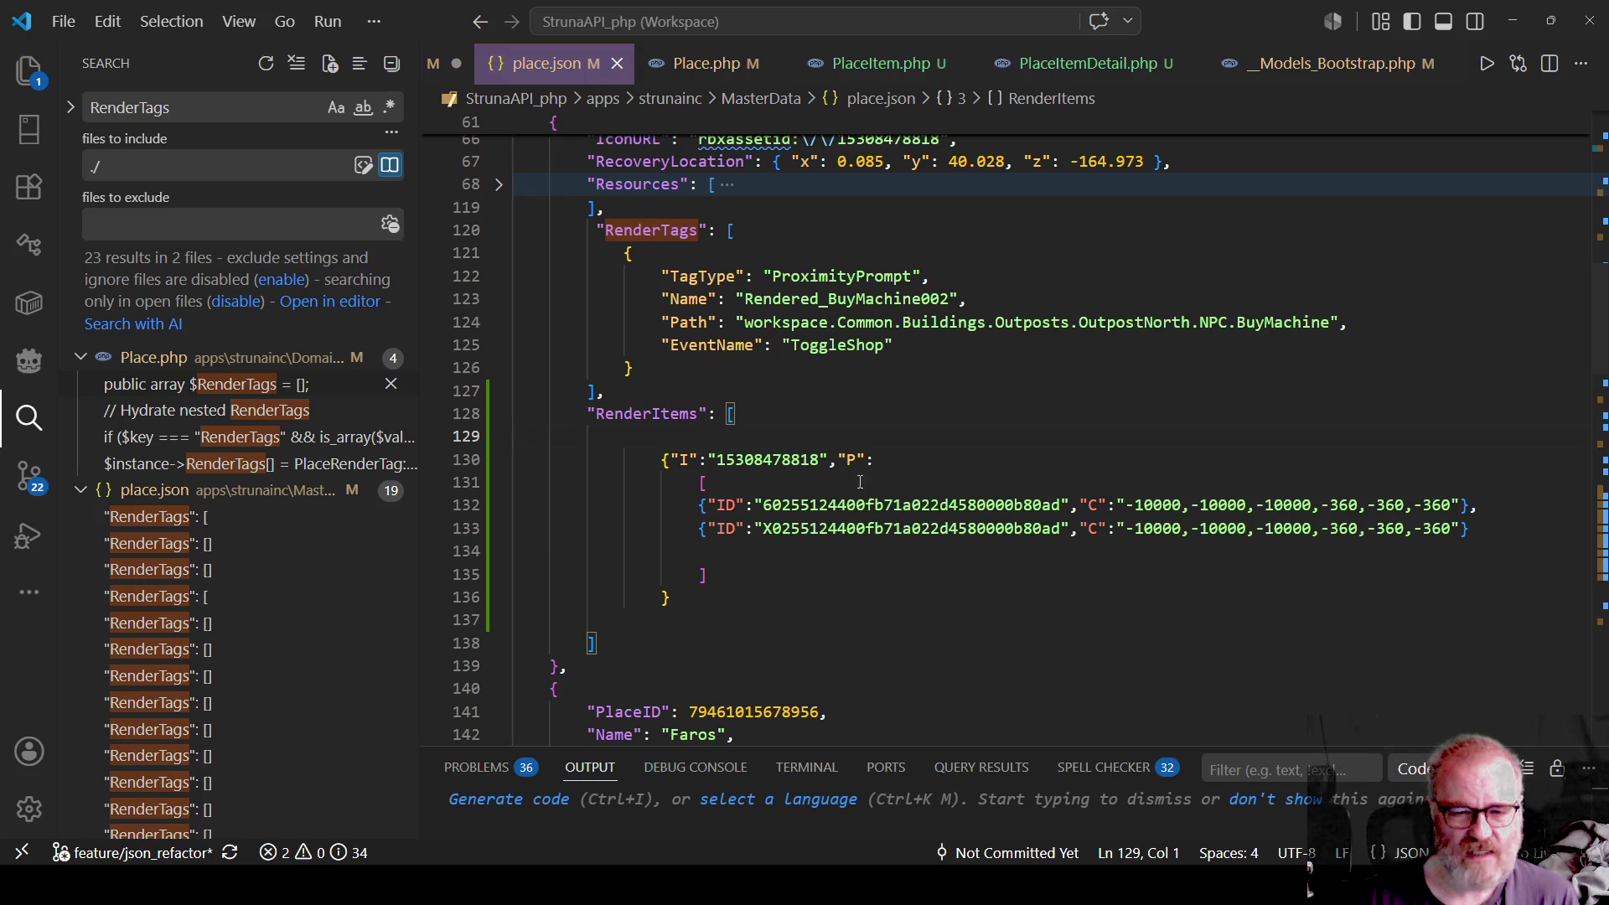
double_click(780, 459)
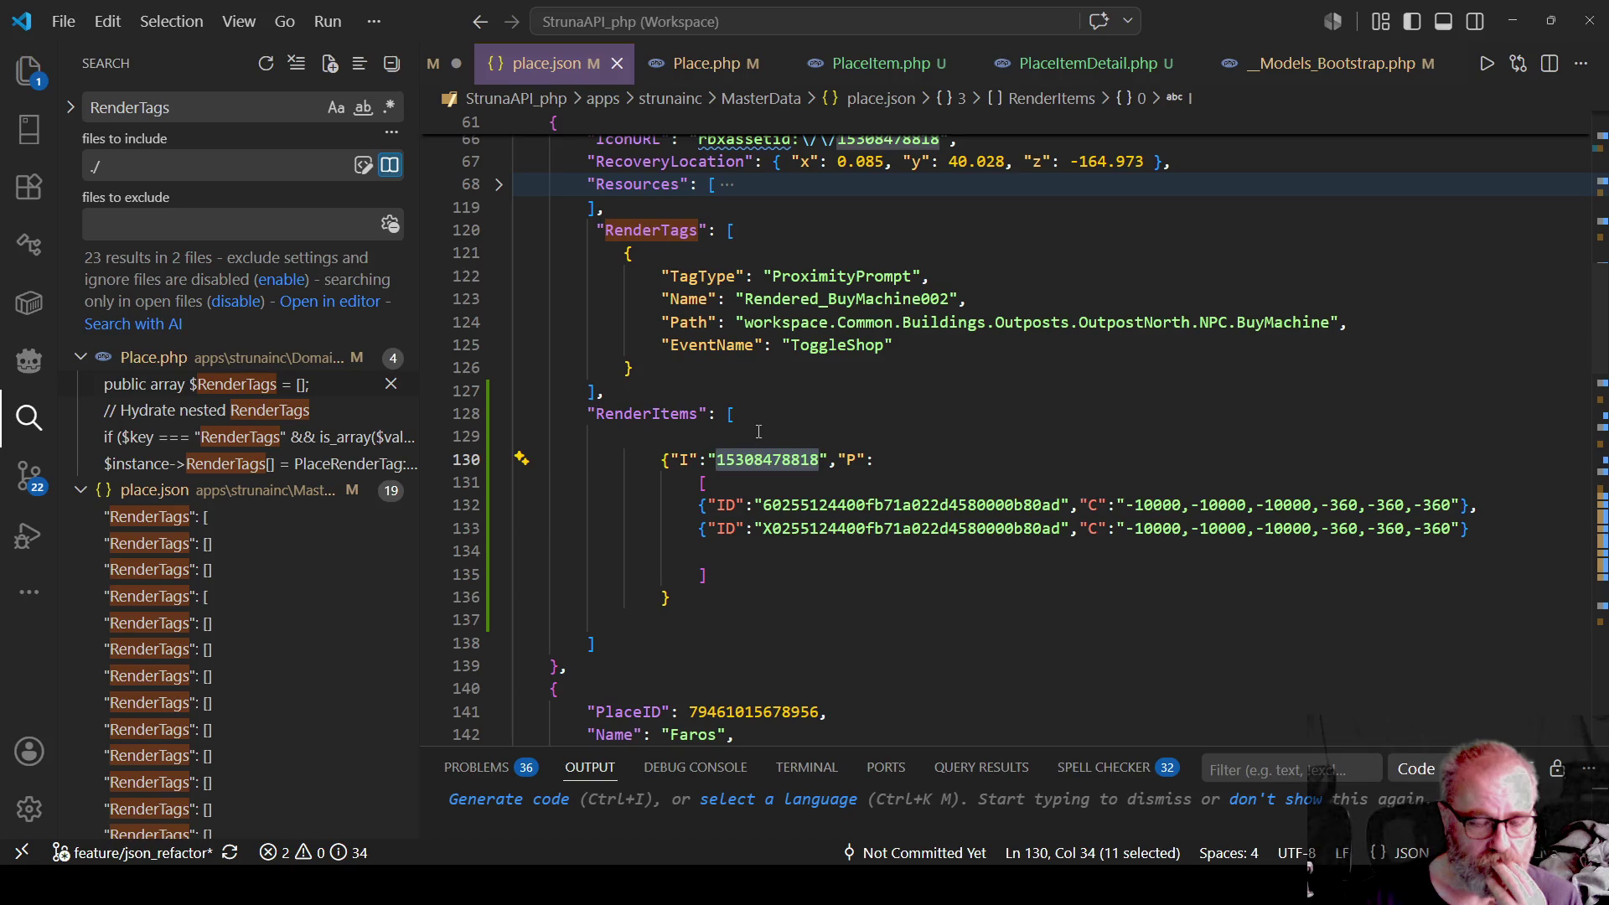
left_click(758, 434)
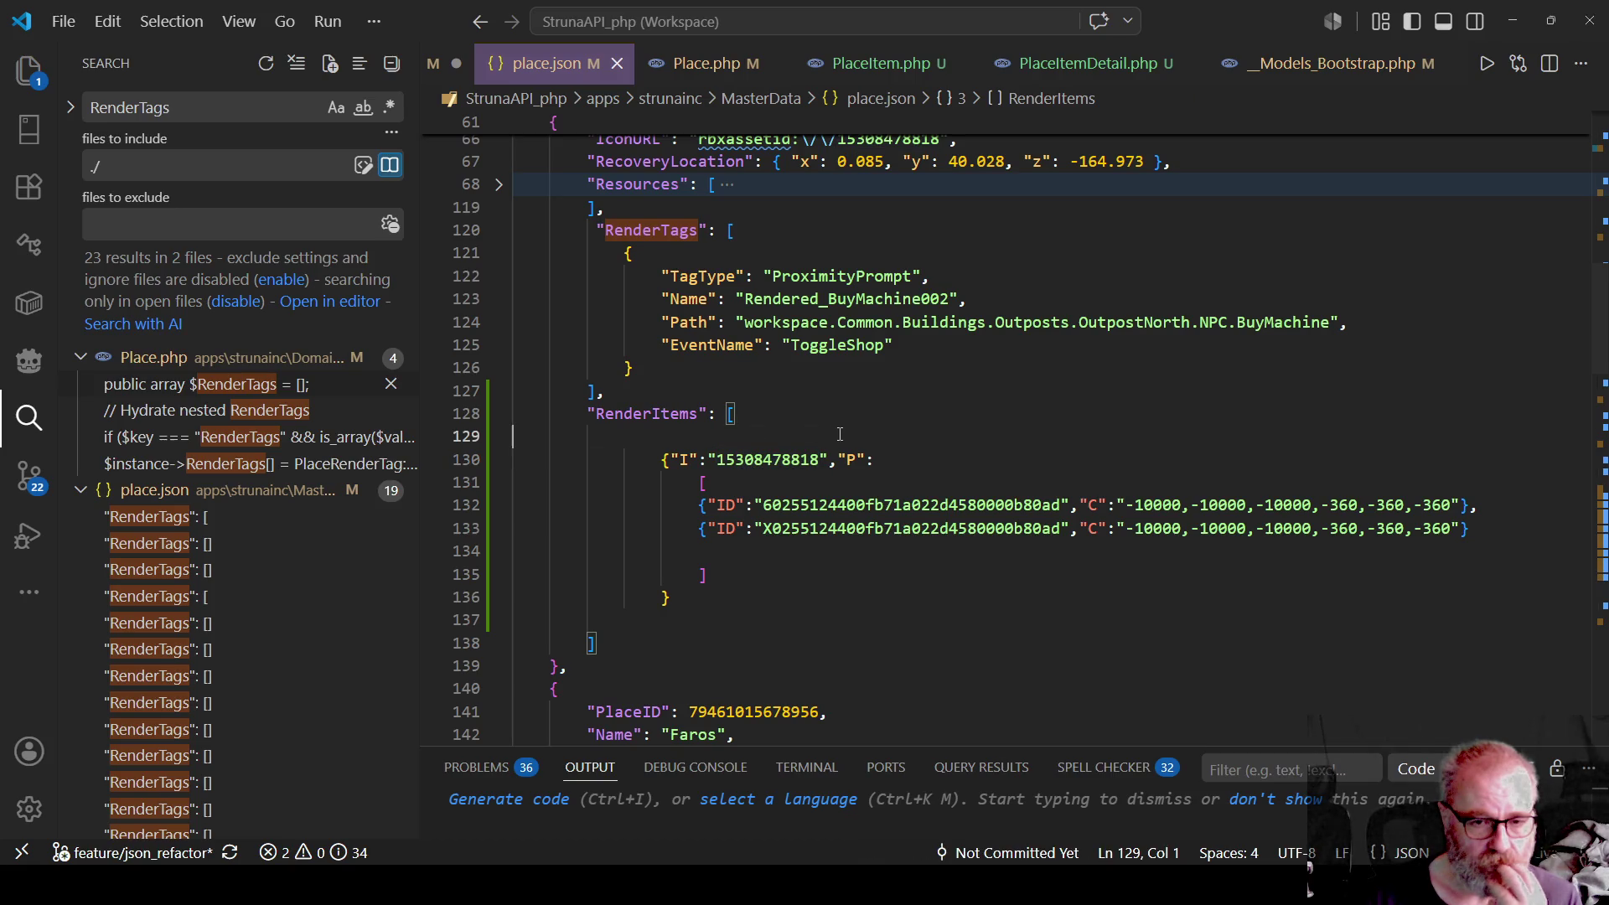
double_click(781, 457)
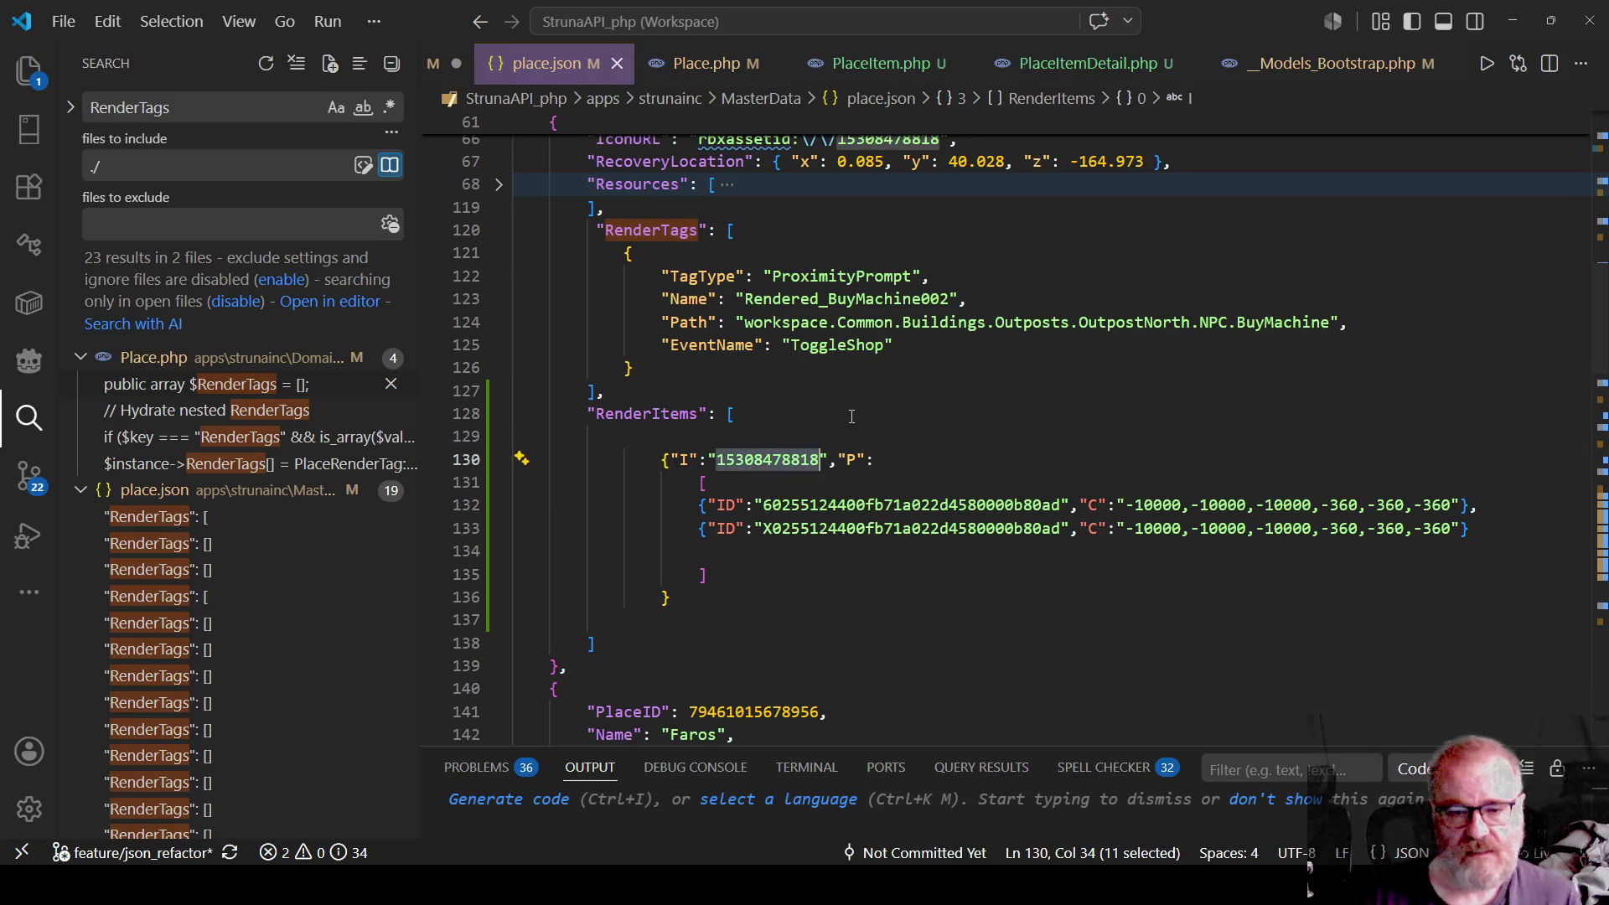
left_click(760, 429)
double_click(737, 461)
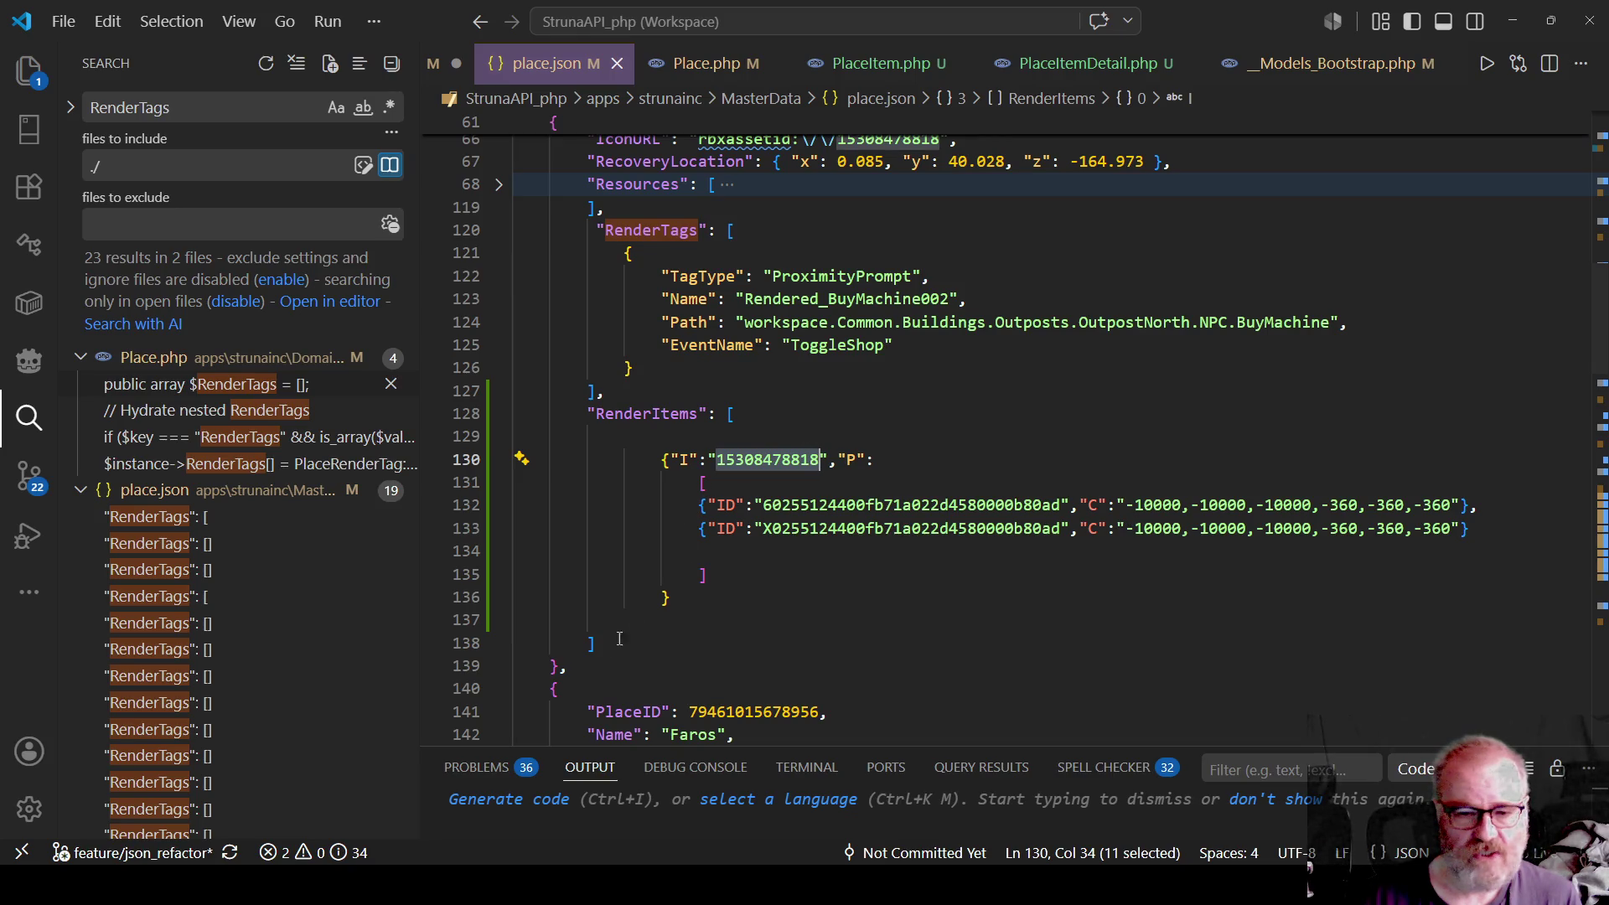
mouse_move(606, 648)
left_mouse_down()
mouse_move(537, 459)
mouse_move(543, 413)
left_mouse_up()
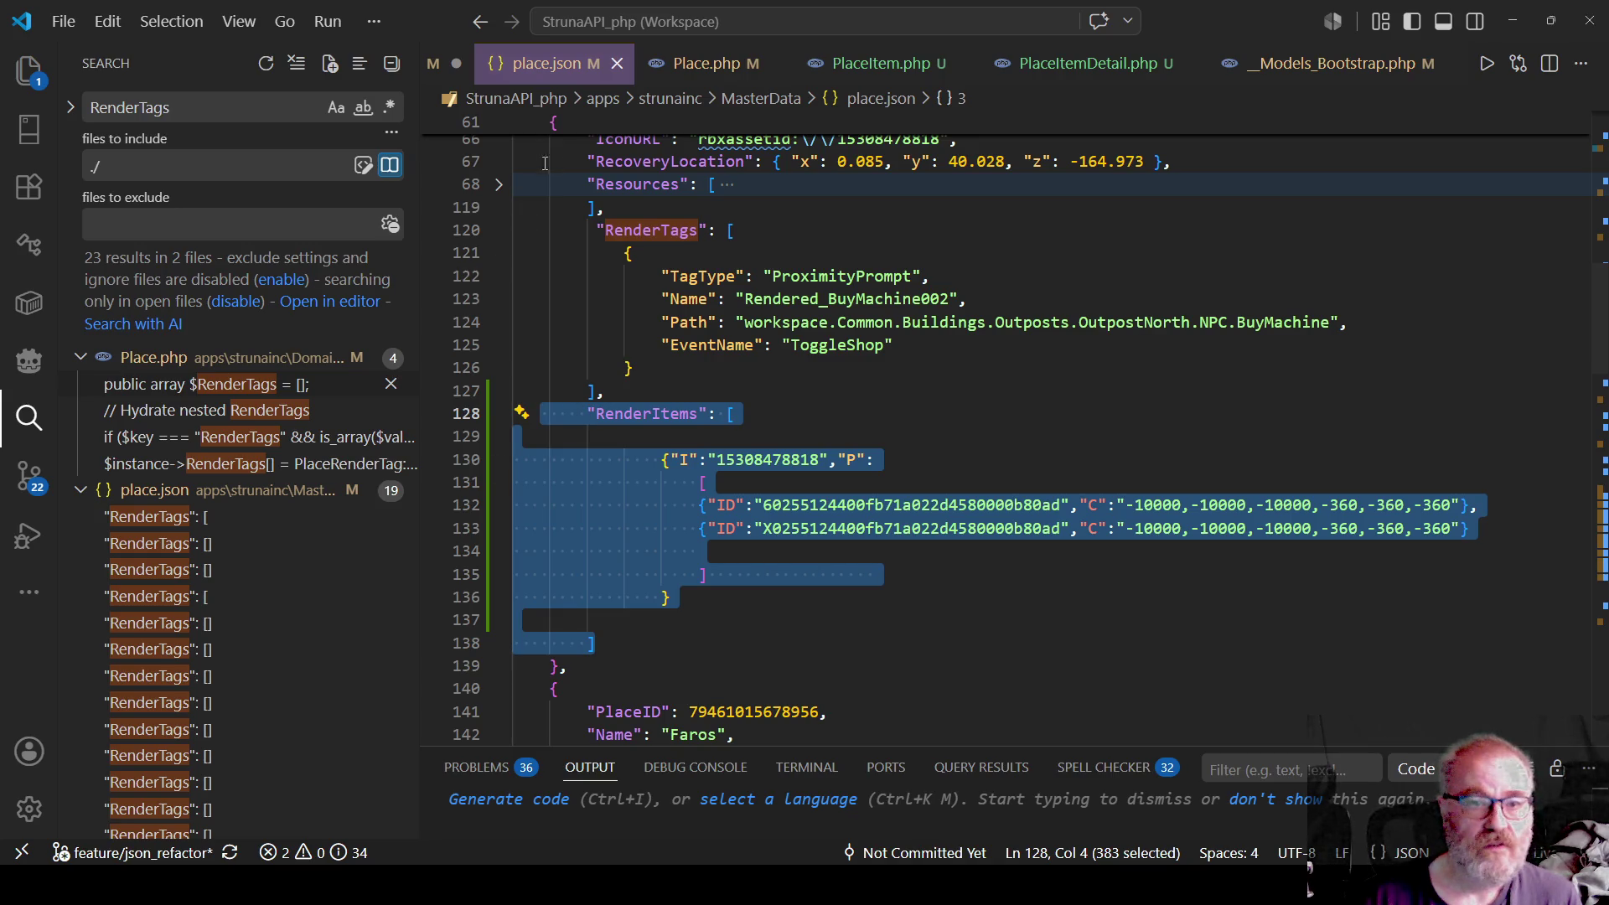
Collapse the Models, MasterData, PlayerData and base folders in the file tree.
left_click(28, 74)
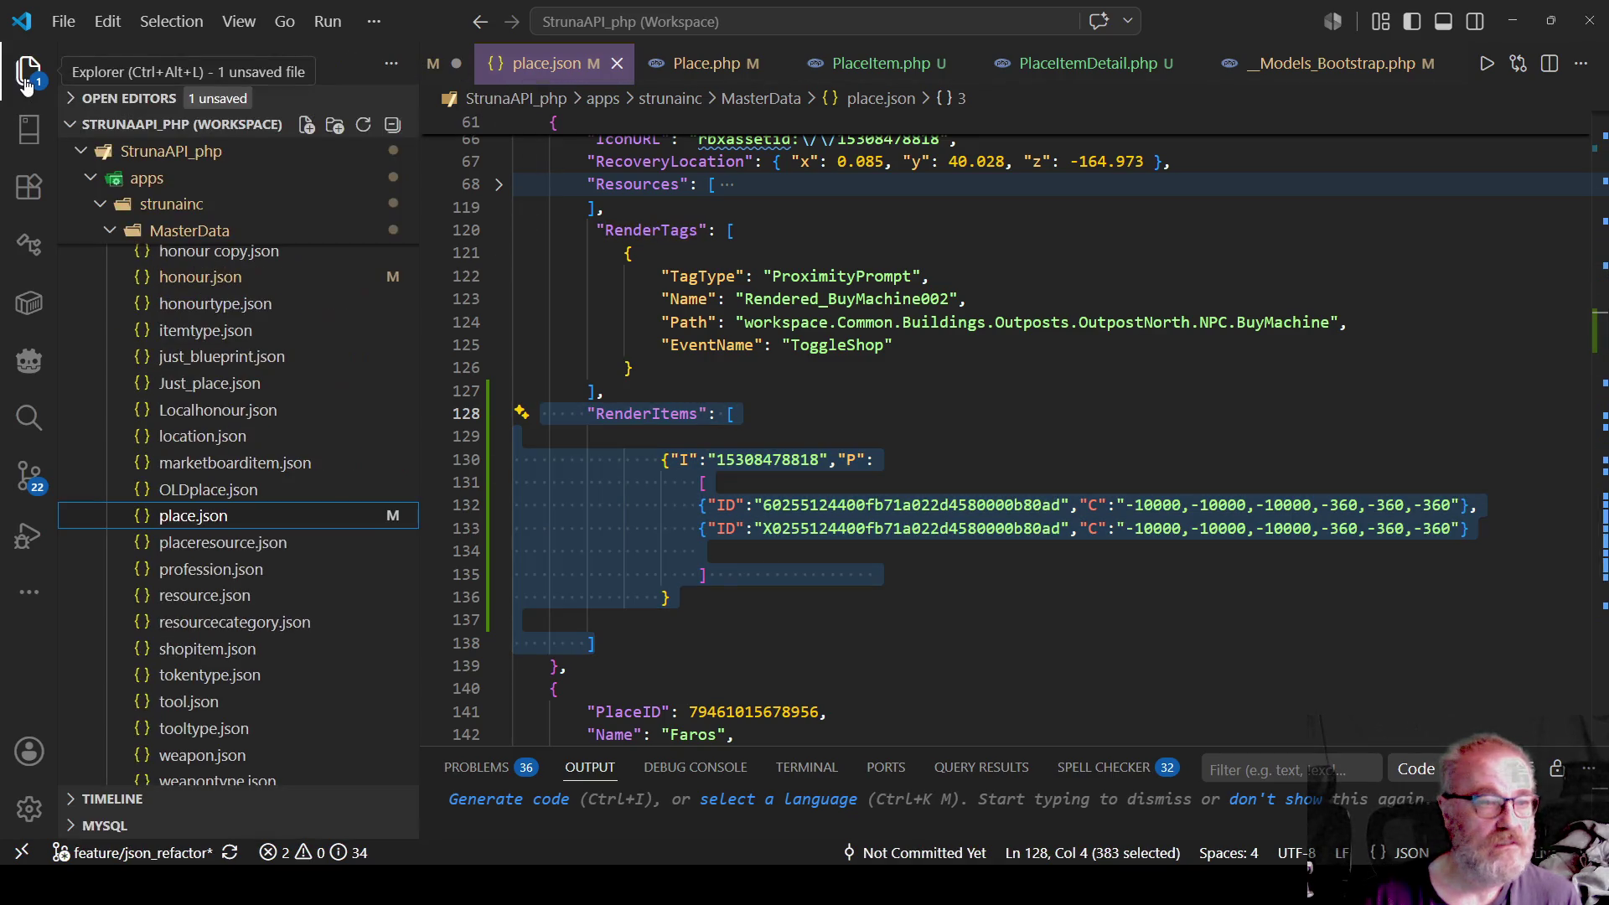
scroll(277, 369, "up", 10)
scroll(275, 371, "up", 12)
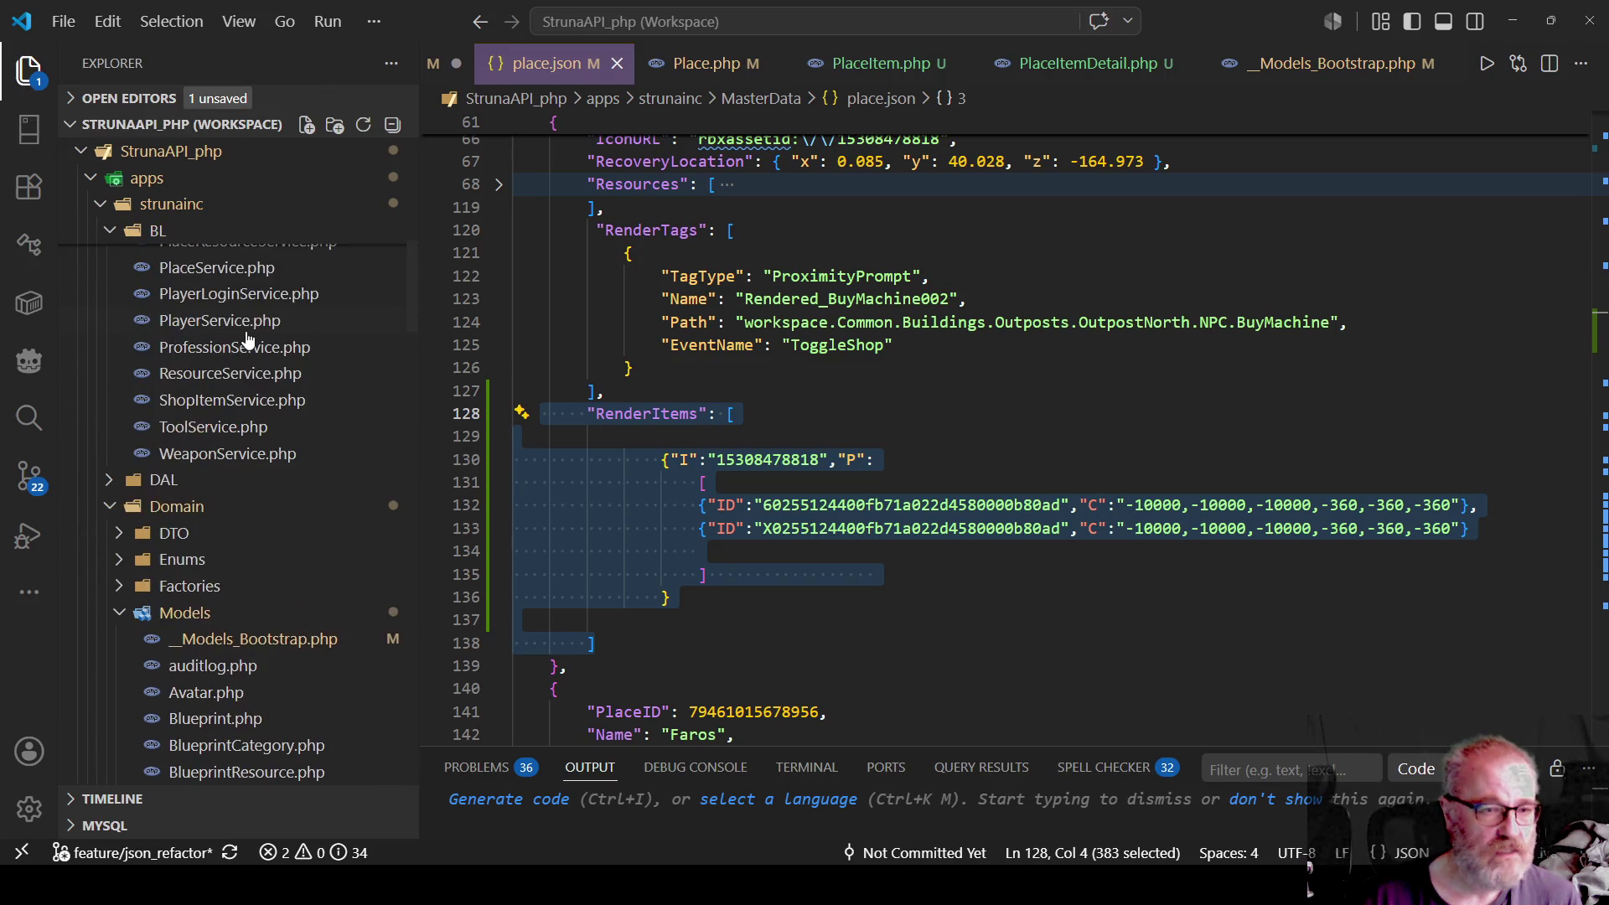
left_click(117, 614)
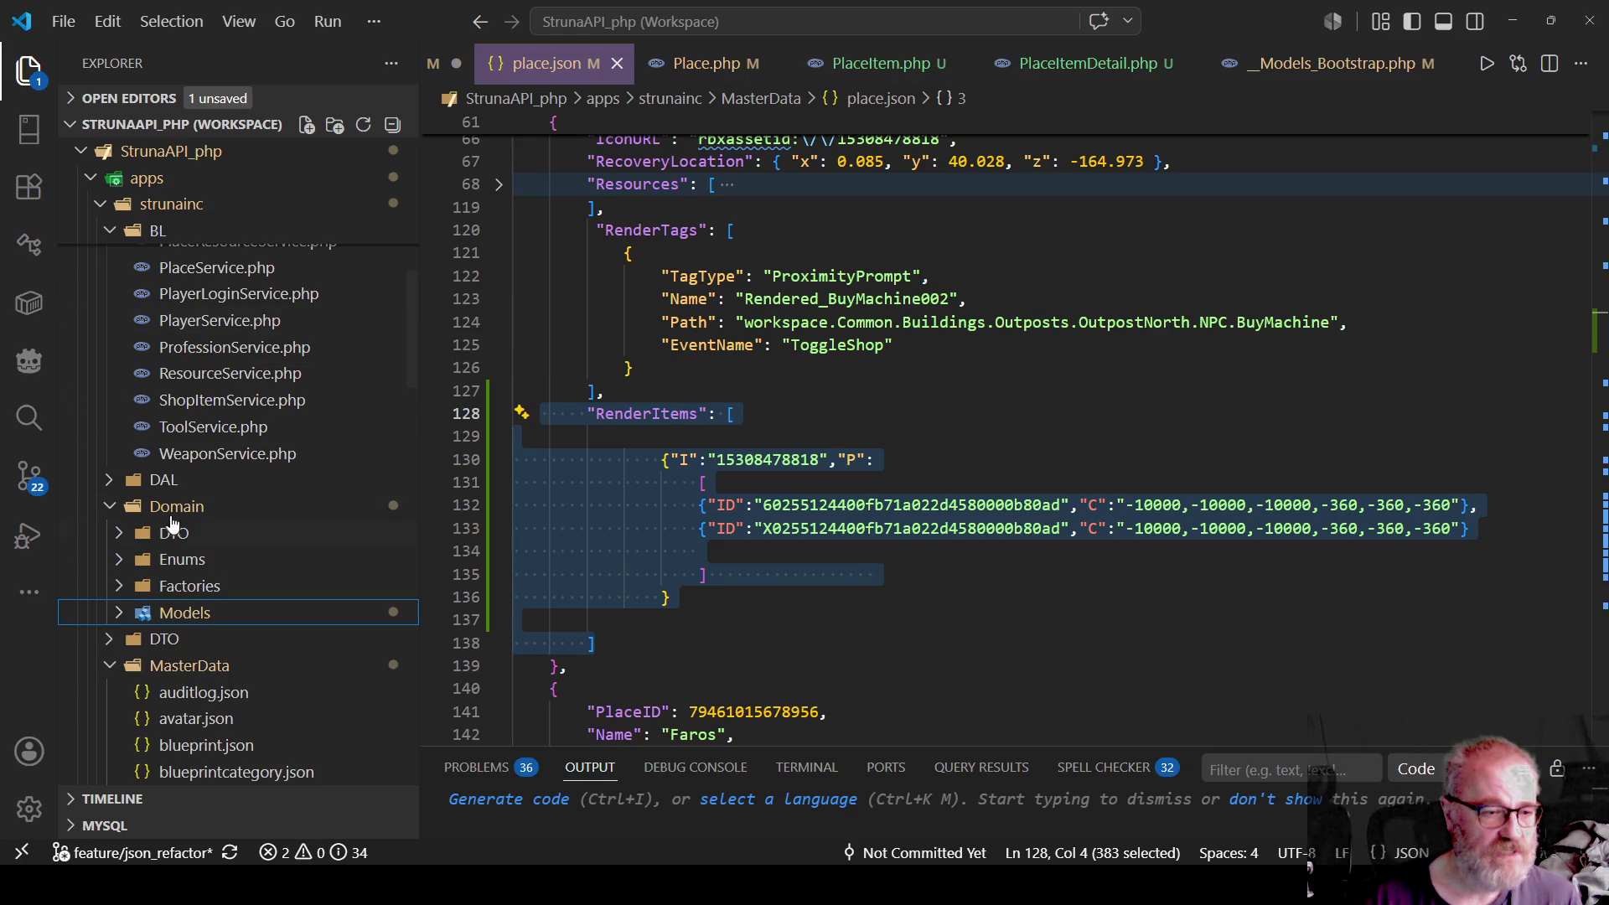
scroll(168, 521, "down", 3)
left_click(111, 503)
scroll(128, 490, "down", 3)
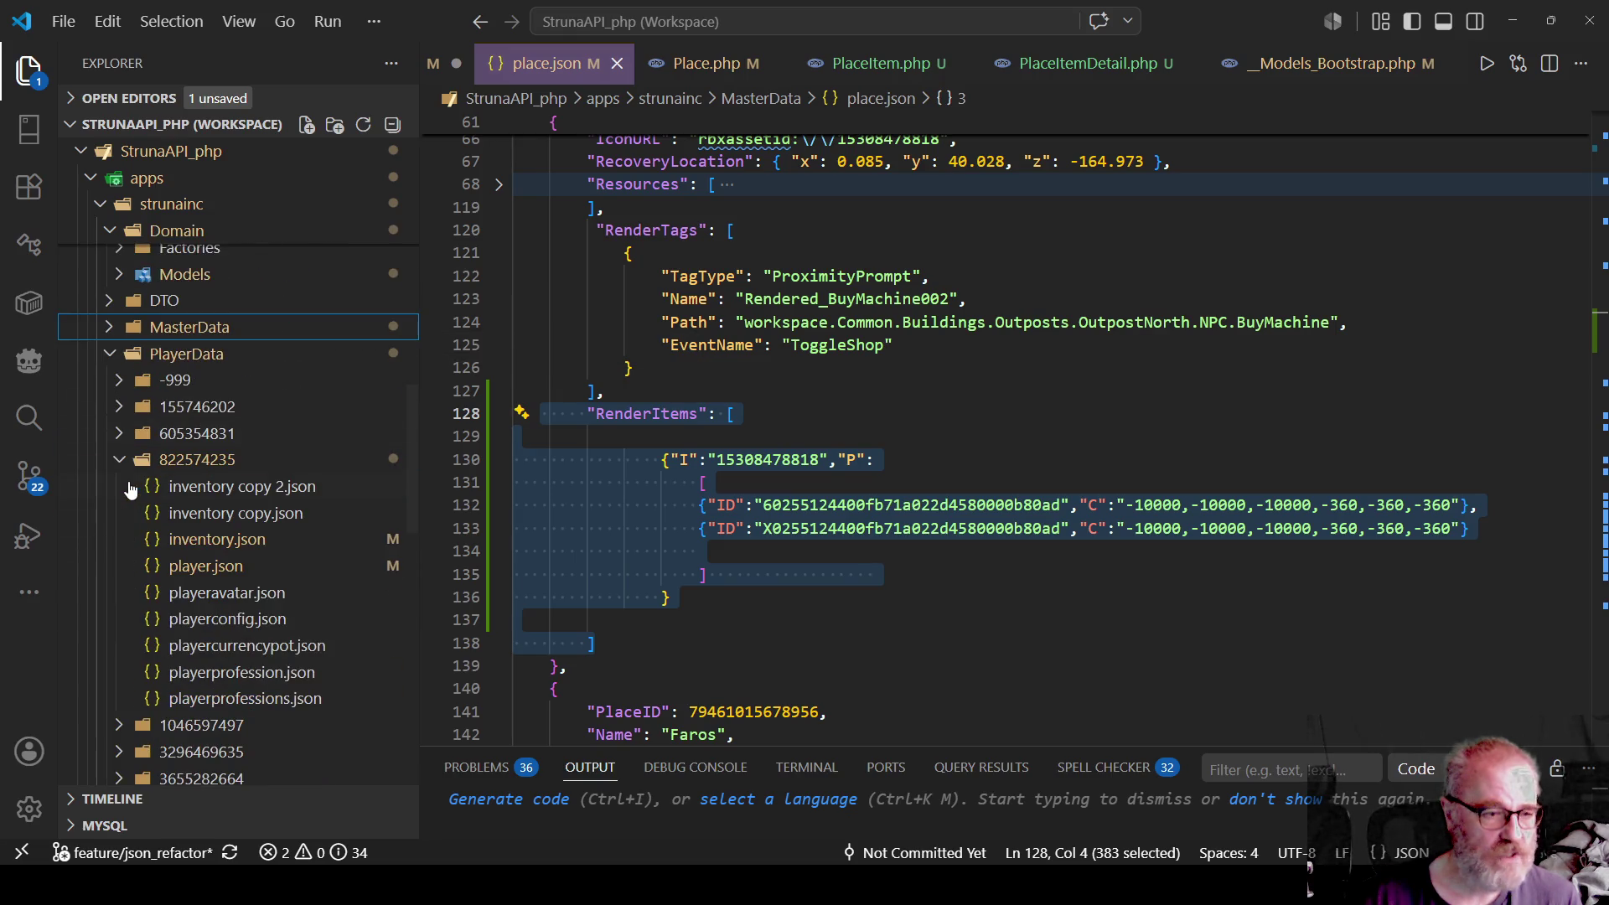
left_click(113, 356)
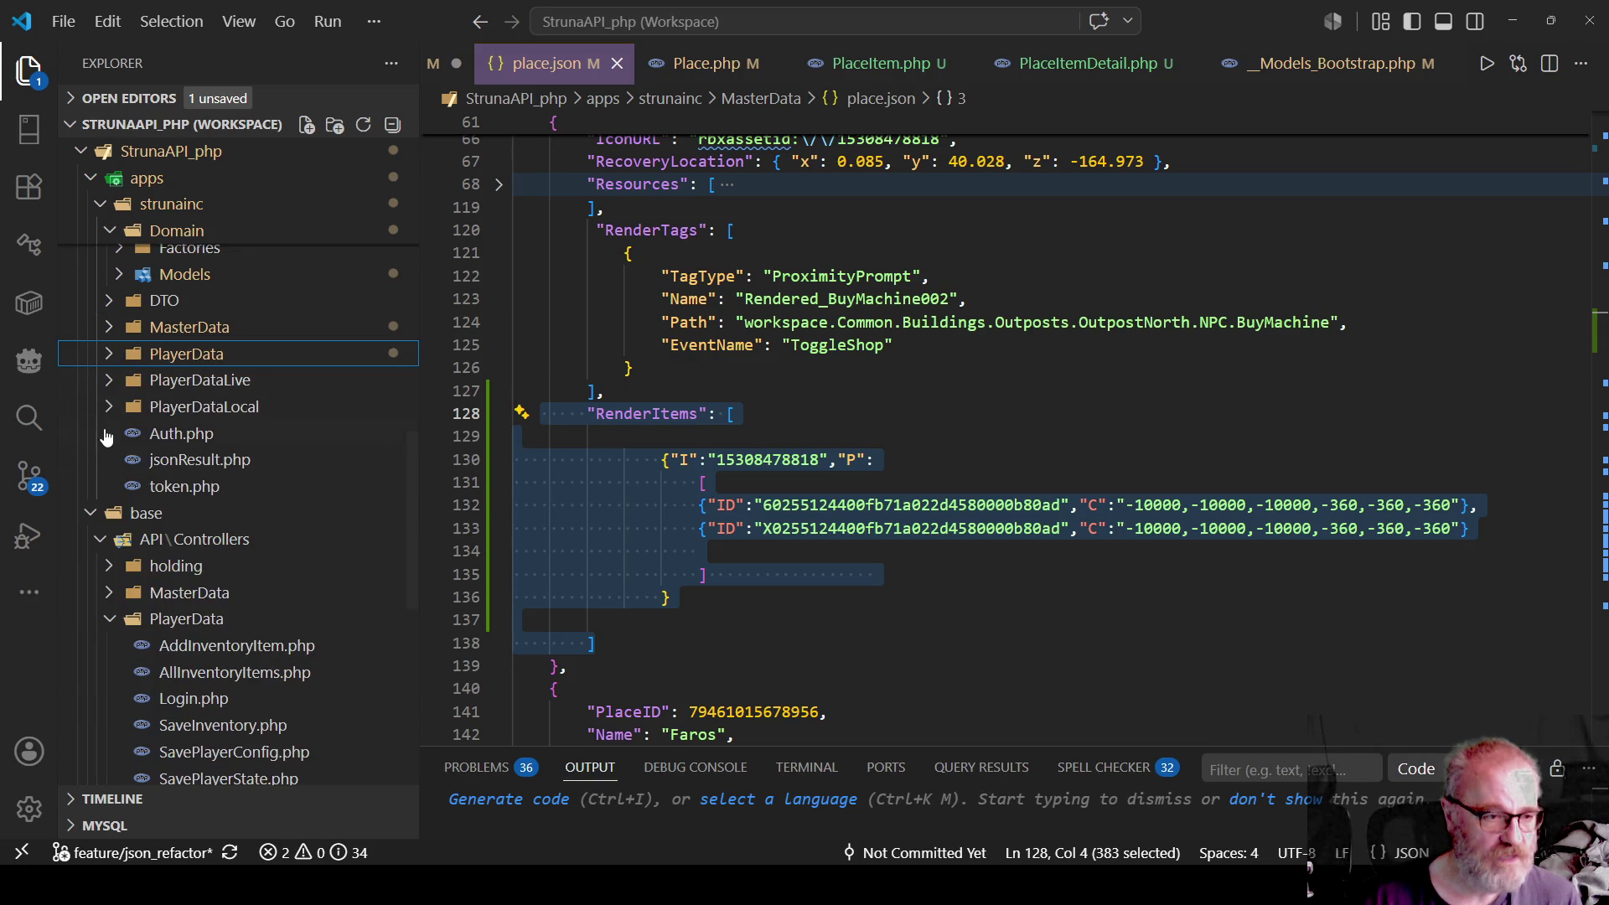
left_click(92, 513)
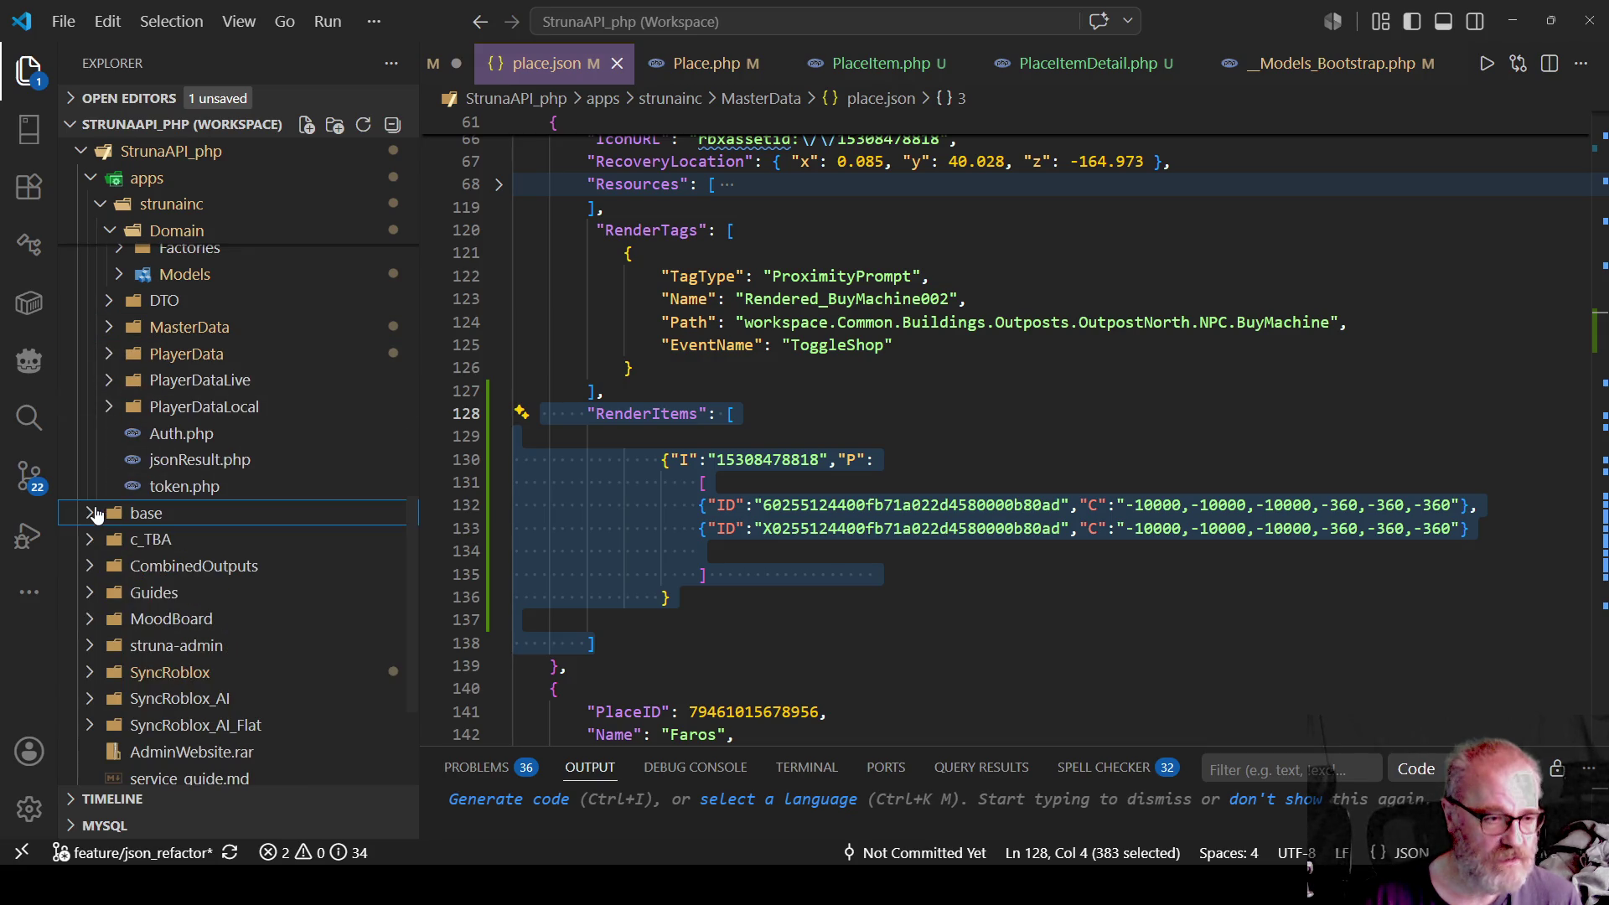
Fold up apps, AdminWebsite (after rechecking its contents) and .vscode.
scroll(172, 520, "down", 3)
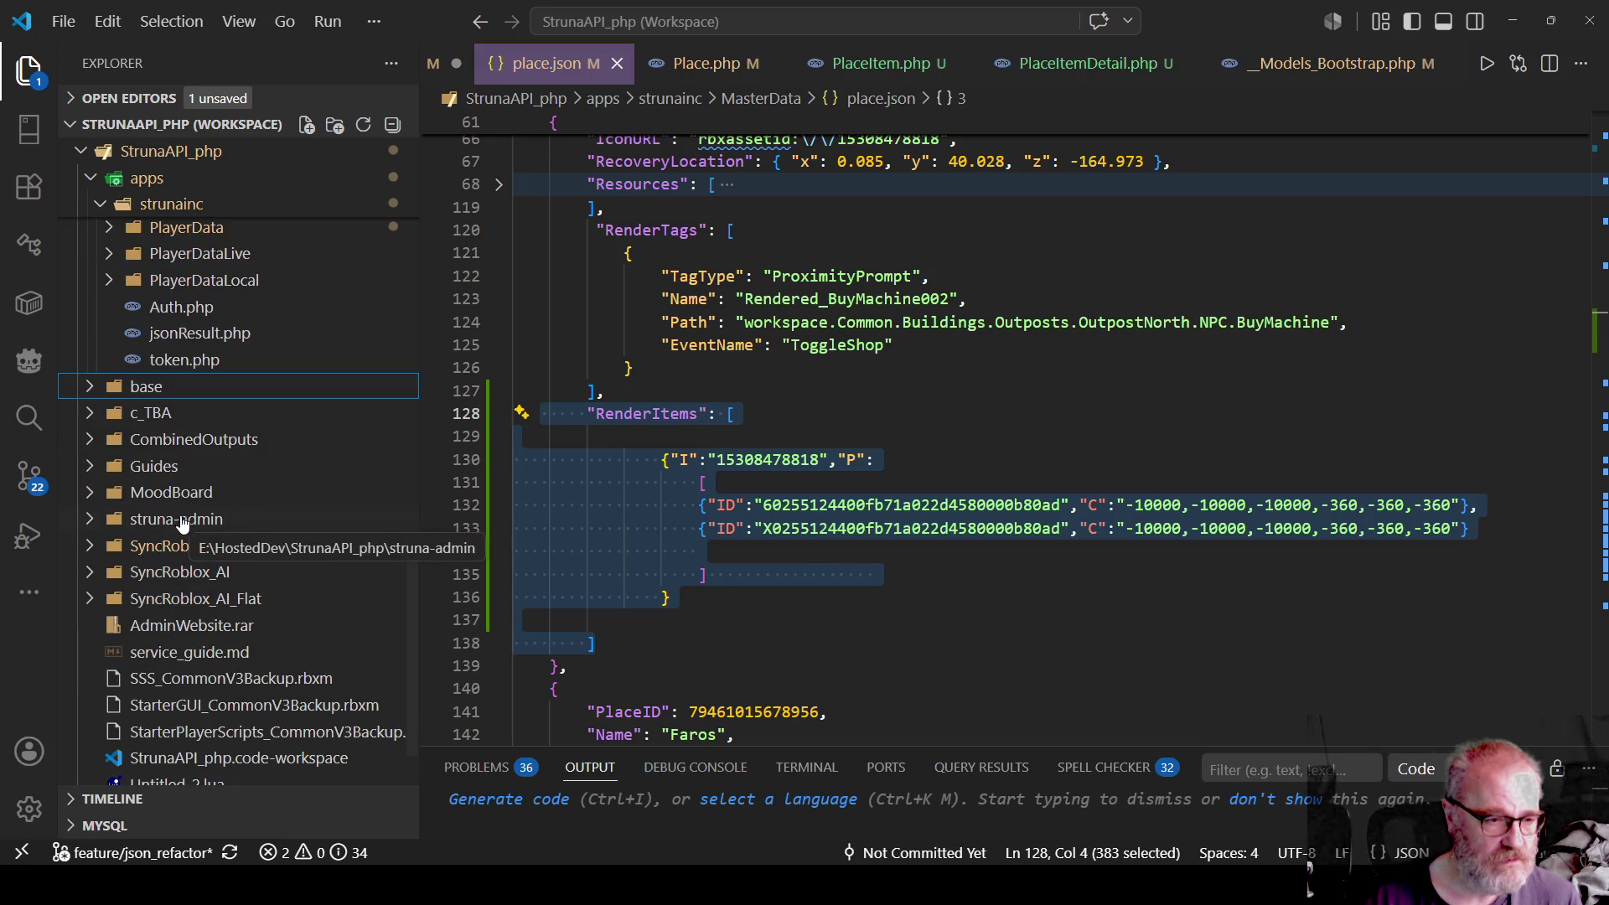
scroll(264, 523, "down", 1)
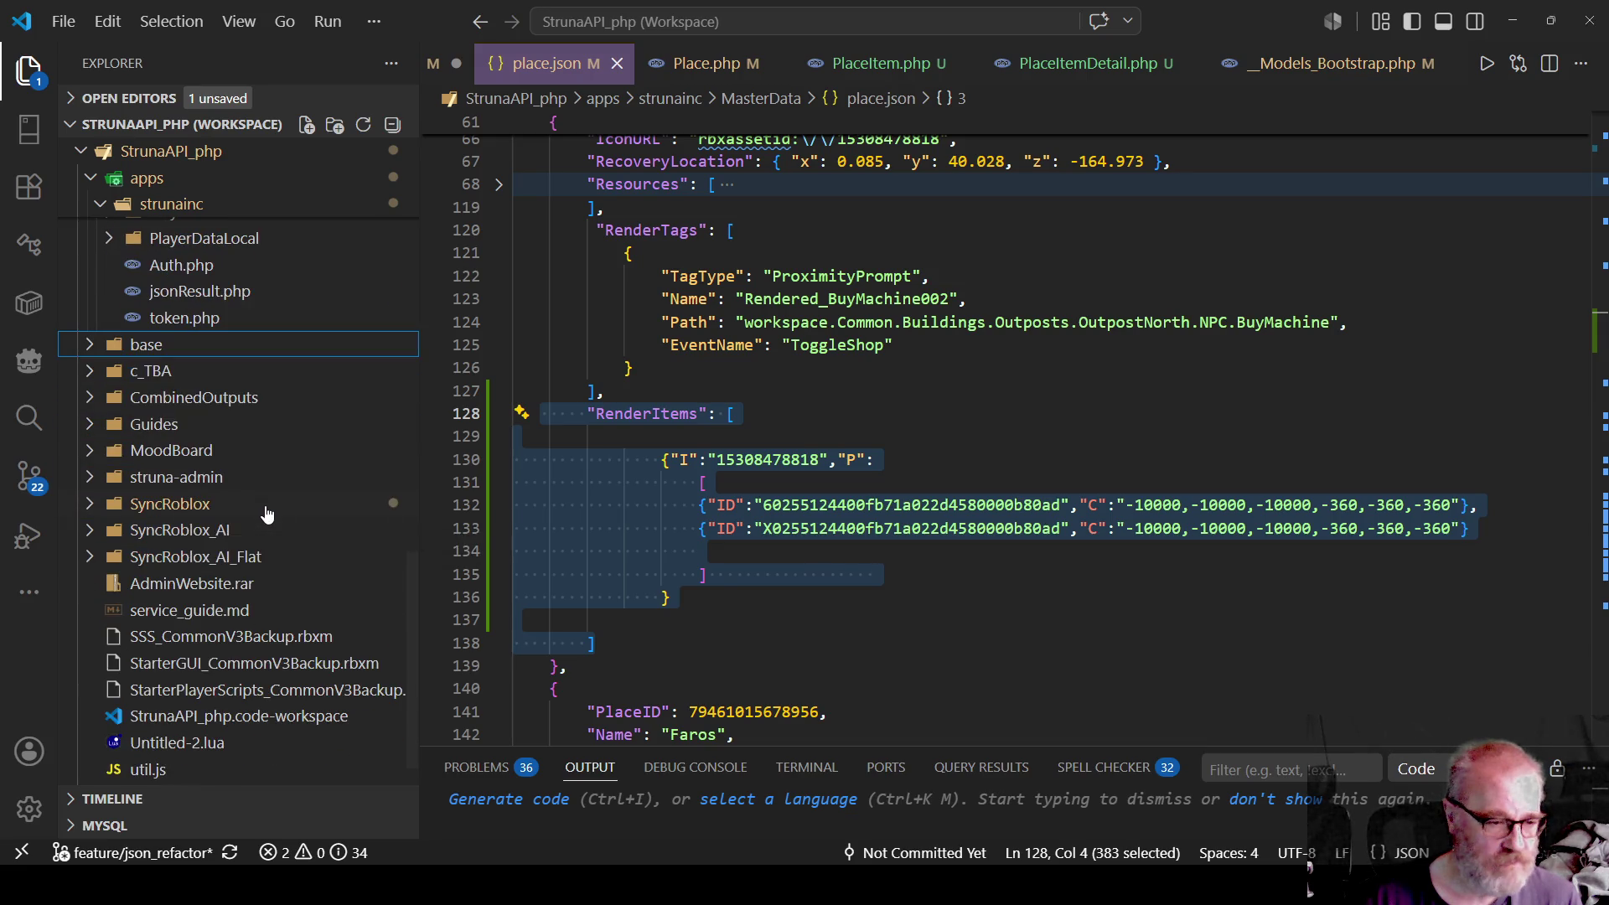
scroll(287, 527, "up", 10)
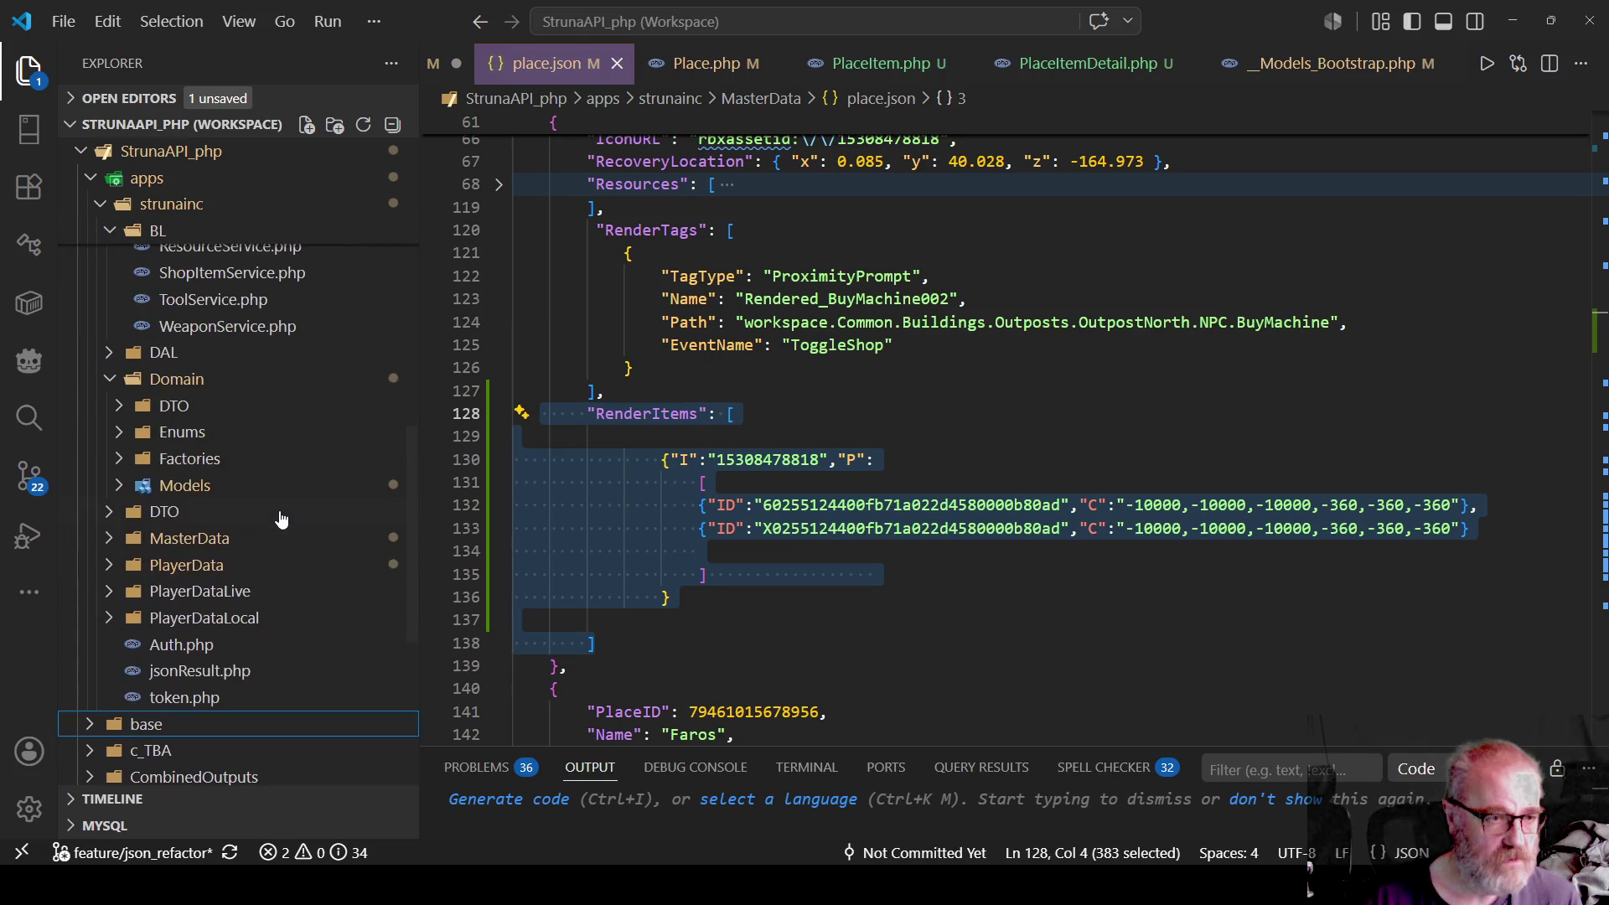
scroll(280, 519, "up", 12)
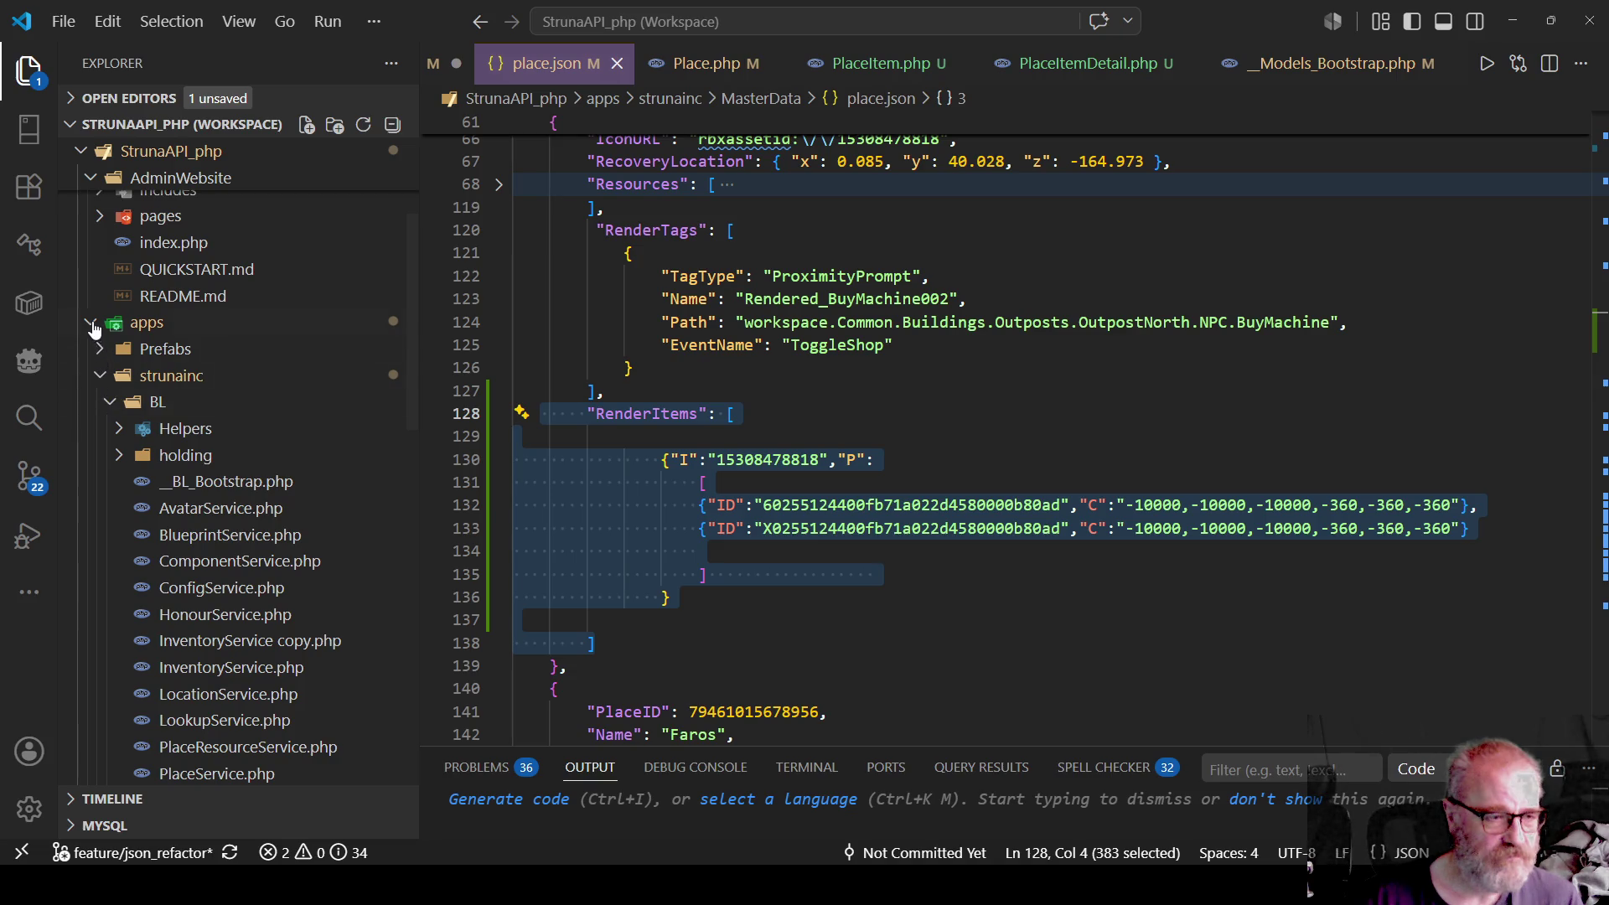
left_click(90, 323)
scroll(294, 394, "up", 4)
scroll(293, 395, "up", 1)
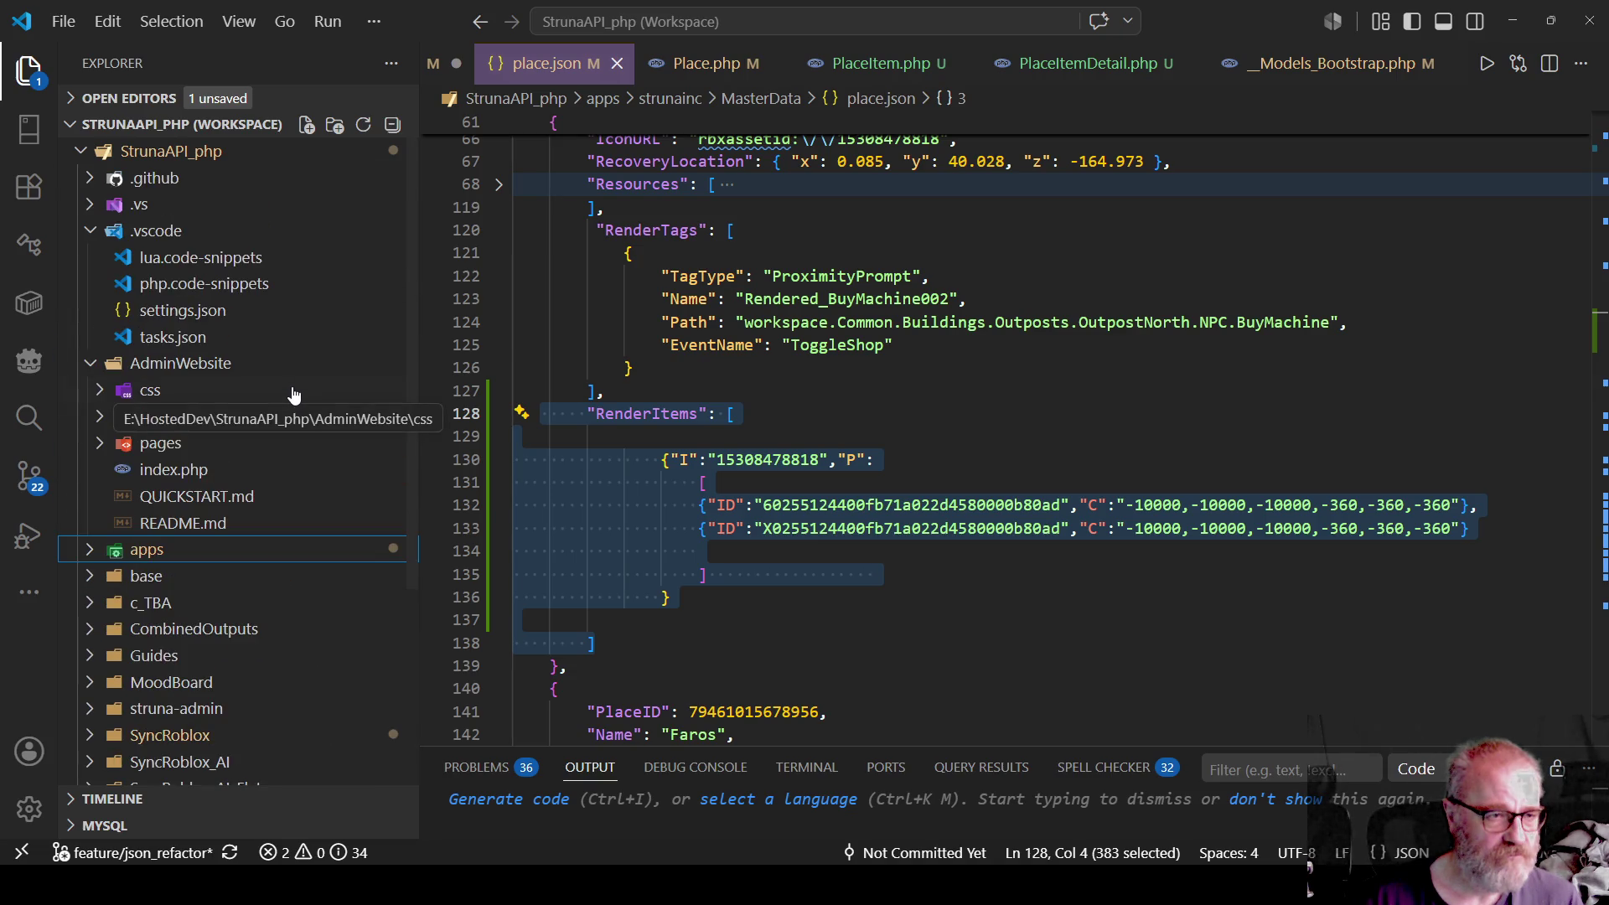
left_click(86, 370)
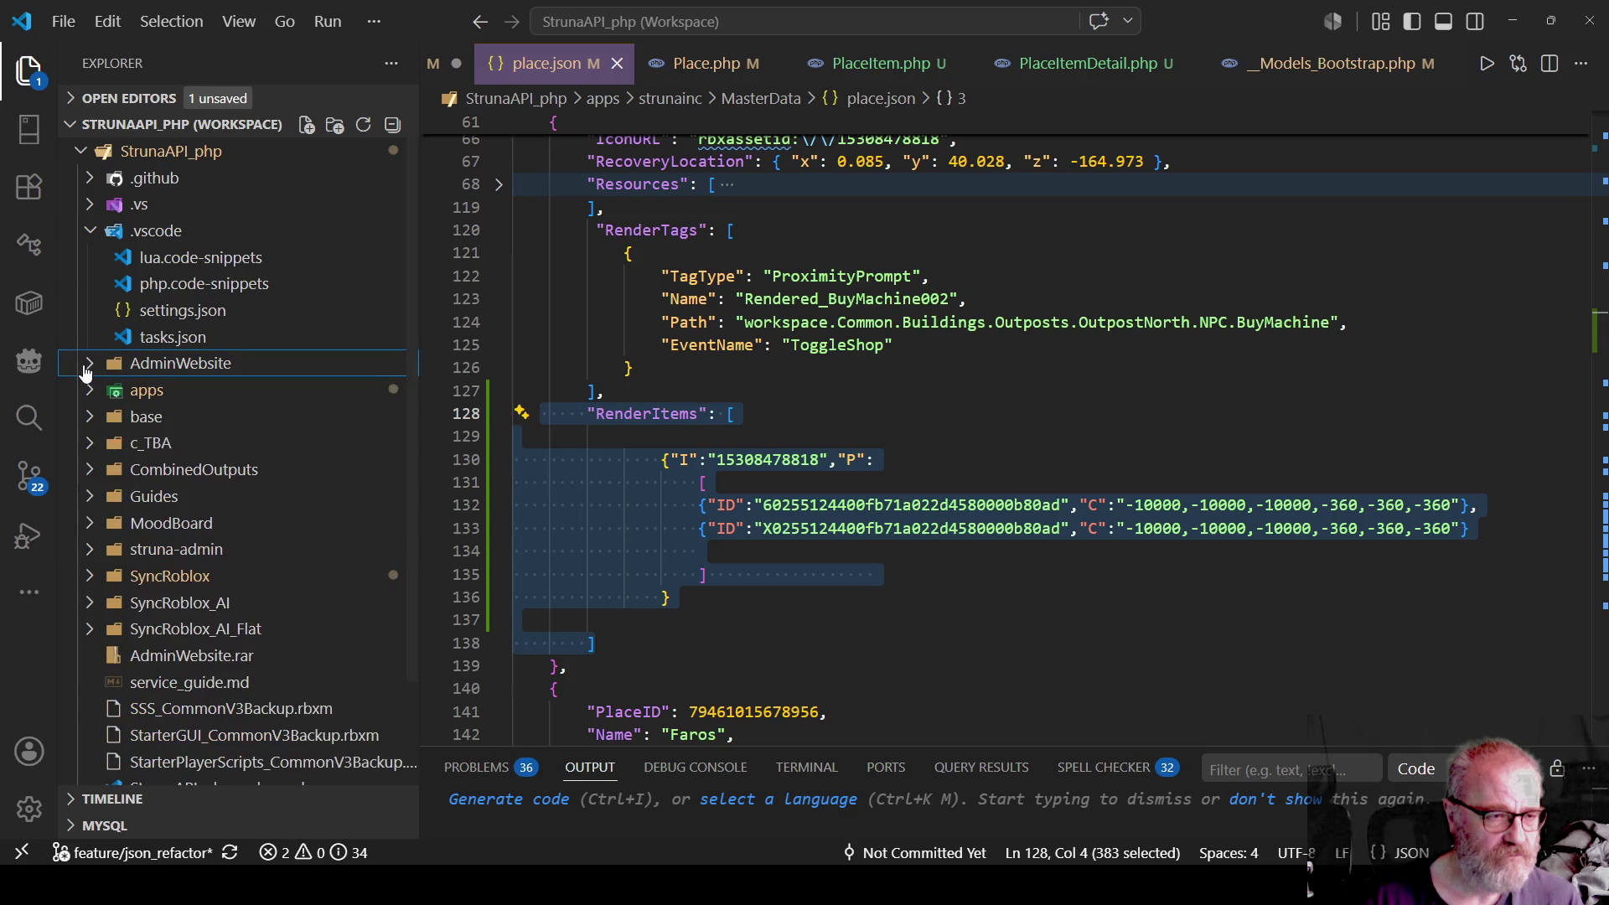
left_click(86, 369)
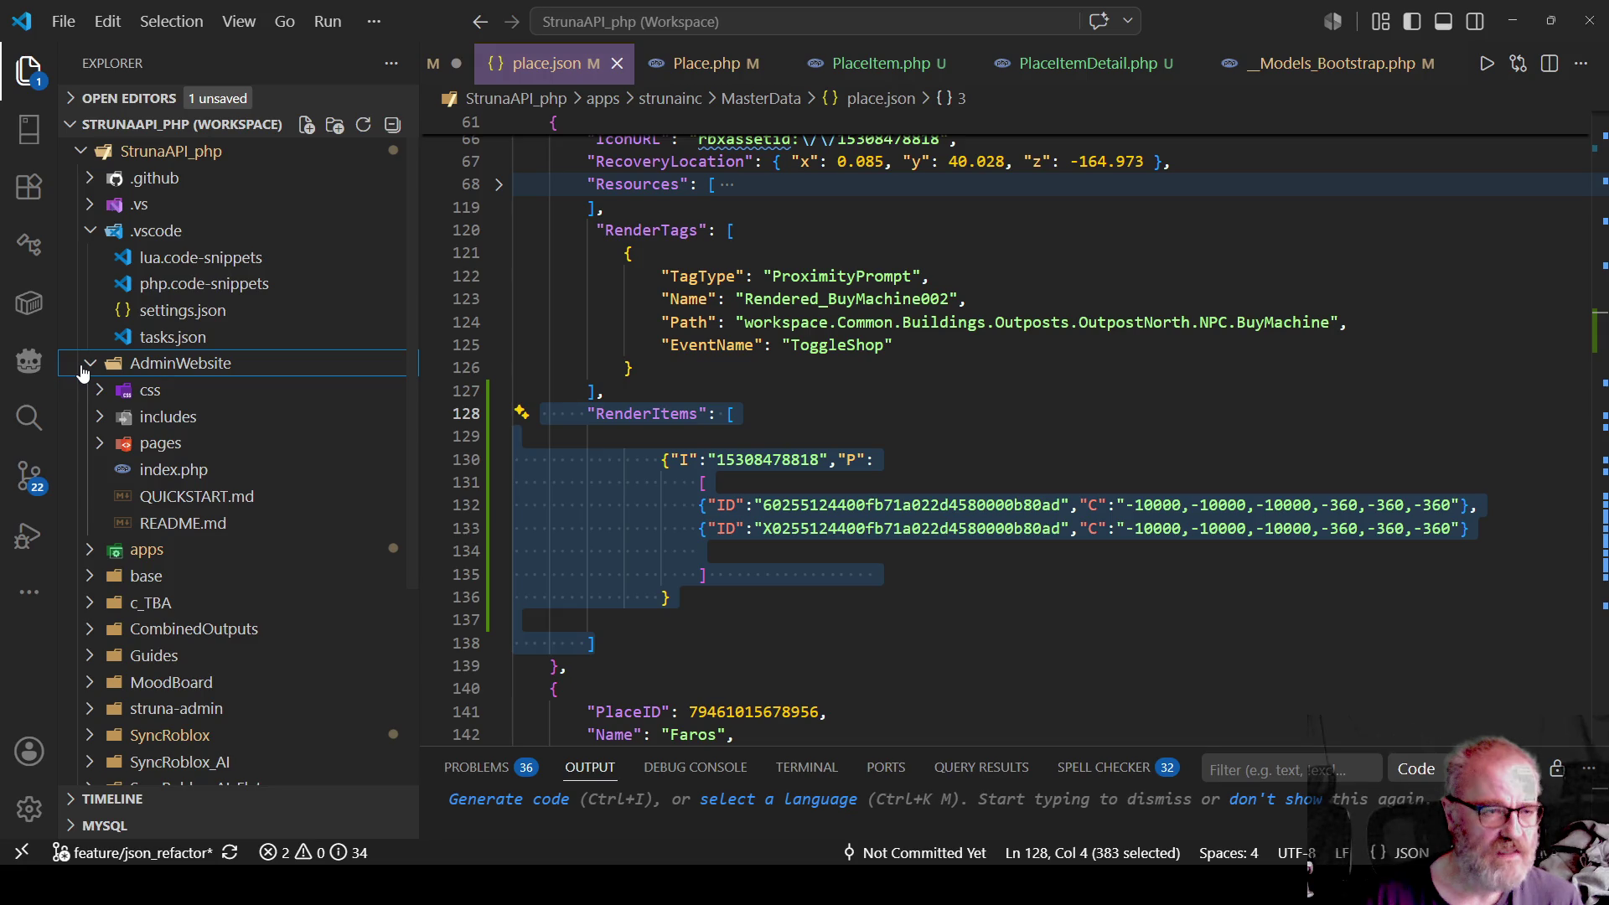
left_click(84, 372)
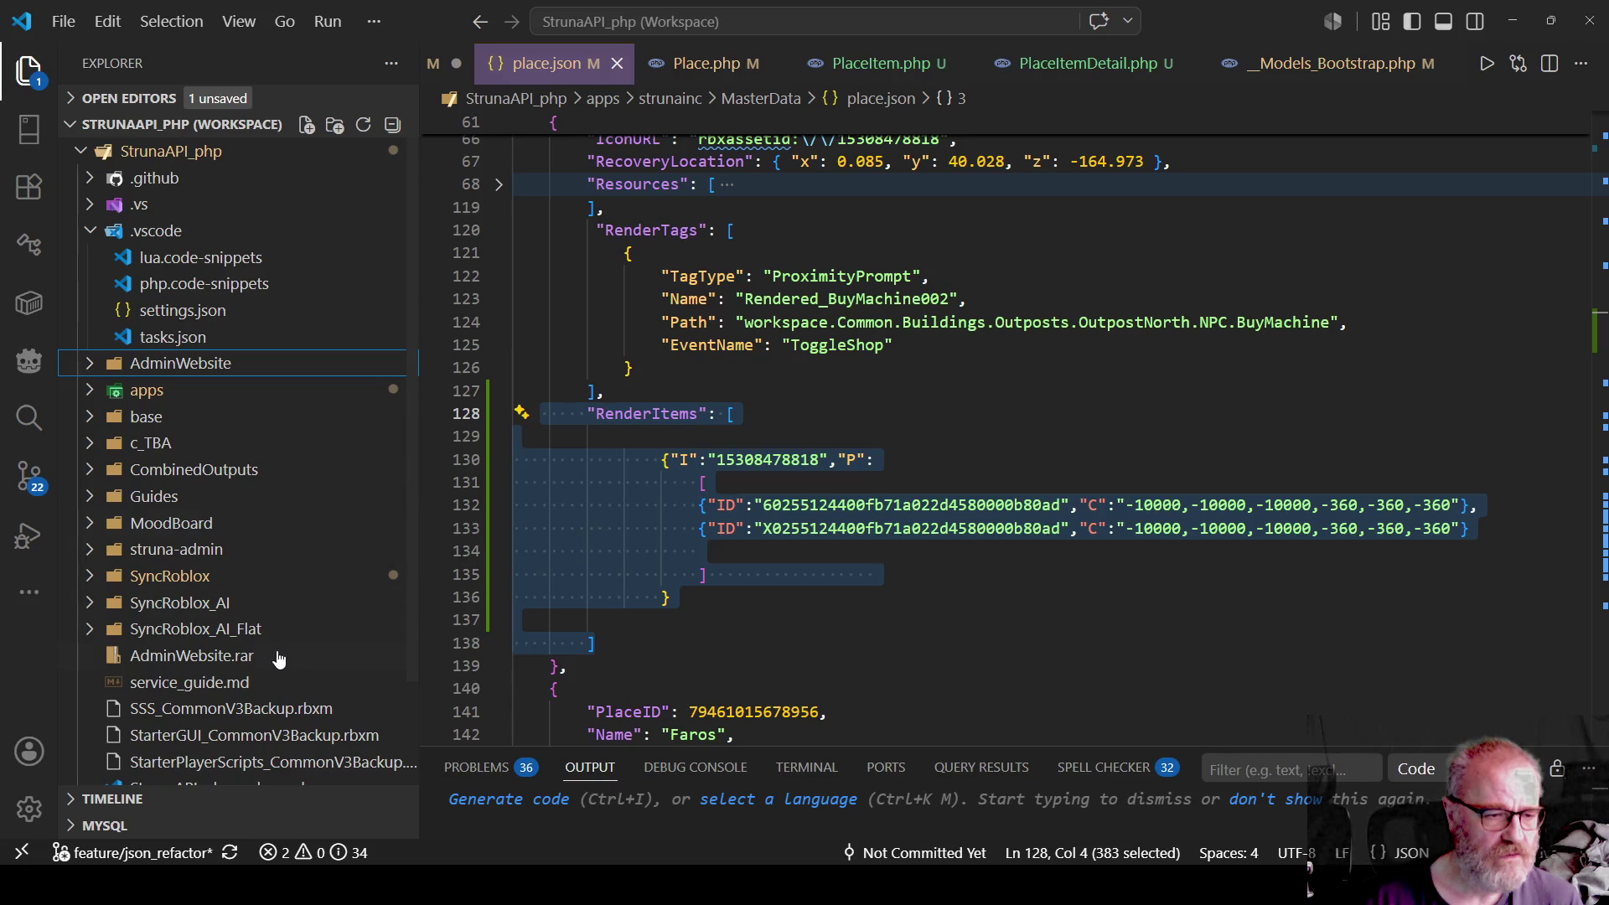
scroll(289, 620, "down", 2)
scroll(289, 620, "up", 2)
left_click(90, 233)
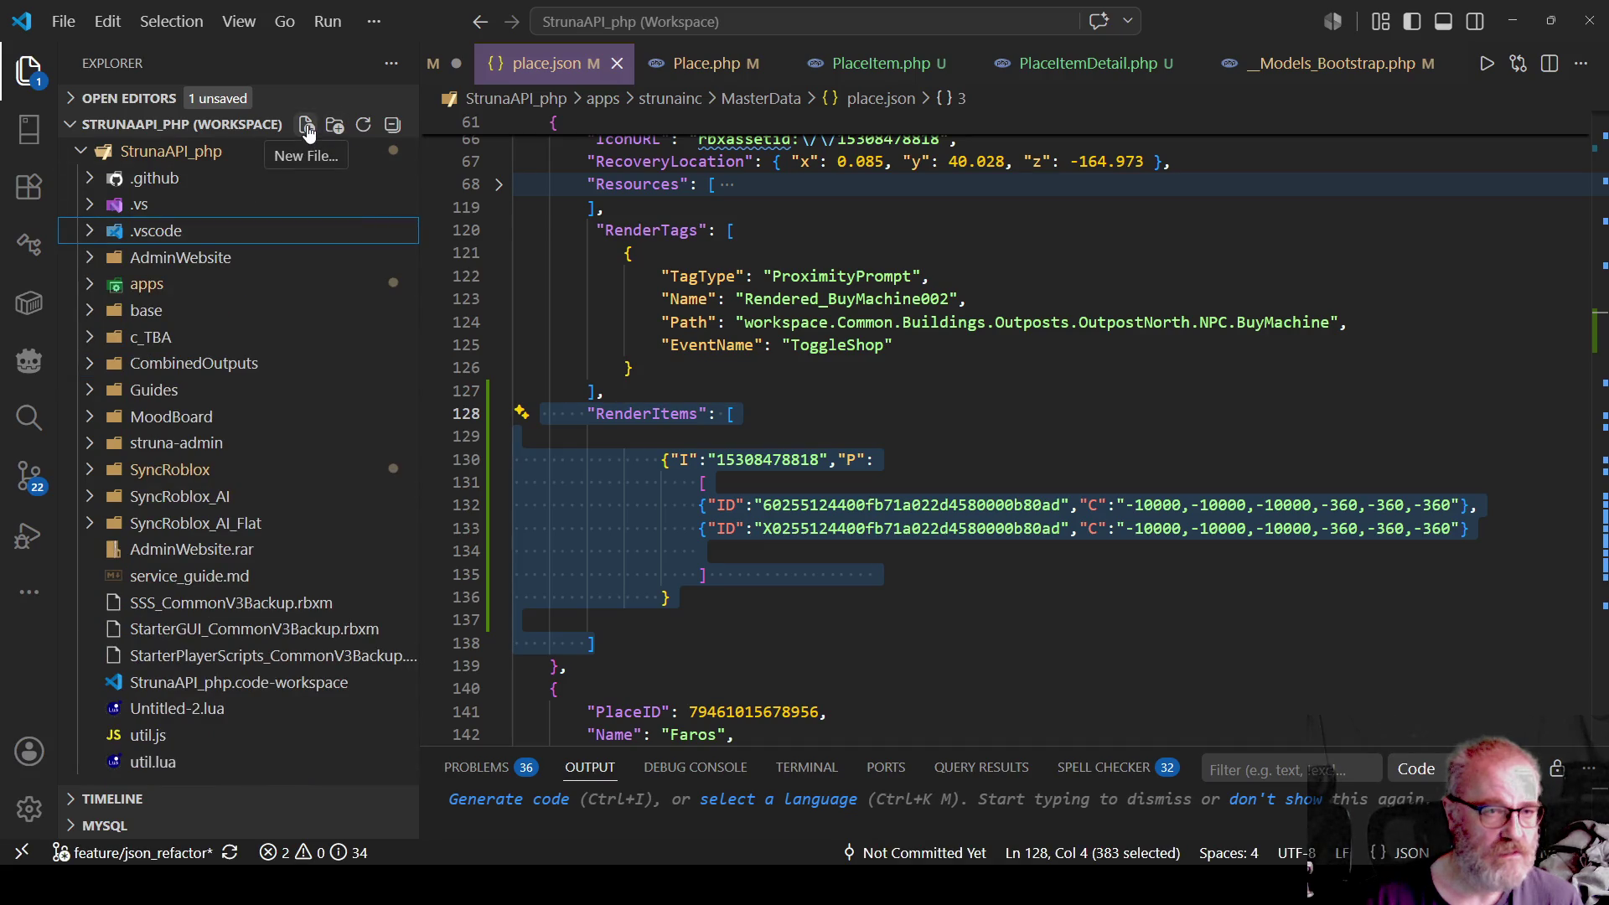
Create a folder named Node in the StrunaAPI_php project root.
left_click(178, 156)
right_click(179, 156)
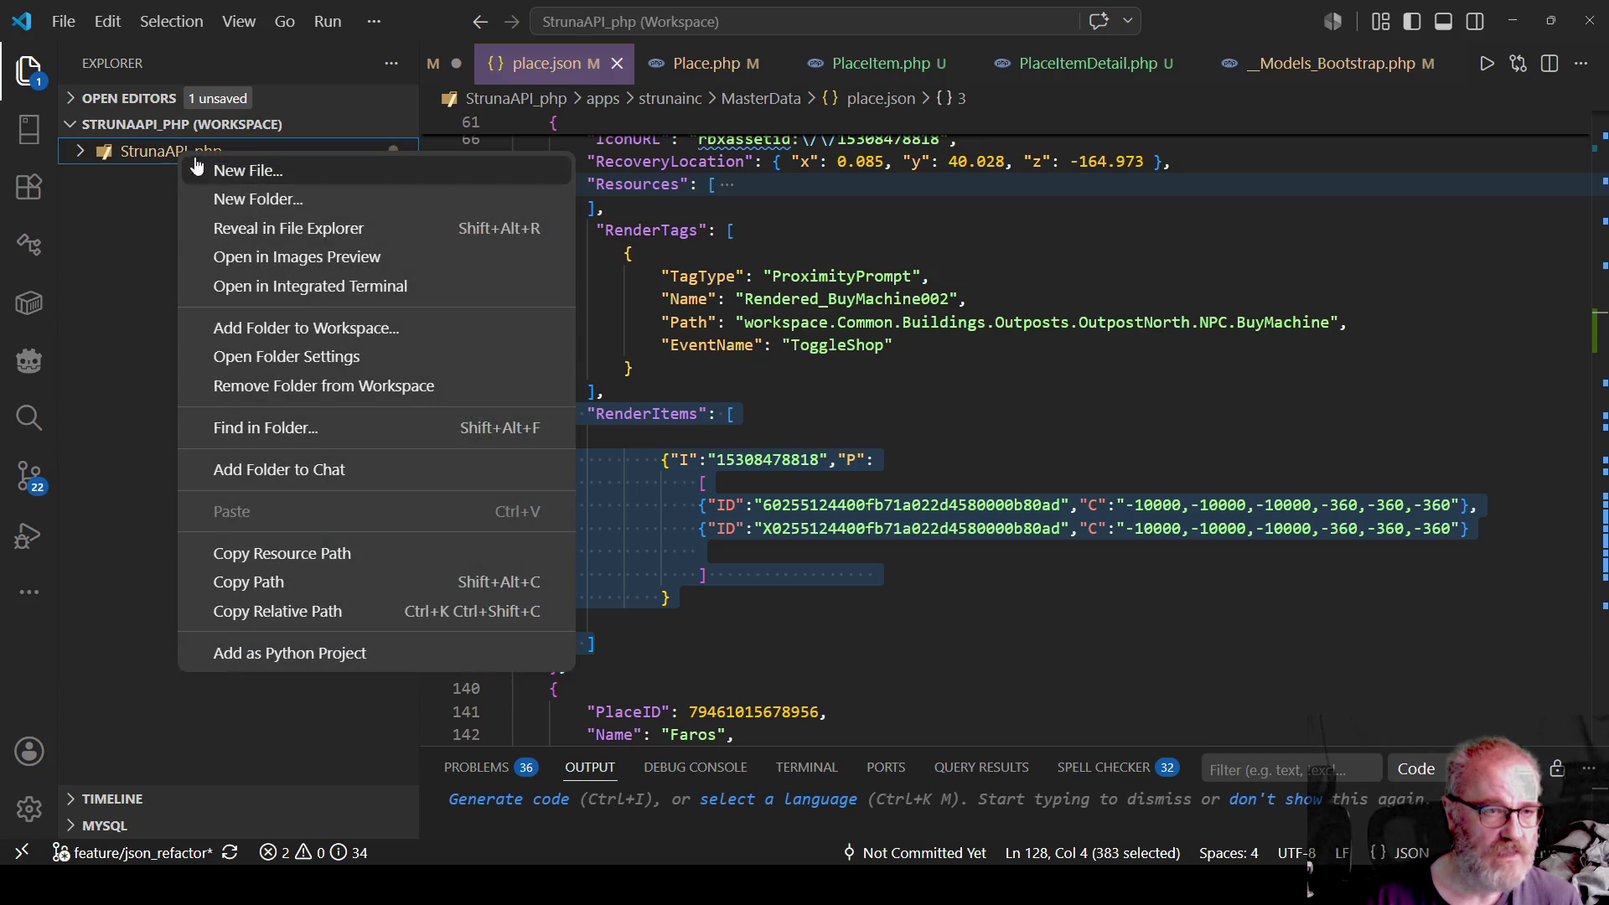
left_click(223, 198)
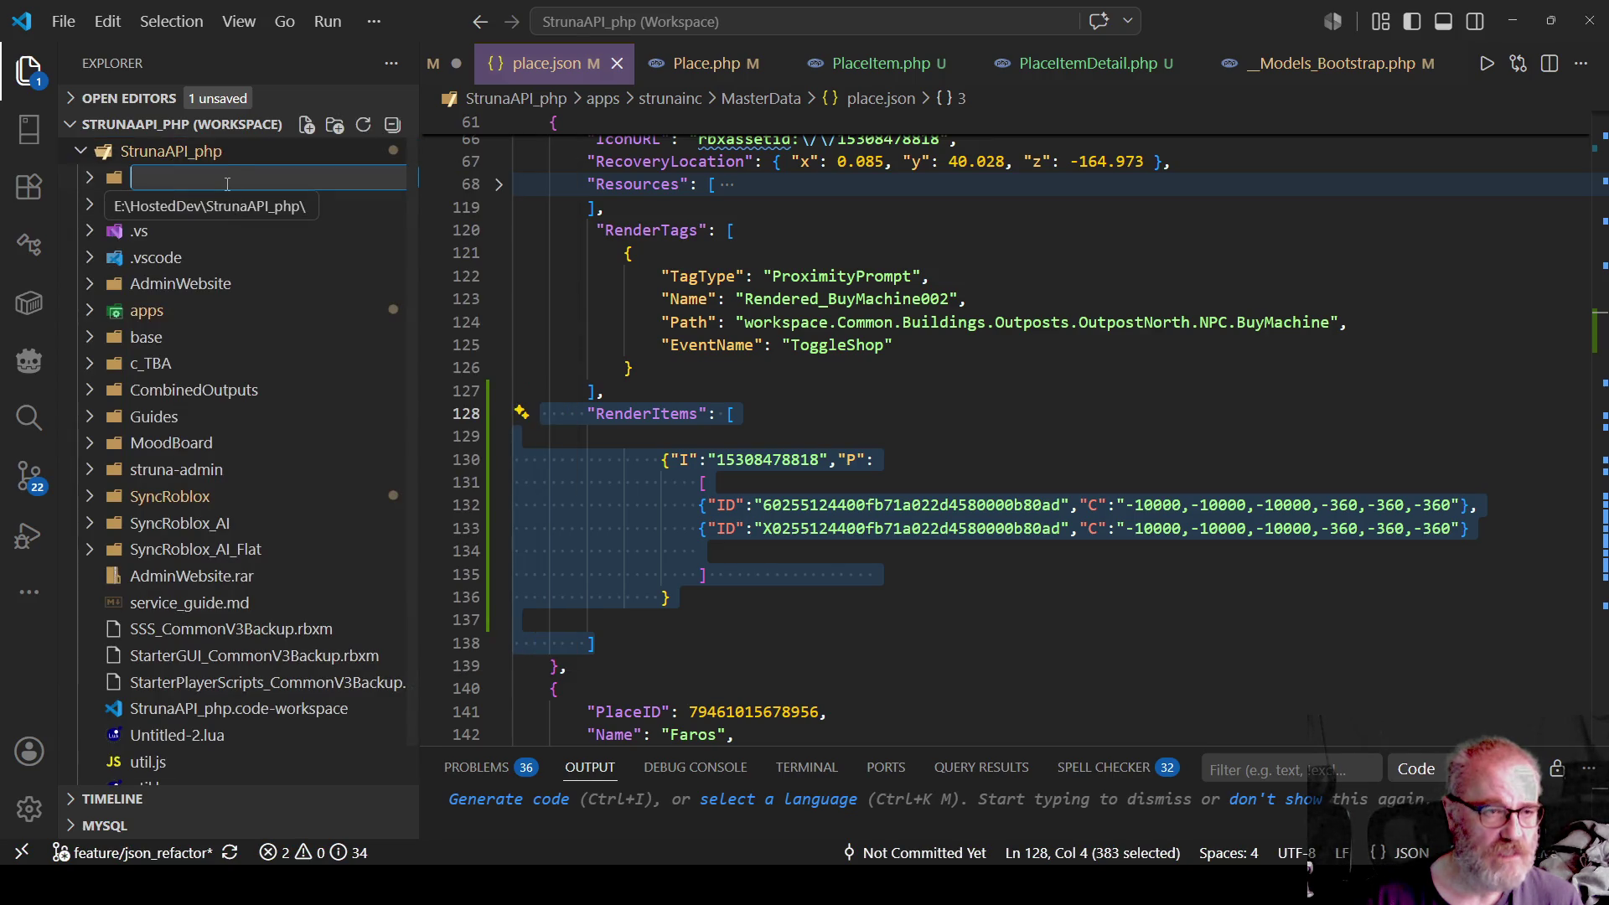
type("Node")
key("Return")
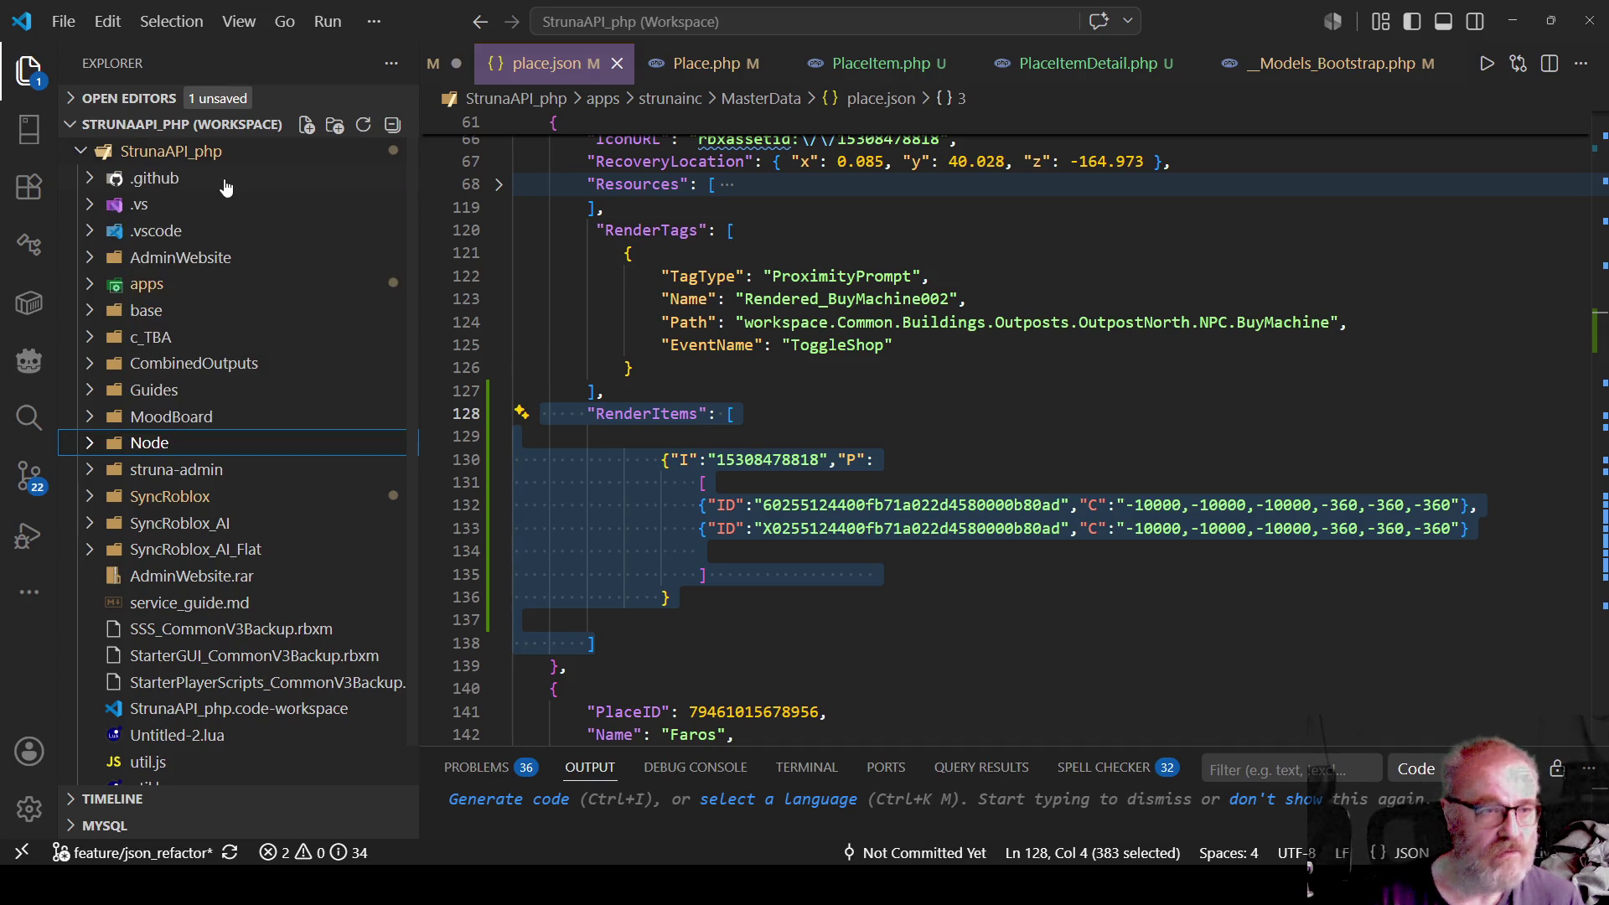
Add data.json inside Node and paste the copied RenderItems JSON into it.
right_click(172, 443)
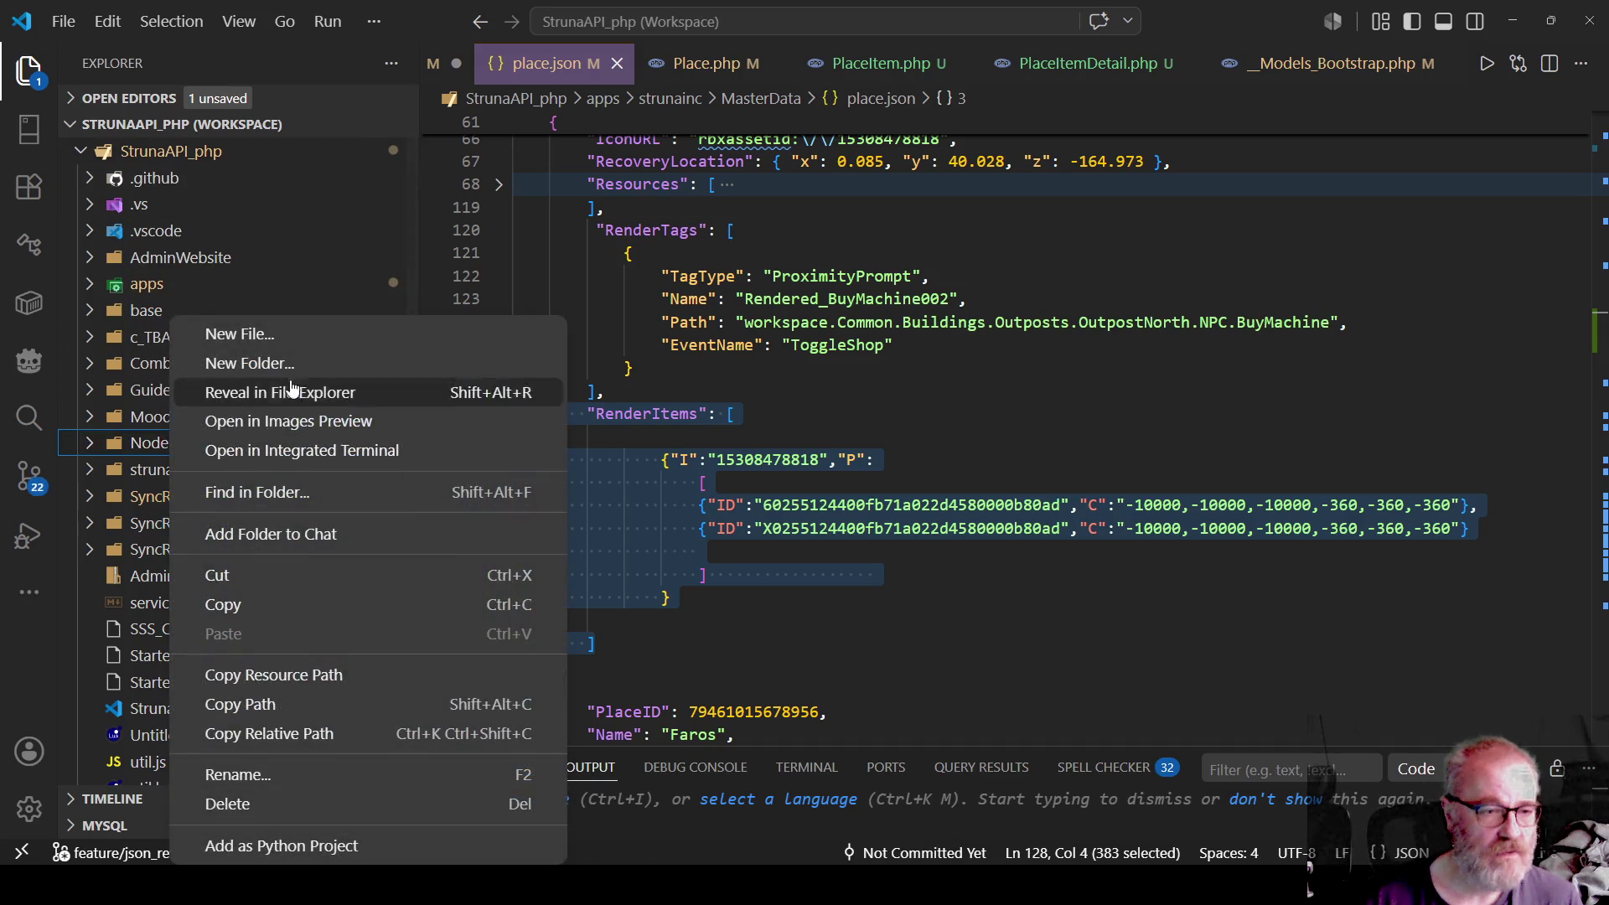
left_click(277, 335)
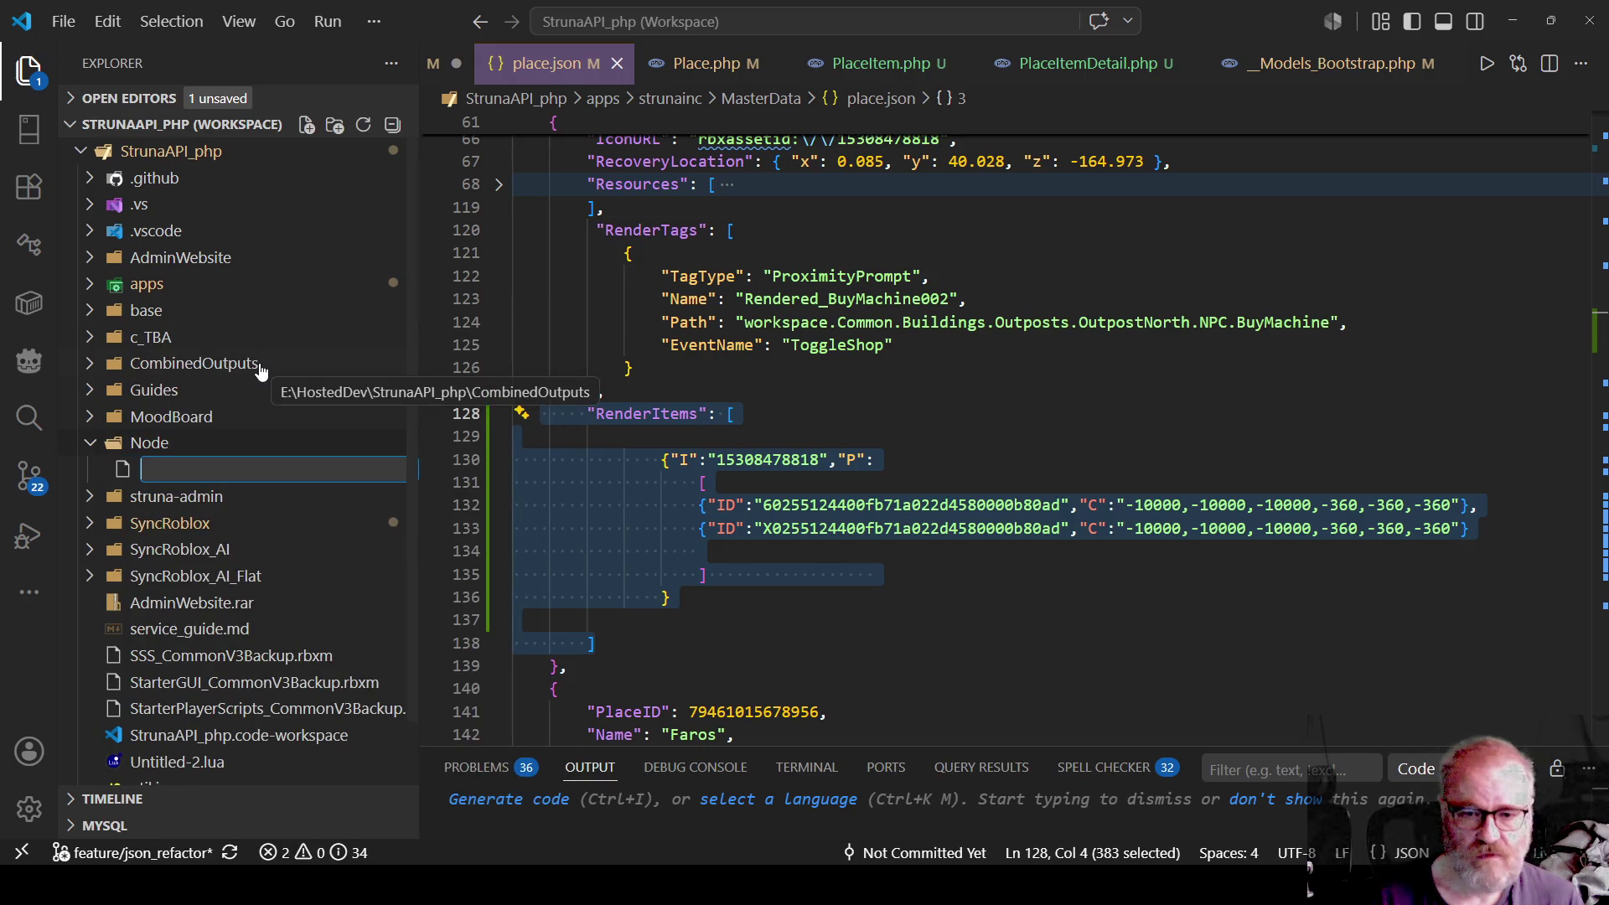
type("data.json")
key("Return")
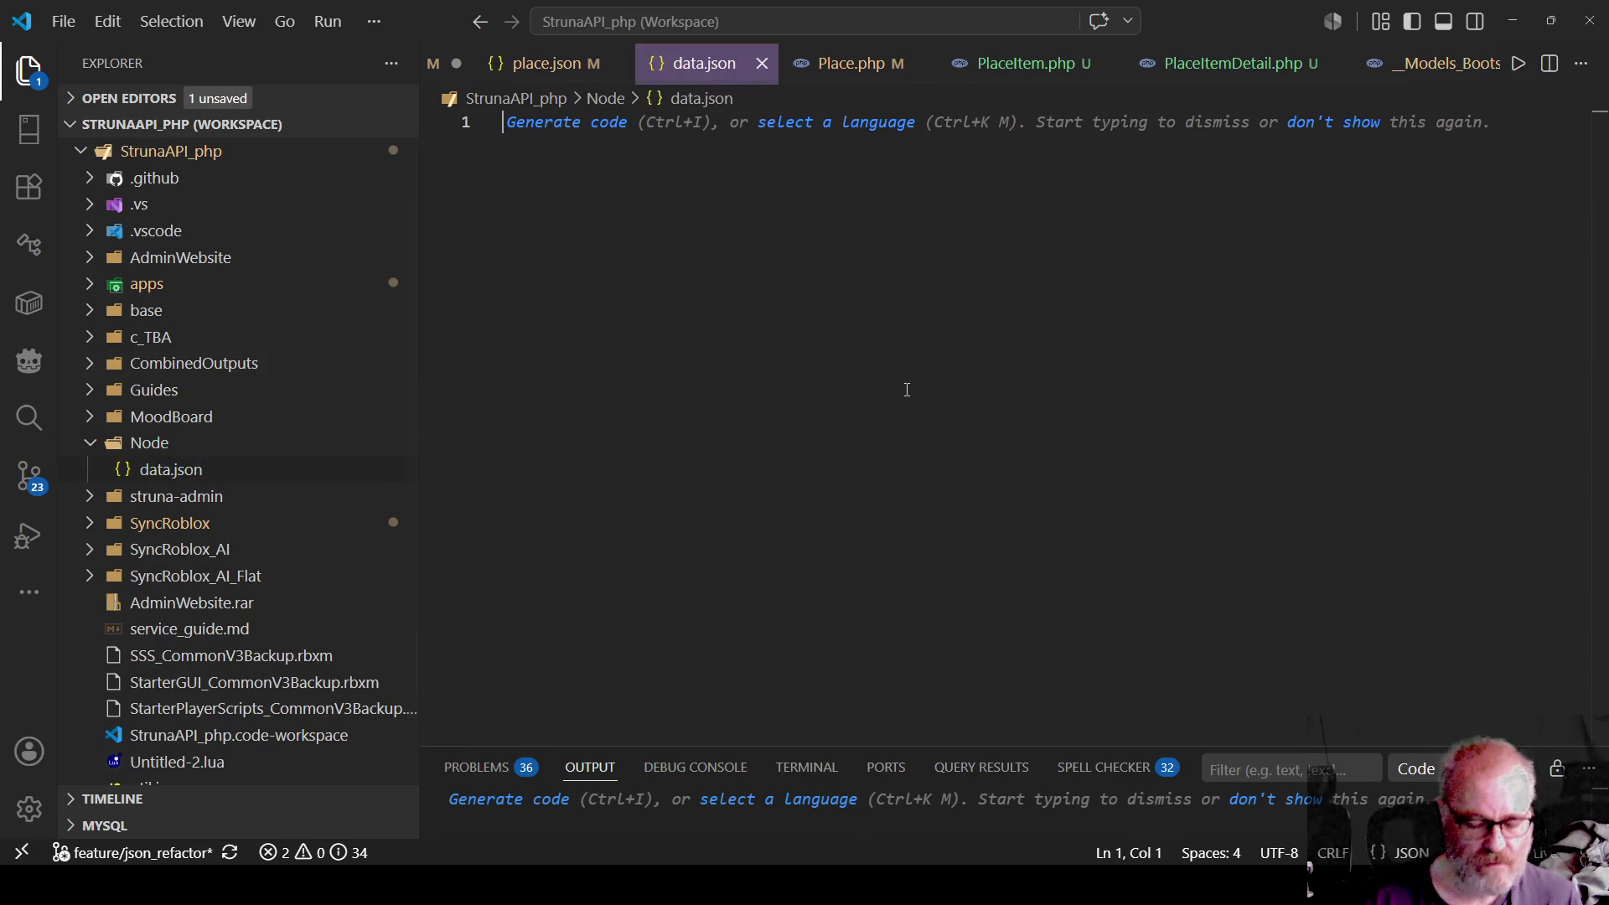
key("ctrl+v")
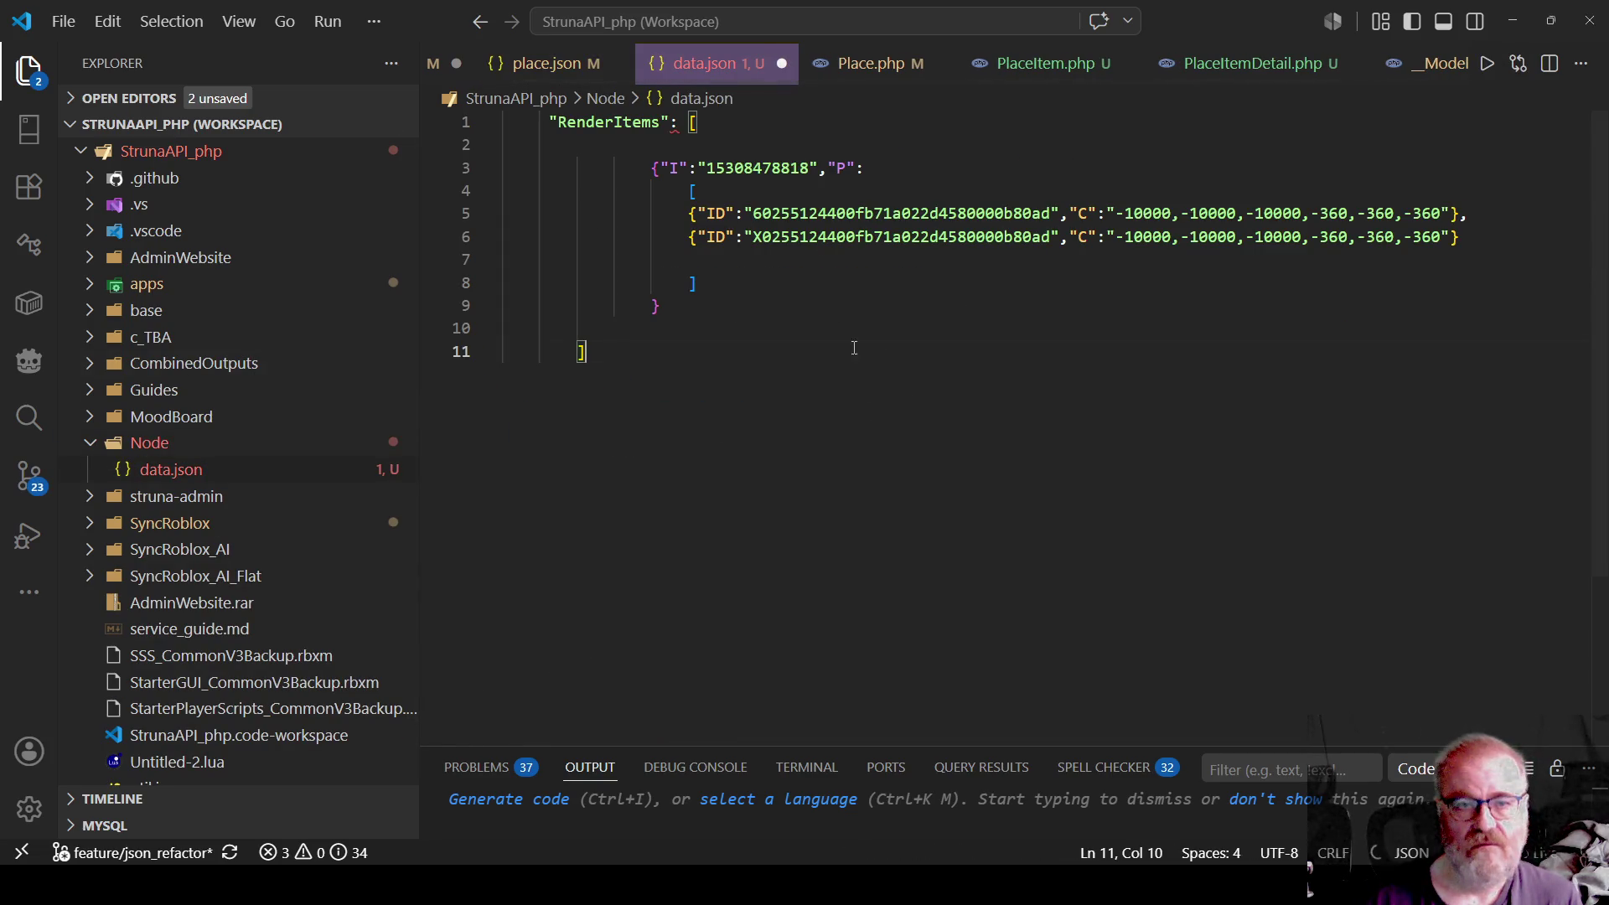
In place.json, delete the blank line under the RenderItems key.
left_click(545, 64)
left_click(654, 429)
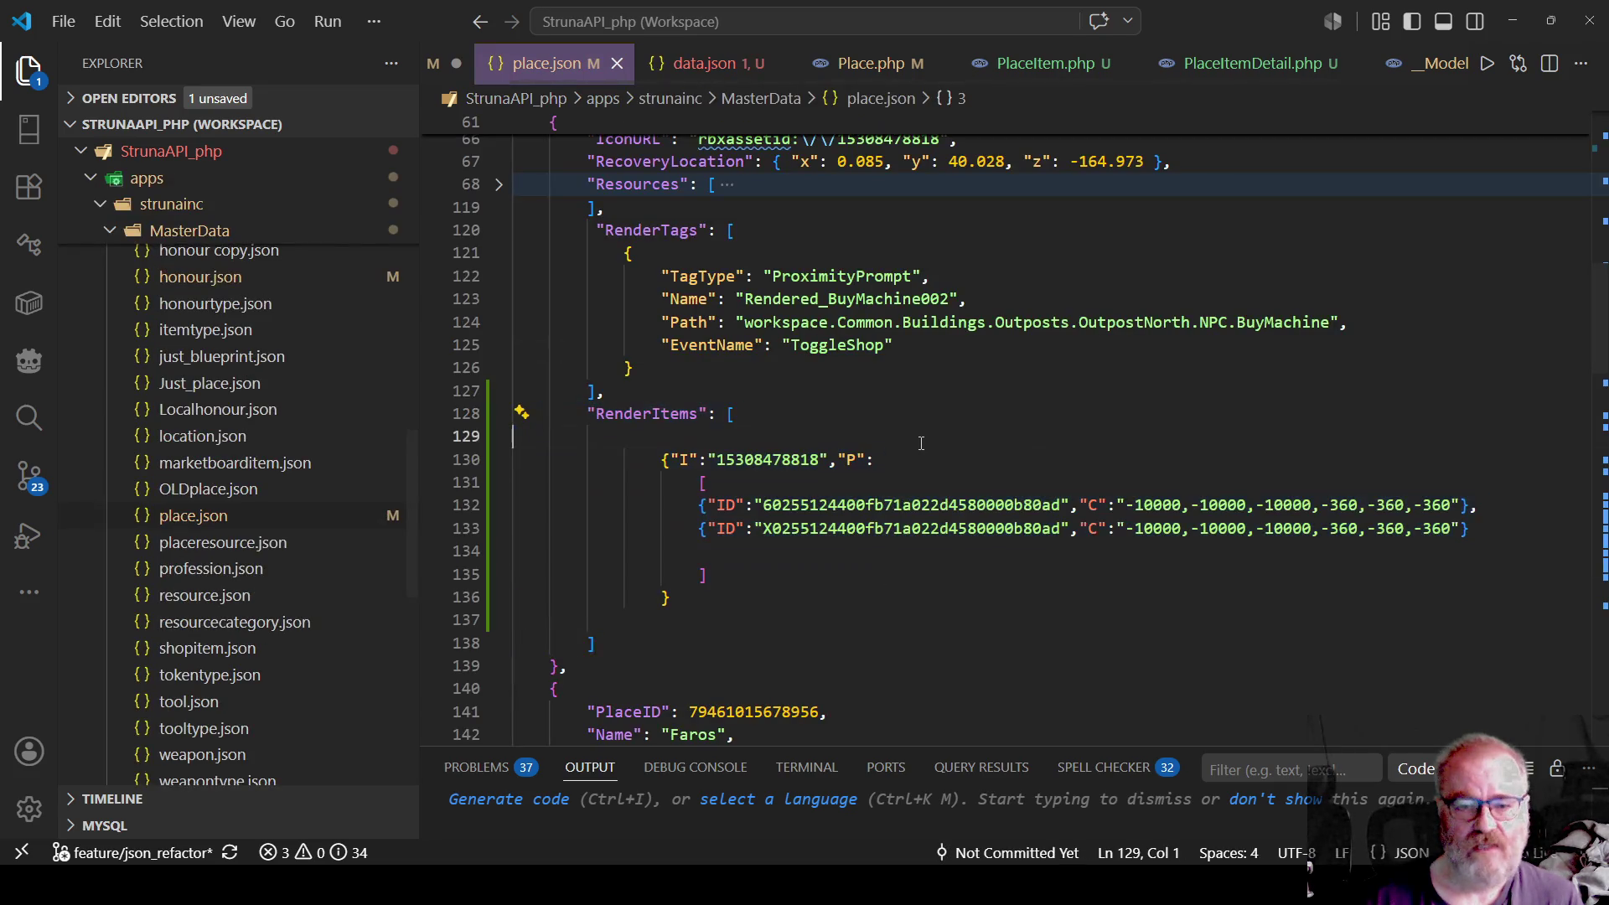
left_click(671, 413)
key("Down")
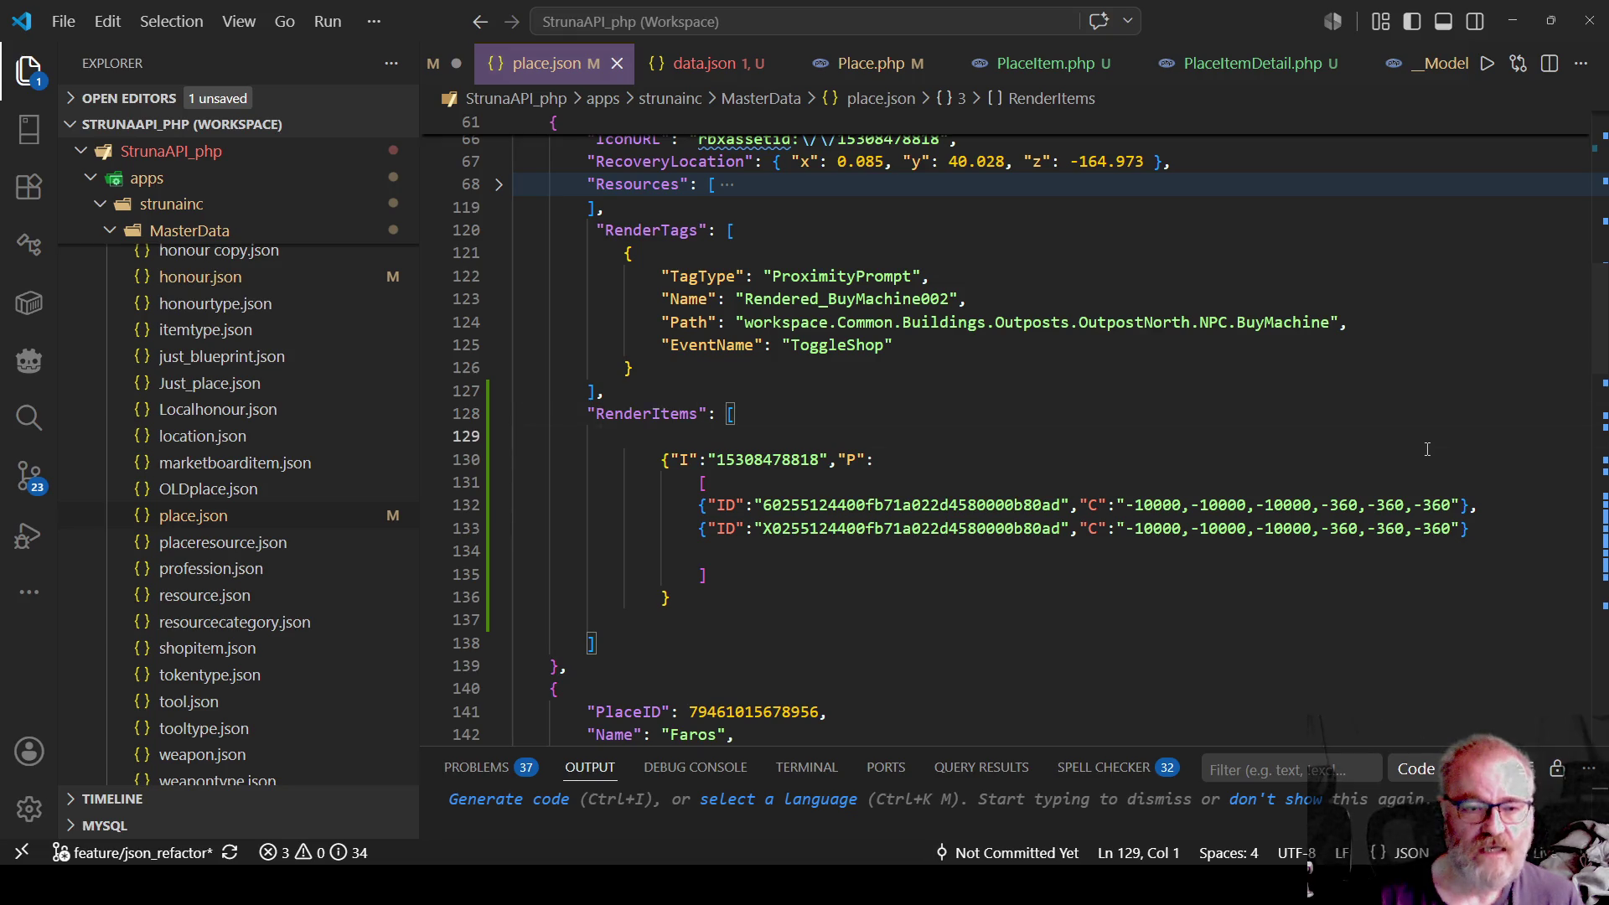
key("Delete")
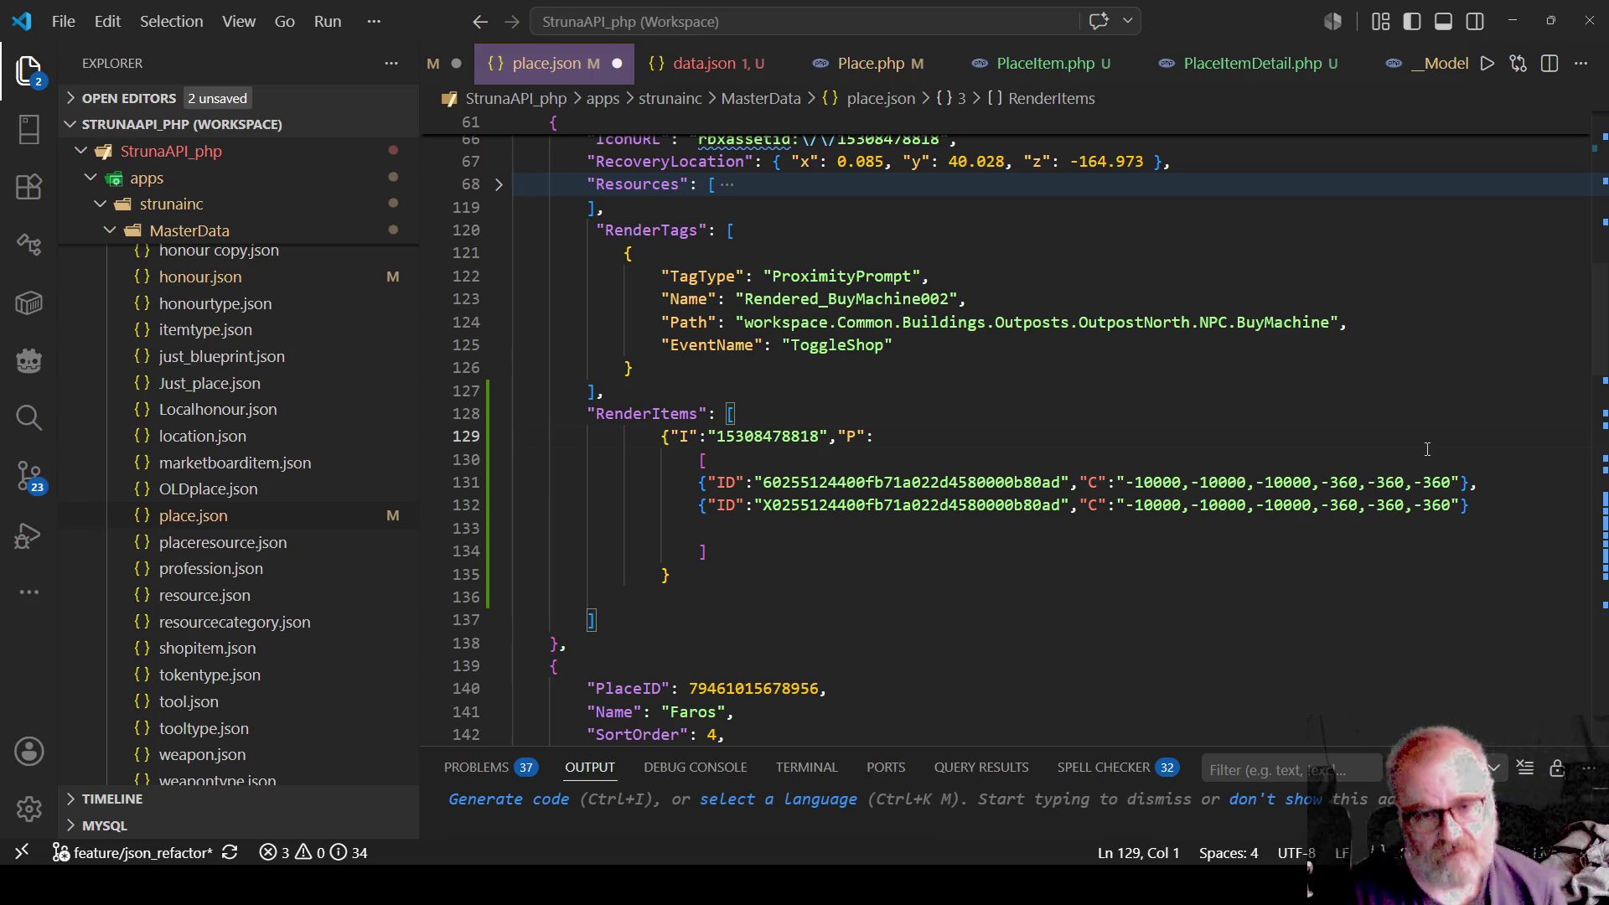
key("ctrl+Right")
key("ctrl+Right")
key("ctrl+Right")
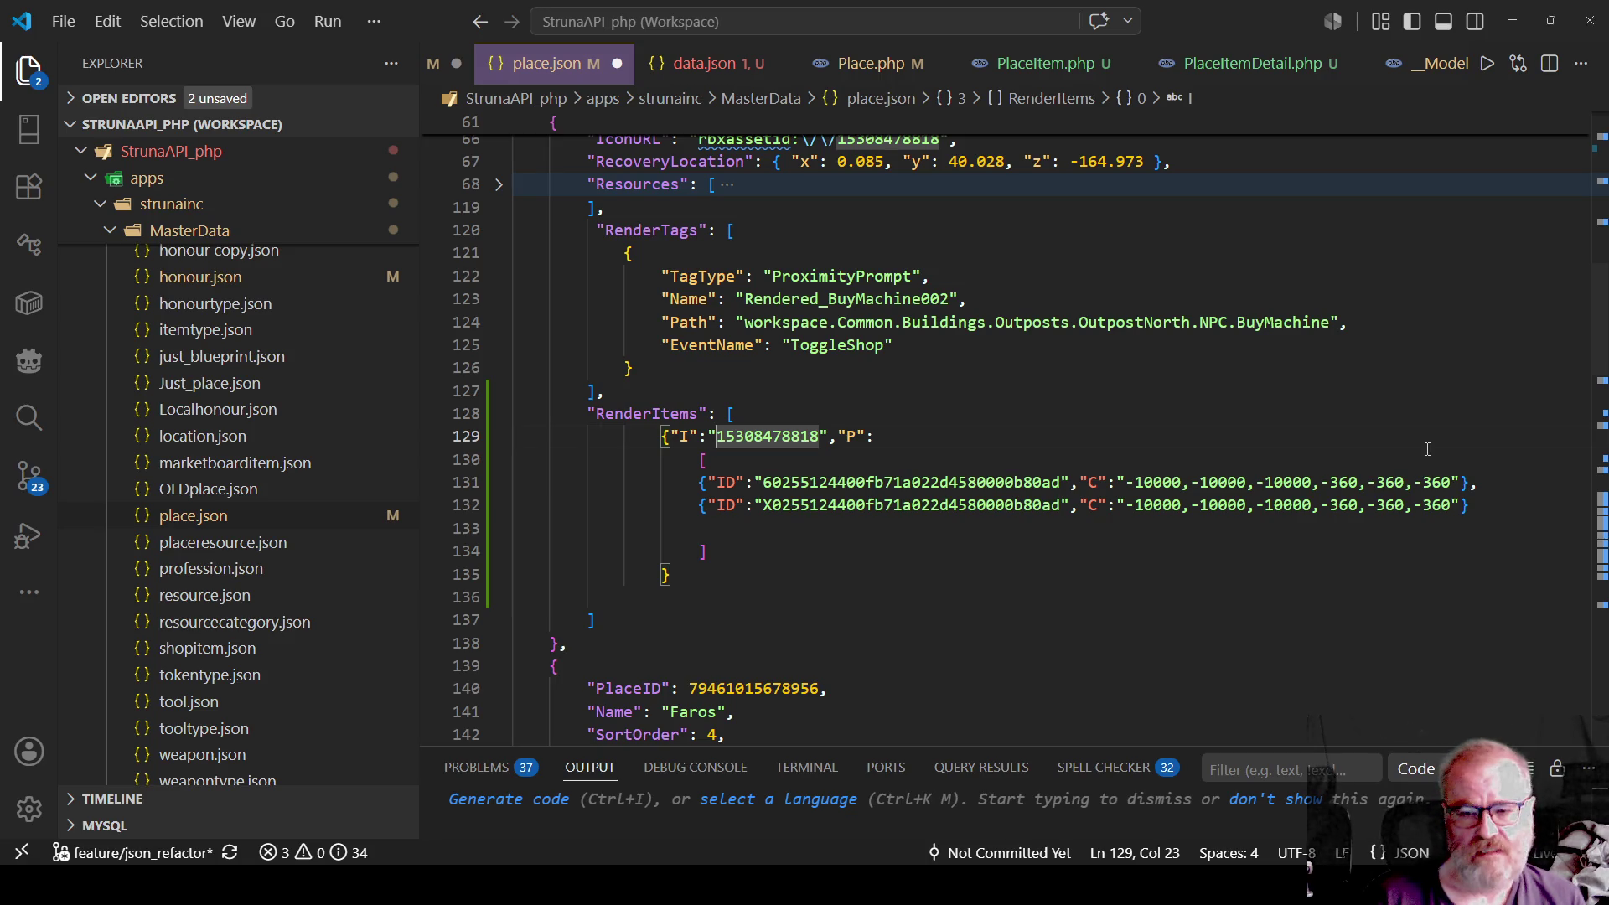
key("Down")
key("Down")
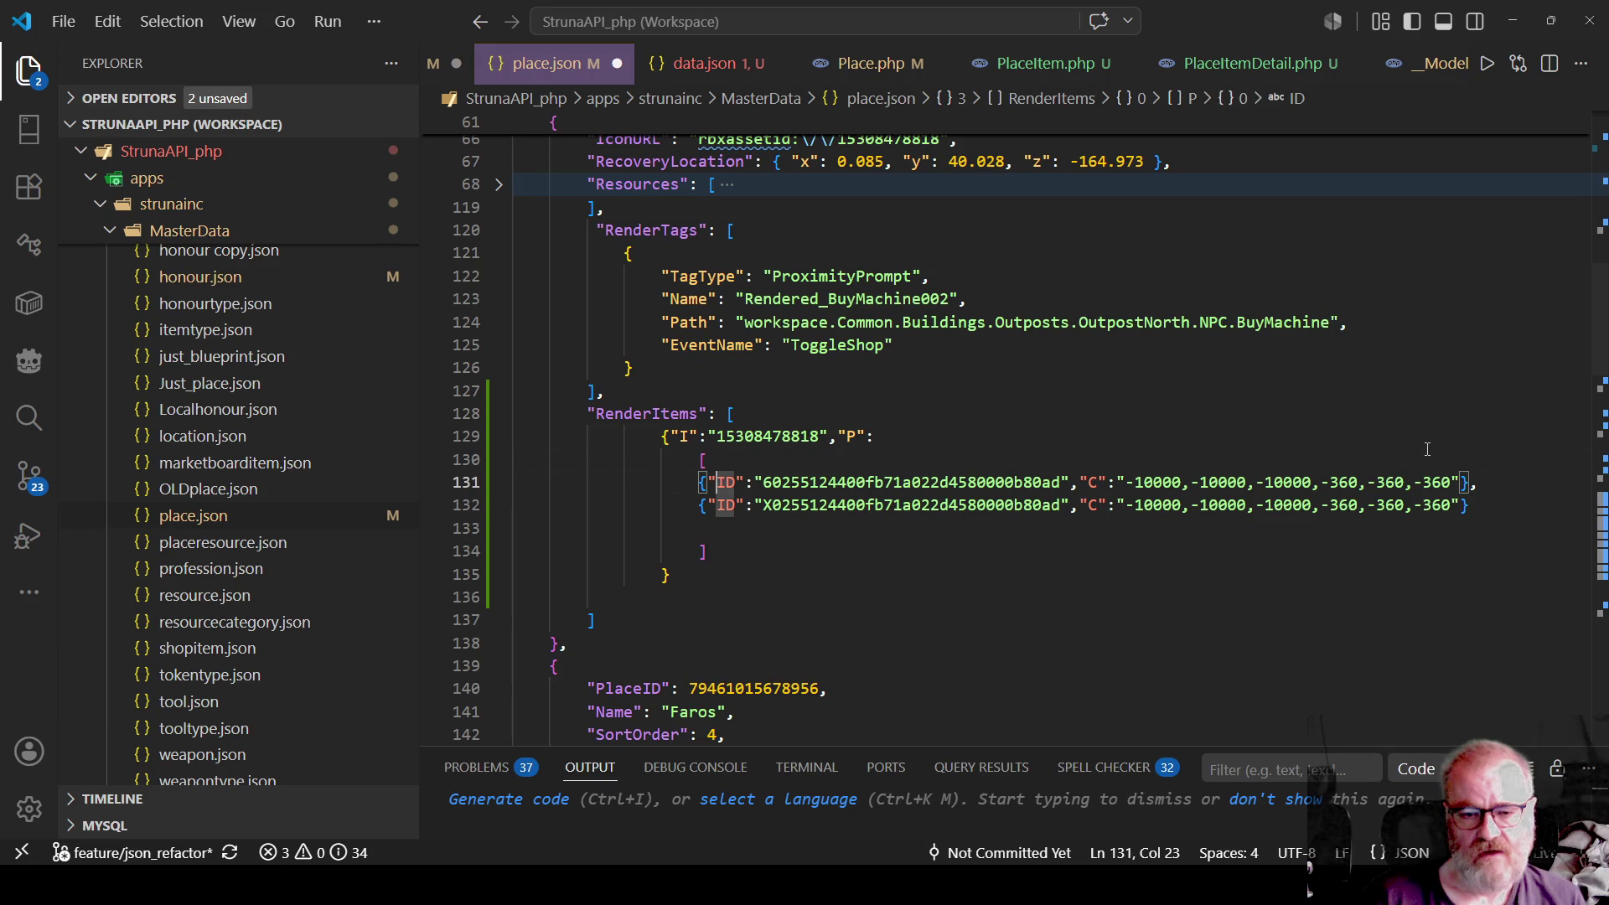
key("Right")
key("Right")
key("Right")
key("ctrl+shift+Right")
key("Left")
key("Delete")
key("Delete")
key("Delete")
key("Delete")
key("Delete")
key("Delete")
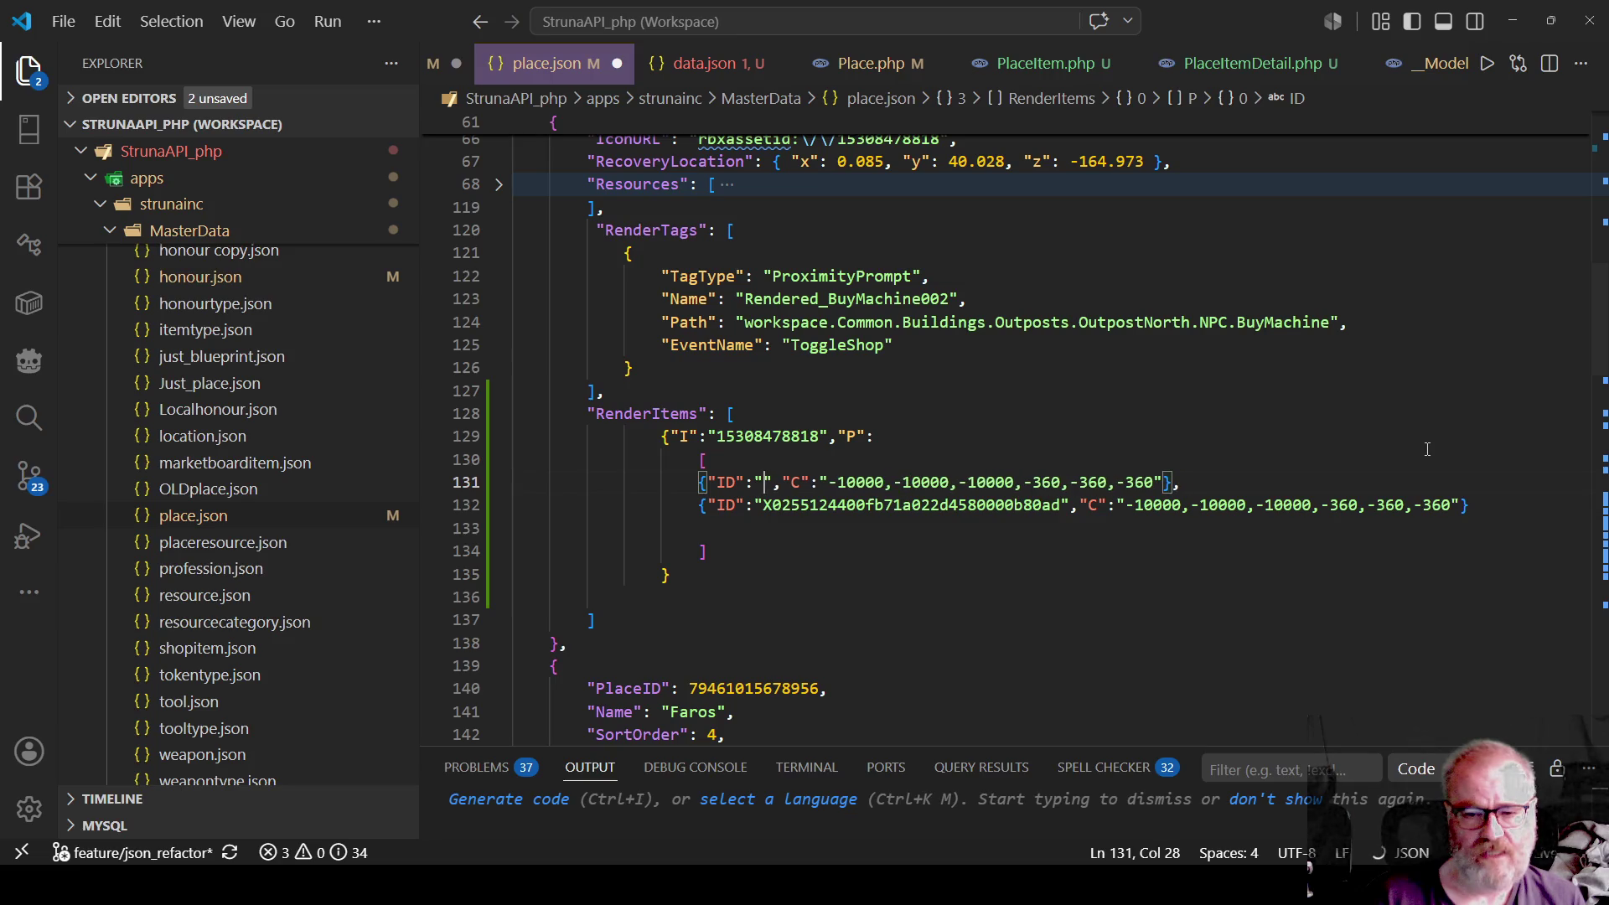
type("1530")
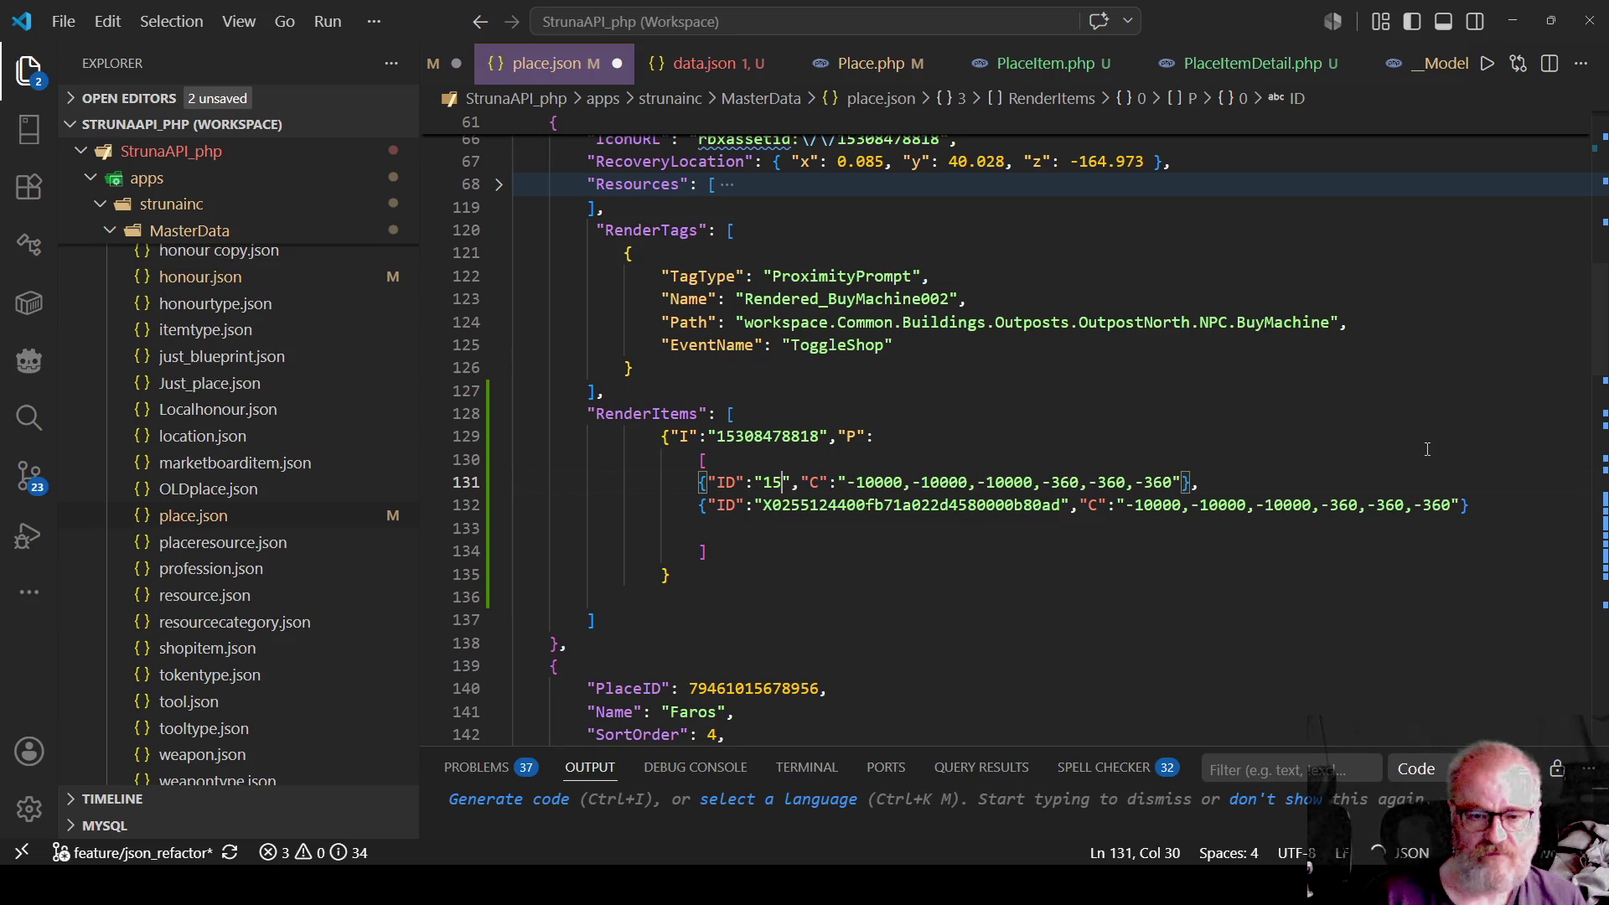
type("8478818")
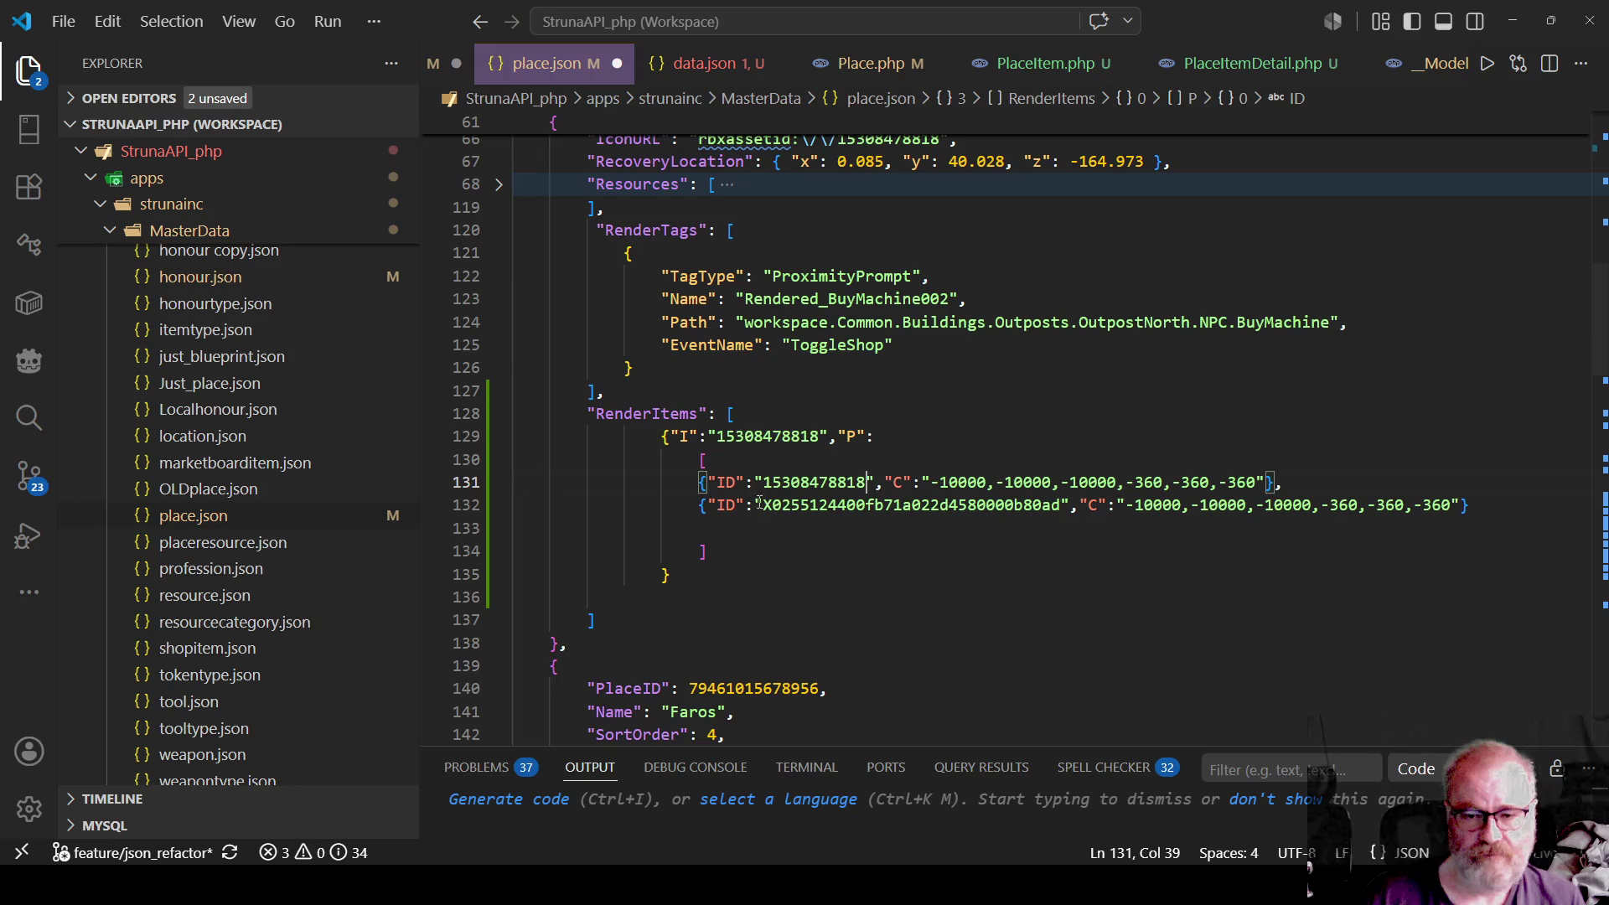
double_click(797, 482)
key("ctrl+c")
double_click(874, 504)
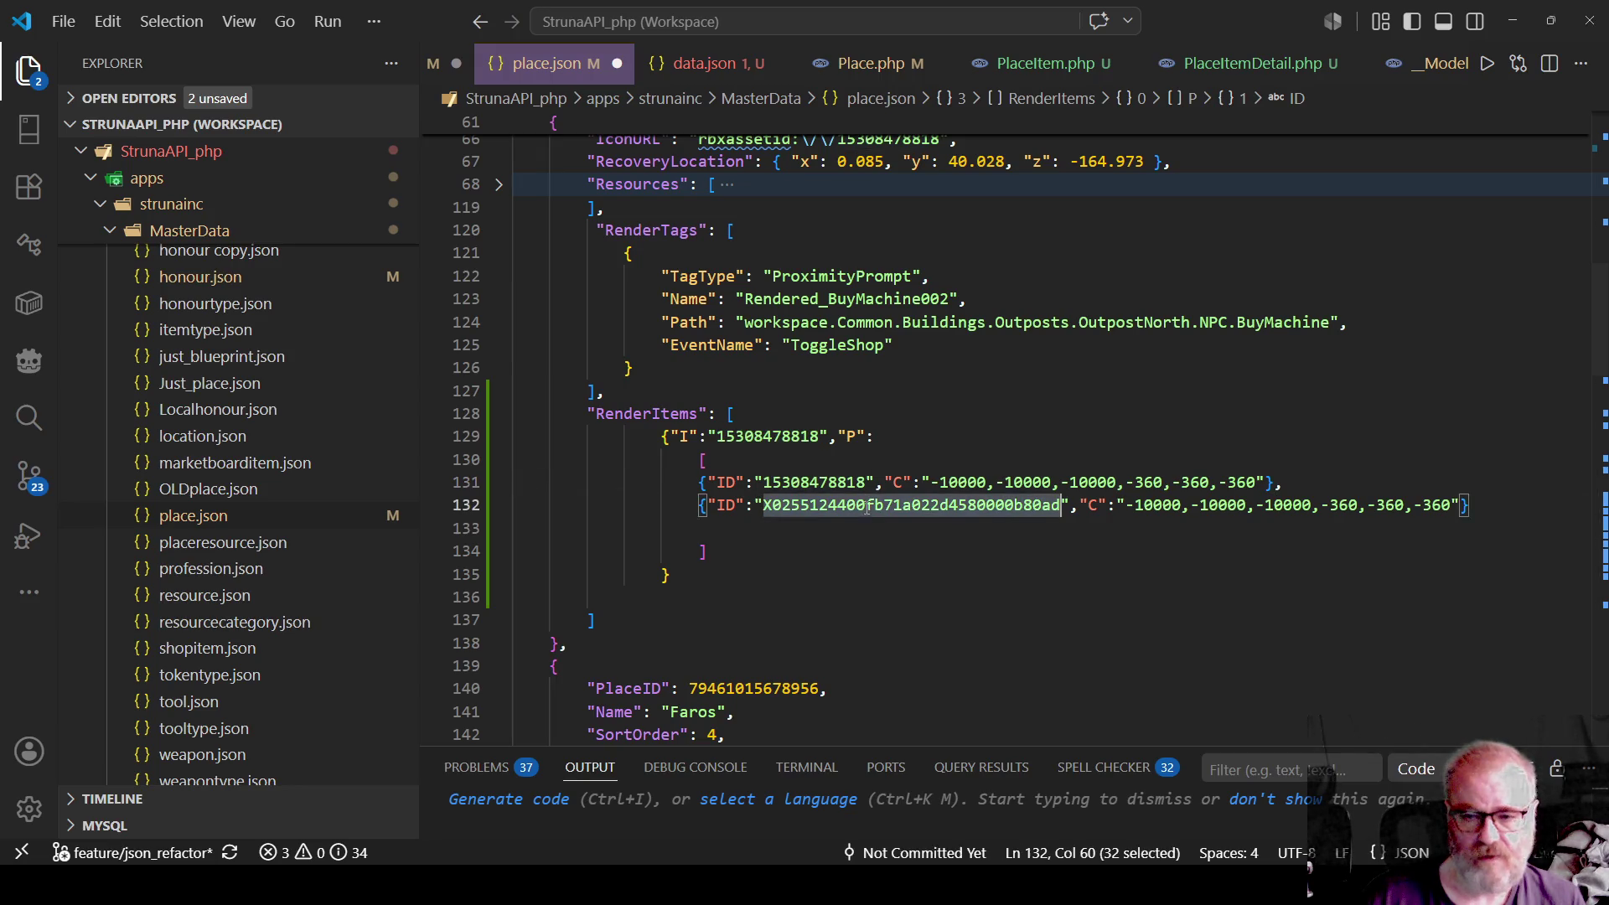
key("ctrl+v")
Remove the outer I/P wrapper, its leftover closing brackets, stray brace and blank lines.
left_click(848, 577)
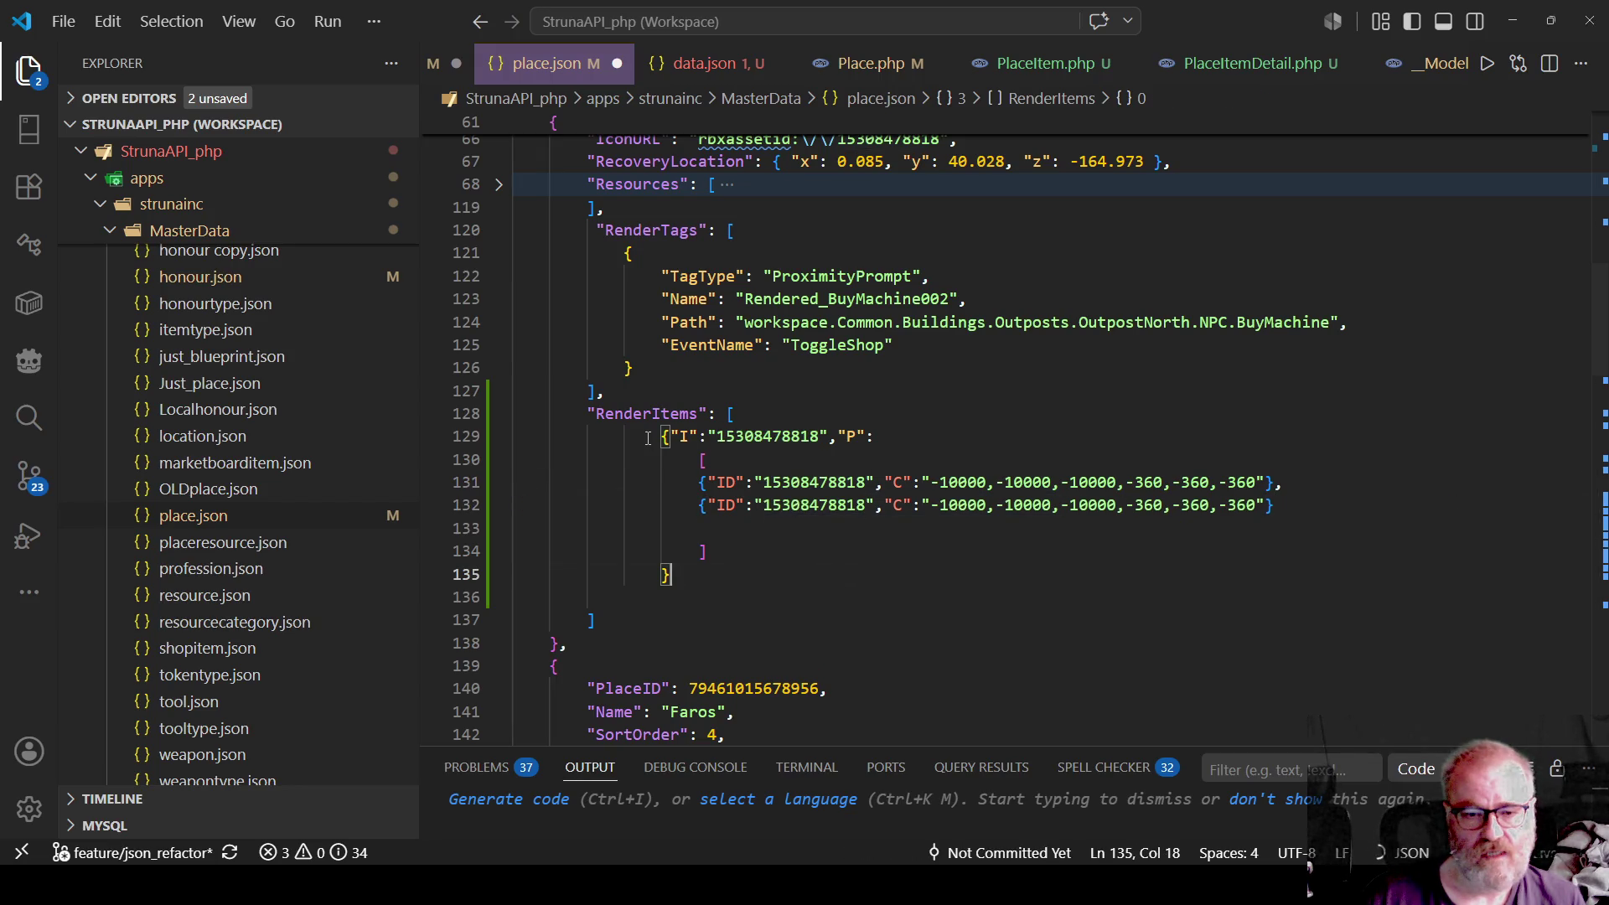
left_click_drag(648, 437, 717, 459)
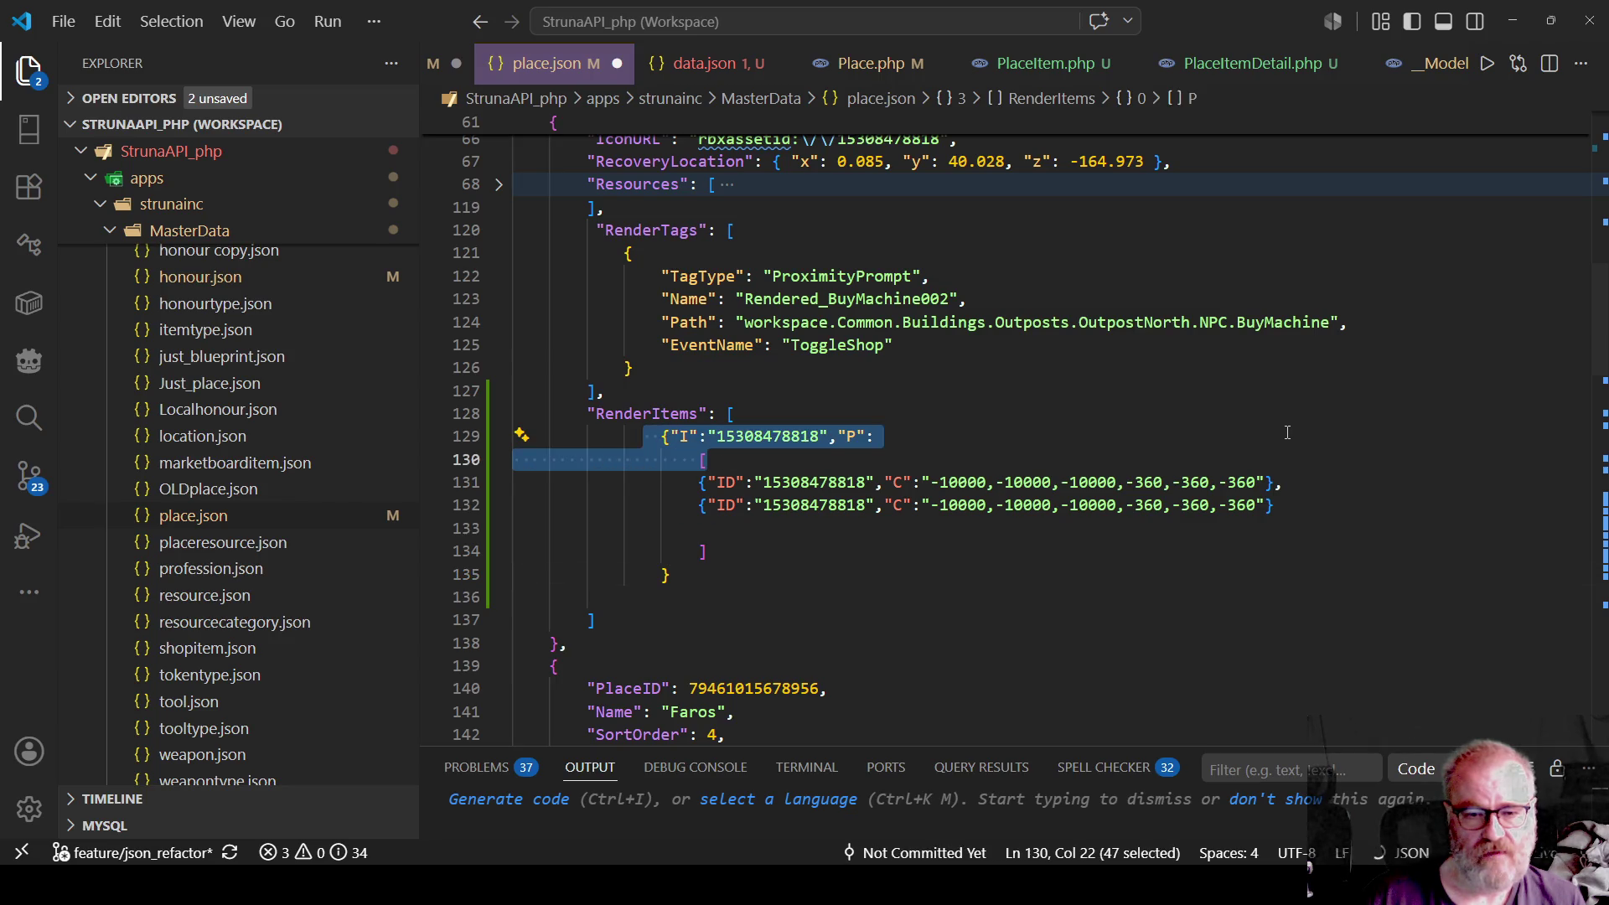
key("Delete")
key("Home")
key("shift+Down")
key("Delete")
key("Down")
key("Down")
key("shift+Down")
key("shift+Down")
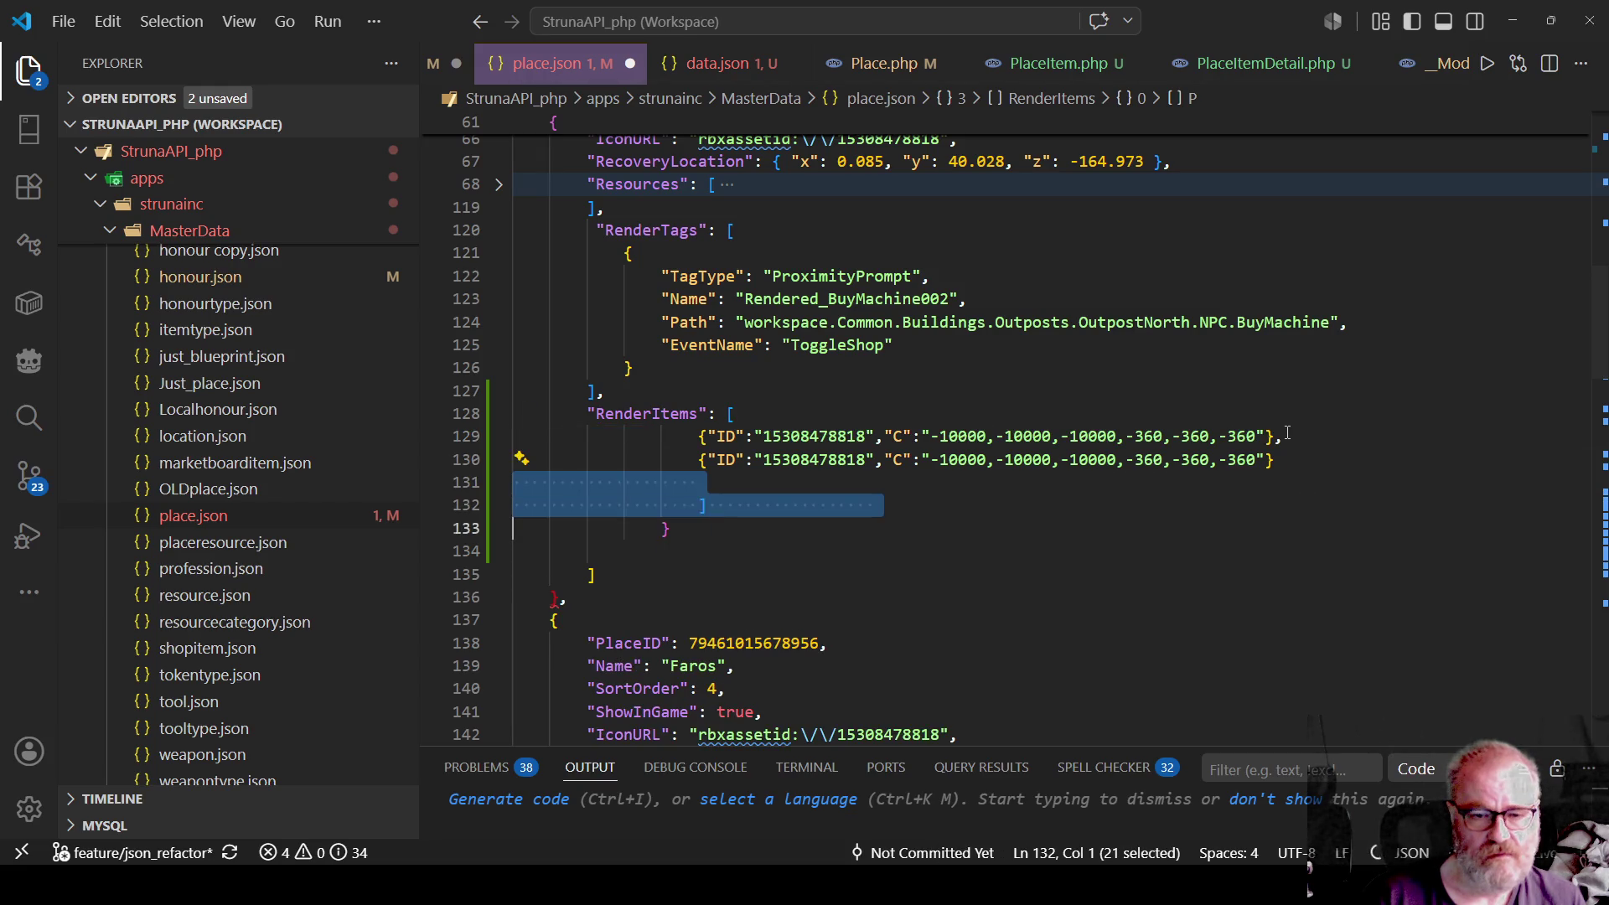
key("Delete")
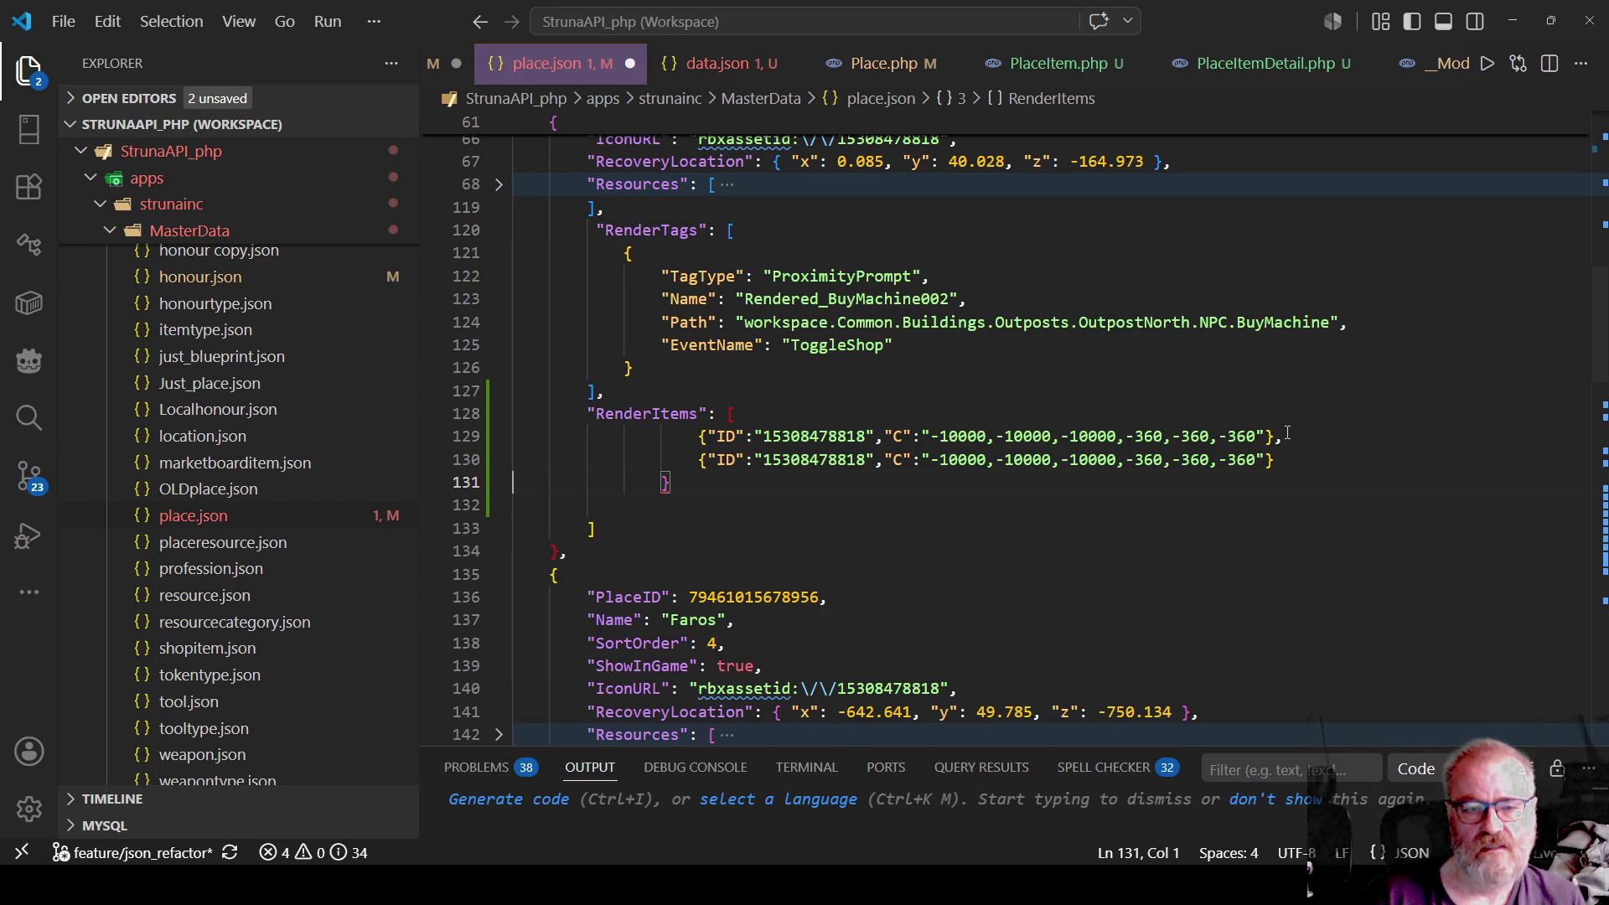
key("shift+End")
key("Delete")
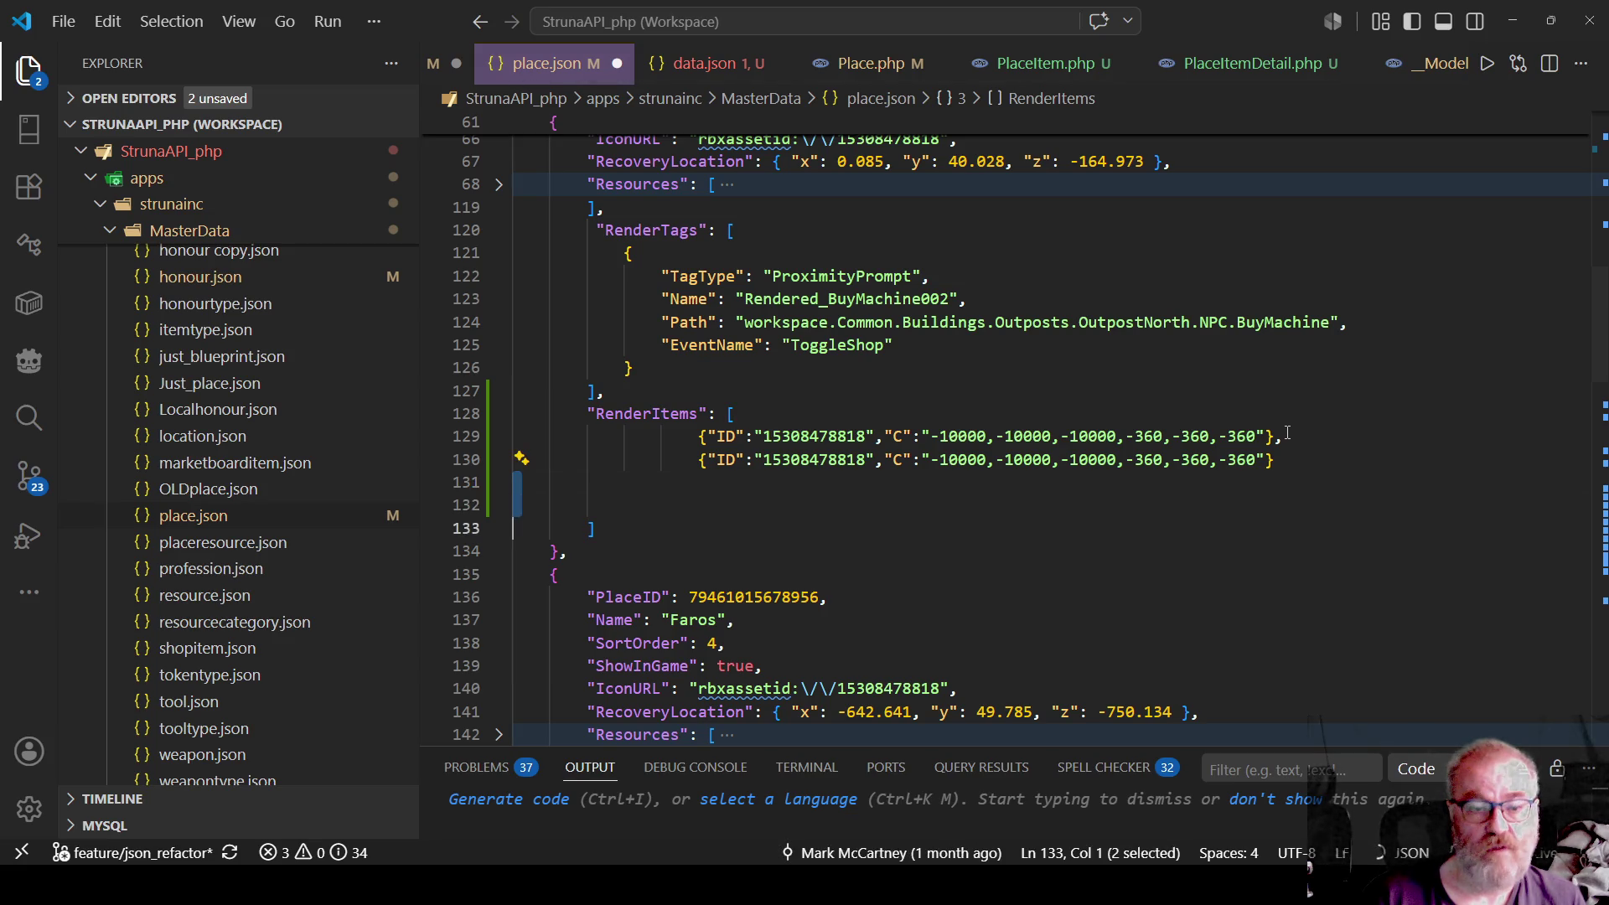
key("Delete")
key("Delete")
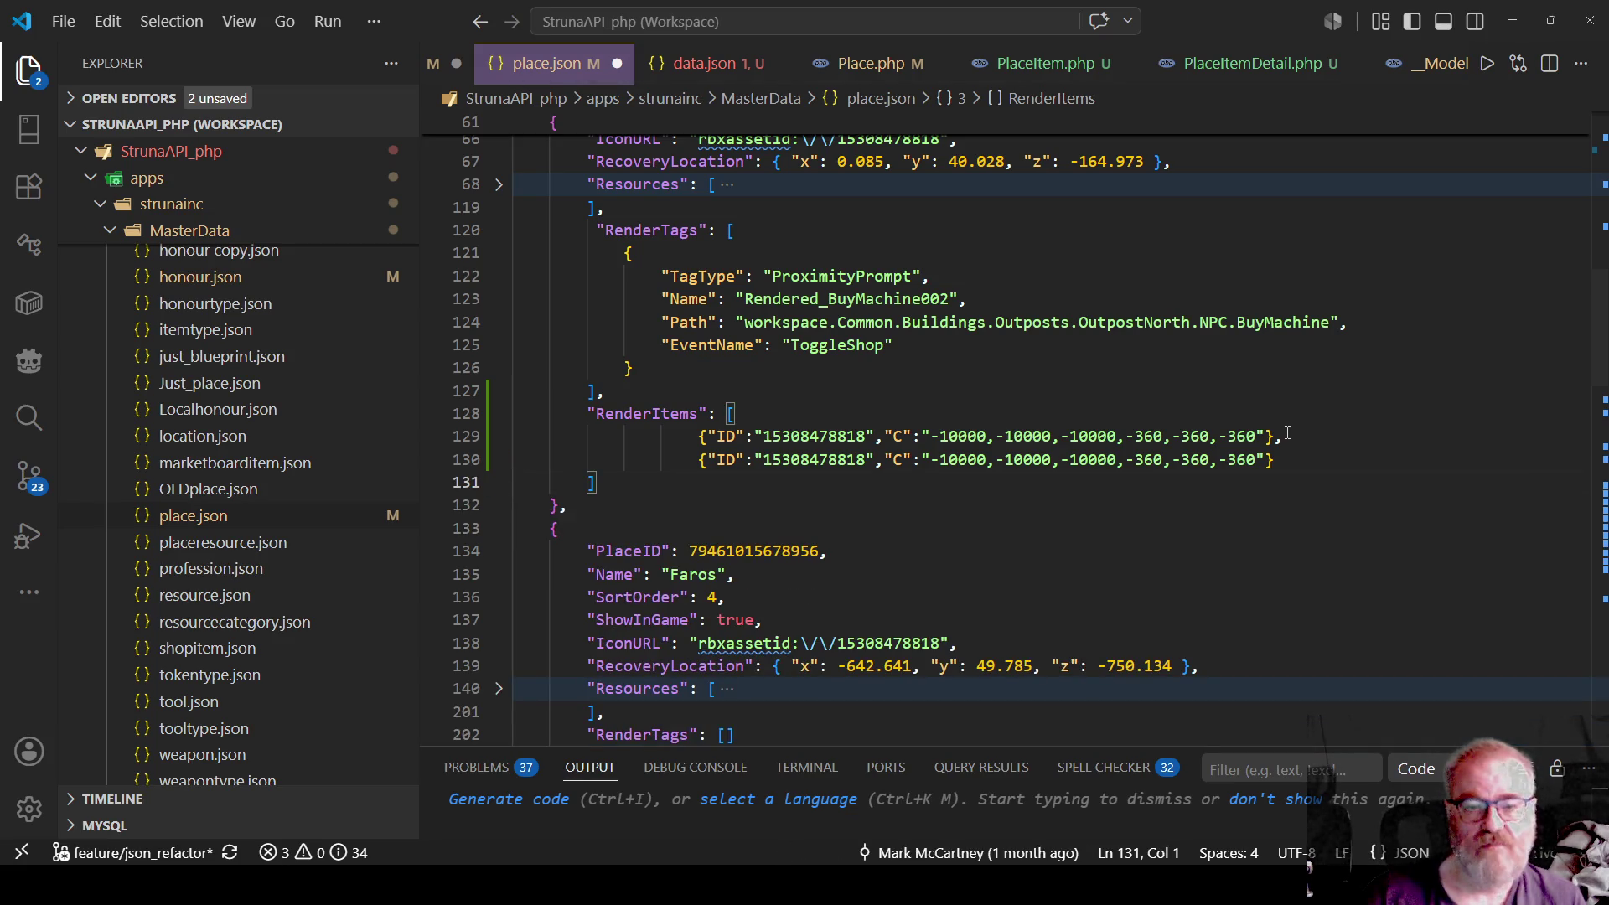
double_click(833, 435)
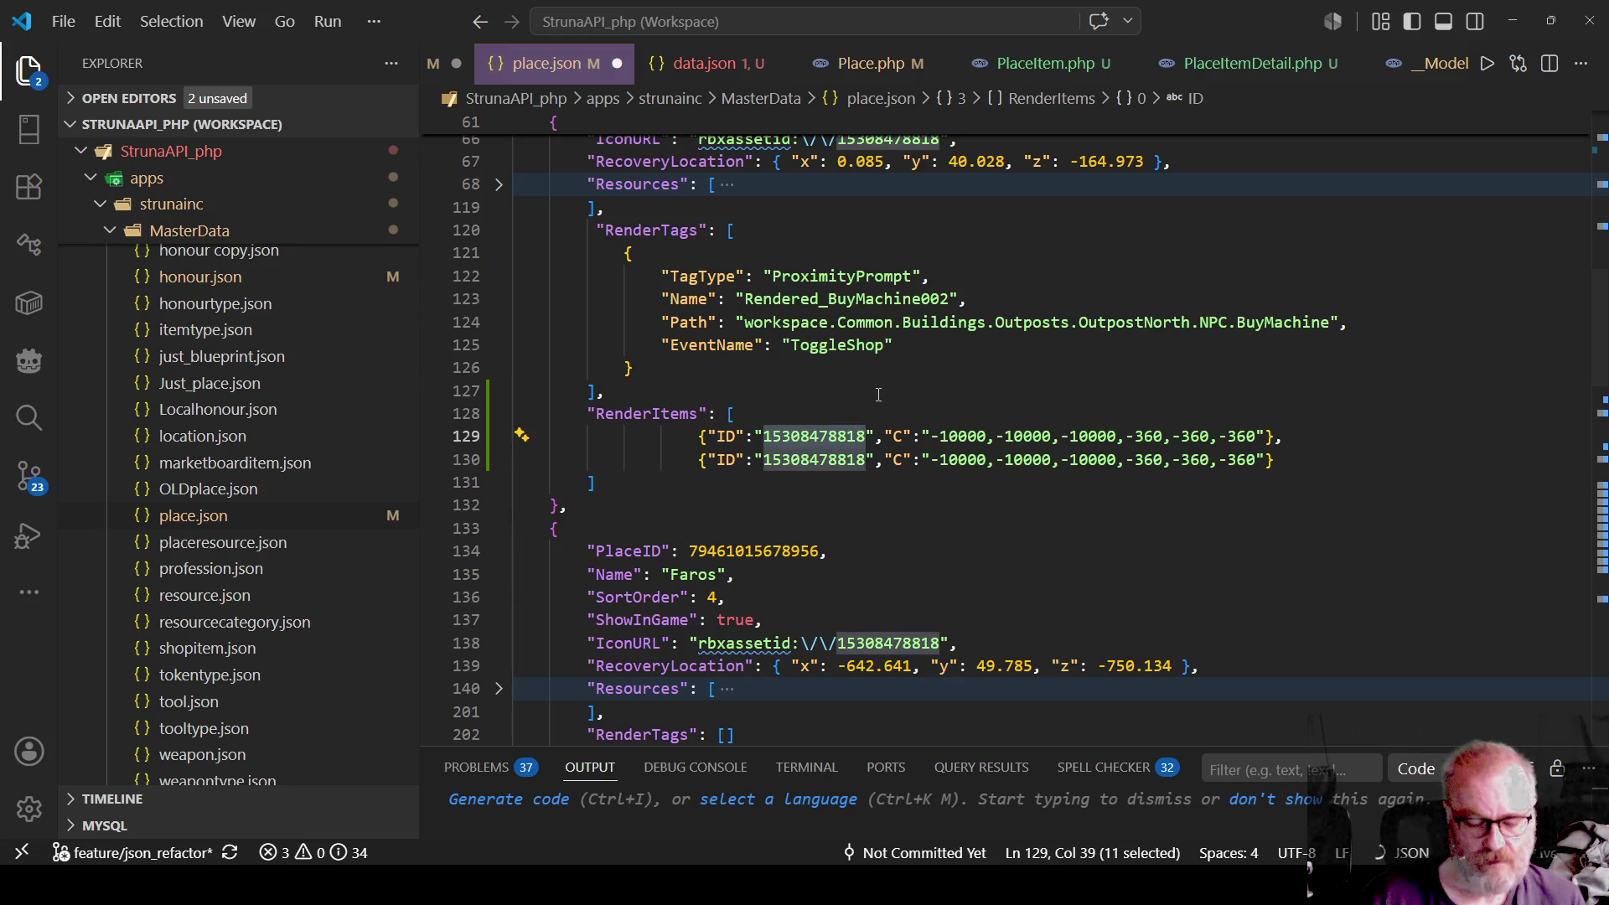
left_click(644, 388)
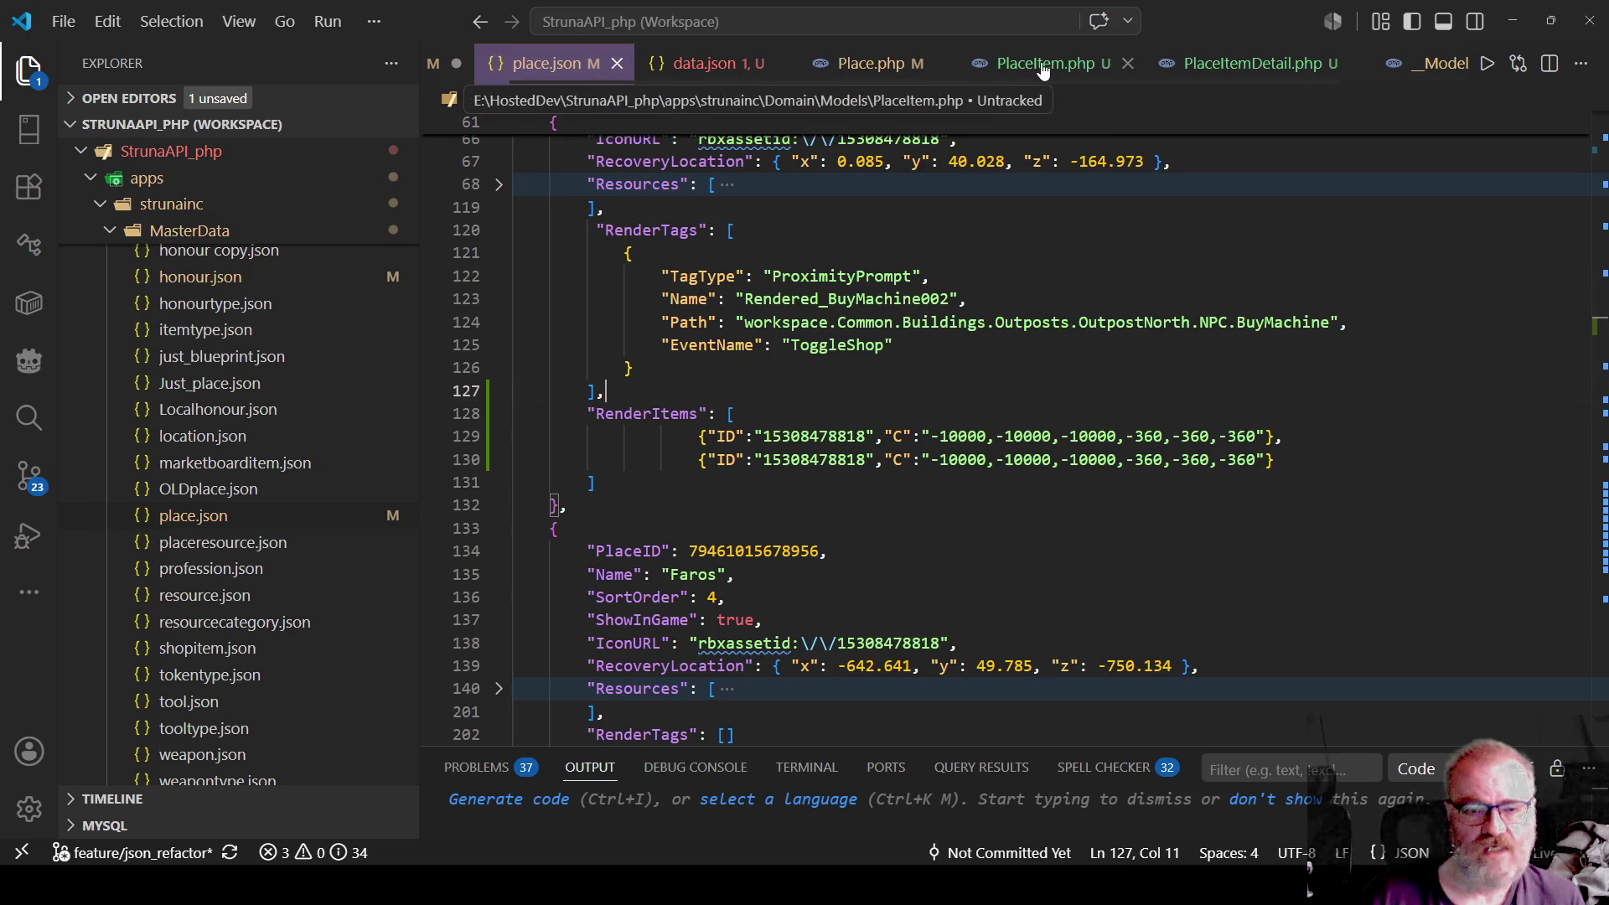
left_click(845, 67)
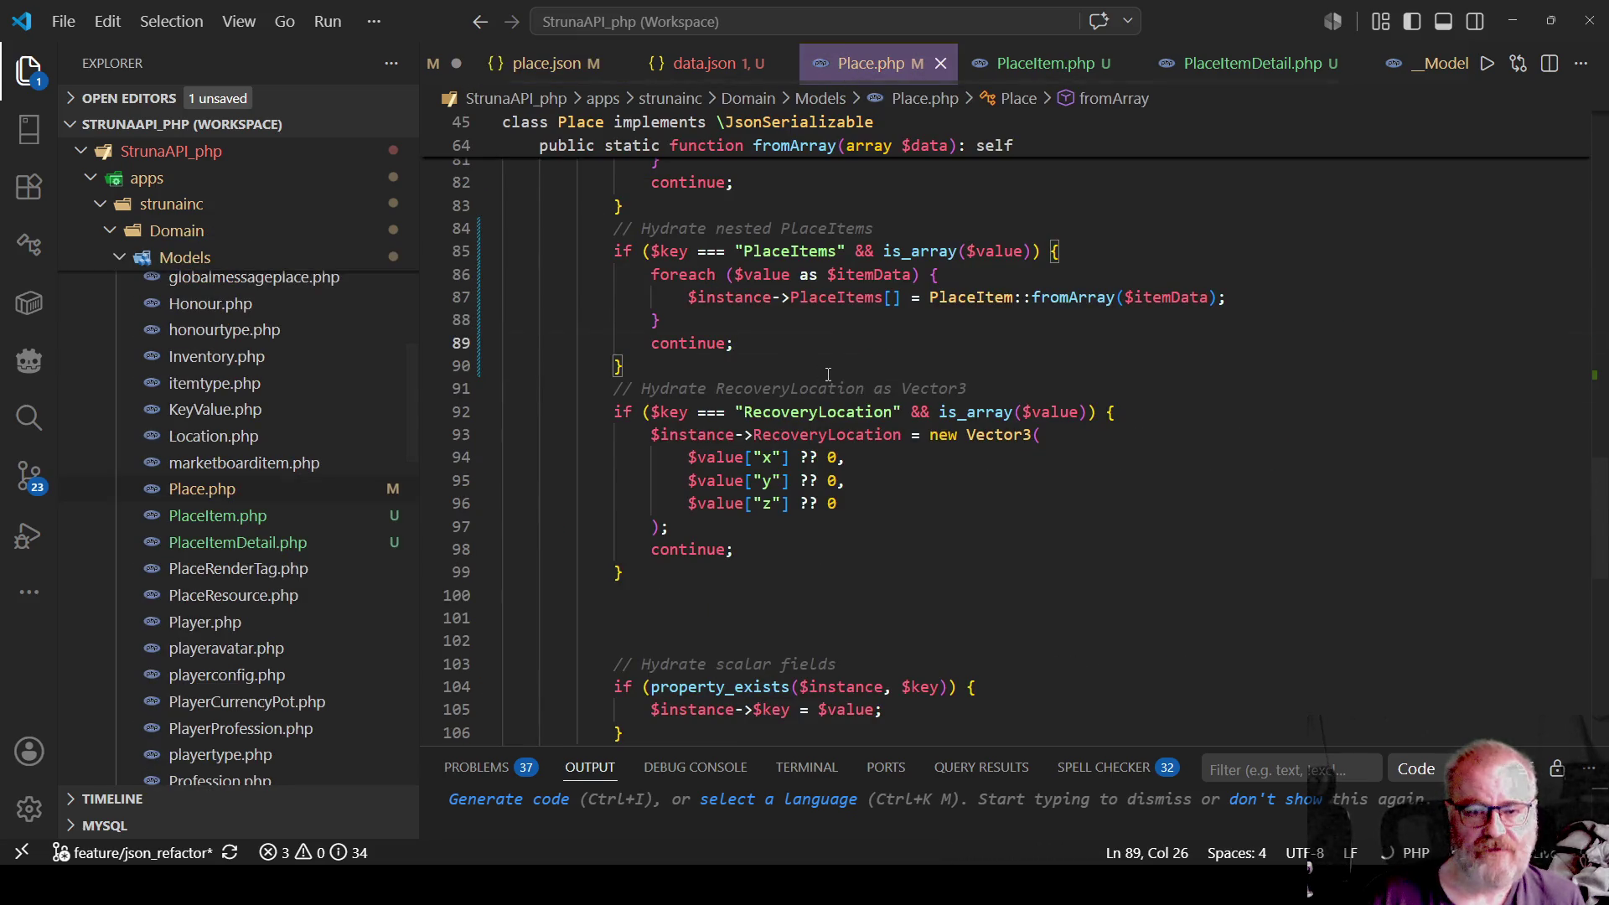
scroll(847, 378, "up", 9)
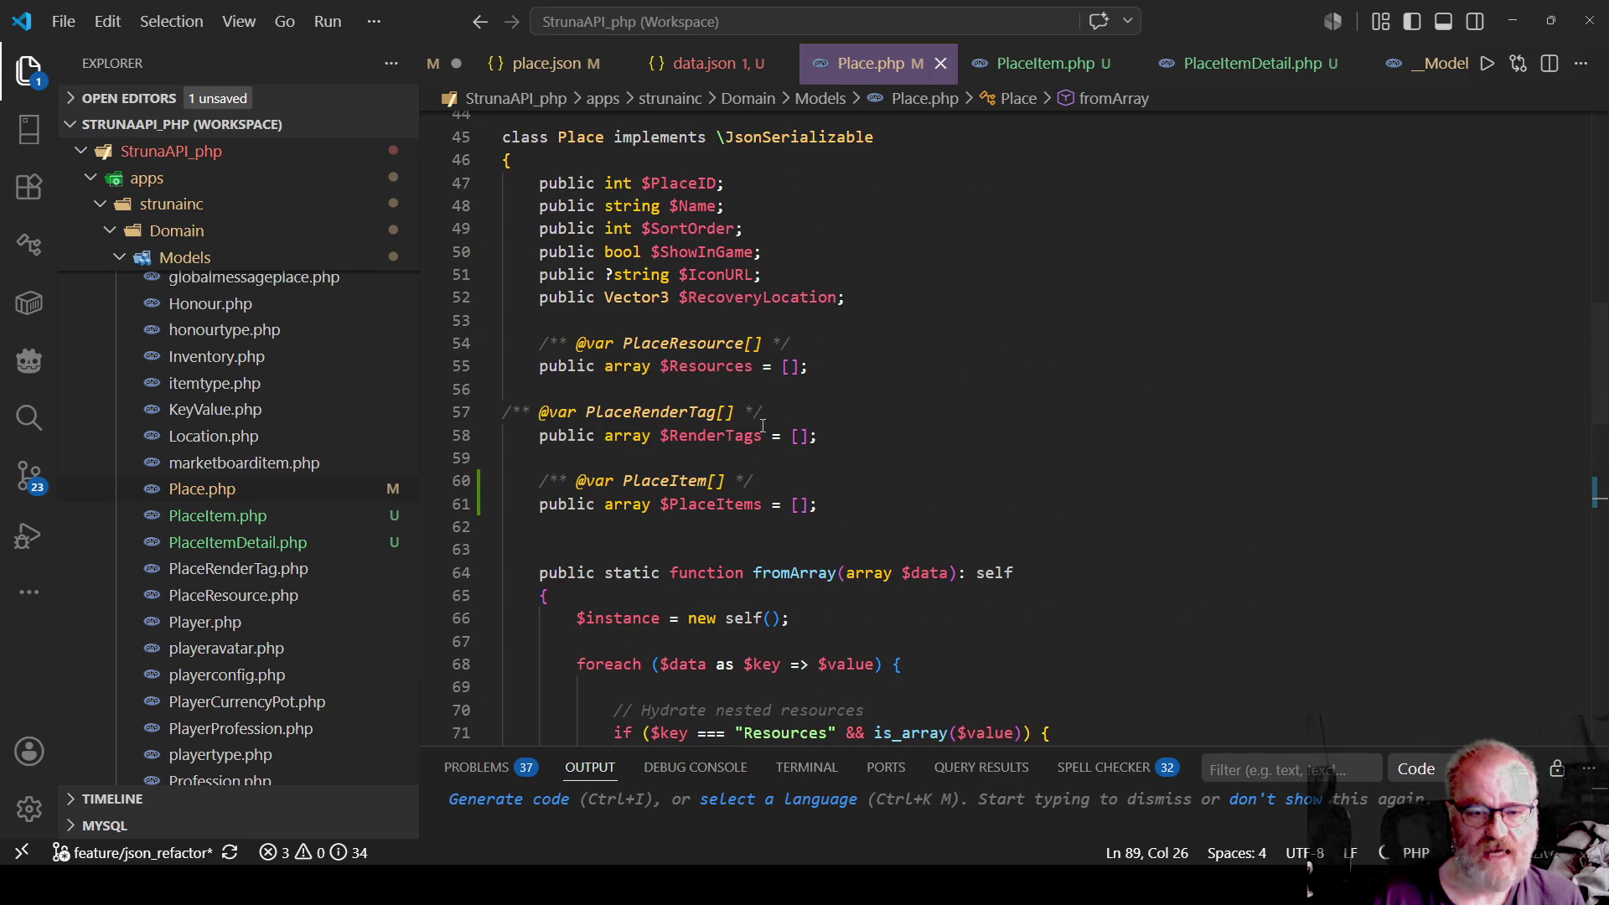
mouse_move(719, 501)
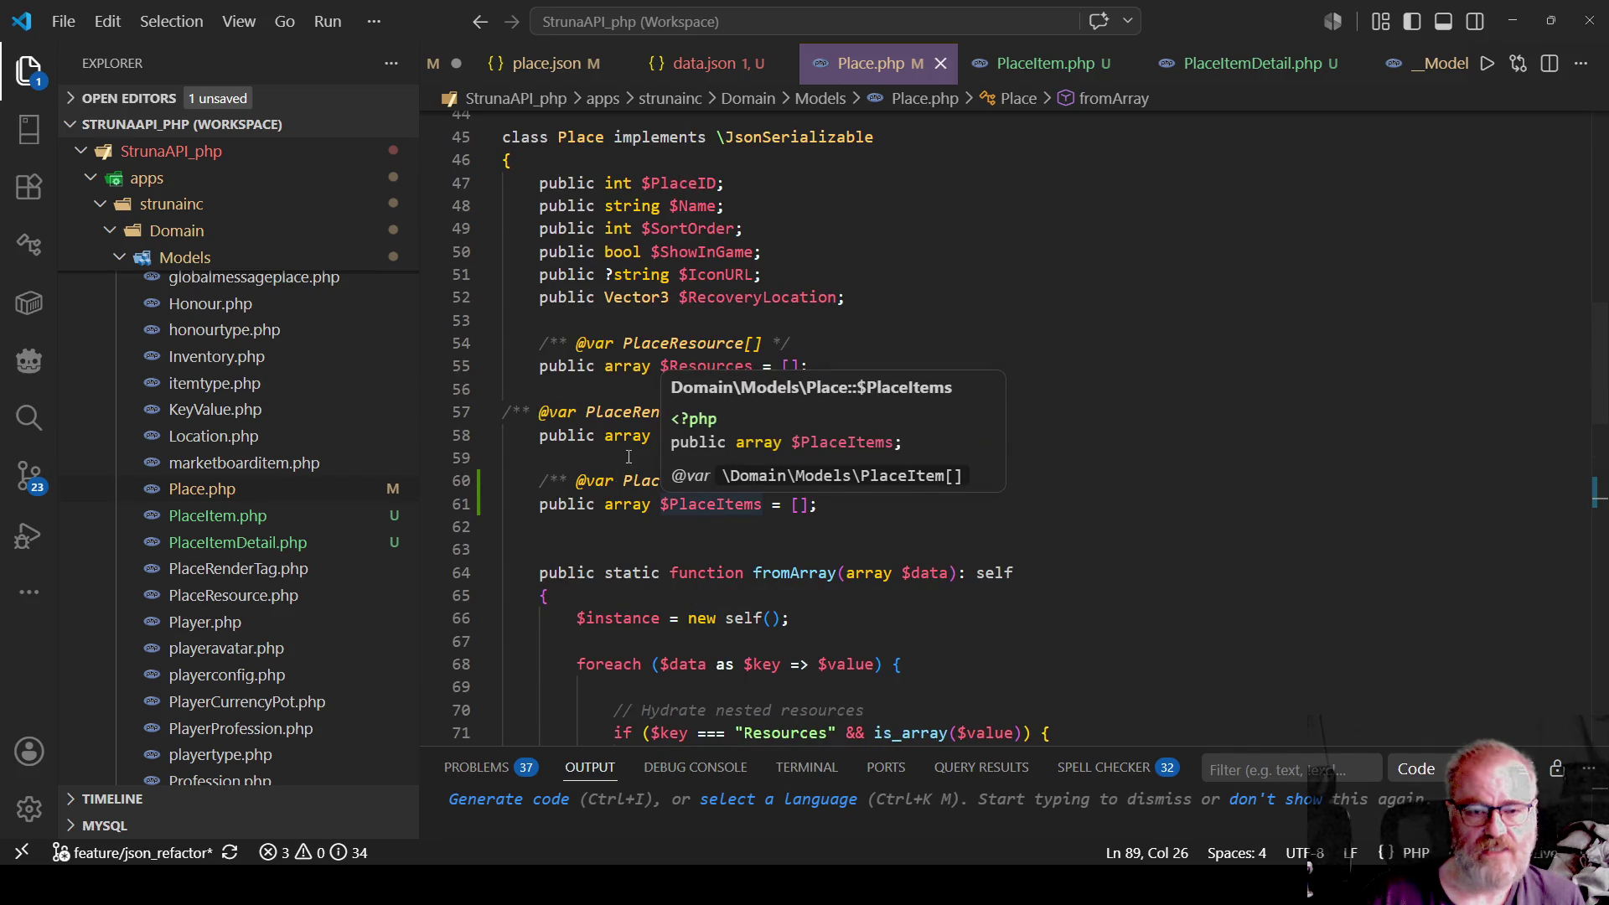
left_click(796, 478)
right_click(656, 479)
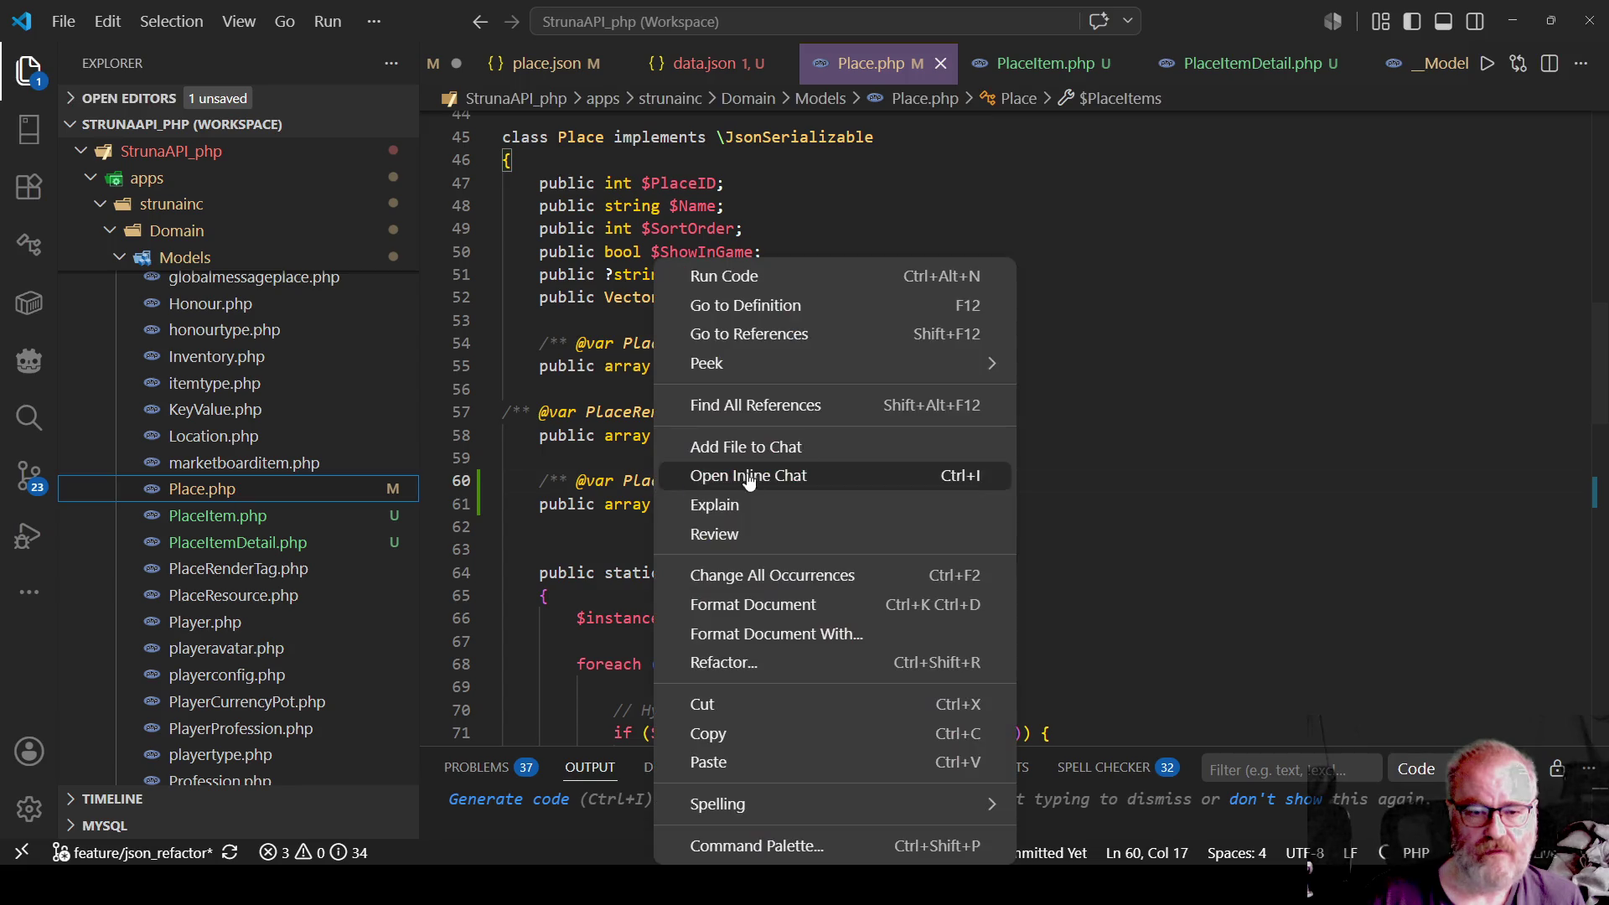
Go to the PlaceItem class, compare with place.json, and inspect its Items PlaceItemDetail annotation.
left_click(737, 300)
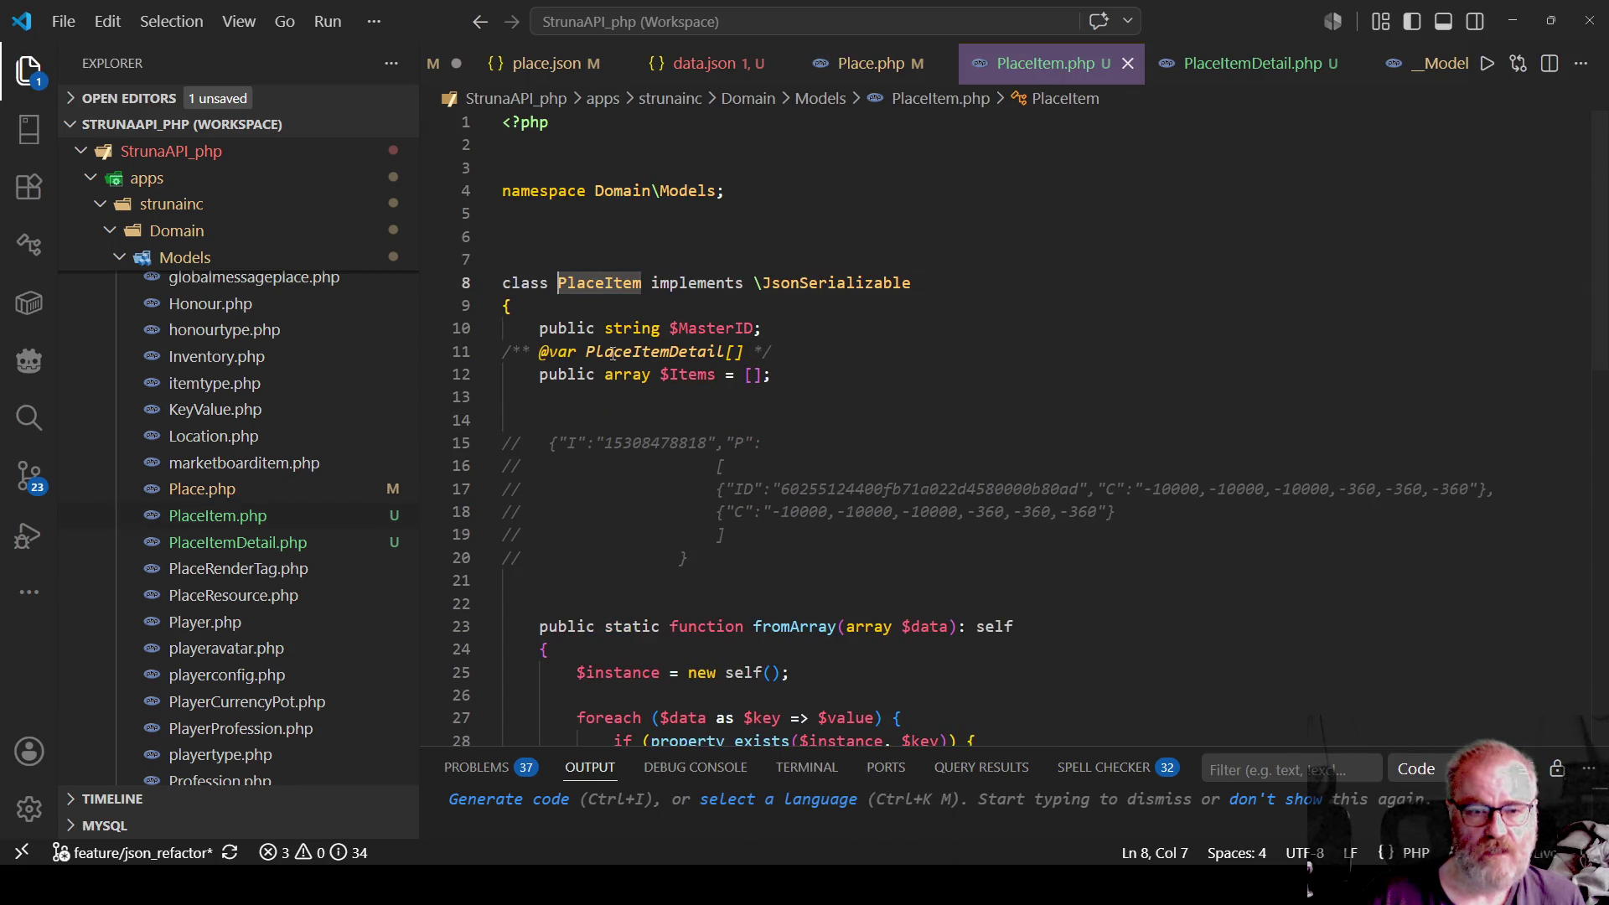
left_click(663, 384)
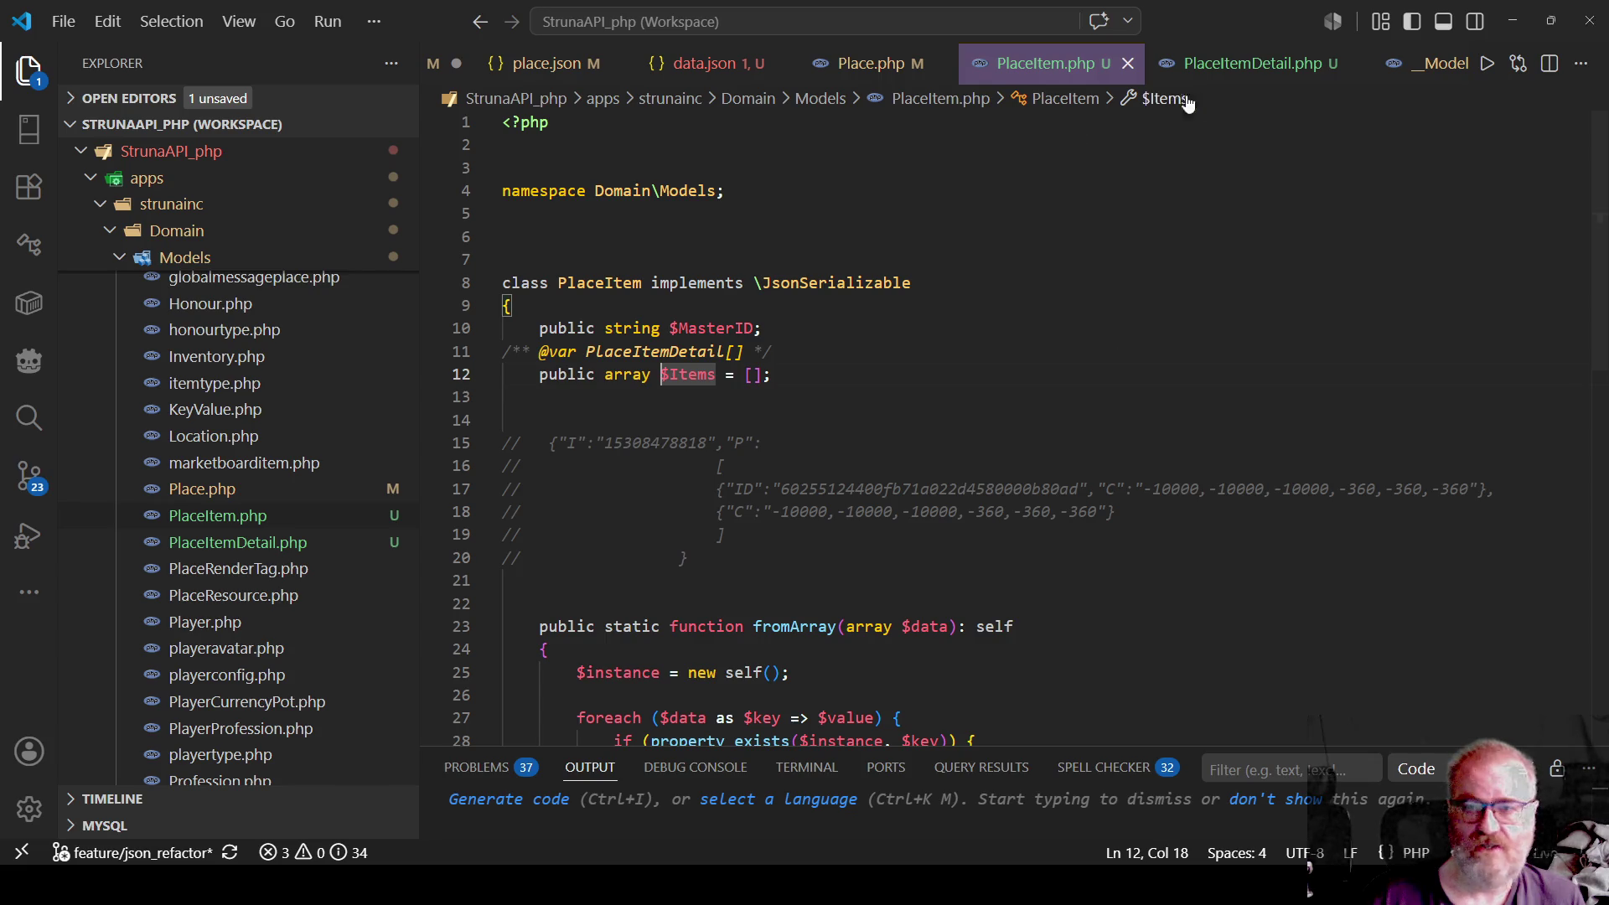
left_click(540, 67)
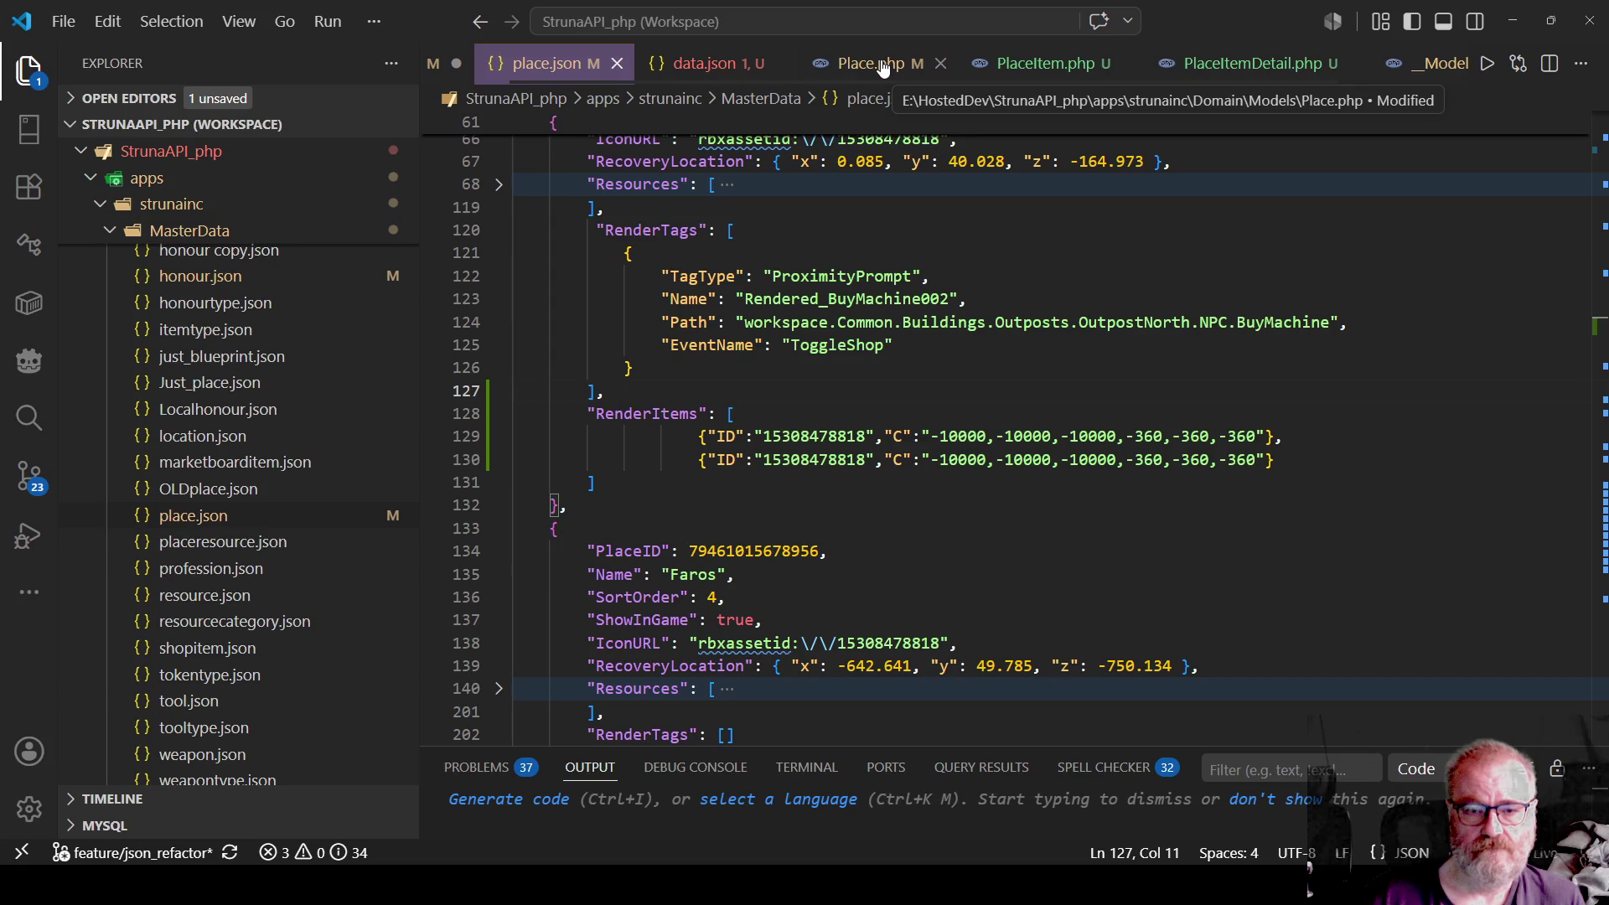
left_click(989, 65)
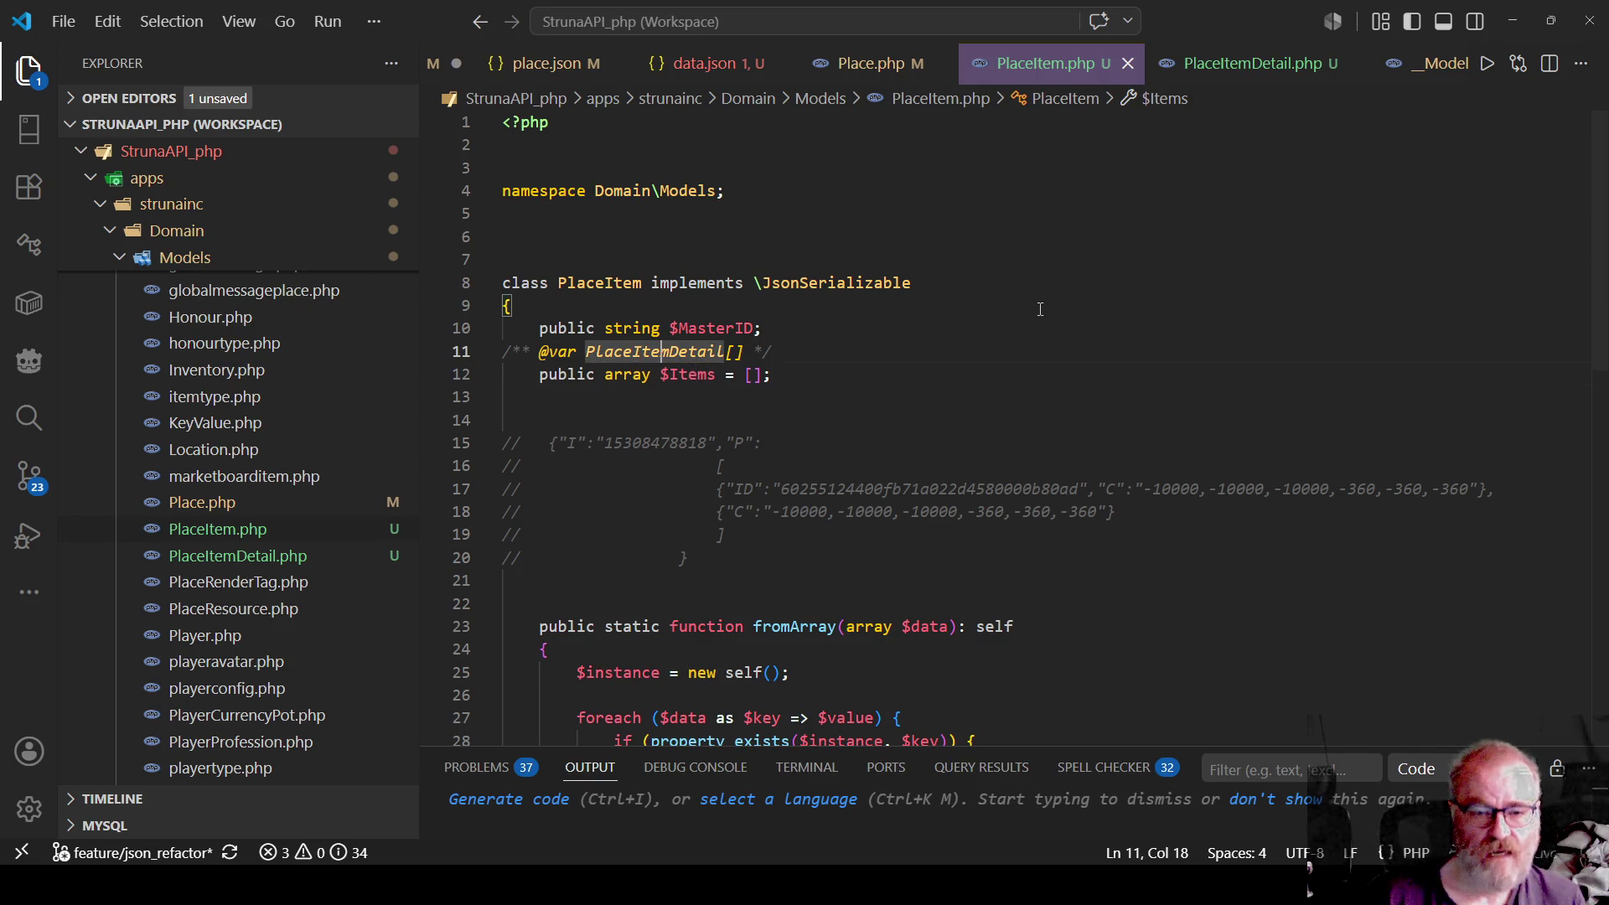
key("Up")
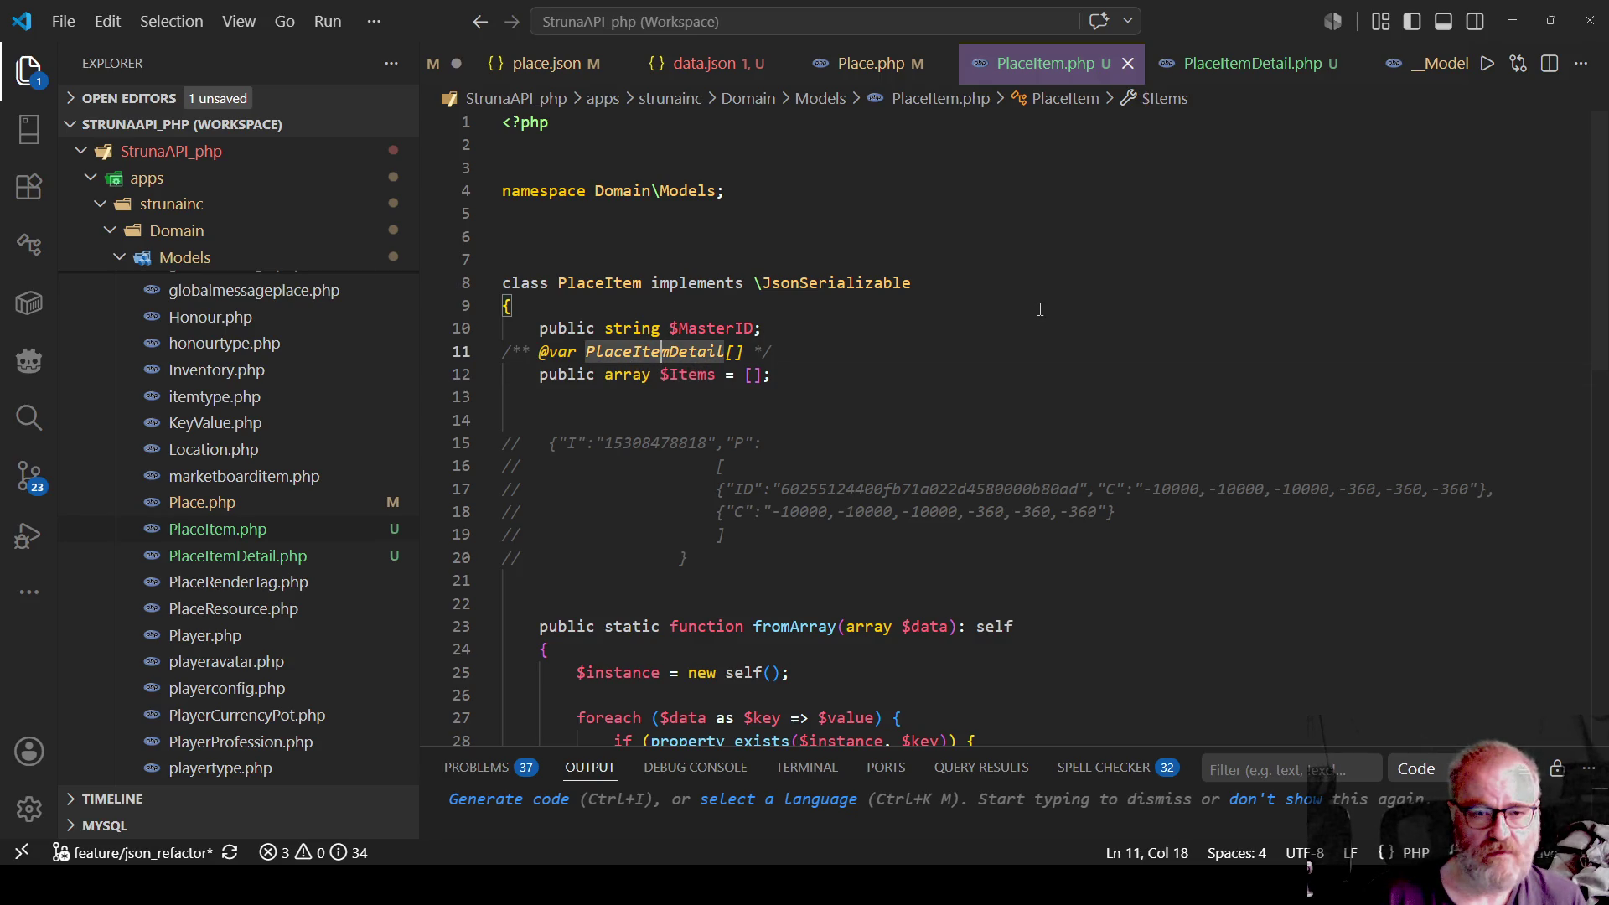
key("Home")
key("shift+End")
key("Delete")
key("Delete")
key("ctrl+Right")
key("ctrl+Right")
key("ctrl+Right")
key("ctrl+Left")
key("ctrl+Left")
type("string")
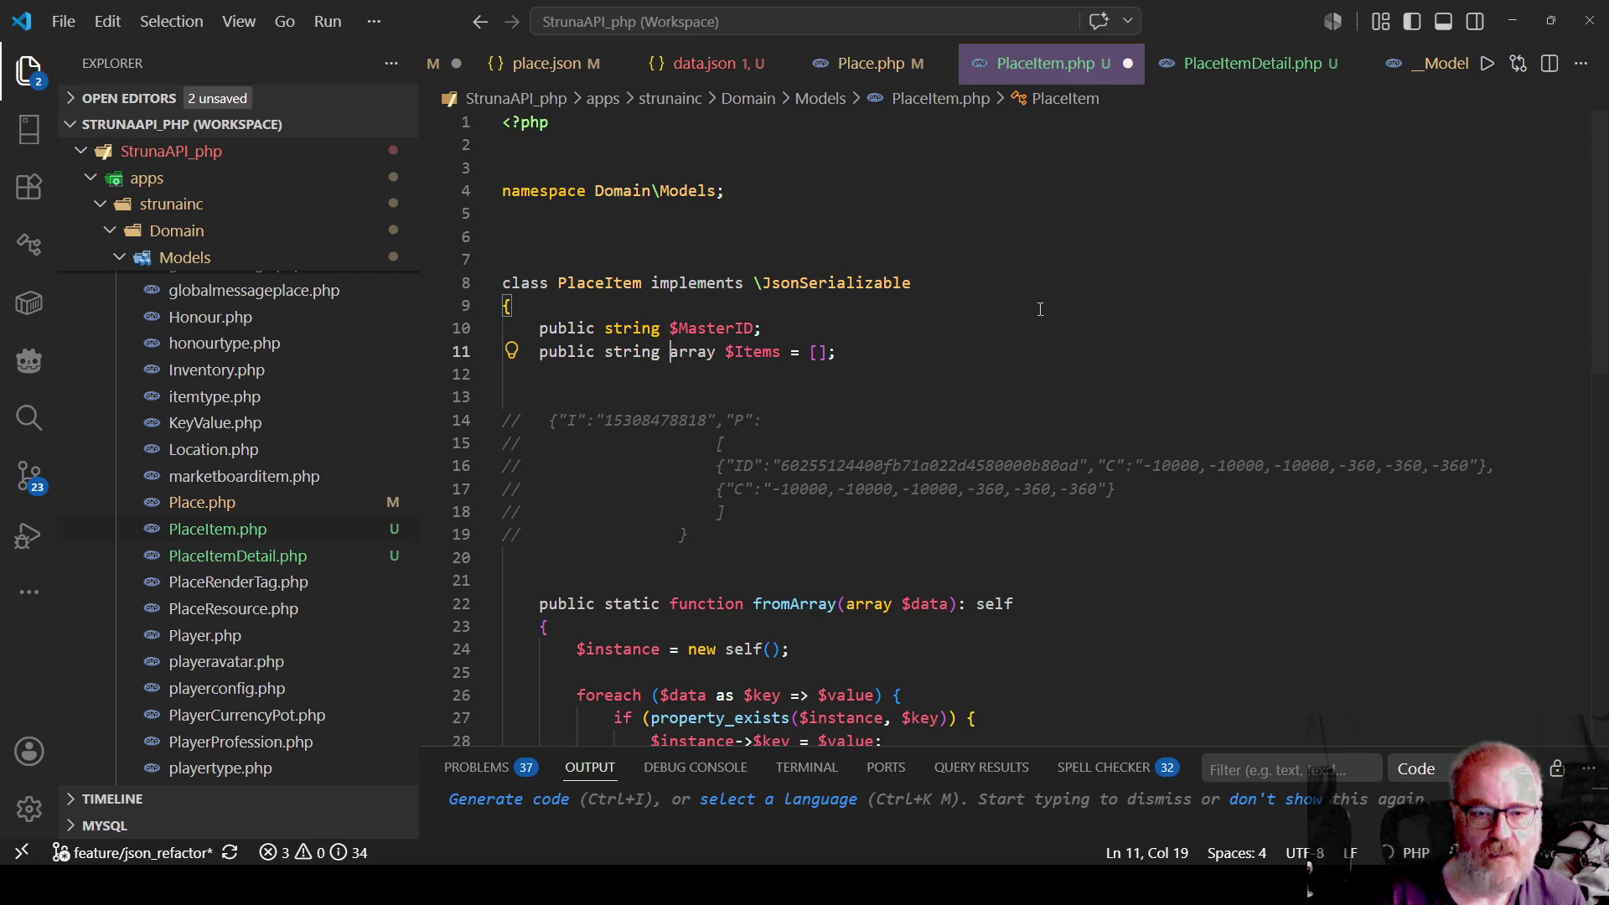
key("ctrl+Delete")
key("Delete")
Rename the $Items property to $CFrame, drop its empty array default, and save.
key("ctrl+shift+Right")
type("$Position")
key("BackSpace")
key("BackSpace")
key("BackSpace")
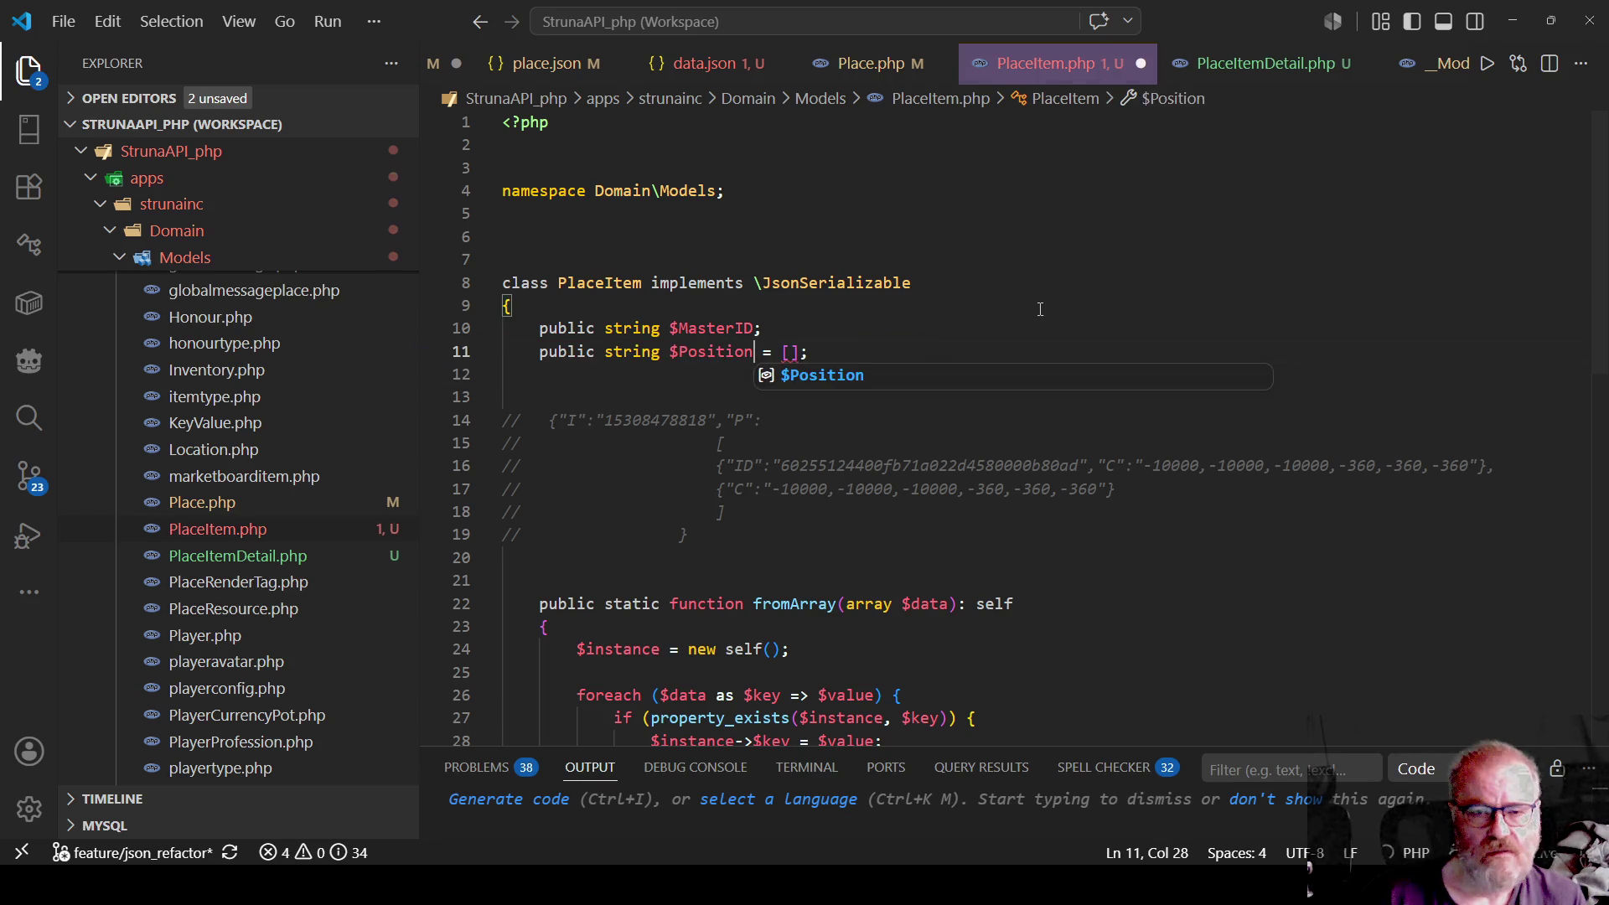
key("BackSpace")
type("CFrame")
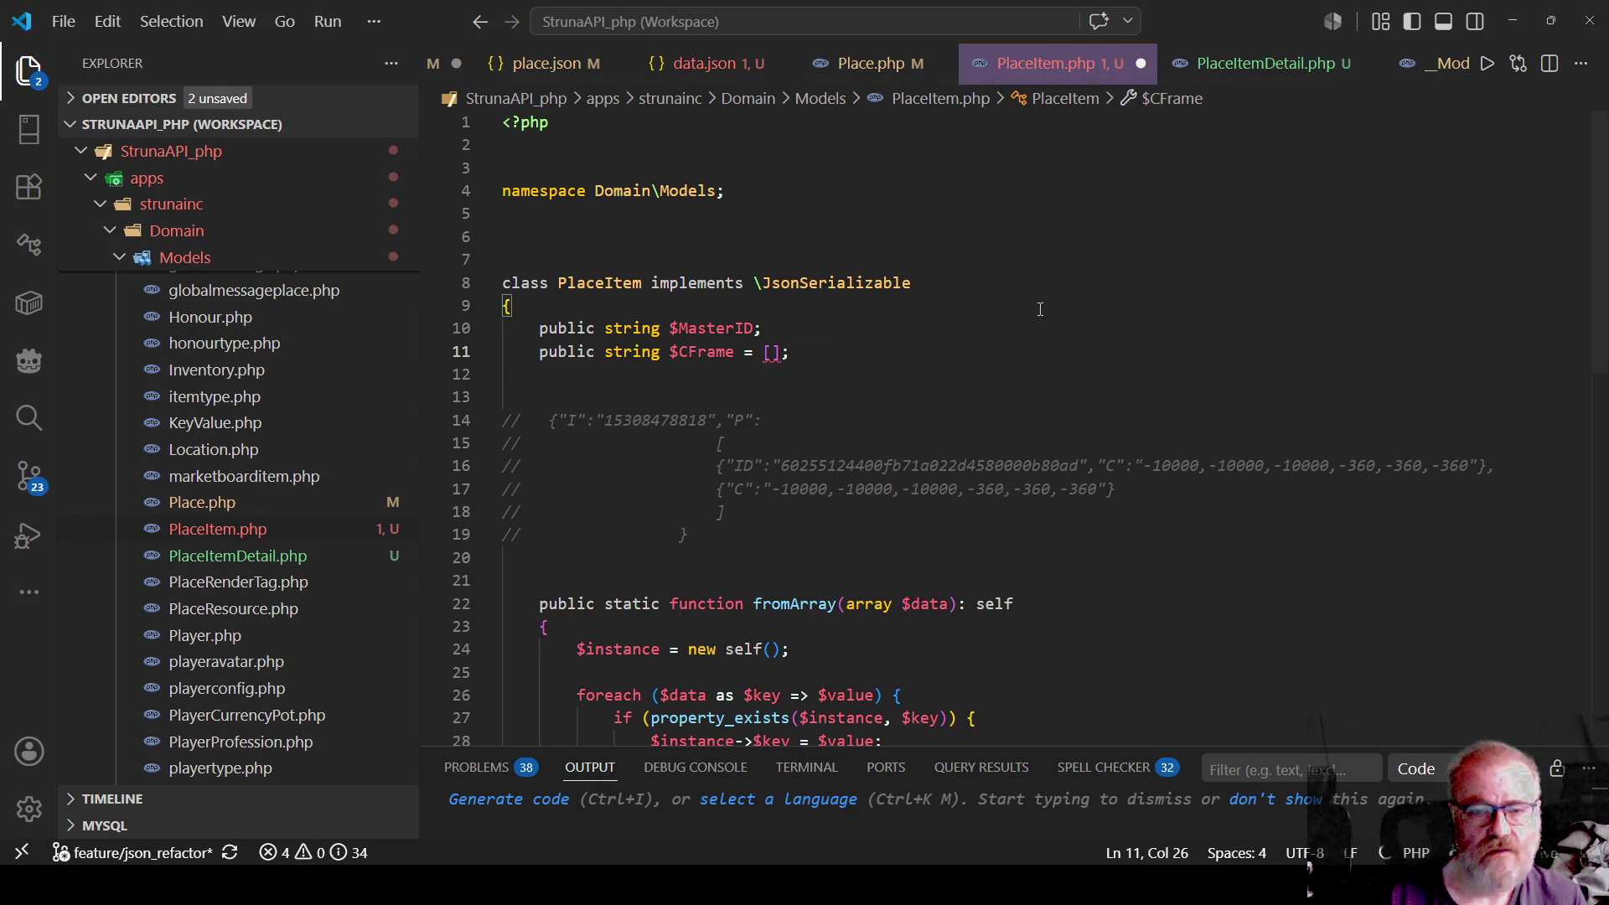
key("shift+Right")
key("shift+Right")
key("shift+Right")
key("Delete")
key("ctrl+s")
key("Down")
key("Down")
key("Down")
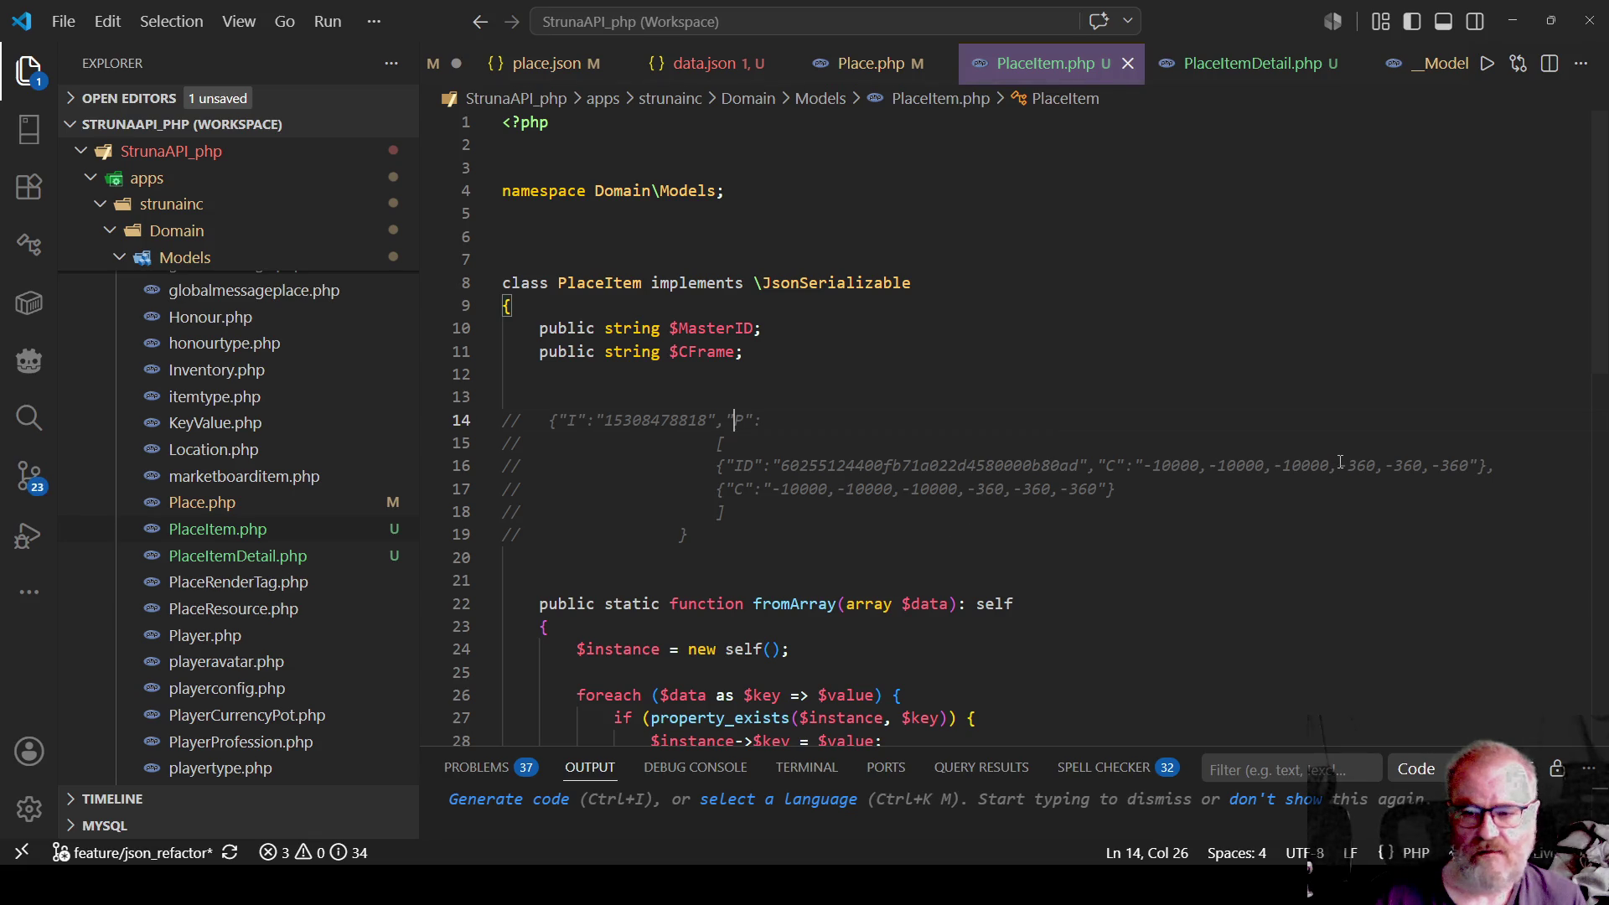
Delete the commented JSON sample and the blank lines before fromArray.
left_click(819, 378)
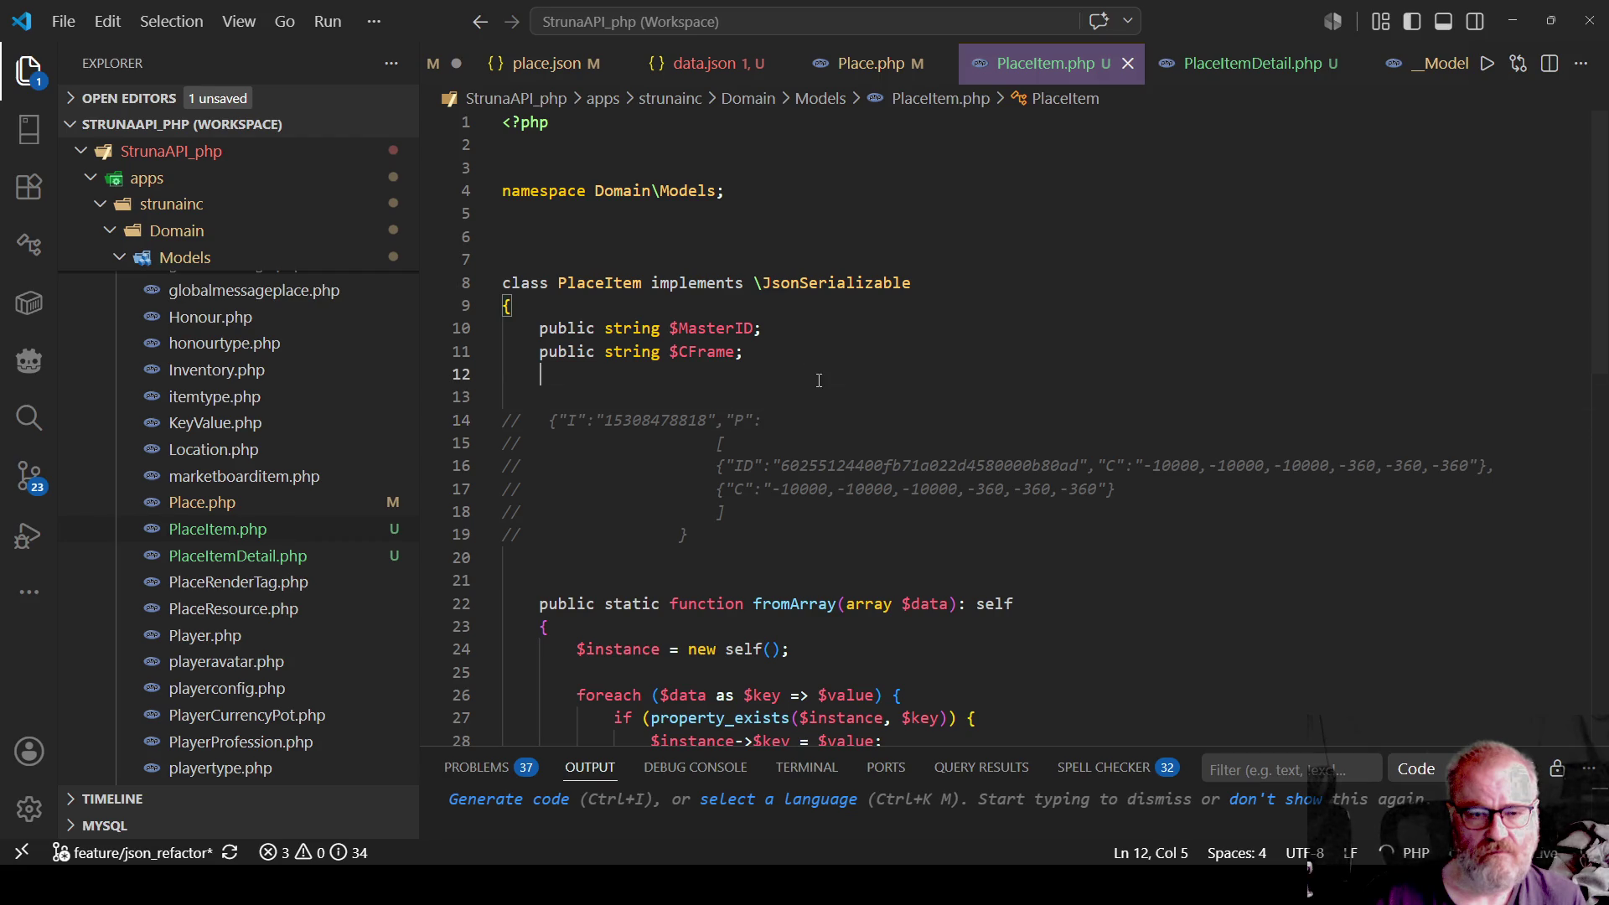
left_click_drag(561, 393, 767, 558)
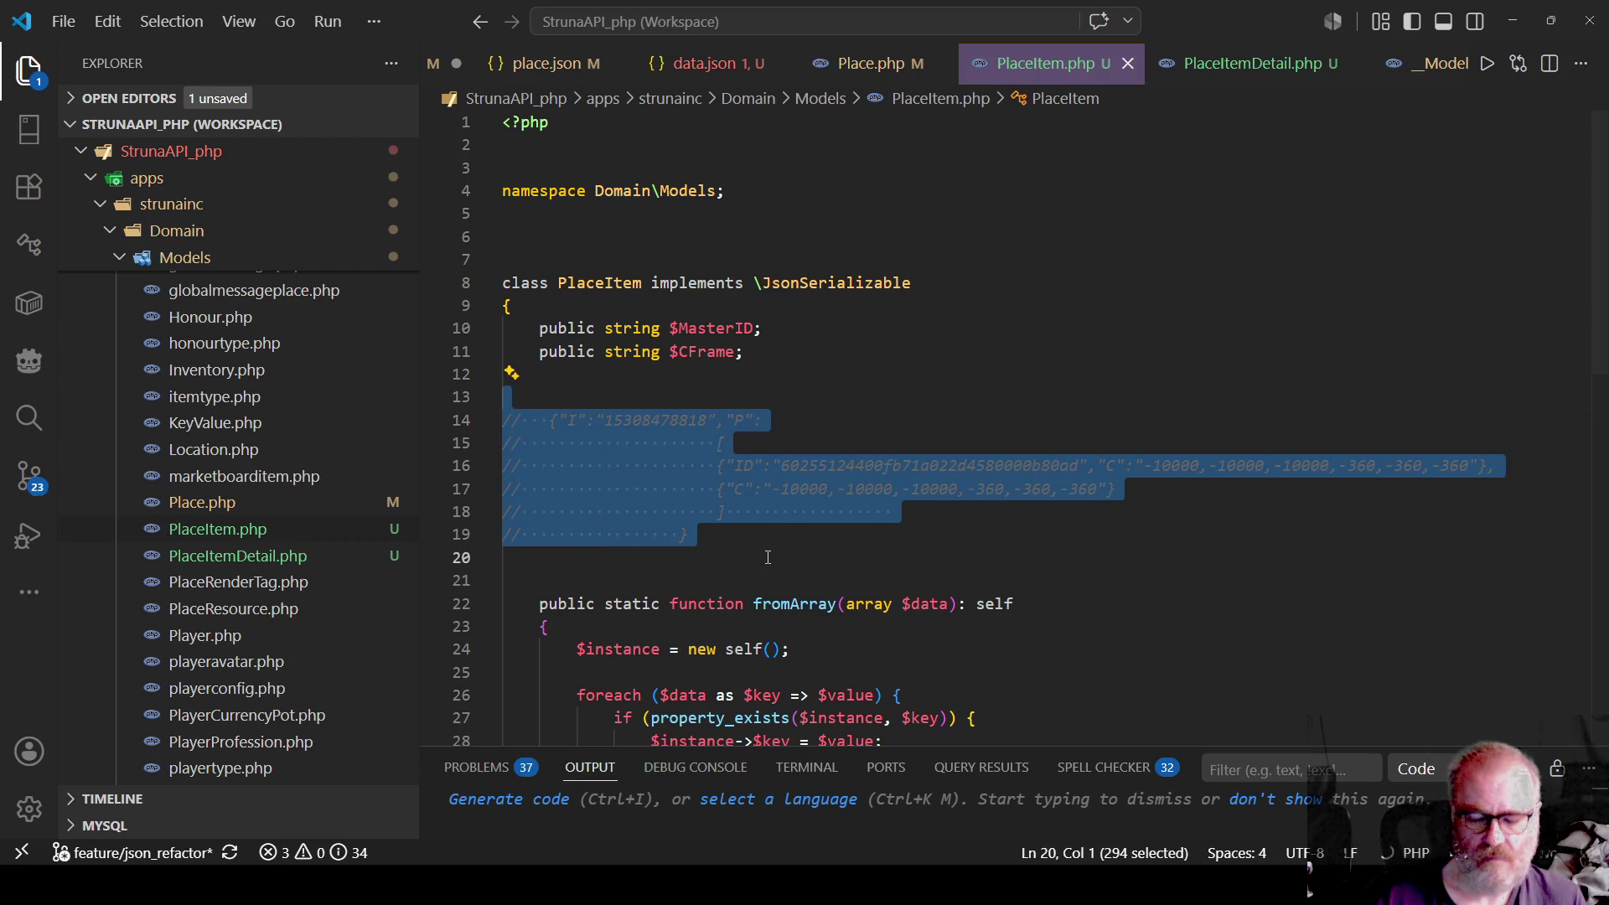
key("Delete")
key("Up")
key("shift+Down")
key("shift+Down")
key("shift+Down")
key("Delete")
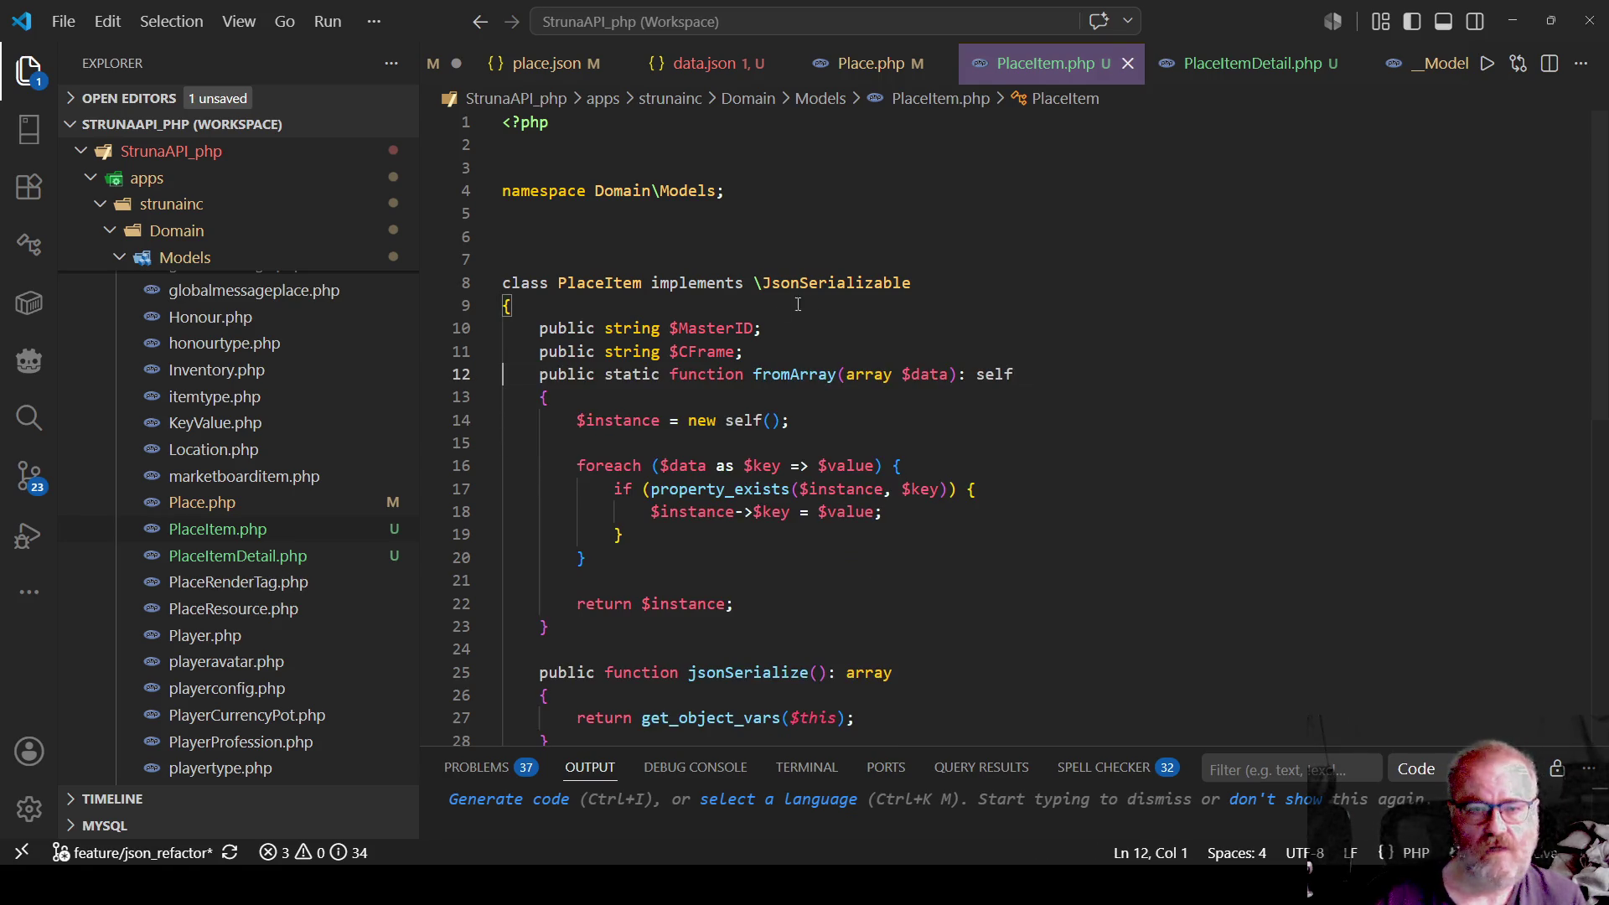
Remove the blank lines around the namespace and after <?php.
left_click(886, 209)
key("shift+Down")
key("shift+Down")
key("shift+Down")
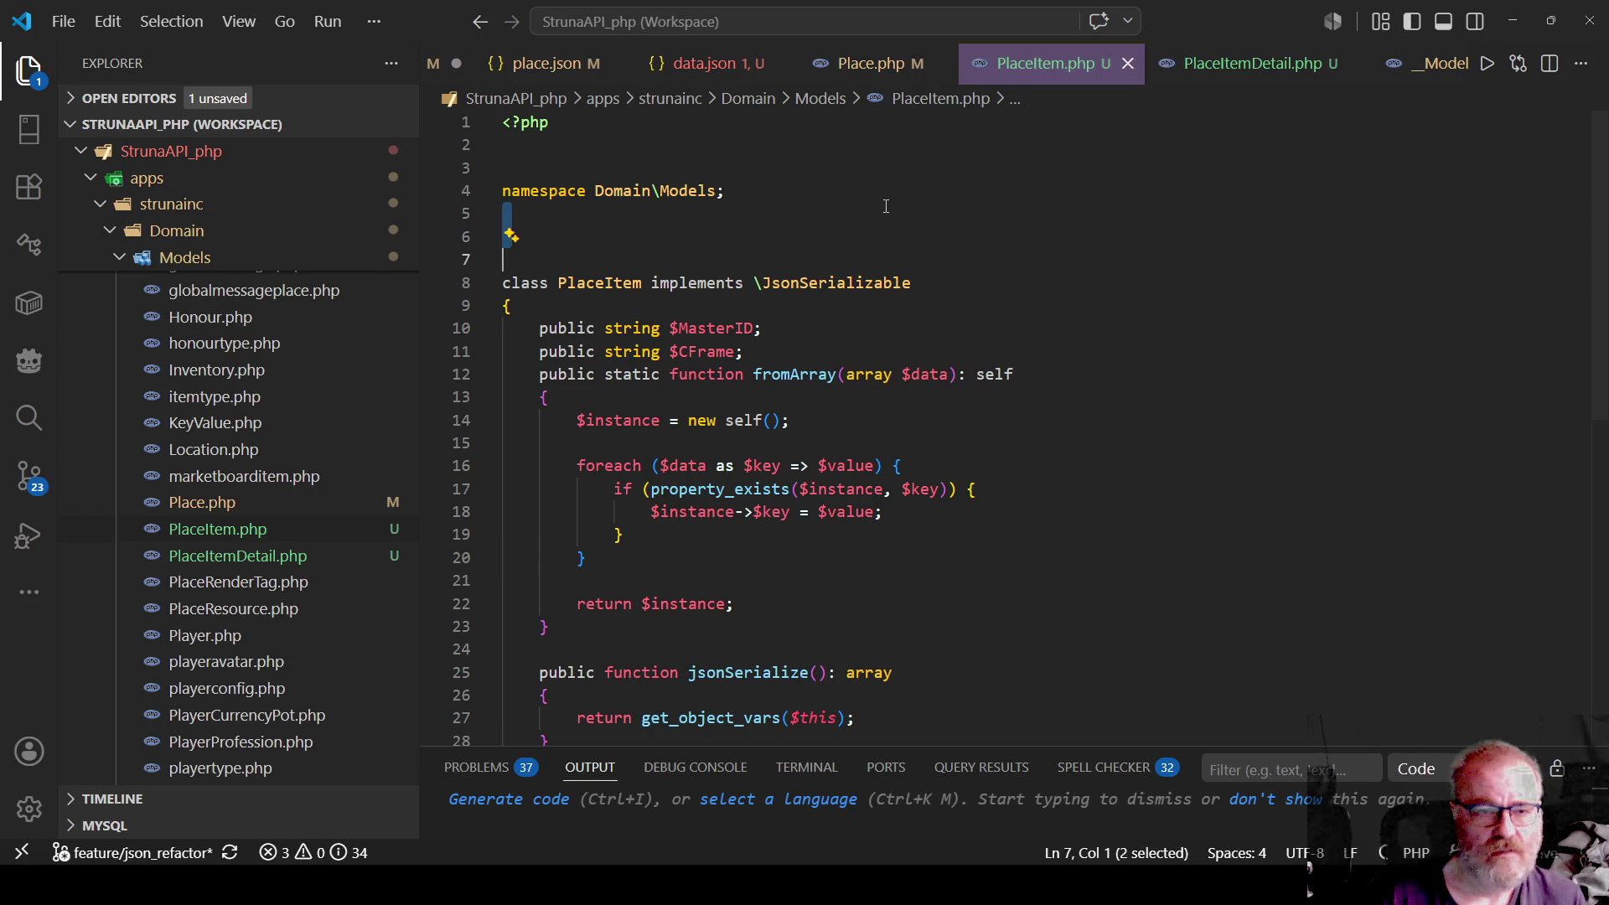
key("Delete")
key("Up")
key("Up")
key("Up")
key("Delete")
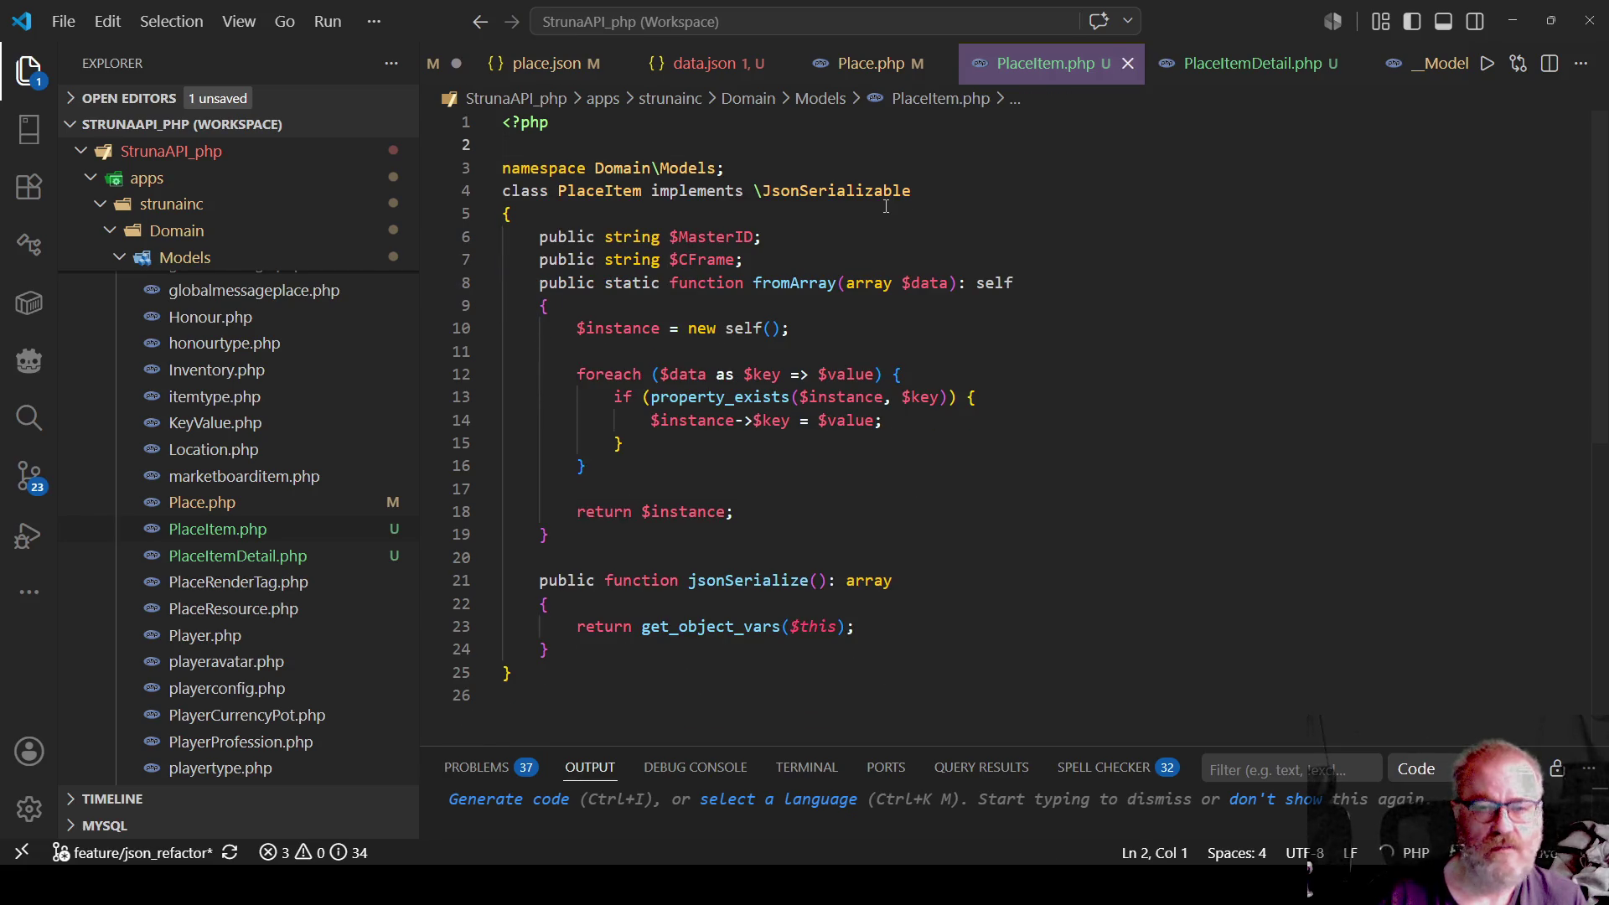
left_click(871, 64)
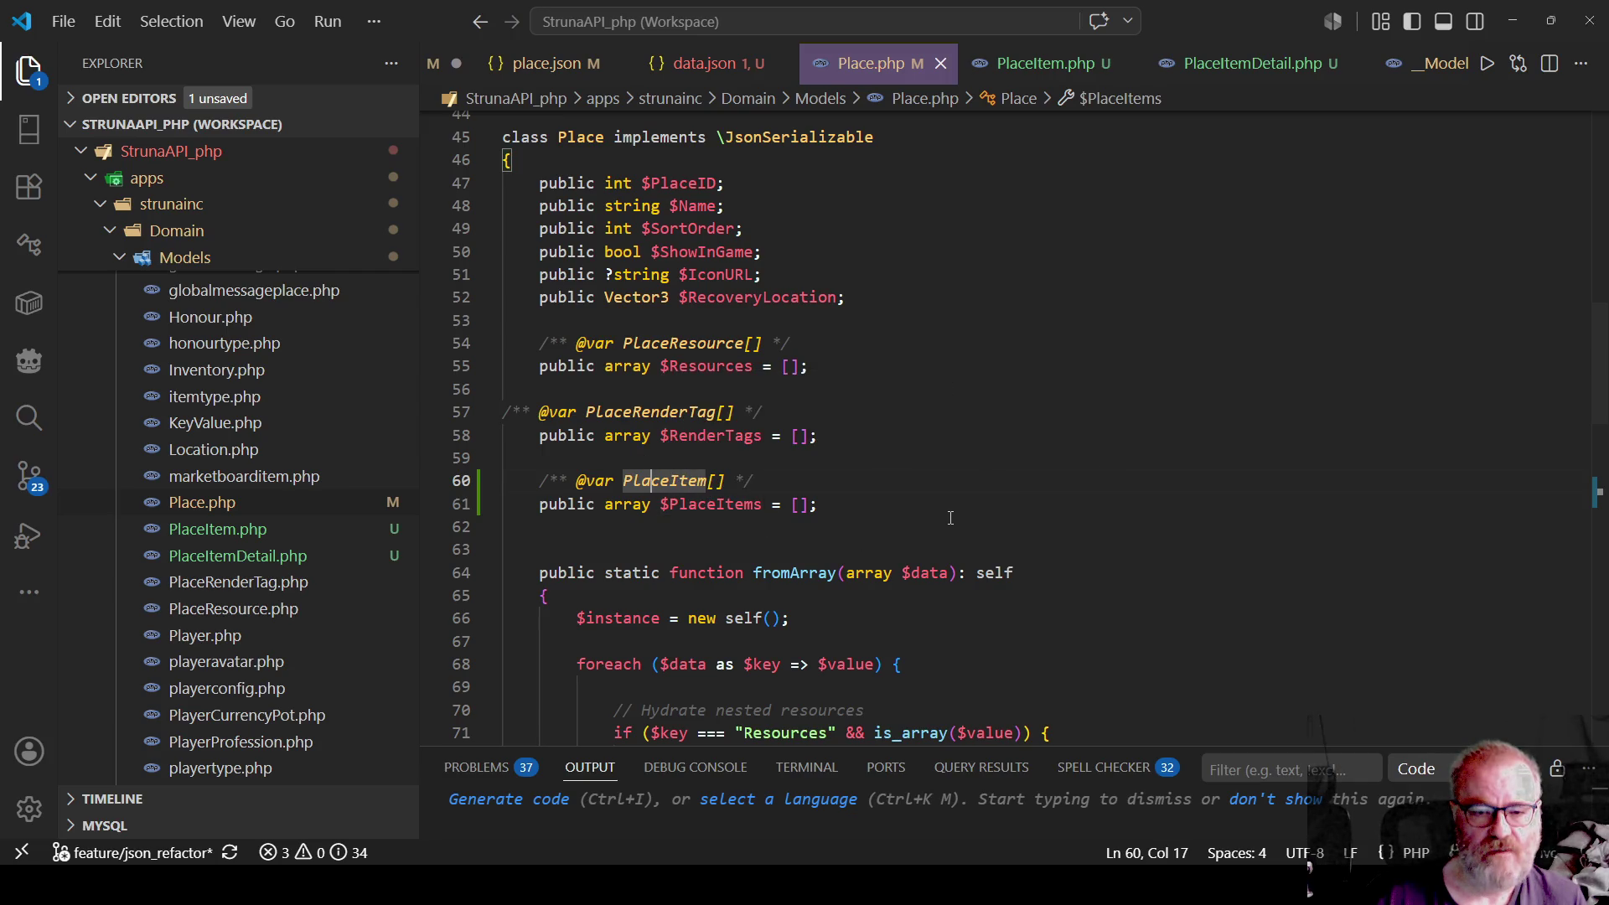
In Place.php's PlaceItems hydration code, jump to the PlaceItem class definition and back.
scroll(950, 518, "down", 7)
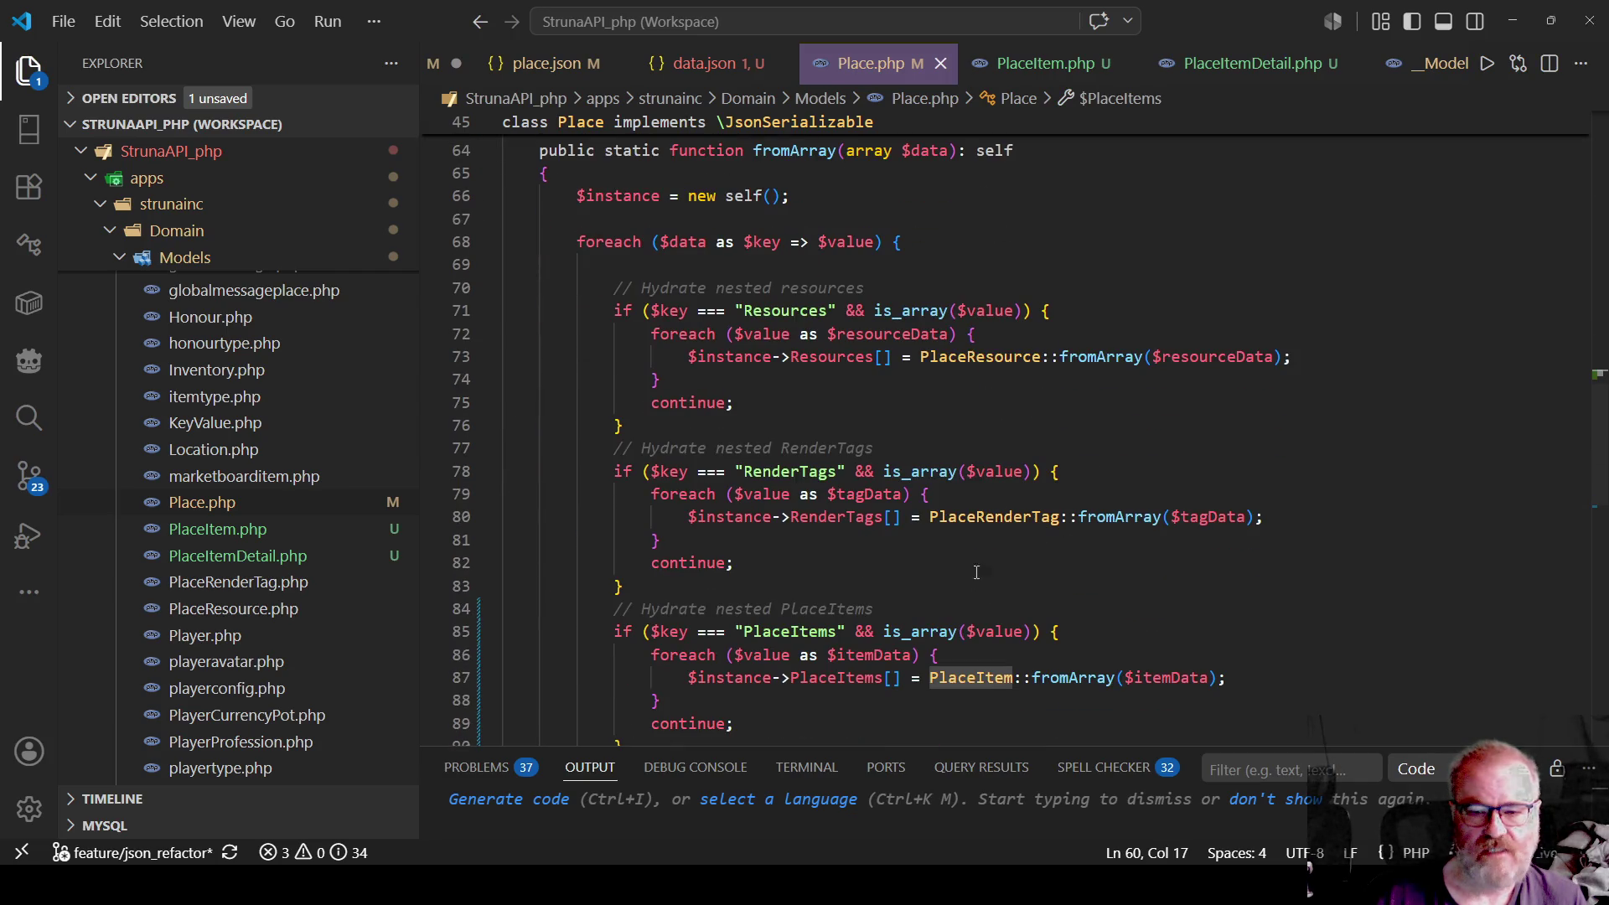
scroll(978, 572, "down", 2)
mouse_move(968, 600)
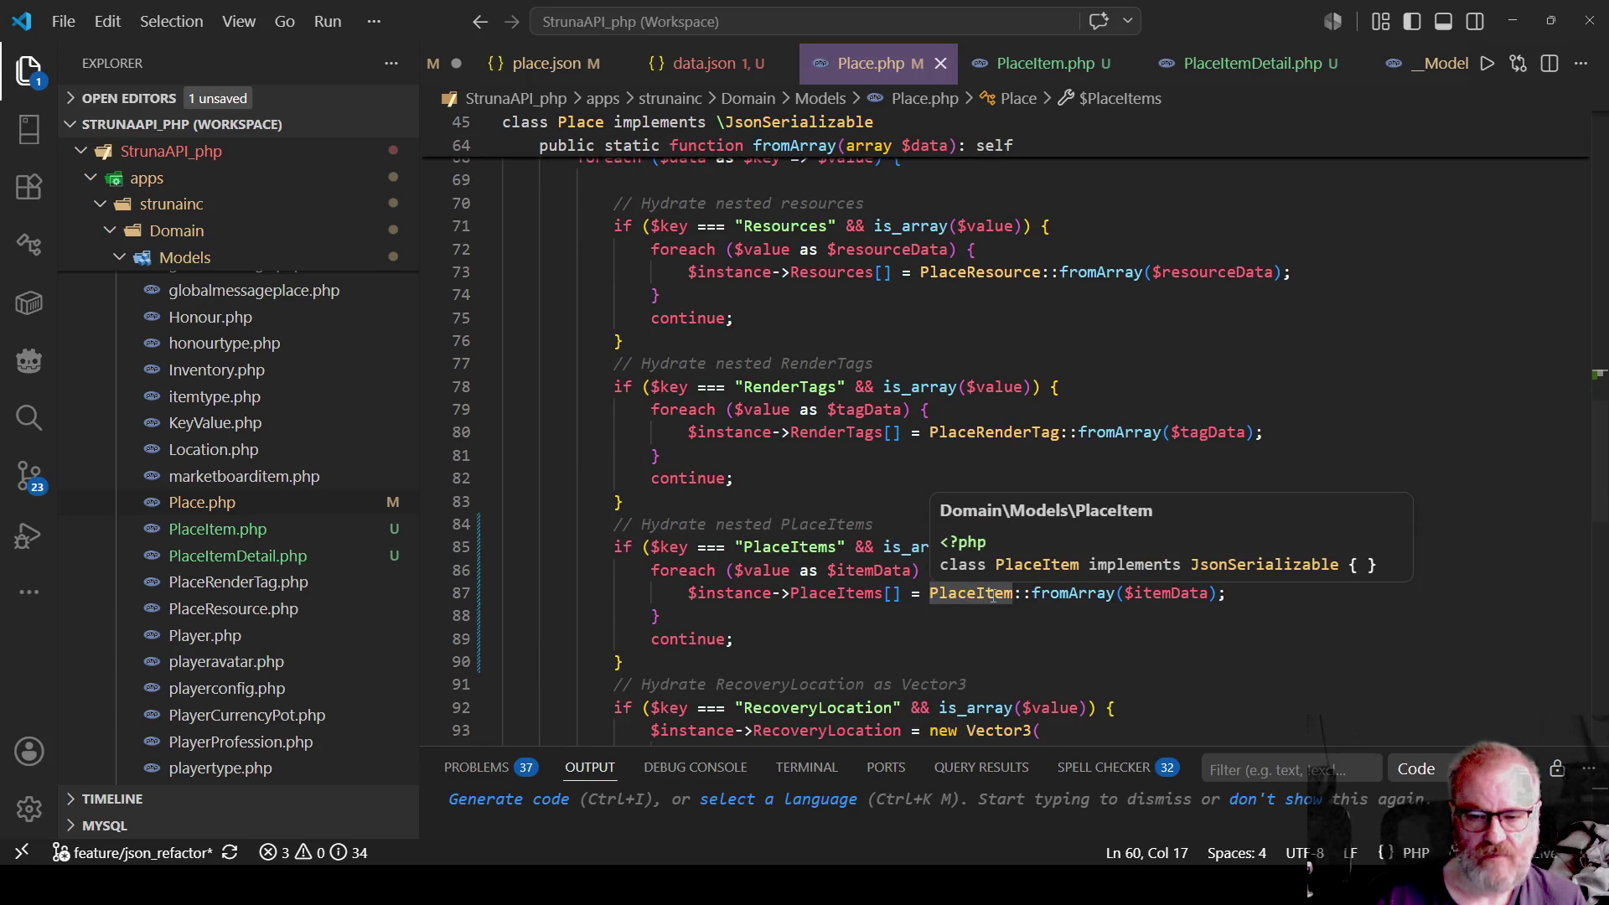
right_click(994, 595)
left_click(1072, 310)
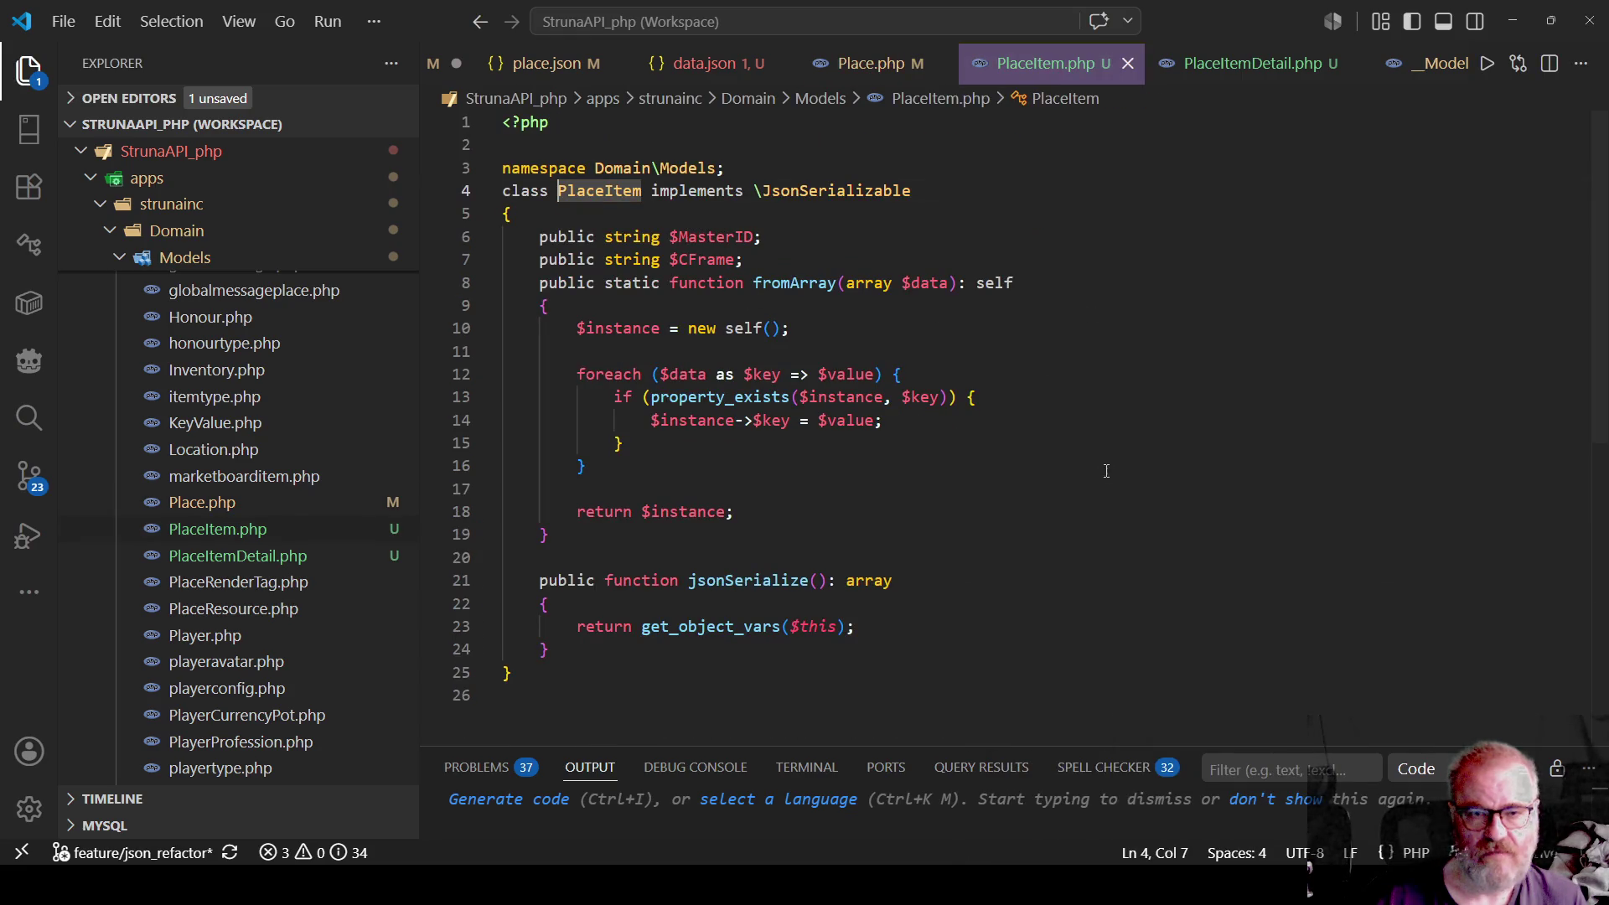
key("alt+Left")
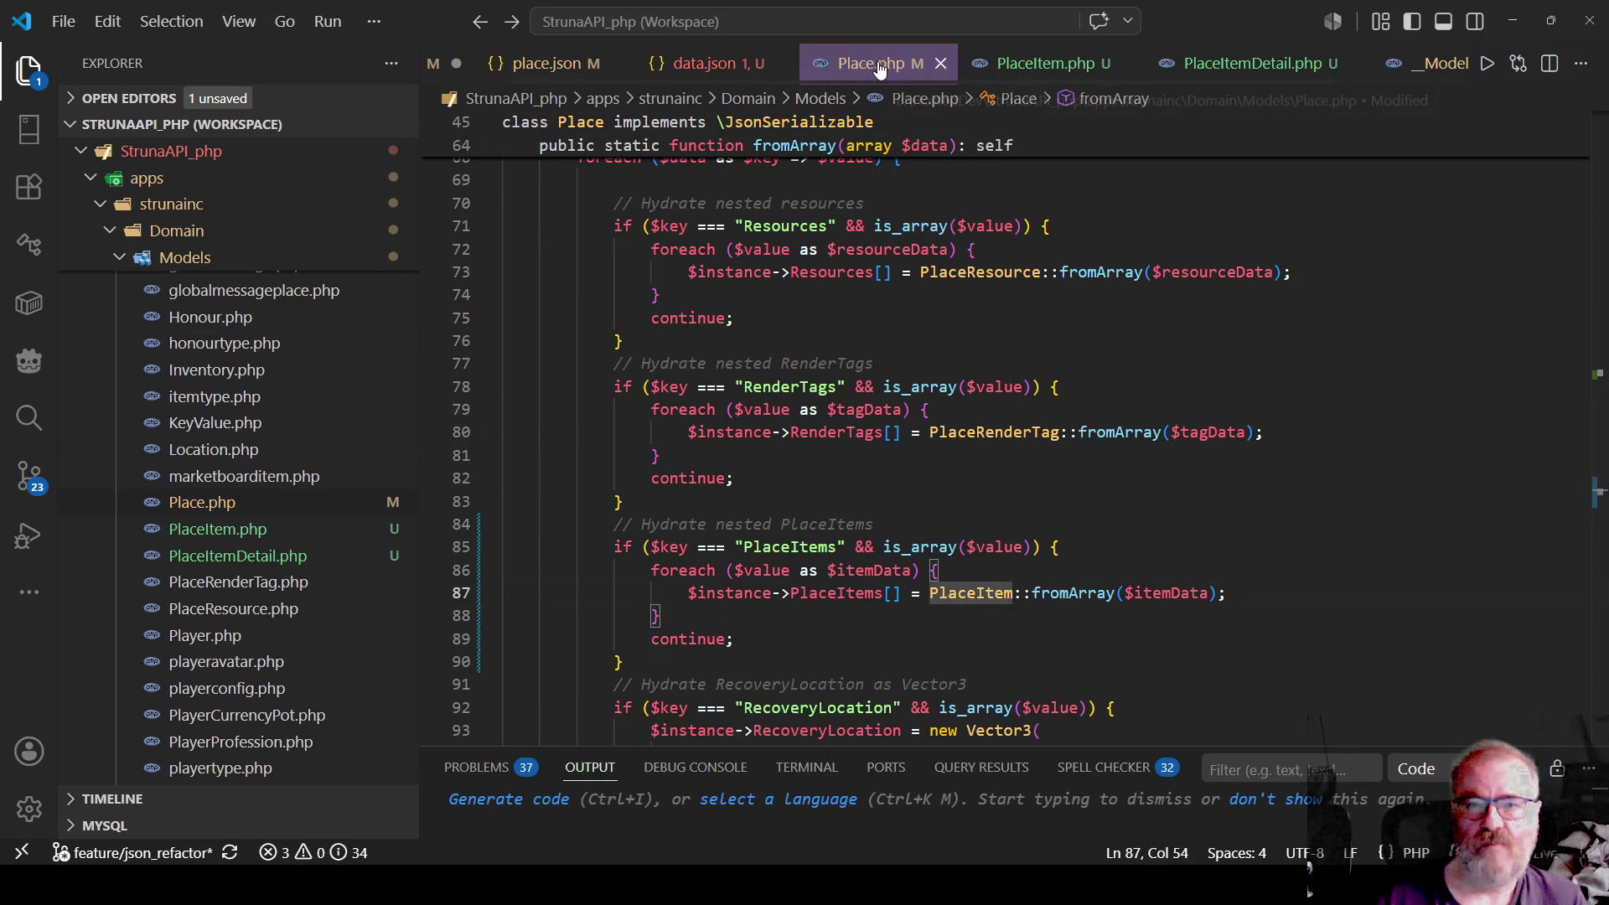
Open PlaceItemDetail.php from the Explorer file tree.
left_click(1249, 67)
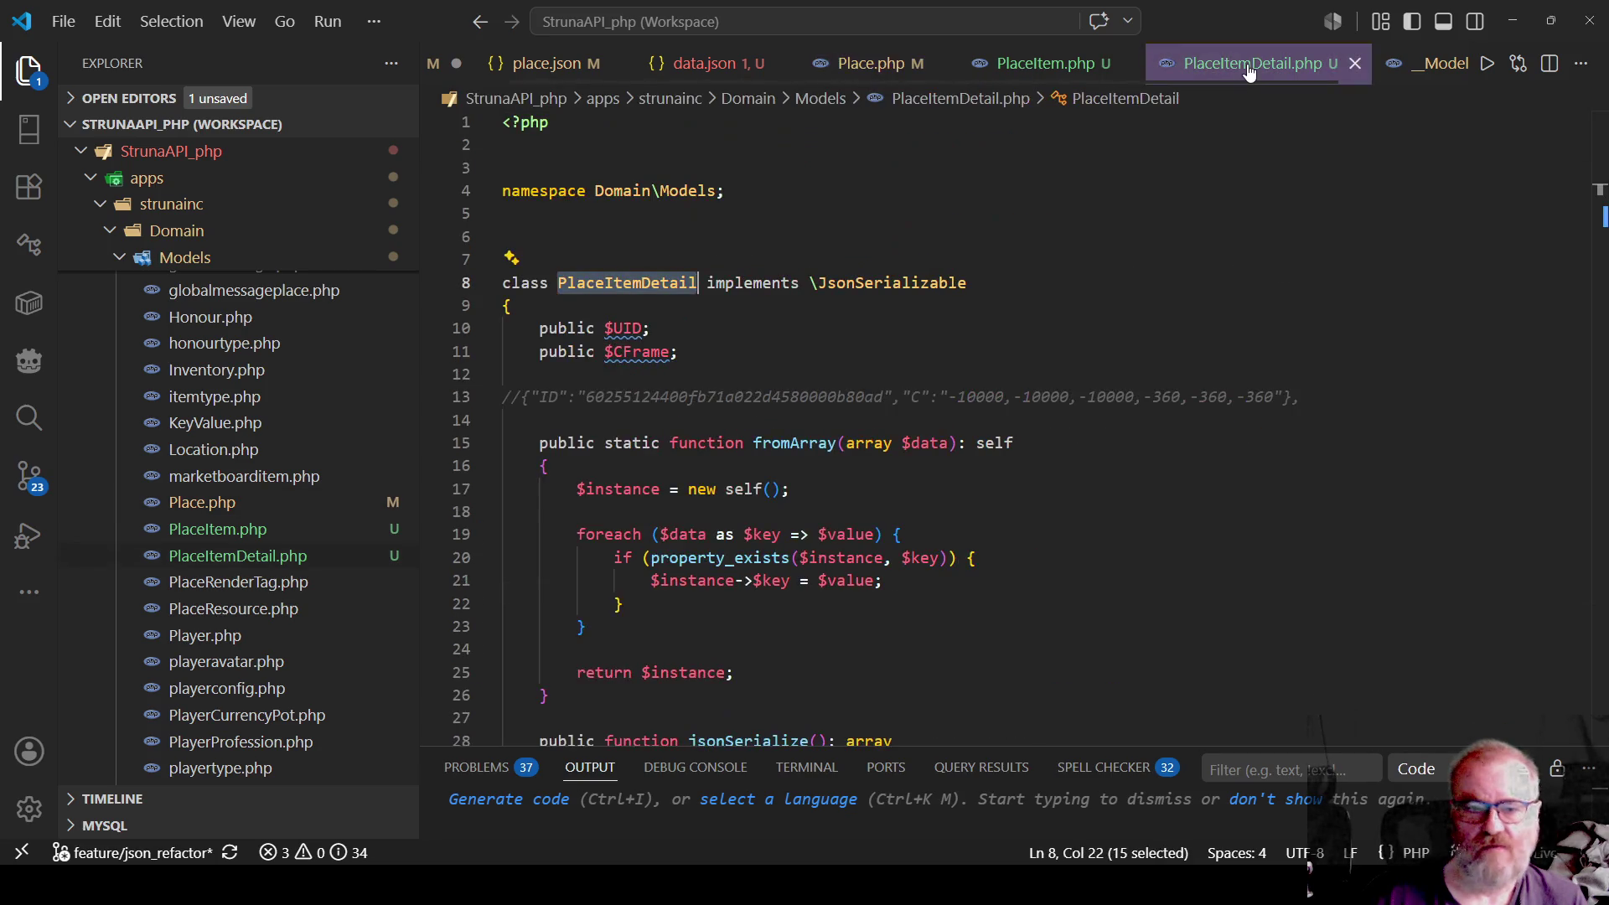
left_click(1355, 64)
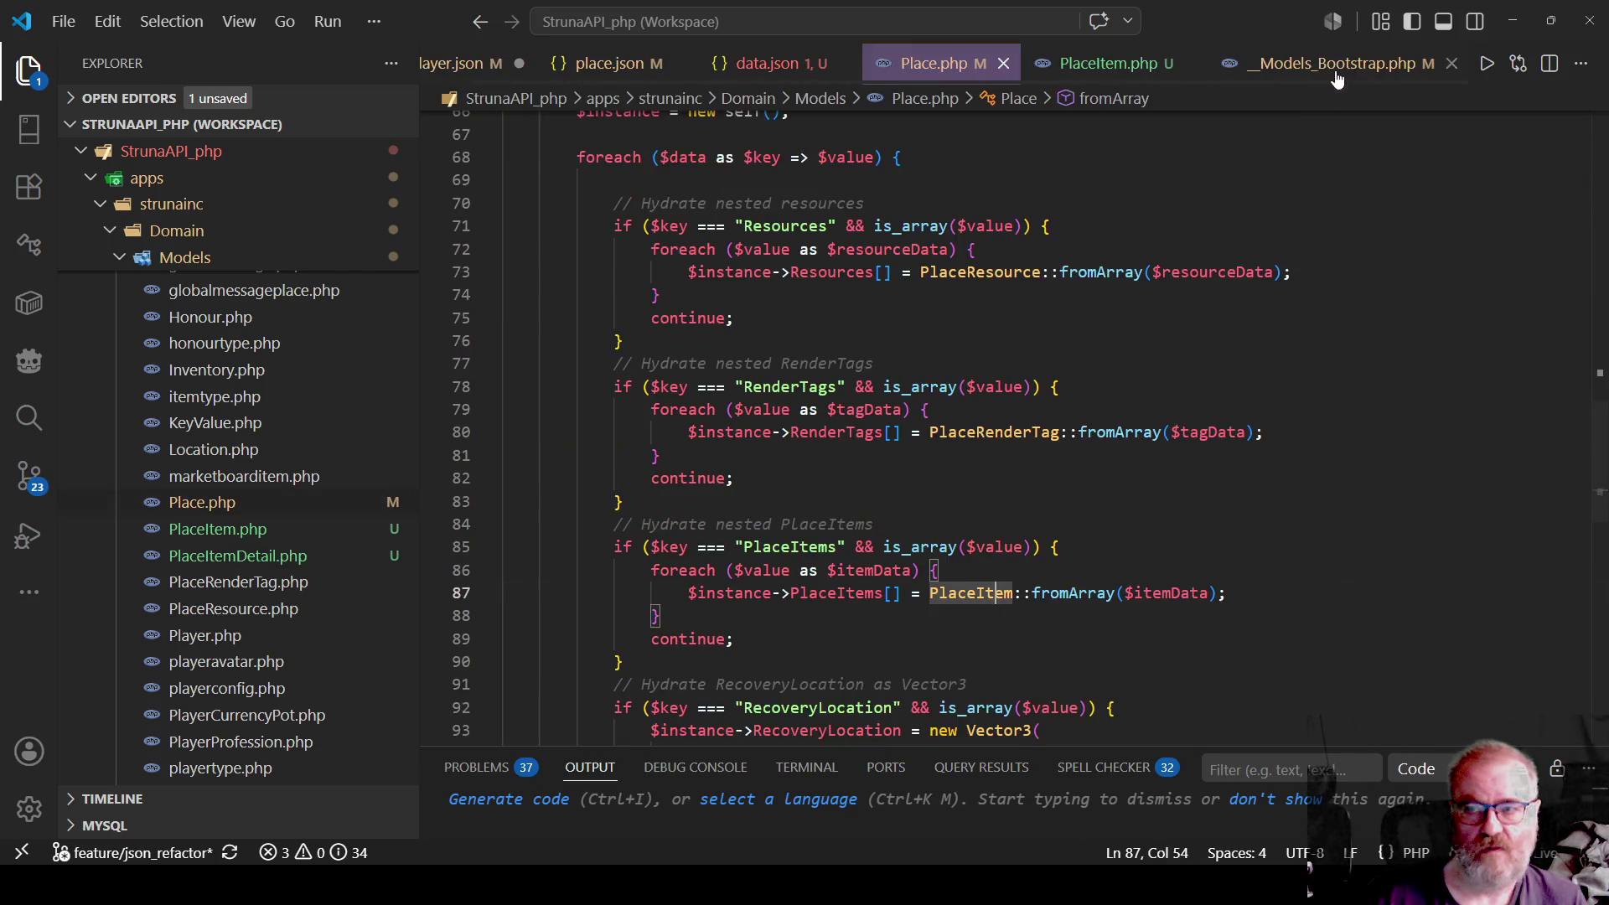
left_click(281, 558)
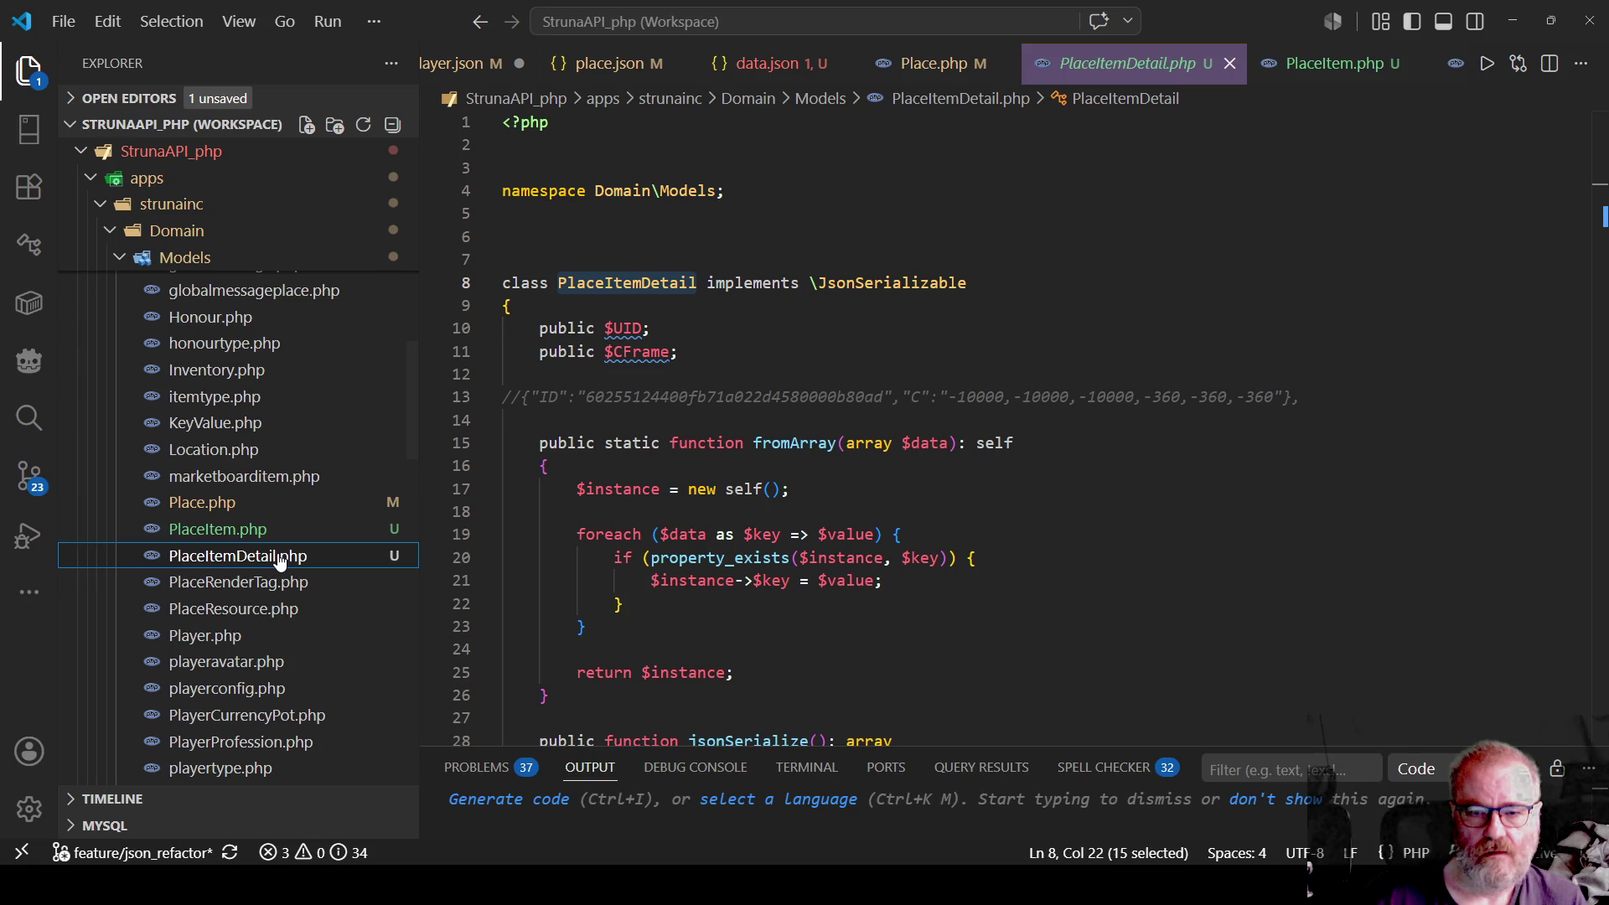
In __Models_Bootstrap.php, delete the require_once line for PlaceItemDetail.php and its blank line.
right_click(279, 553)
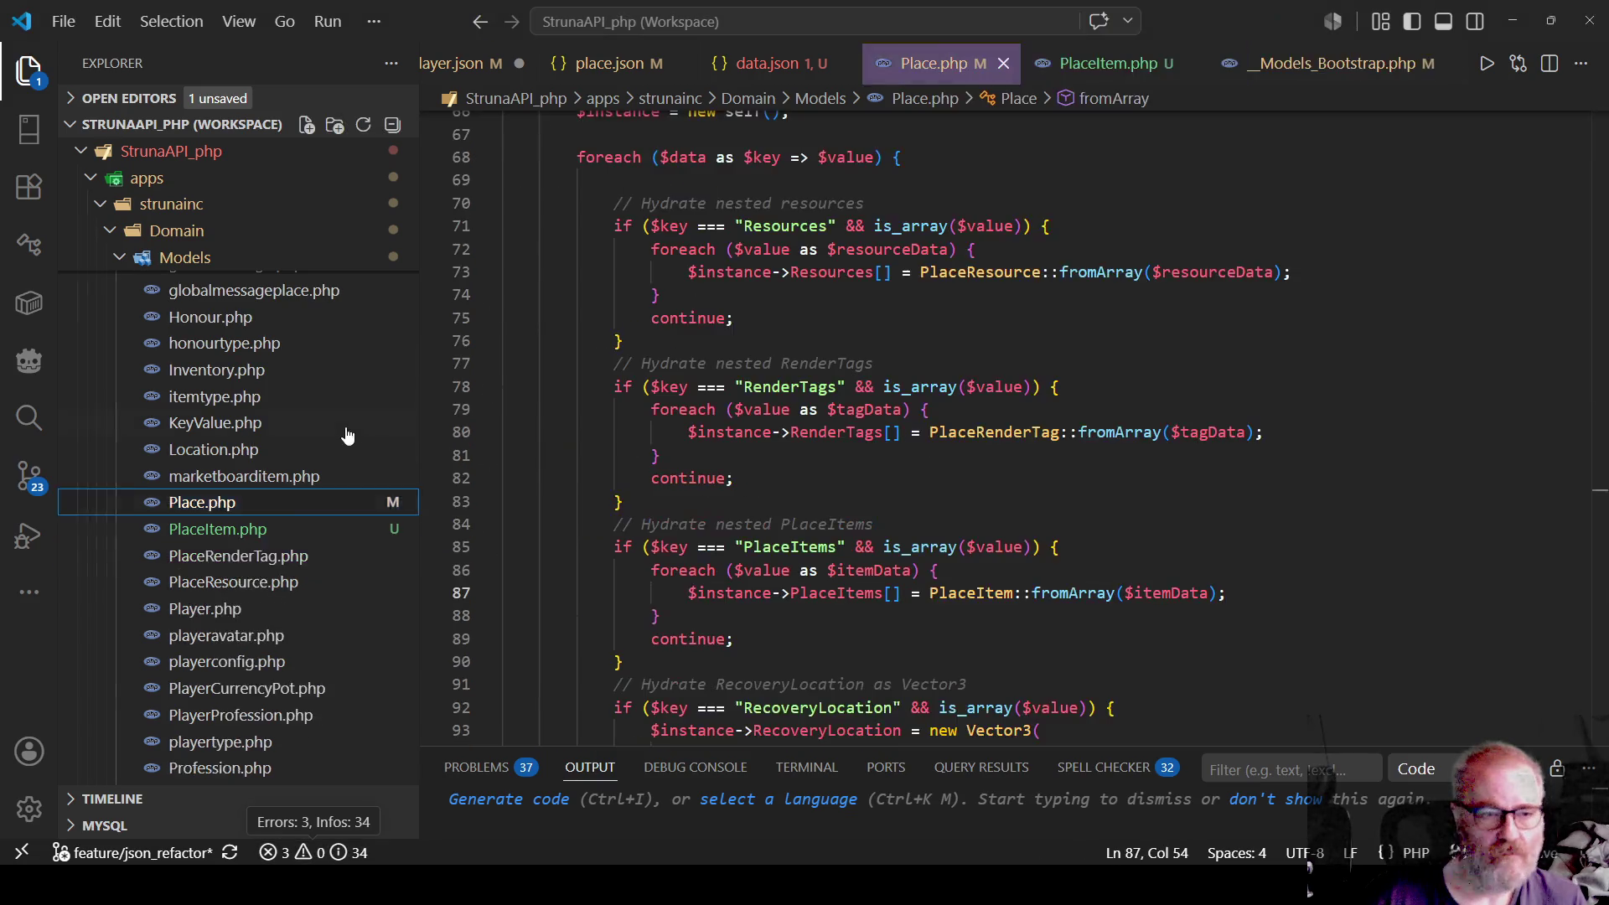
scroll(368, 427, "up", 5)
left_click(1362, 58)
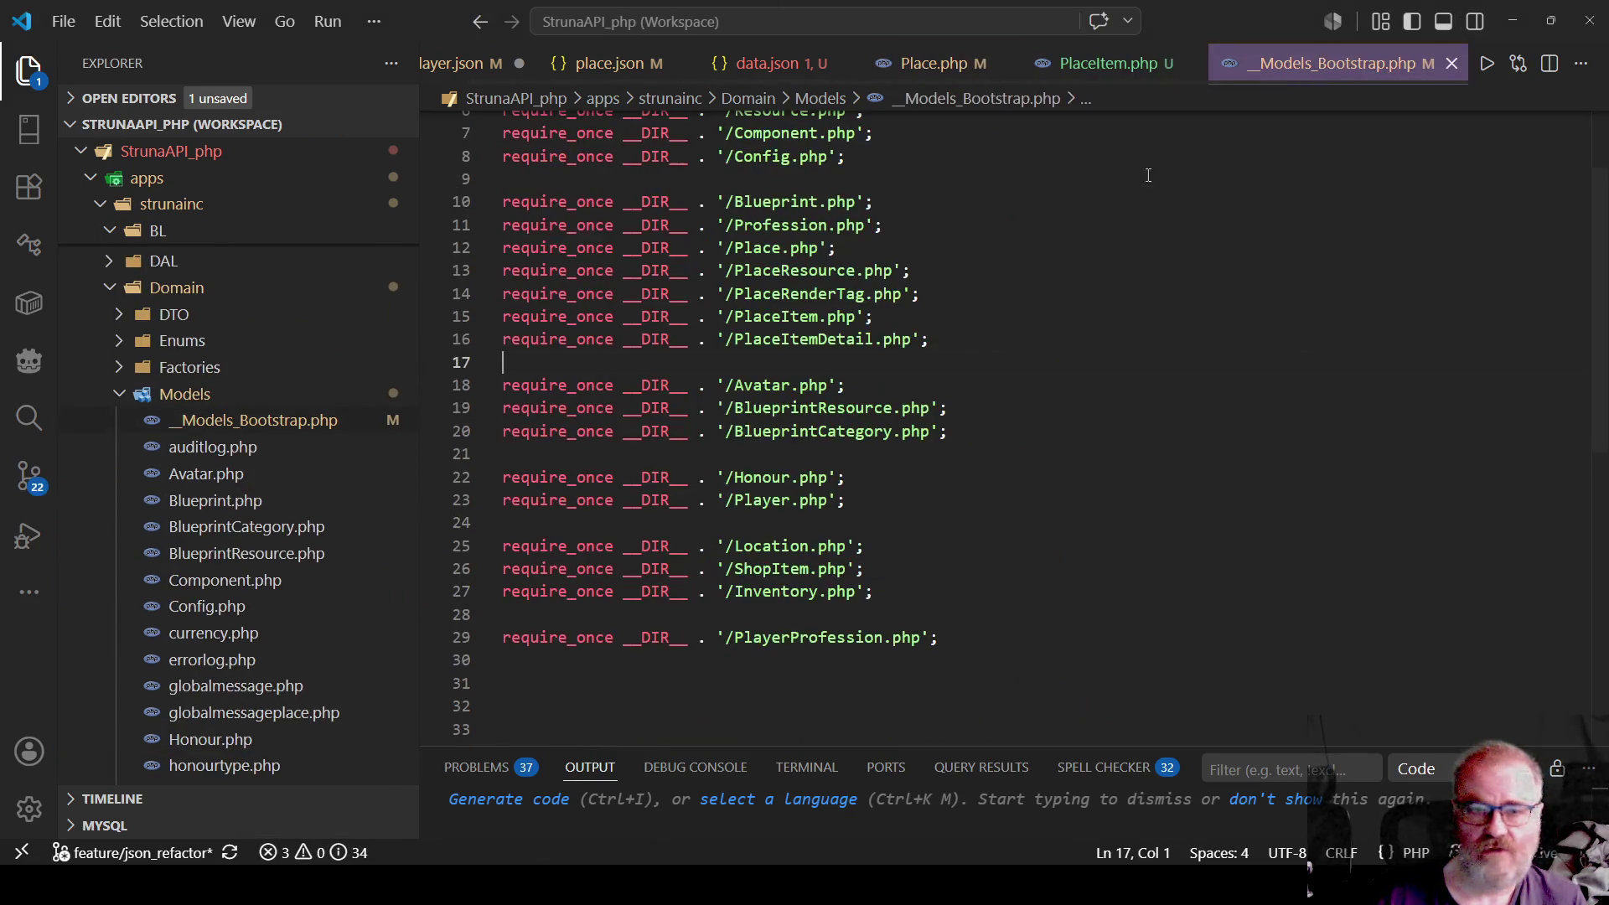
scroll(1599, 453, "up", 1)
key("End")
key("shift+Home")
key("Delete")
key("Delete")
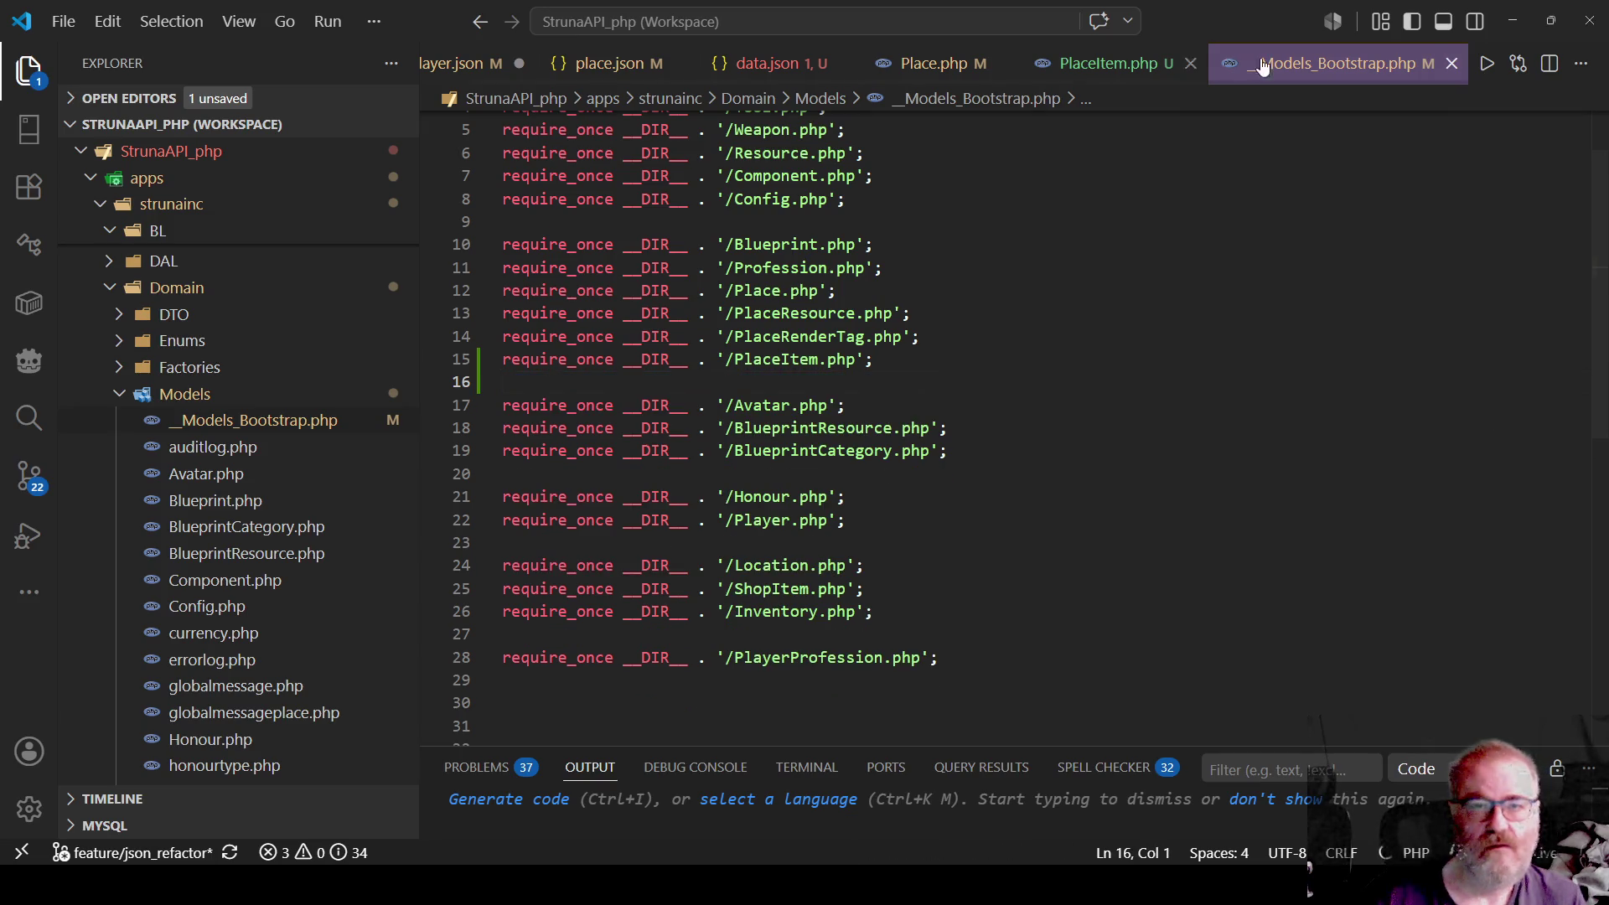
Review place.json and the PlaceItem.php MasterID/CFrame class, then return to the bootstrap file.
left_click(615, 64)
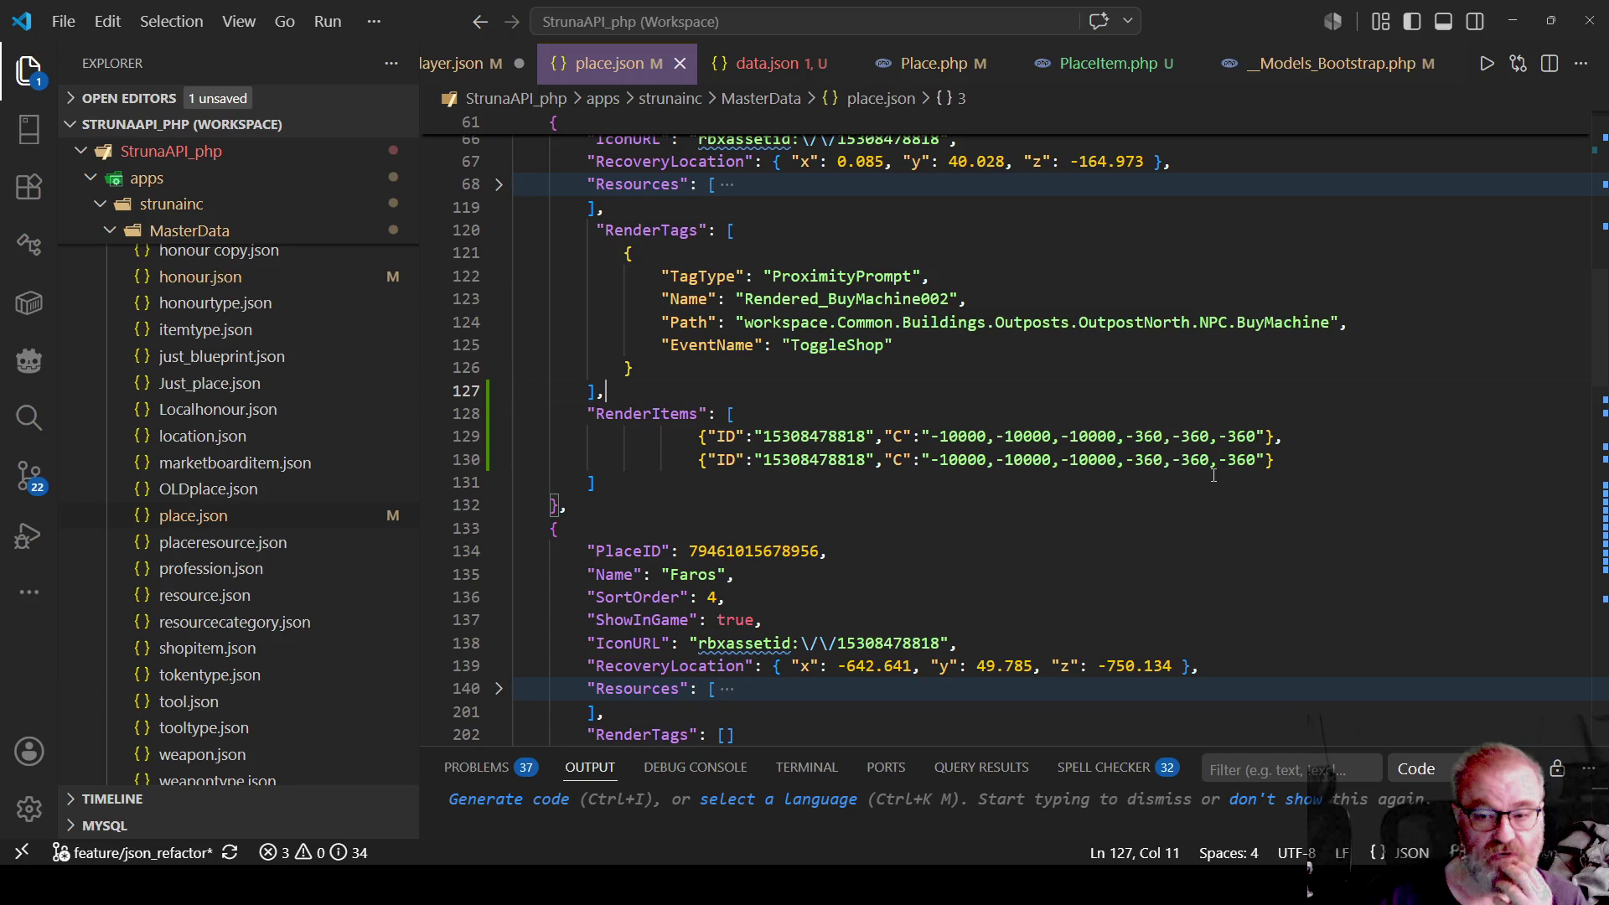
left_click(1106, 63)
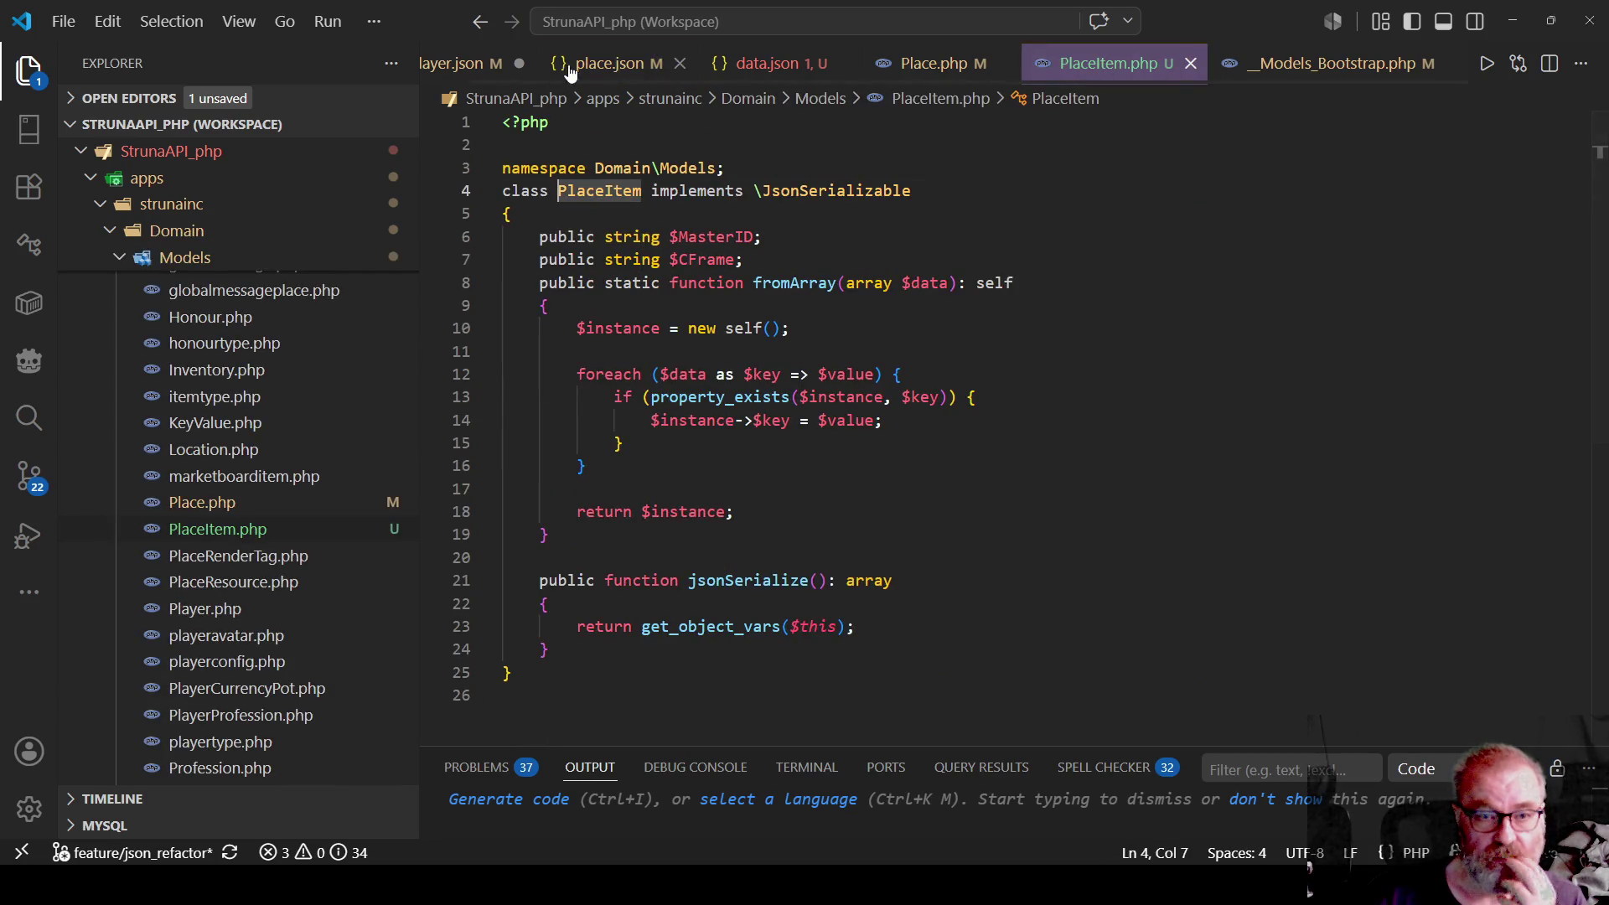
left_click(1006, 419)
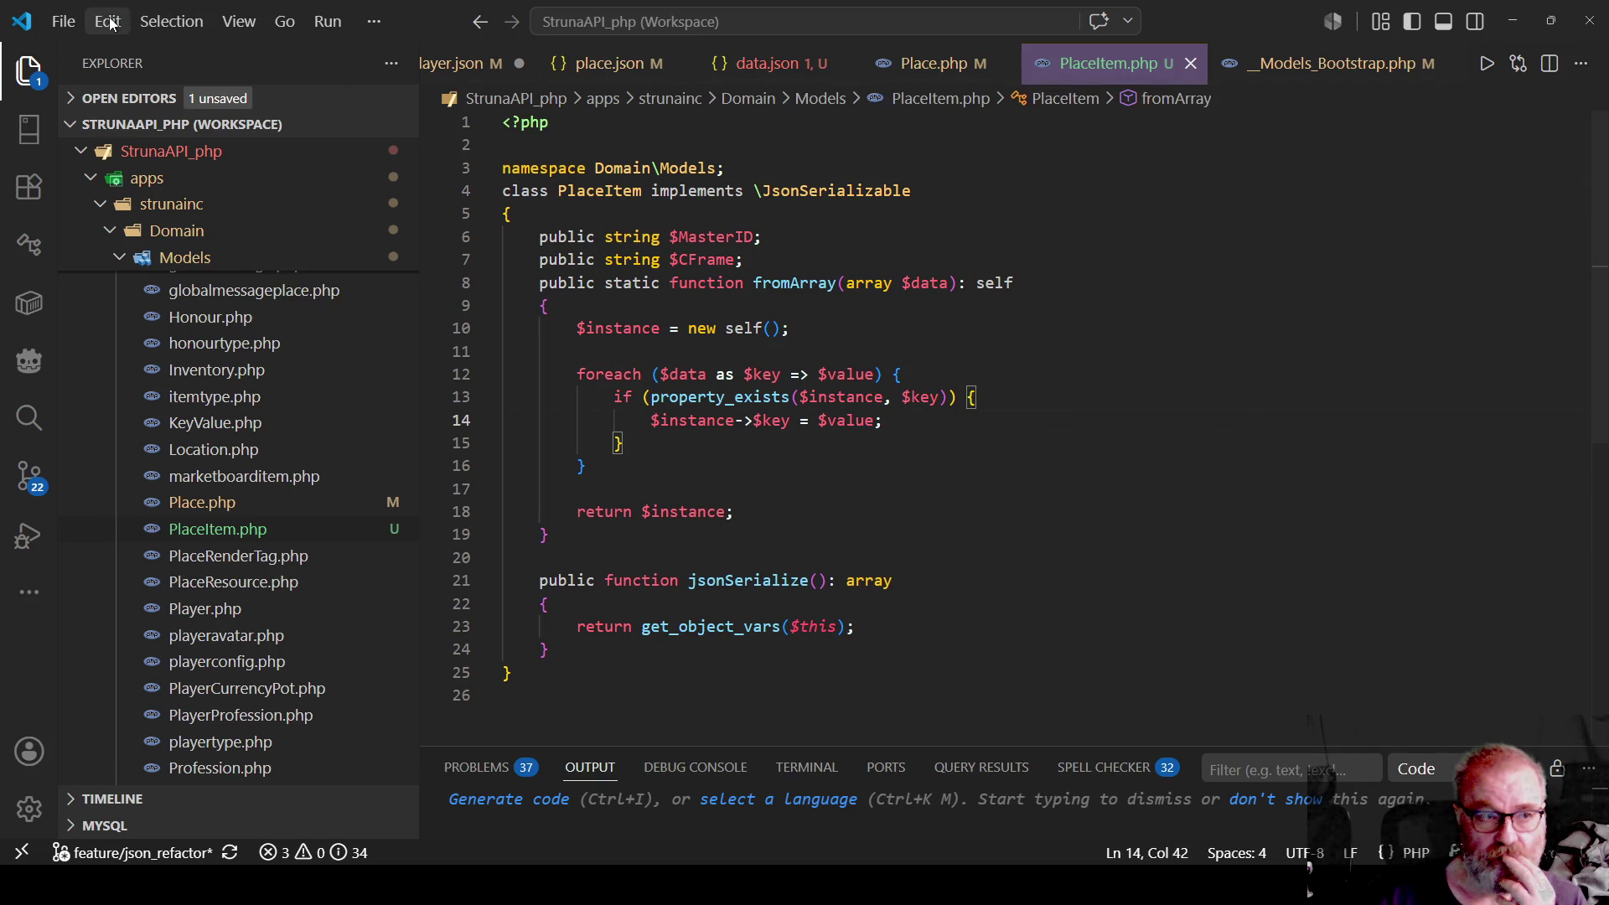
left_click(971, 463)
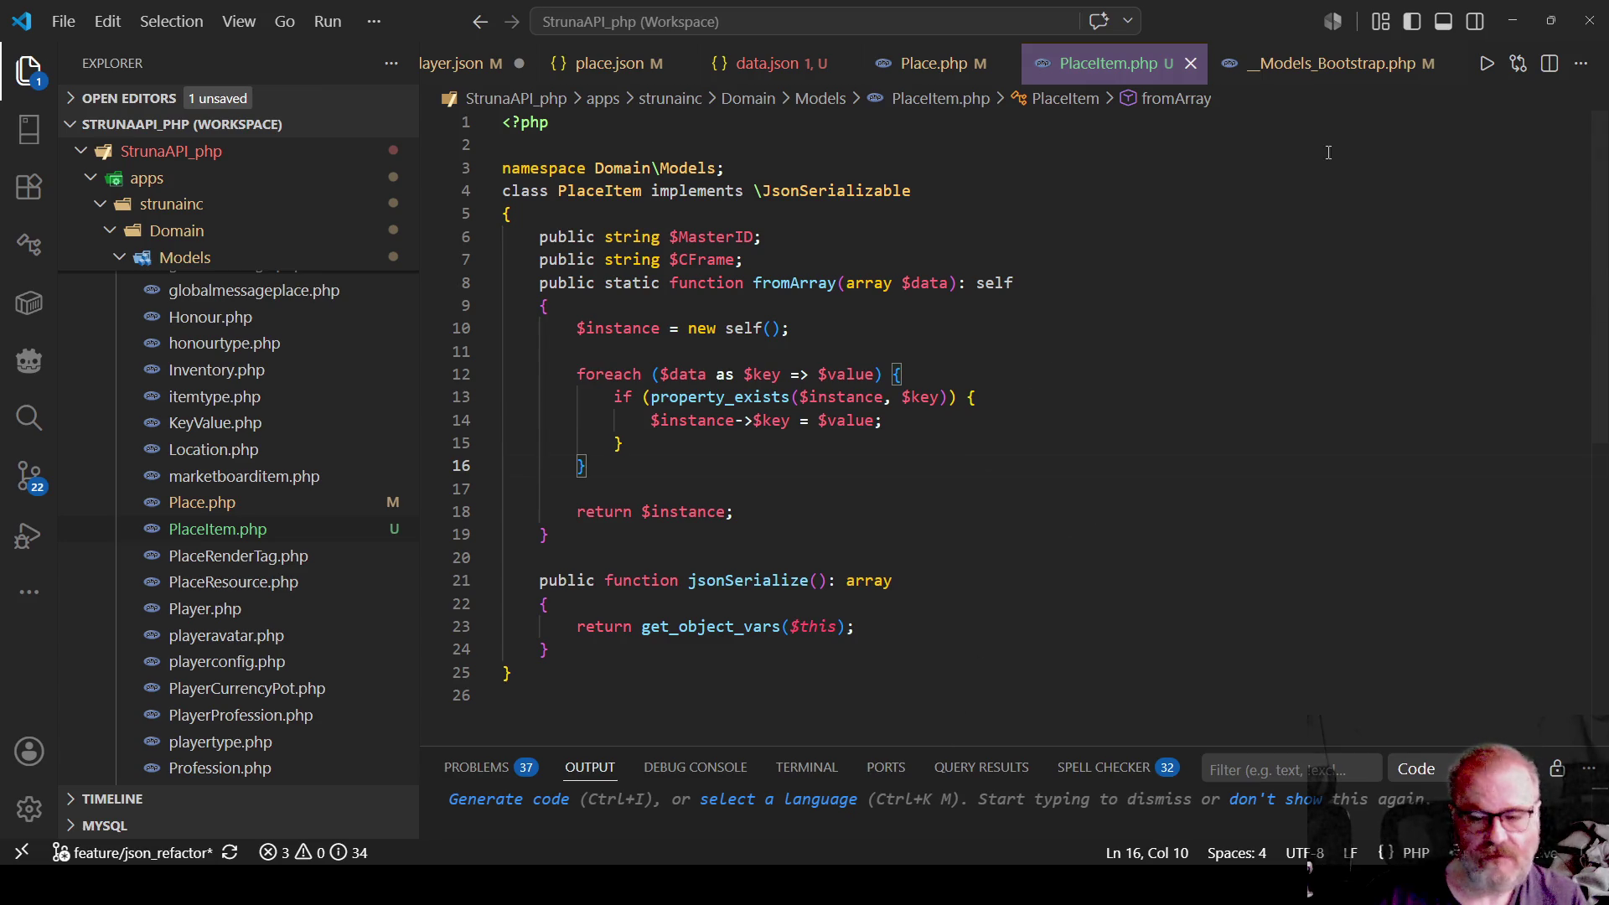
left_click(1332, 64)
left_click(1210, 293)
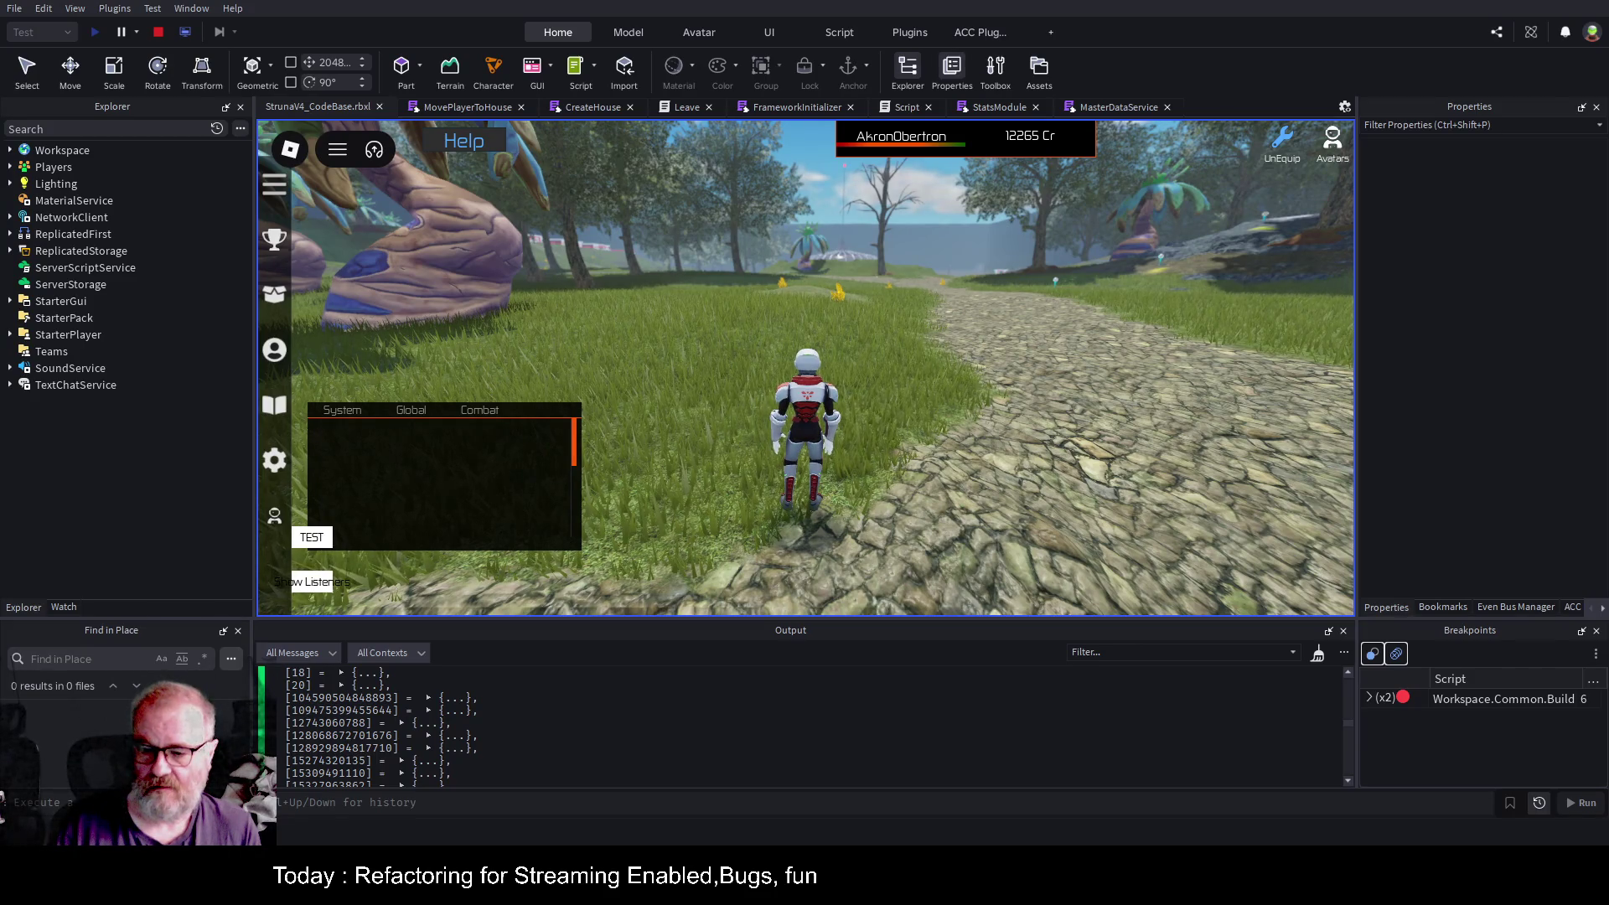
Restart the play test and enlarge the Output panel.
left_click(158, 31)
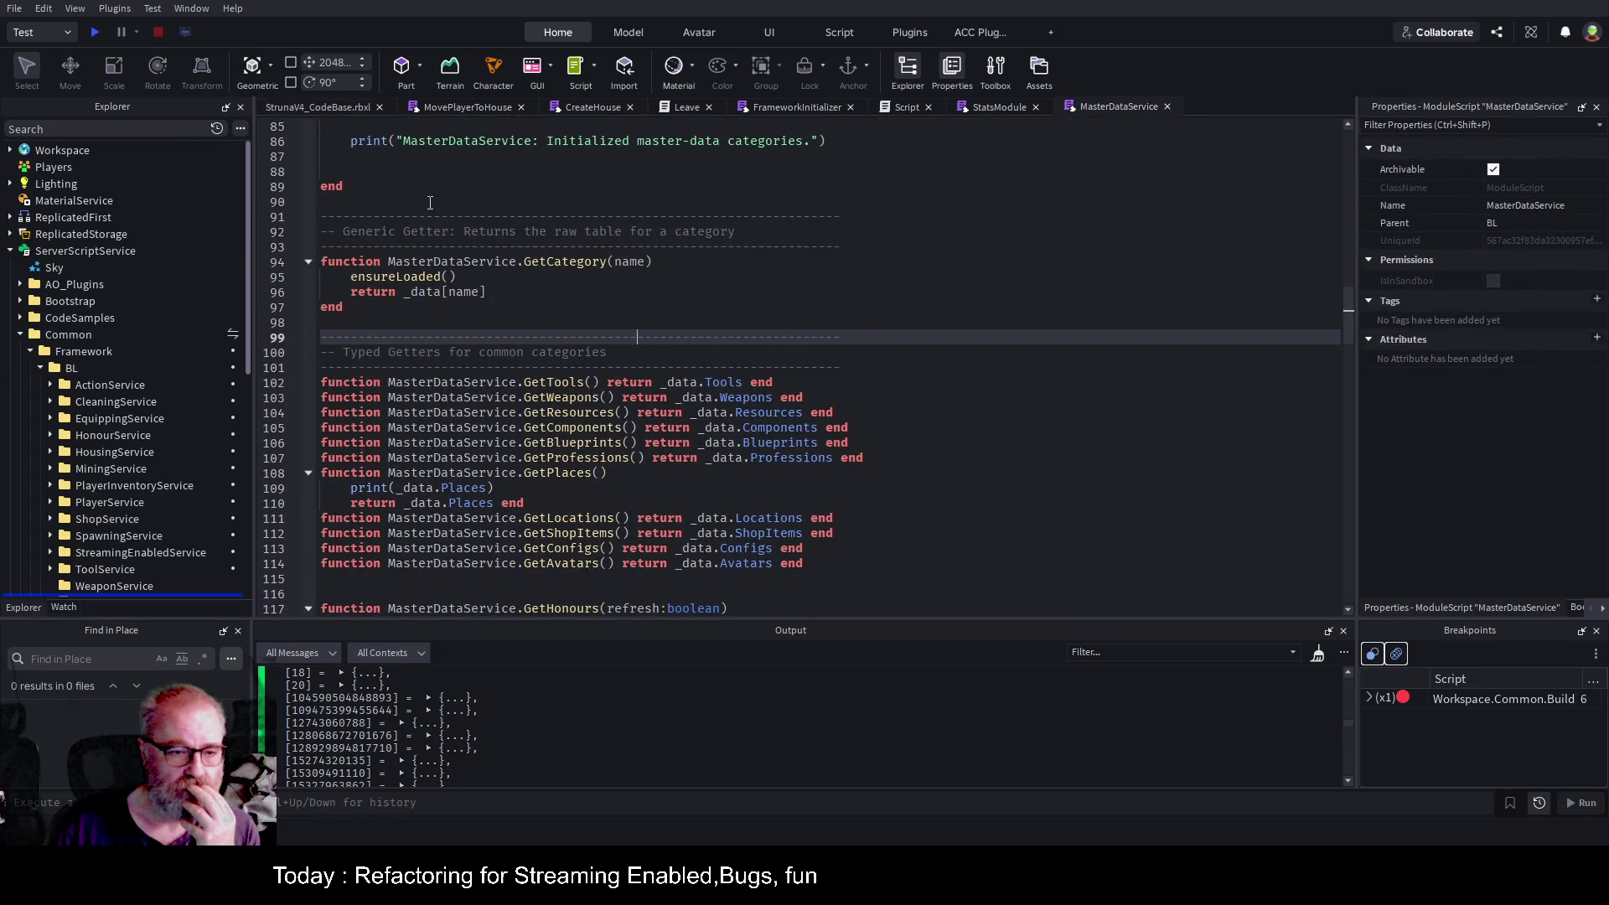
left_click(95, 32)
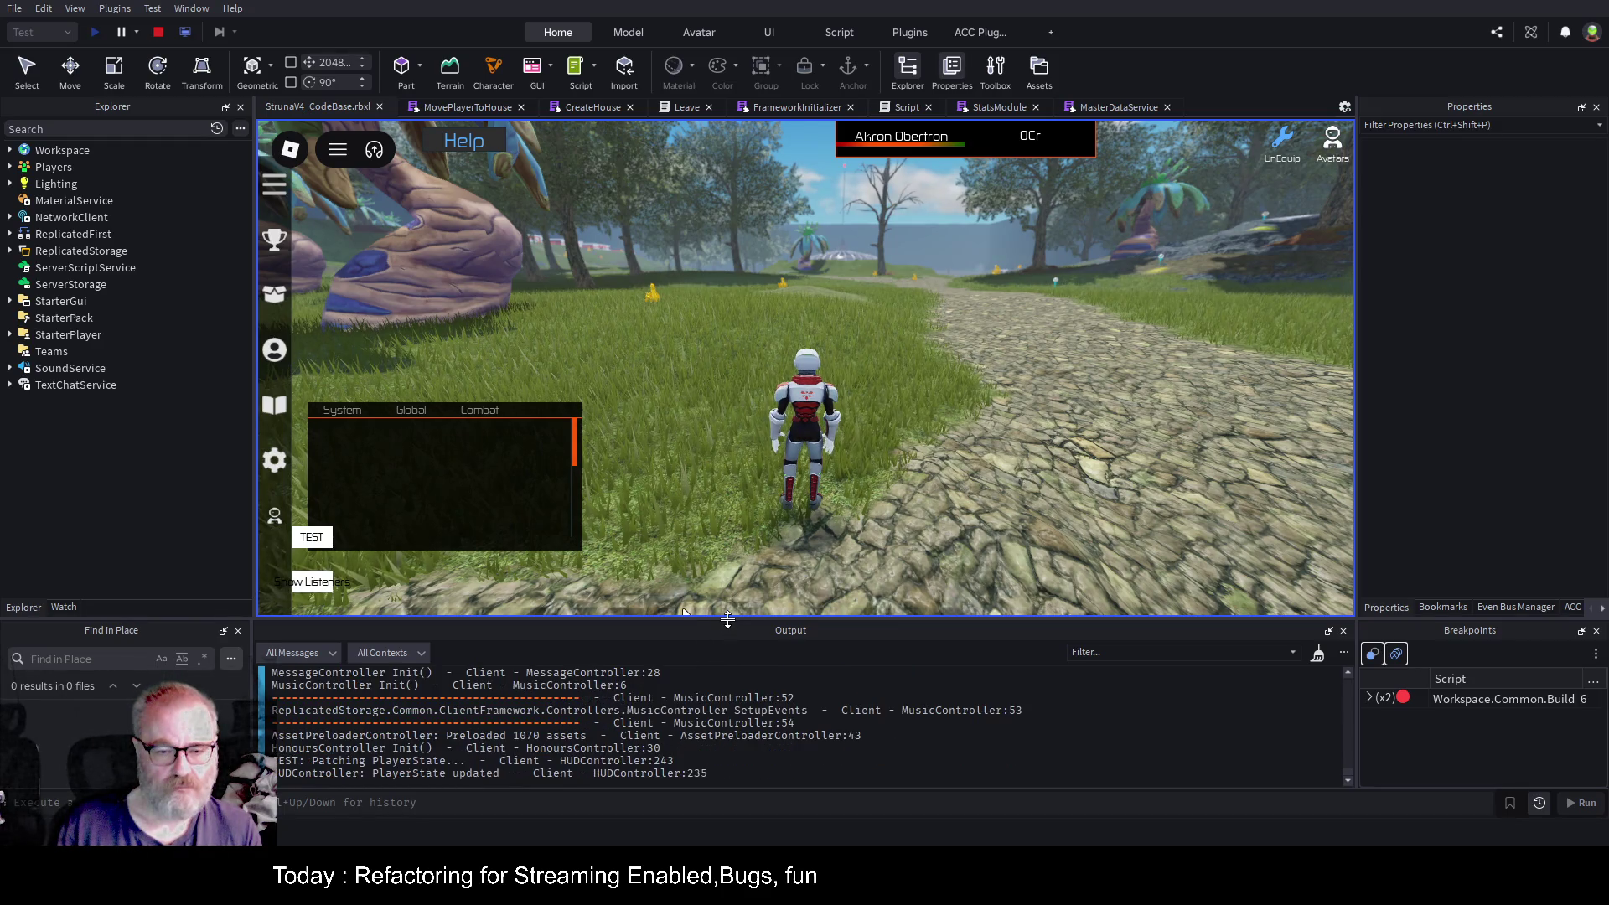
left_click_drag(729, 619, 730, 484)
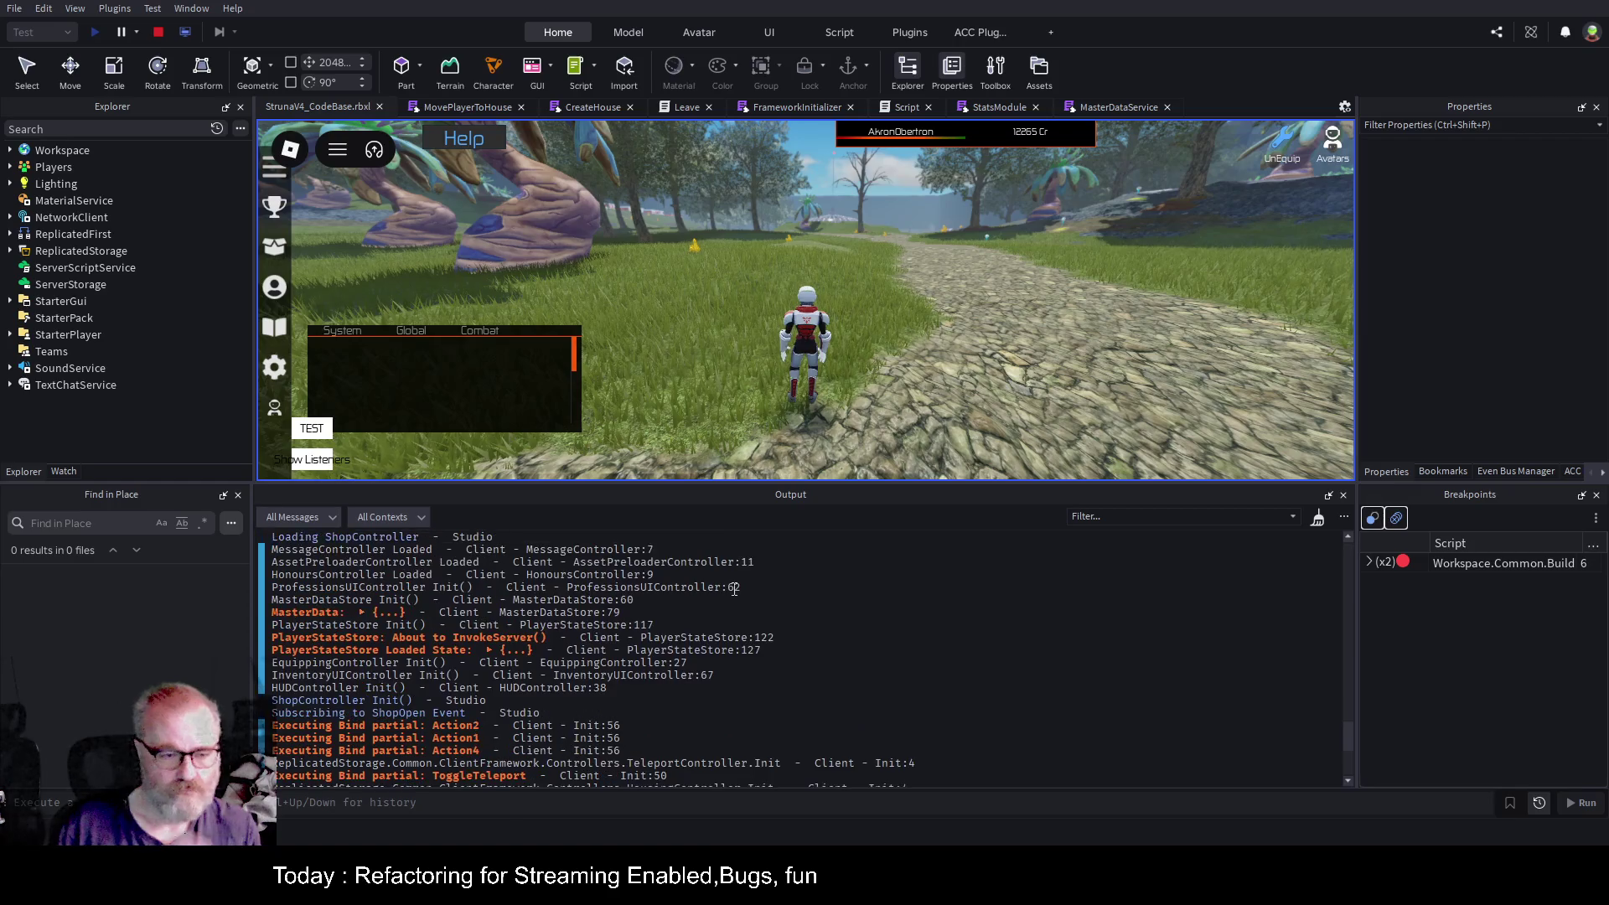
scroll(734, 589, "up", 5)
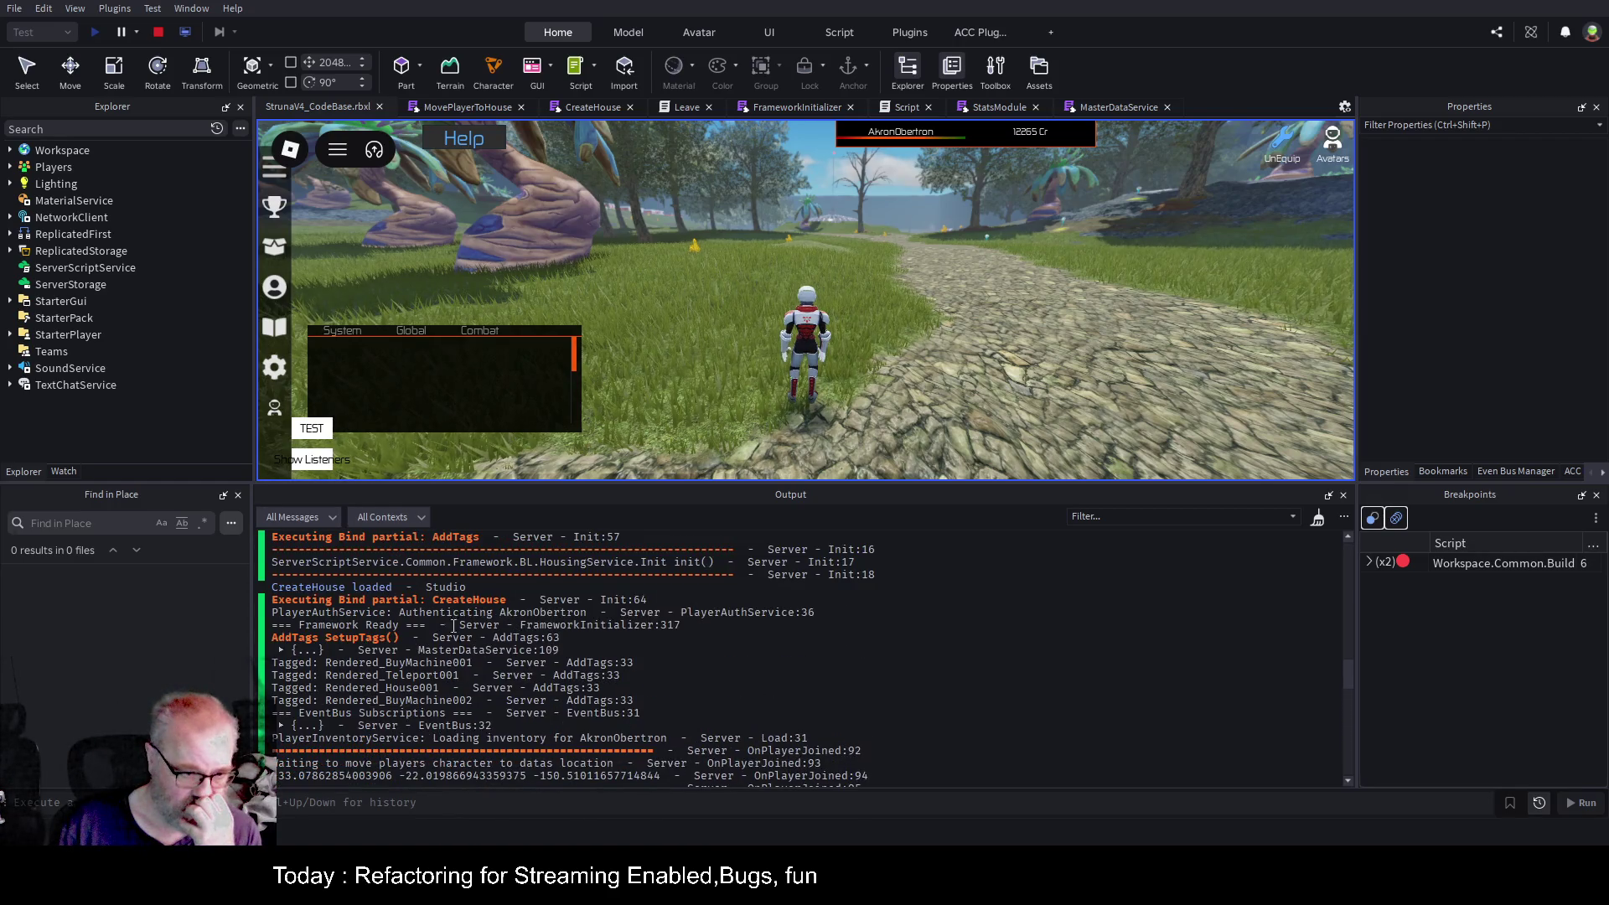
left_click(280, 651)
scroll(636, 618, "down", 8)
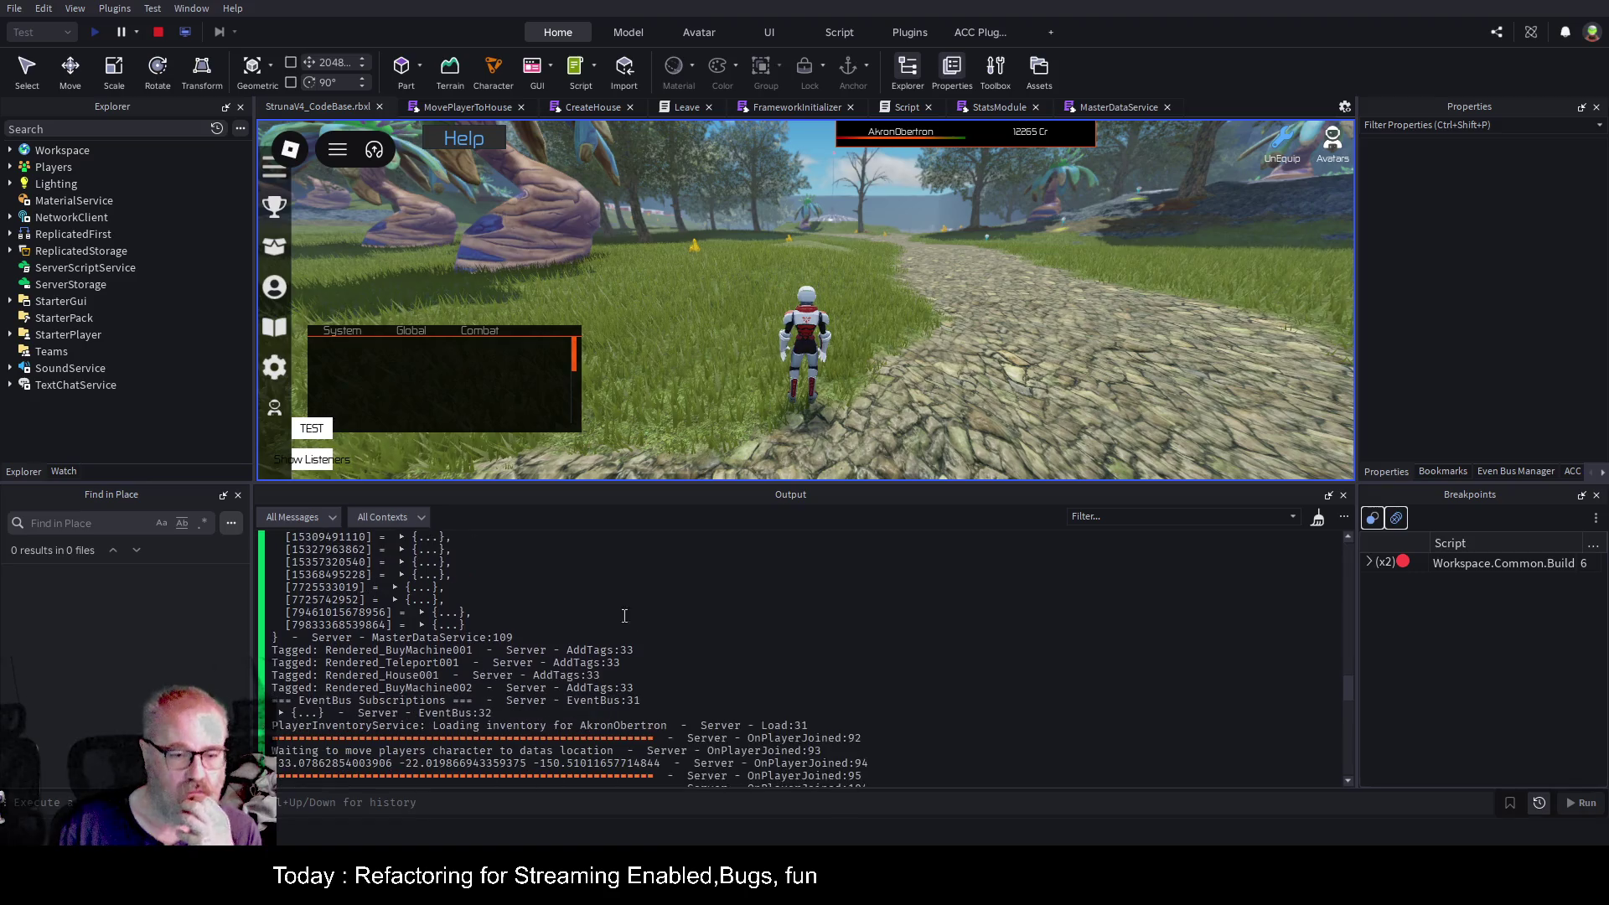
left_click(423, 626)
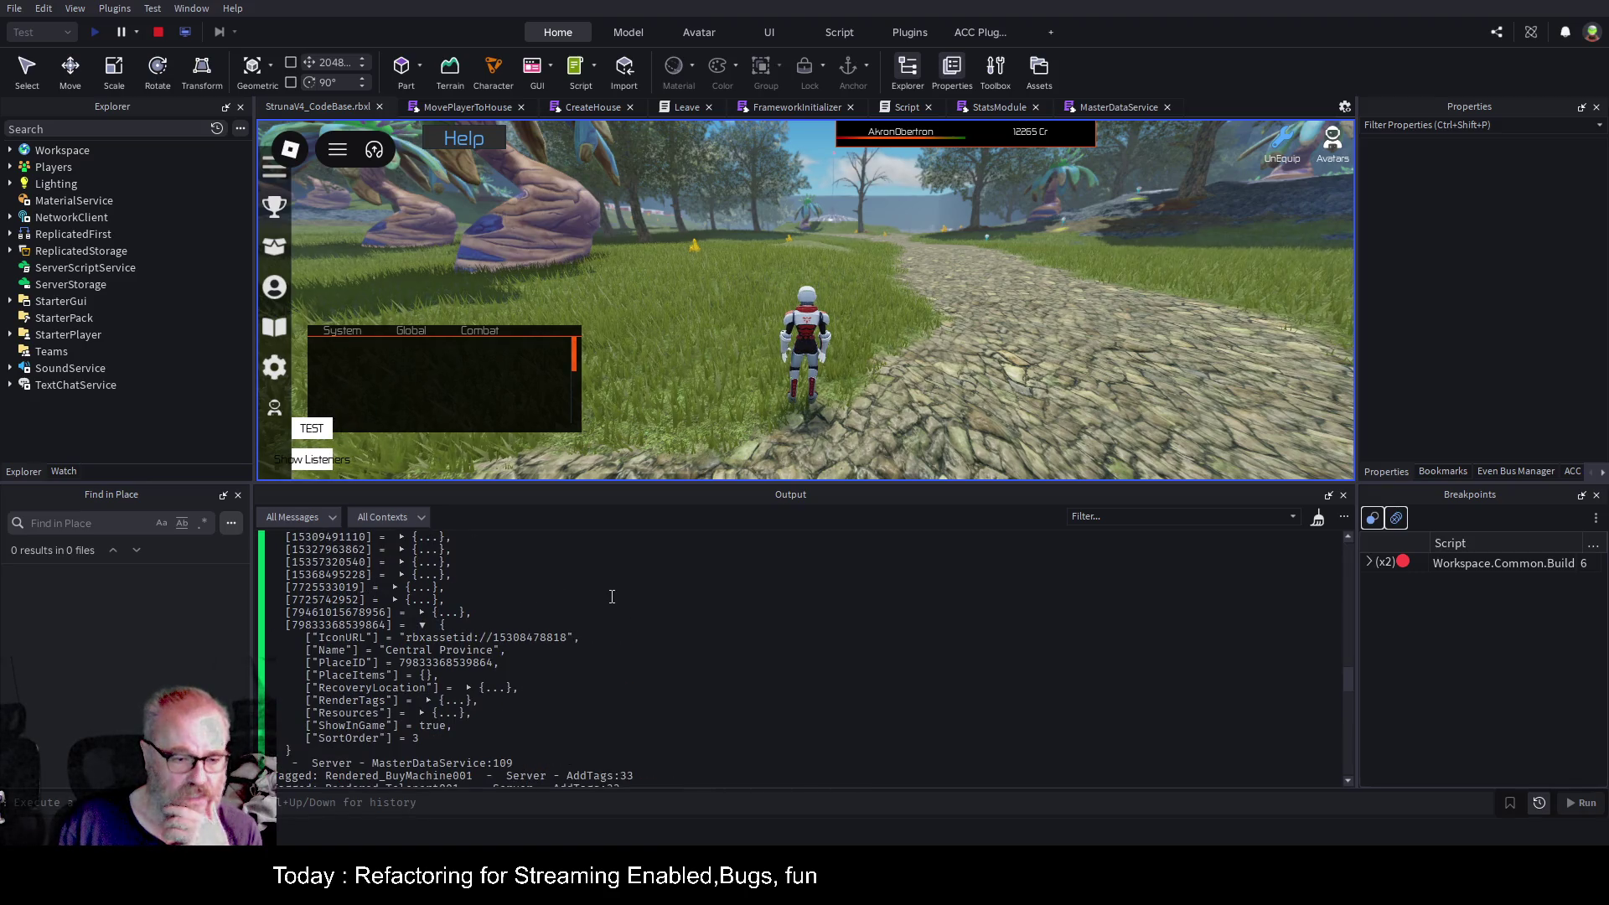
double_click(369, 675)
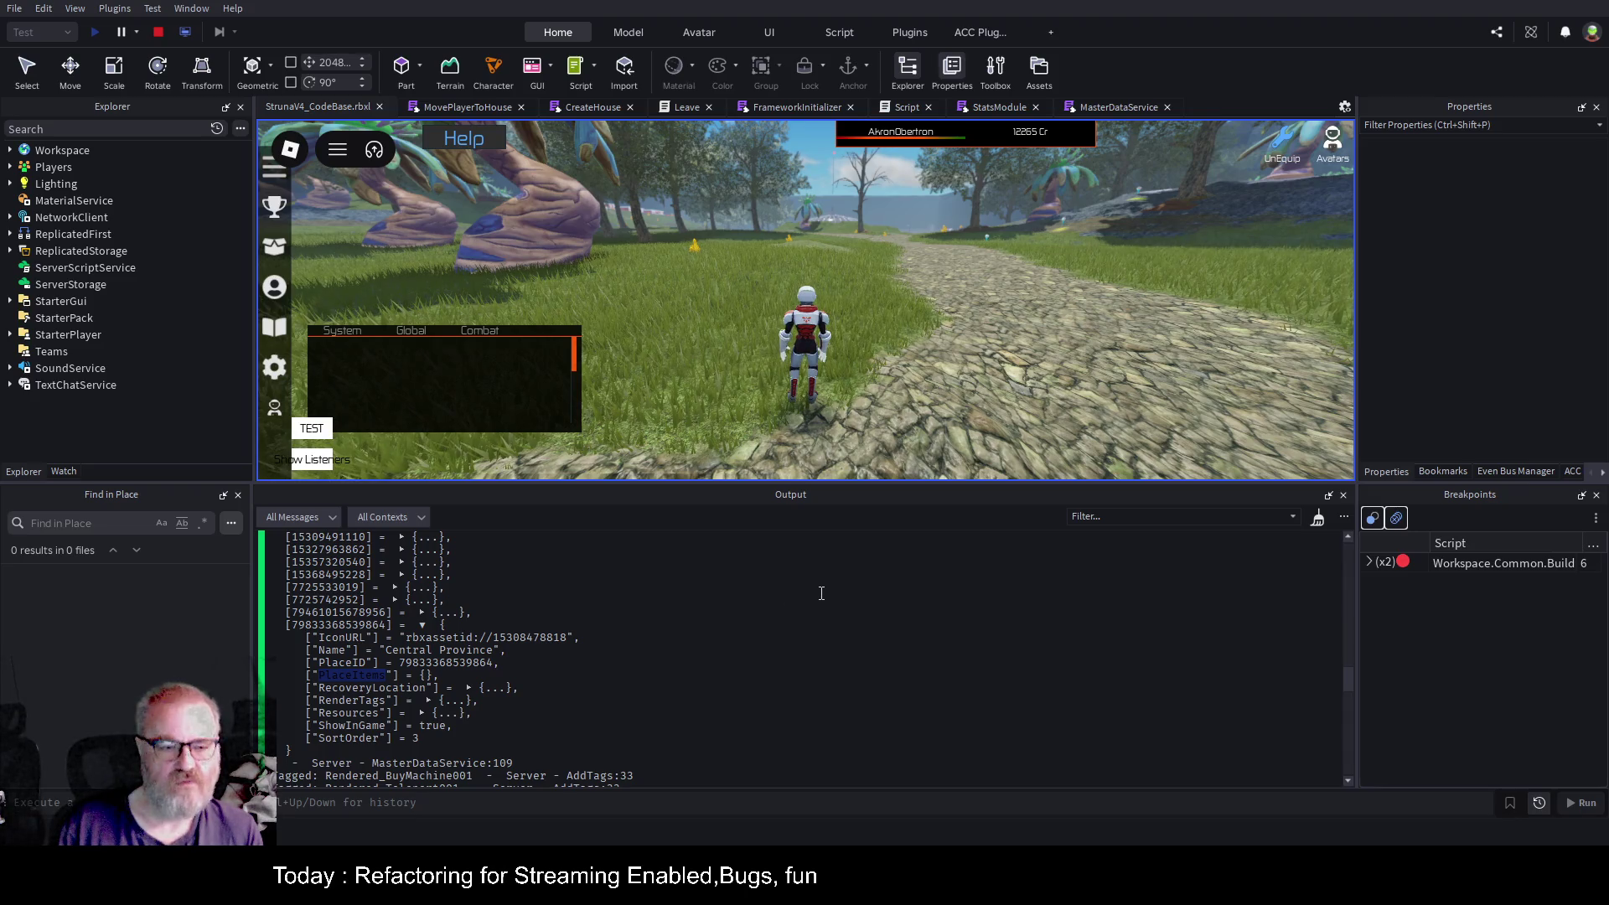
left_click(878, 598)
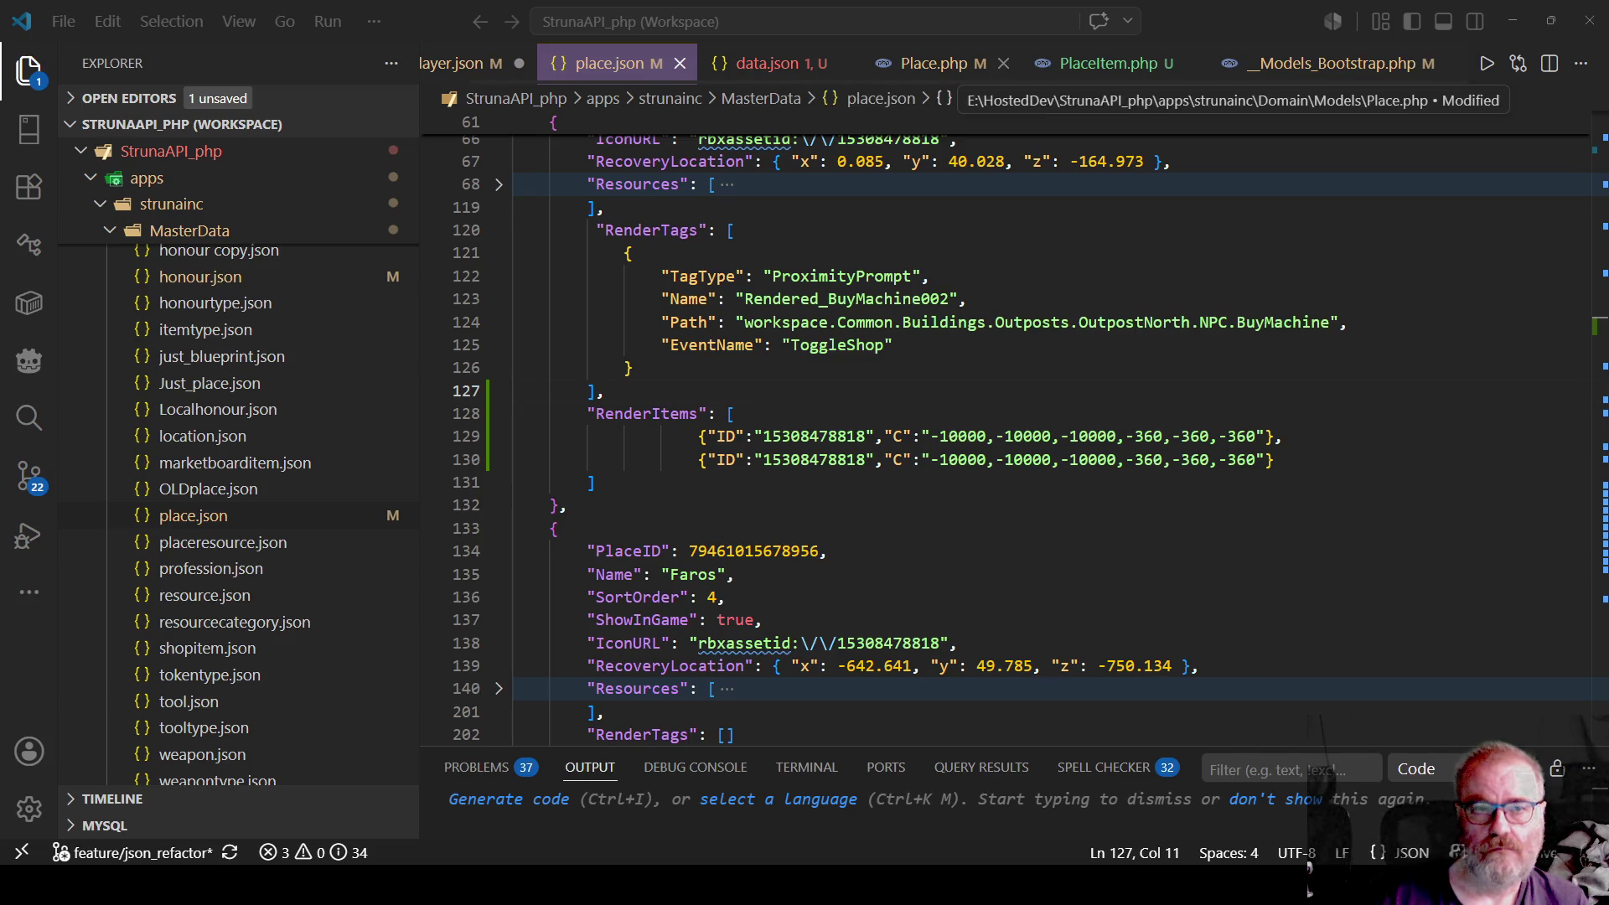
Check the PlaceItems key that Place.php's fromArray expects.
left_click(935, 63)
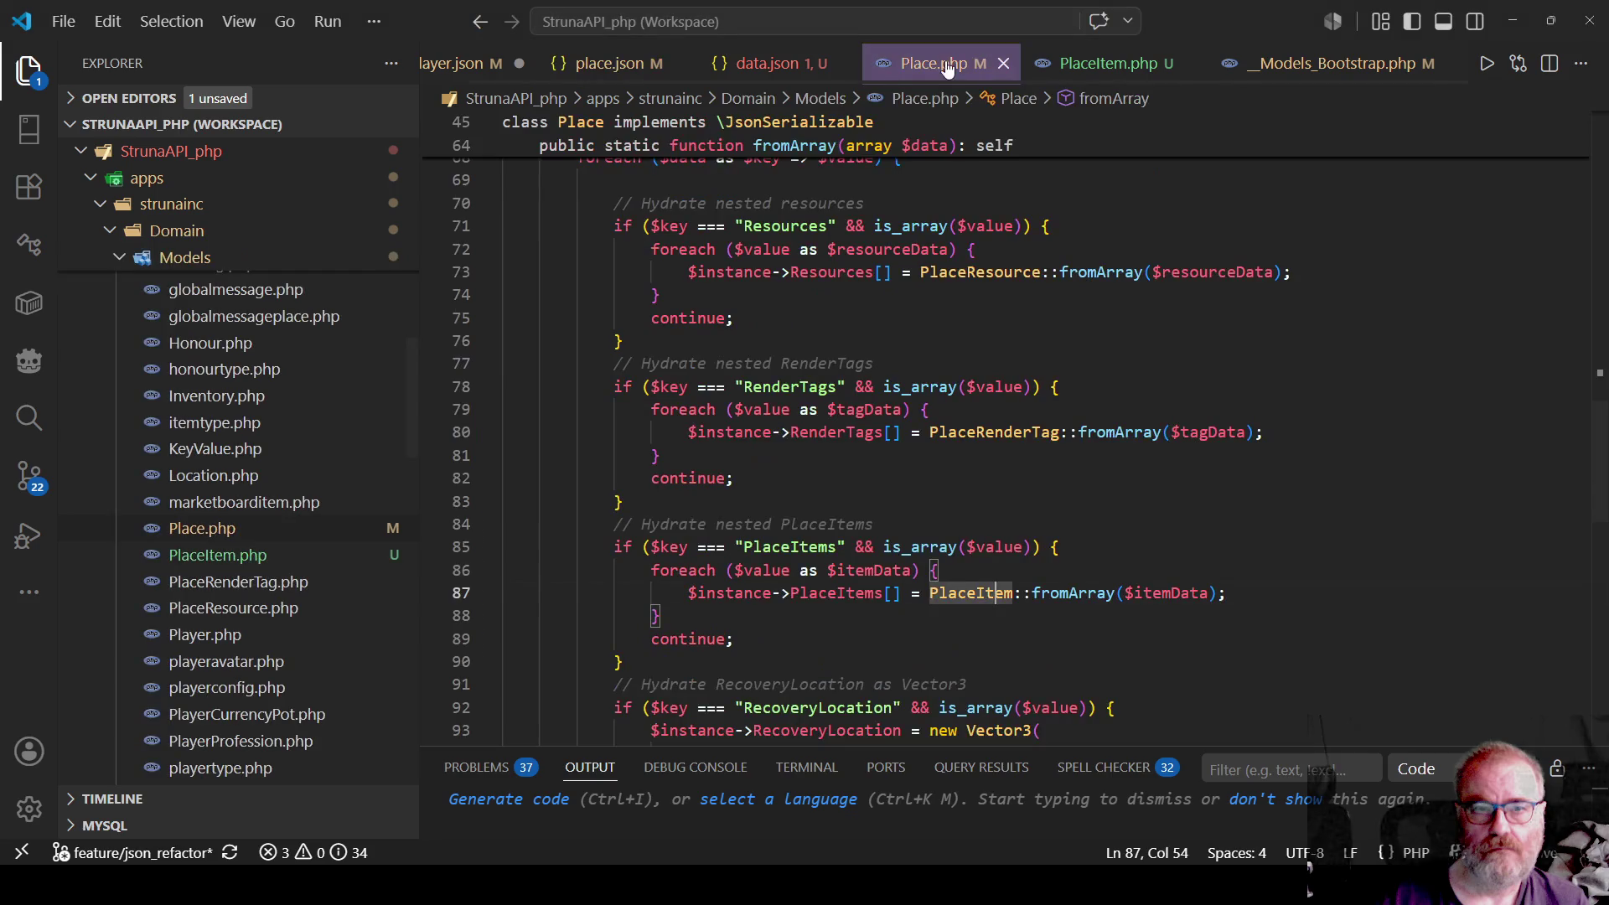
left_click(935, 514)
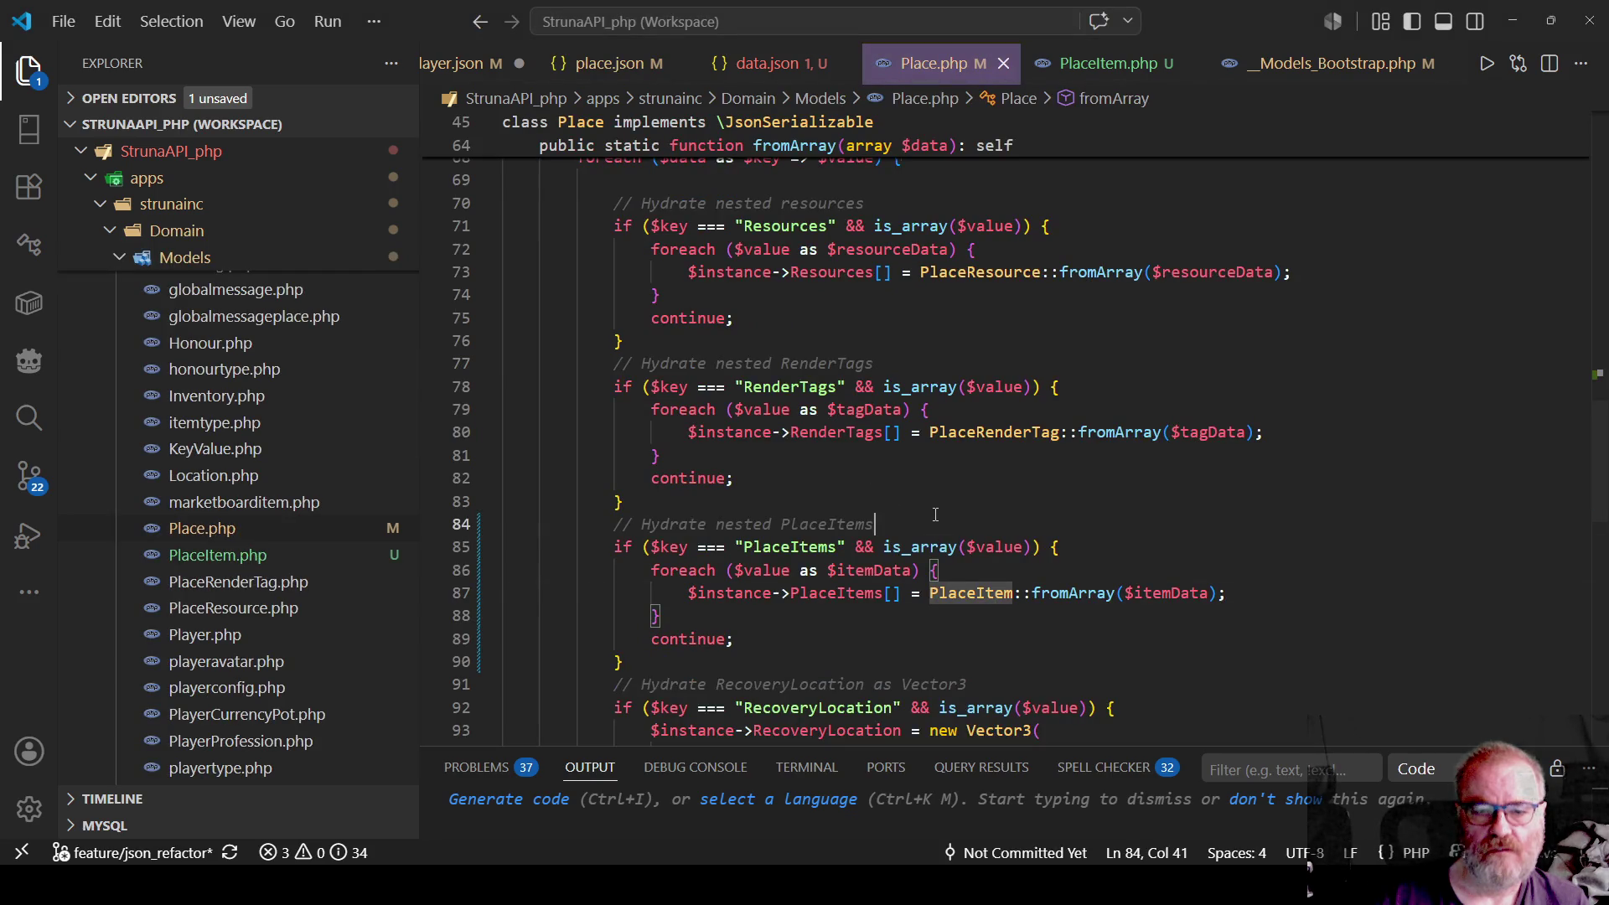
double_click(803, 549)
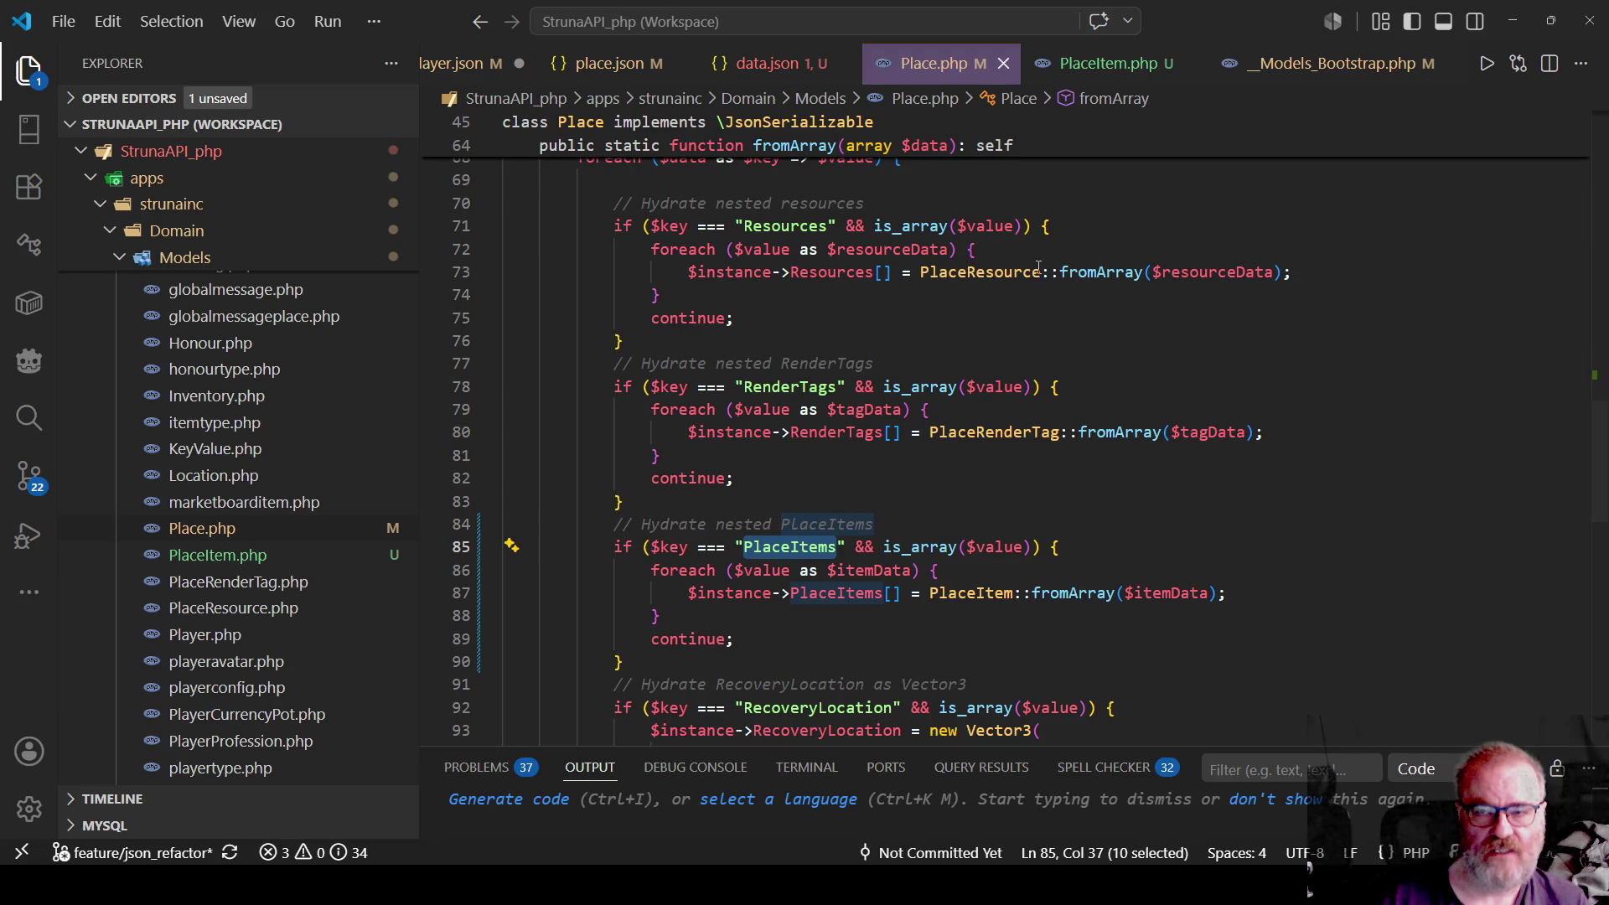
Rename place.json's RenderItems key on line 128 to PlaceItems and save.
left_click(624, 64)
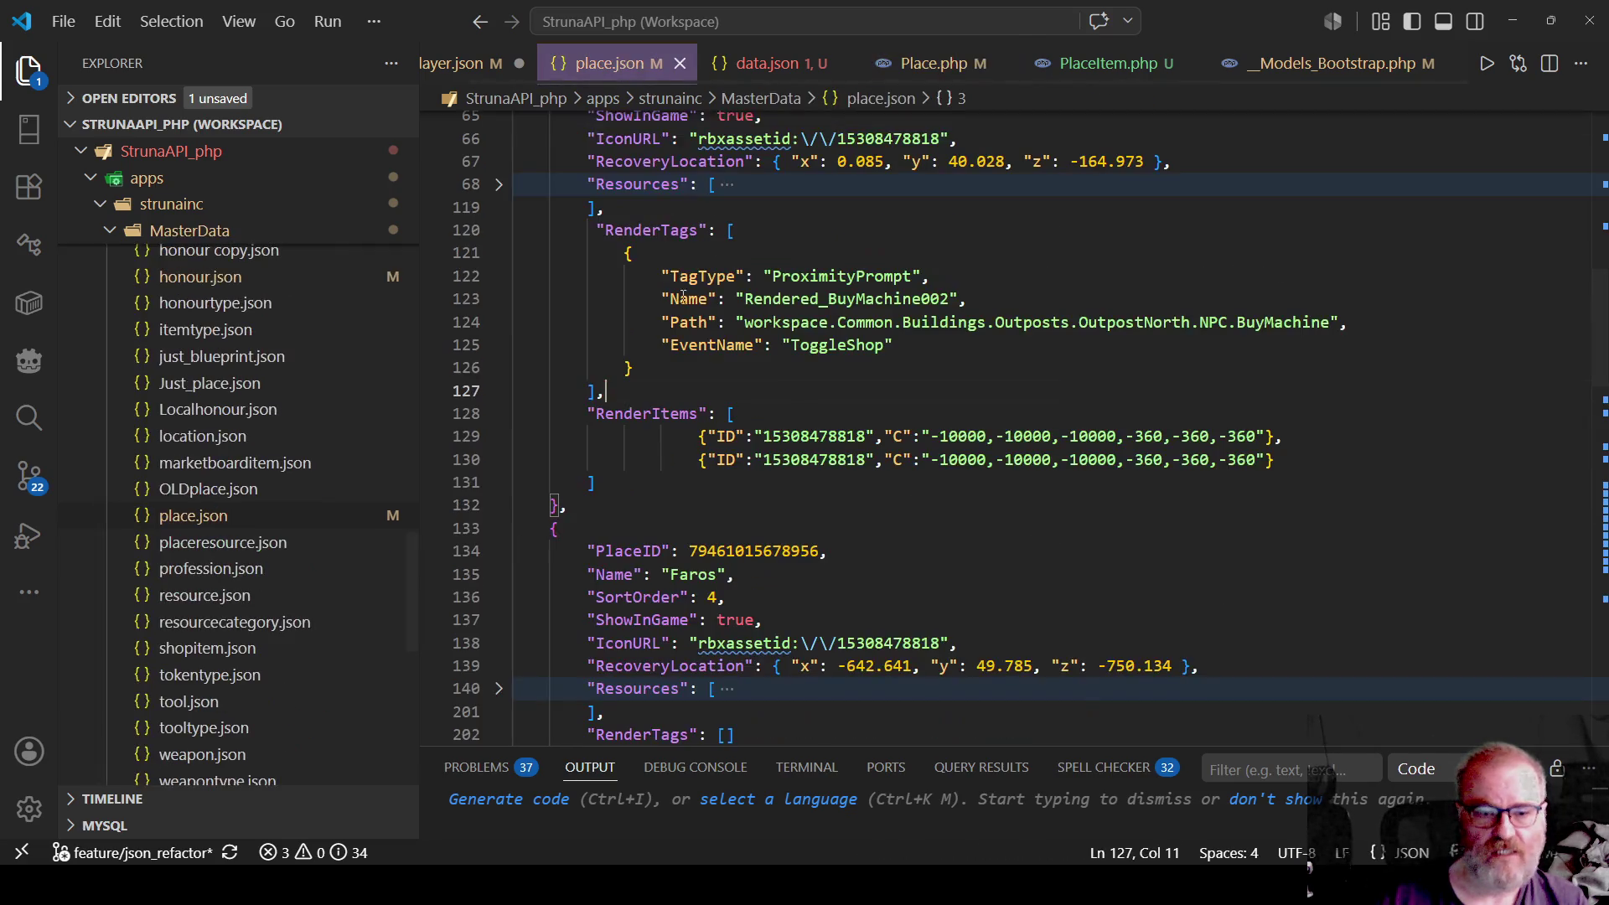
double_click(657, 413)
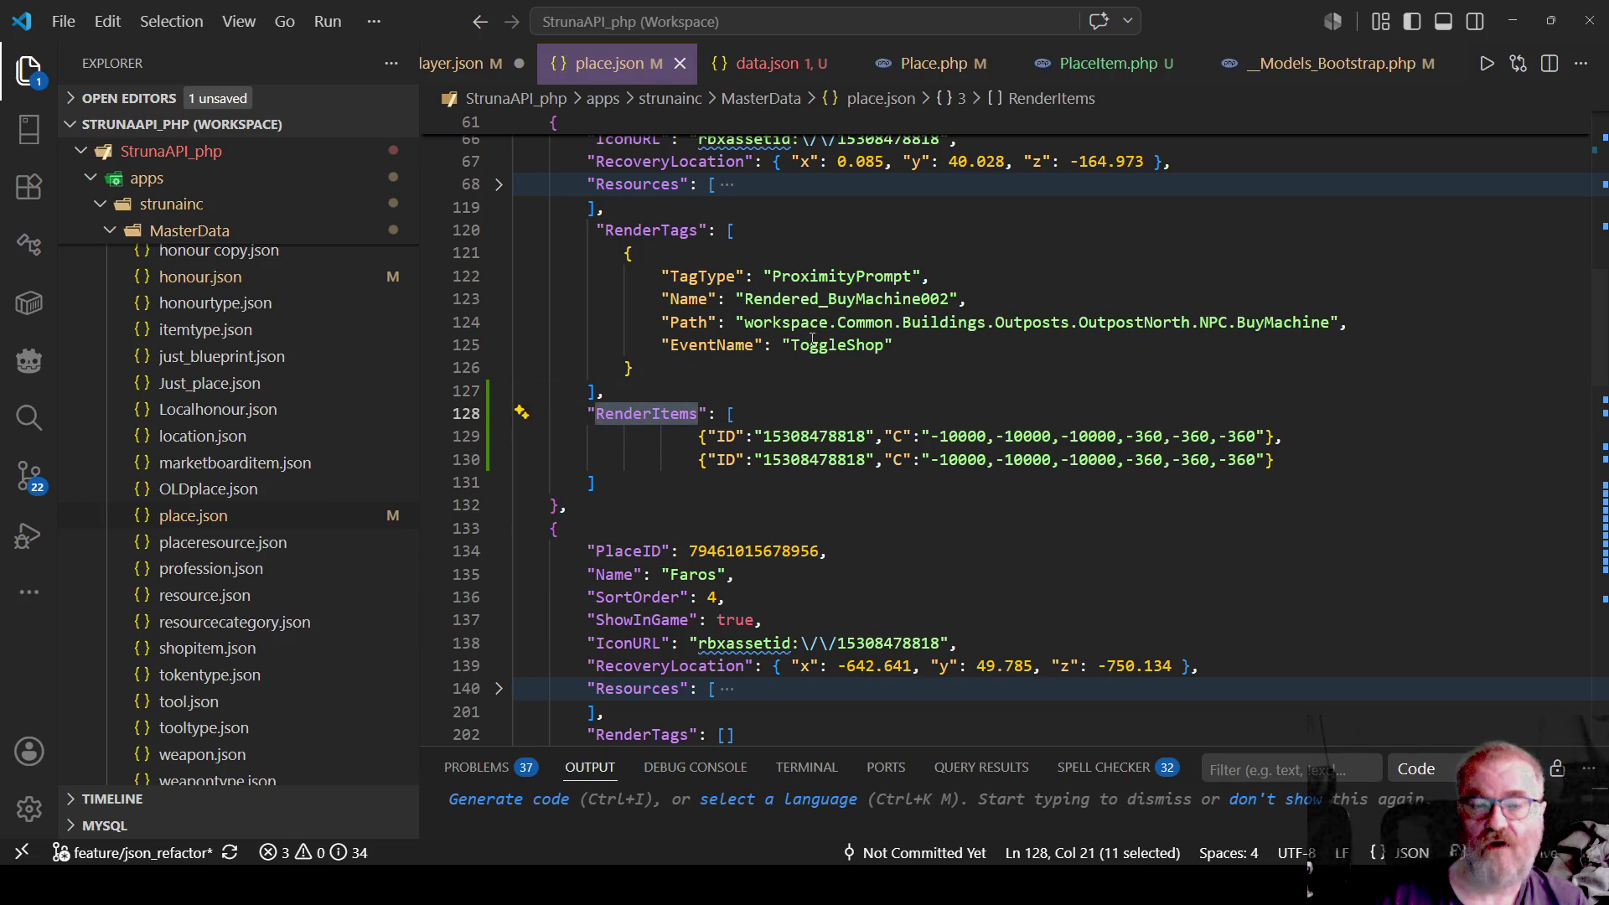
type("PlaceItems")
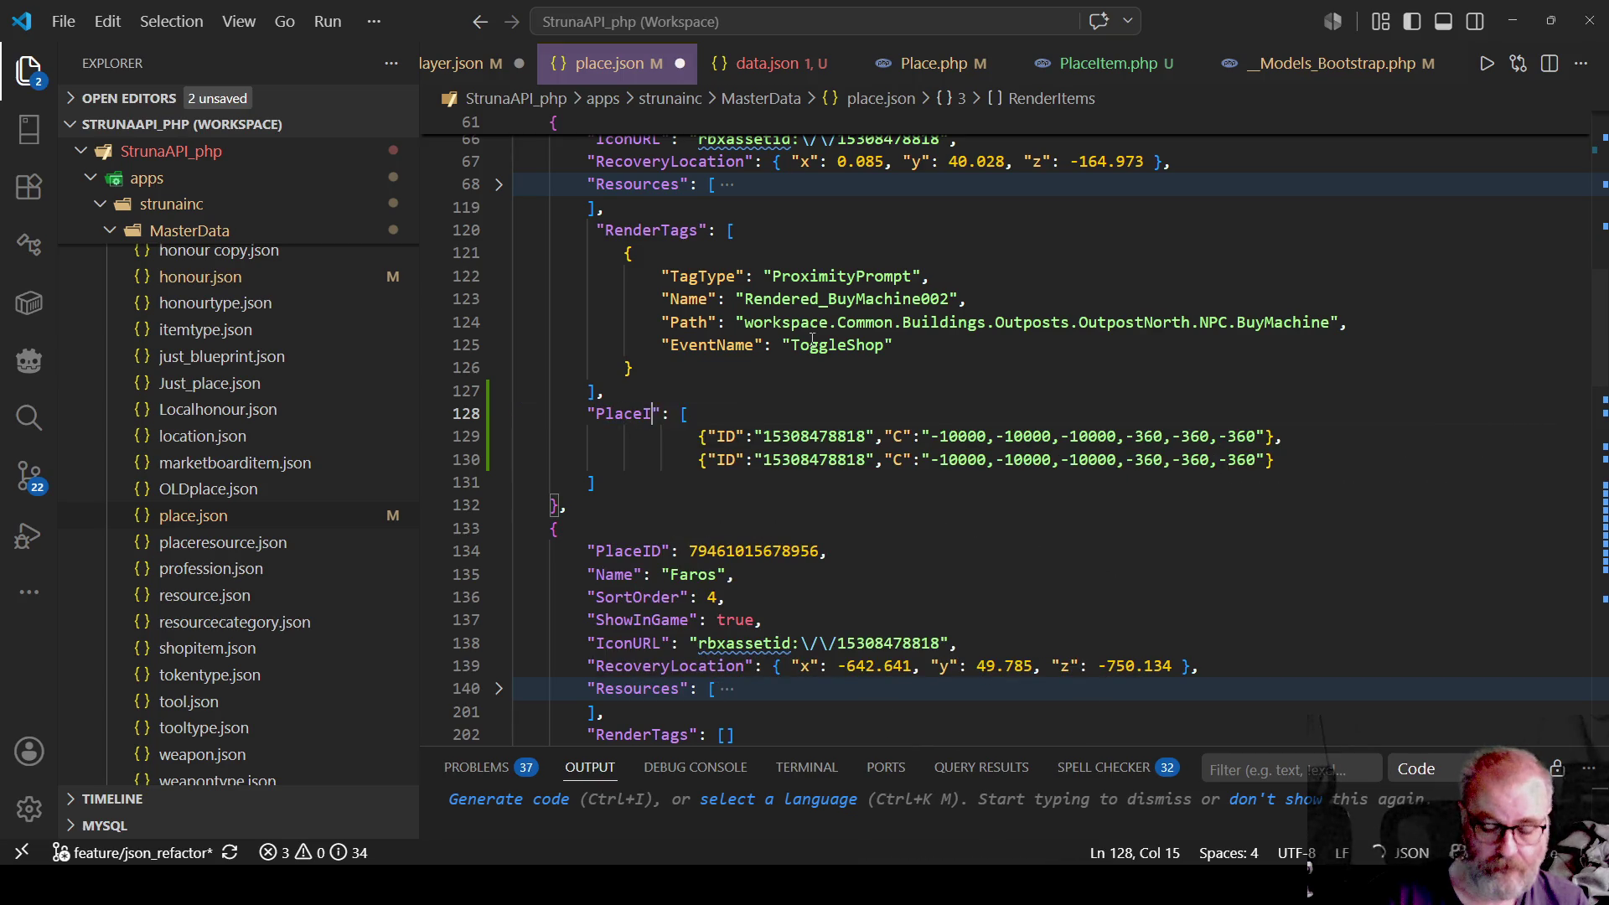
key("ctrl+s")
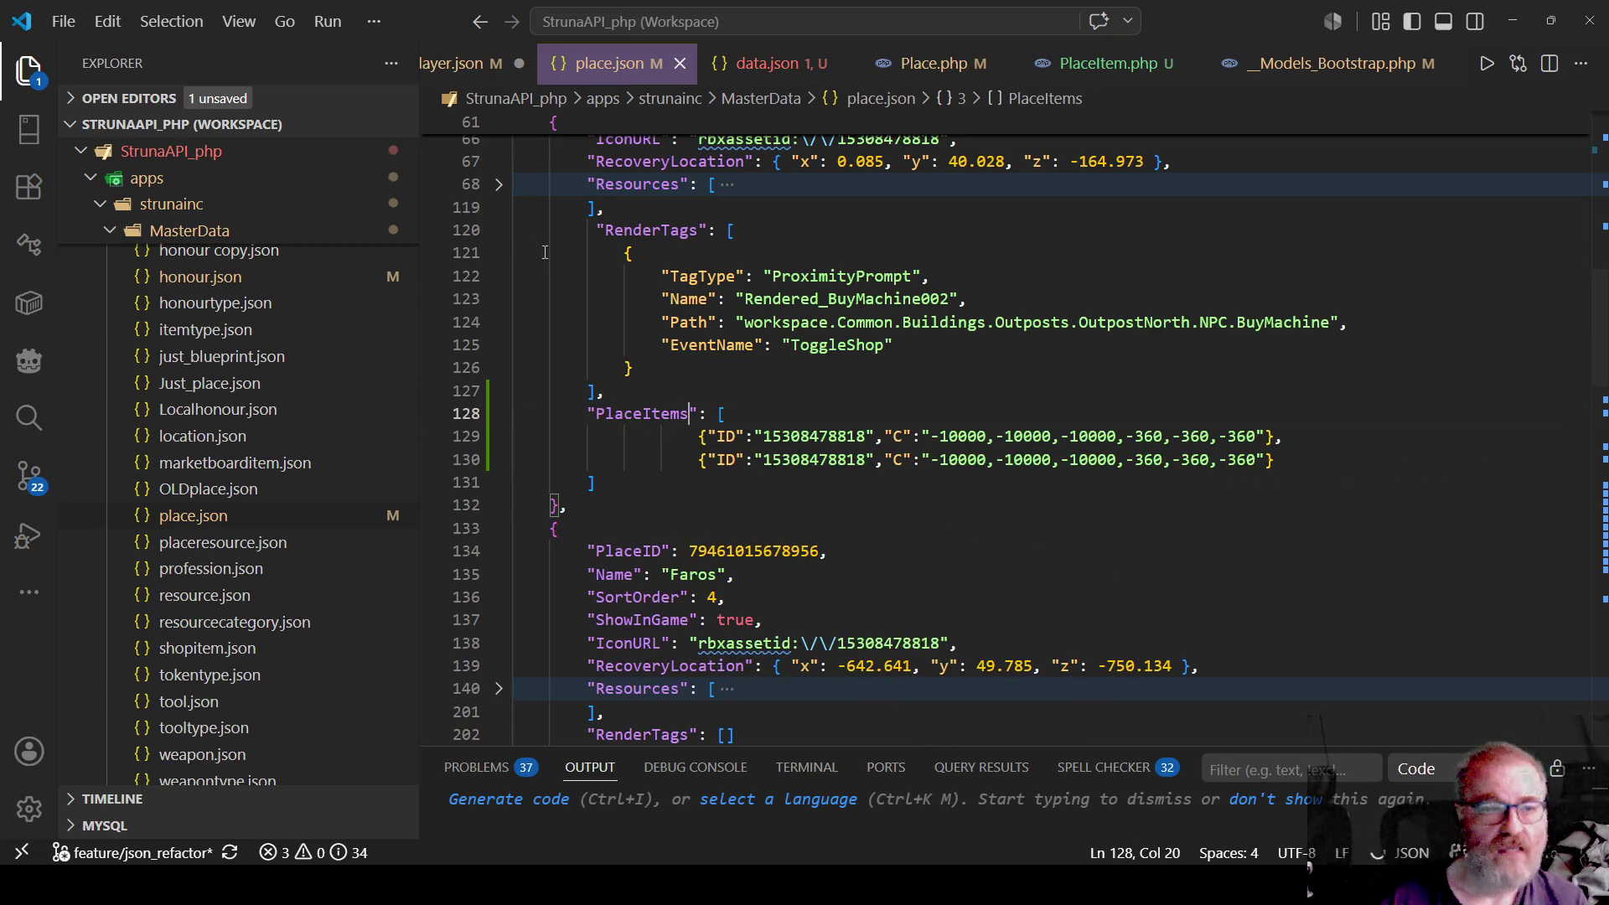
left_click(603, 392)
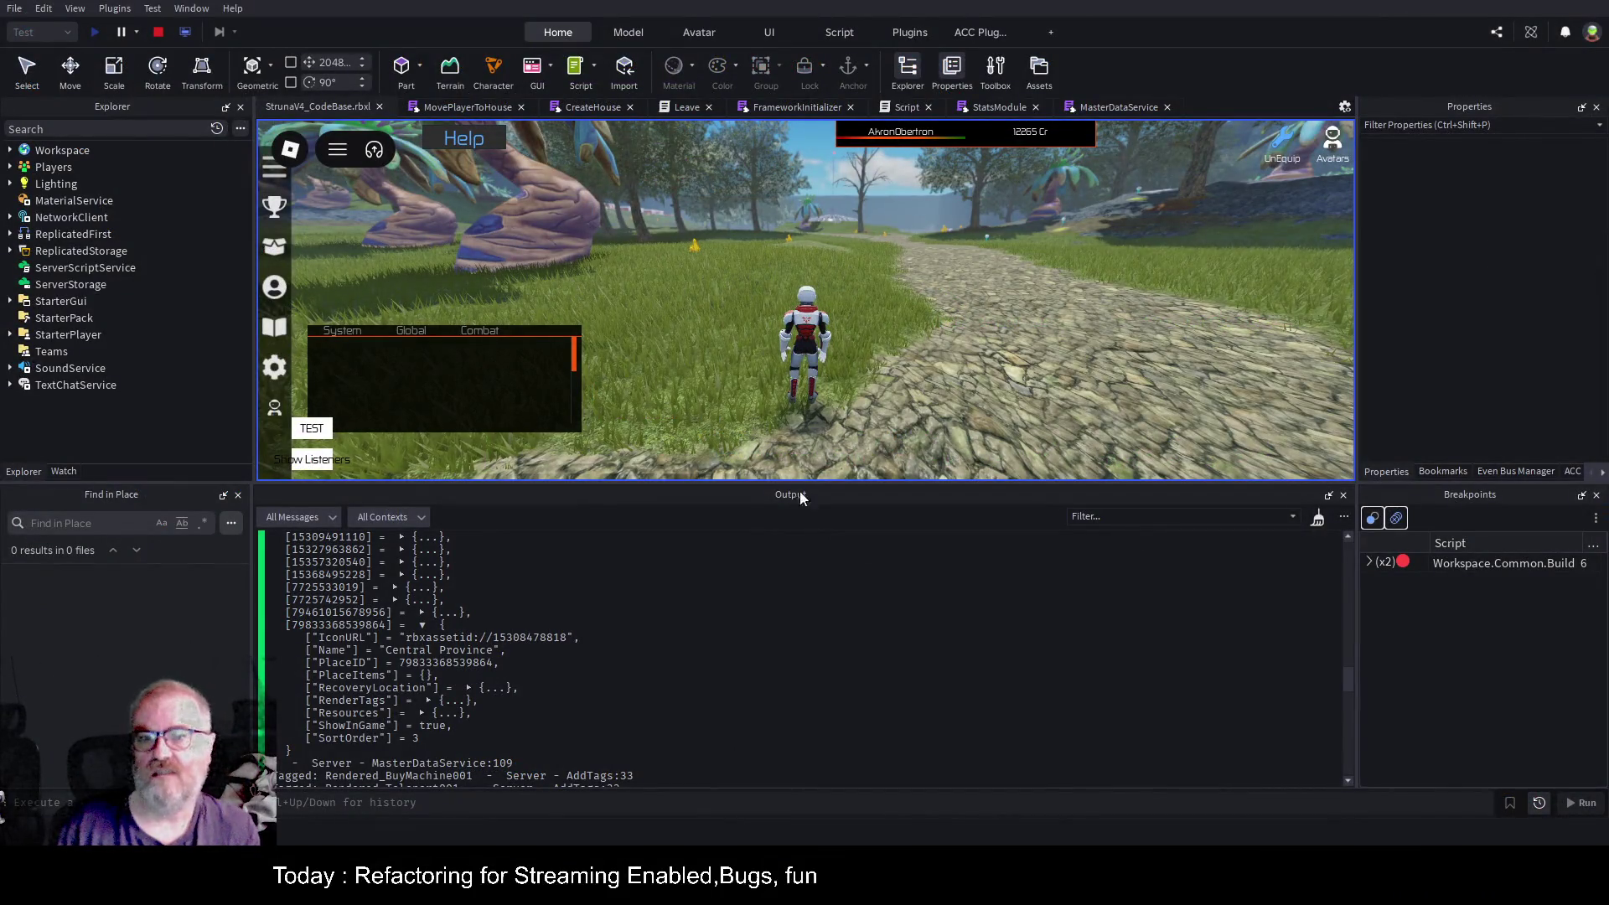
Stop the running play test and start a new one with the updated data.
left_click(160, 32)
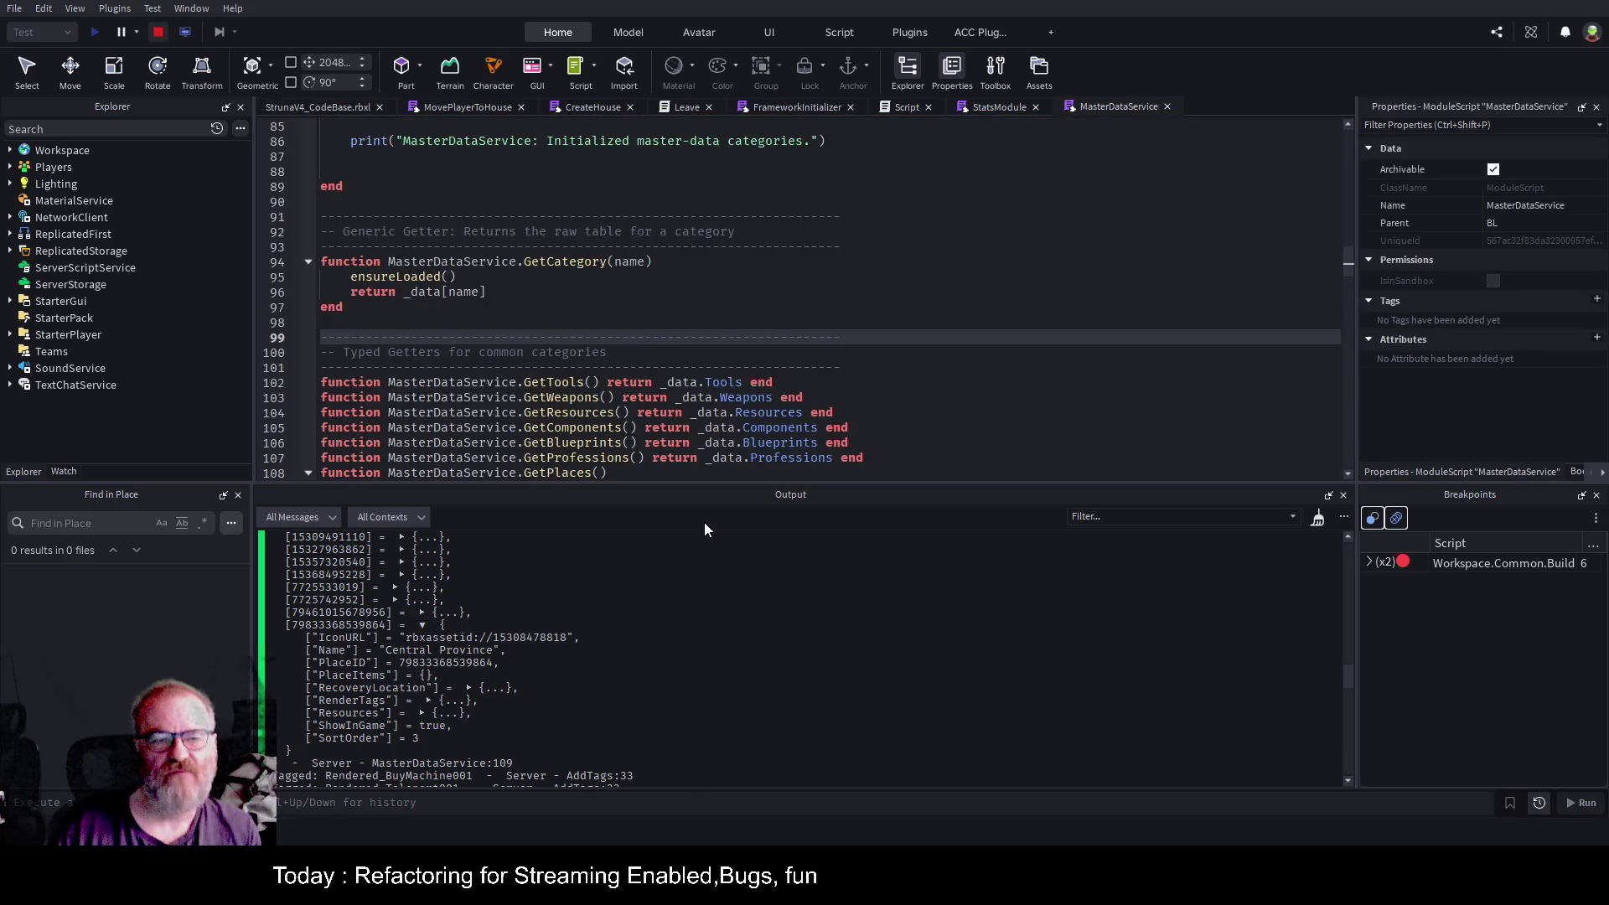
left_click(89, 33)
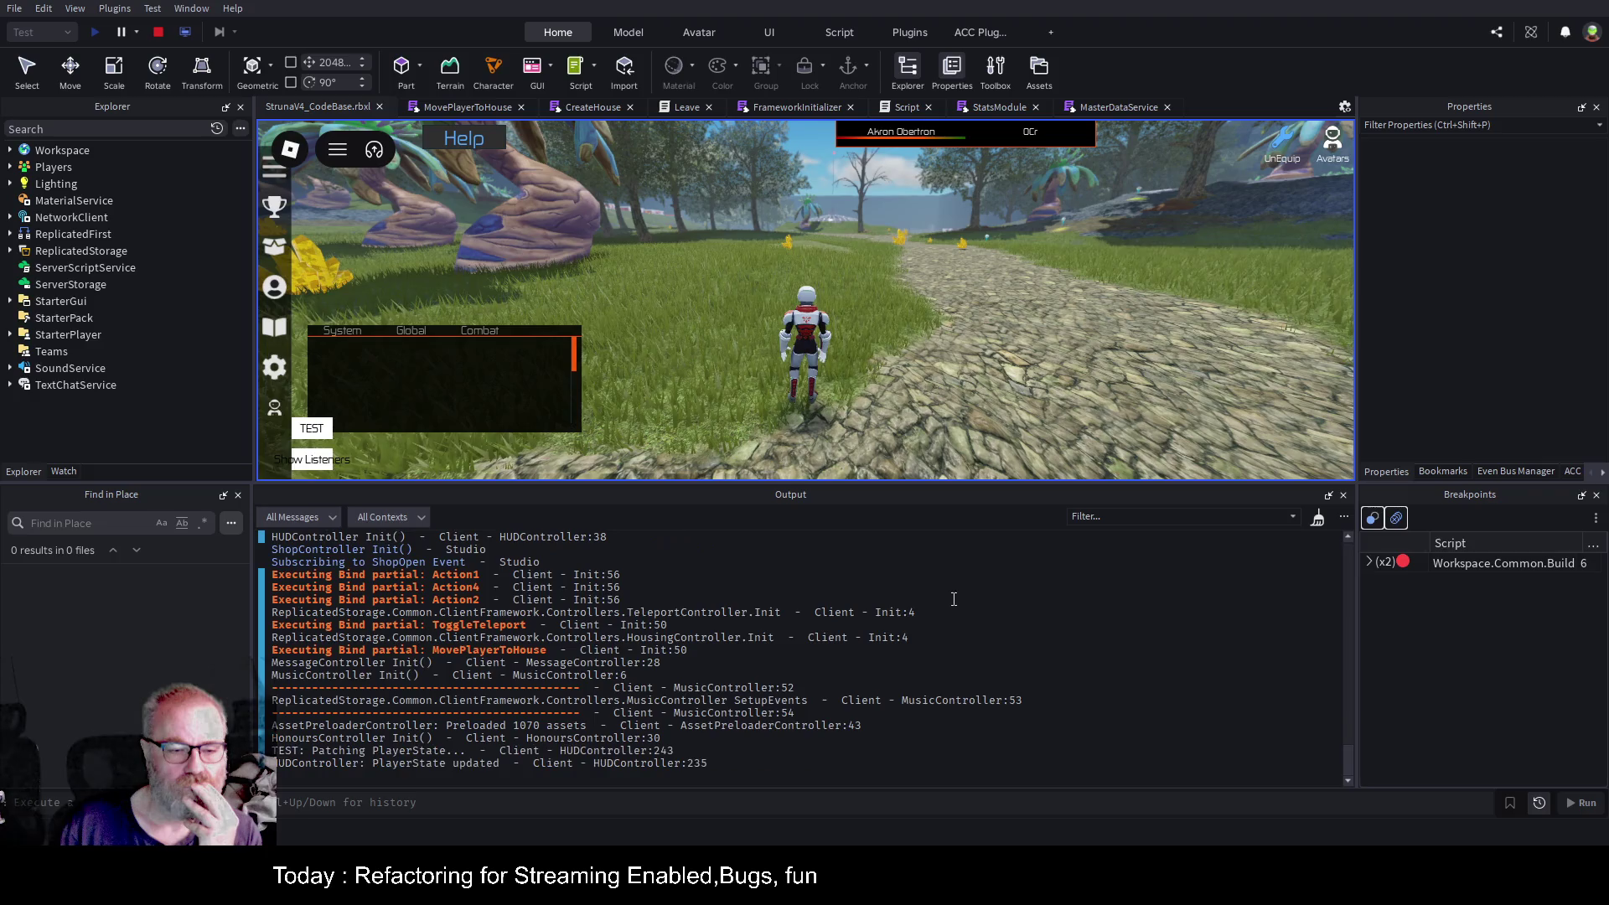
scroll(855, 621, "up", 10)
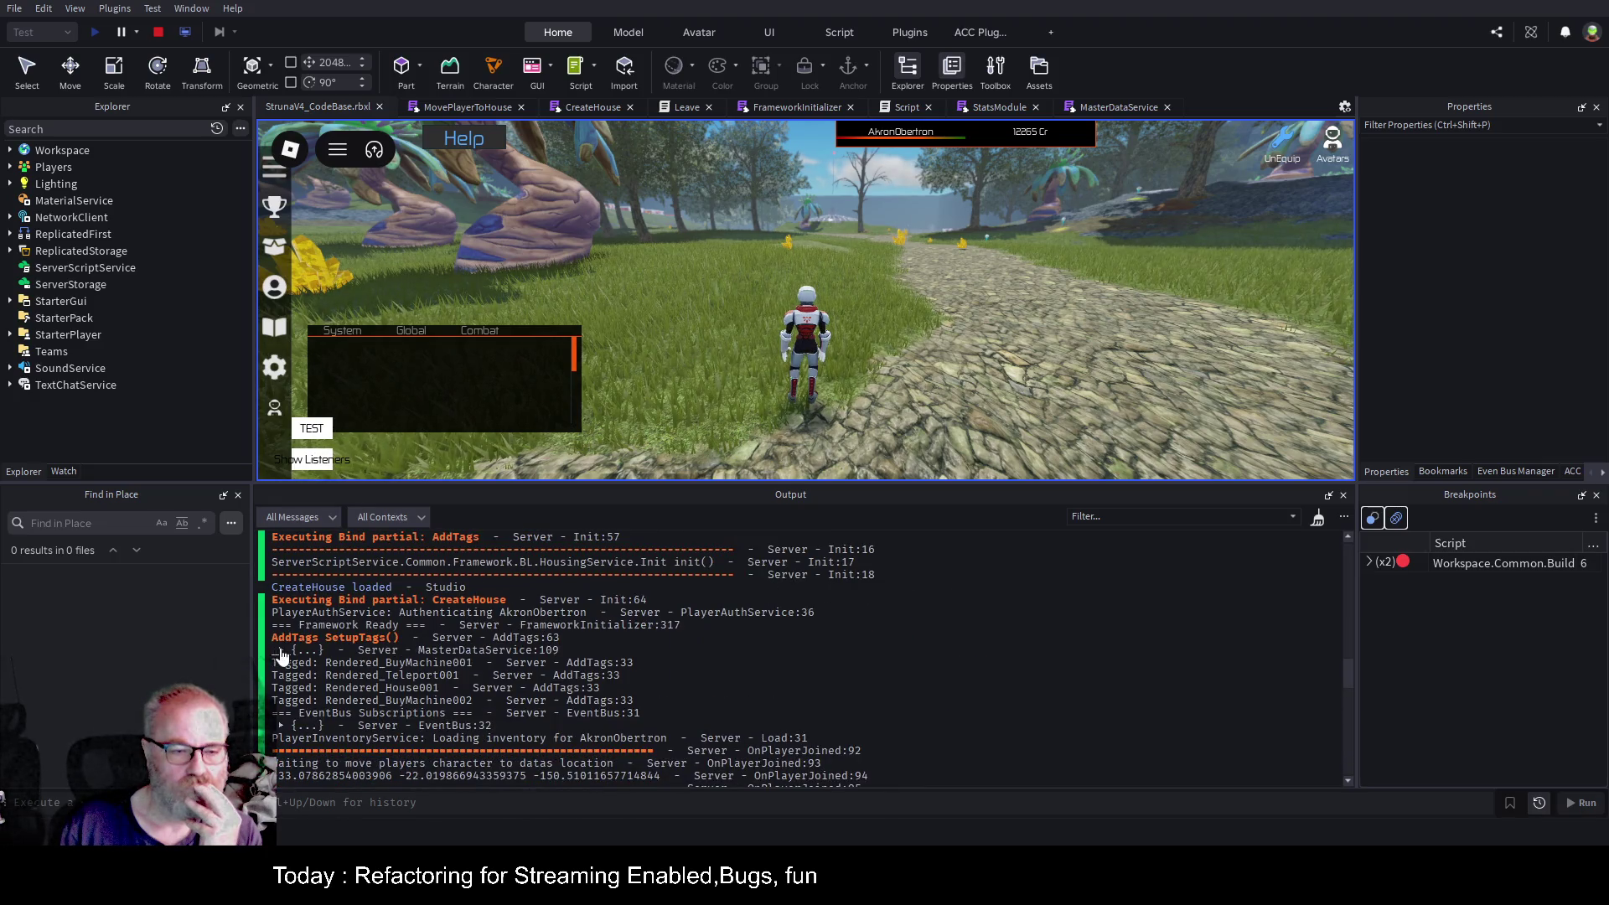
left_click(282, 650)
scroll(504, 674, "down", 3)
left_click(421, 700)
scroll(358, 625, "down", 3)
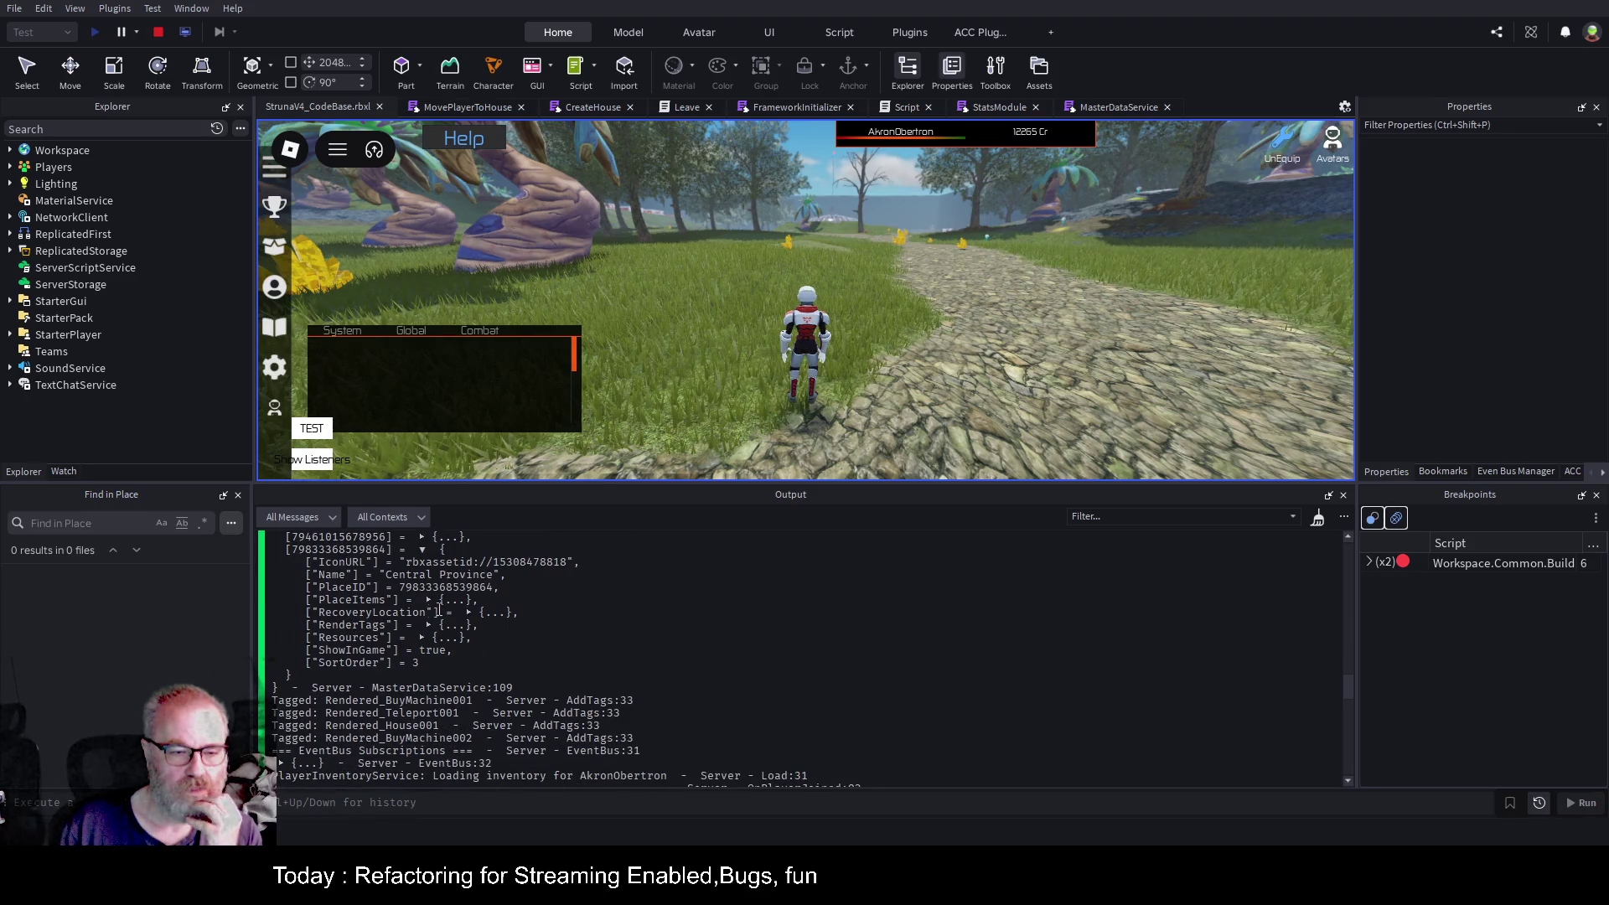
left_click(428, 600)
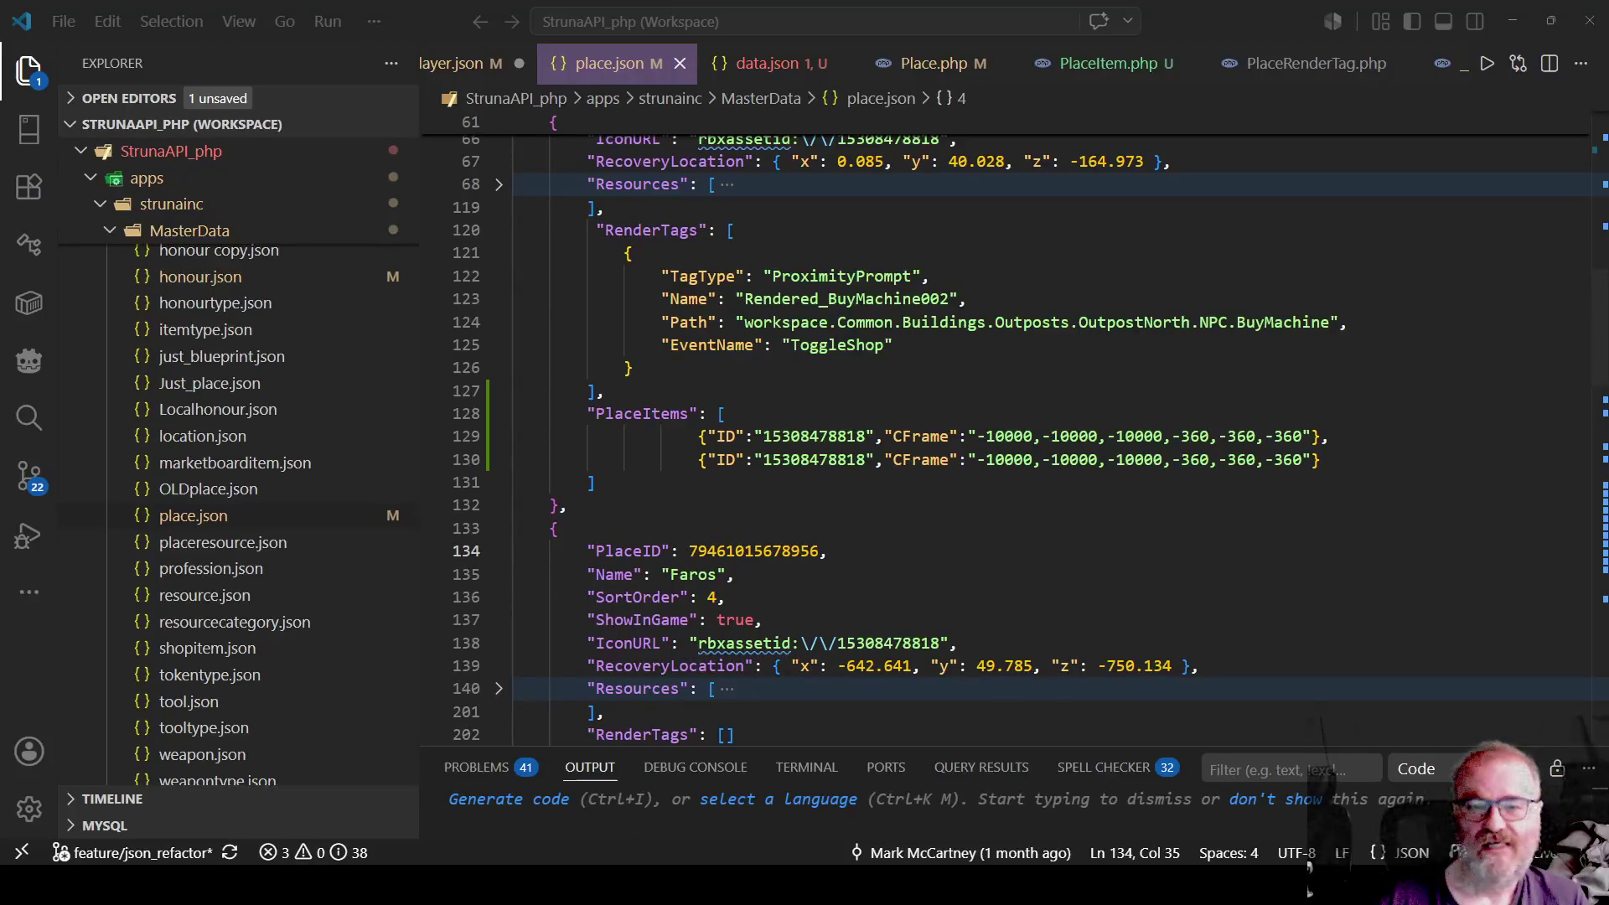
Inspect the CFrame key on line 129 and the PlaceItems array in place.json.
double_click(920, 436)
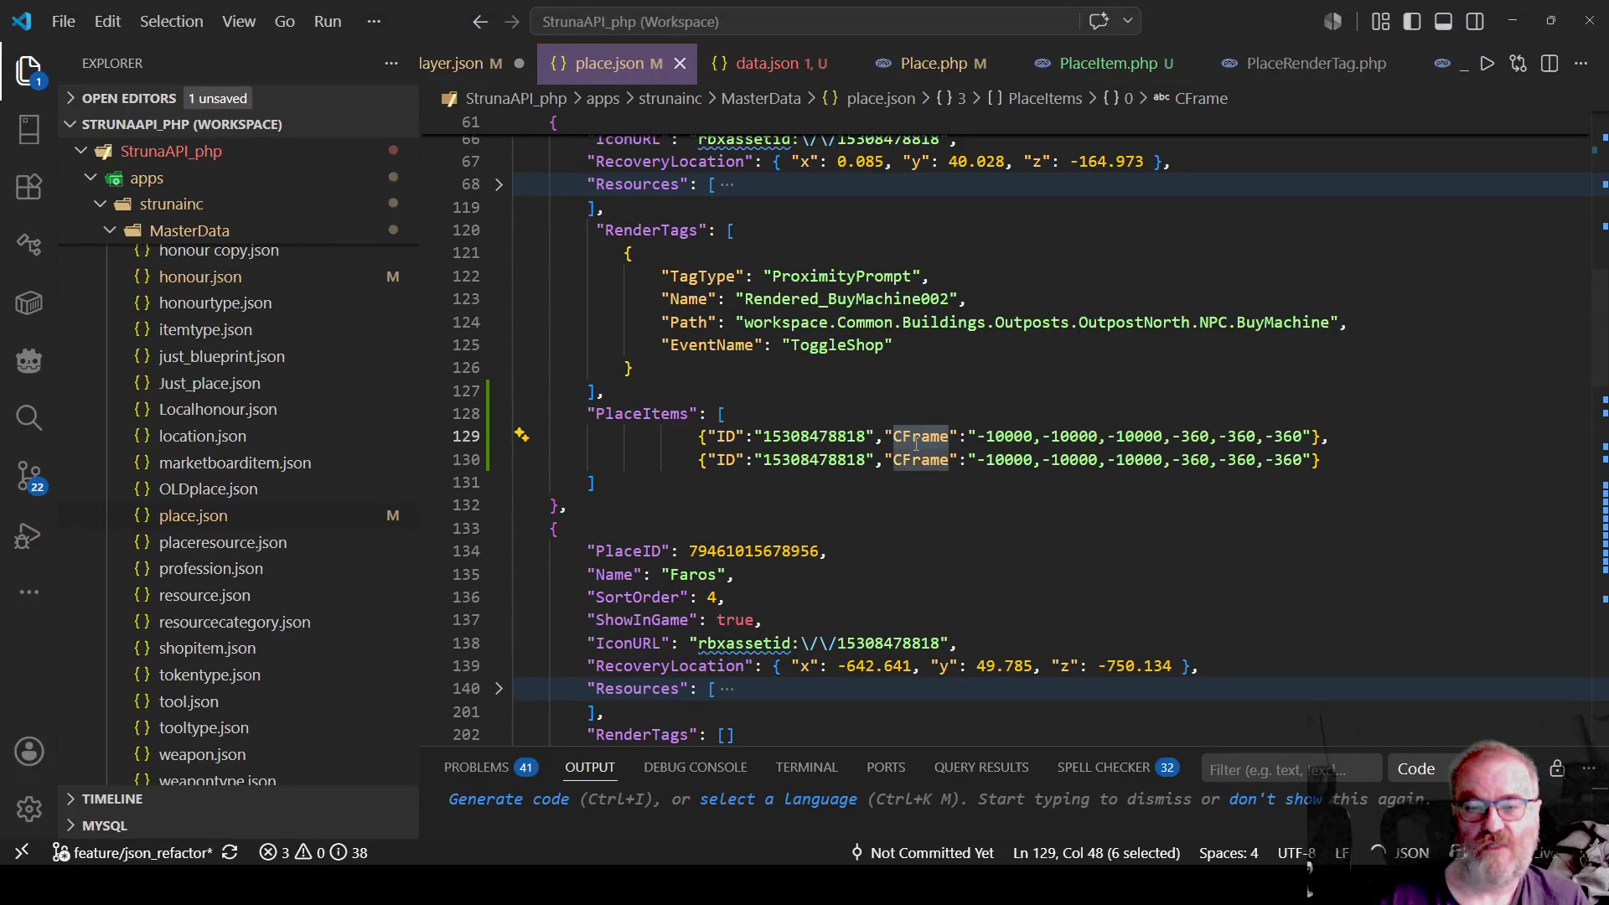
left_click(926, 418)
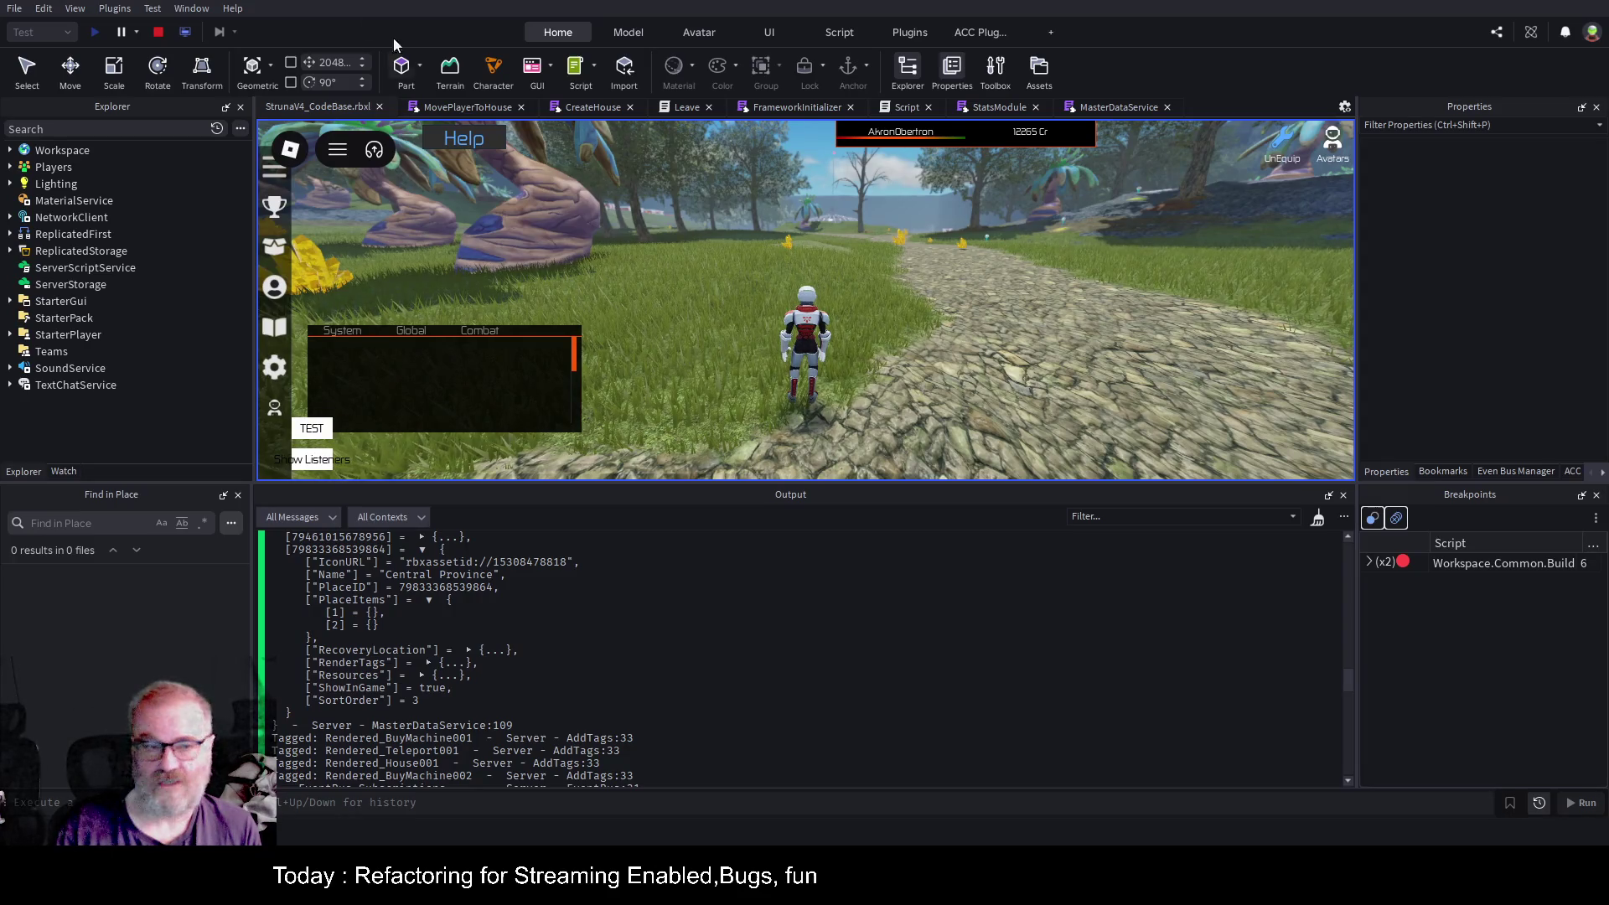
Stop the running playtest and start a fresh one.
left_click(158, 33)
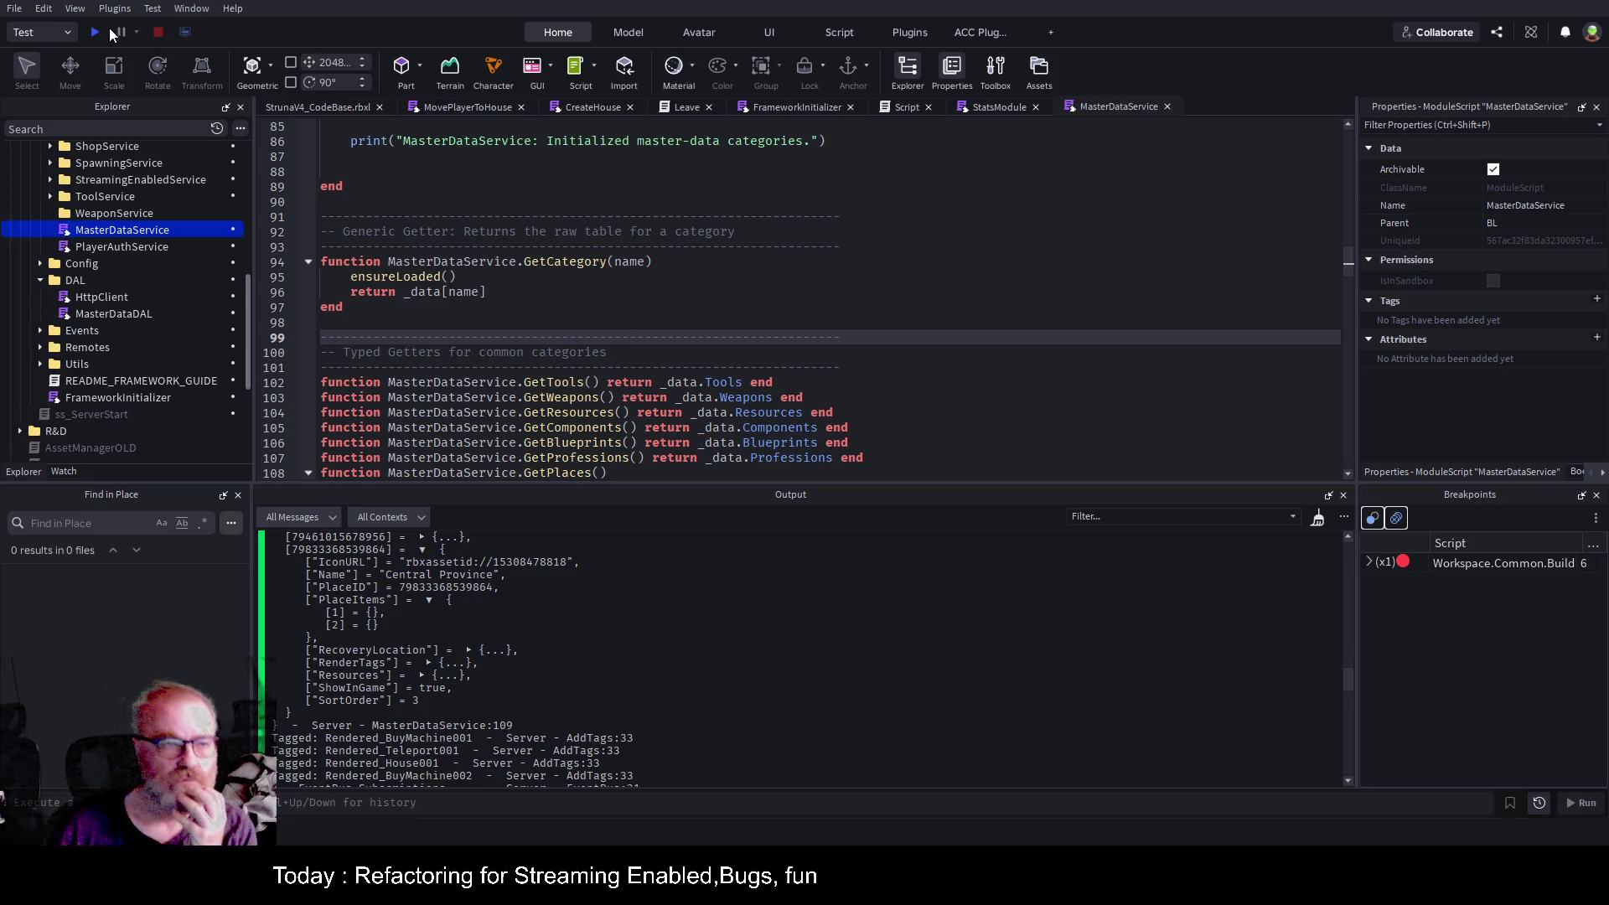
left_click(94, 31)
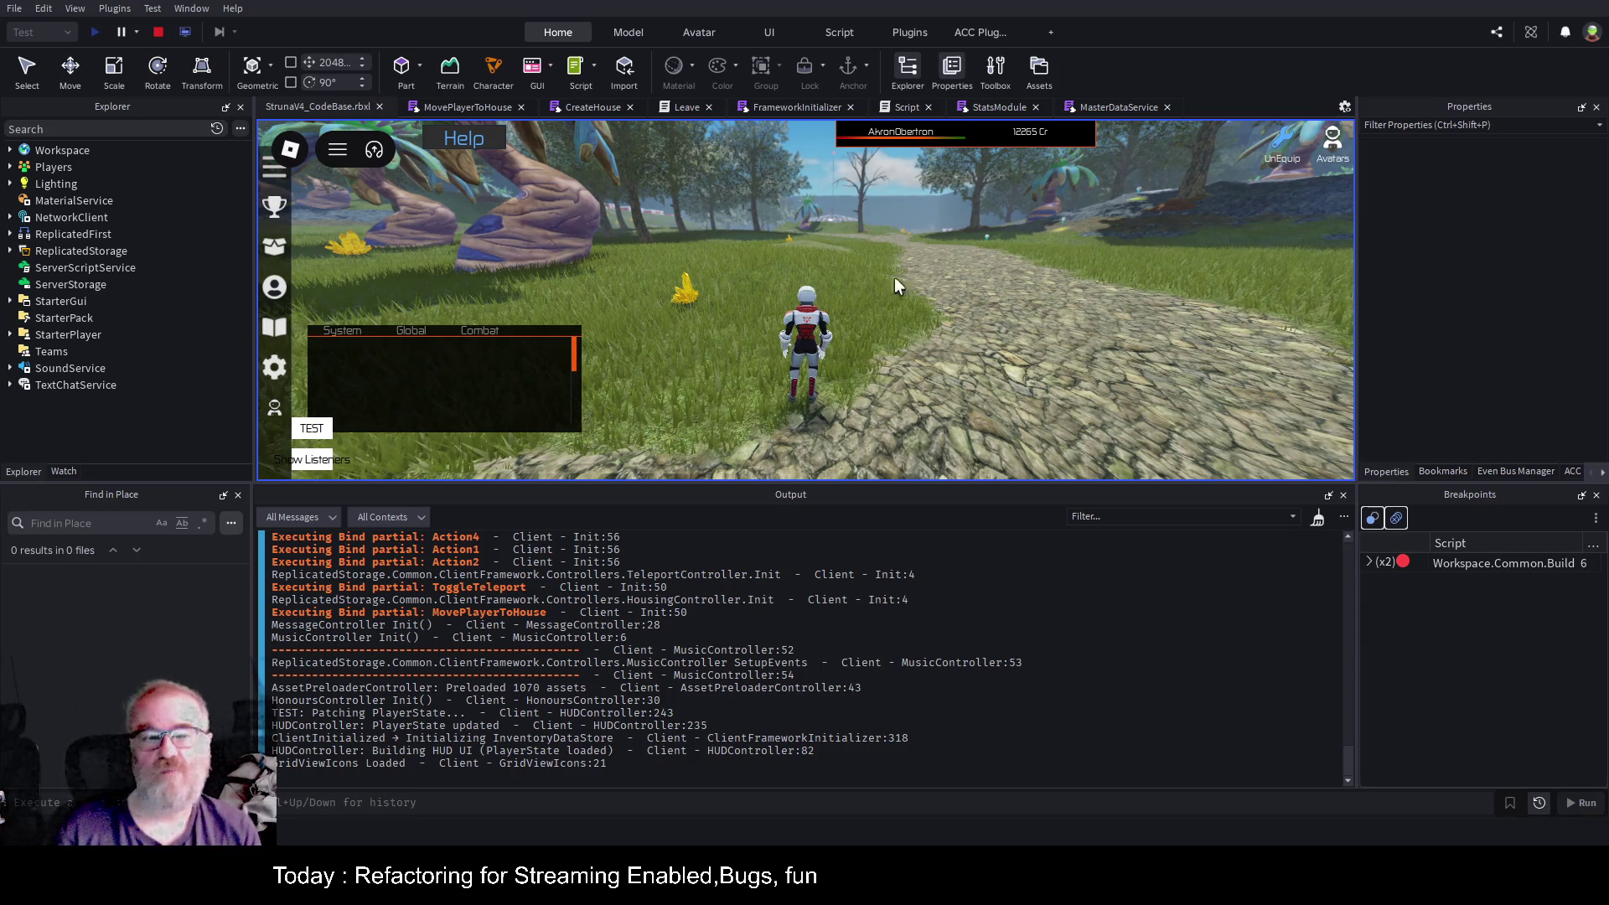
Run the character forward past the yellow crystal into the field and zoom out.
key("a")
key("w")
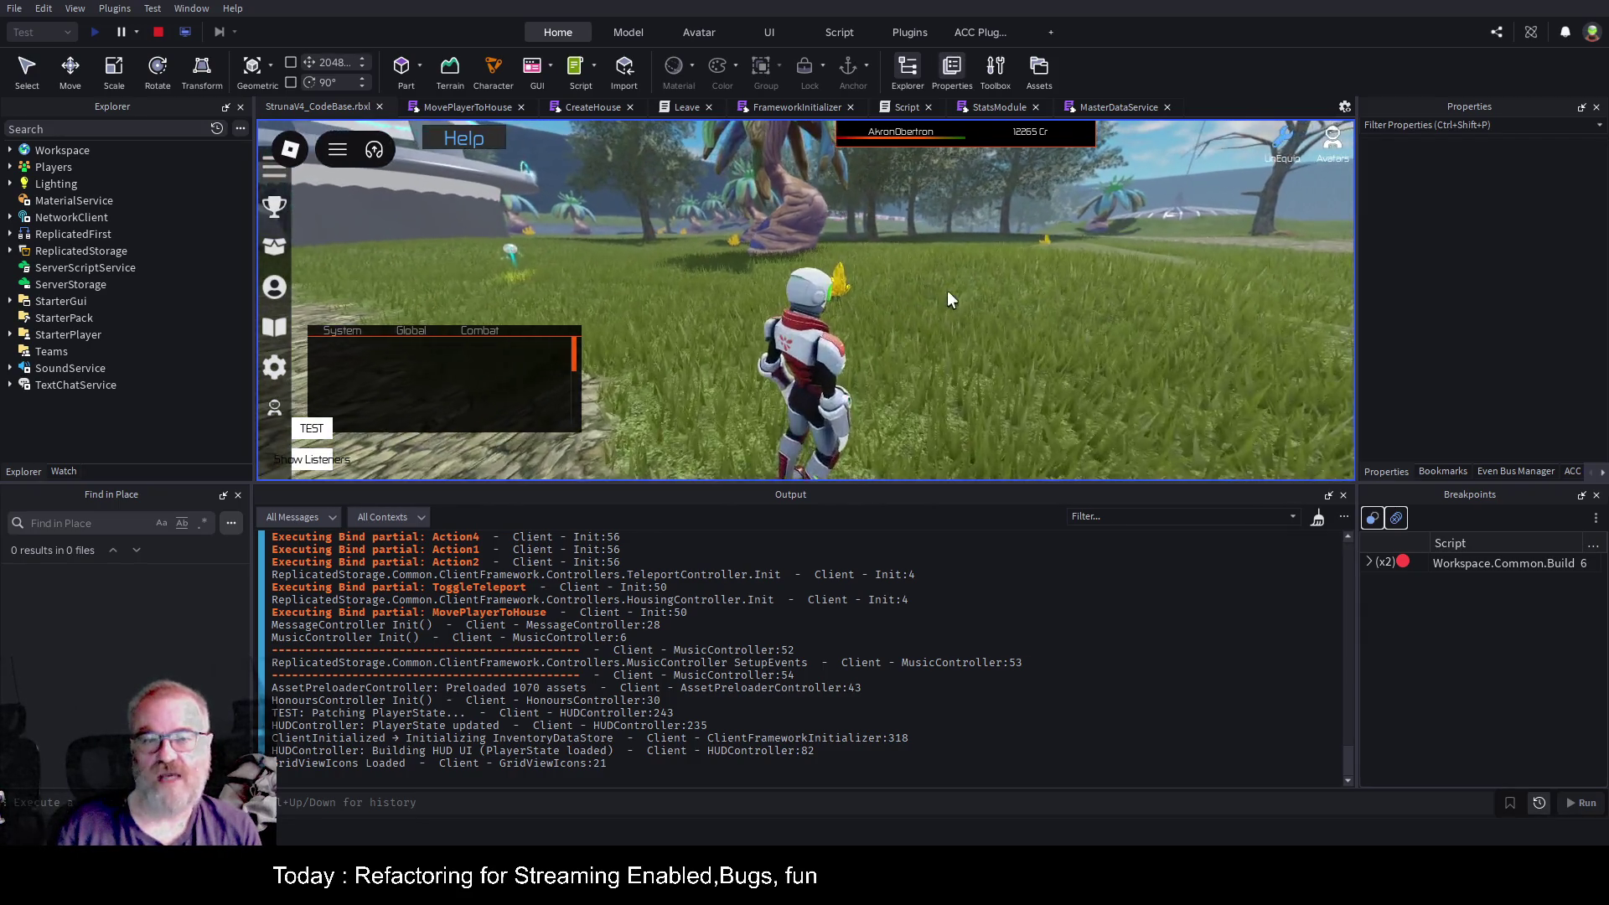
key("w")
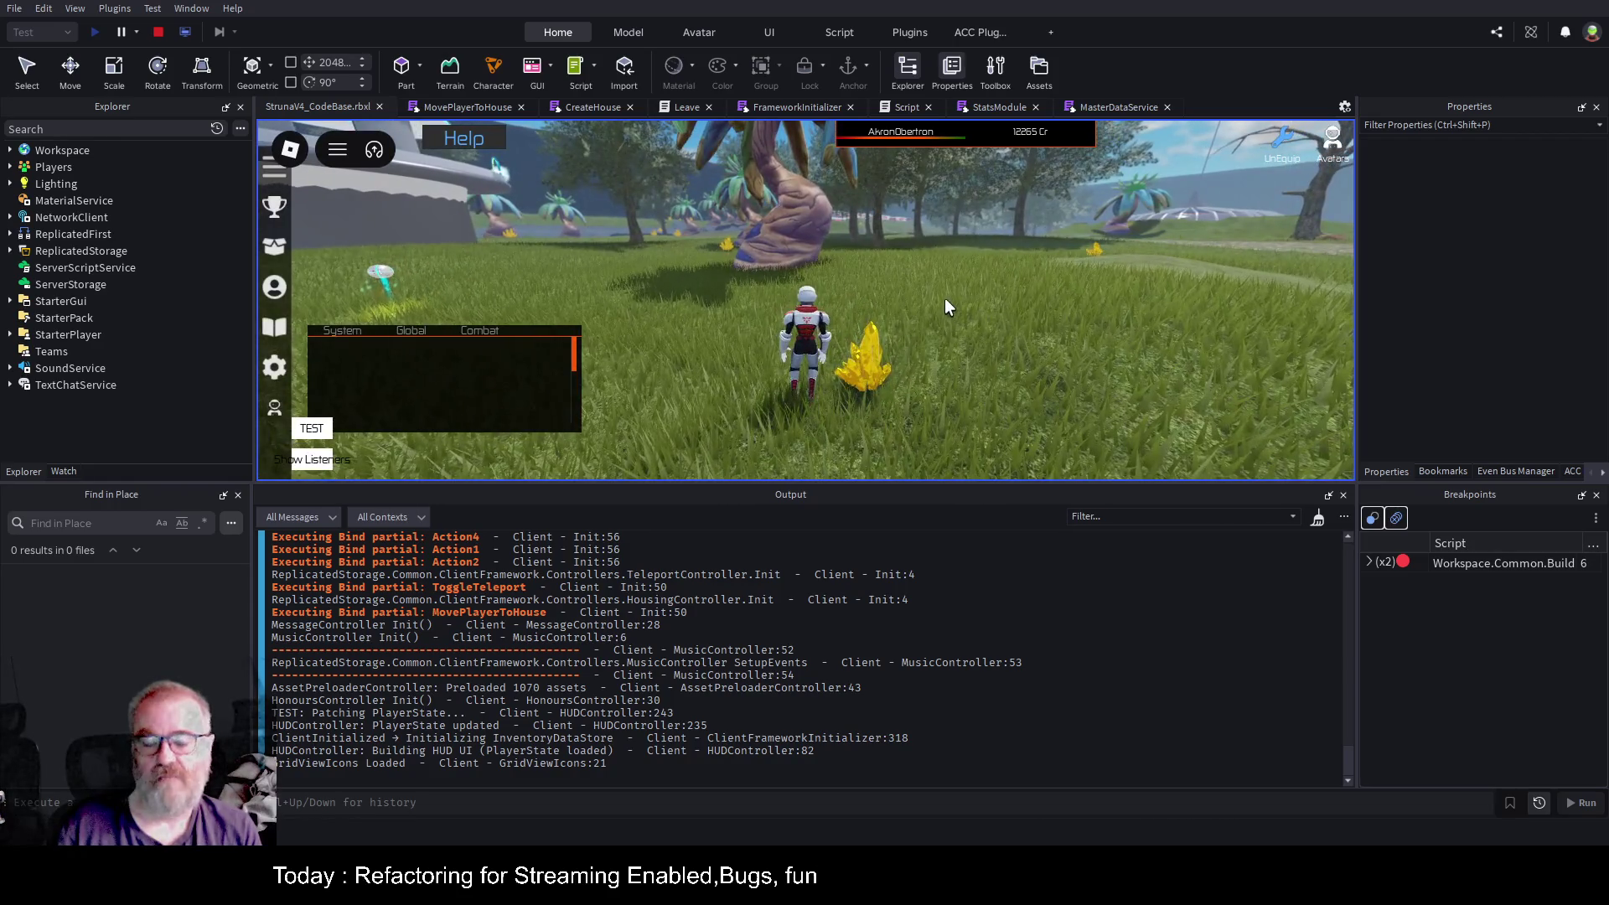
scroll(919, 319, "down", 3)
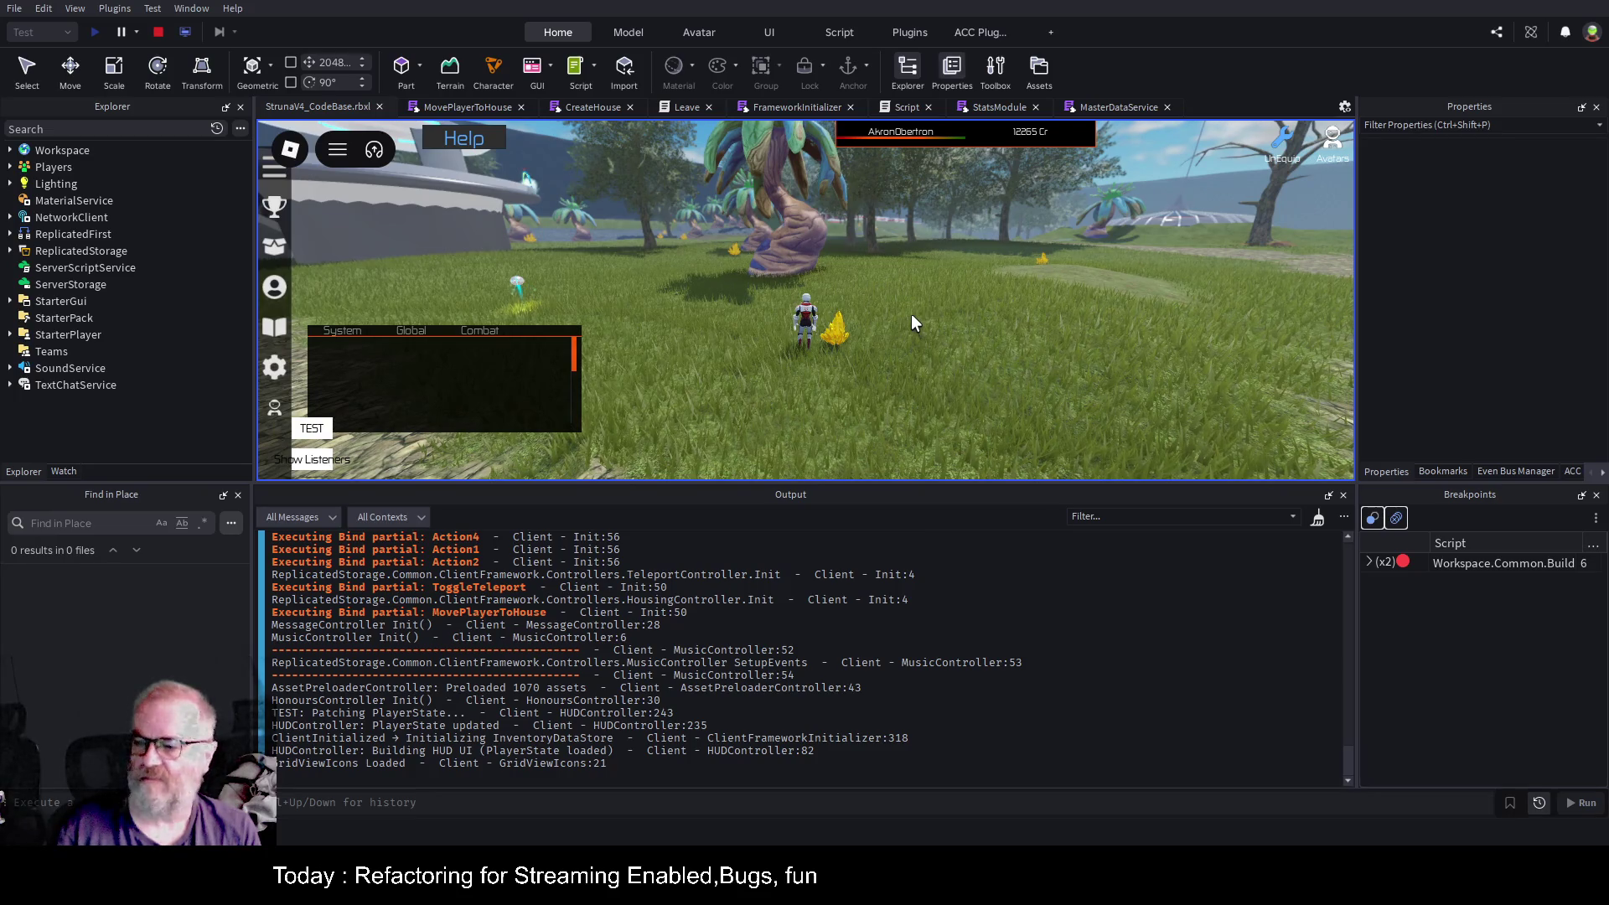
Rotate the camera around the character toward the domed buildings and tree.
key("Left")
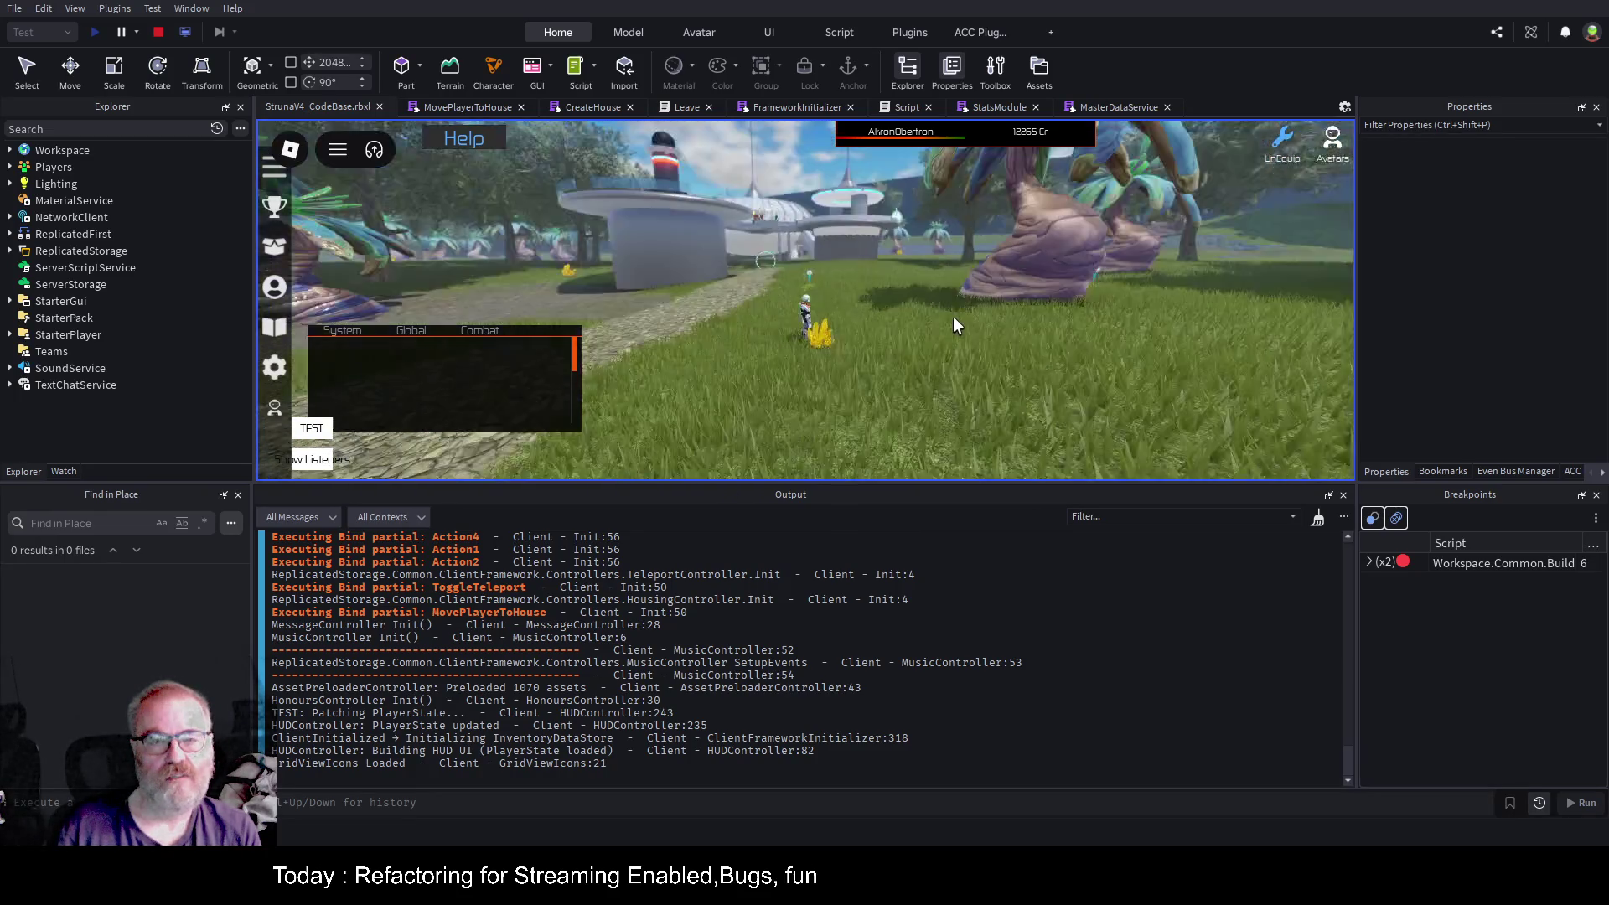
key("Left")
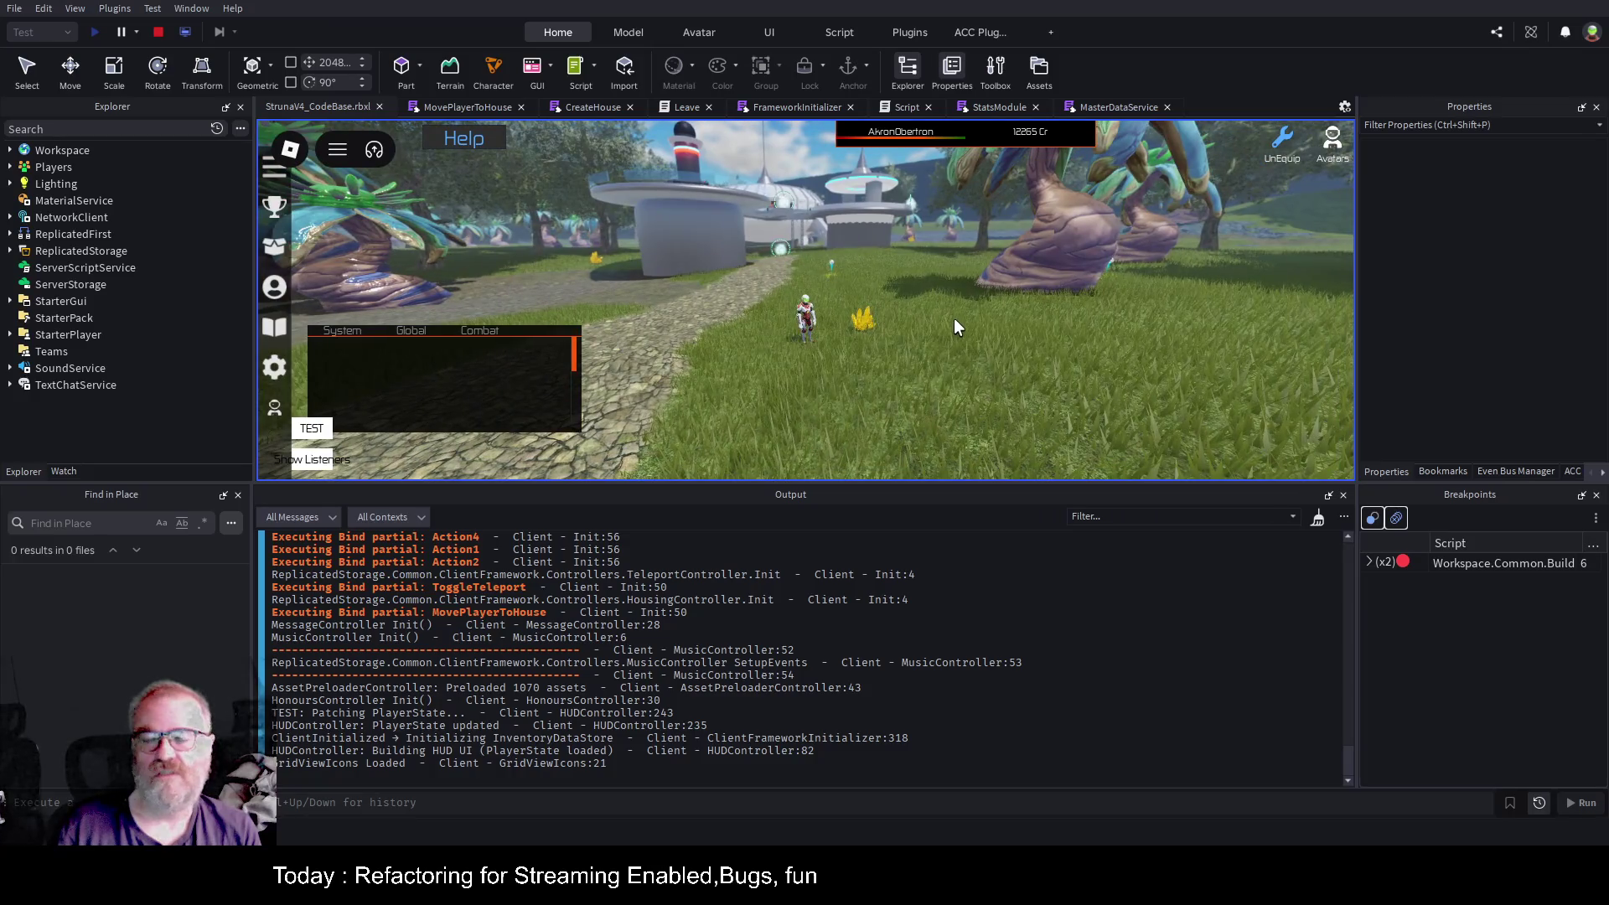
key("Left")
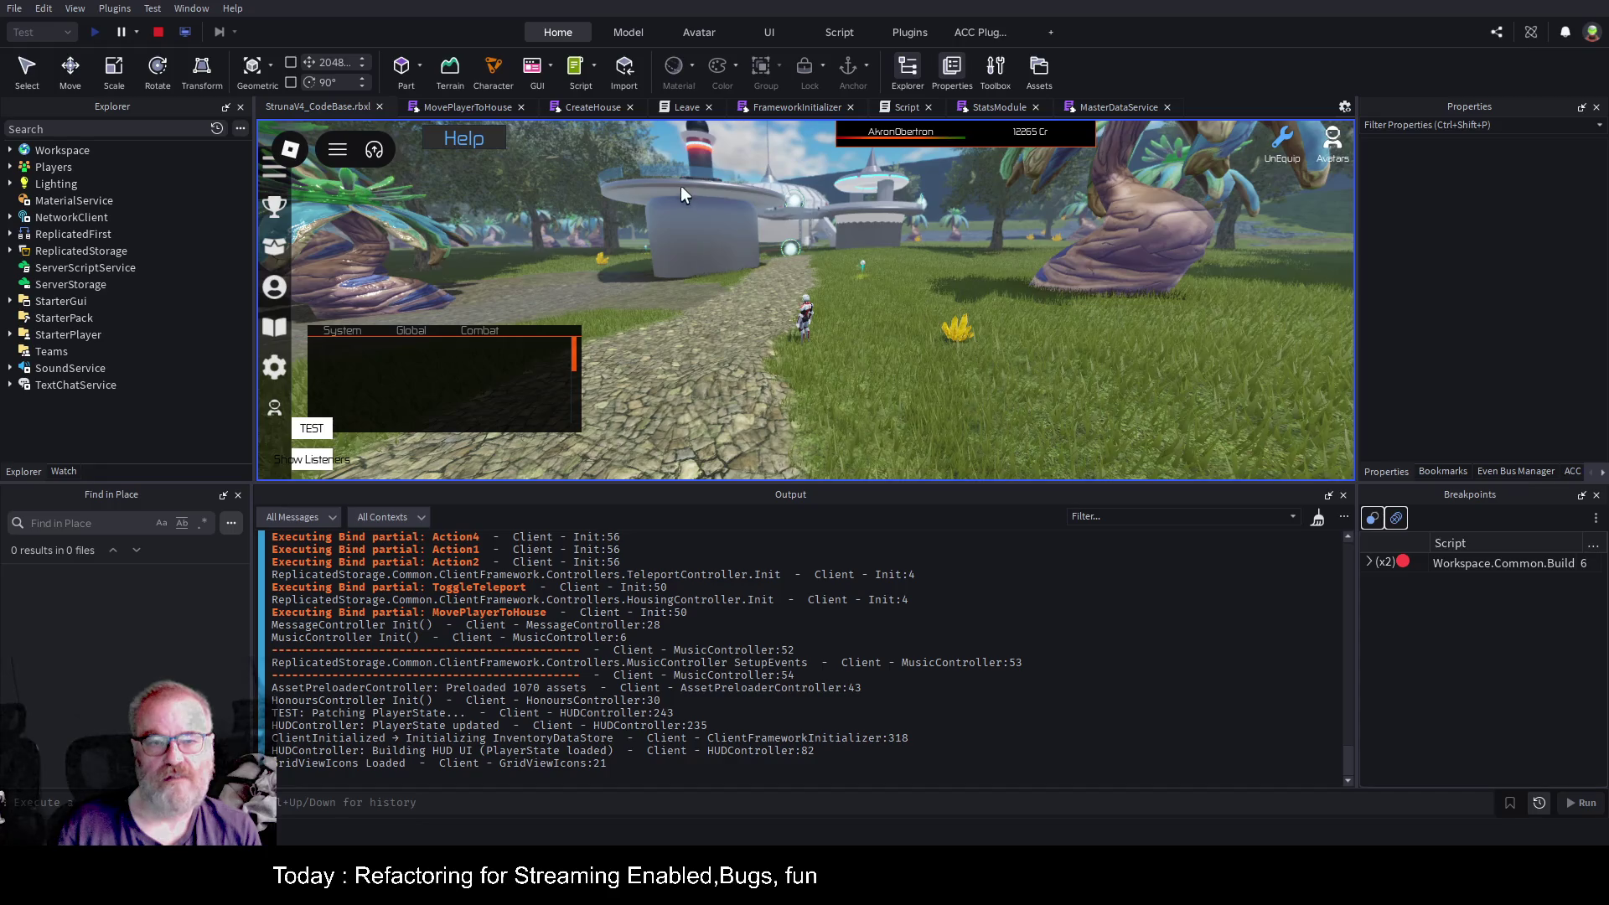
key("Right")
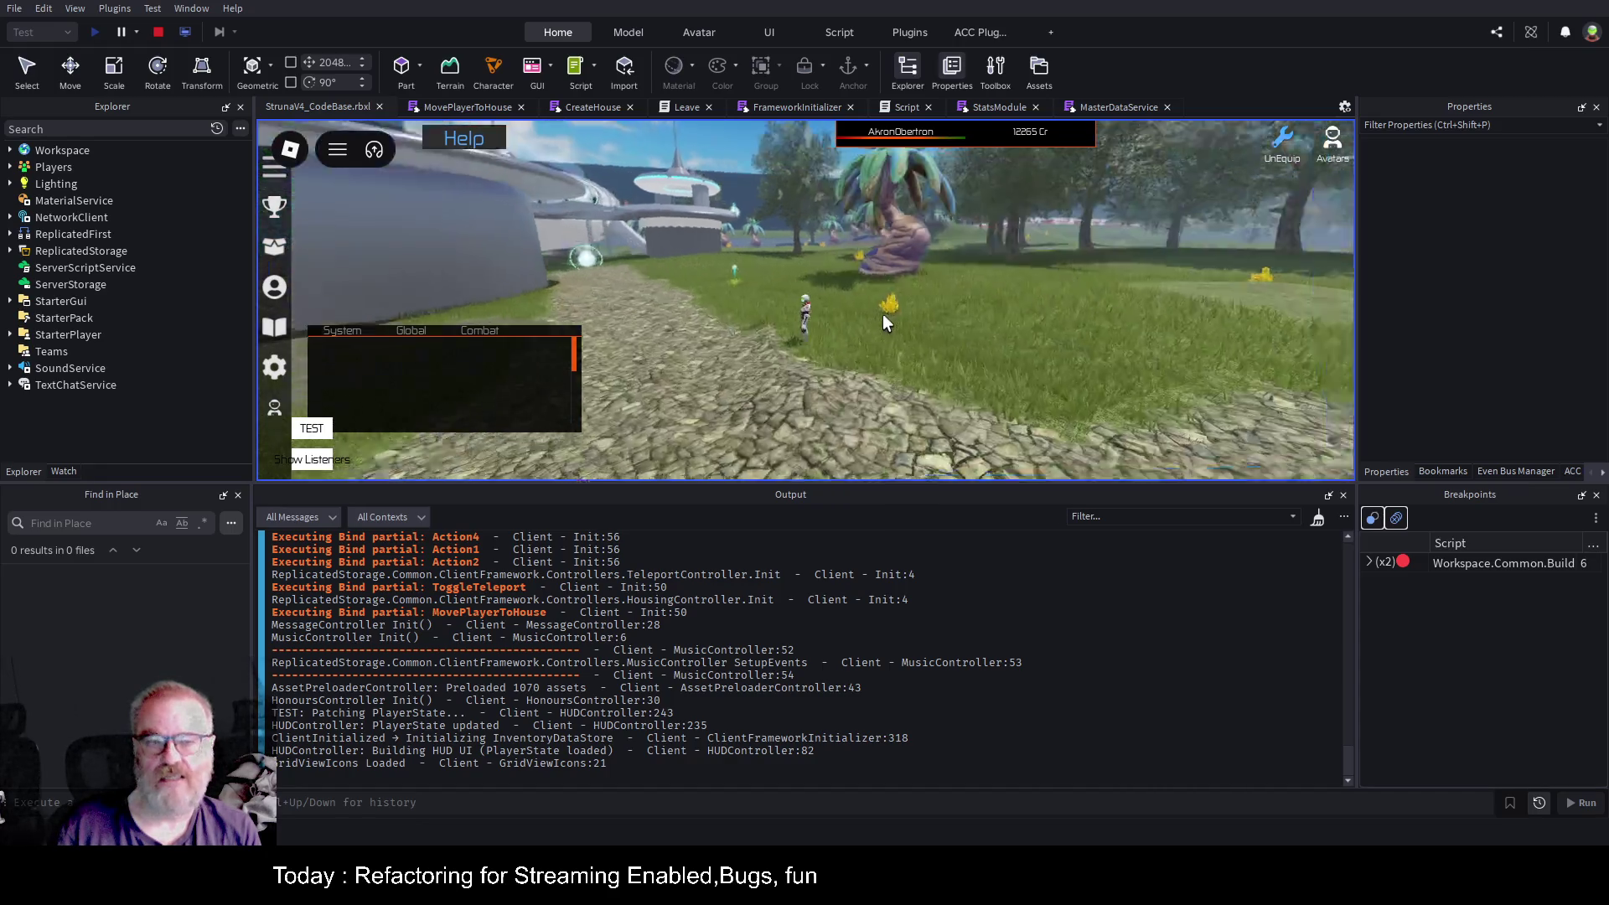
key("Left")
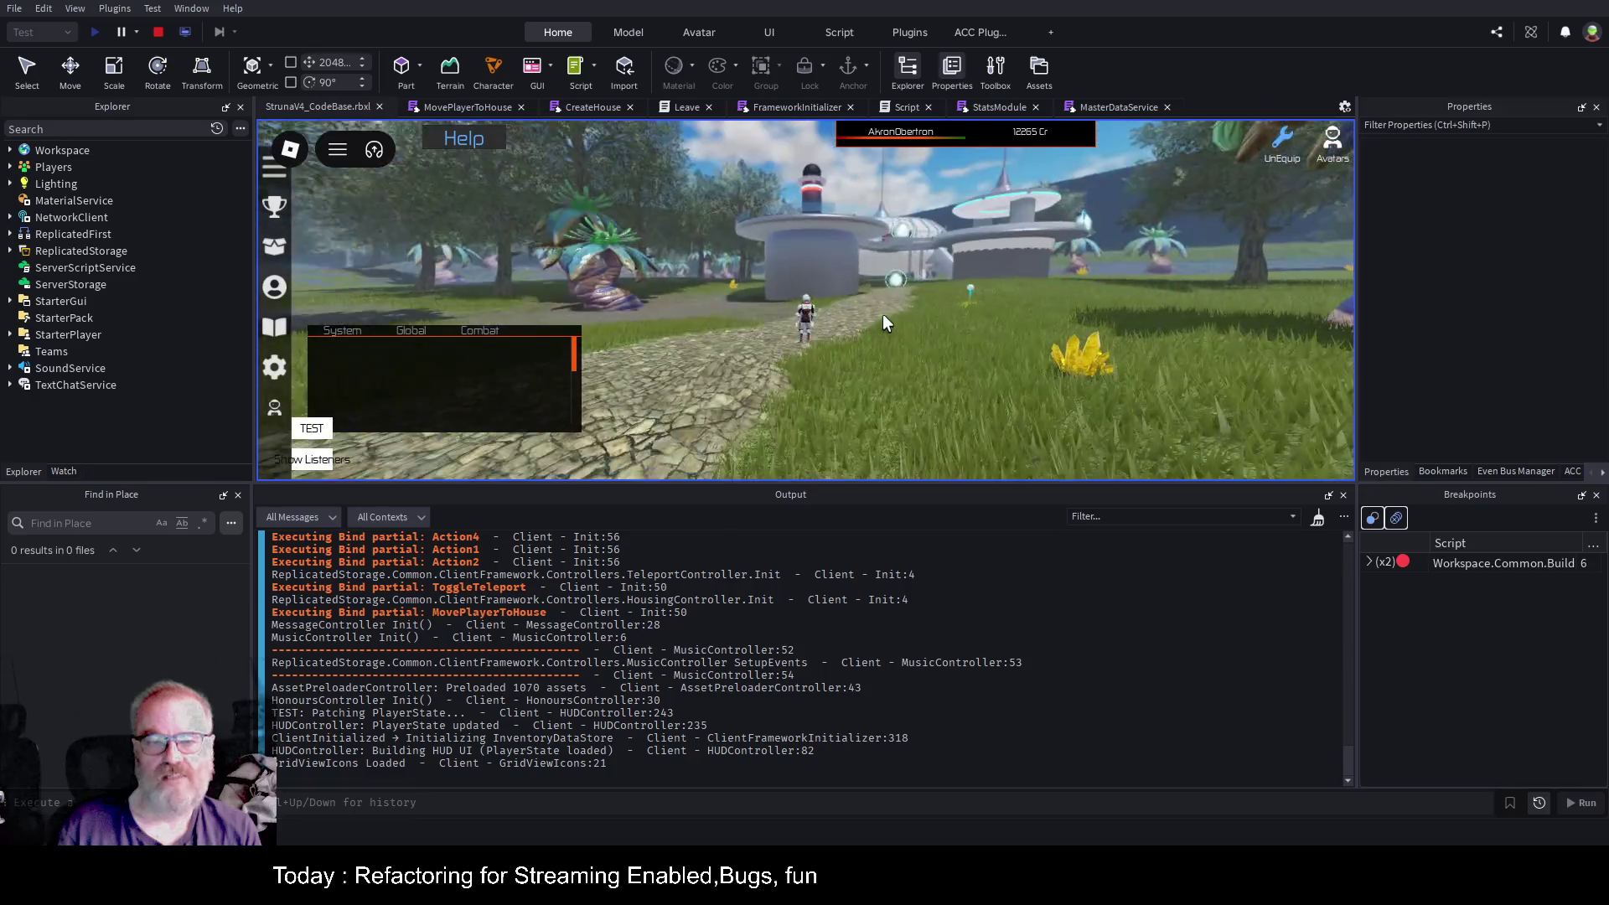
key("Right")
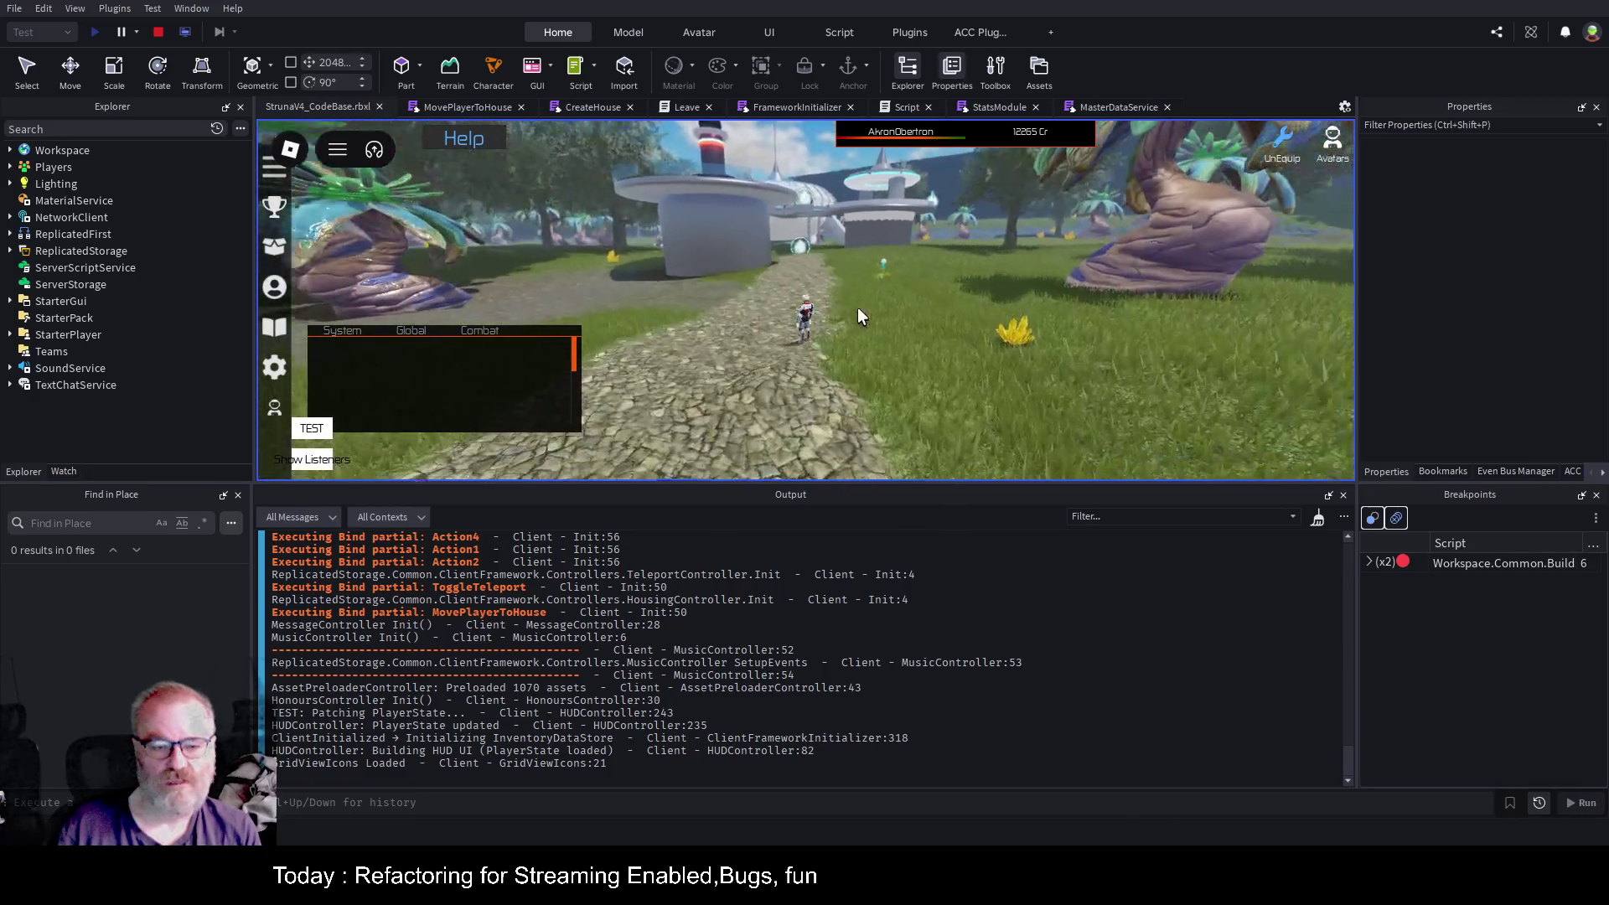
key("Right")
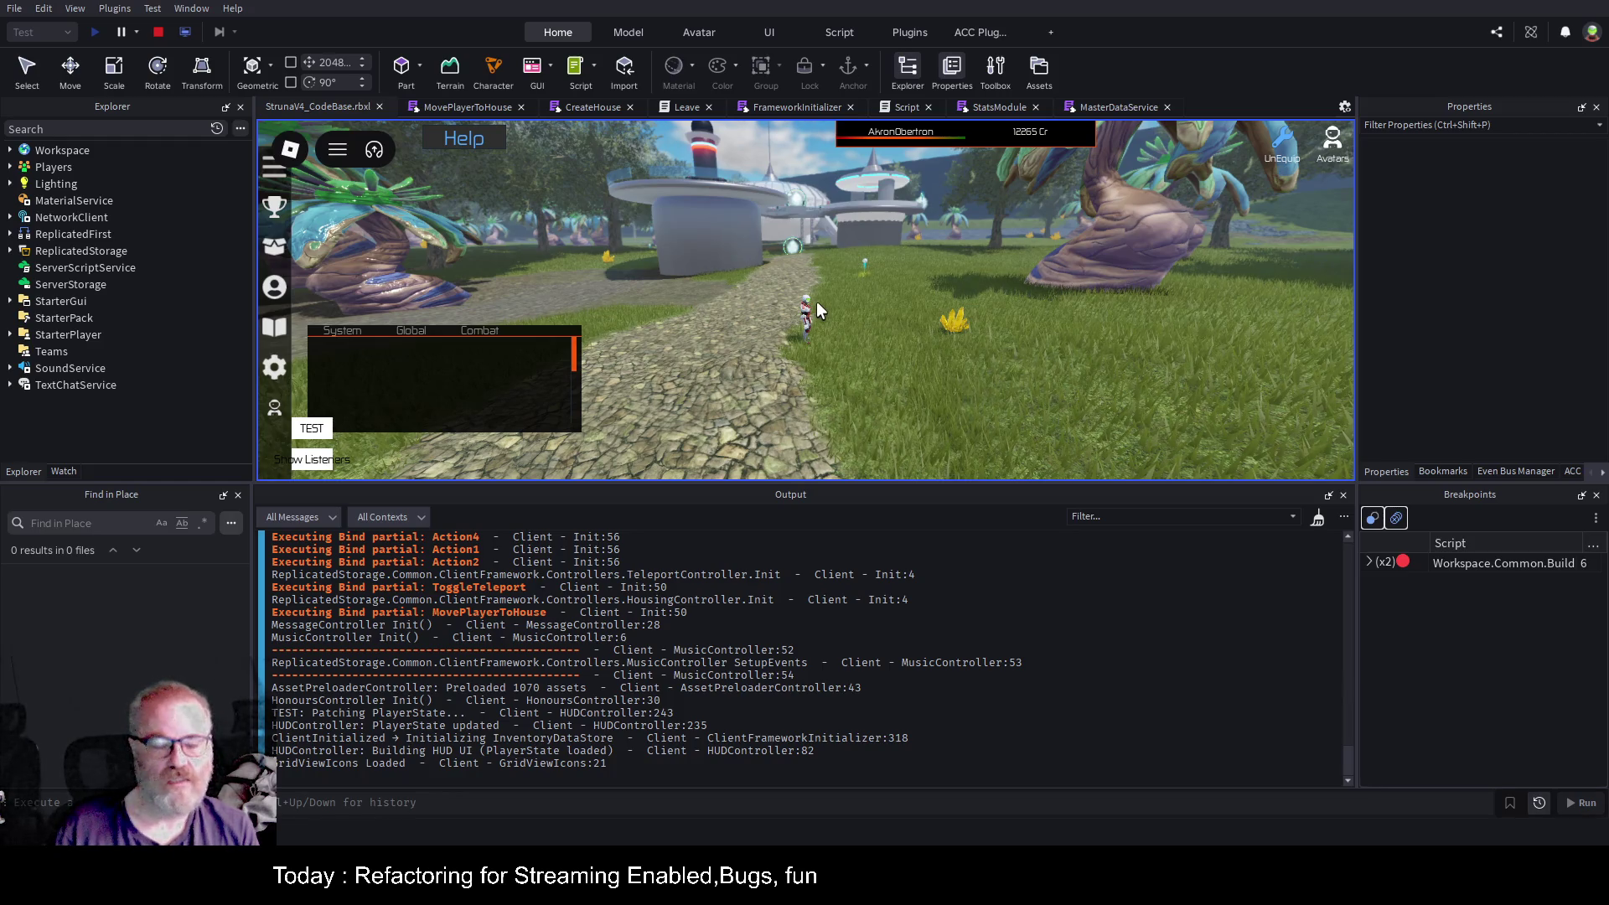
Expand the MasterDataService:109 log to show both Central Province PlaceItems CFrames (-10000,-10000,-10000,-360,-360,-360).
scroll(559, 654, "up", 10)
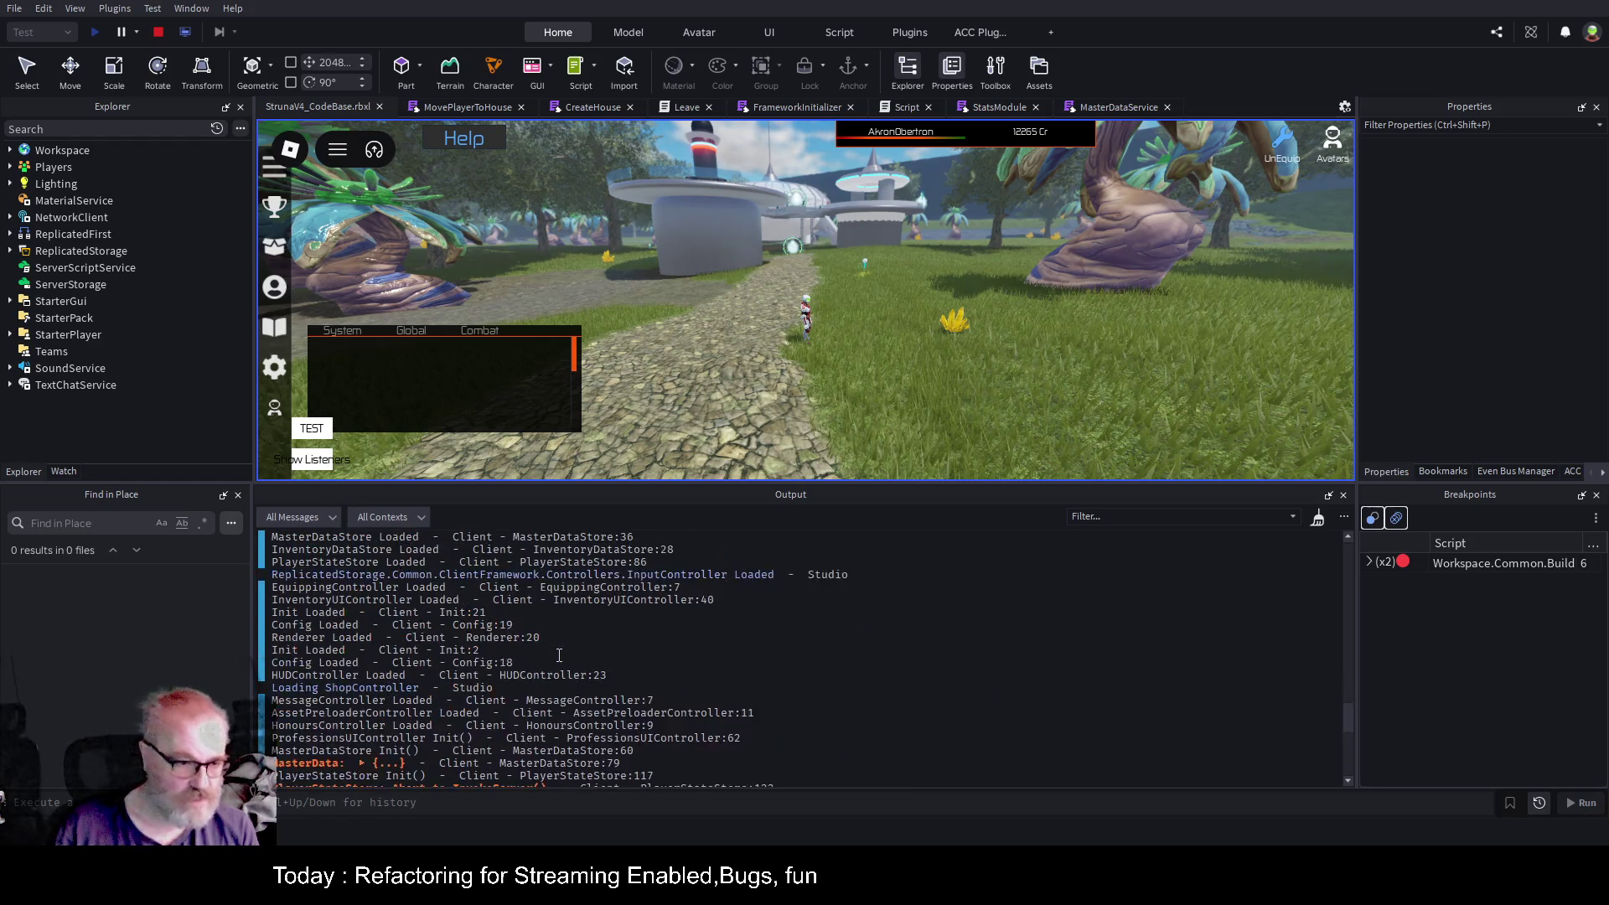
scroll(559, 654, "up", 5)
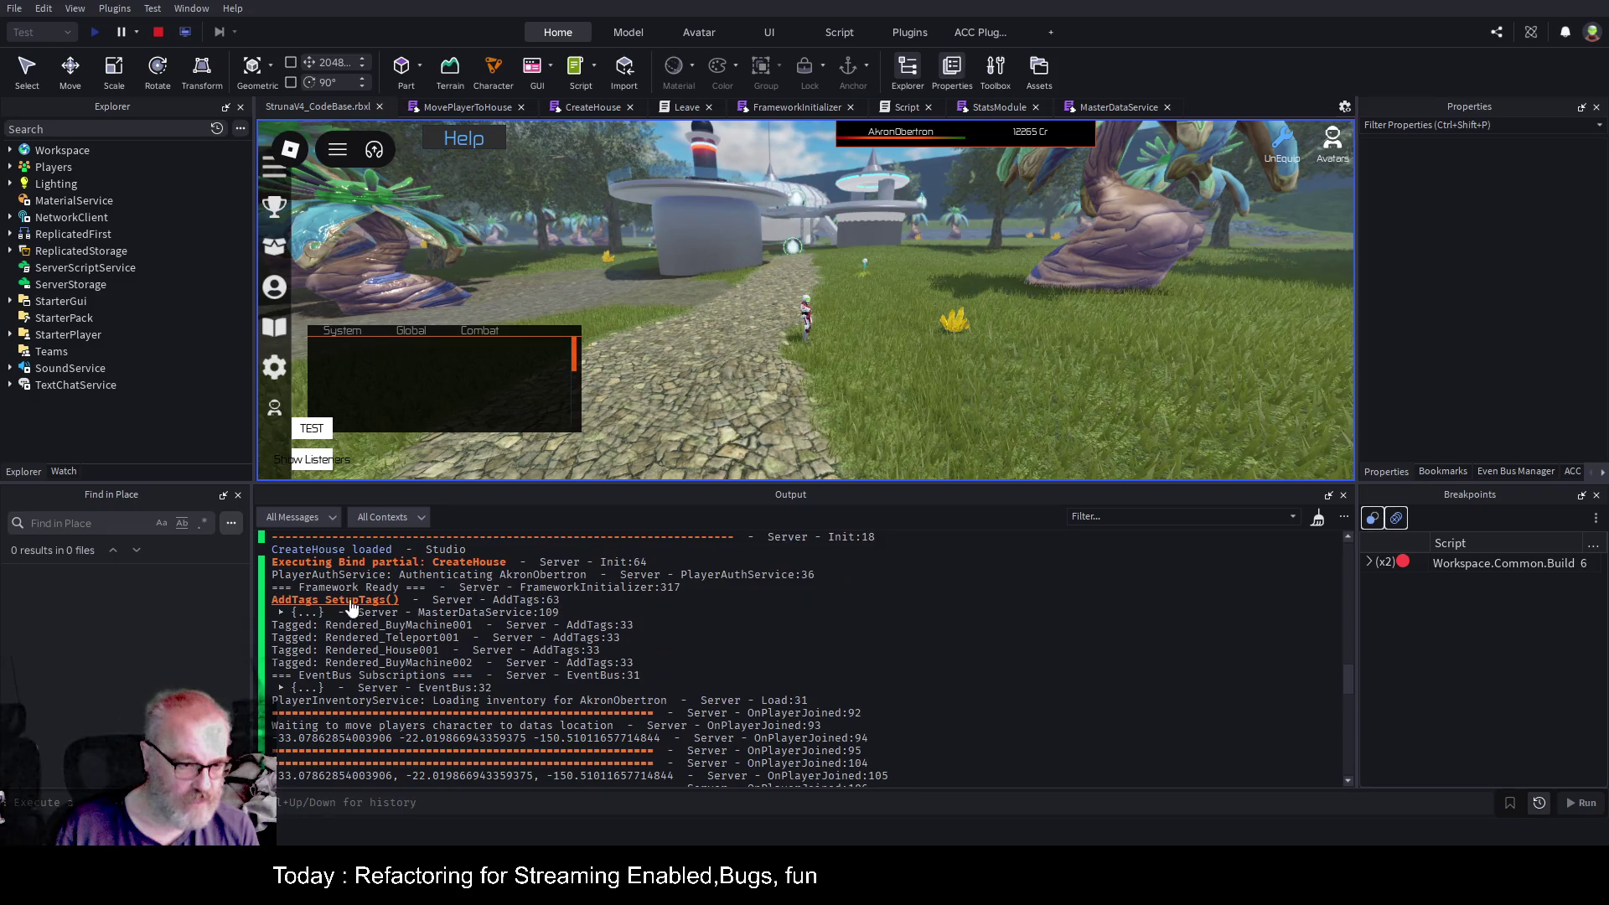
left_click(281, 612)
scroll(339, 649, "down", 4)
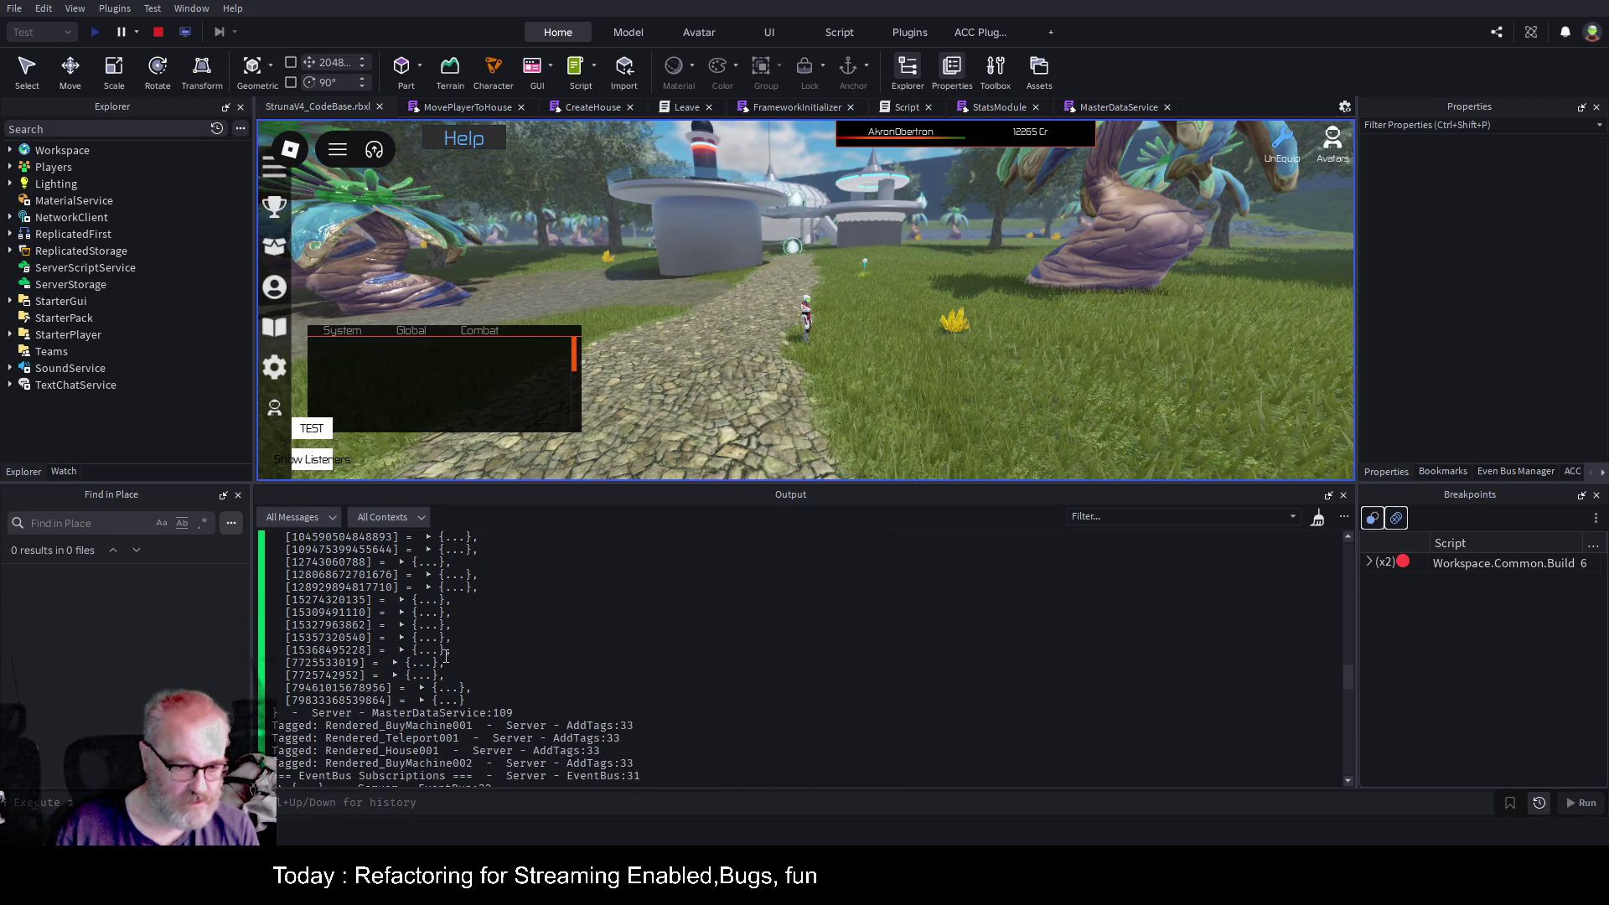
left_click(421, 701)
scroll(347, 618, "down", 4)
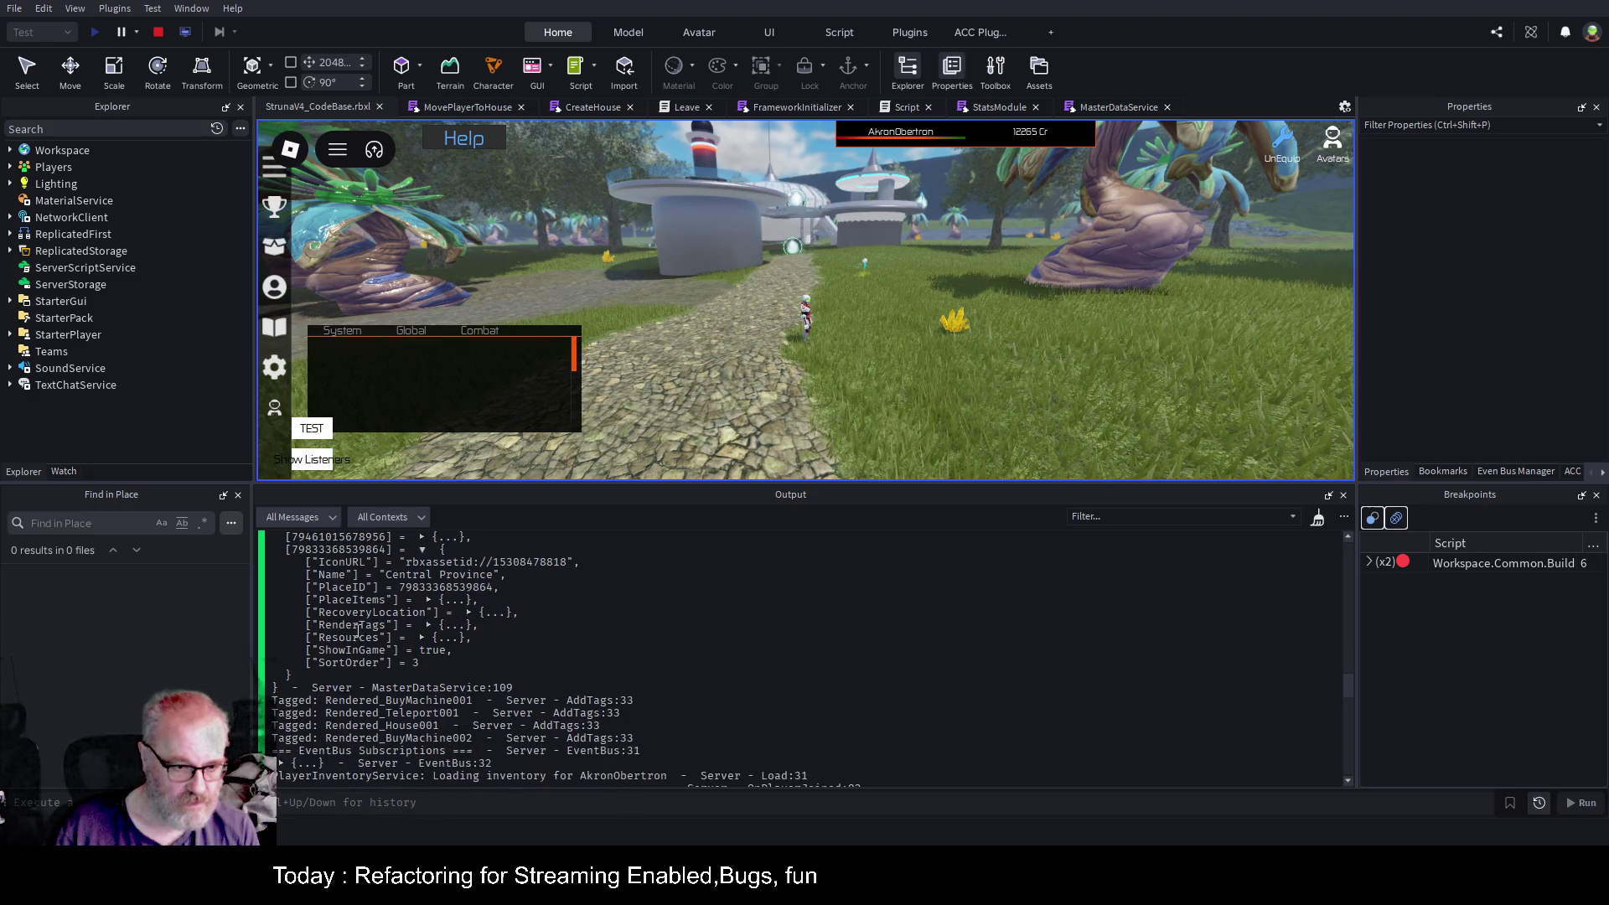
left_click(428, 600)
left_click(374, 612)
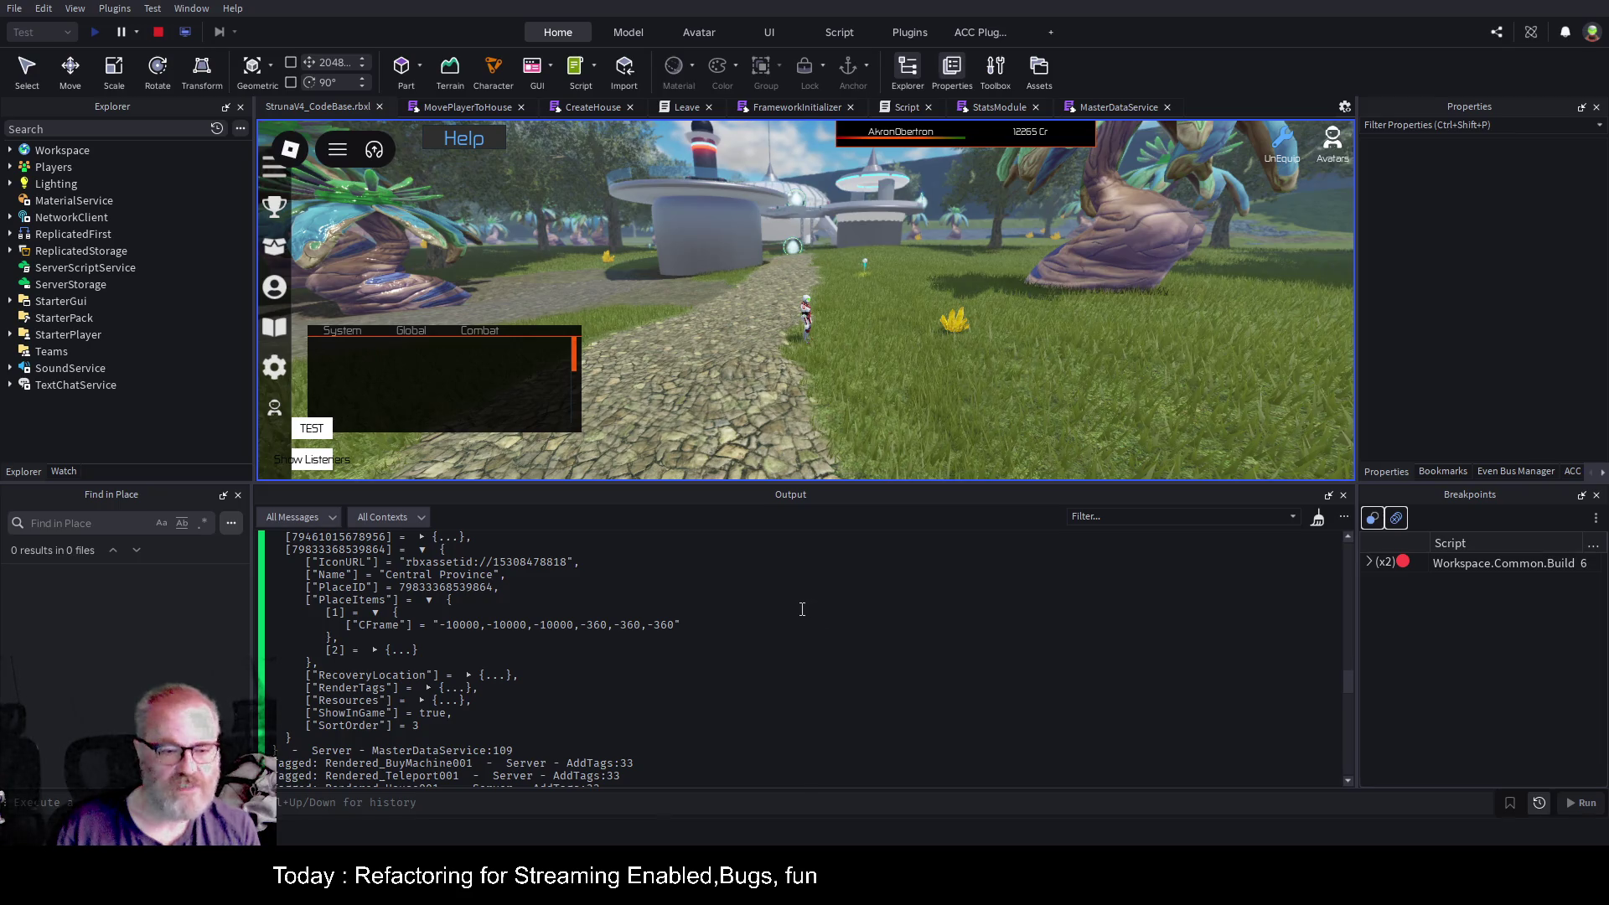
left_click(375, 650)
scroll(683, 601, "down", 3)
scroll(683, 601, "up", 3)
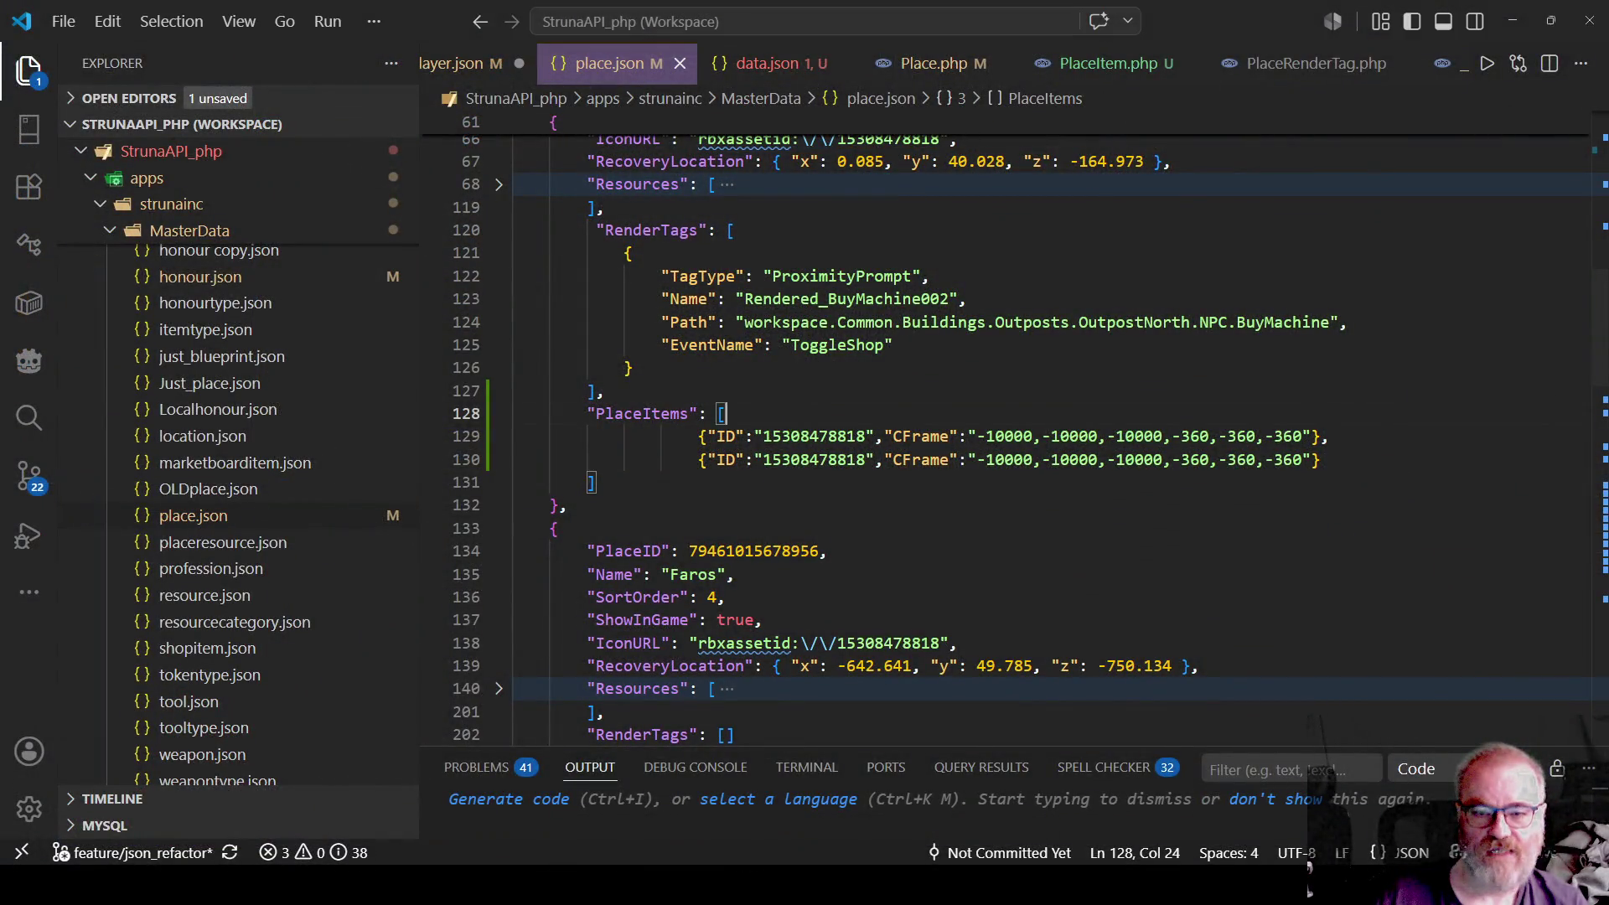
Compare place.json's PlaceItems with the Place.php and PlaceItem.php models, copying the MasterID property name.
key("shift+alt+Right")
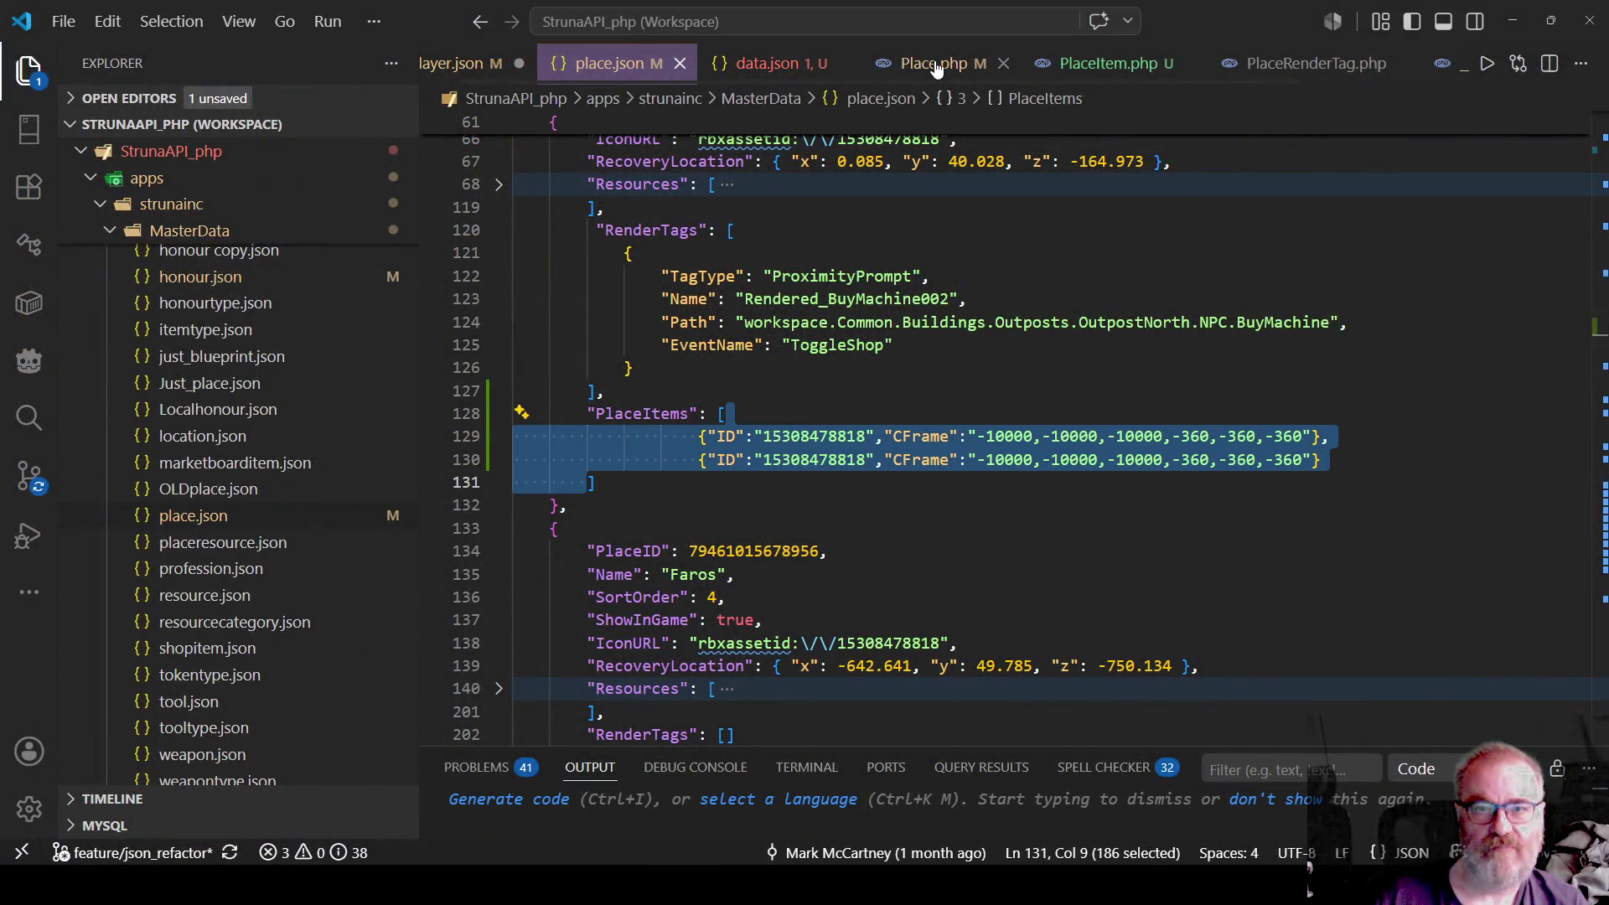
left_click(932, 63)
left_click(607, 63)
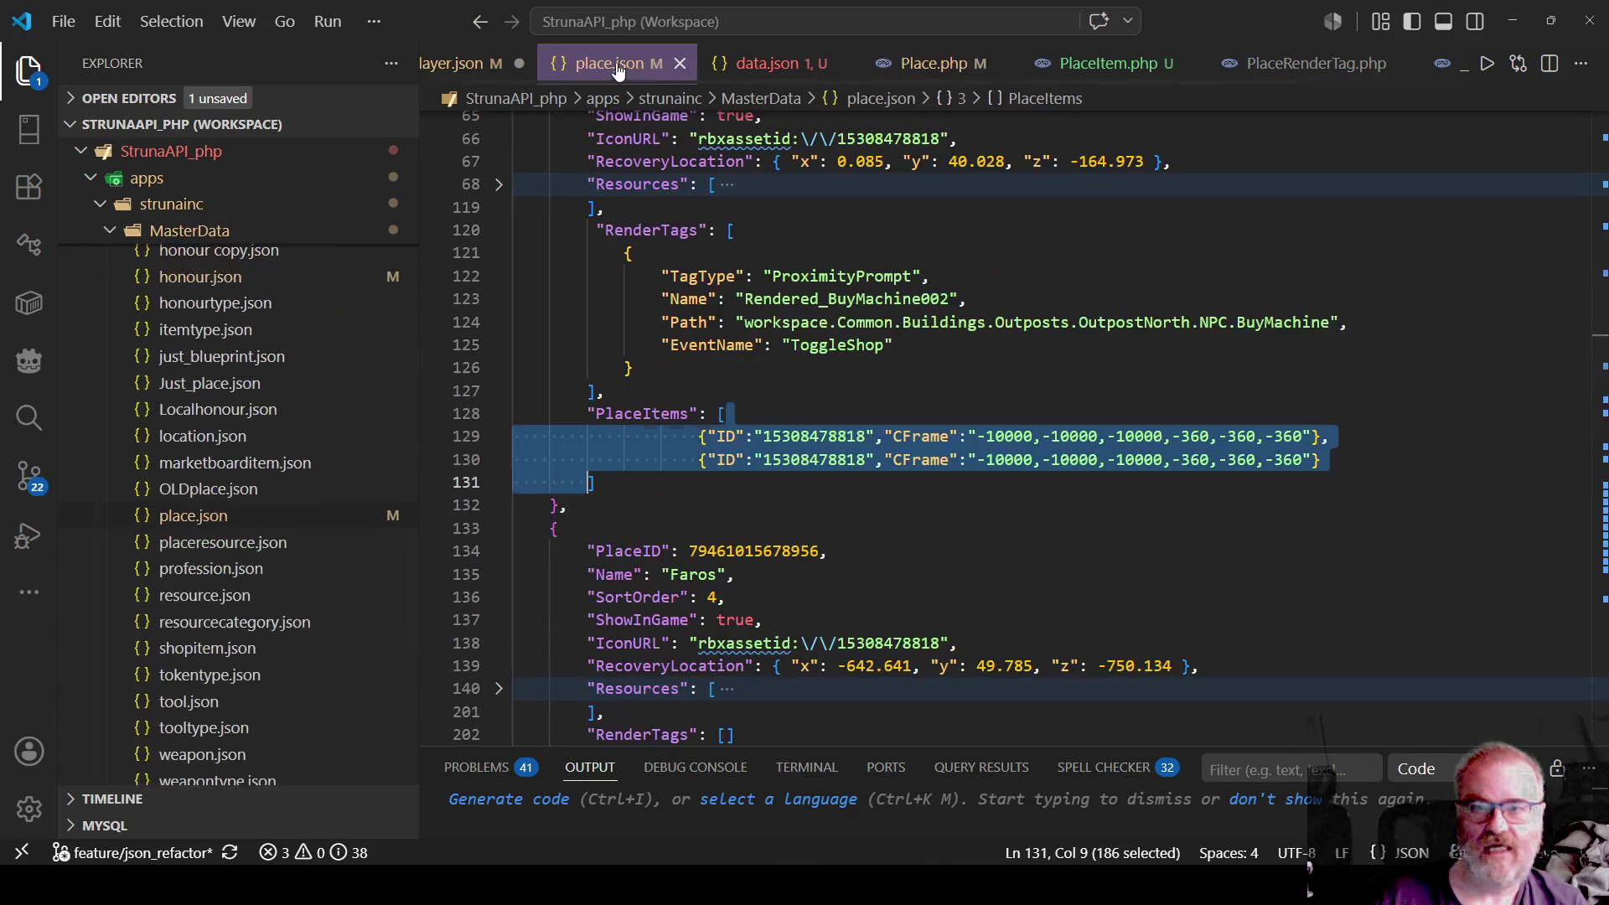
left_click(1086, 69)
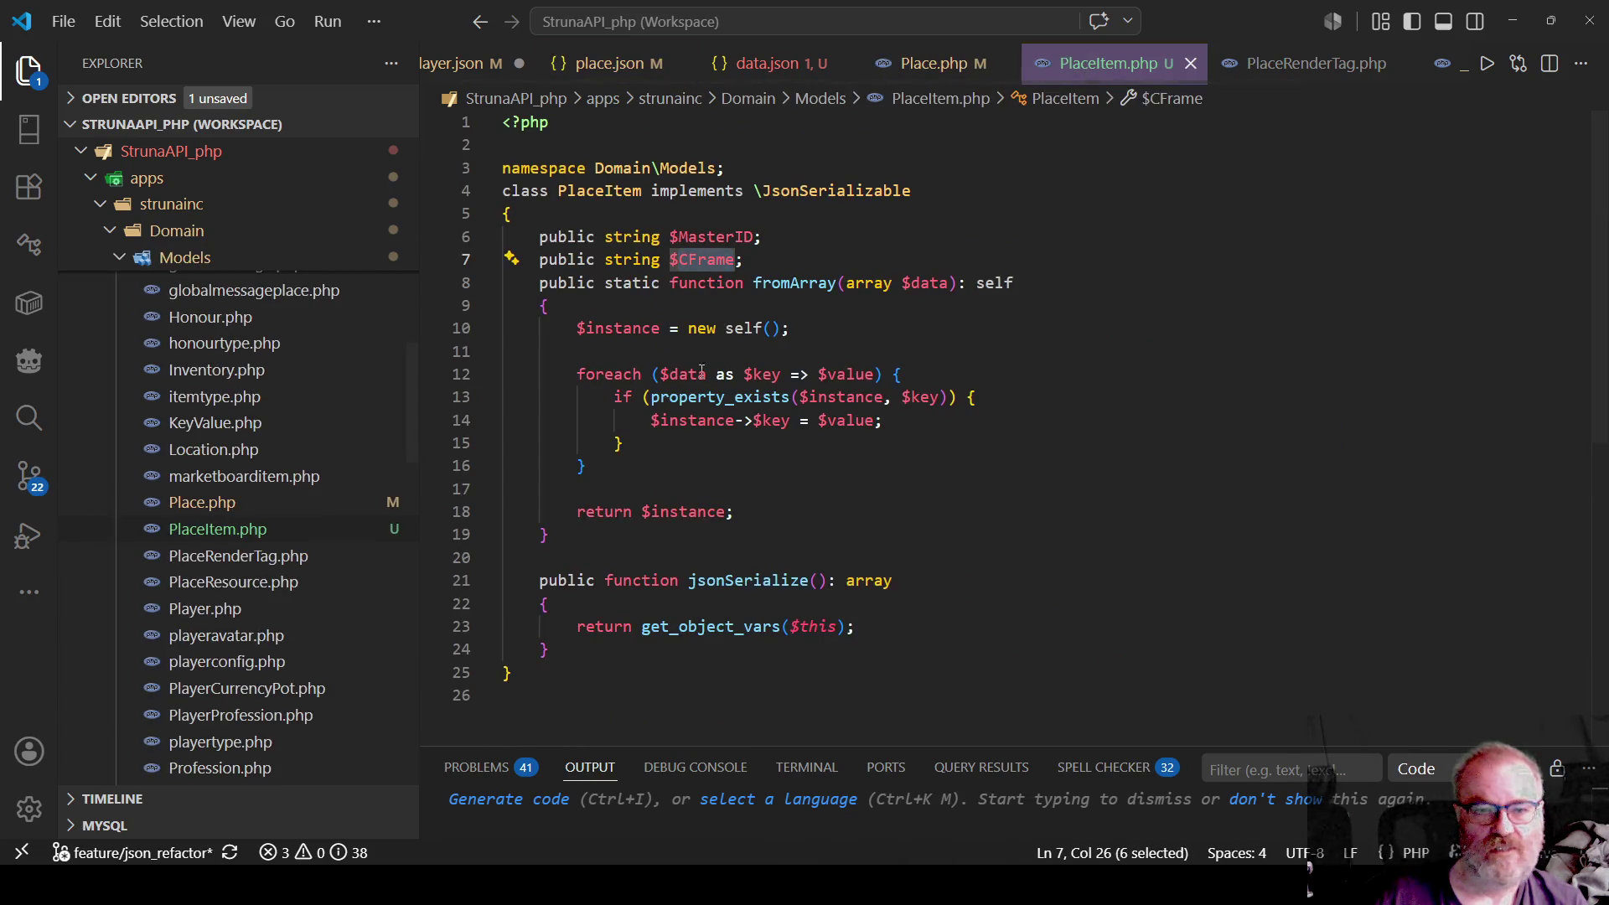
double_click(712, 237)
key("ctrl+c")
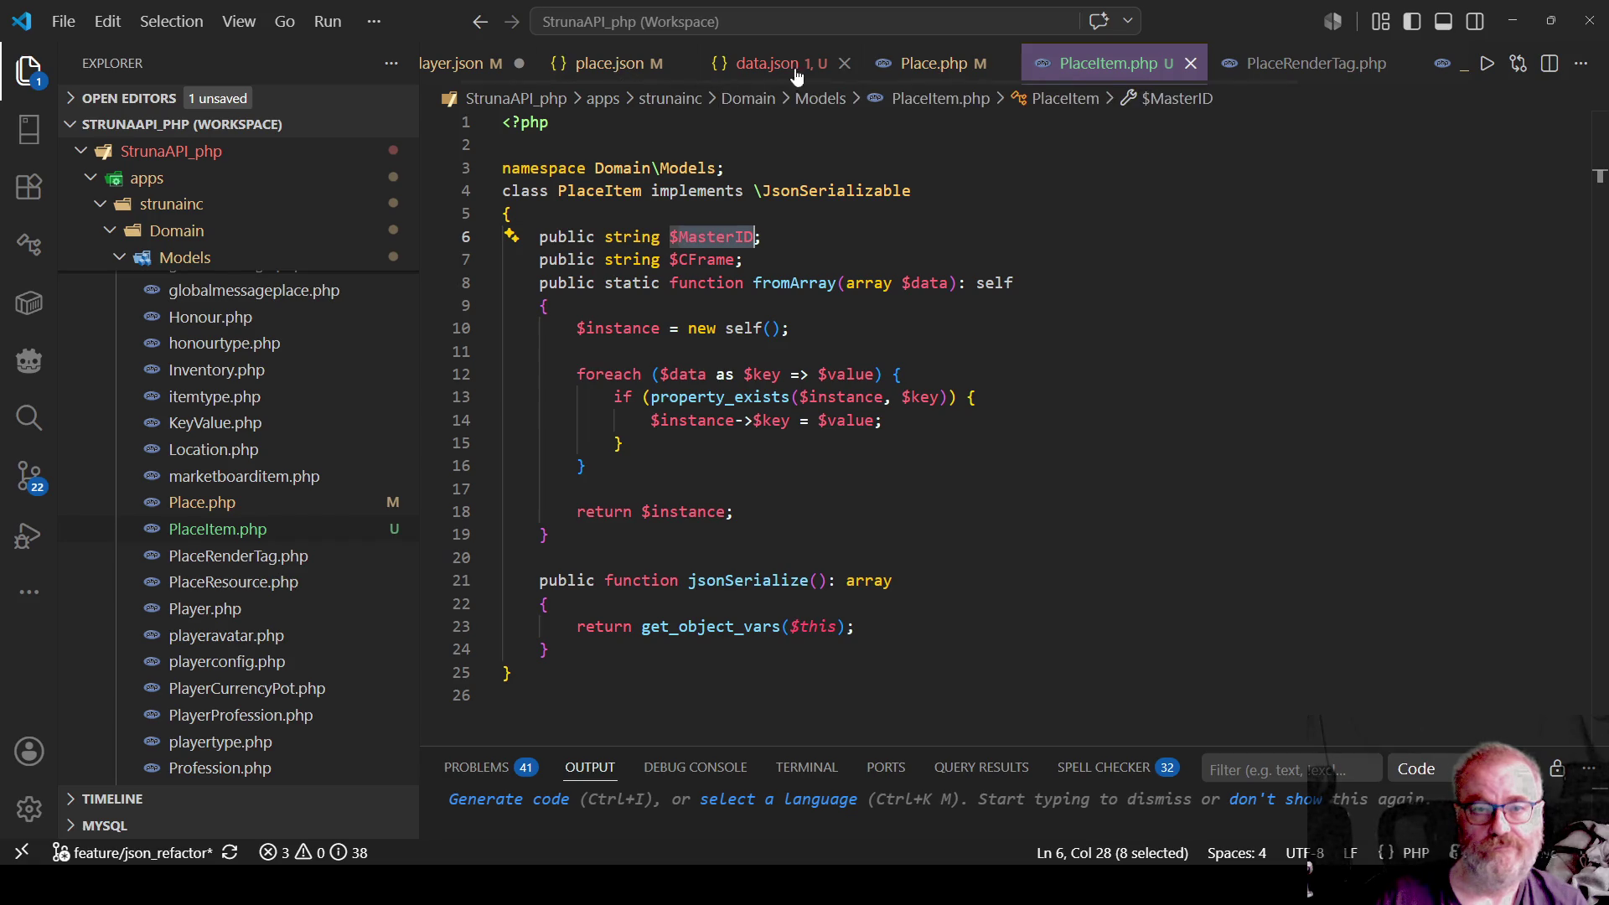
Rename the ID keys on lines 5 and 6 of data.json to MasterID and save.
left_click(767, 65)
double_click(717, 215)
type("MasterID")
double_click(716, 238)
key("ctrl+v")
key("ctrl+s")
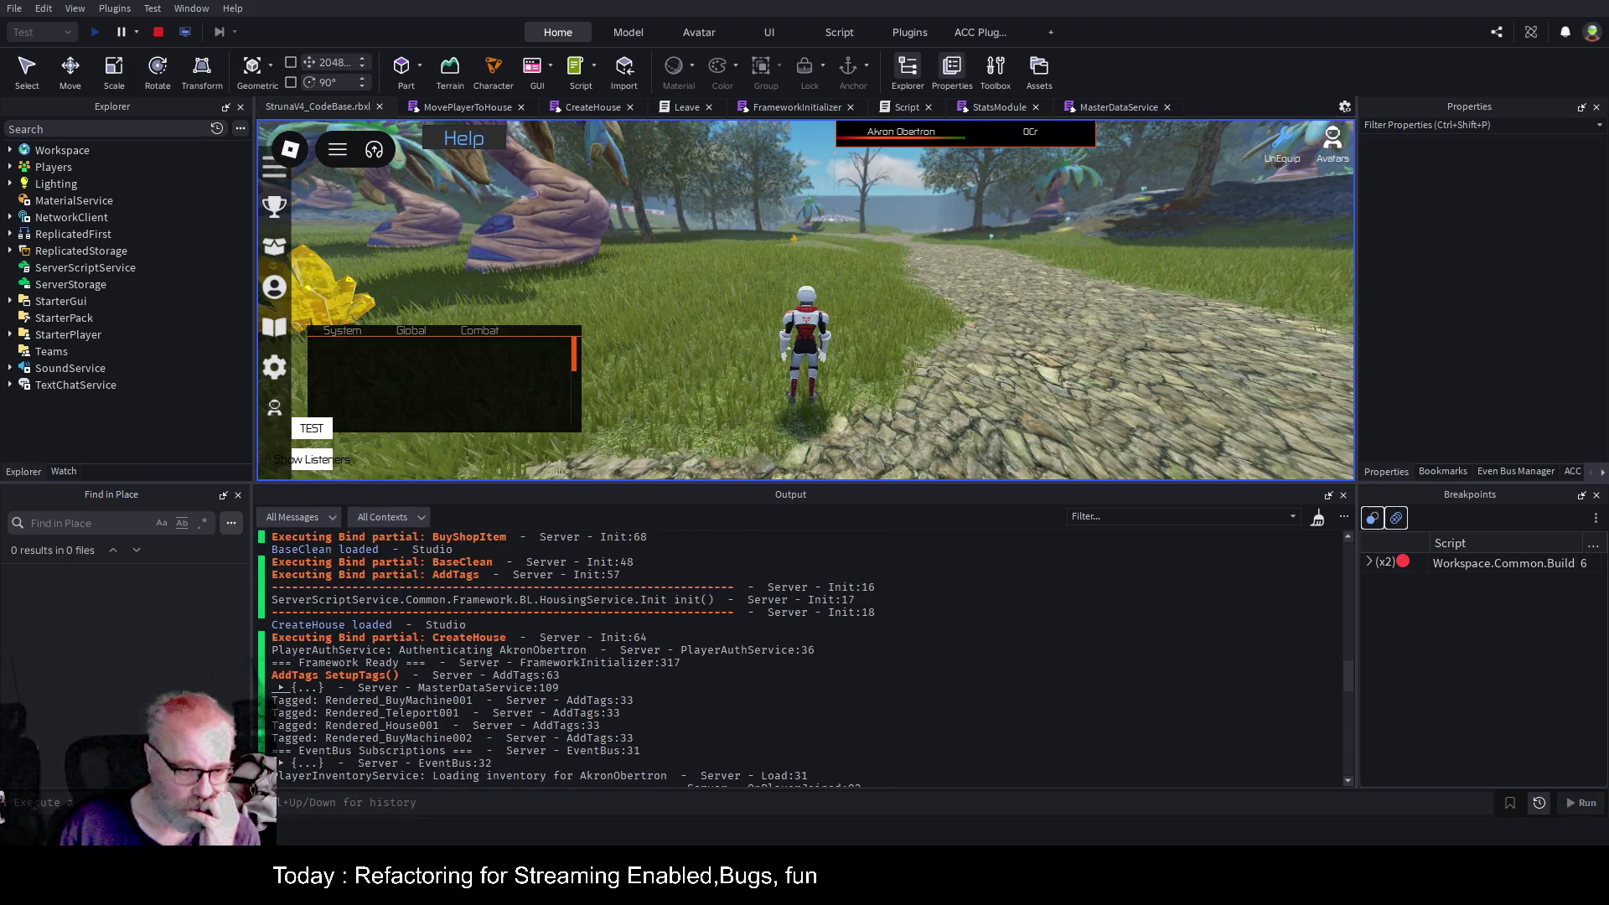
Expand the logged Central Province PlaceItems entry [1] to its CFrame, then stop the playtest.
left_click(291, 687)
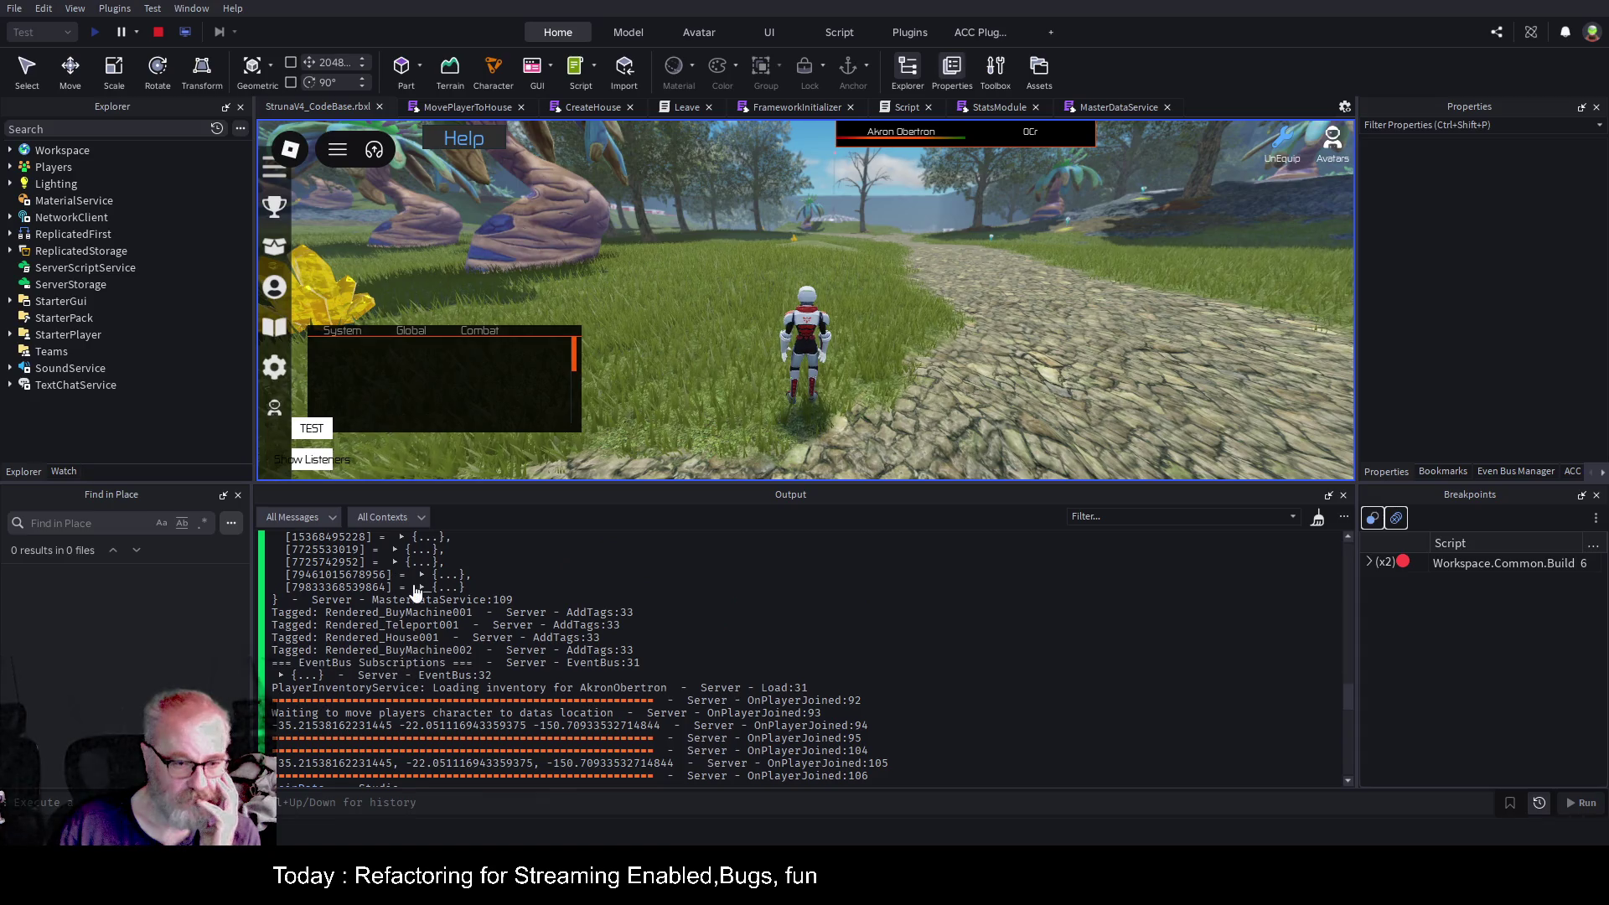
left_click(422, 587)
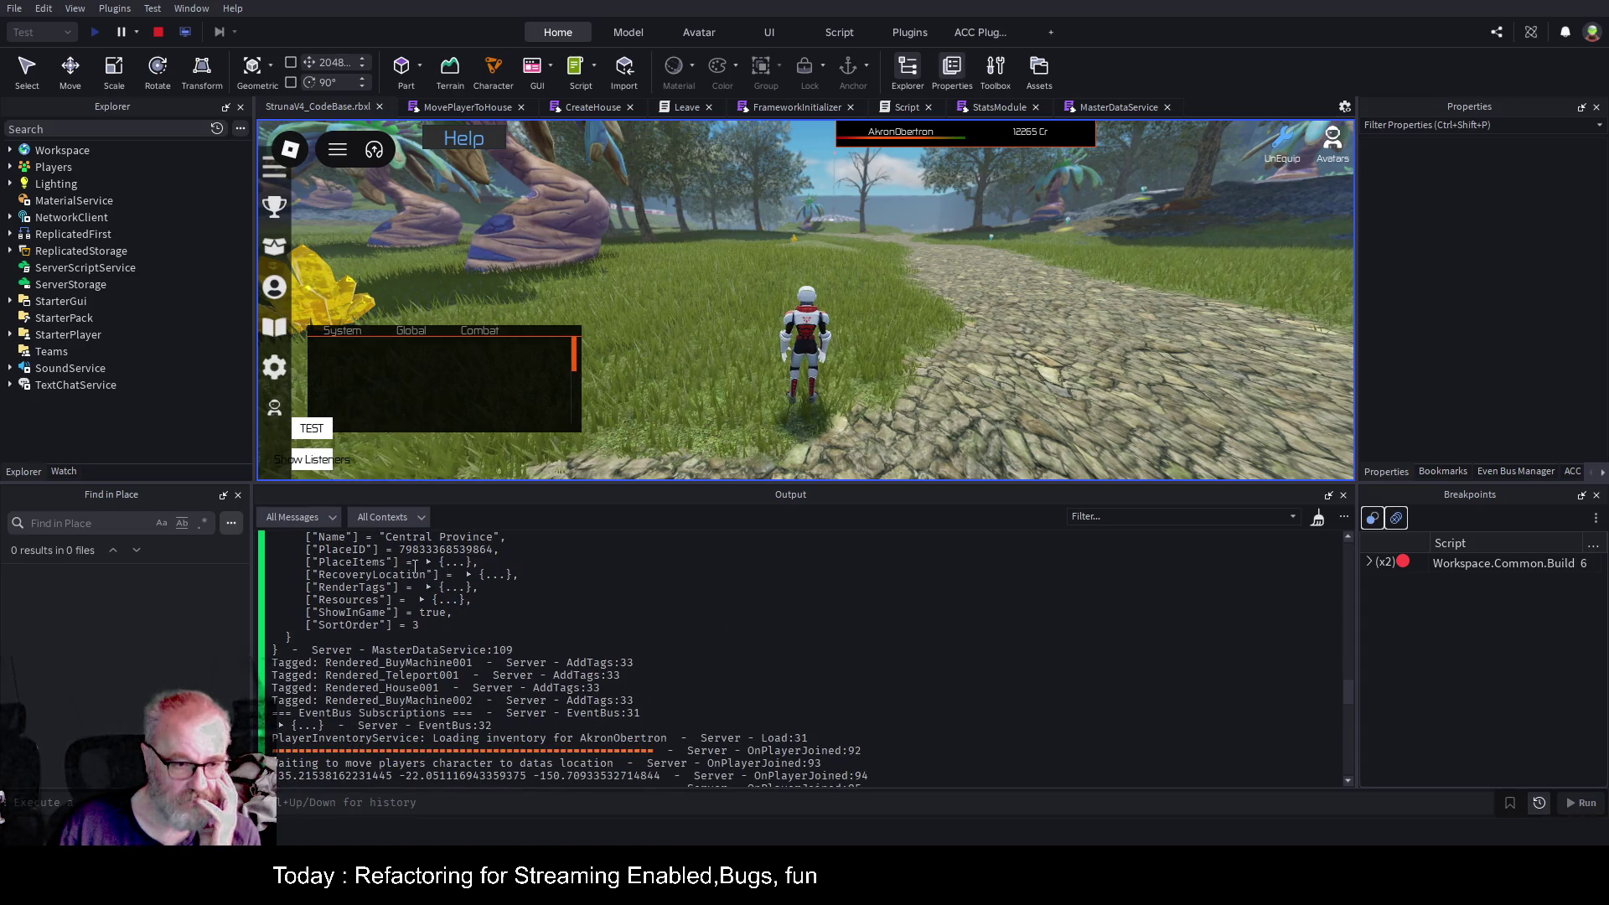
left_click(424, 562)
left_click(375, 576)
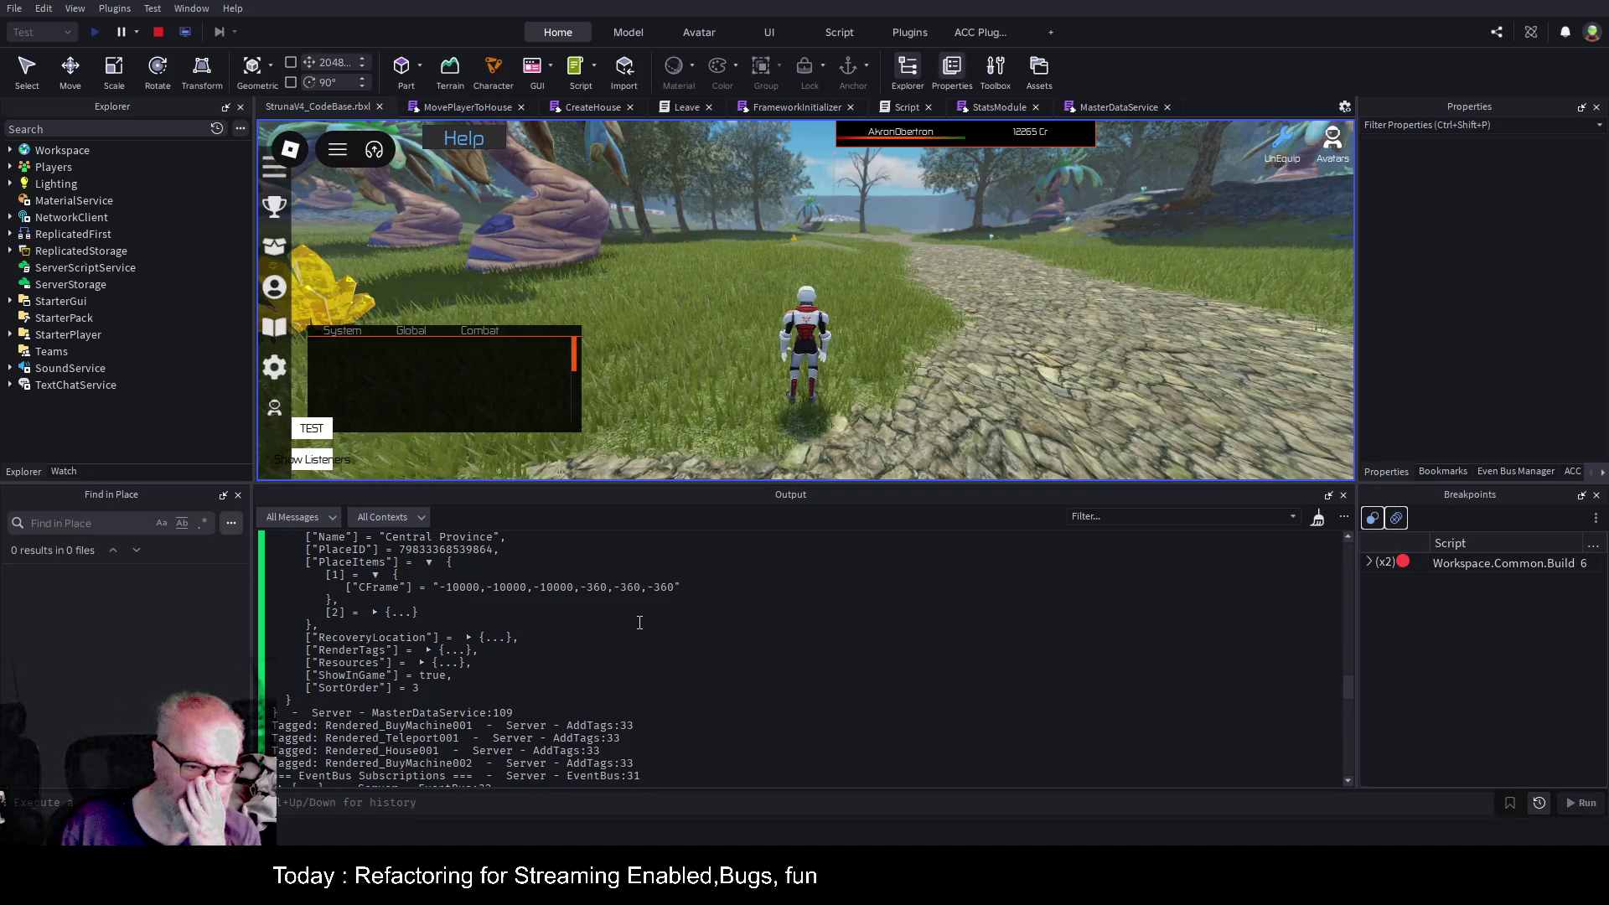
left_click(158, 34)
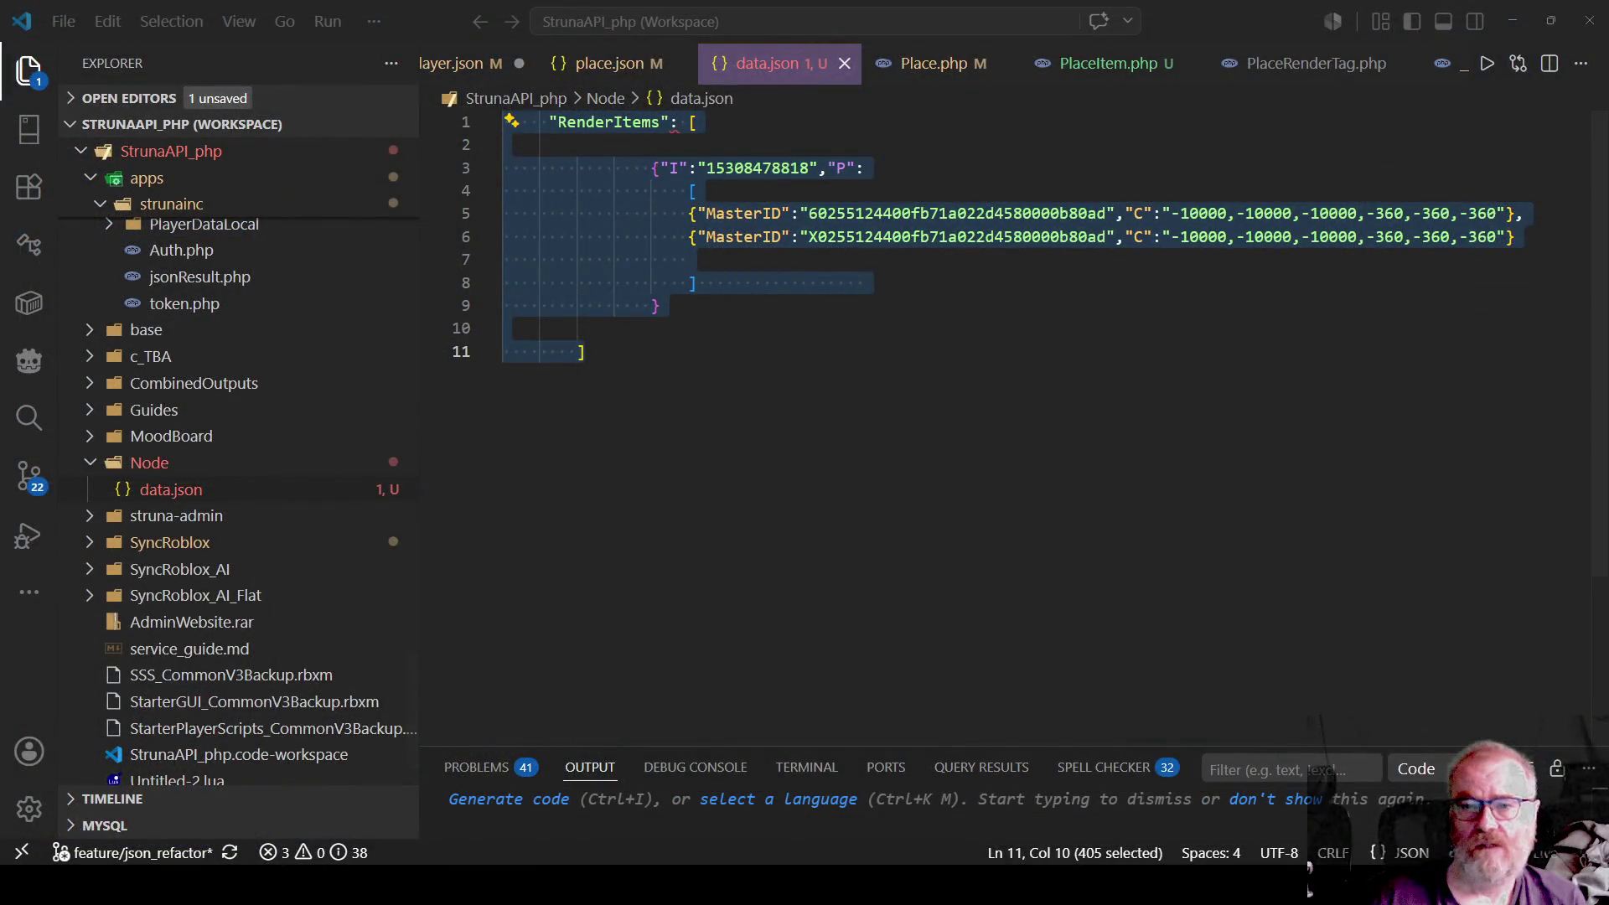
left_click(906, 341)
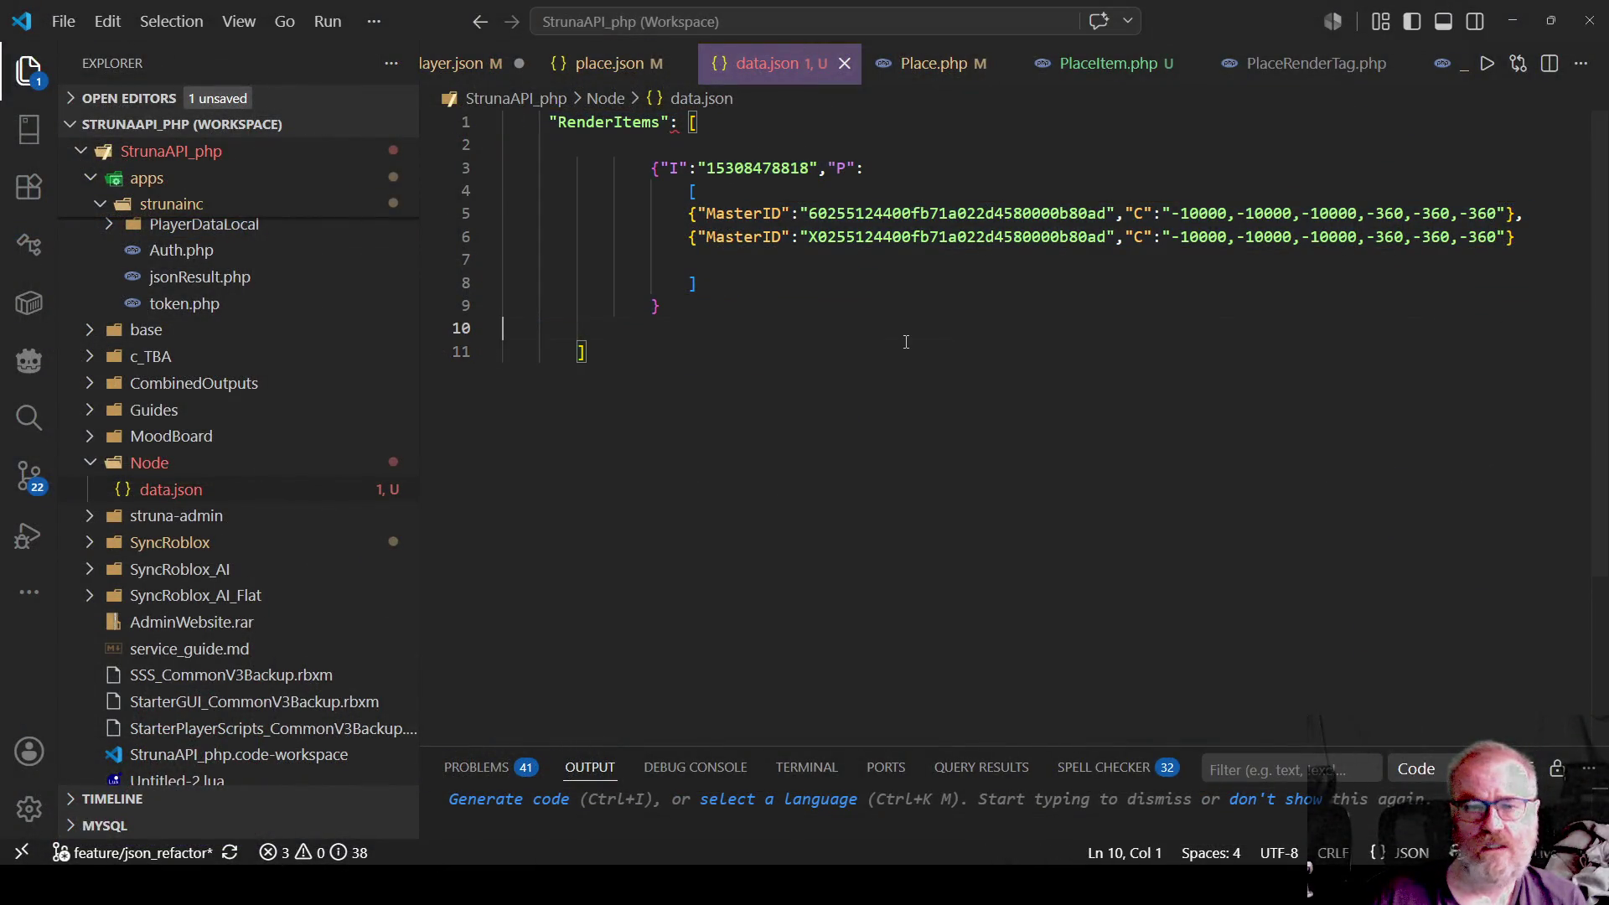
Check data.json's MasterID entries, then return to place.json's PlaceItems block.
double_click(1089, 213)
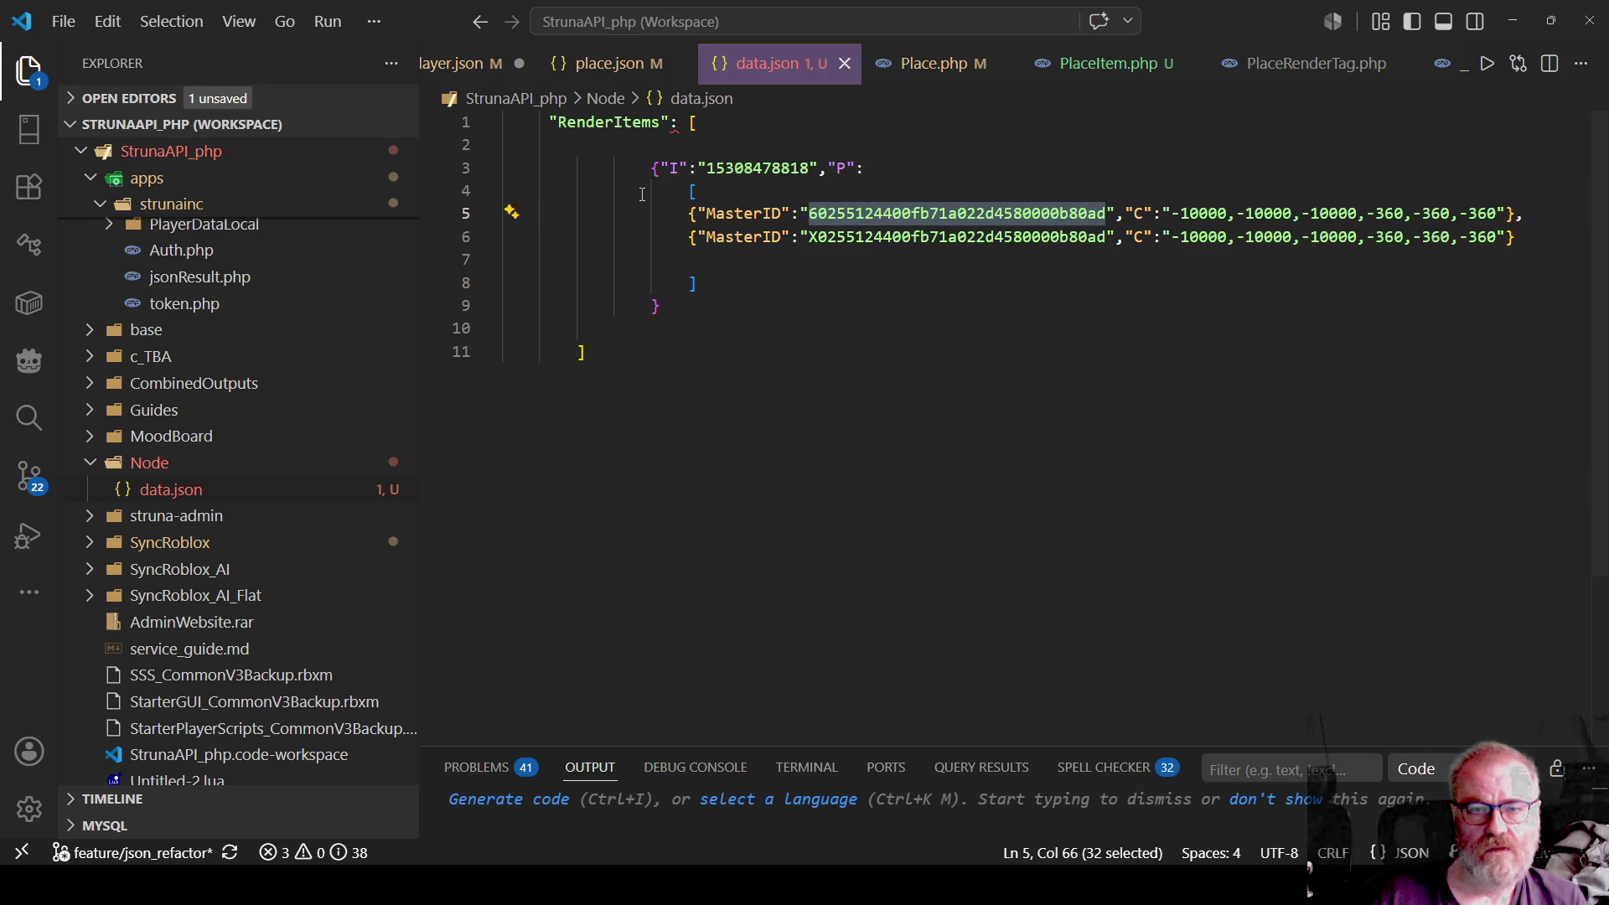
double_click(700, 168)
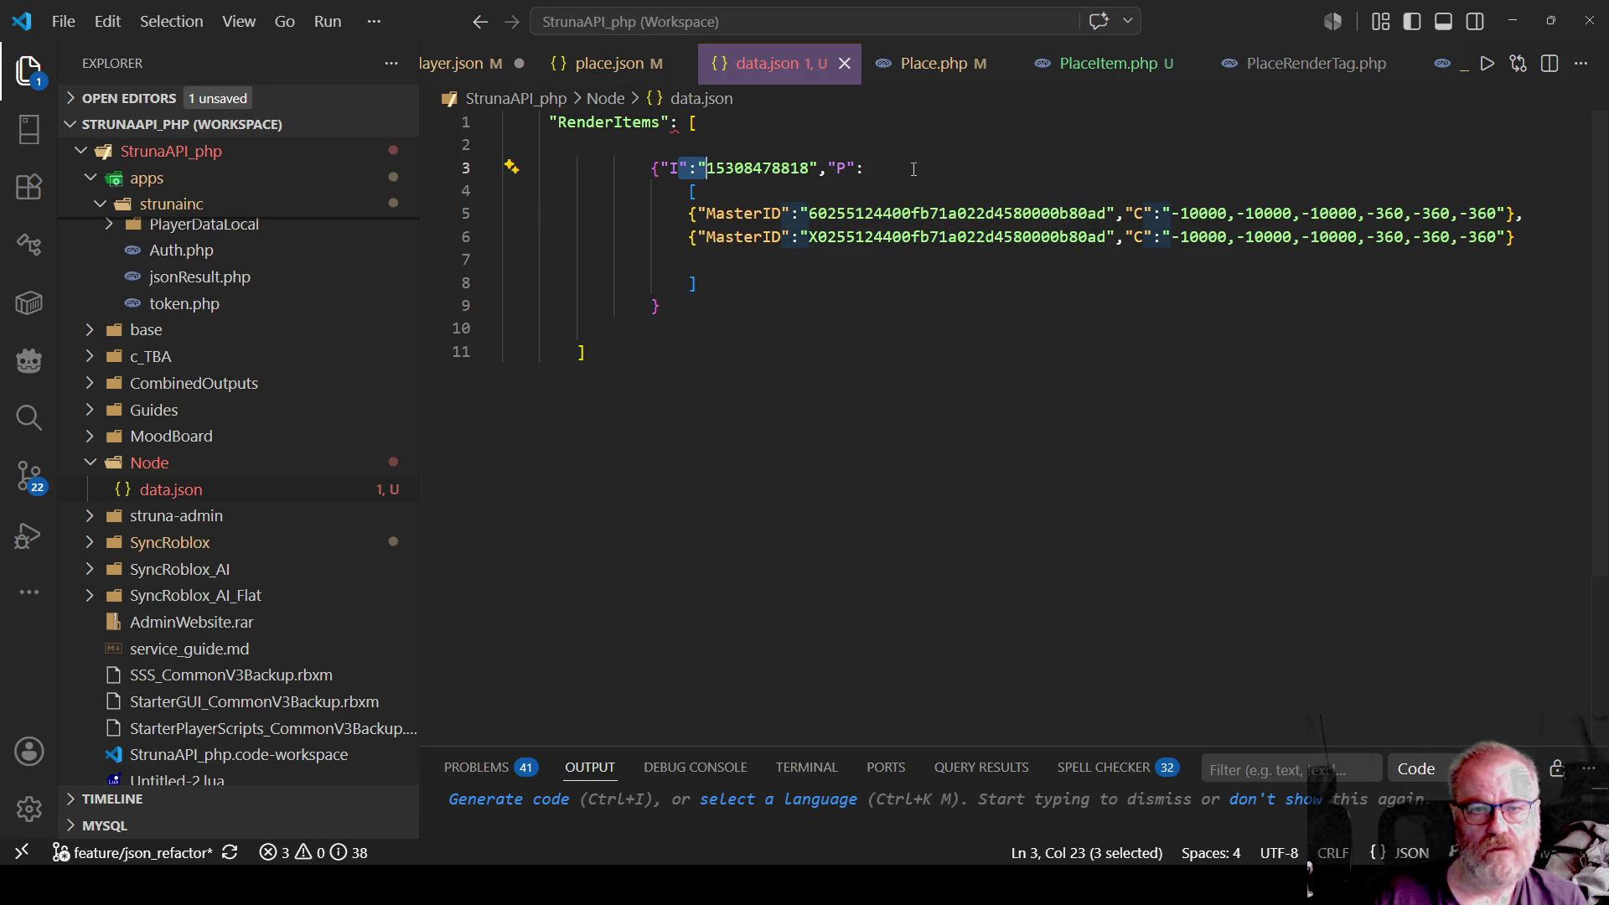
left_click(957, 67)
left_click(611, 64)
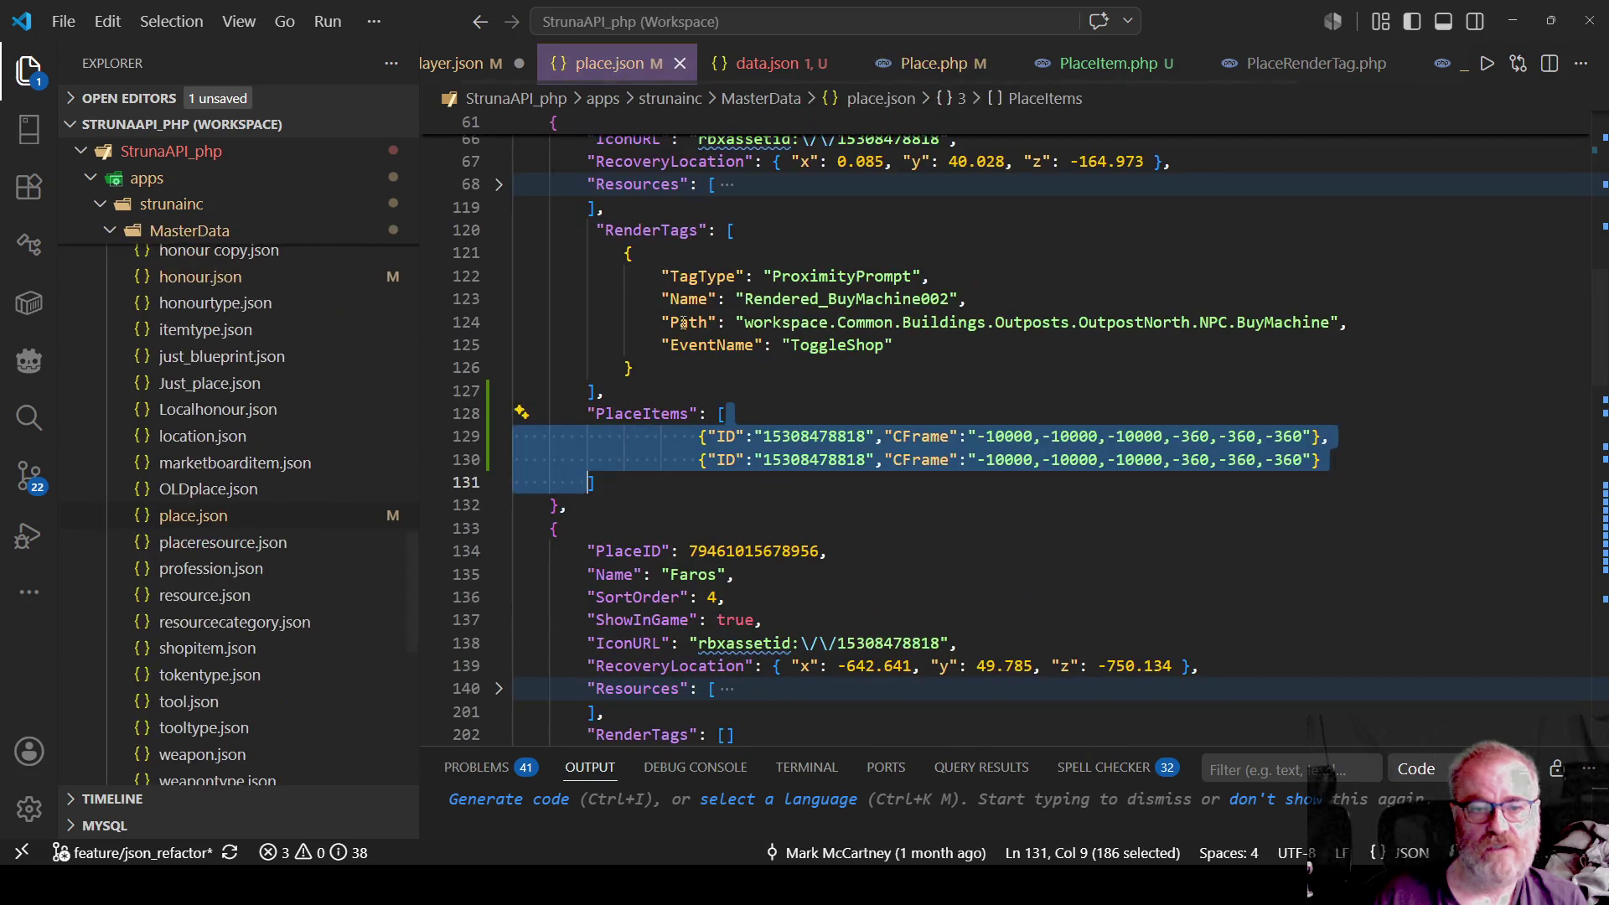
Rename both PlaceItems ID keys in place.json to MasterID, save, and playtest in Roblox Studio.
double_click(719, 436)
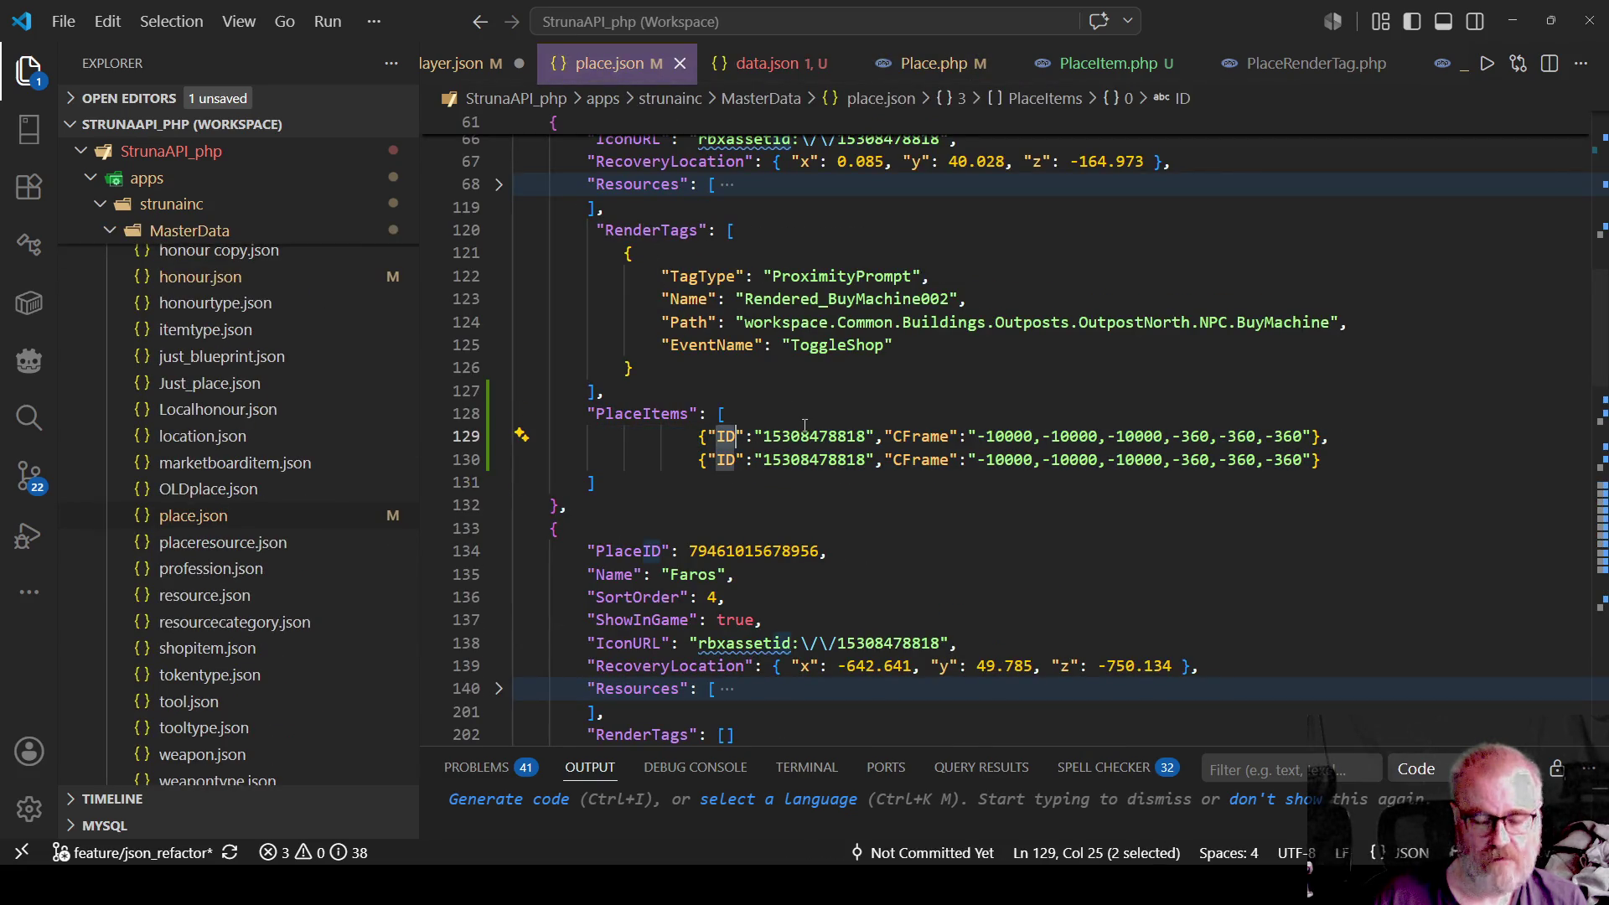
key("ctrl+d")
type("MasterID")
left_click(717, 459)
left_click(851, 508)
key("ctrl+s")
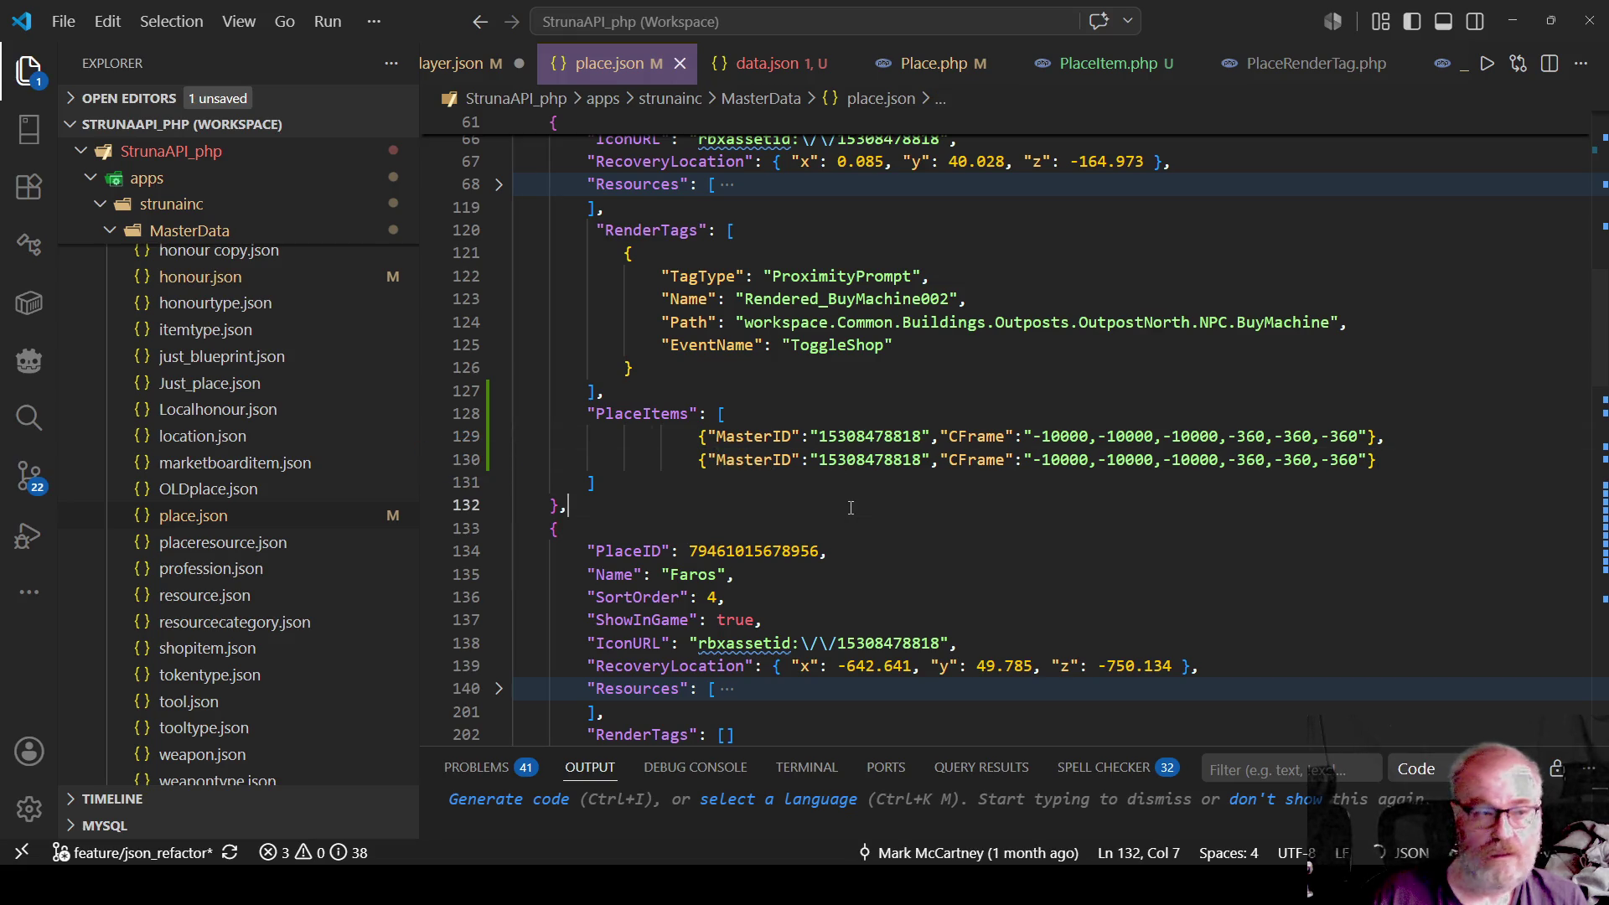
key("alt+Tab")
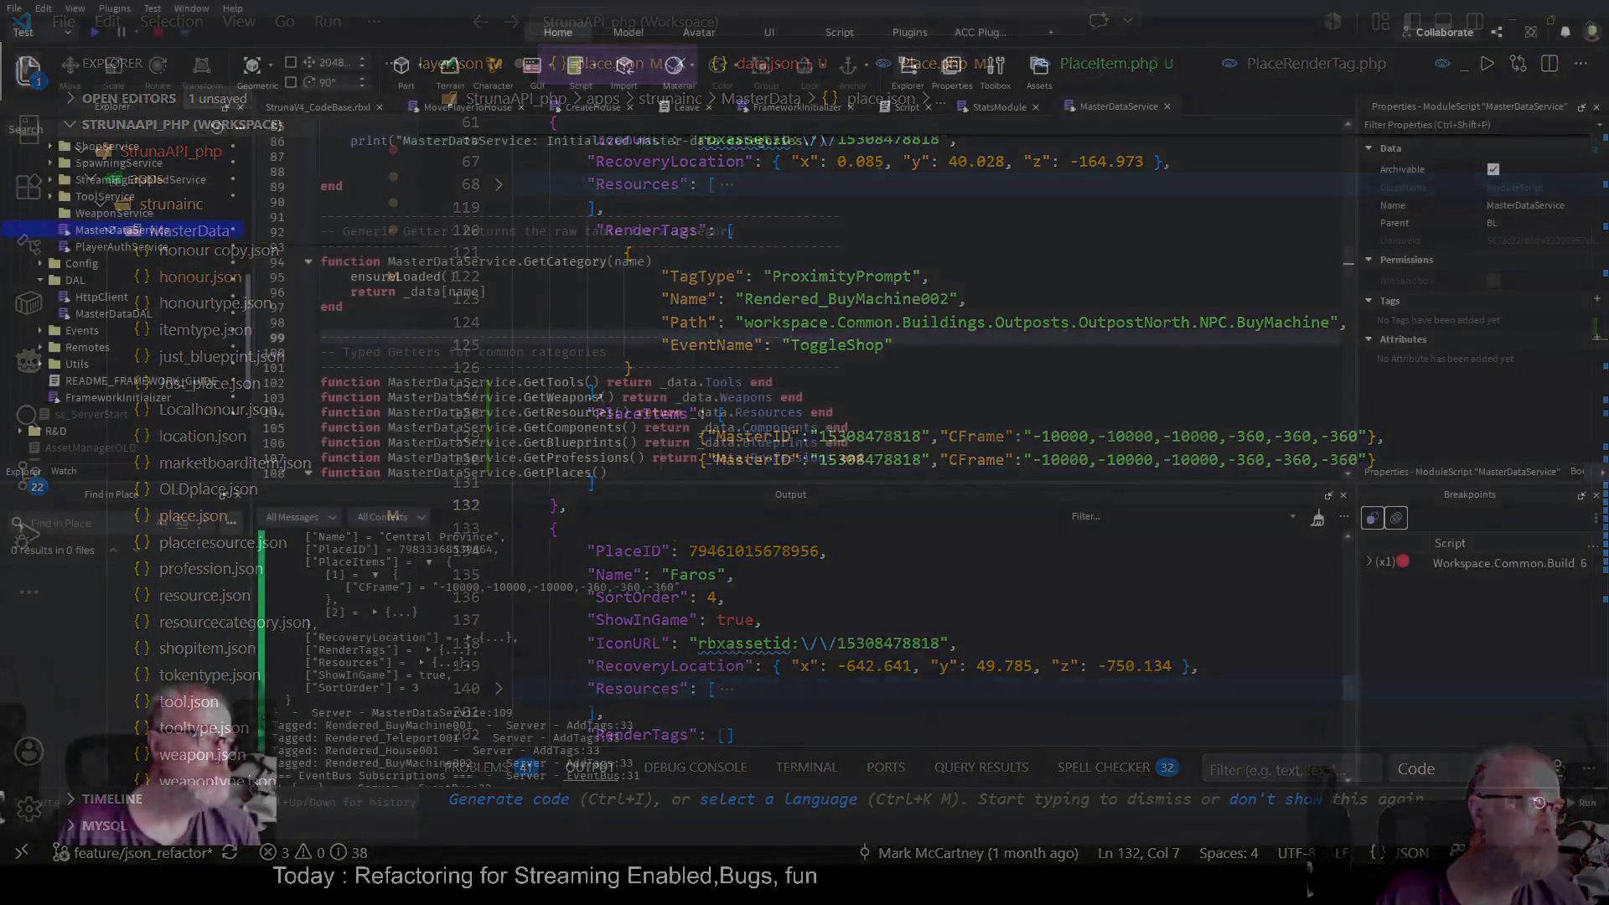
key("F5")
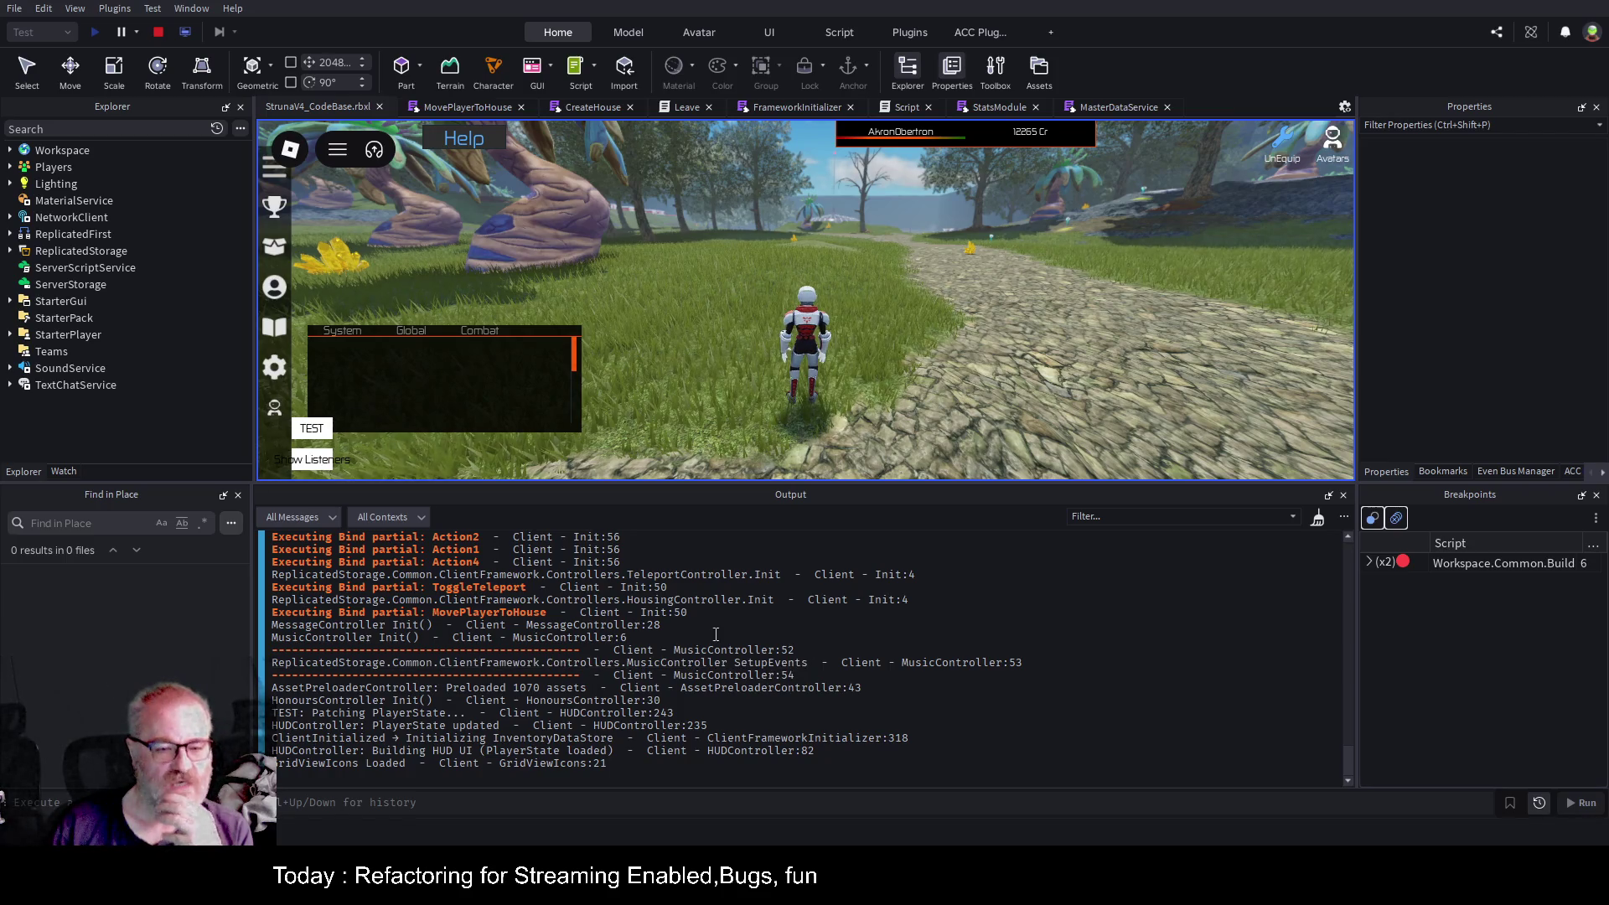
scroll(702, 635, "up", 4)
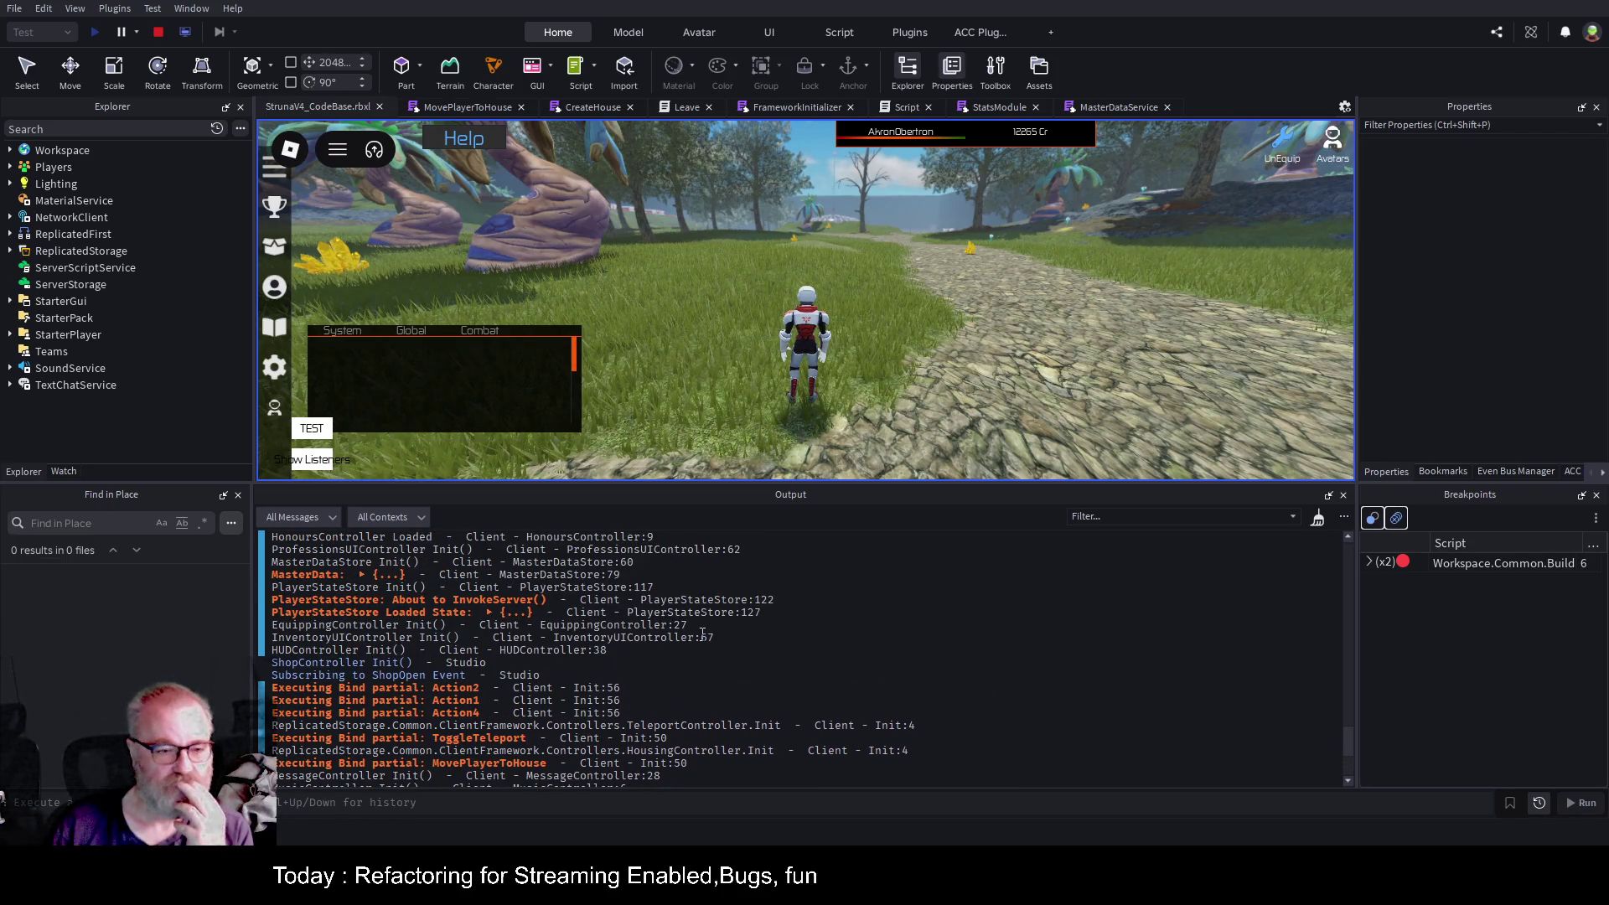
scroll(702, 635, "up", 1)
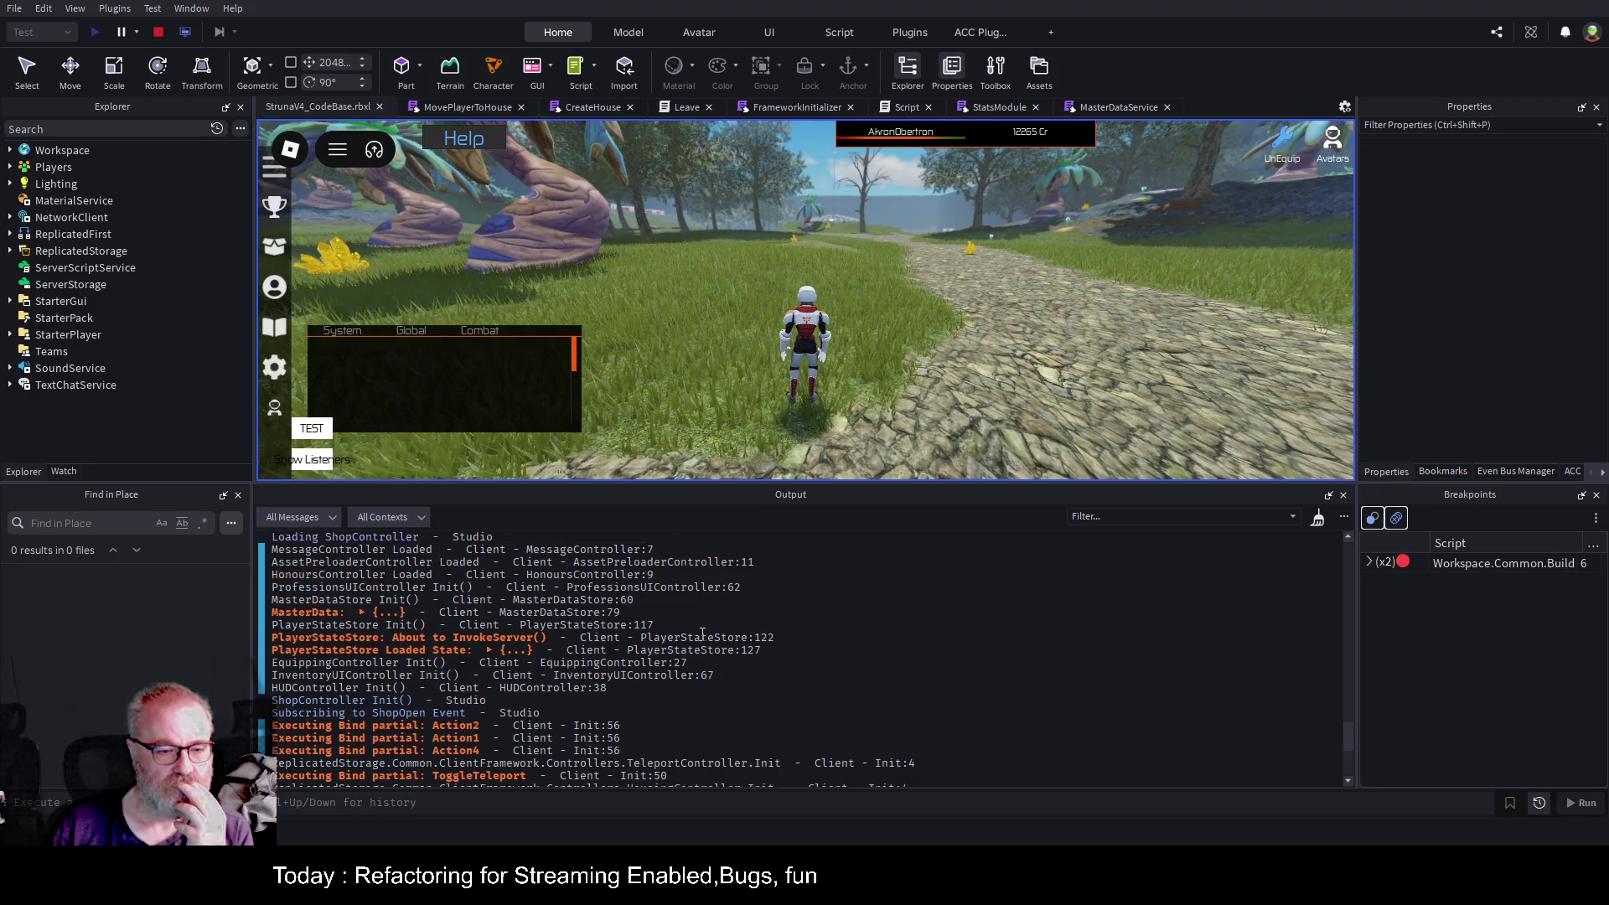
scroll(702, 634, "up", 4)
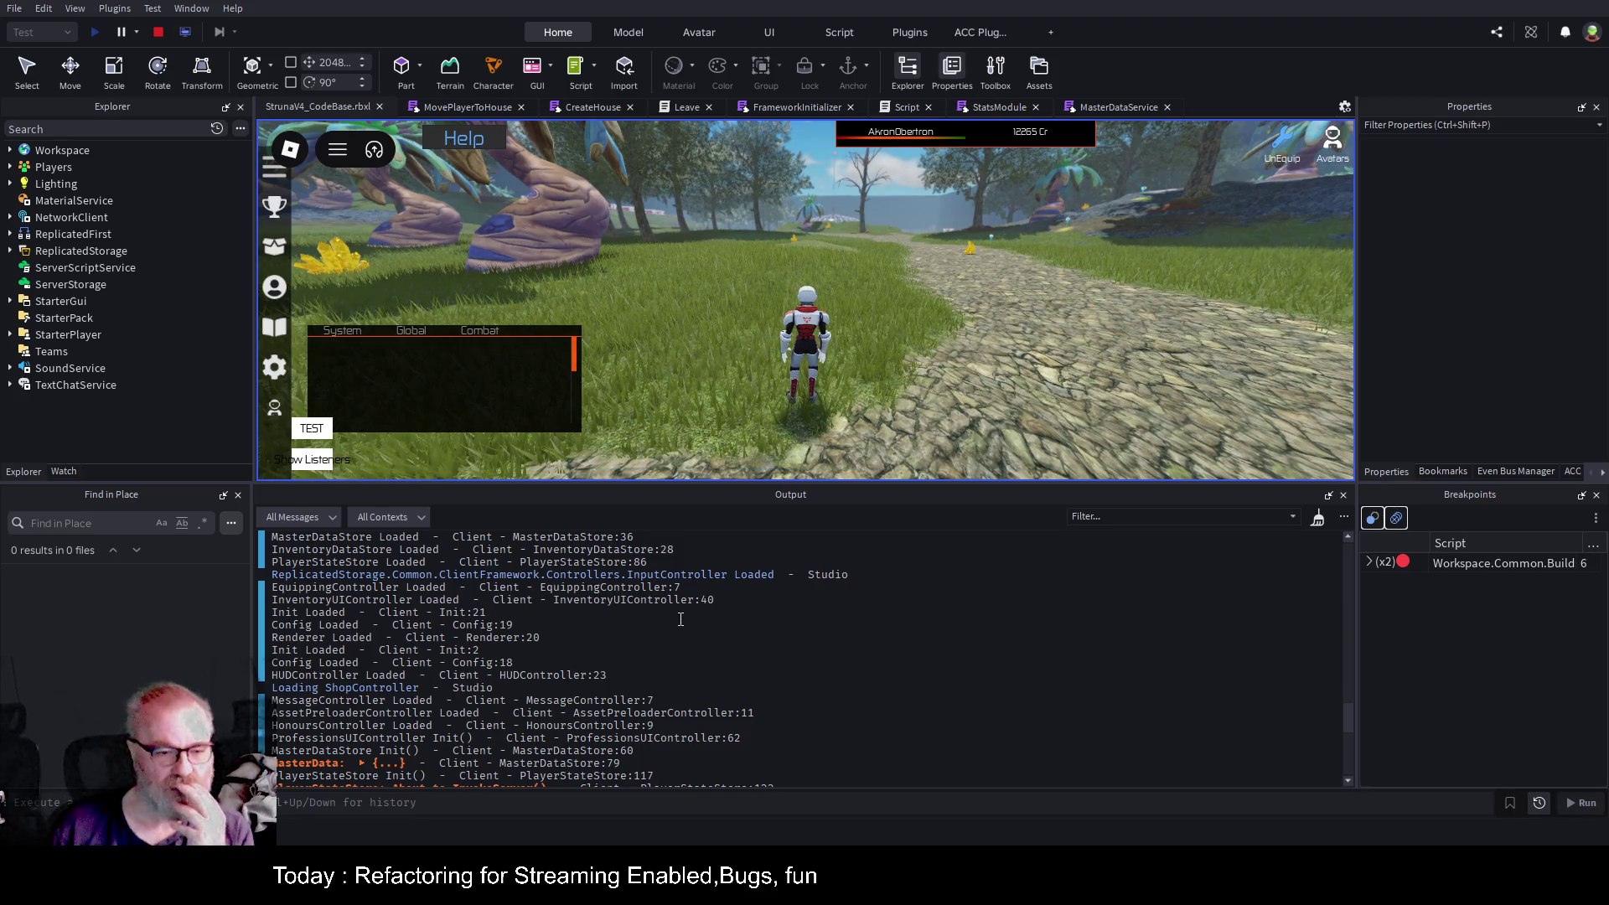
scroll(680, 620, "up", 7)
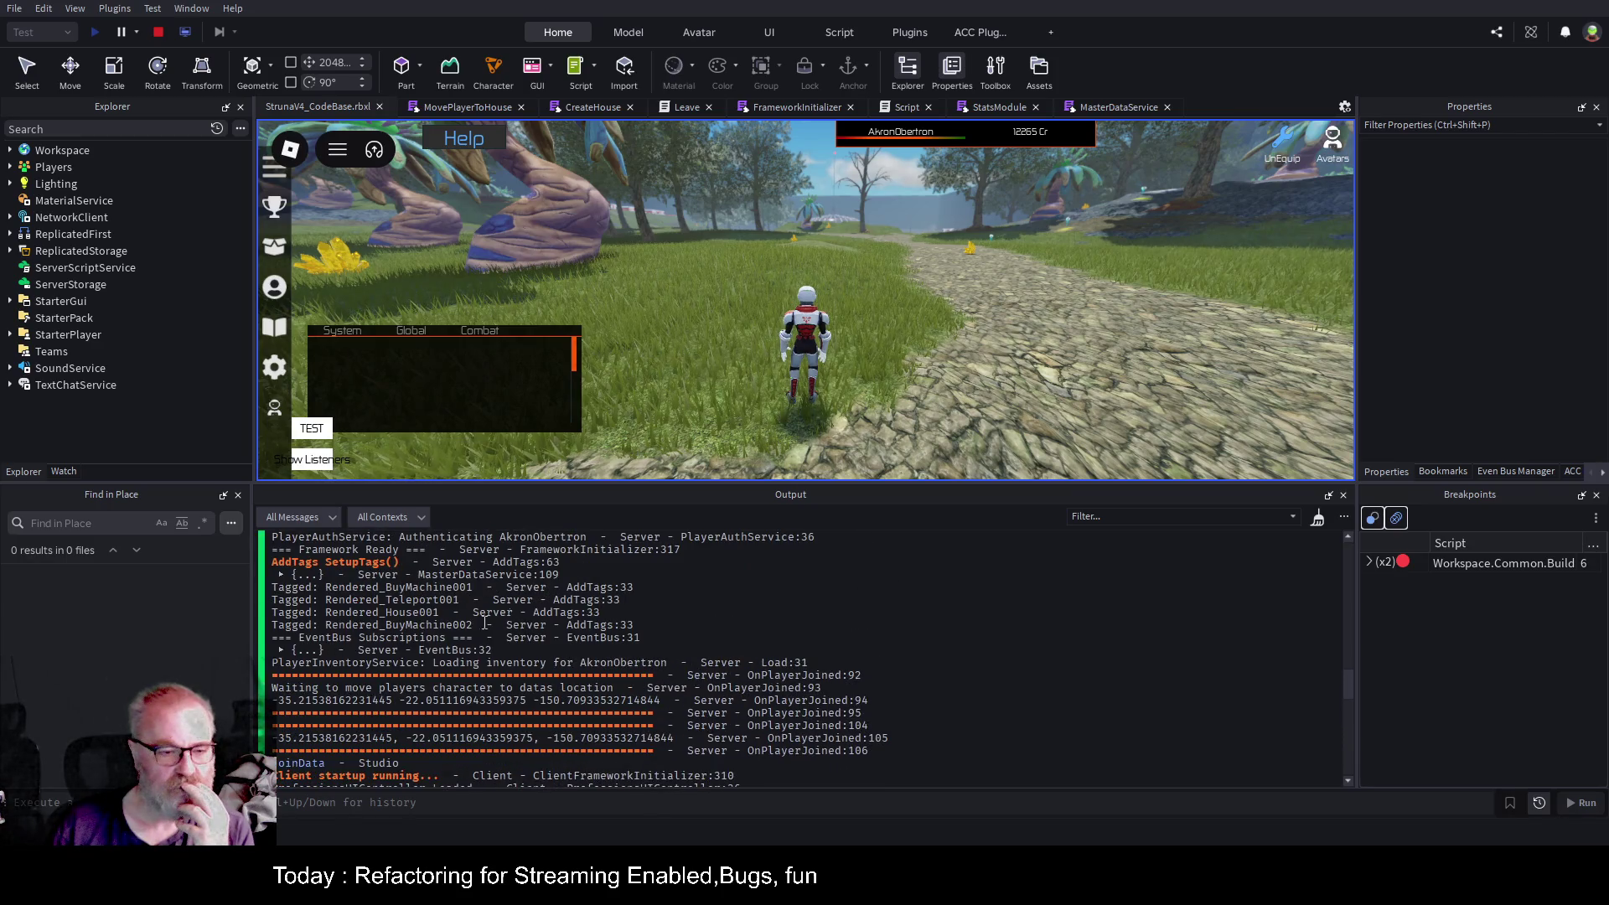
left_click(280, 574)
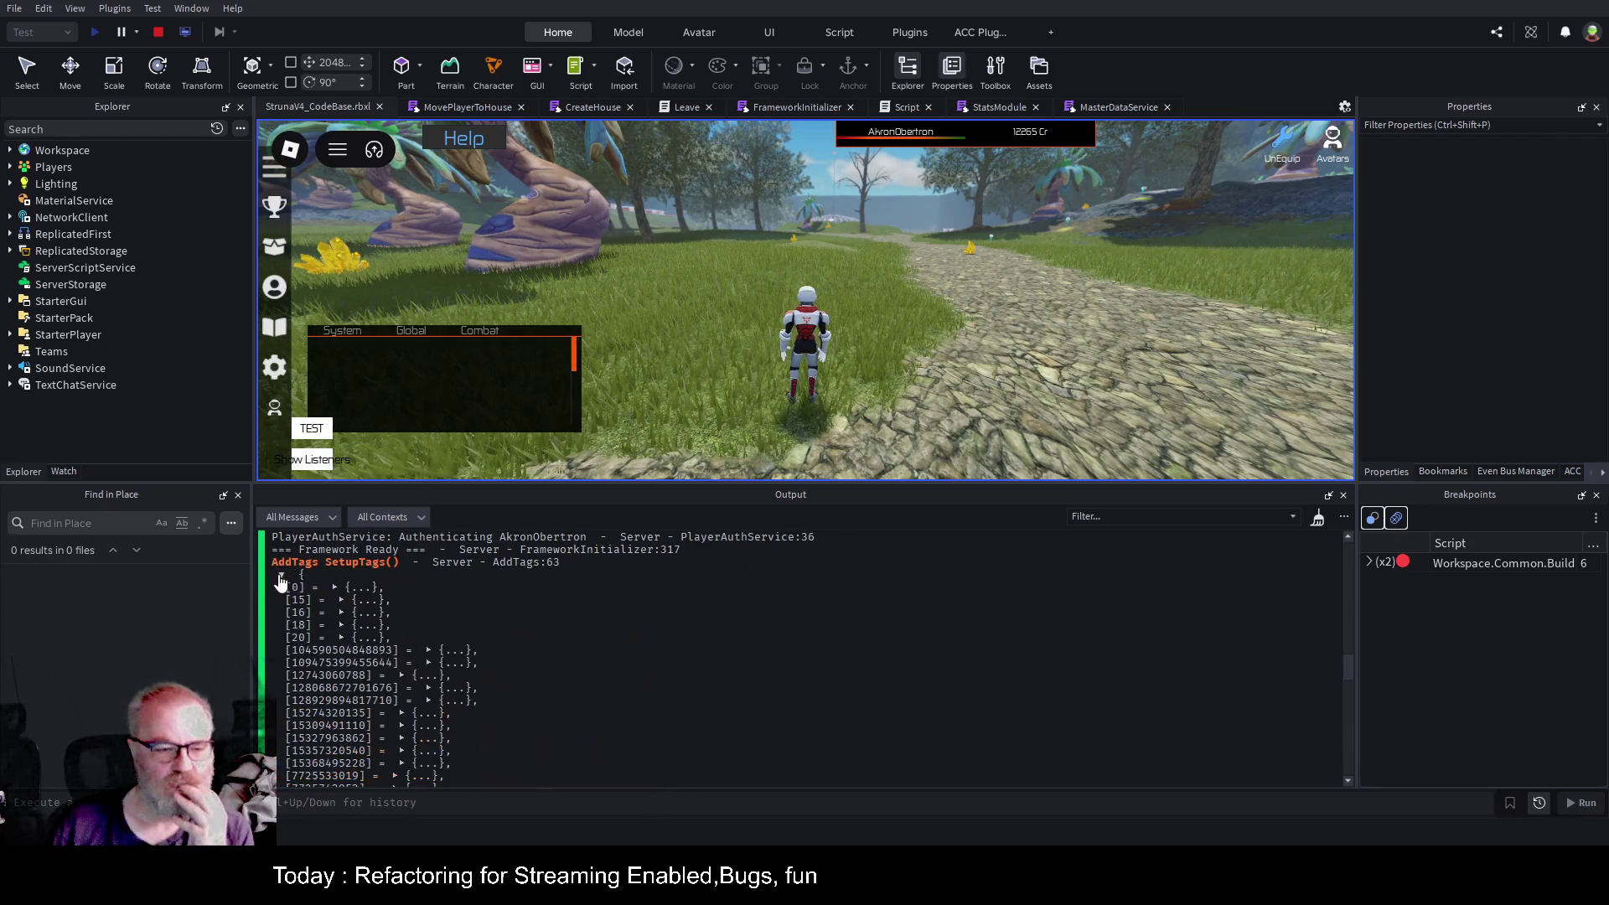
scroll(660, 619, "down", 3)
left_click(422, 700)
scroll(696, 612, "down", 3)
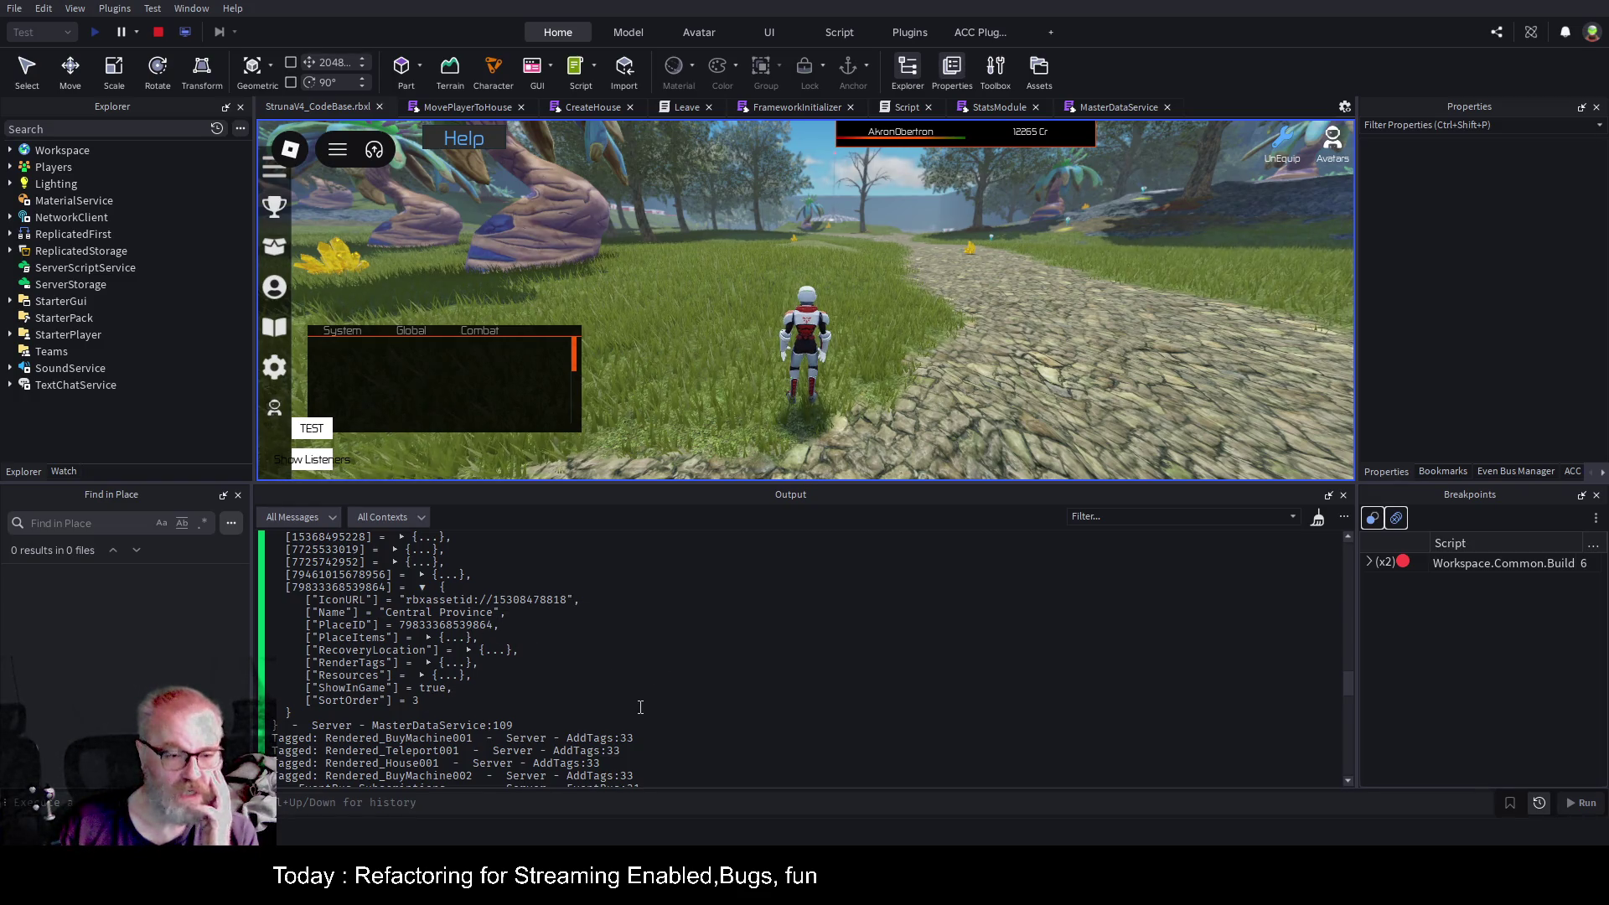
left_click(428, 638)
left_click(373, 651)
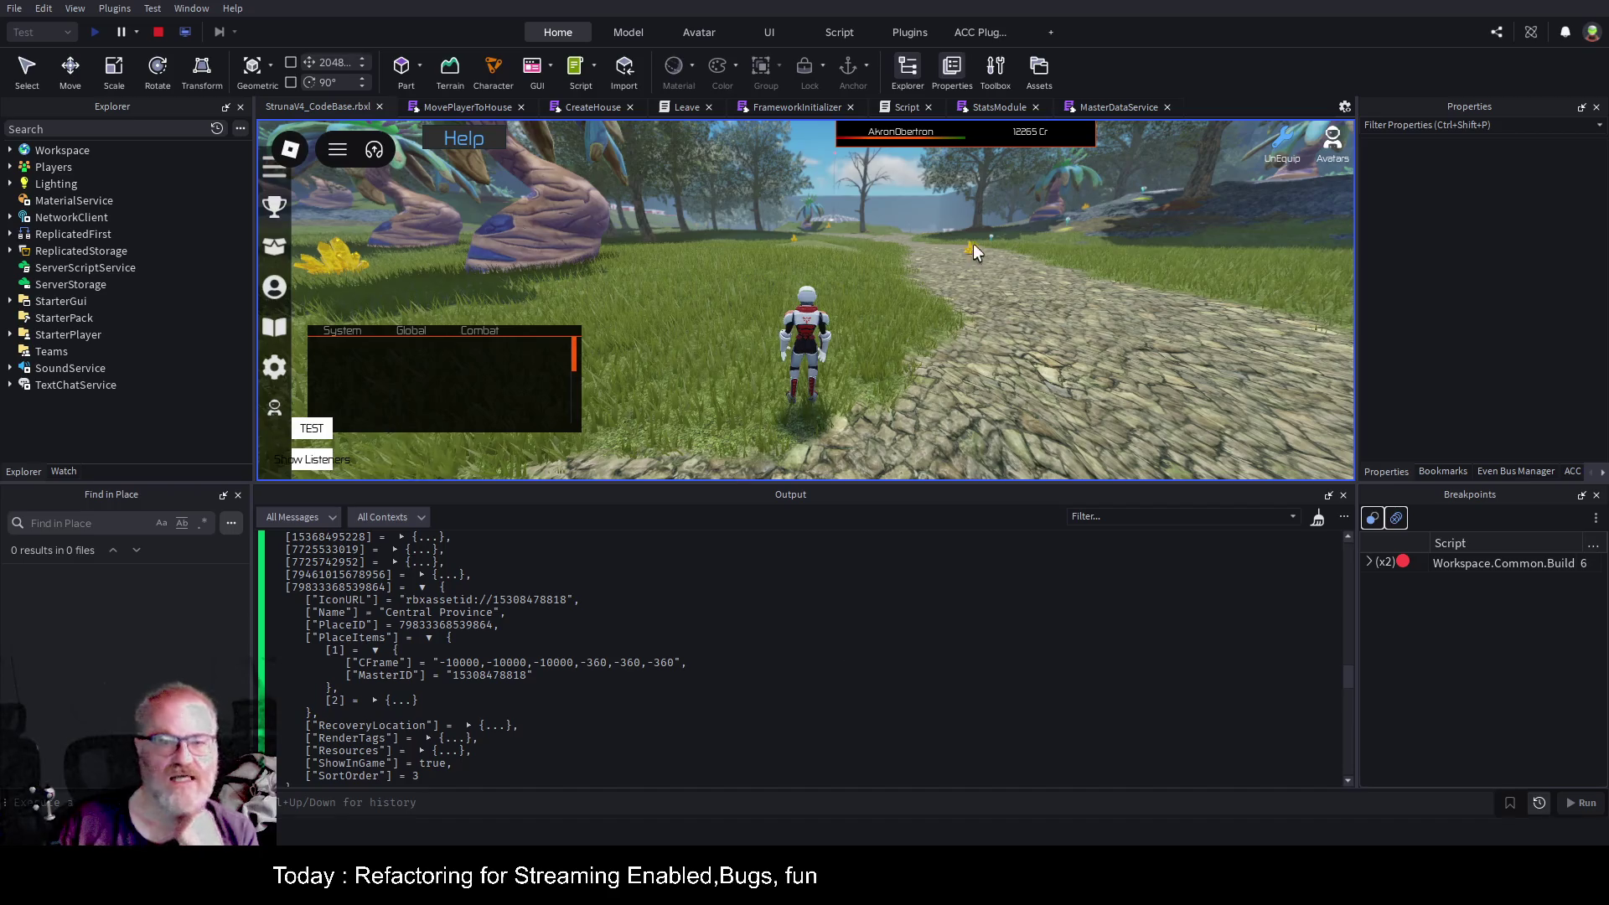
left_click(155, 31)
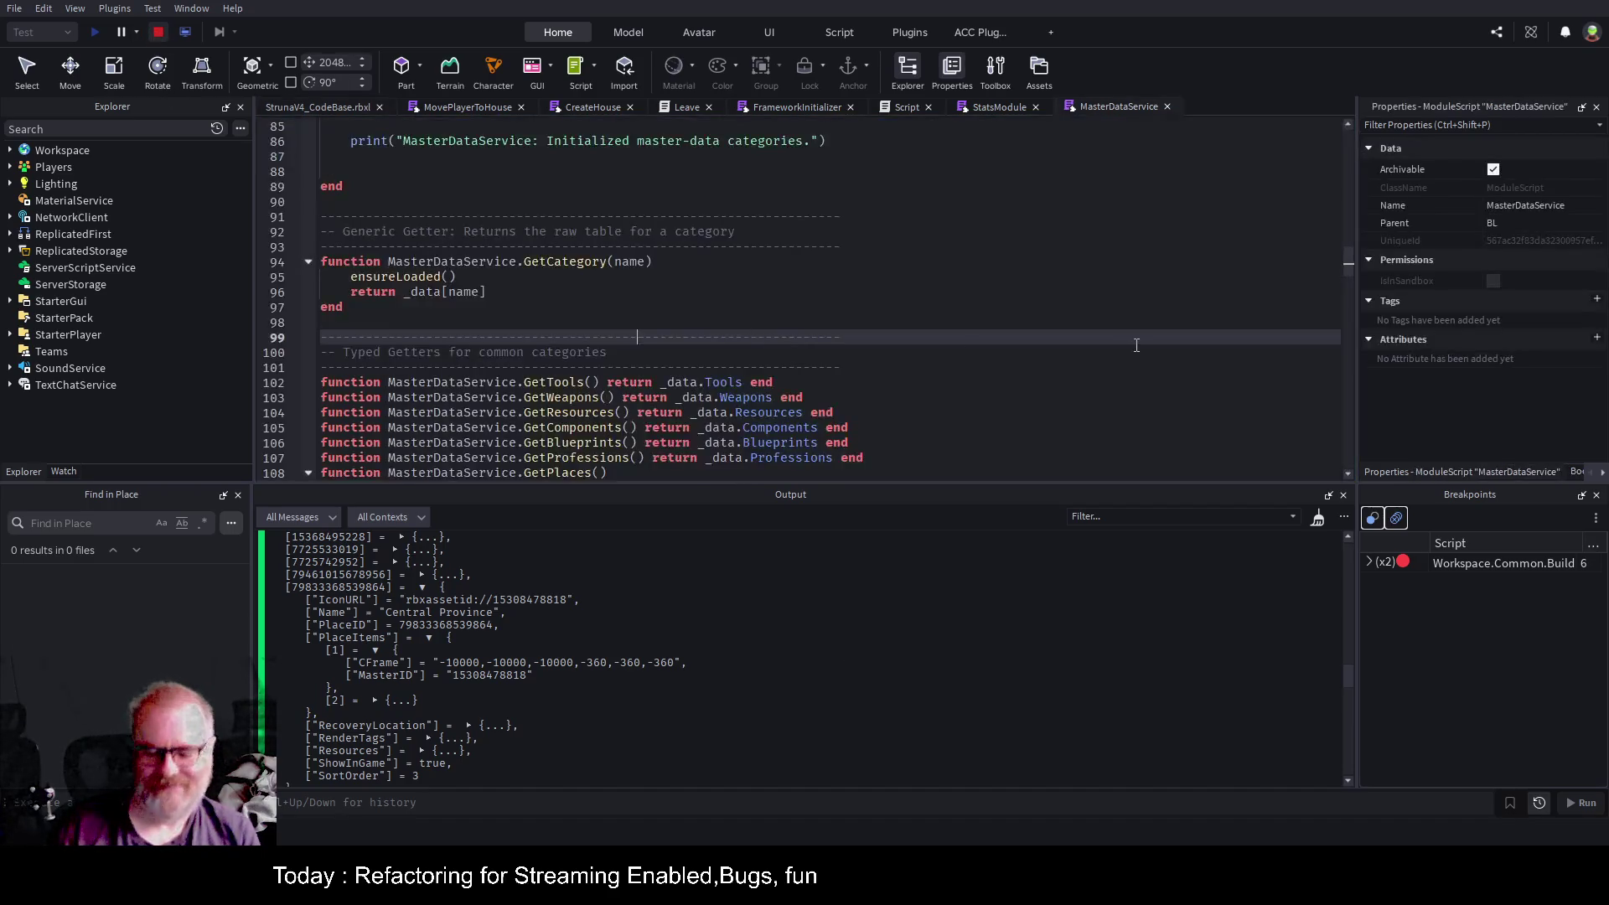
Select the yellow crystal in the 3D view to locate it in Explorer.
left_click(302, 104)
scroll(1079, 345, "down", 5)
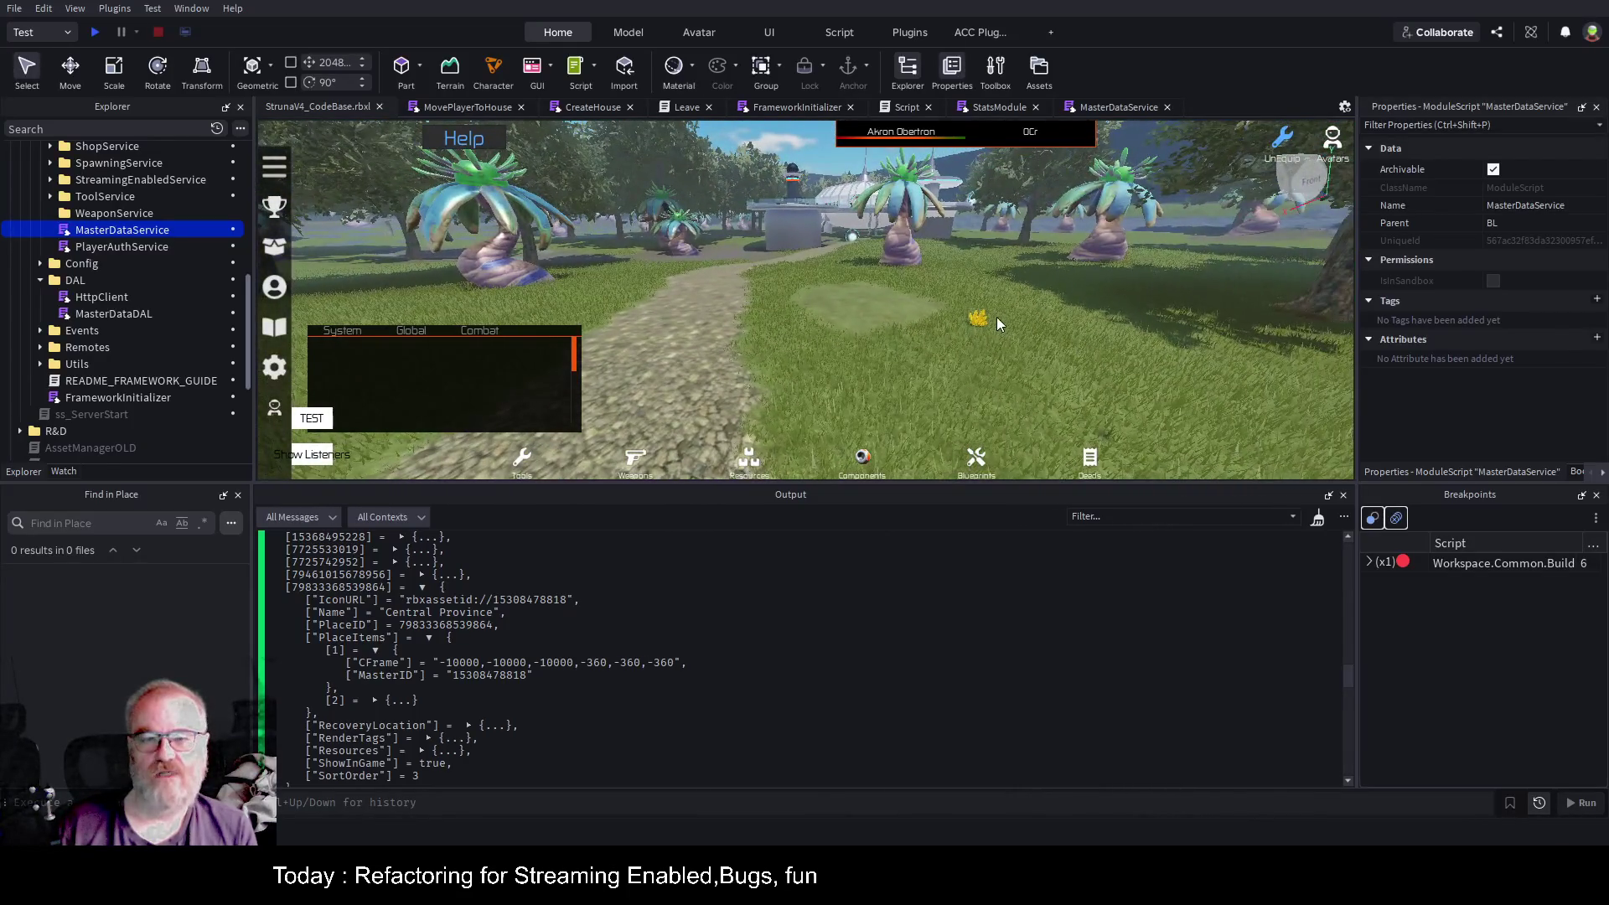
left_click(979, 317)
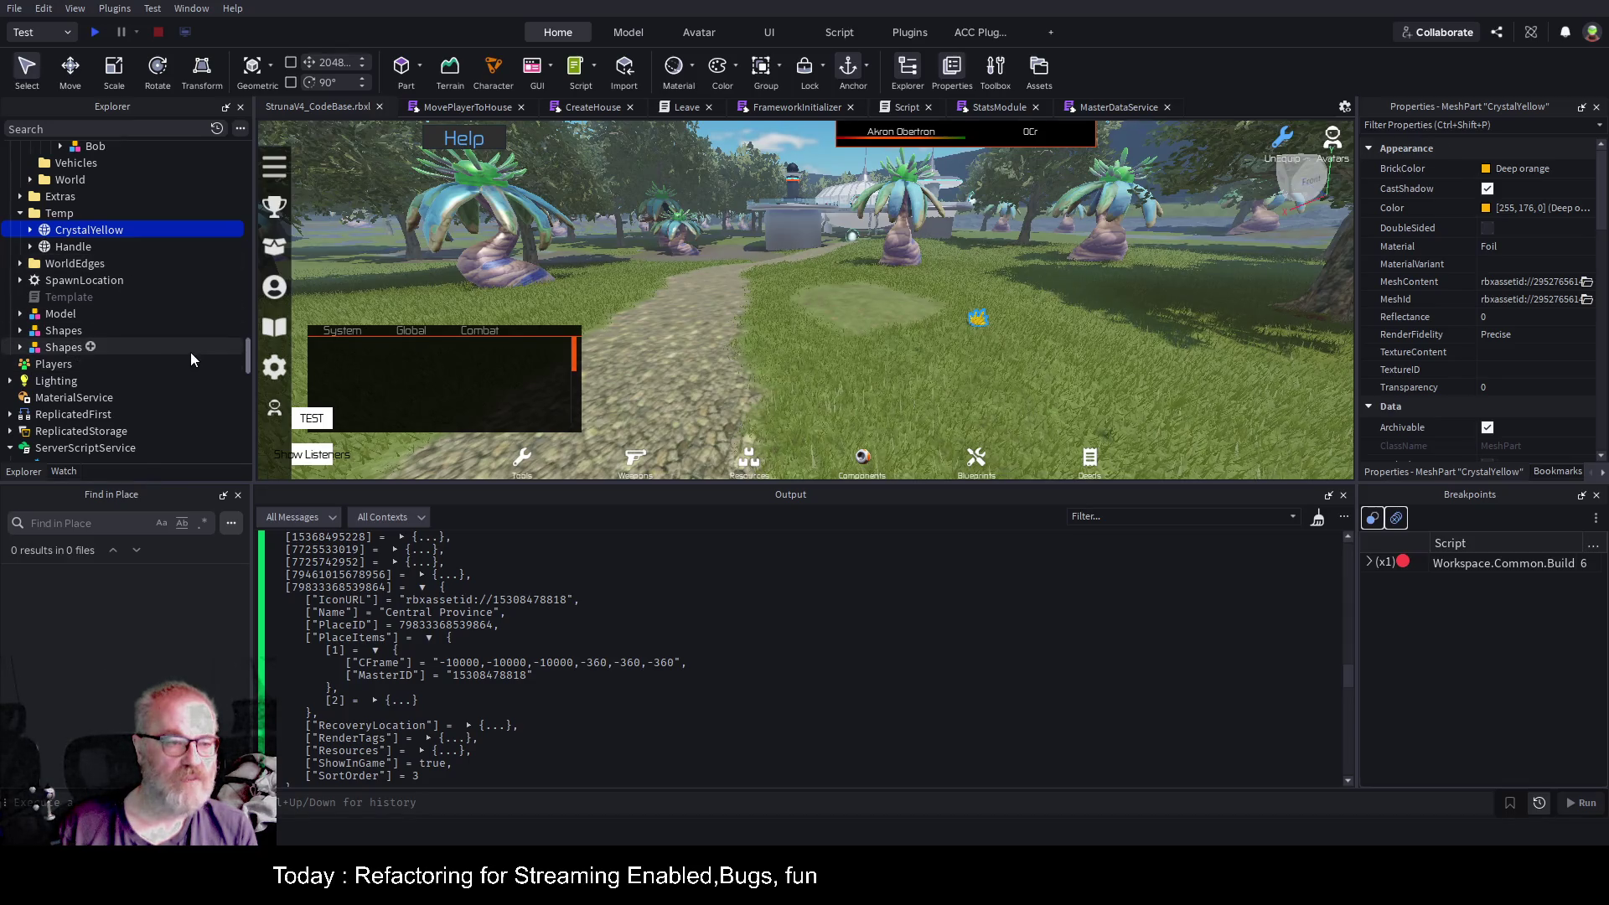
scroll(189, 352, "up", 3)
scroll(190, 352, "up", 5)
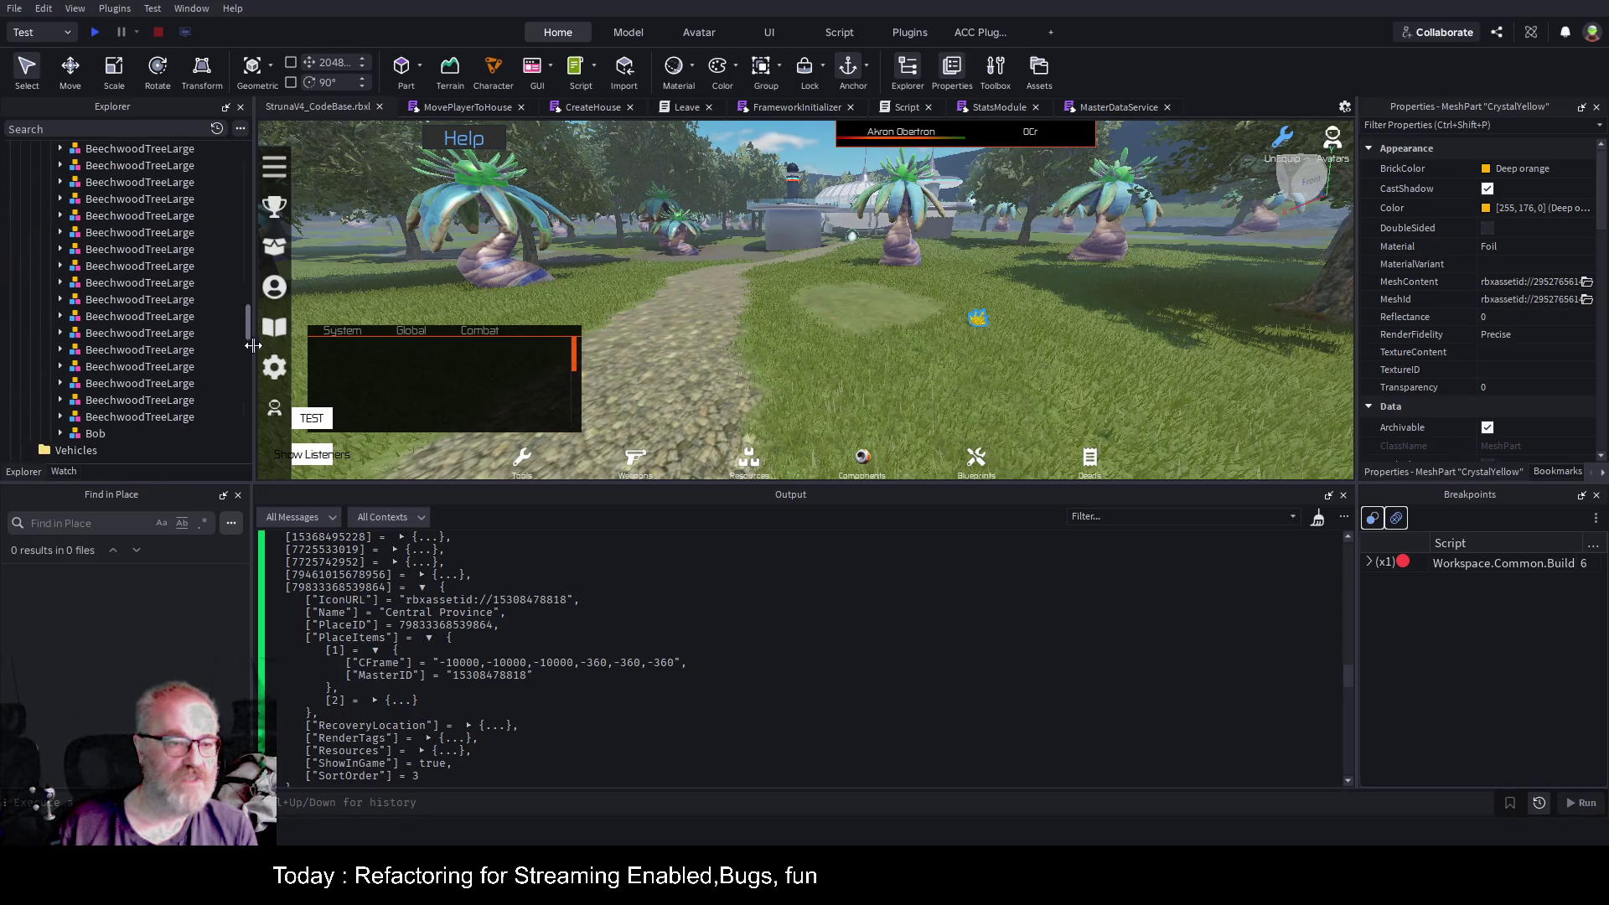
left_click_drag(248, 335, 243, 164)
Collapse Workspace and open ServerStorage > GameItems > Templates > WorldObjects to select CrystalYellow.
left_click(30, 384)
left_click(11, 149)
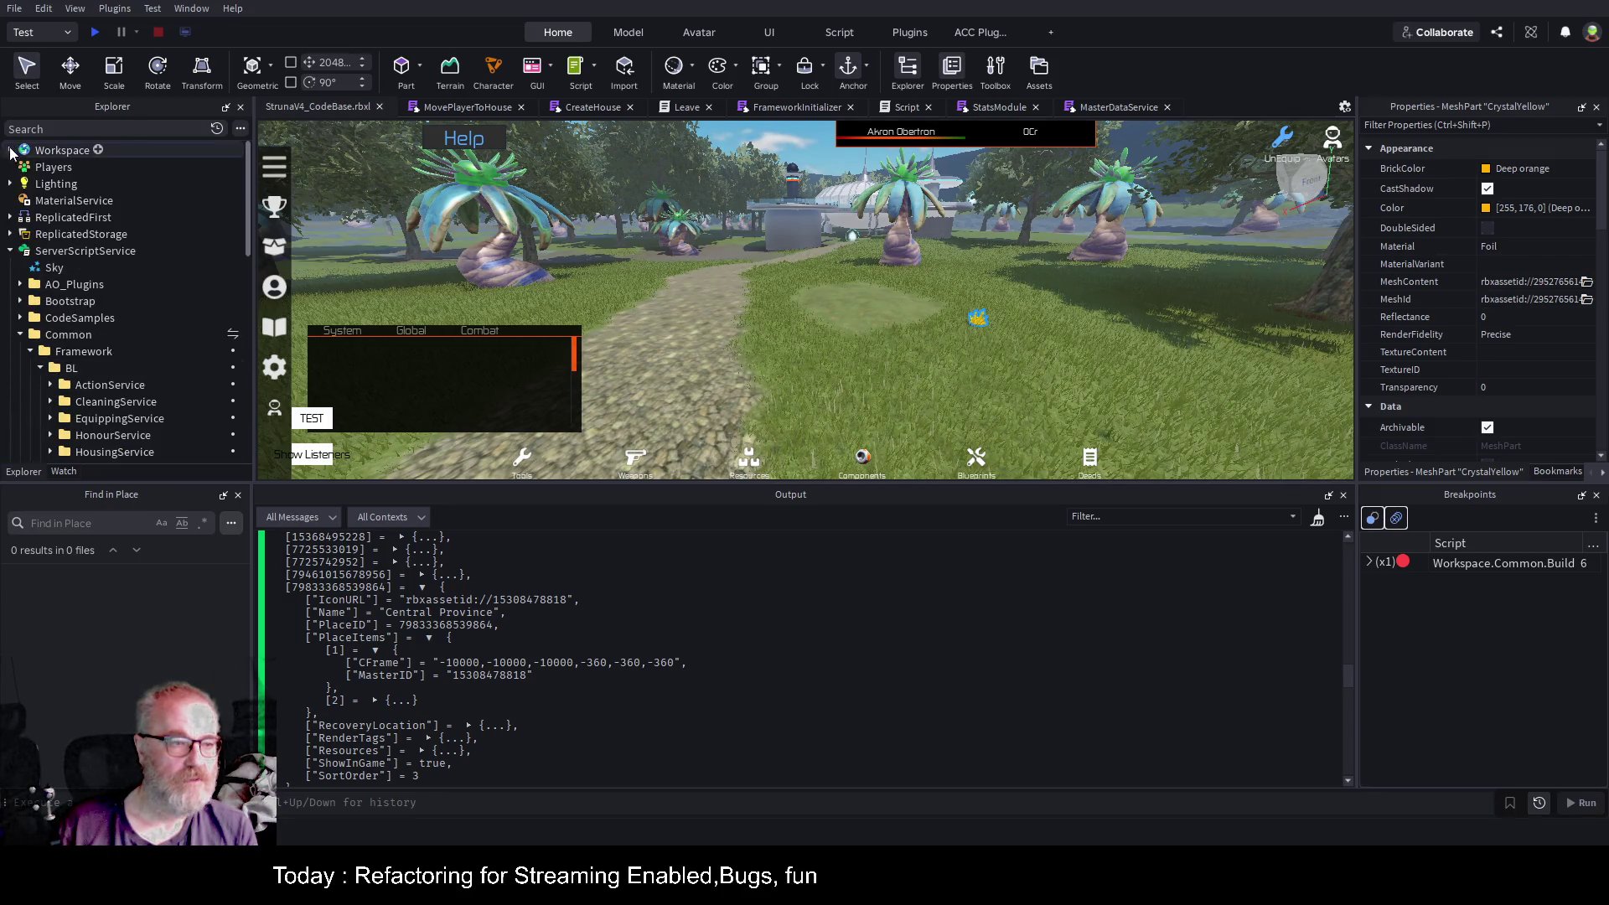
left_click(10, 250)
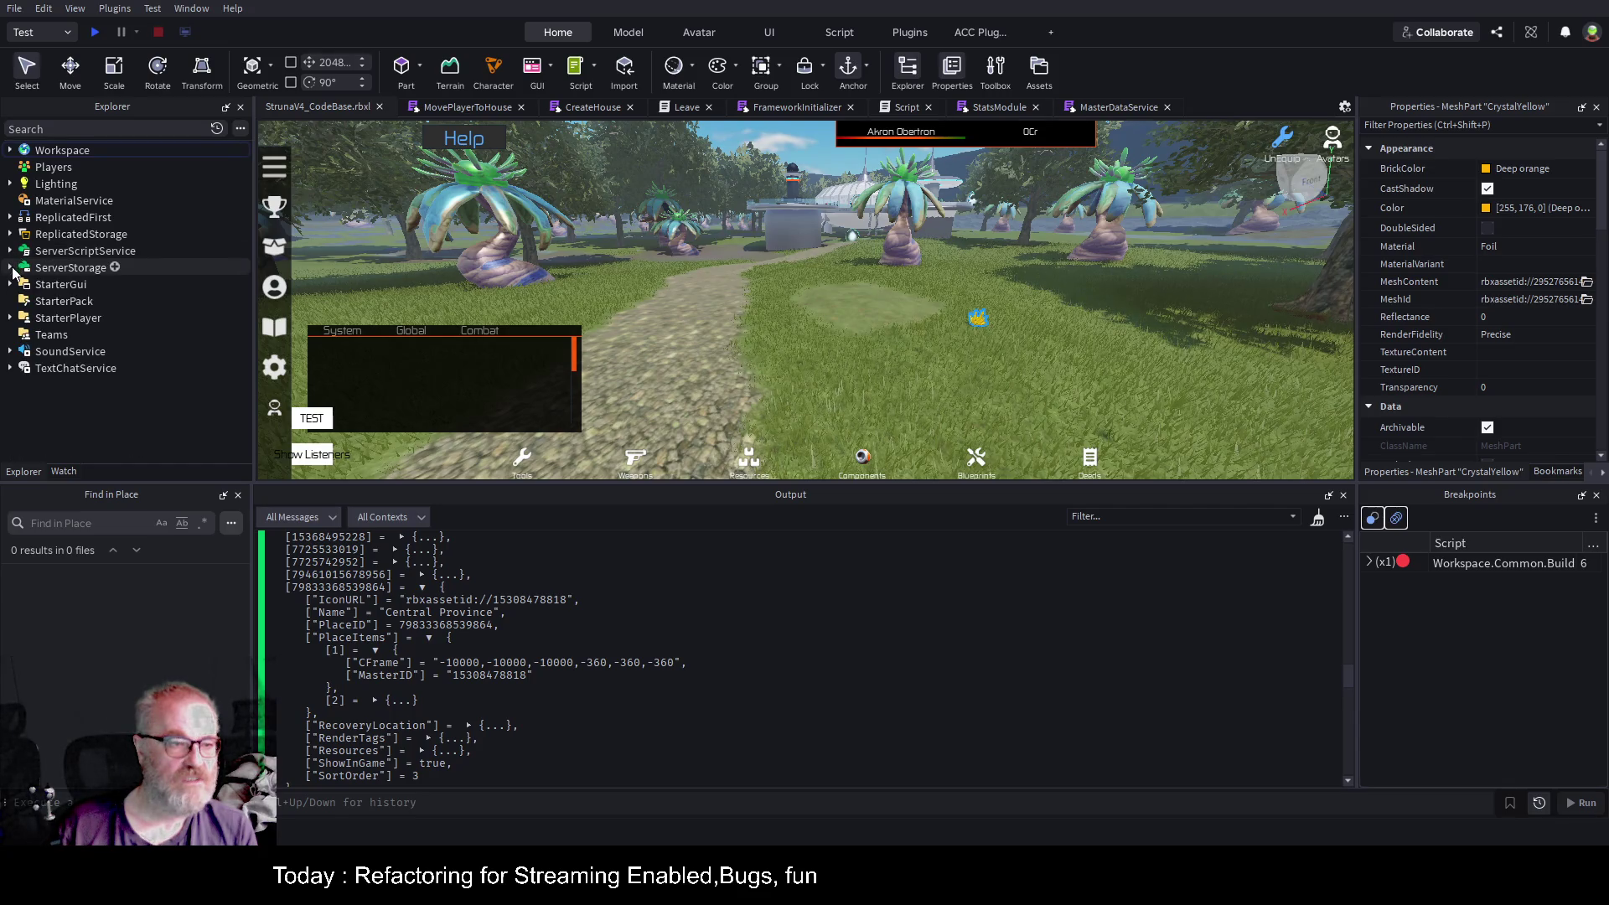
left_click(10, 267)
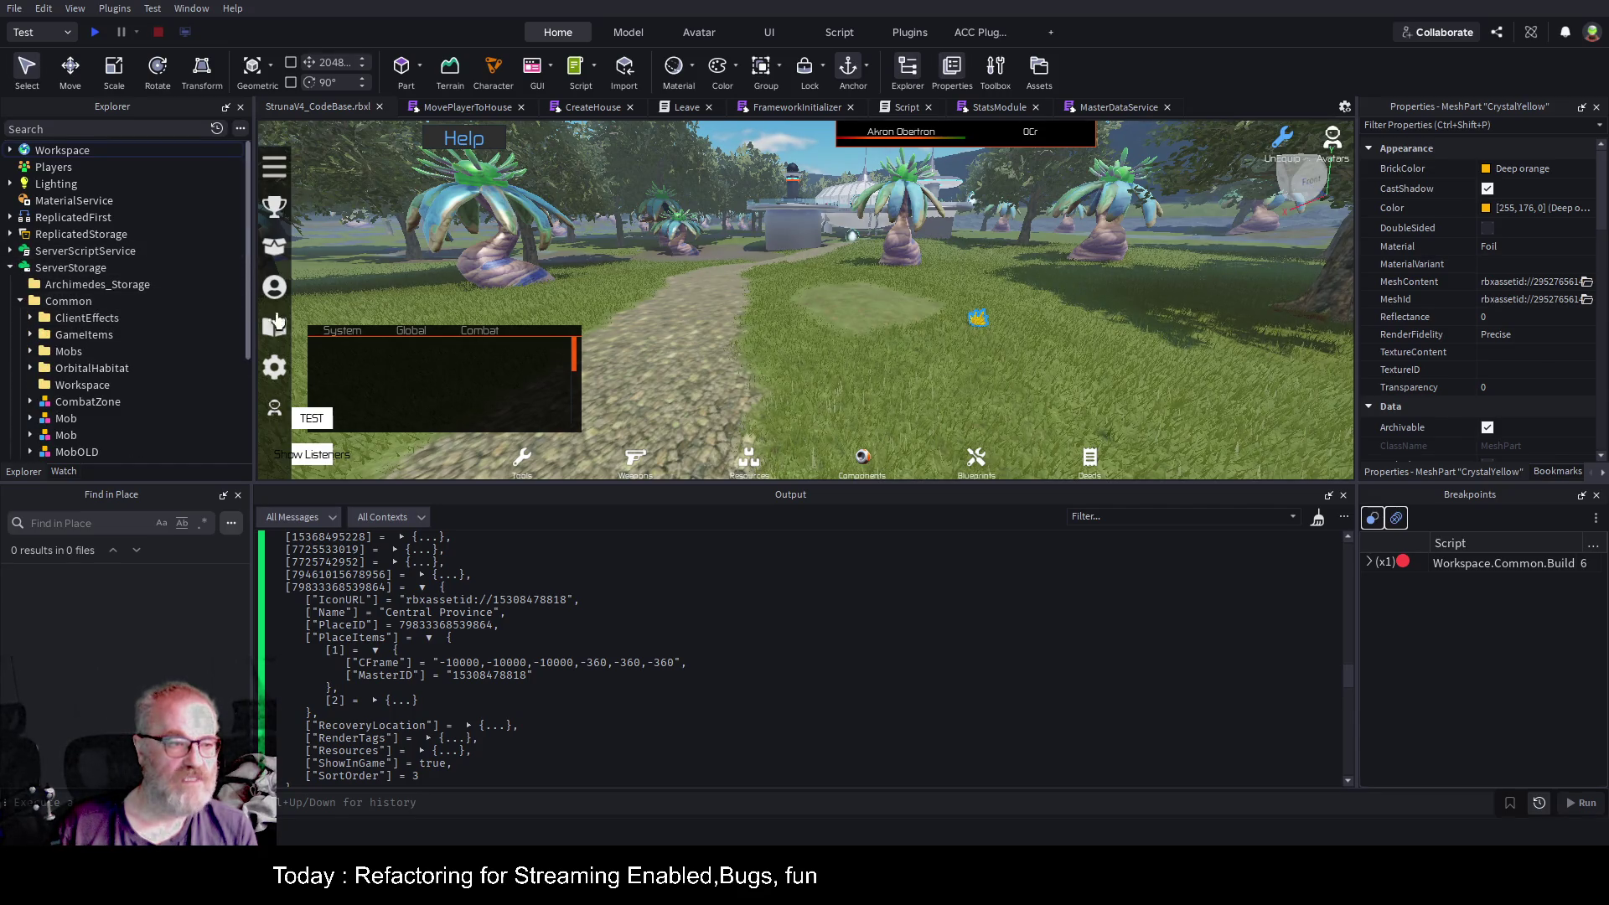
left_click(30, 335)
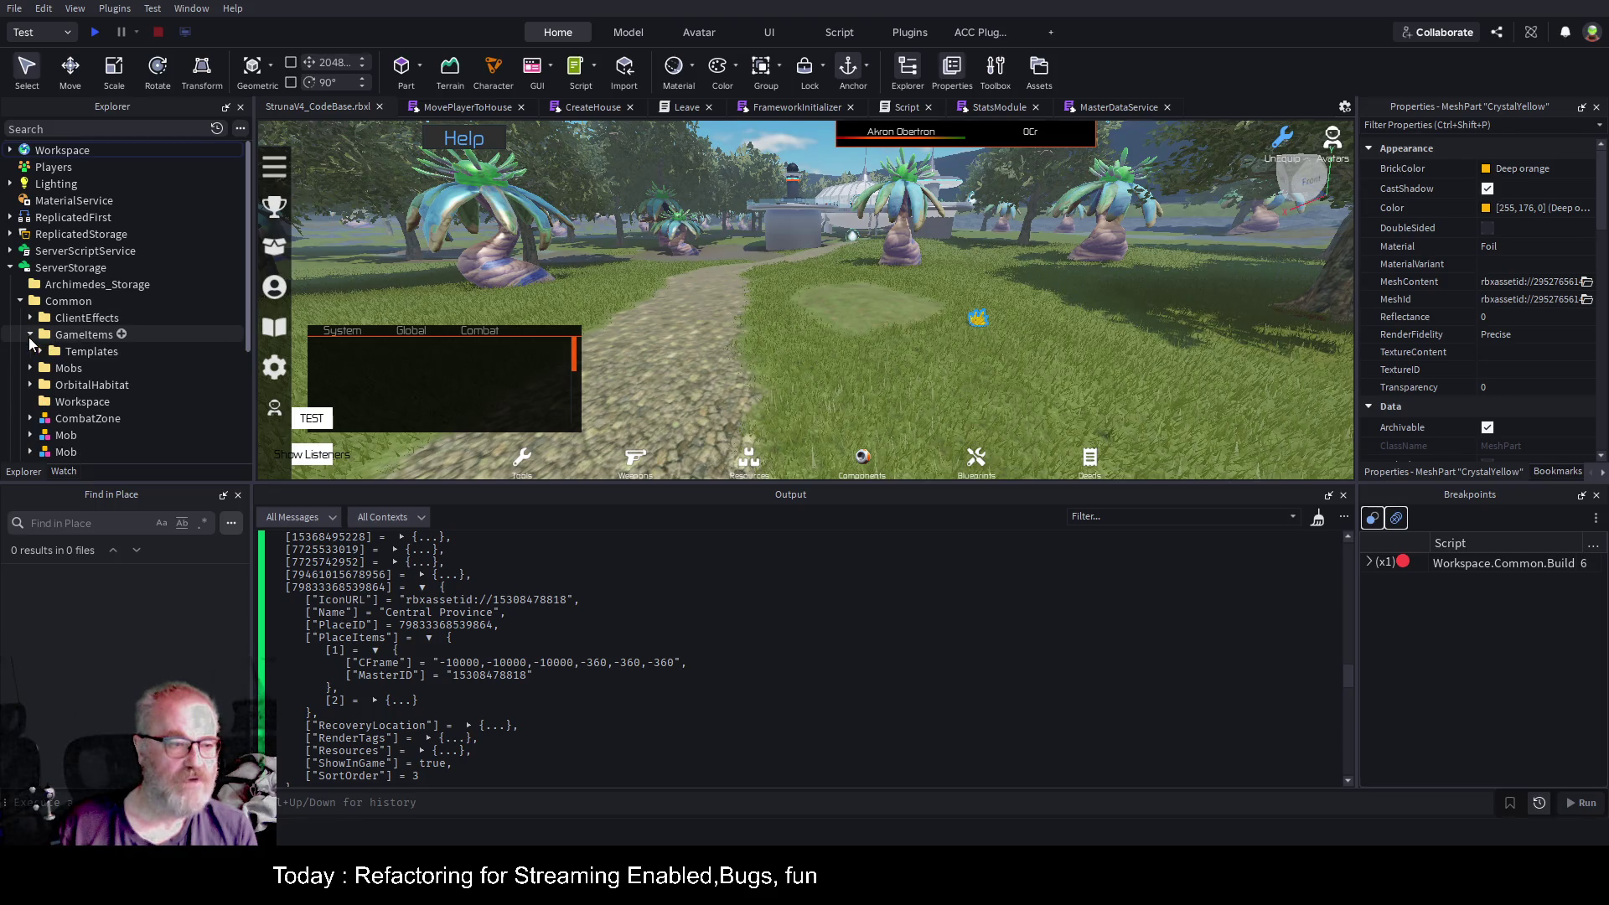
left_click(39, 352)
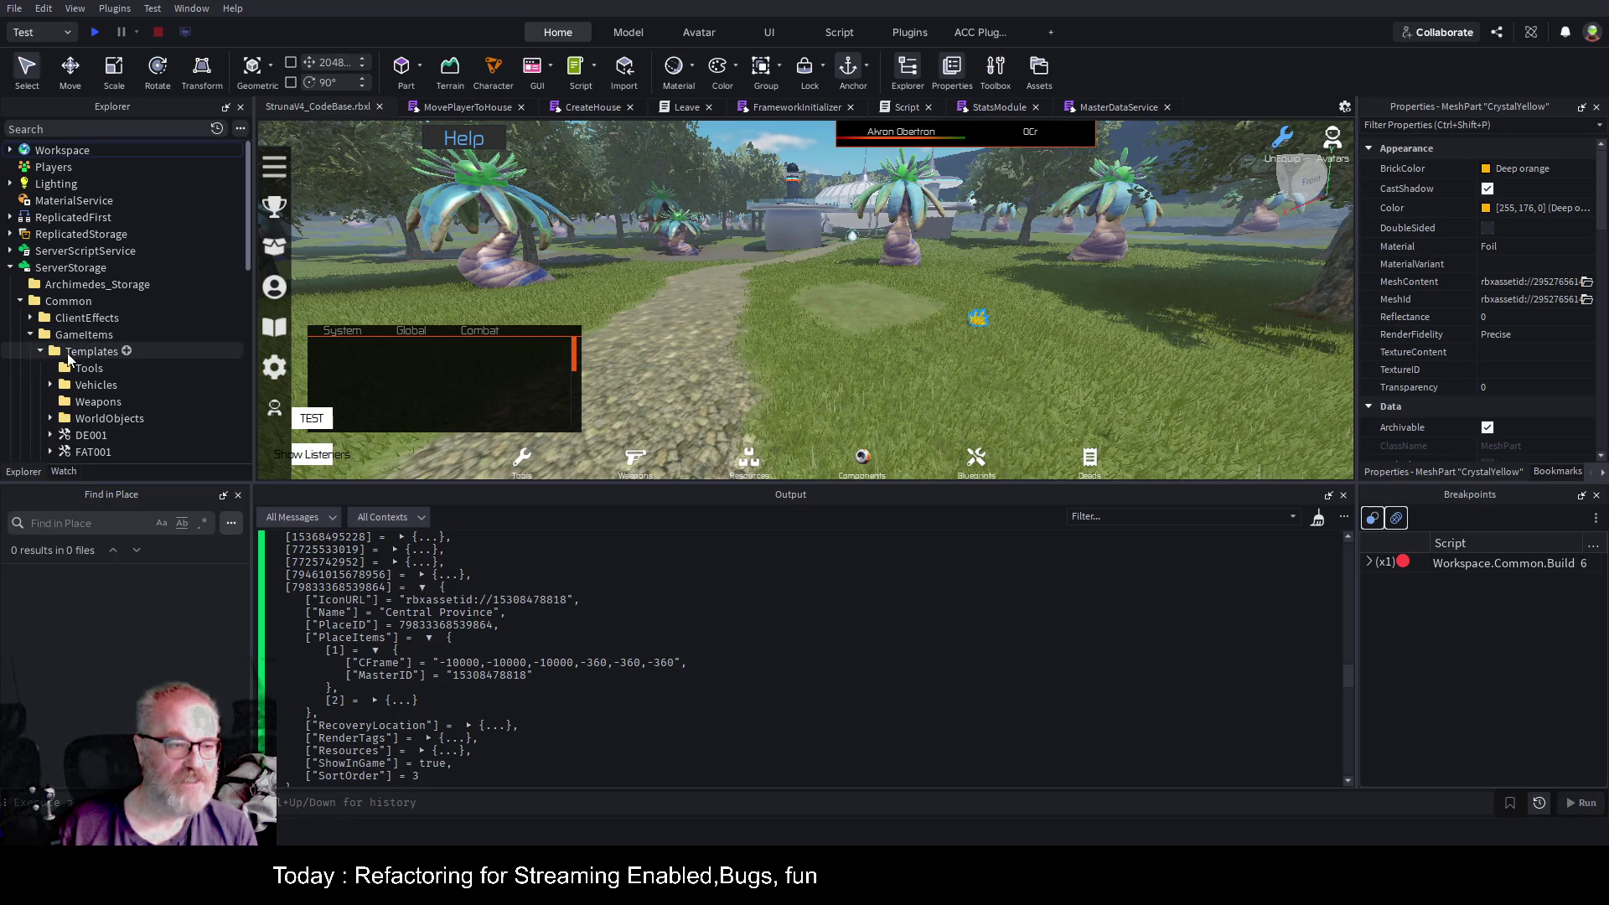
scroll(107, 318, "down", 3)
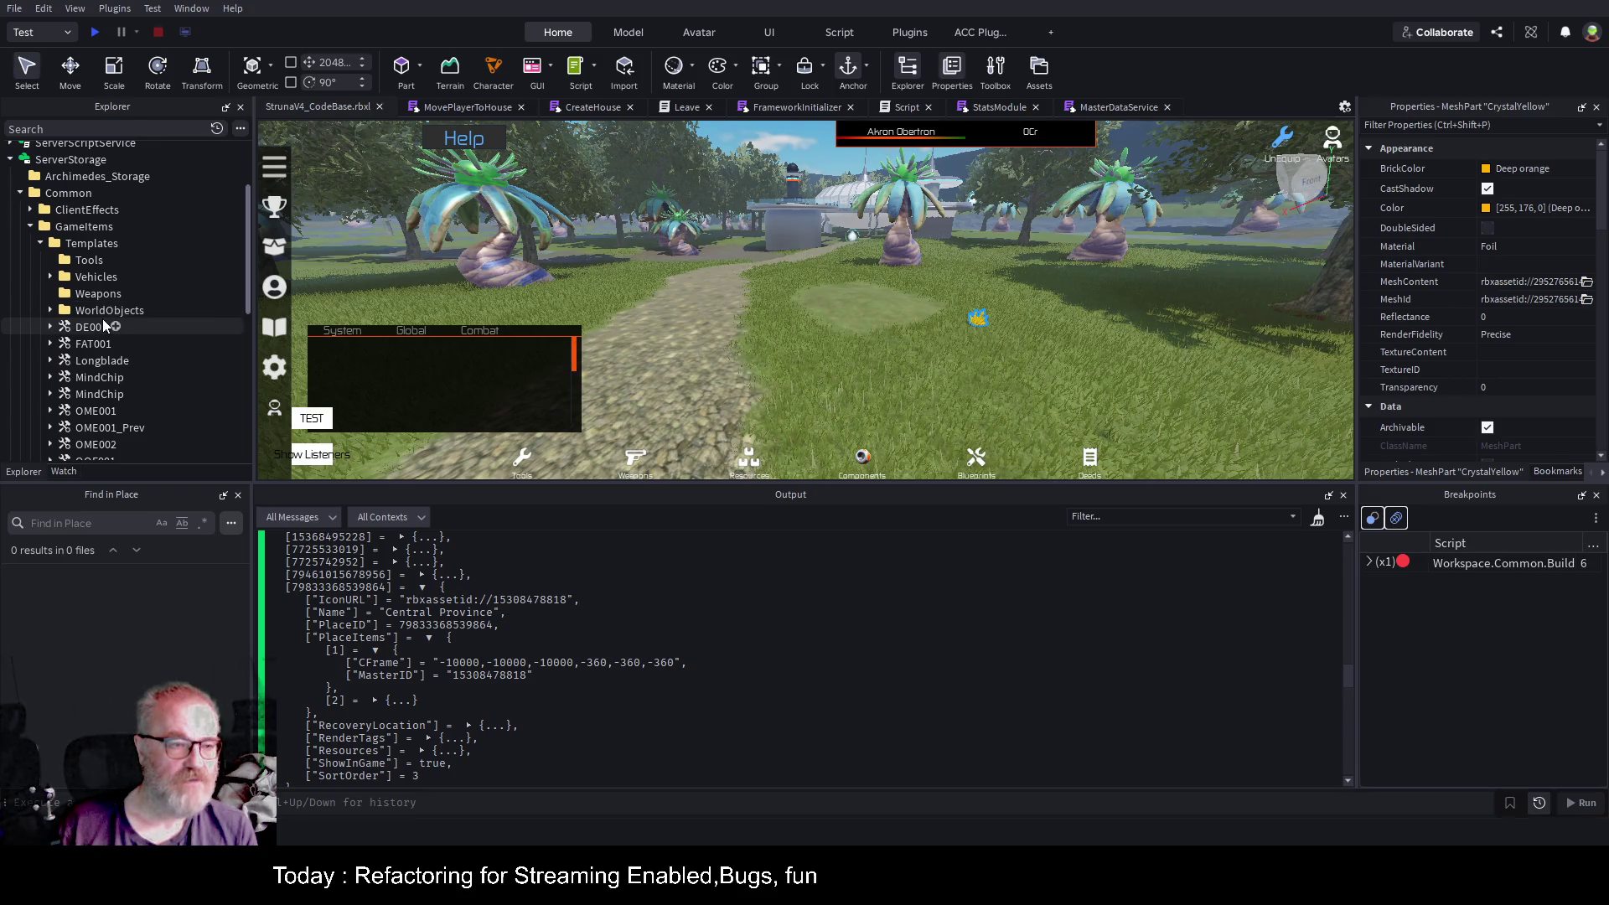
left_click(51, 310)
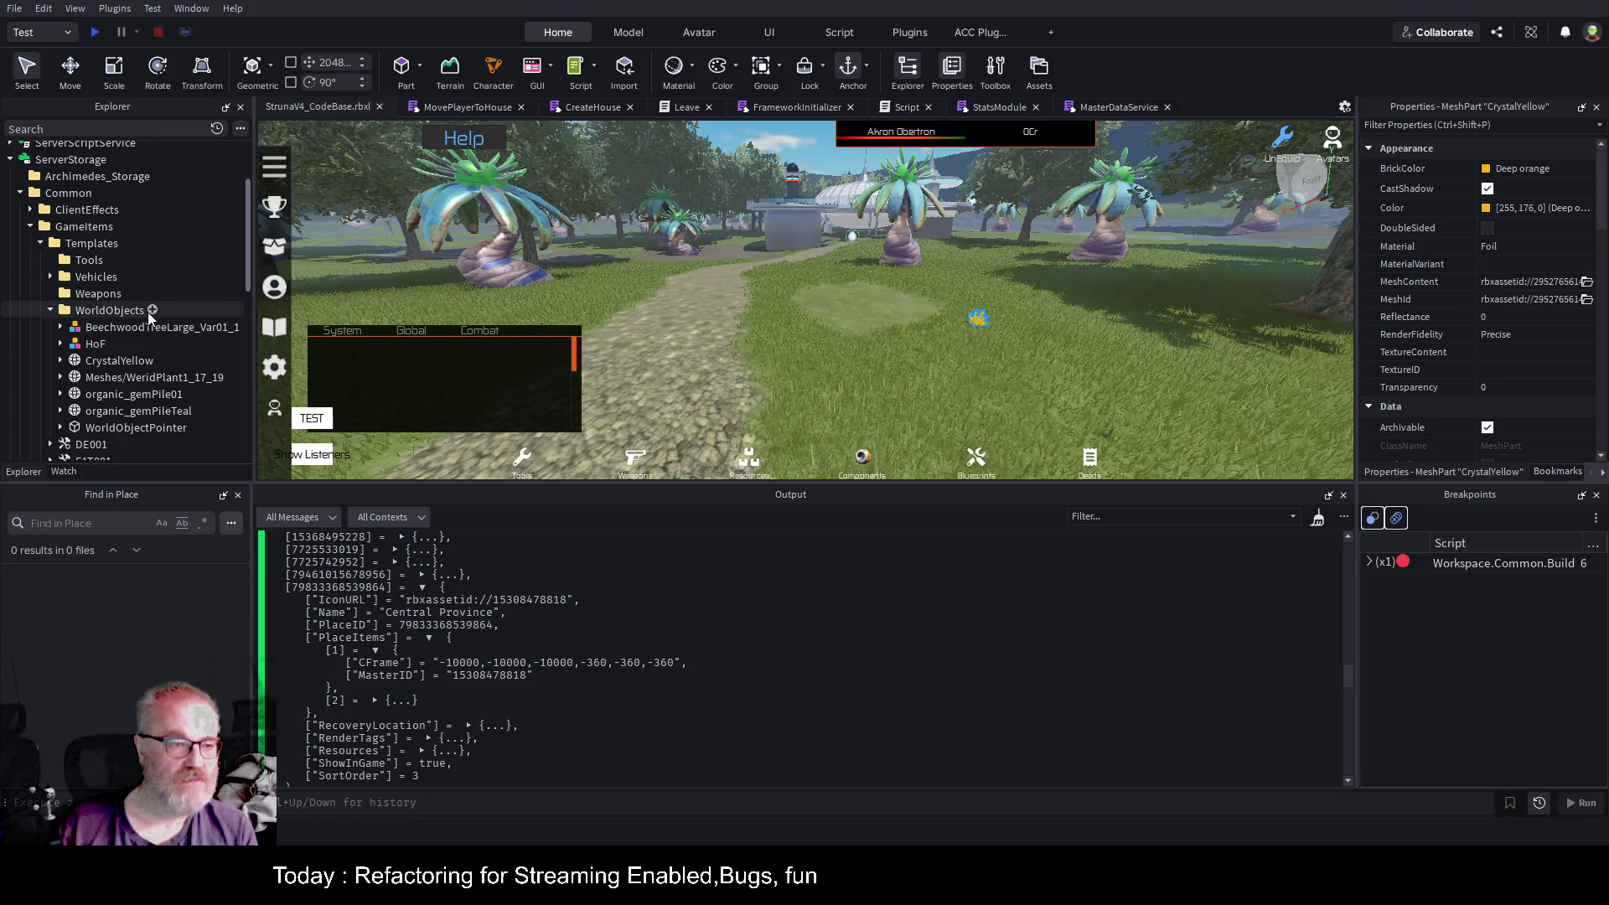
left_click(120, 362)
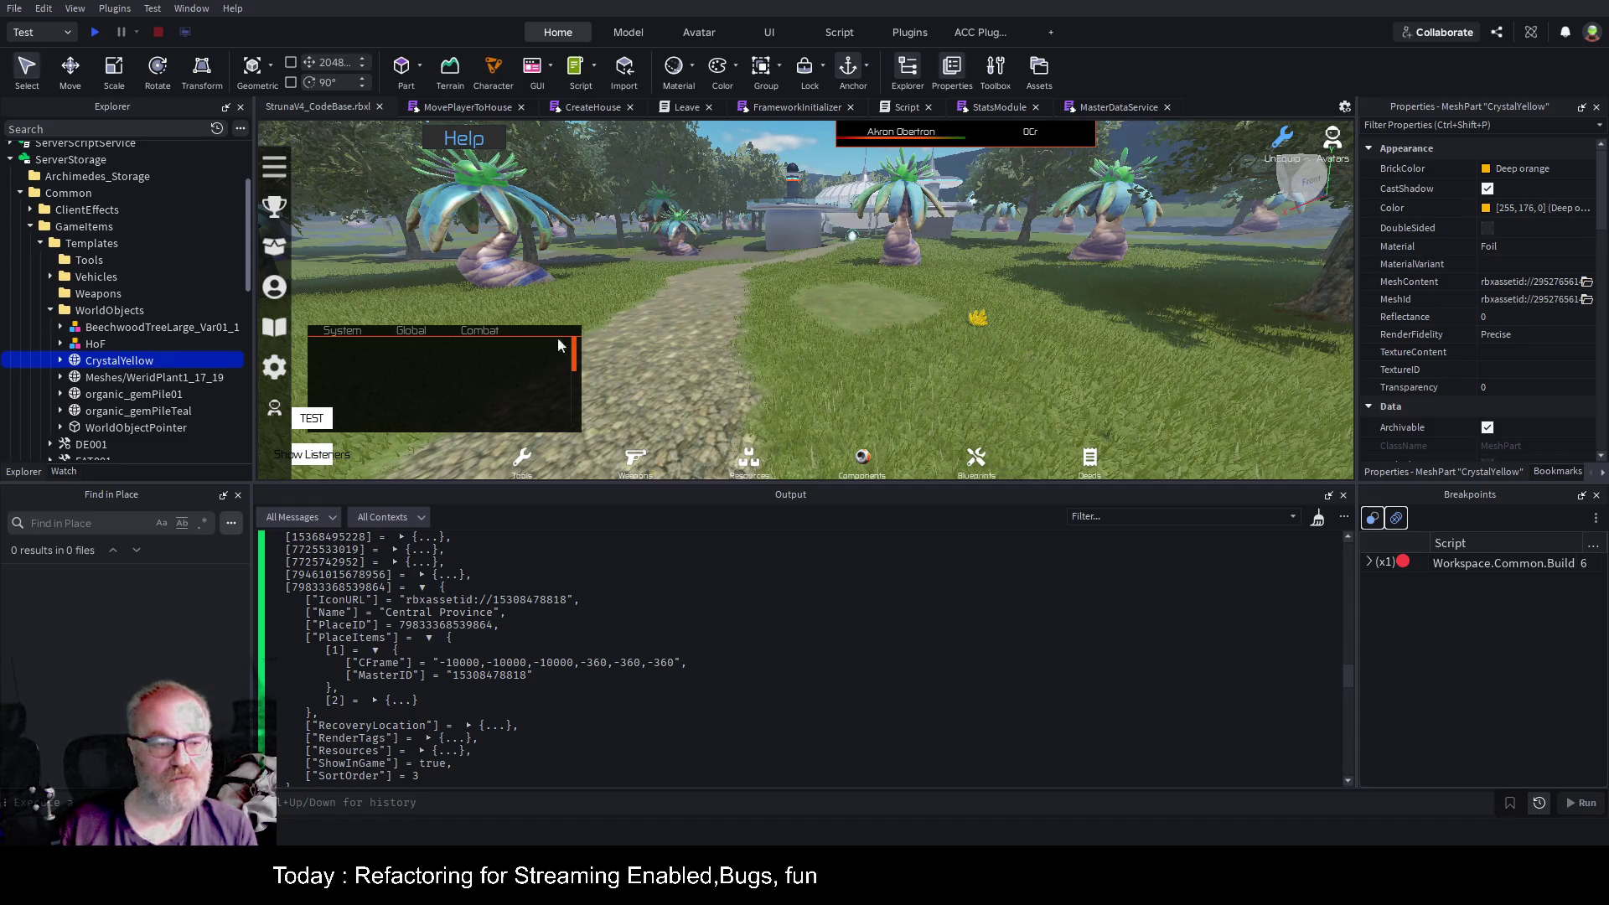
key("ctrl+d")
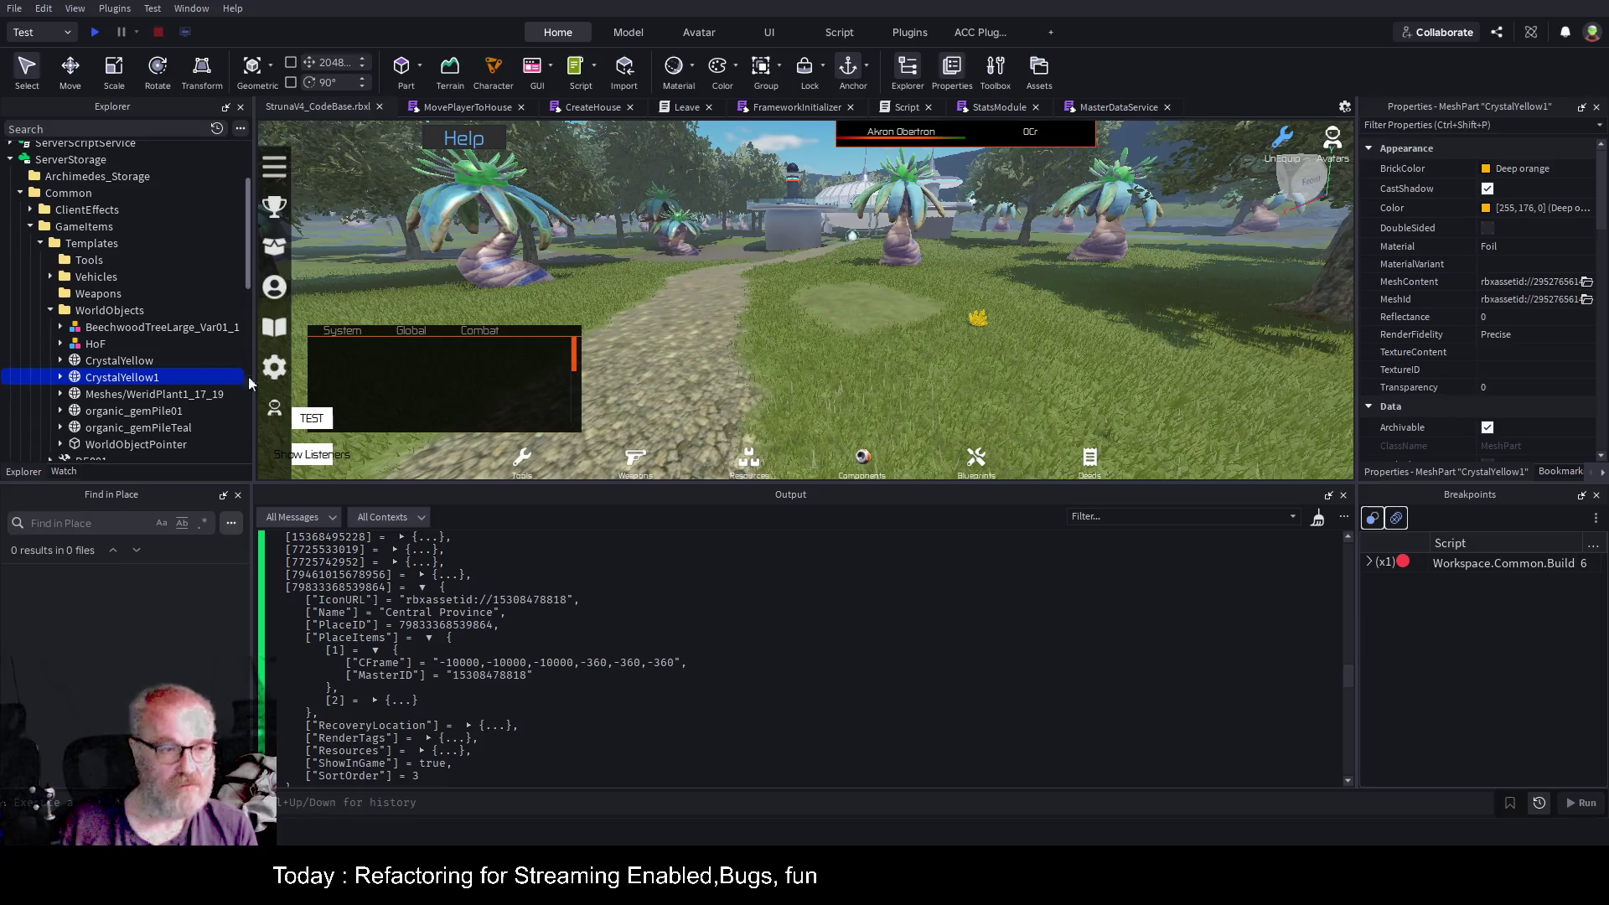
left_click(110, 379)
key("ctrl+v")
key("Return")
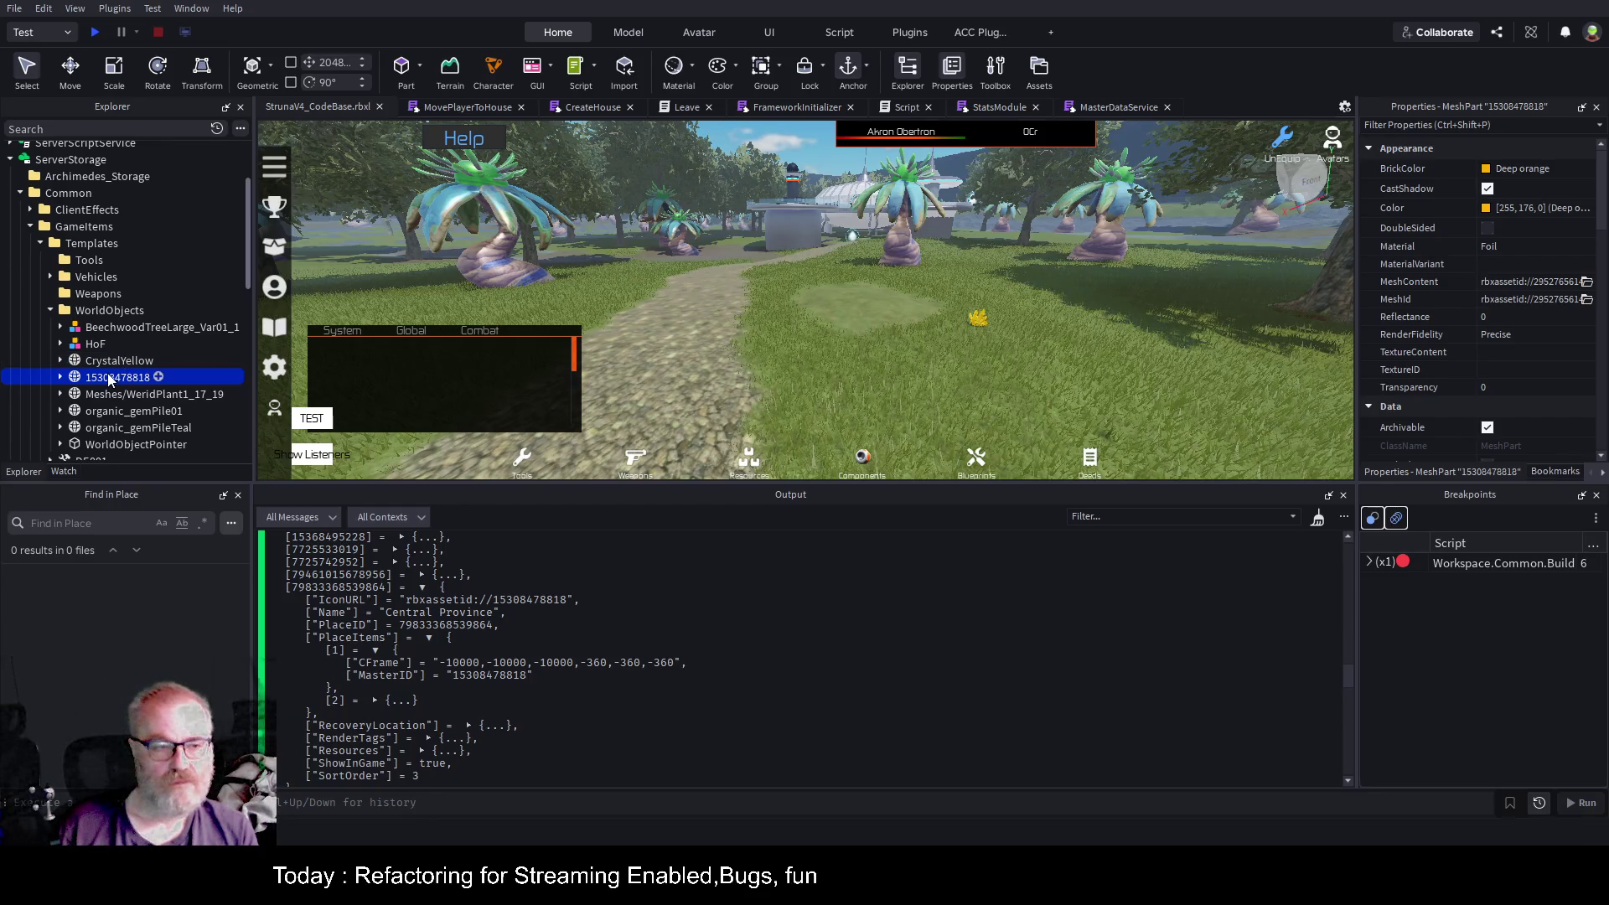
left_click(61, 378)
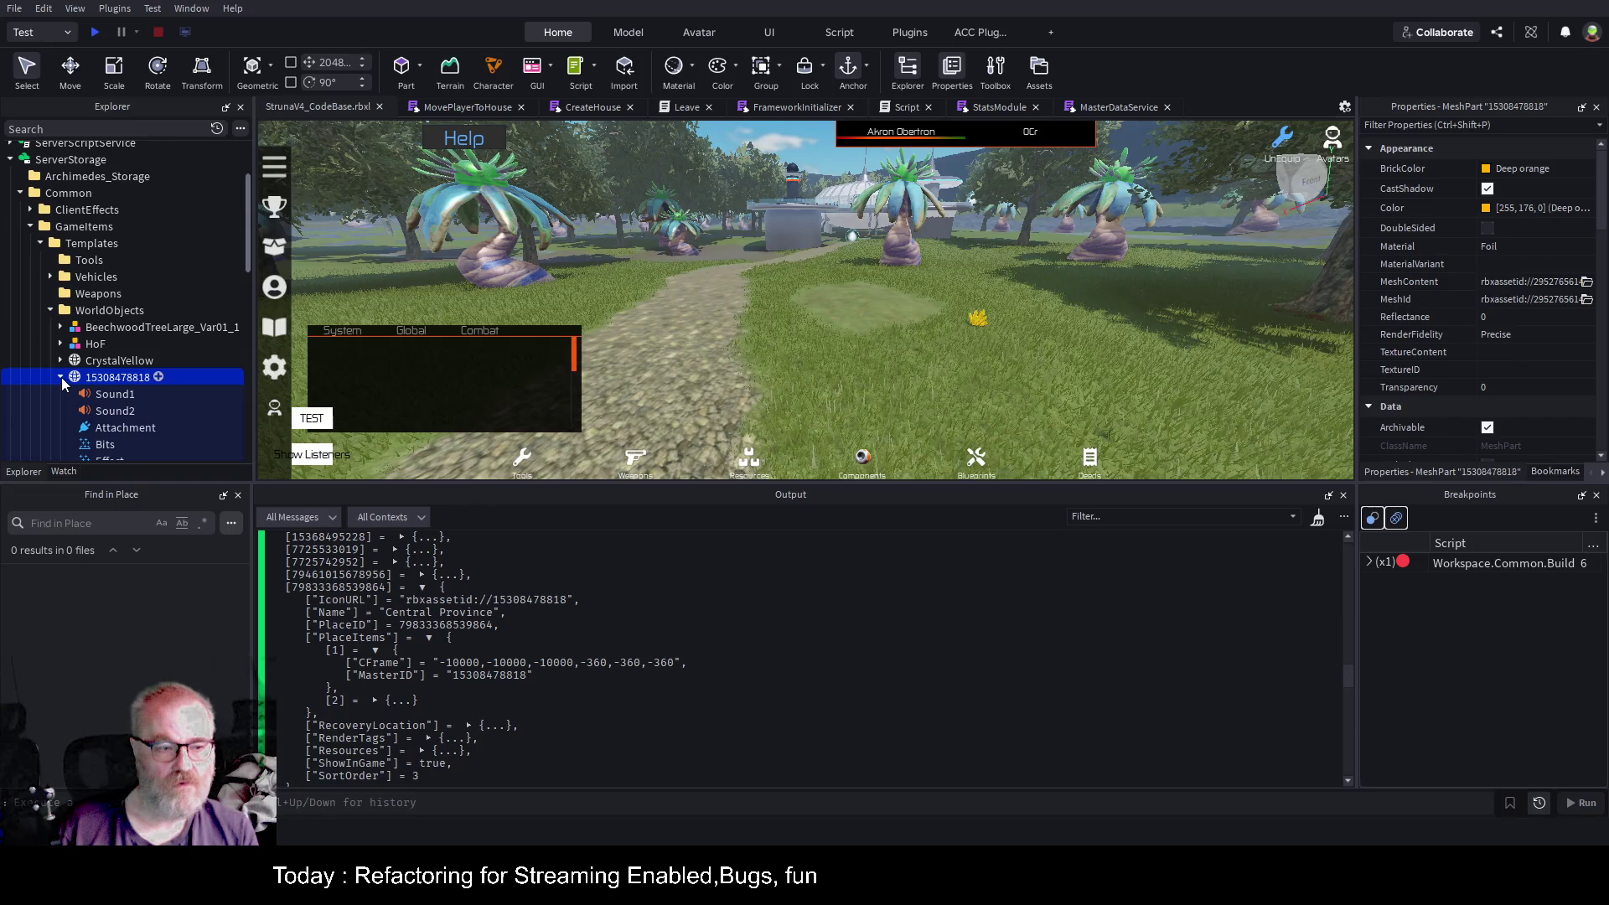
left_click(61, 378)
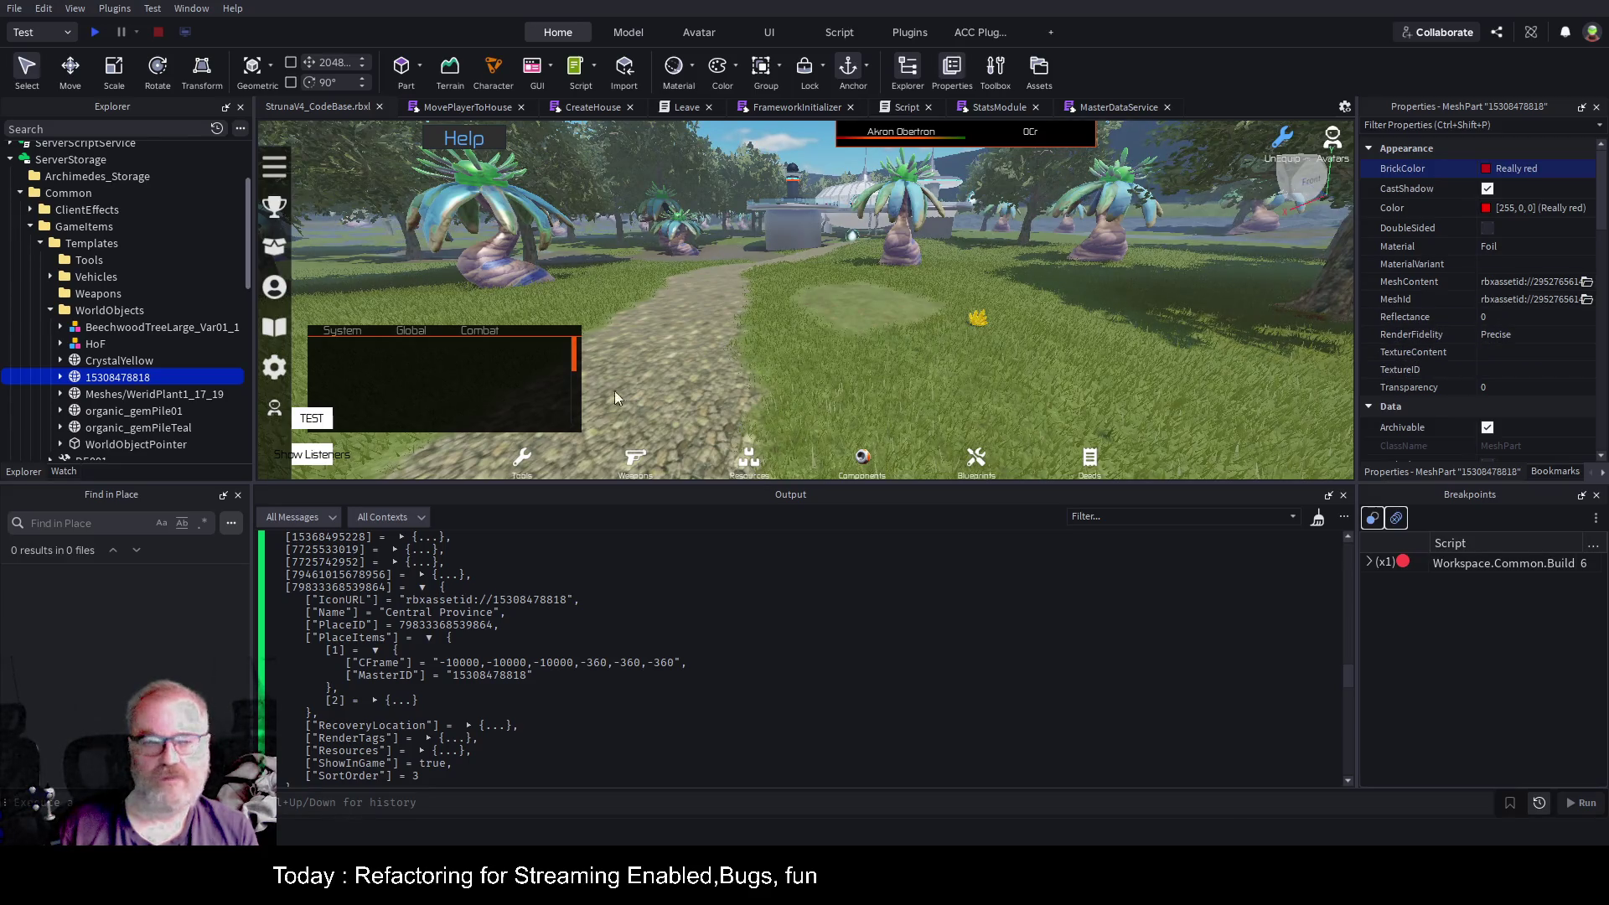
key("ctrl+s")
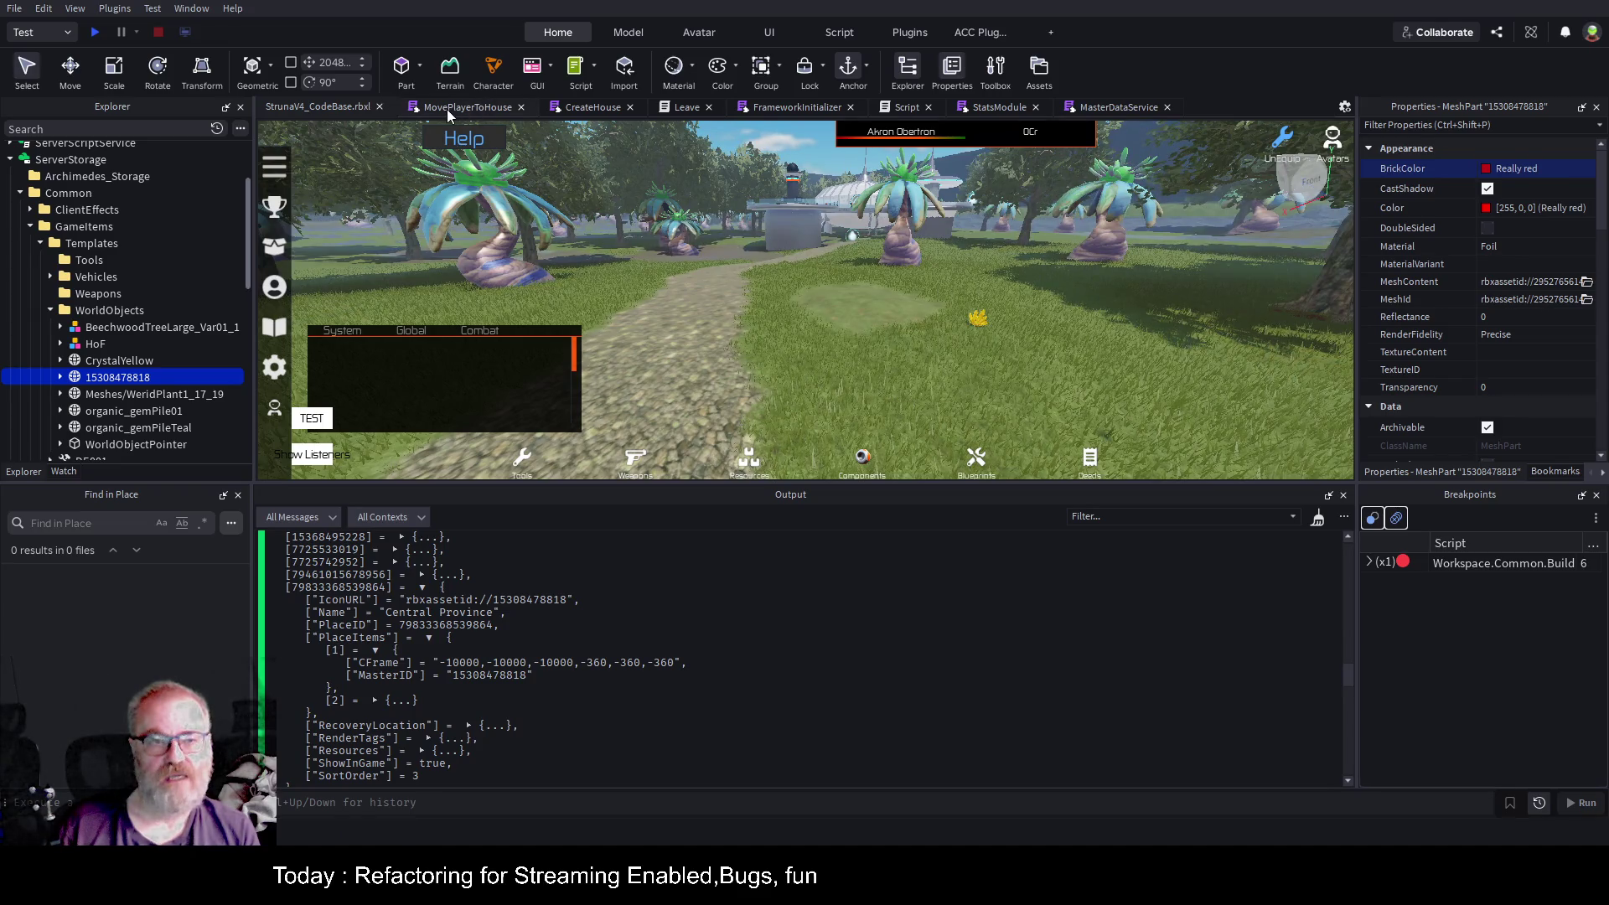
left_click(1104, 108)
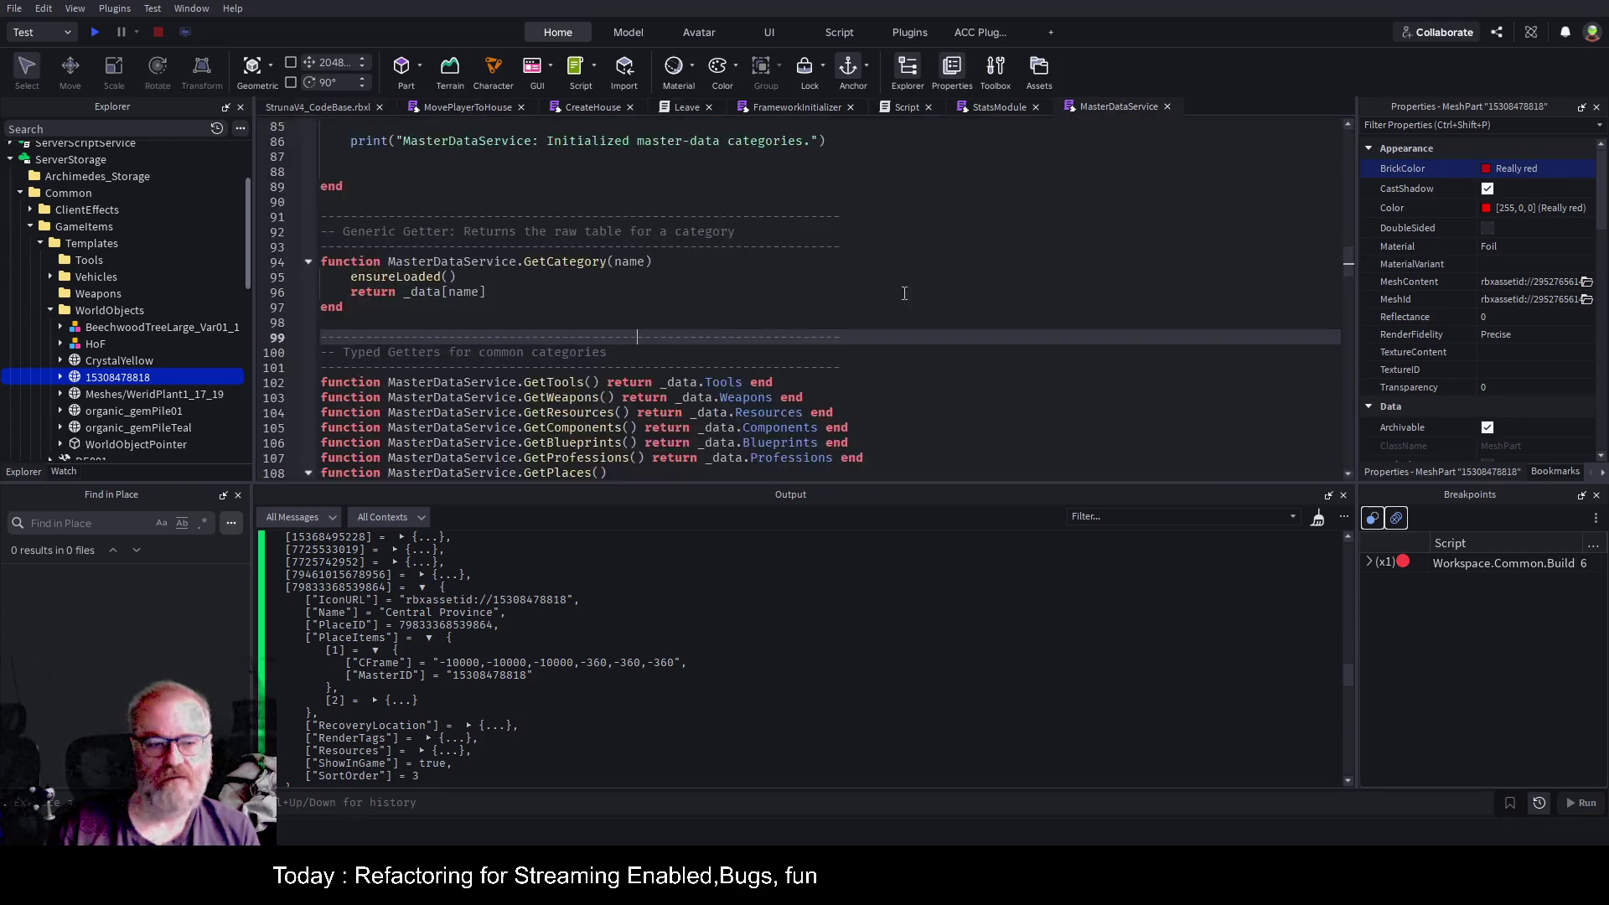
Expand ServerScriptService down to SpawningService's Bind folder and select the Crystals module.
scroll(662, 360, "down", 4)
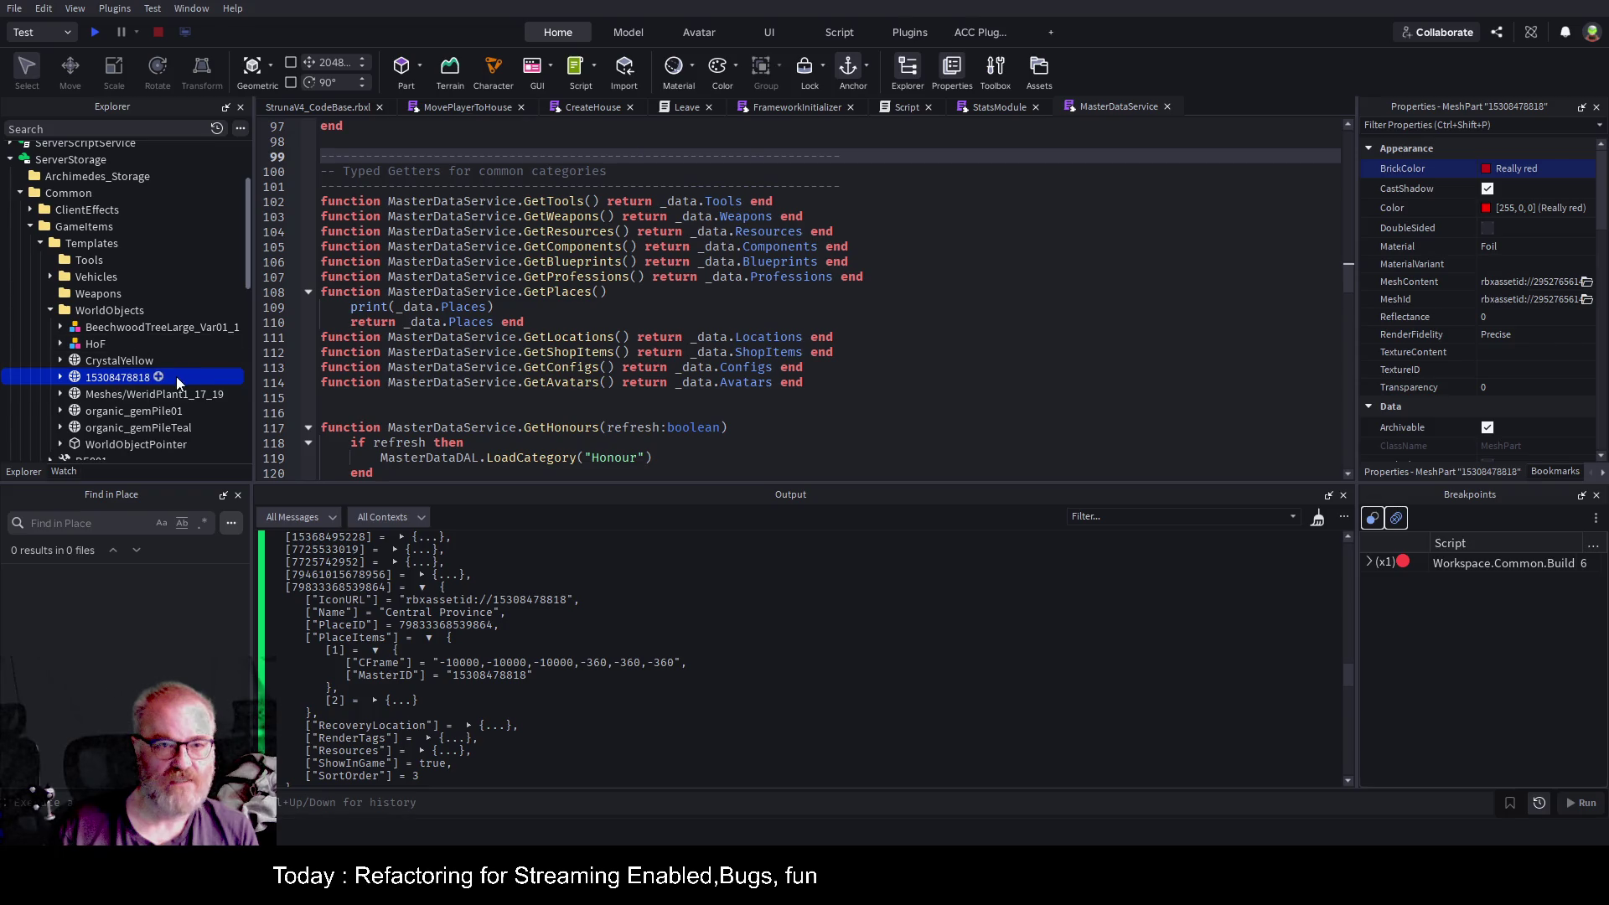
left_click(590, 411)
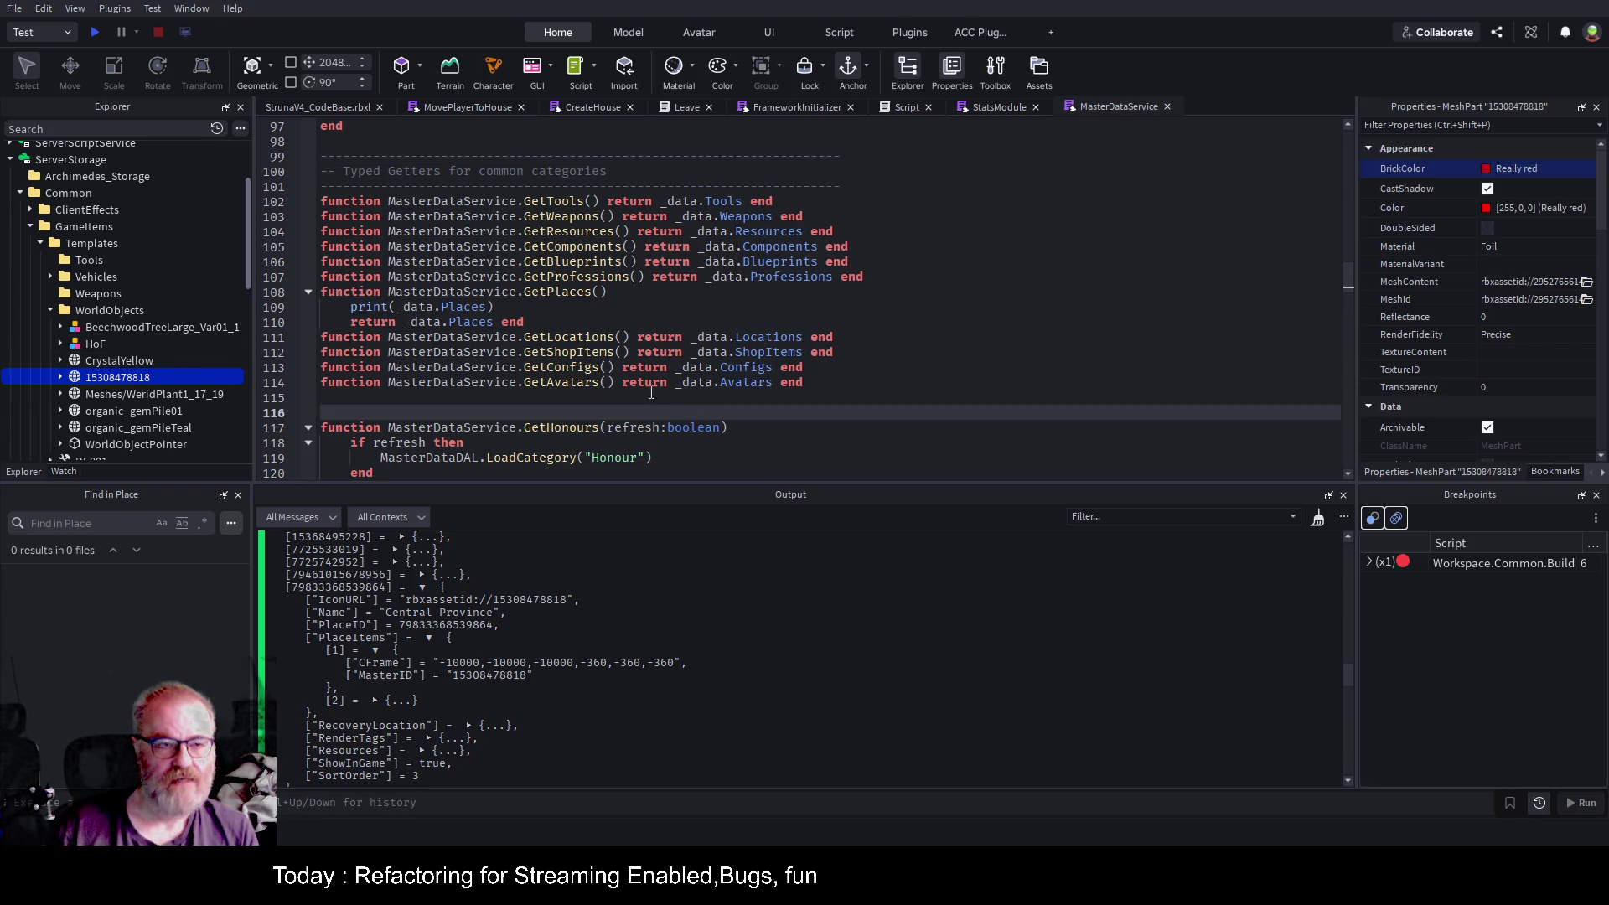
scroll(183, 302, "up", 3)
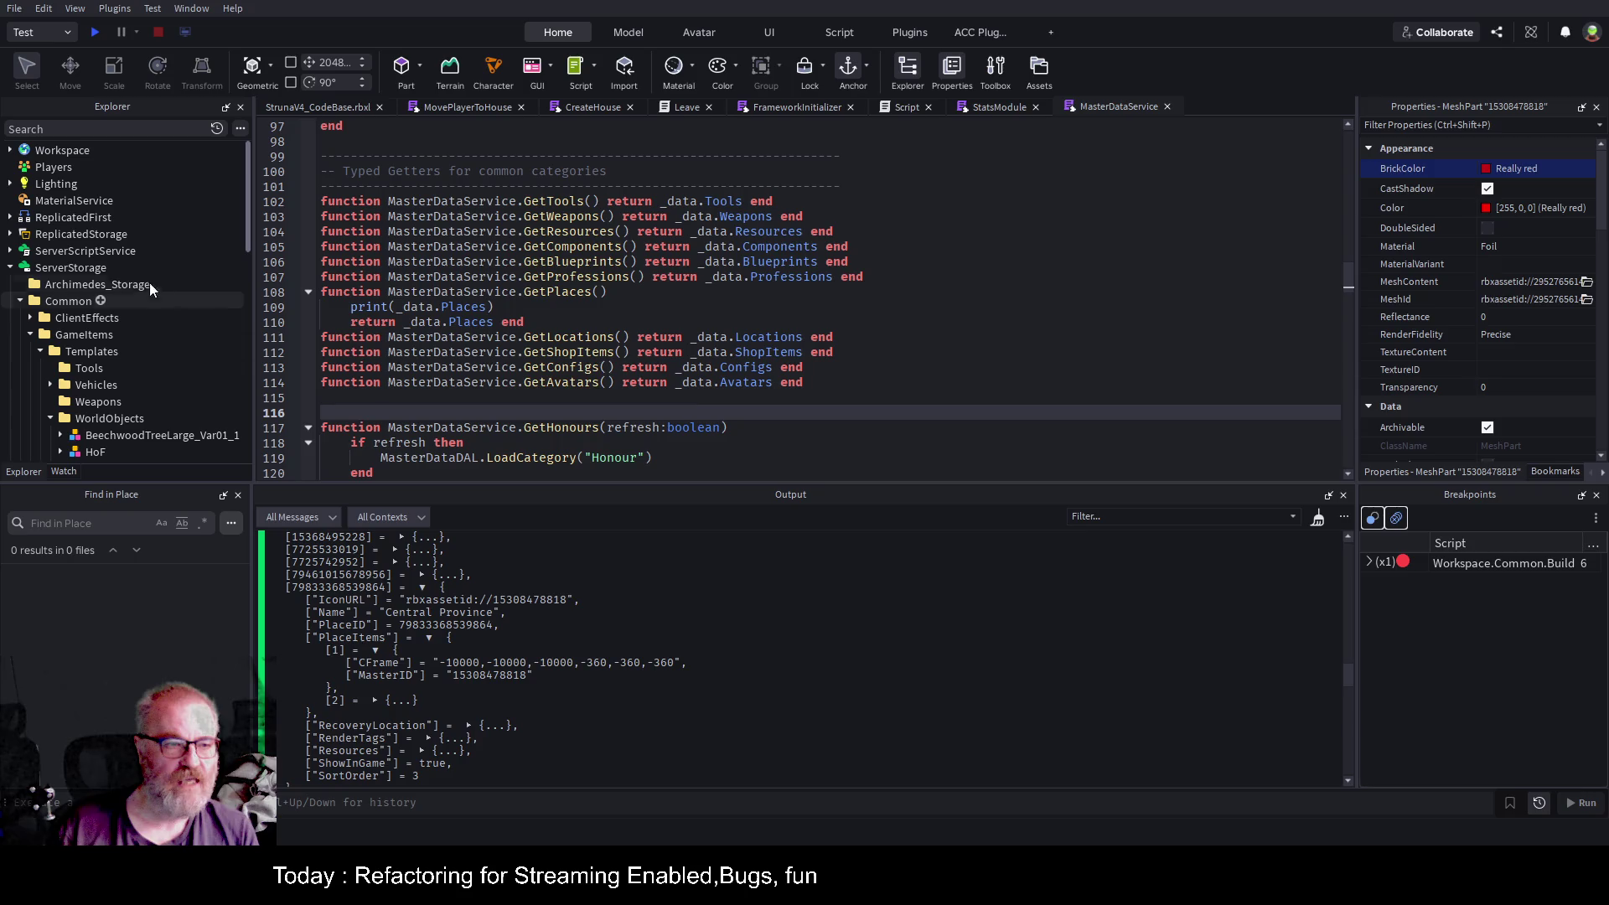
left_click(10, 268)
left_click(10, 250)
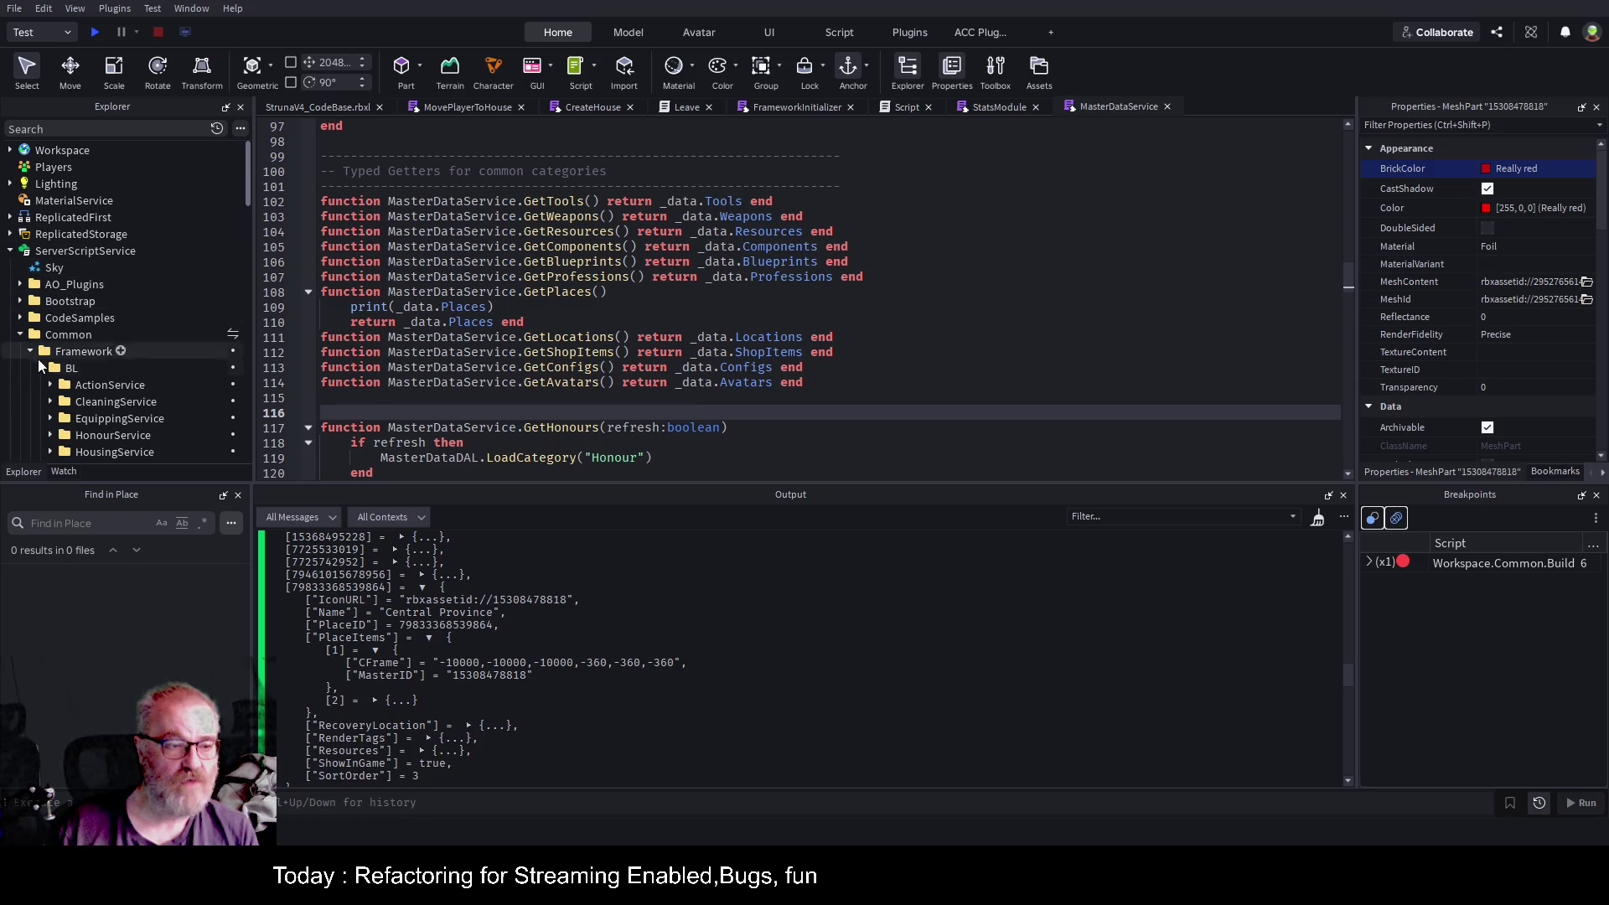
scroll(79, 276, "down", 5)
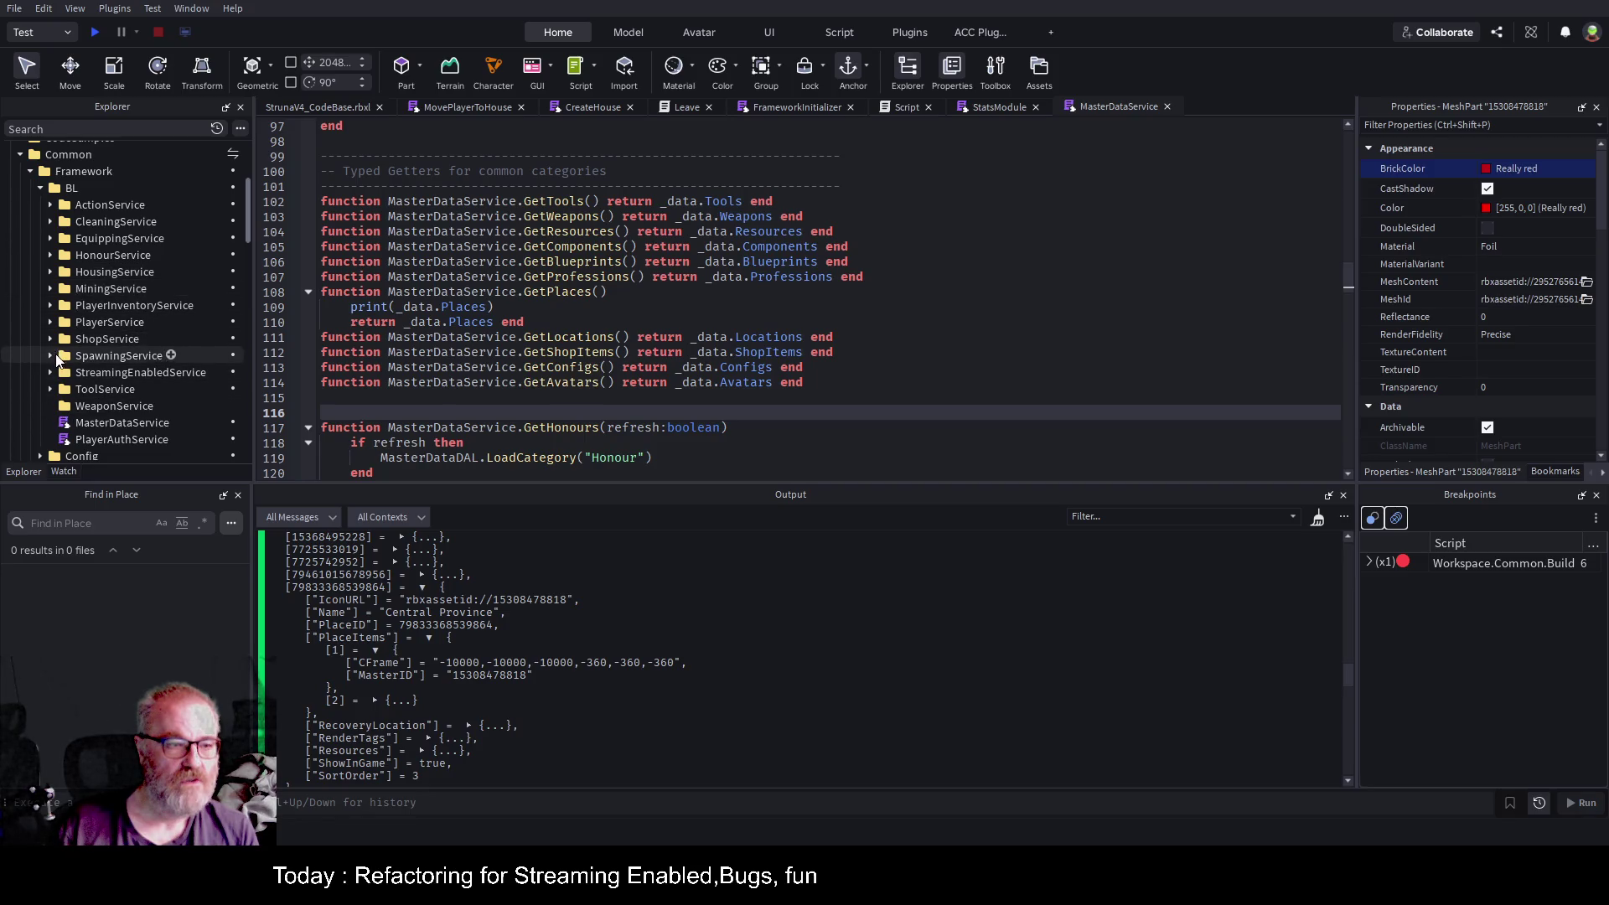
left_click(52, 355)
left_click(60, 372)
scroll(126, 335, "down", 4)
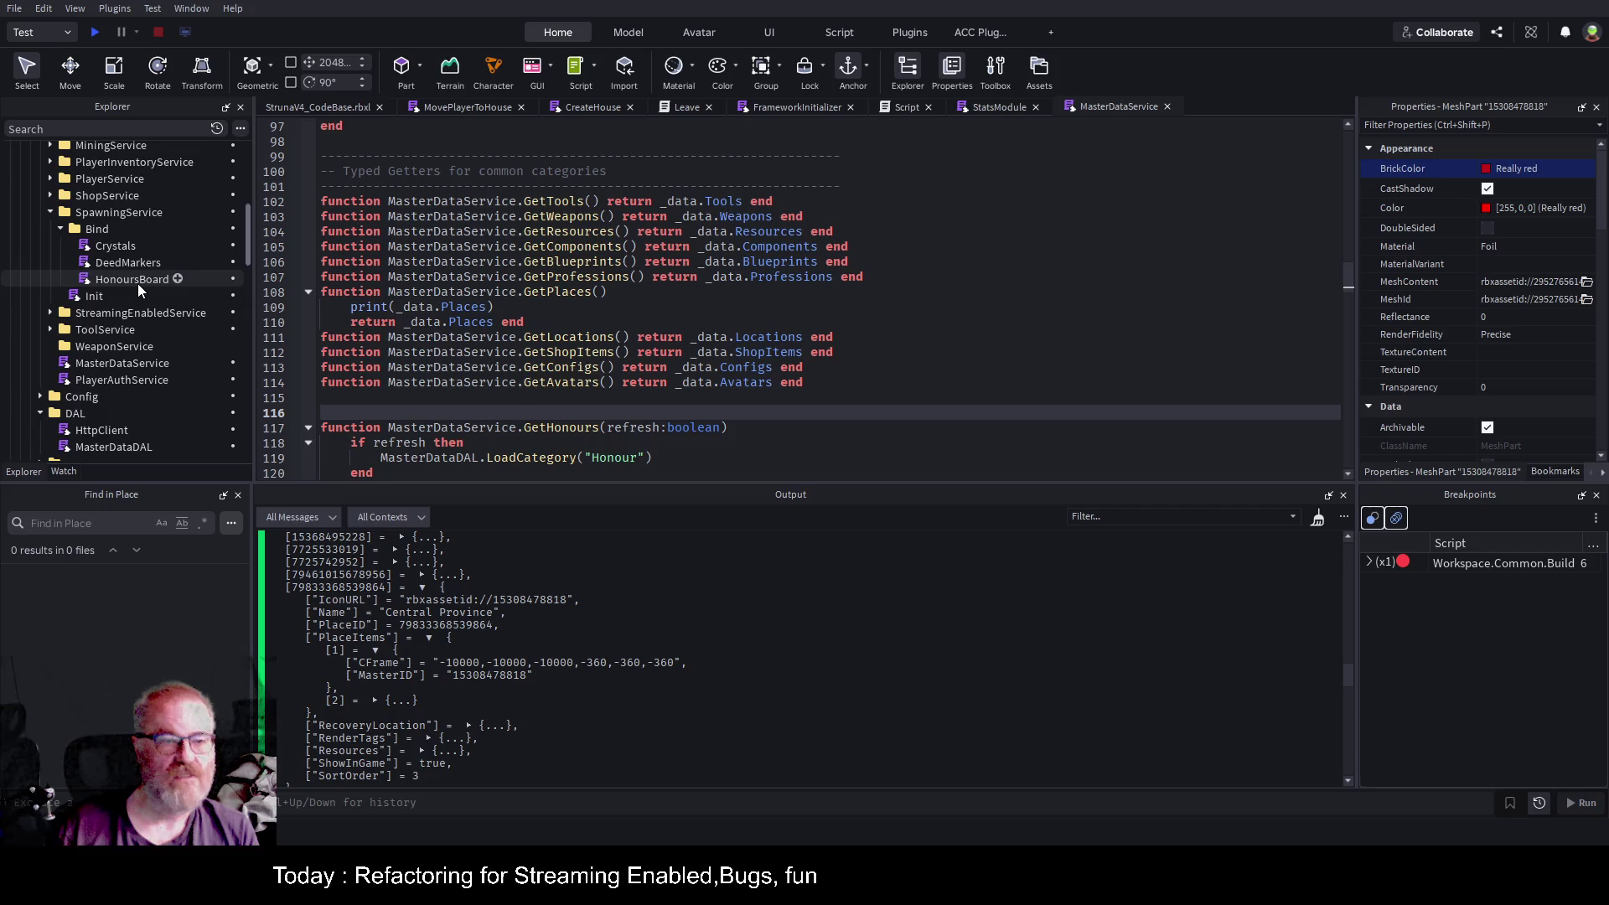
left_click(119, 244)
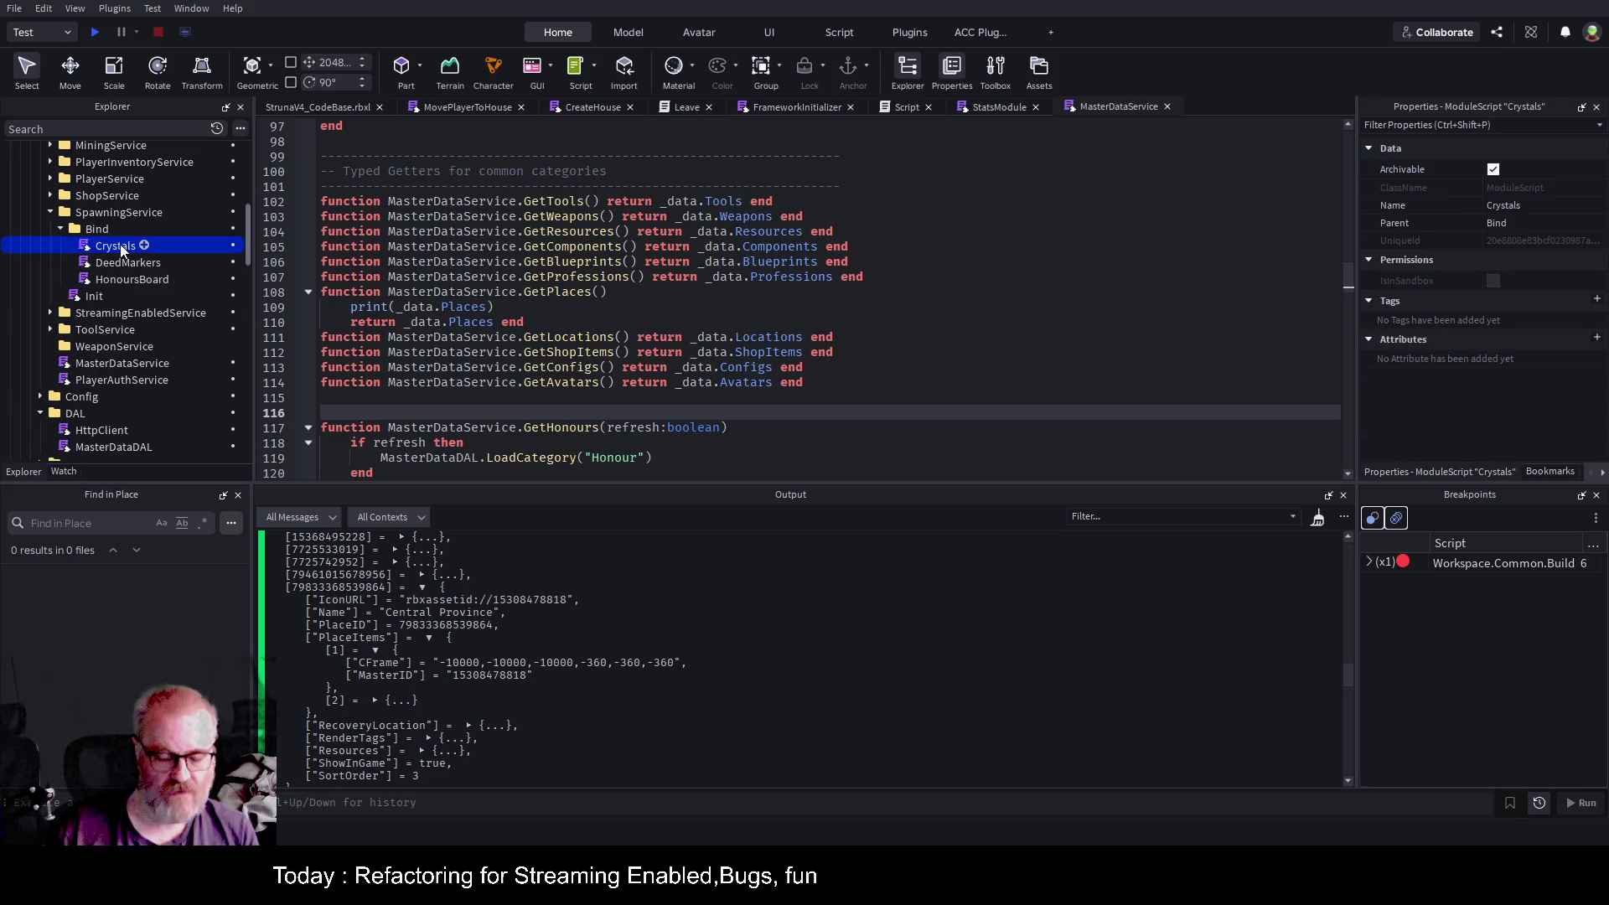
Duplicate Crystals, rename the copy PlaceItems, and open its script.
key("ctrl+d")
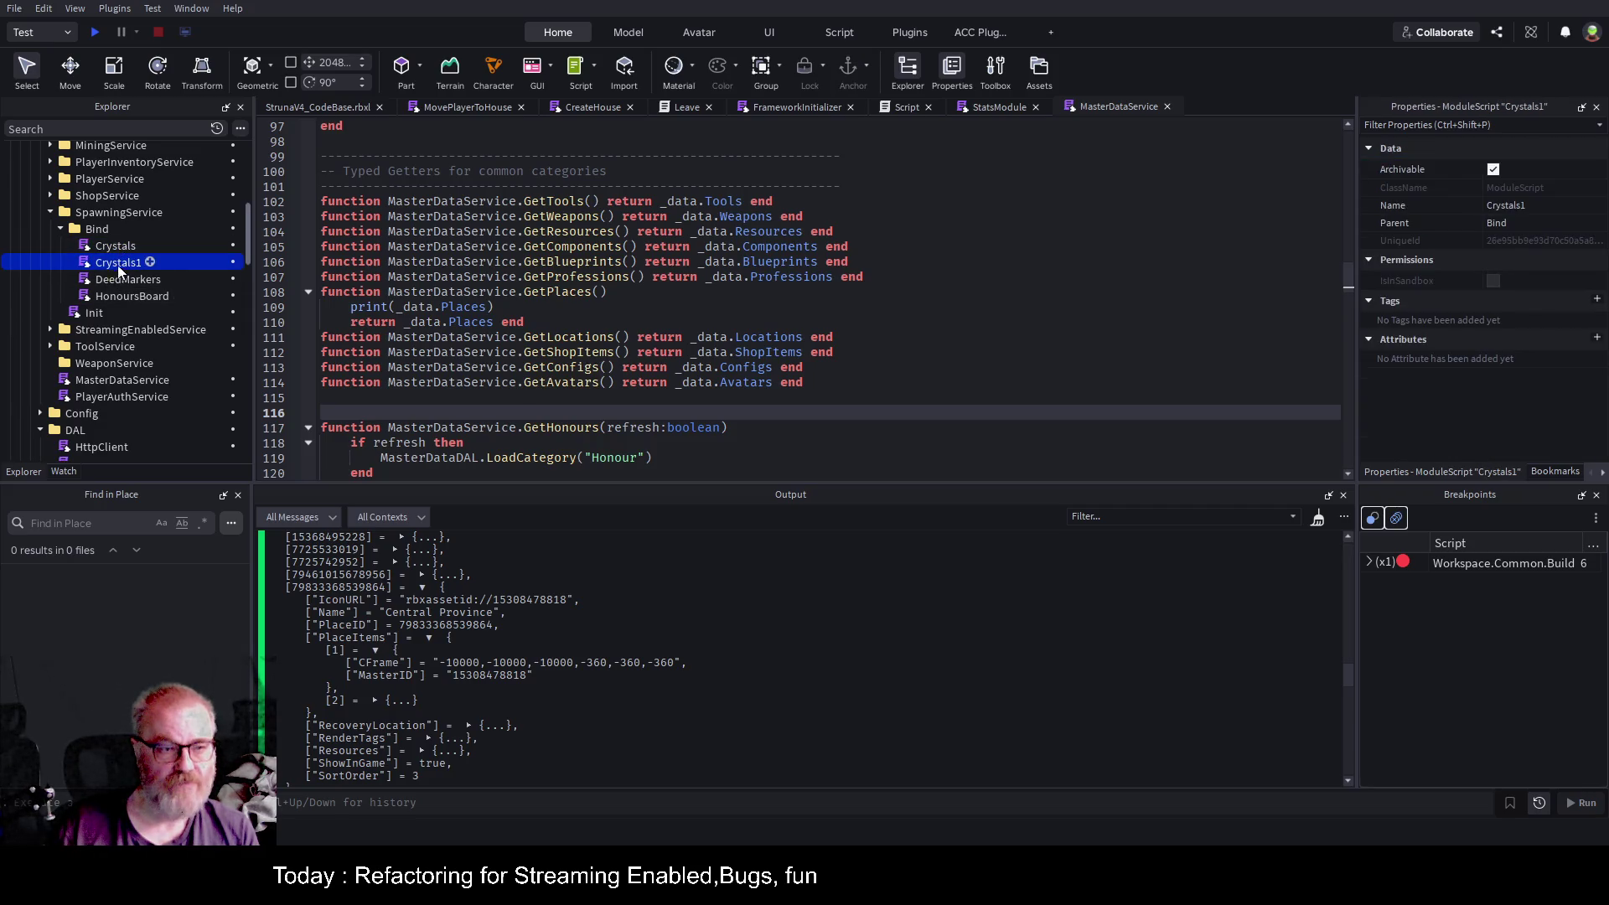
left_click(118, 265)
type("P")
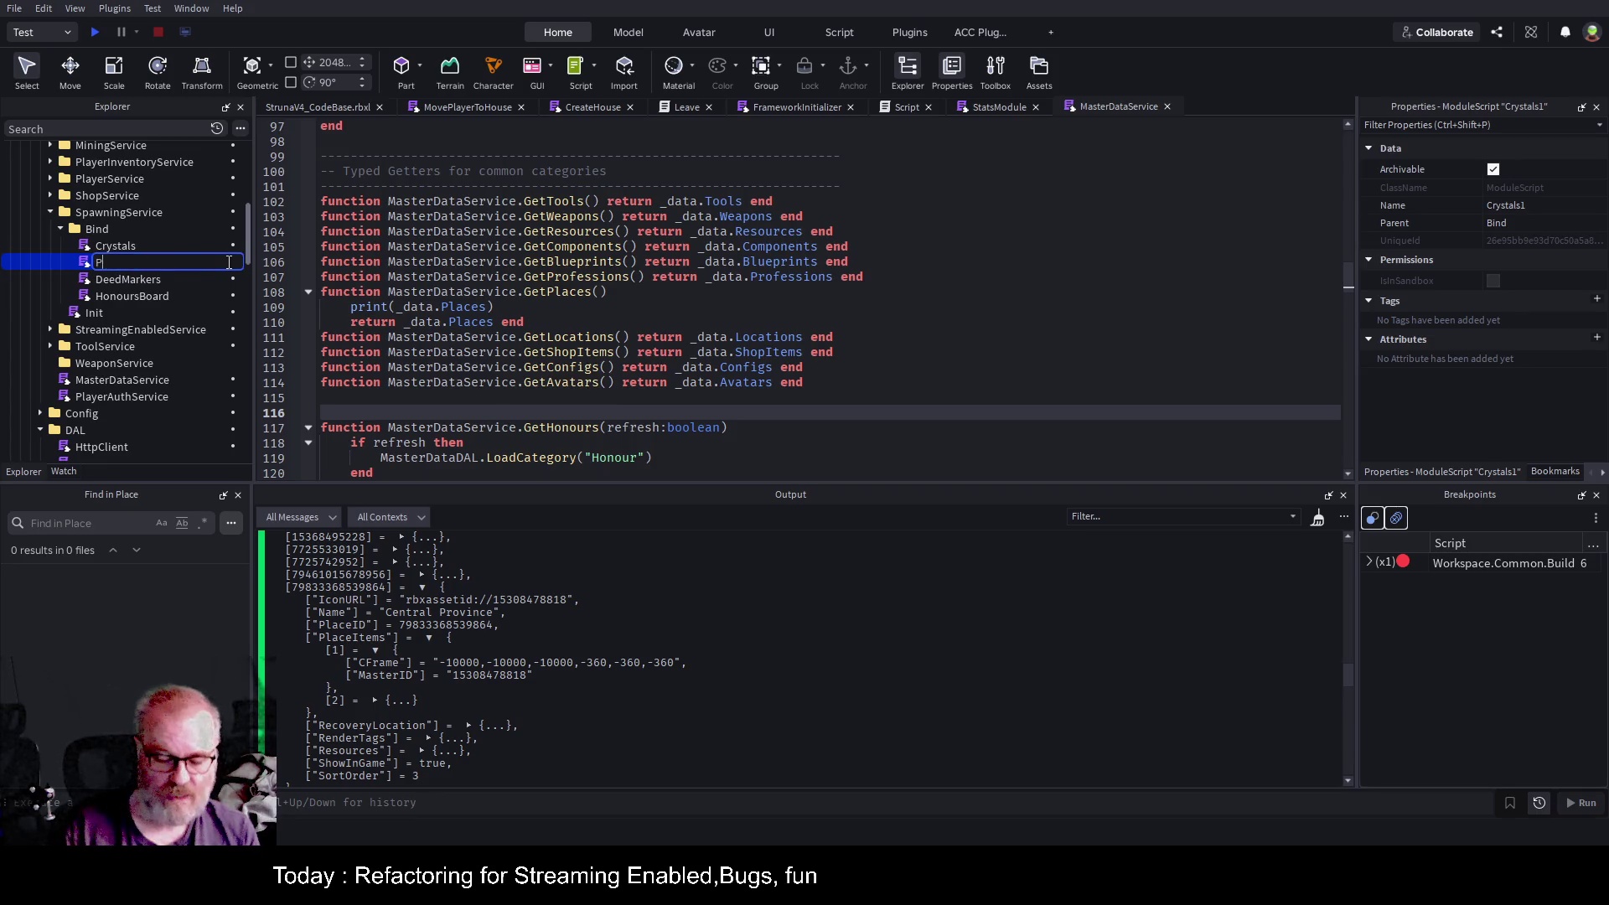
type("laceItems")
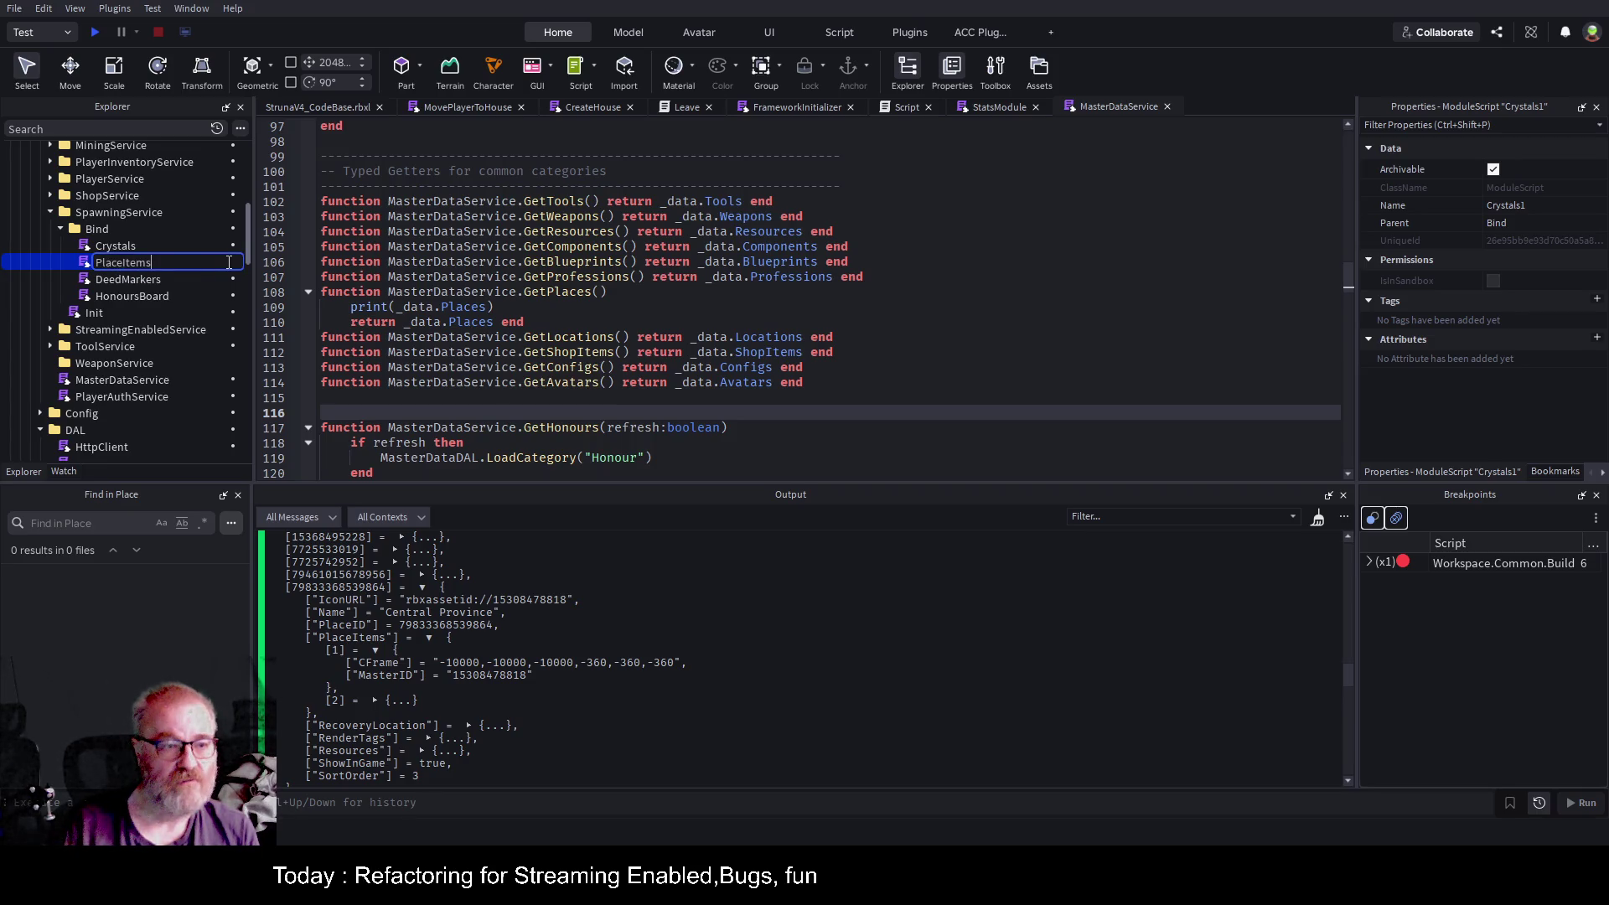
key("Return")
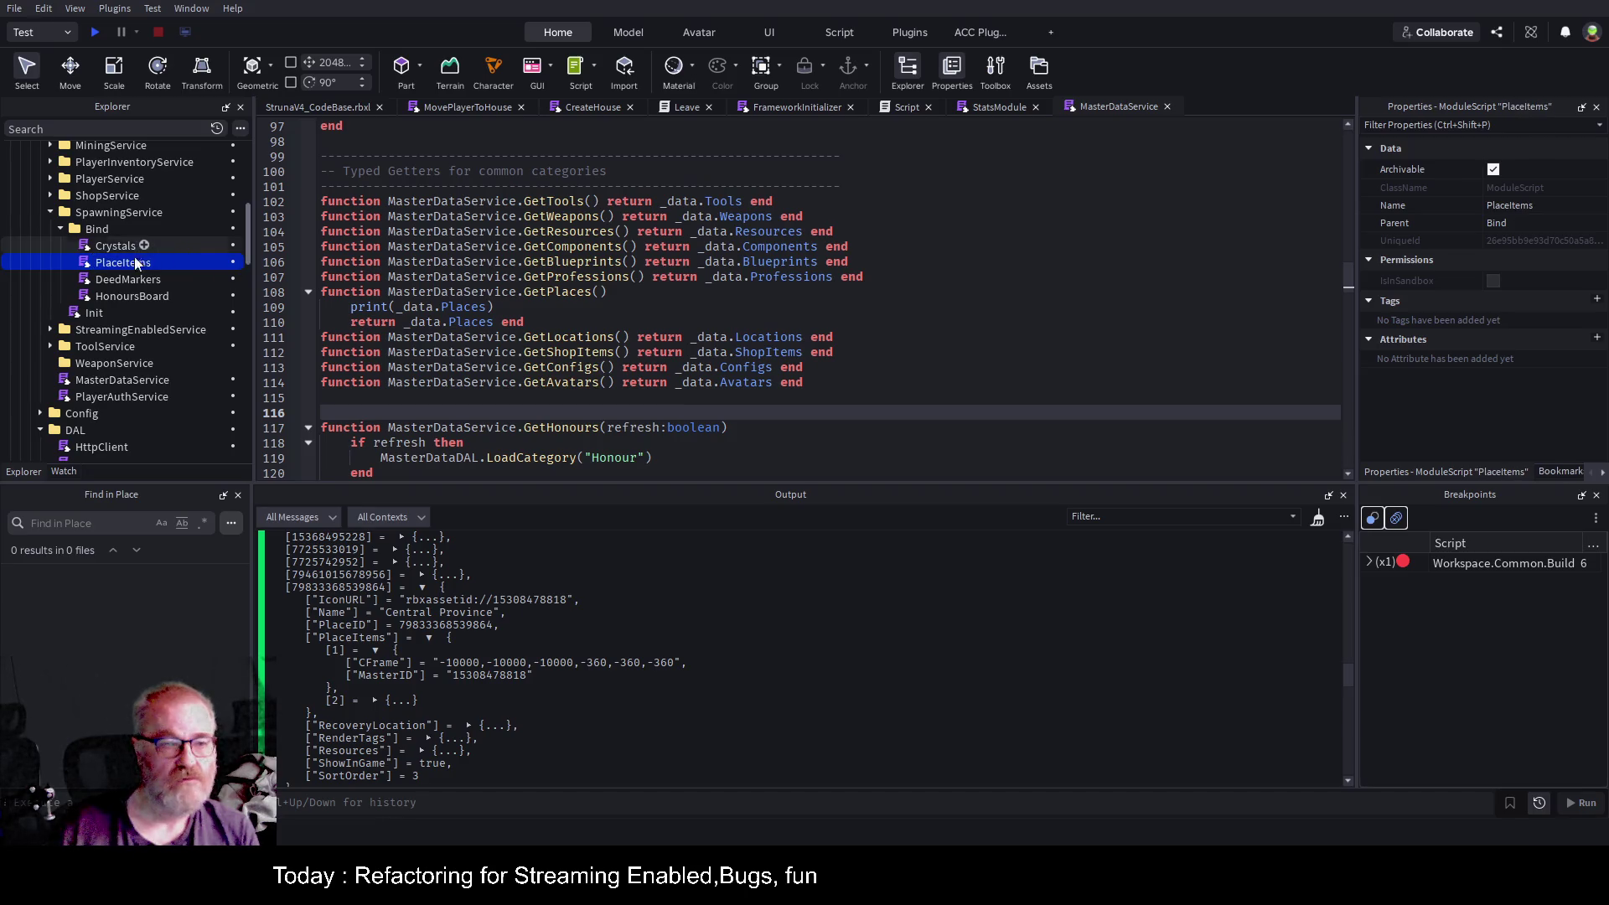
double_click(141, 265)
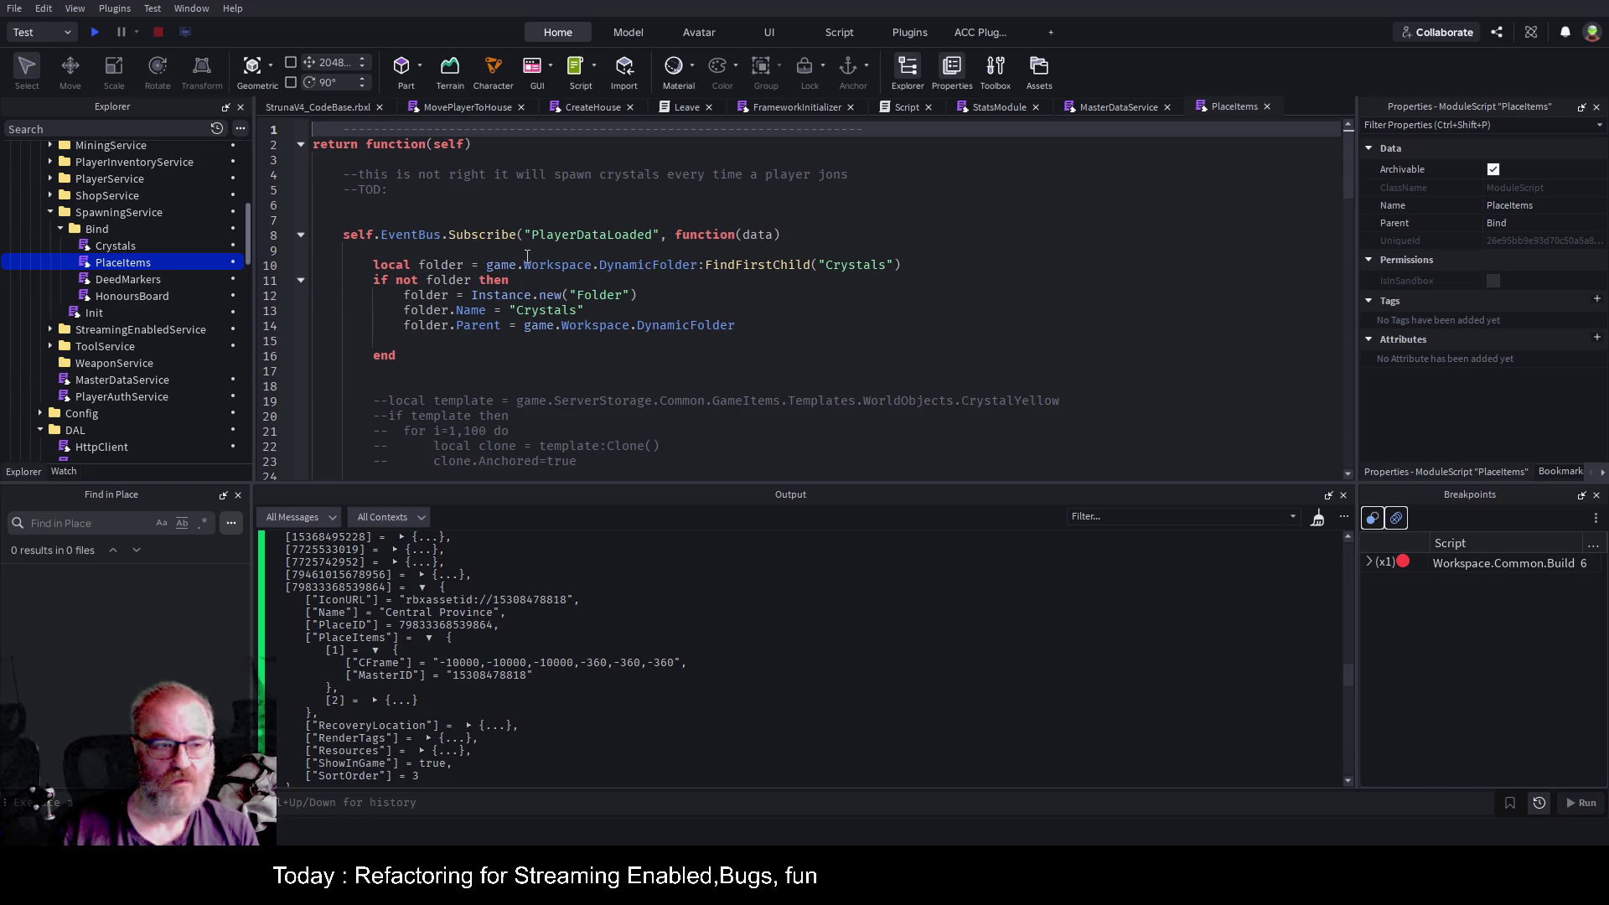
Delete the commented-out template cloning block through --end and add a breakpoint on line 10.
left_click(566, 253)
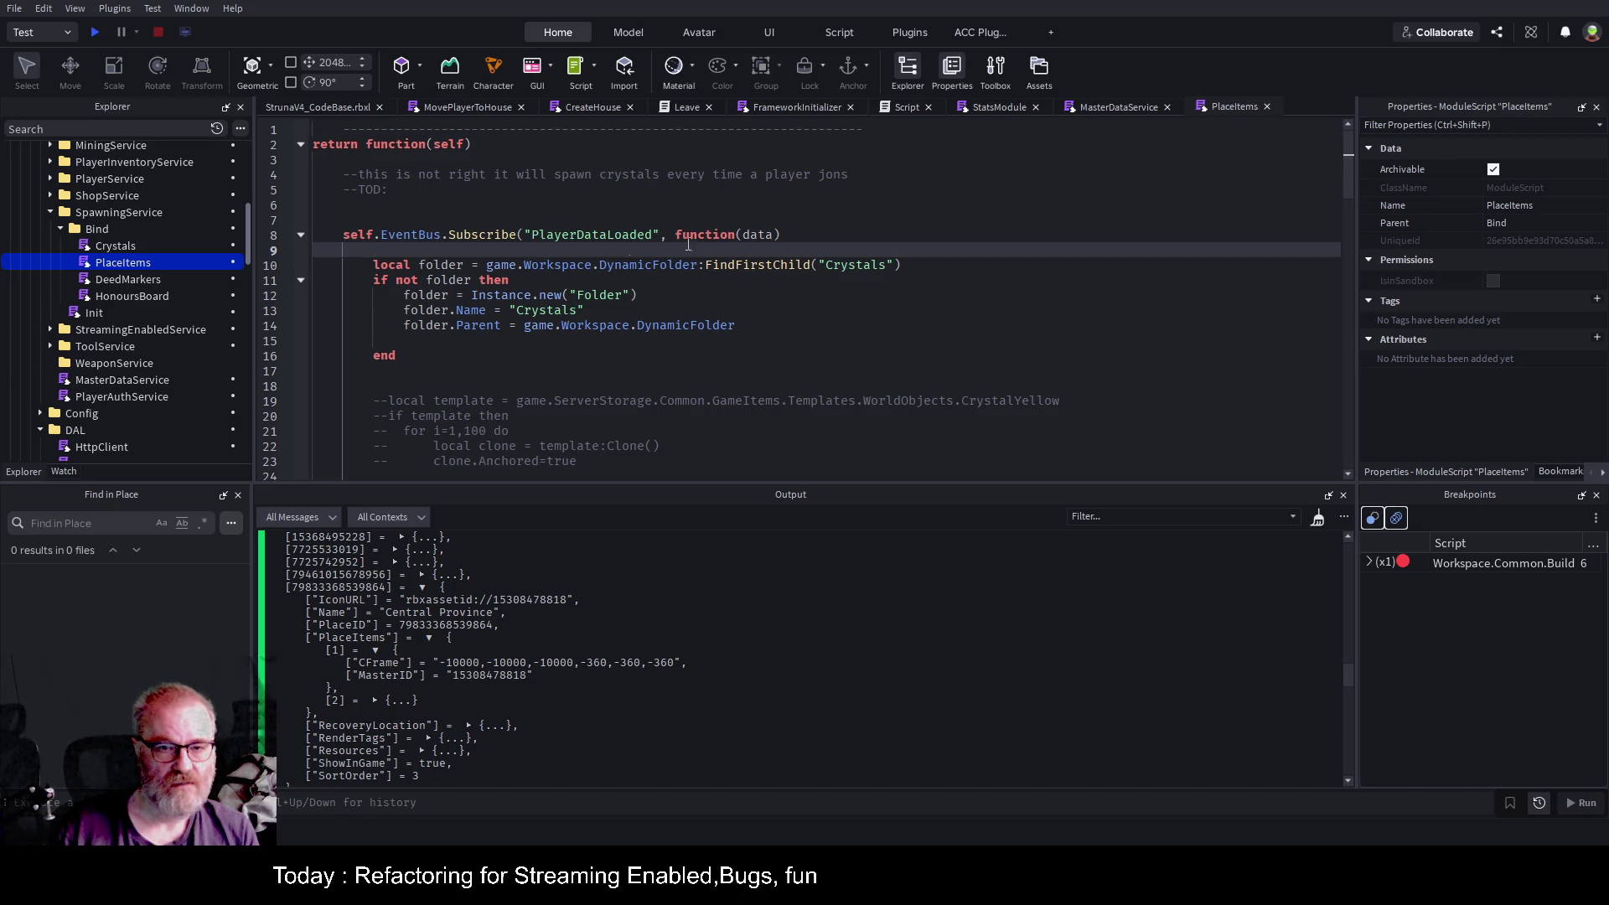
scroll(593, 294, "down", 3)
mouse_move(375, 246)
left_mouse_down()
mouse_move(519, 307)
mouse_move(469, 368)
mouse_move(426, 383)
left_mouse_up()
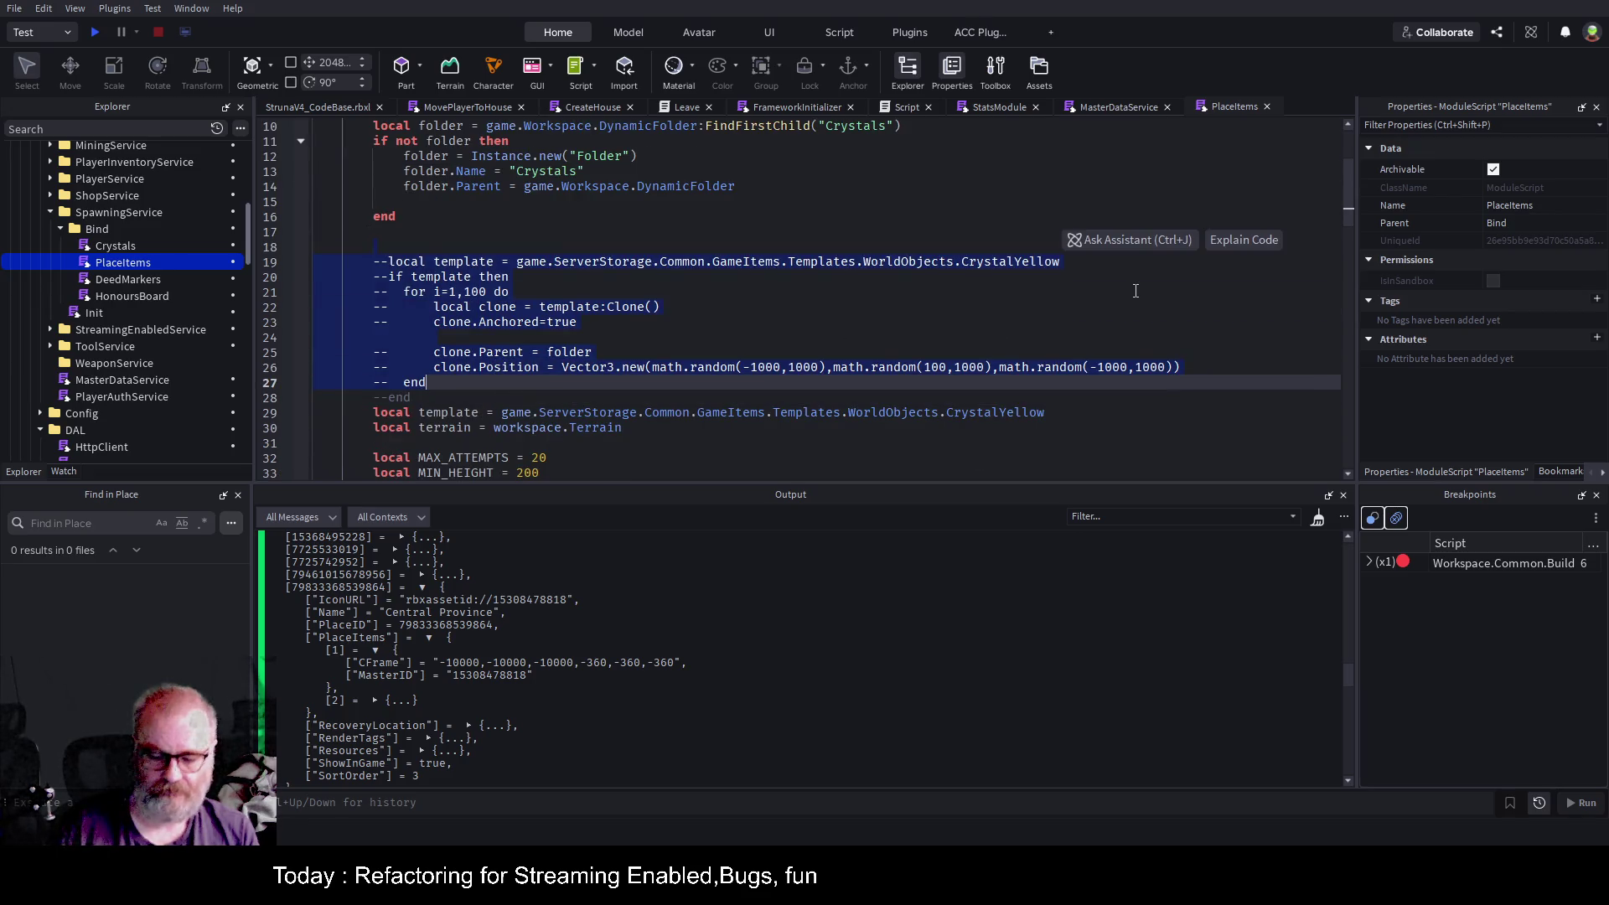
key("shift+Down")
key("Delete")
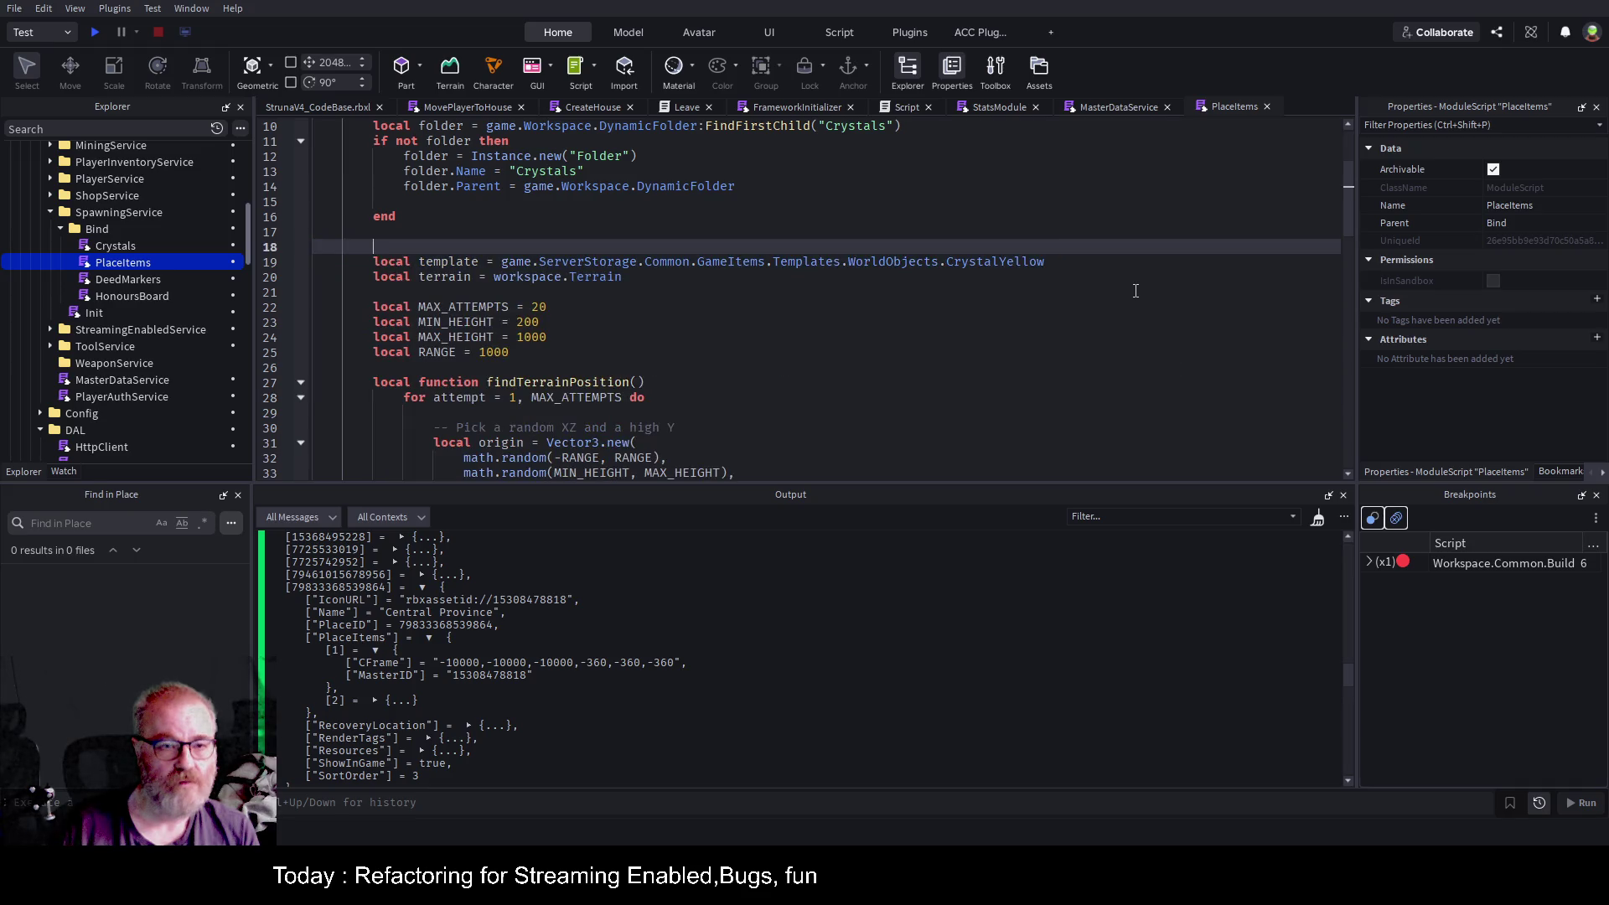
scroll(515, 369, "up", 3)
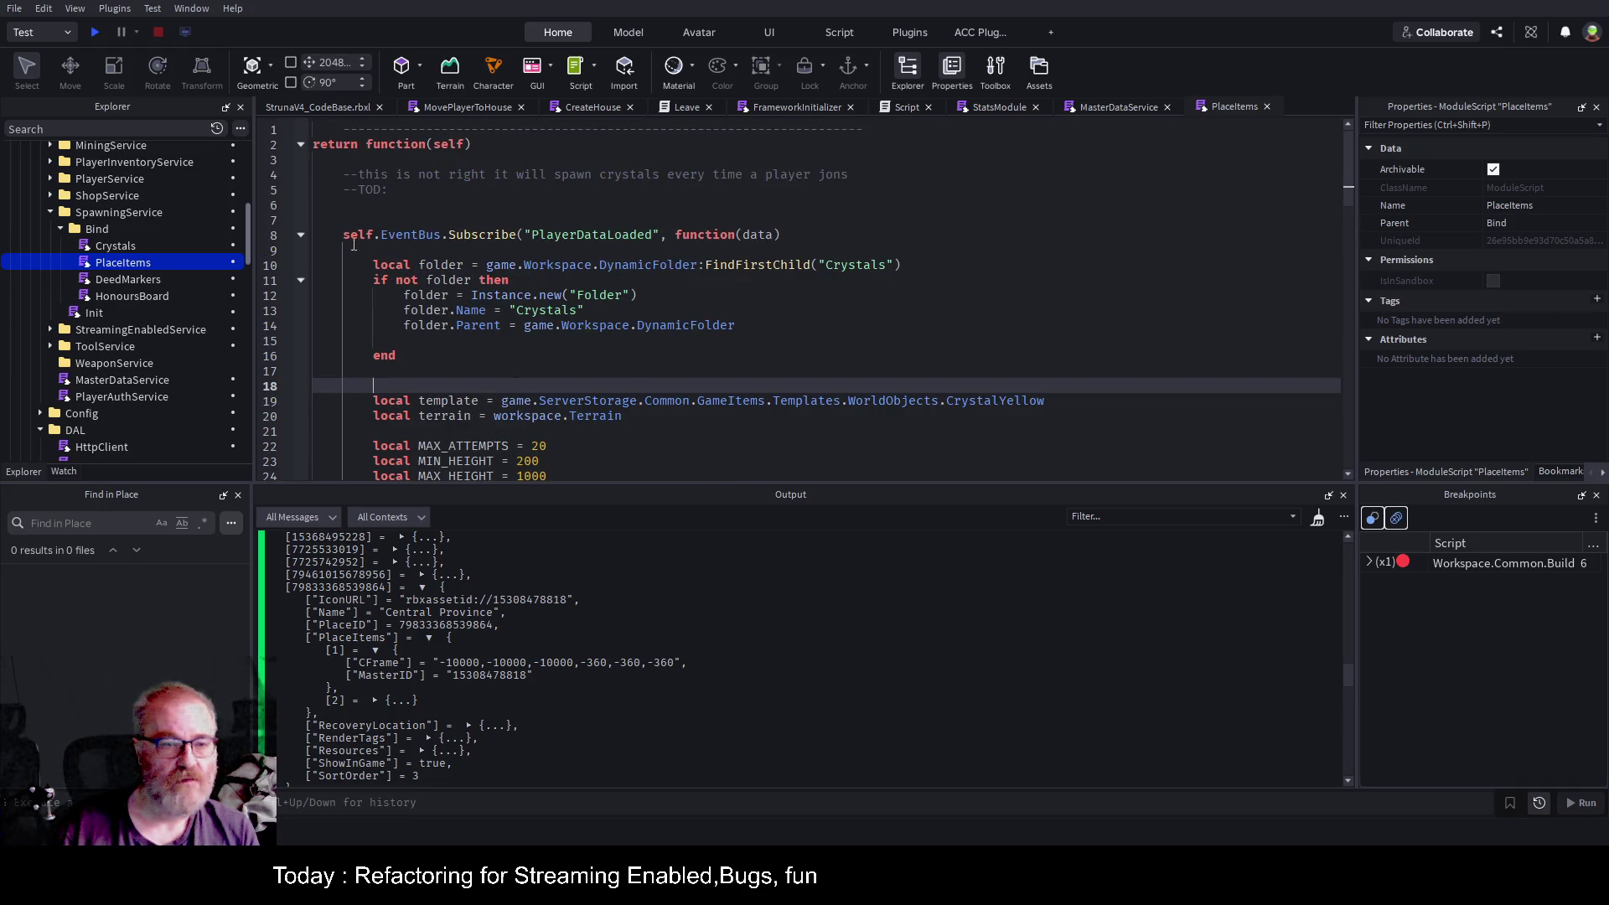
left_click(286, 265)
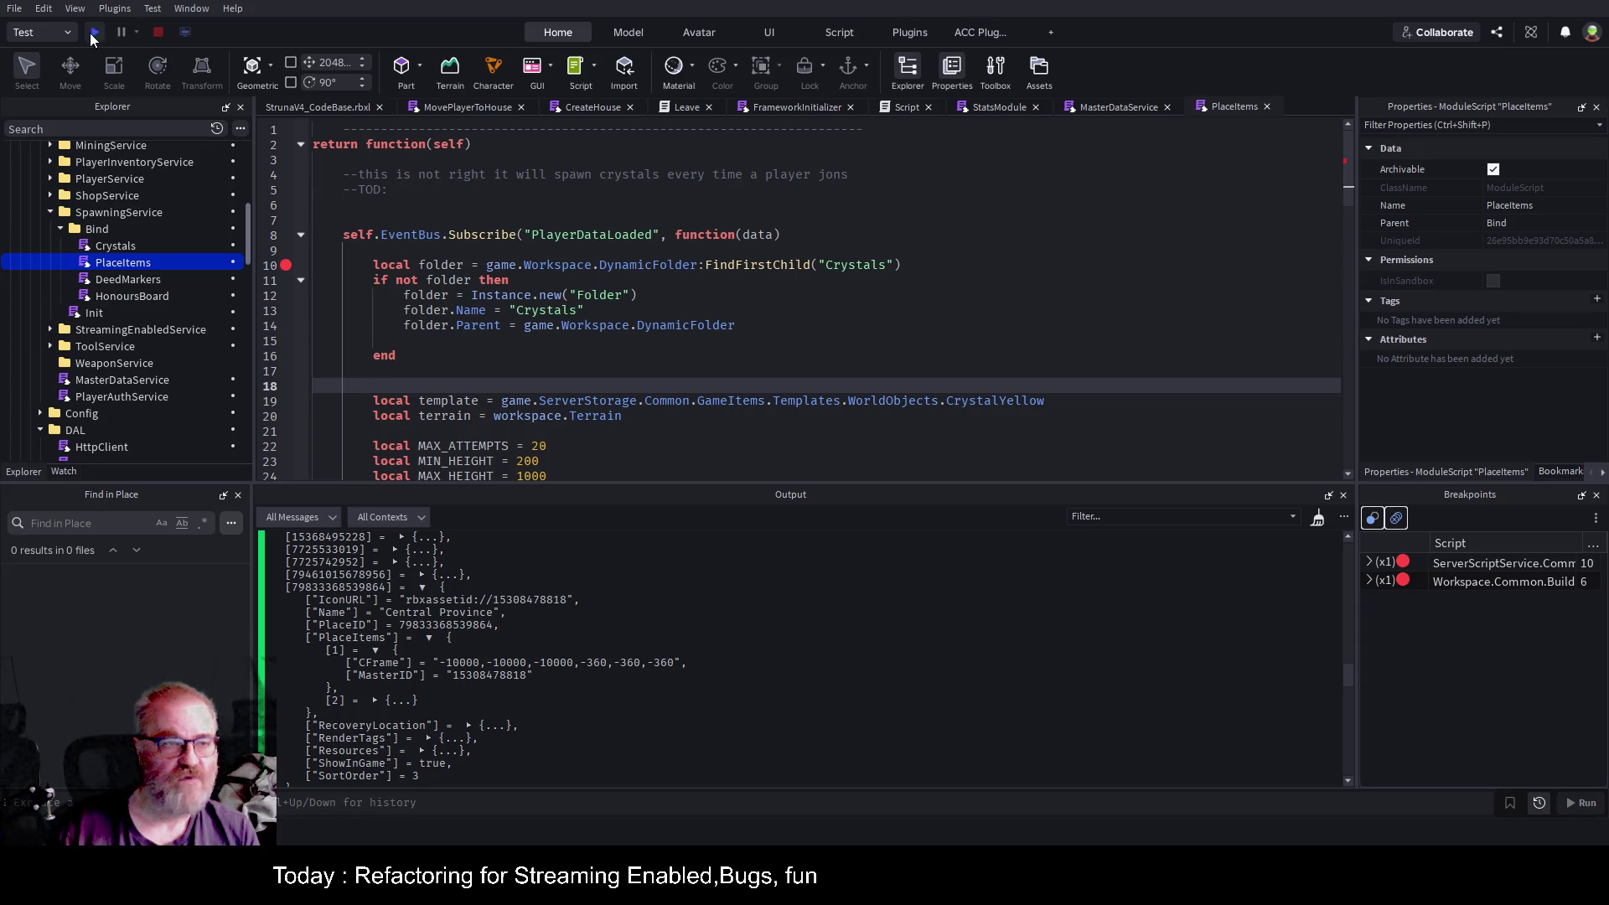
Playtest until the line 10 breakpoint hits and show Variables listing data, script, _G and shared.
left_click(96, 36)
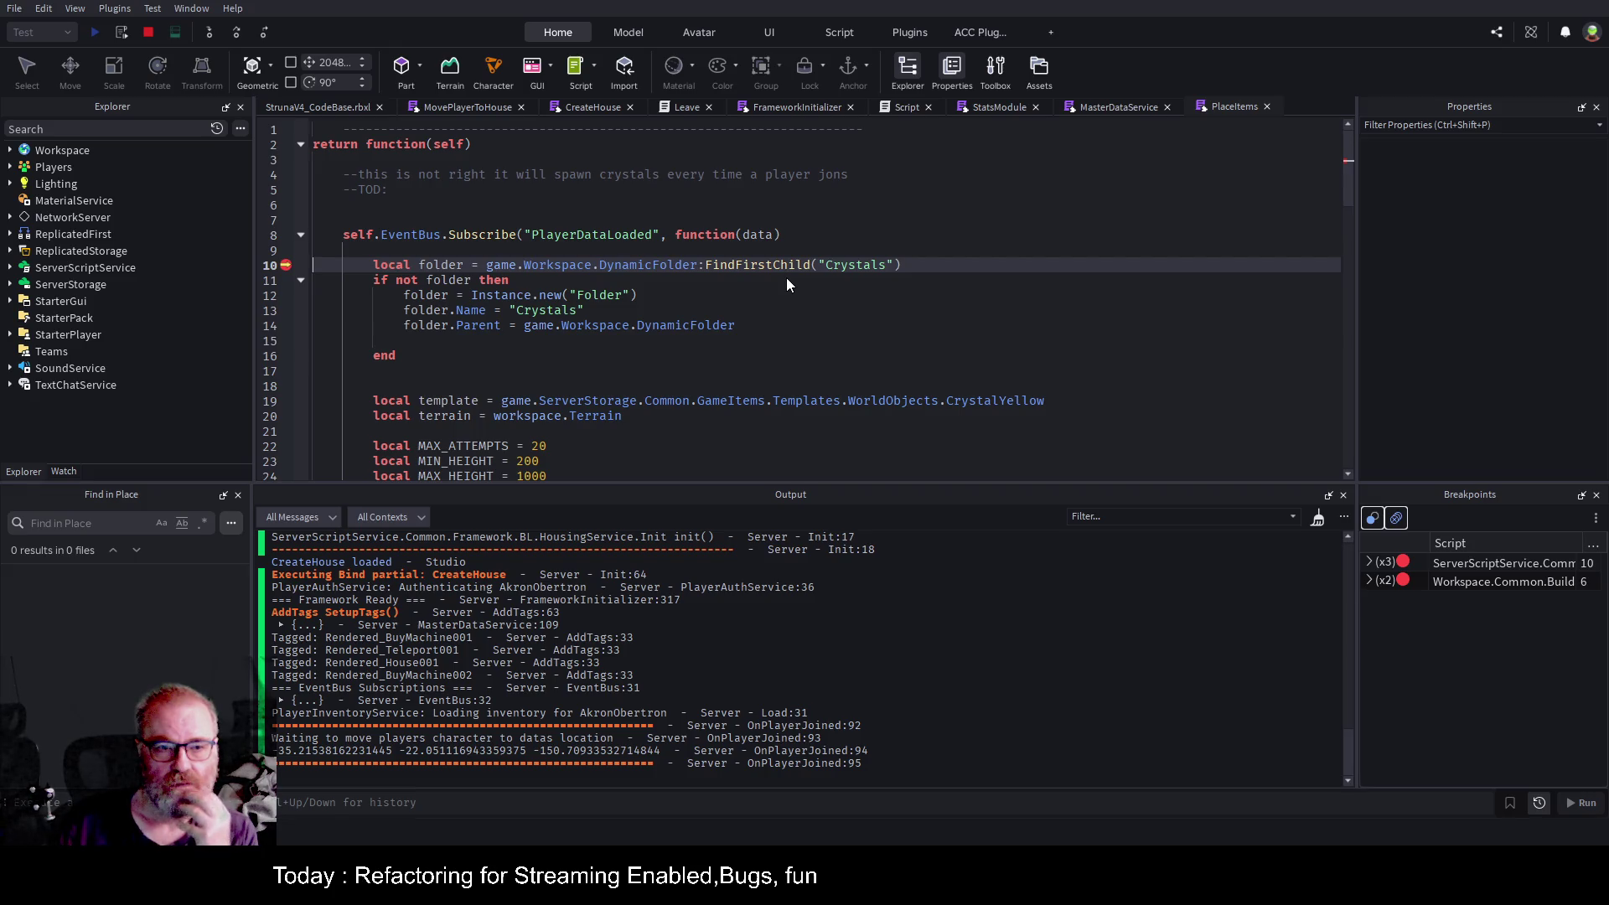
left_click(65, 473)
left_click(50, 137)
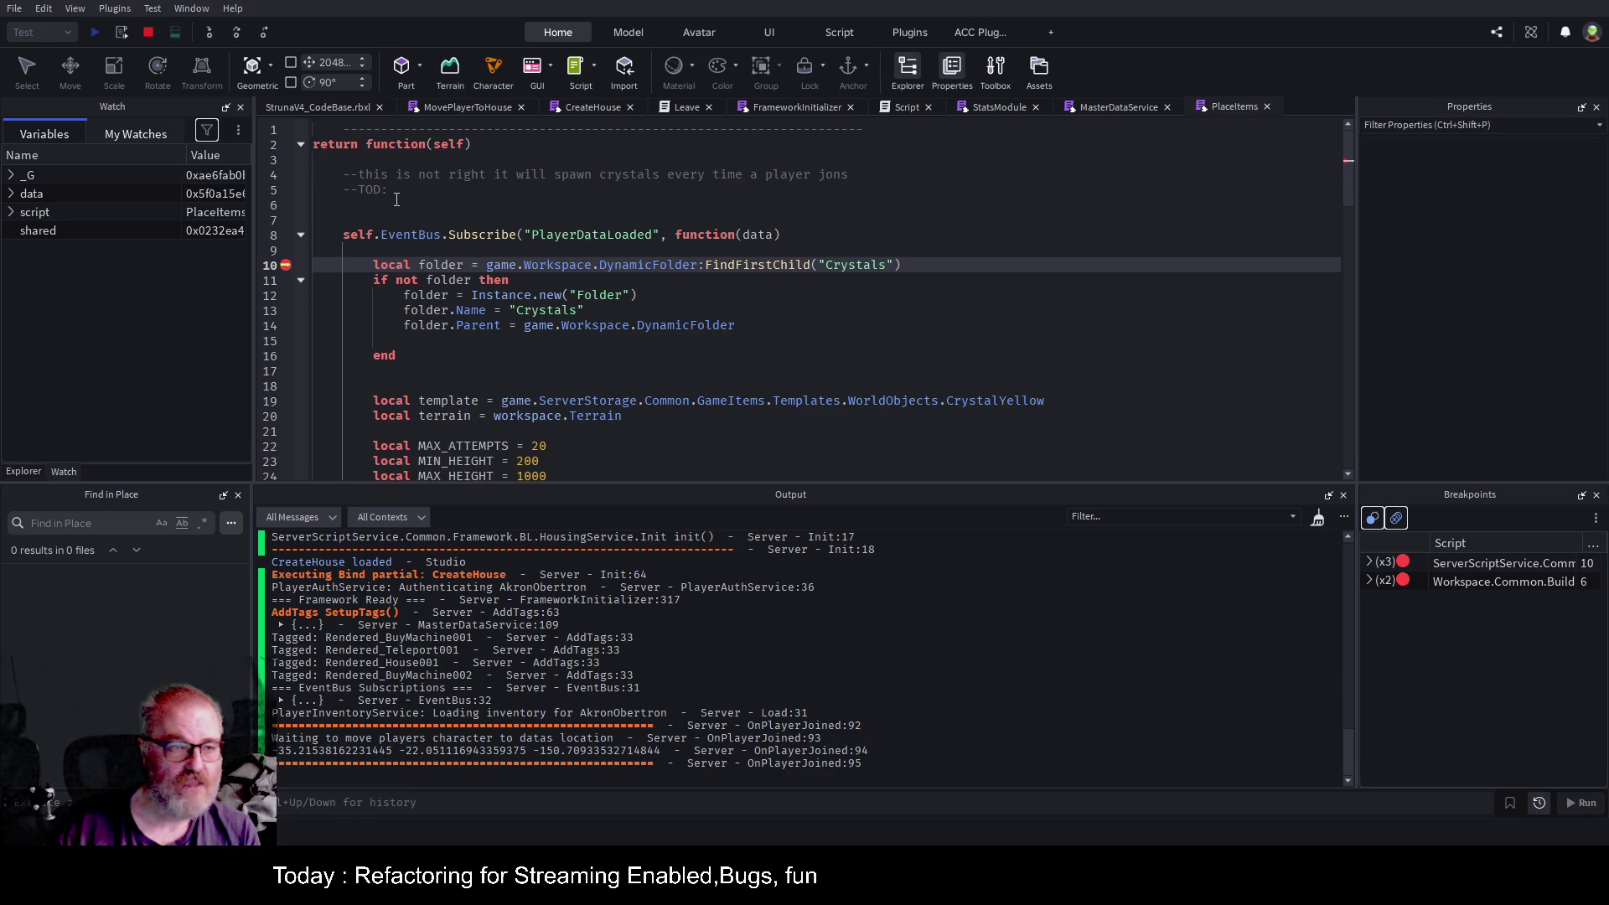
left_click(464, 206)
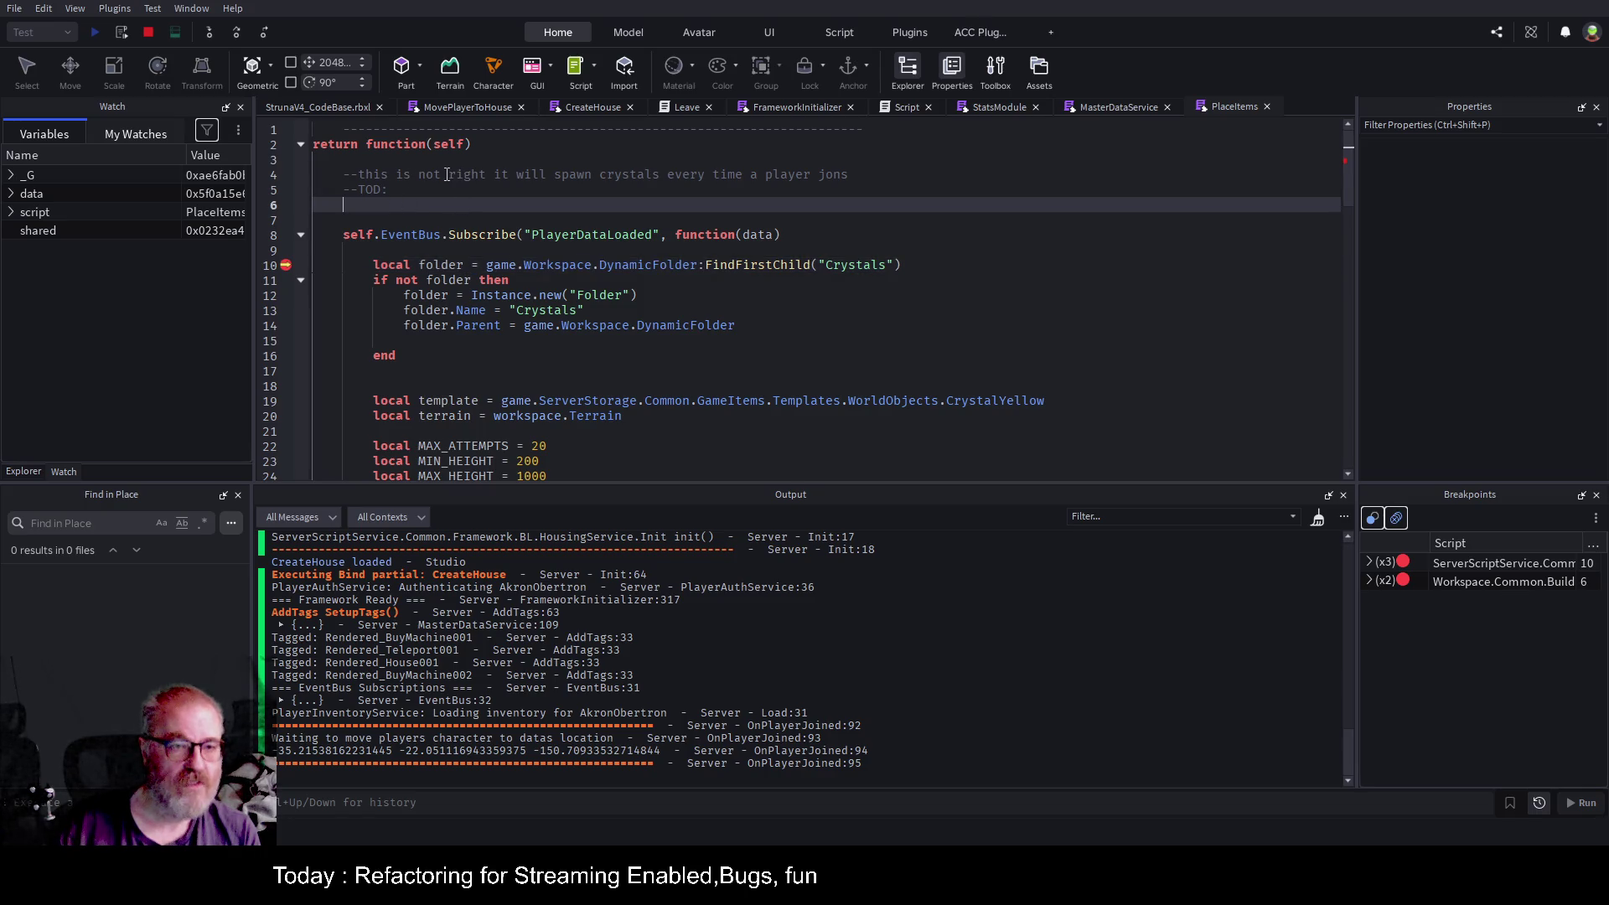
Stop the test, add print(self) on line 6 of PlaceItems, and start a new play test.
left_click(149, 32)
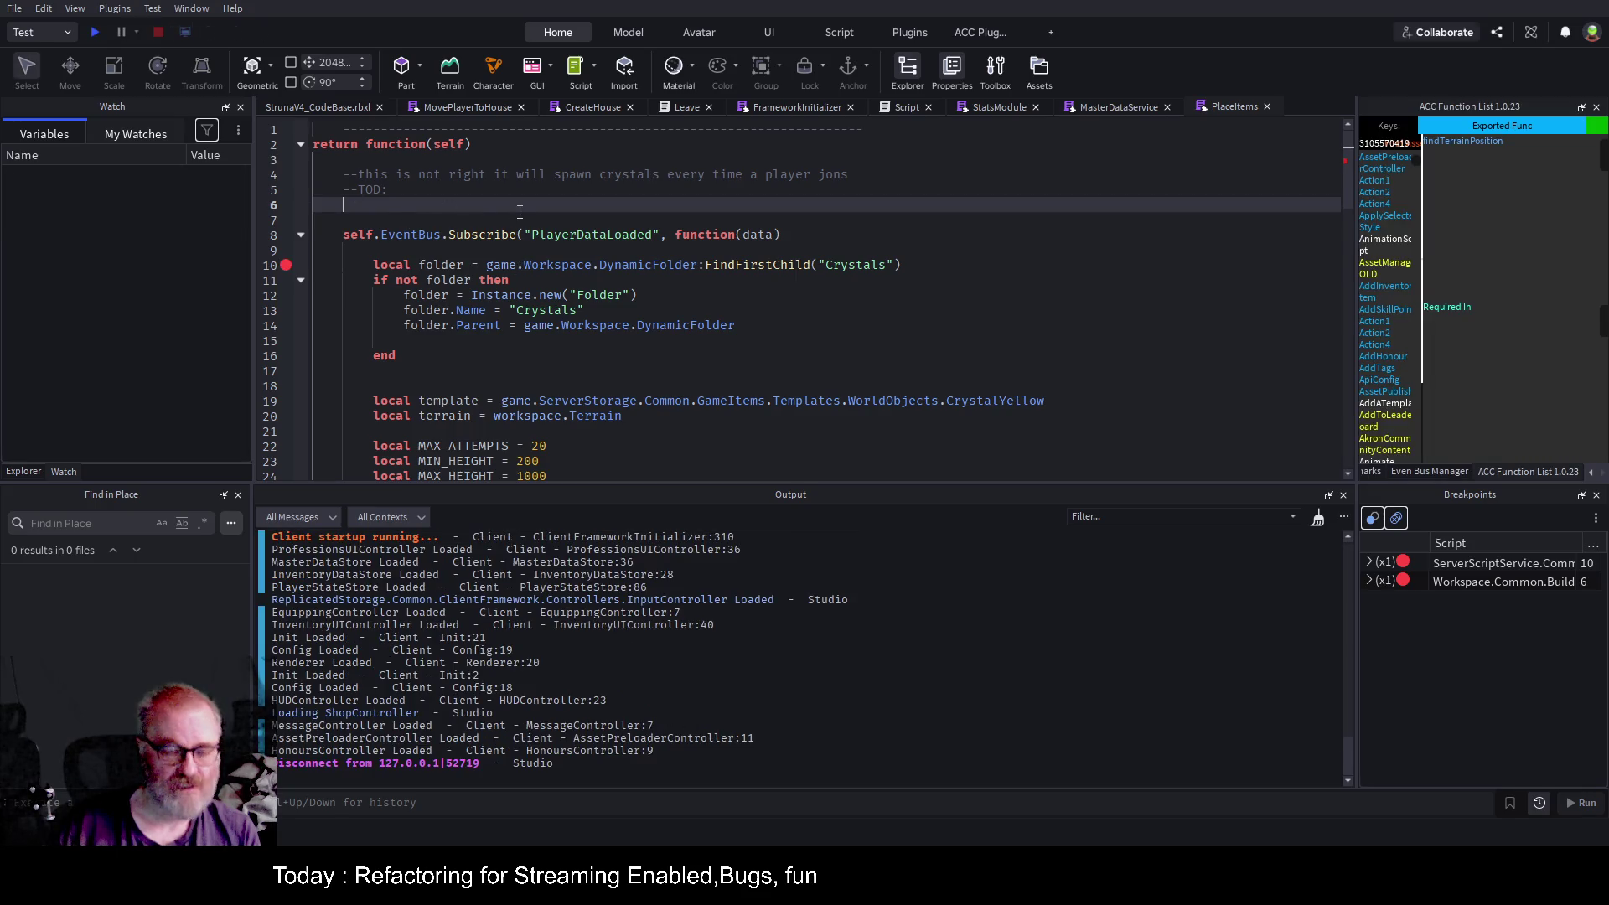
type("print")
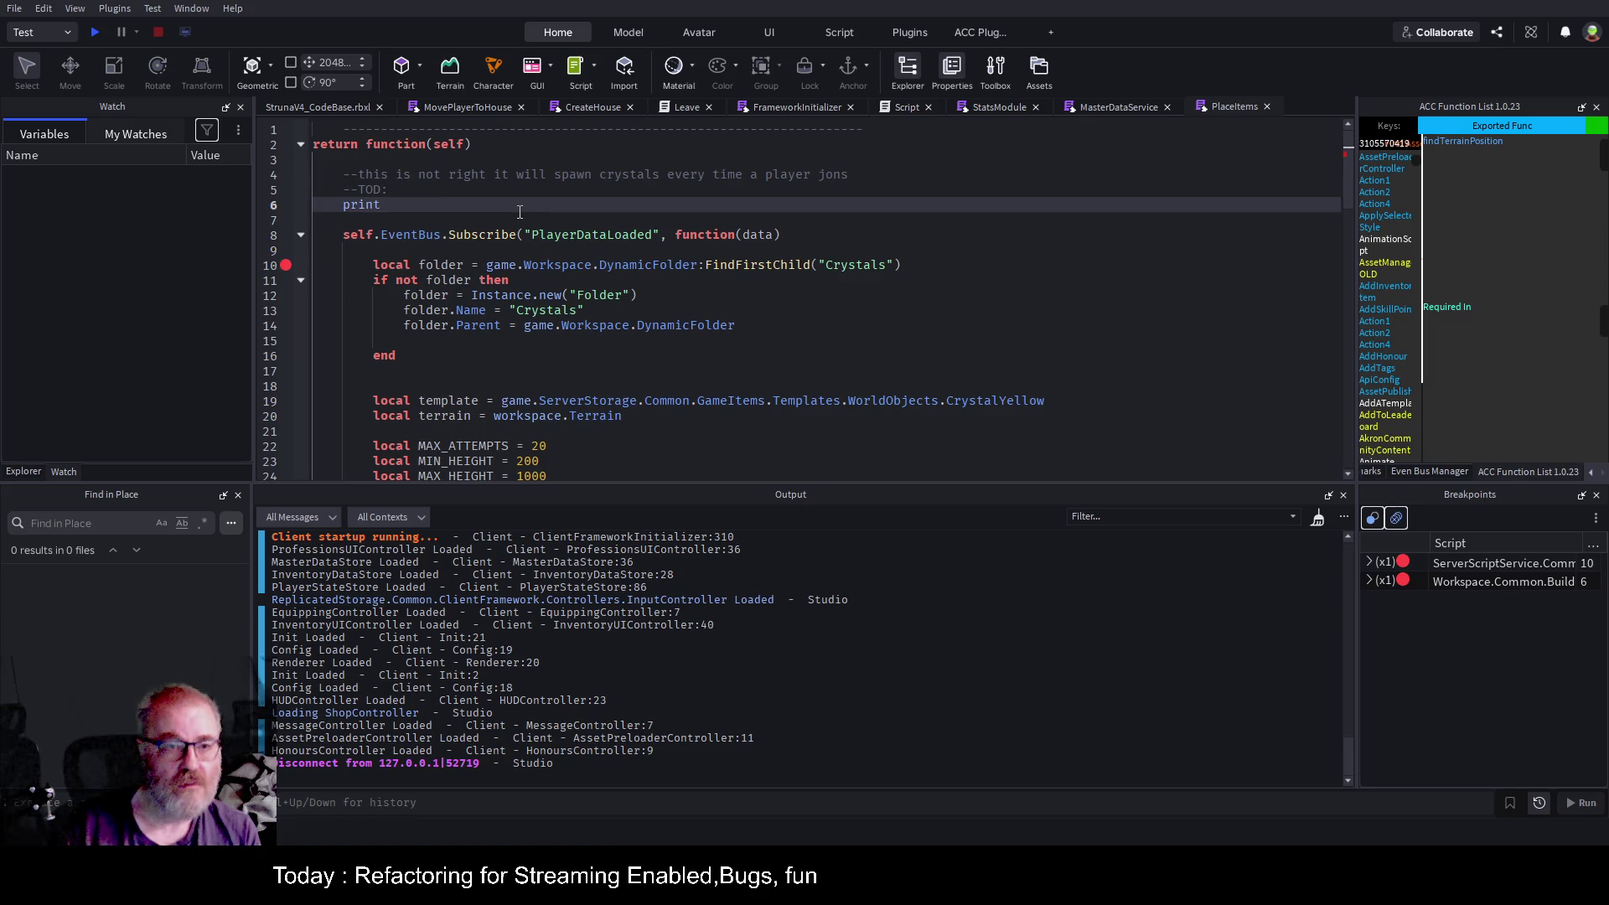
type("(self)")
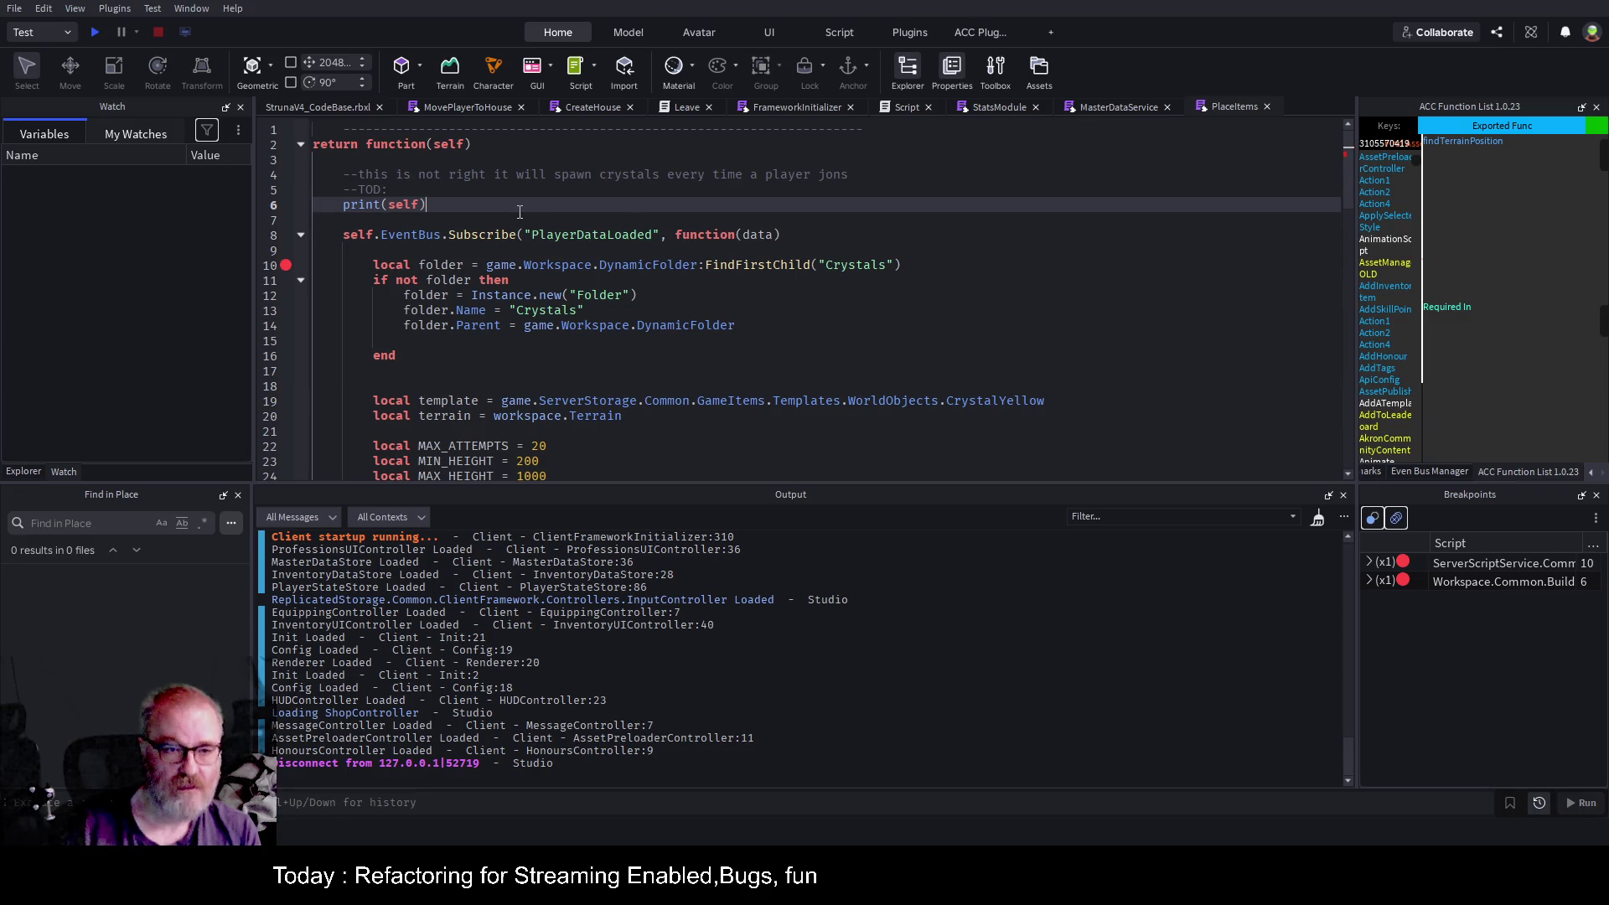
left_click(94, 33)
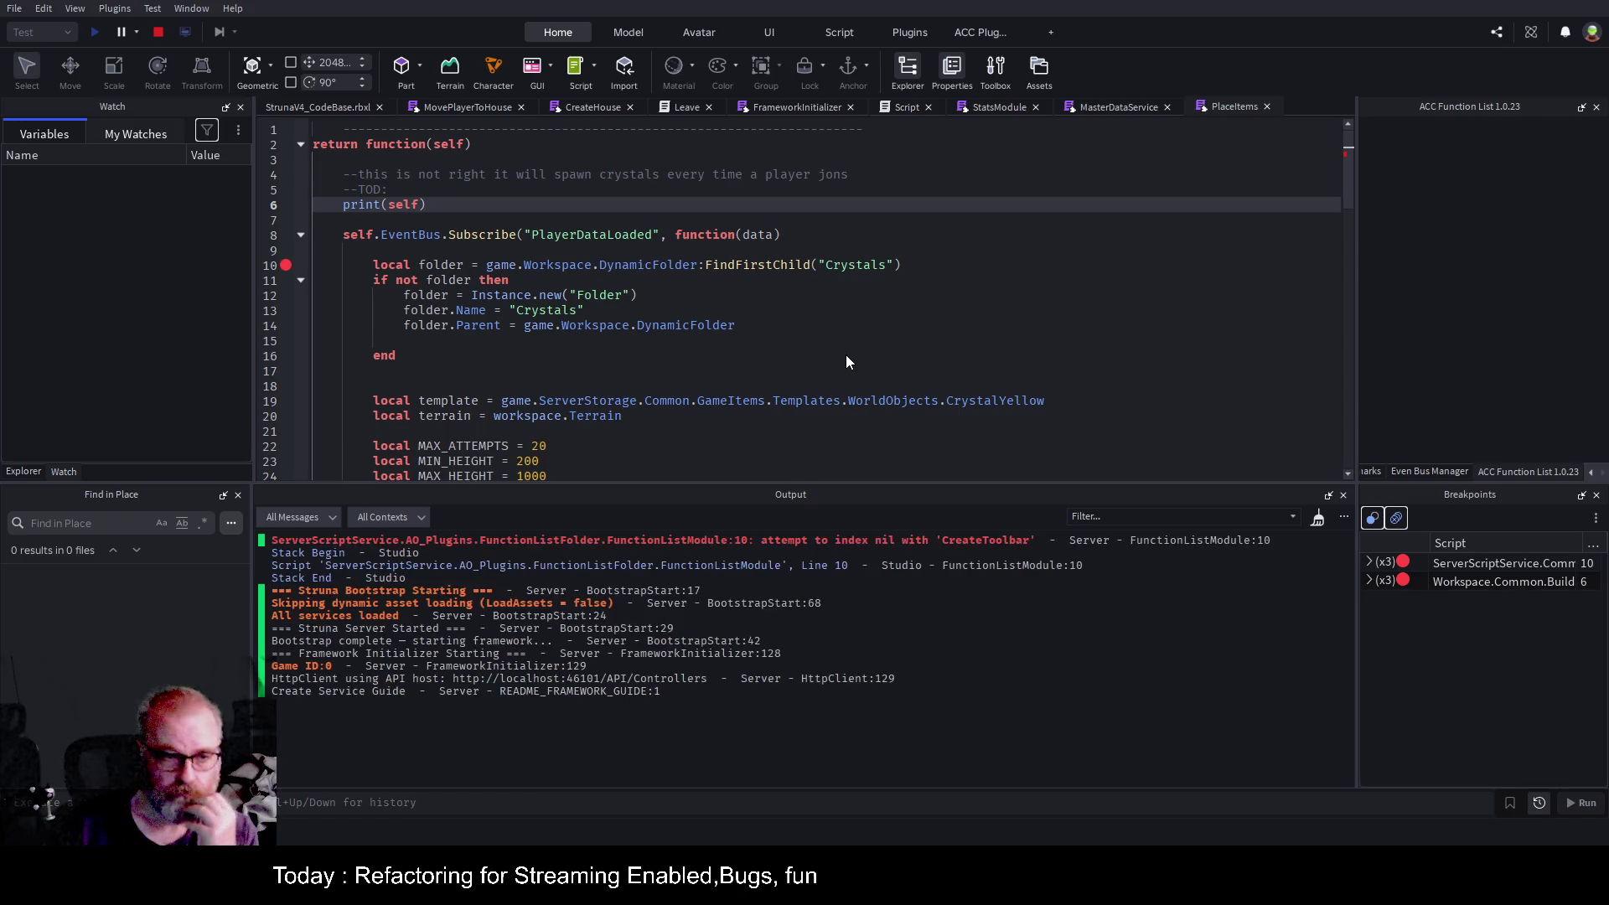
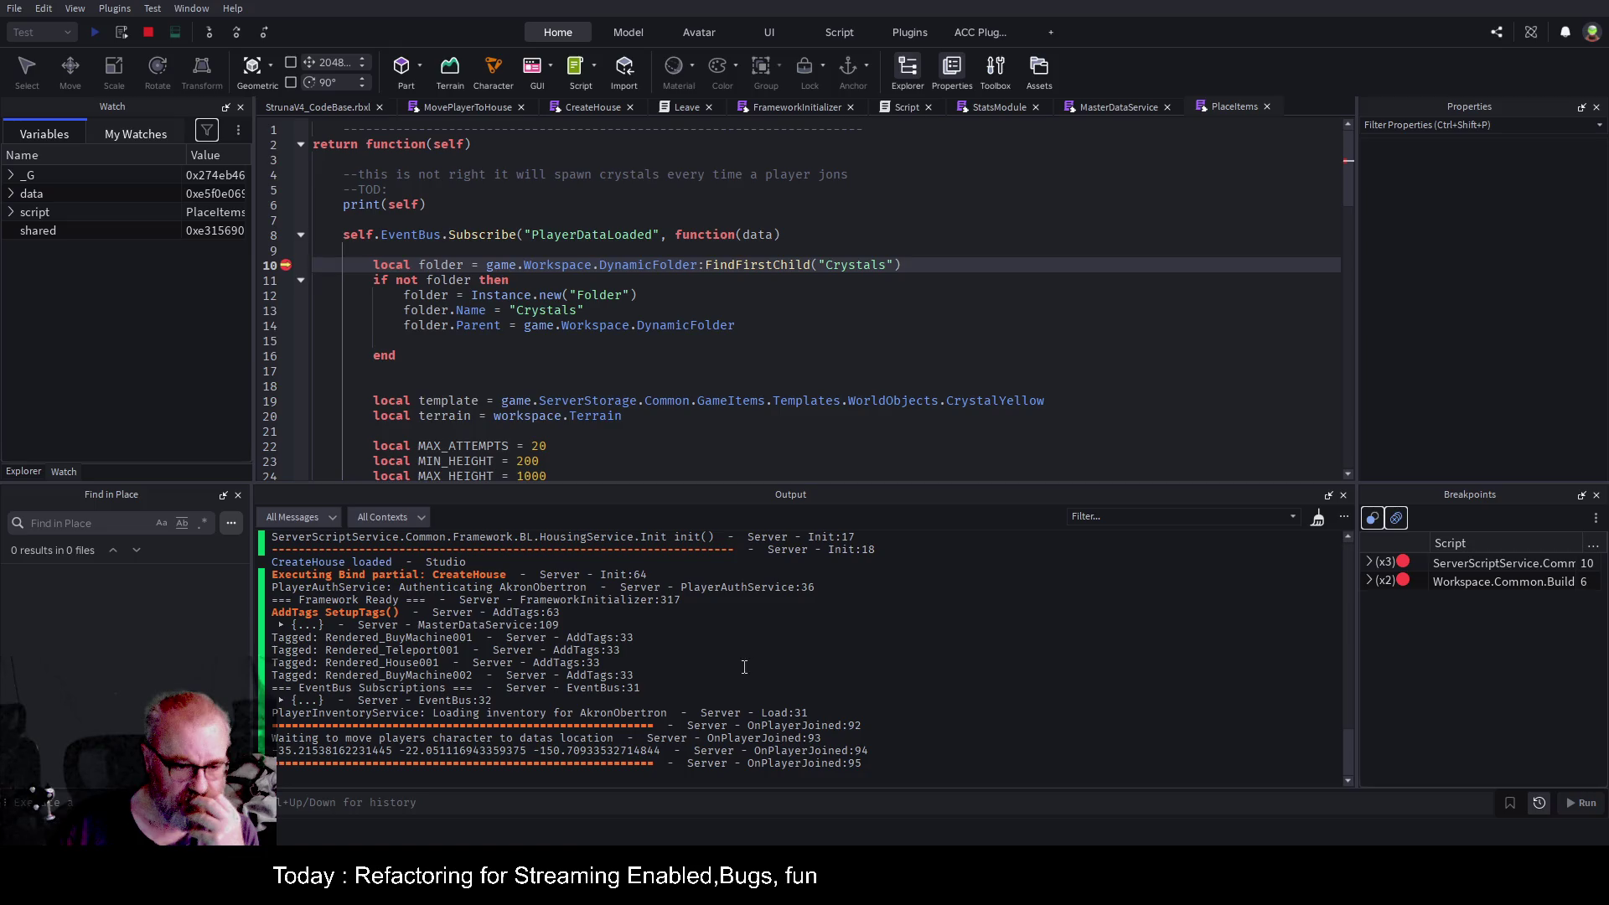
Expand the logged PlaceItems table and MasterDataService functions, then add self to My Watches.
scroll(711, 668, "up", 5)
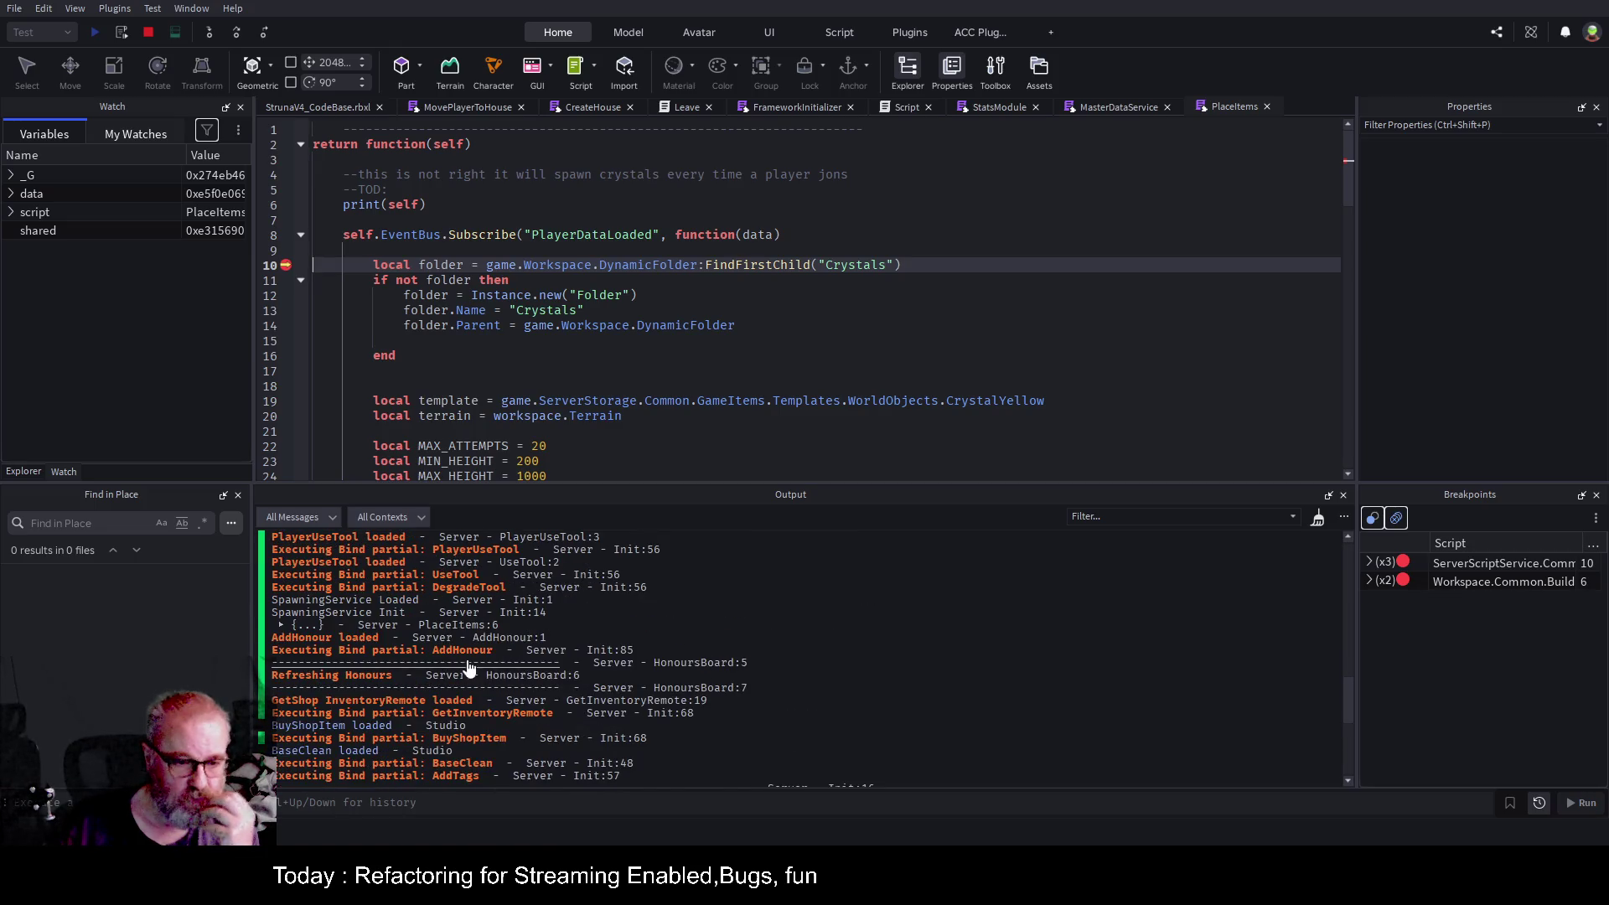
left_click(280, 627)
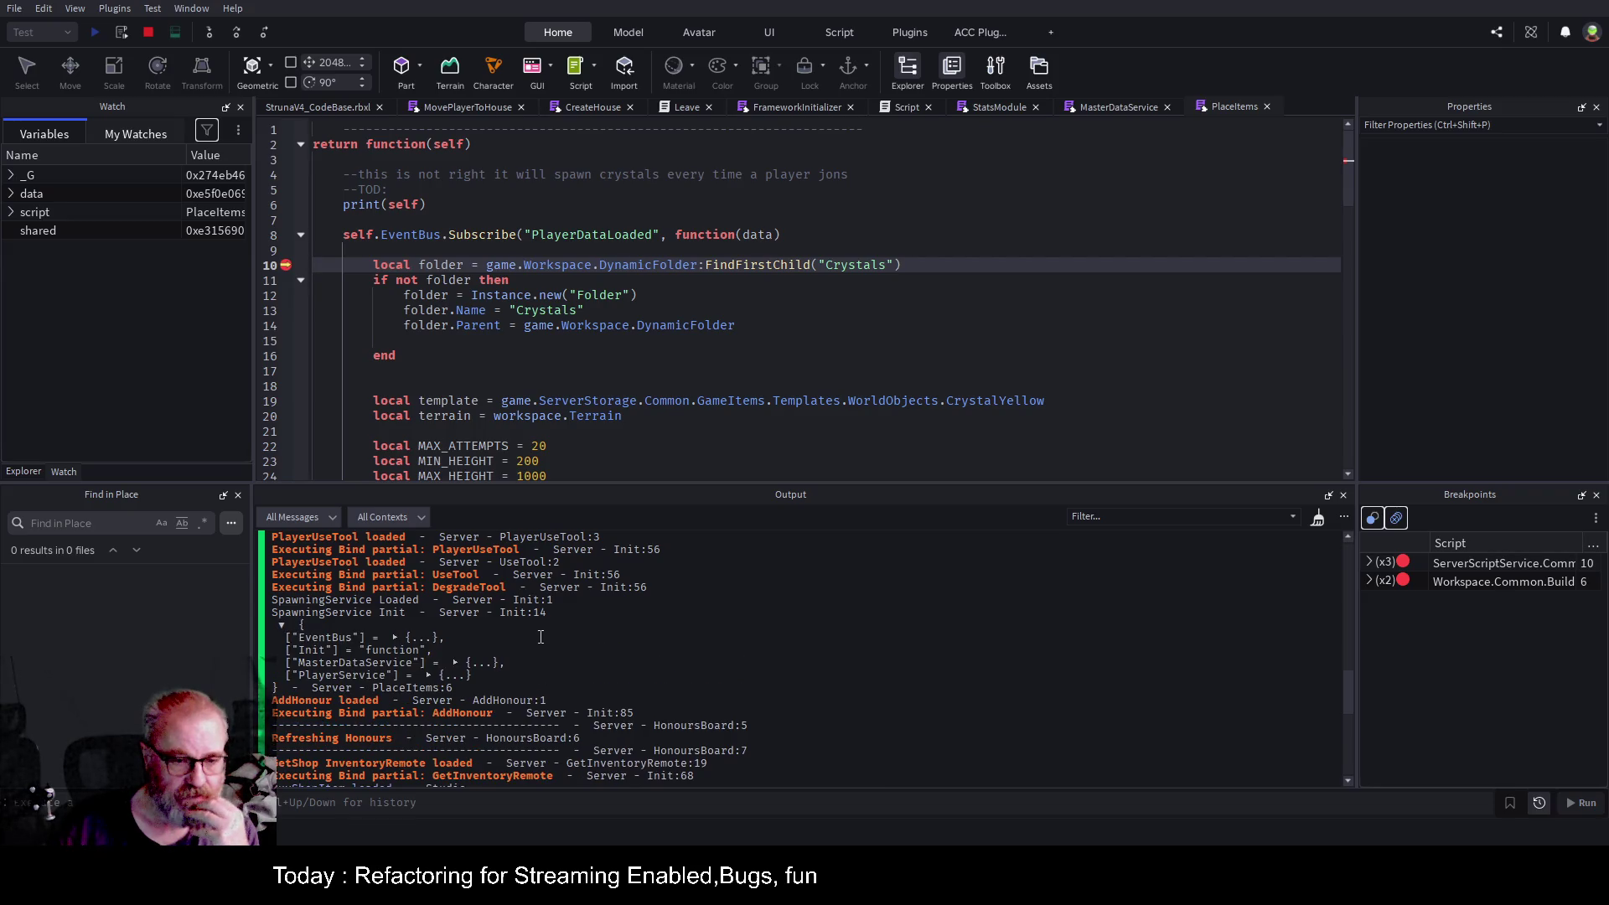
left_click(449, 674)
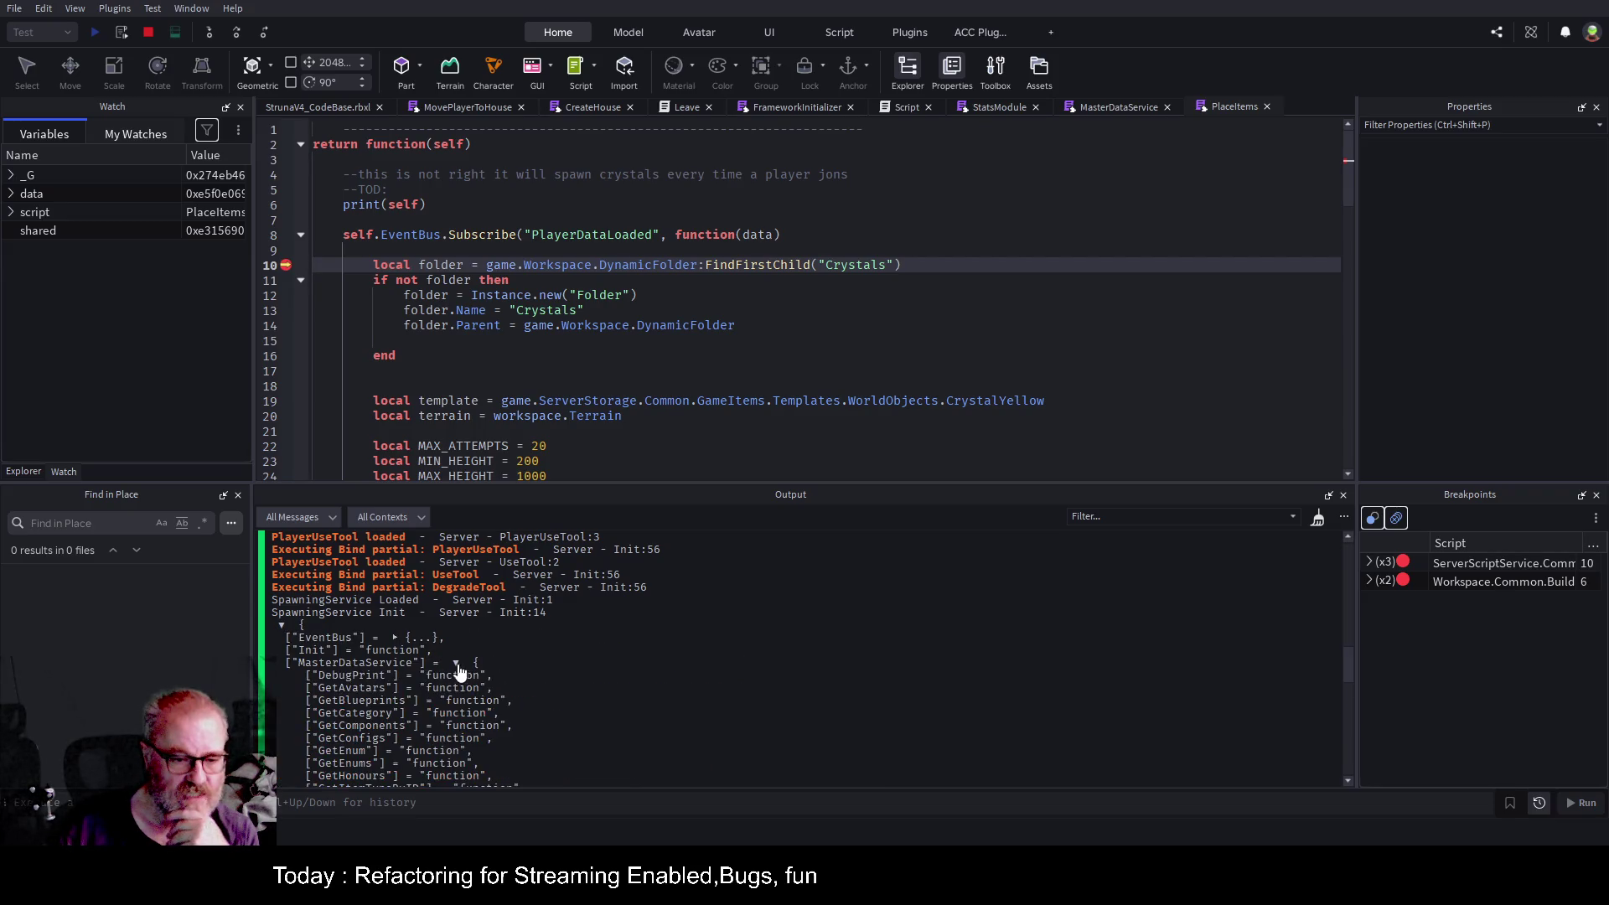
scroll(720, 617, "down", 3)
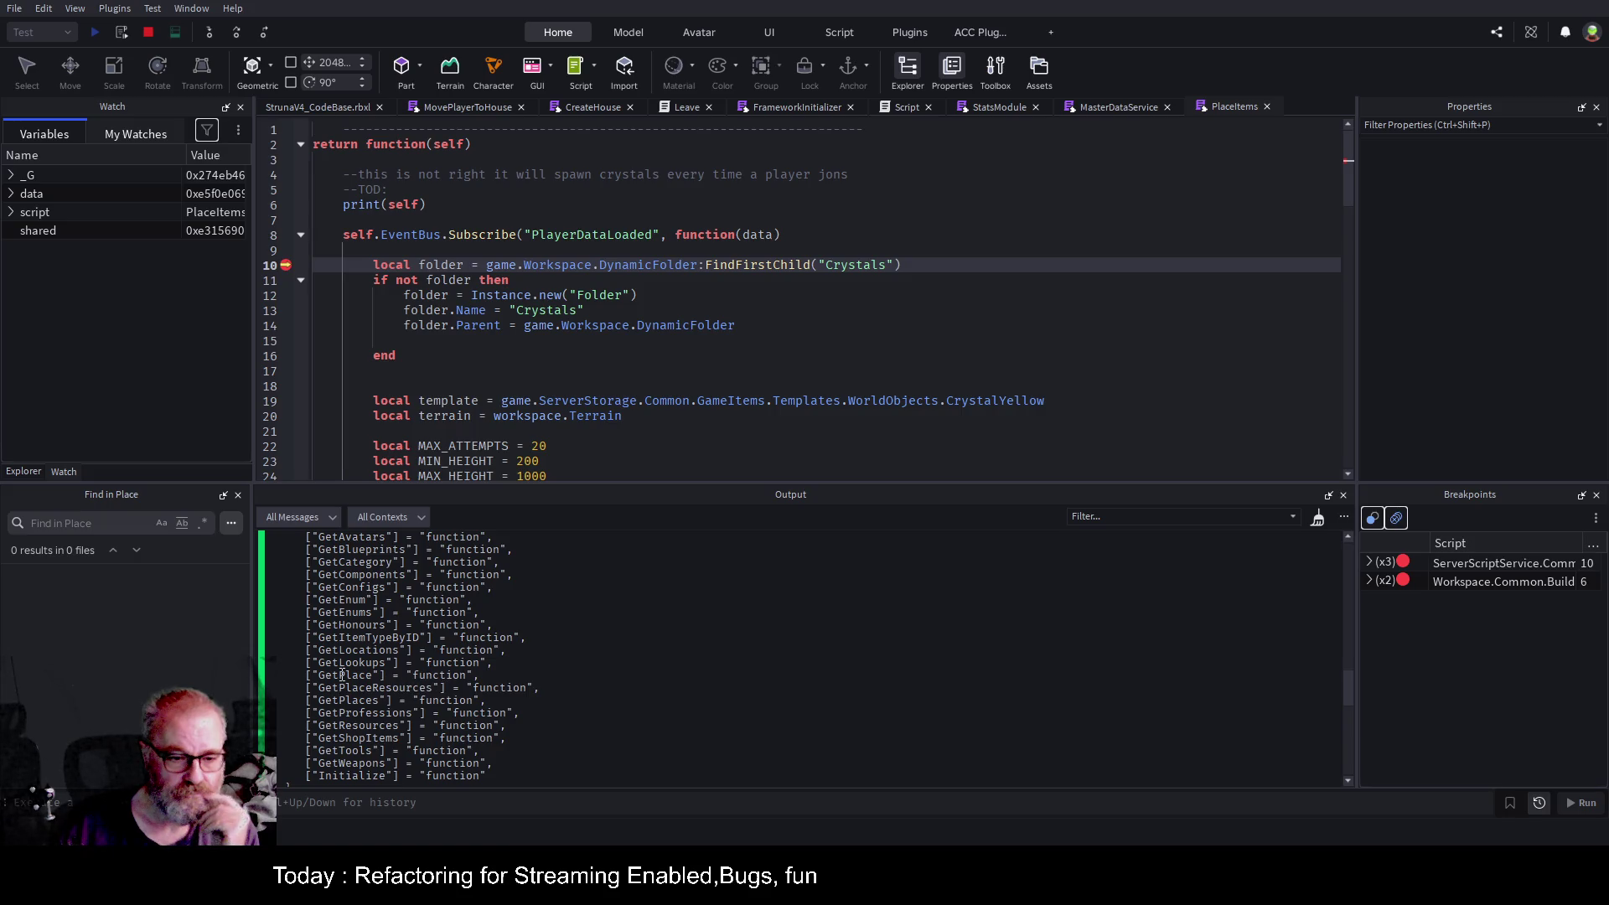
double_click(342, 675)
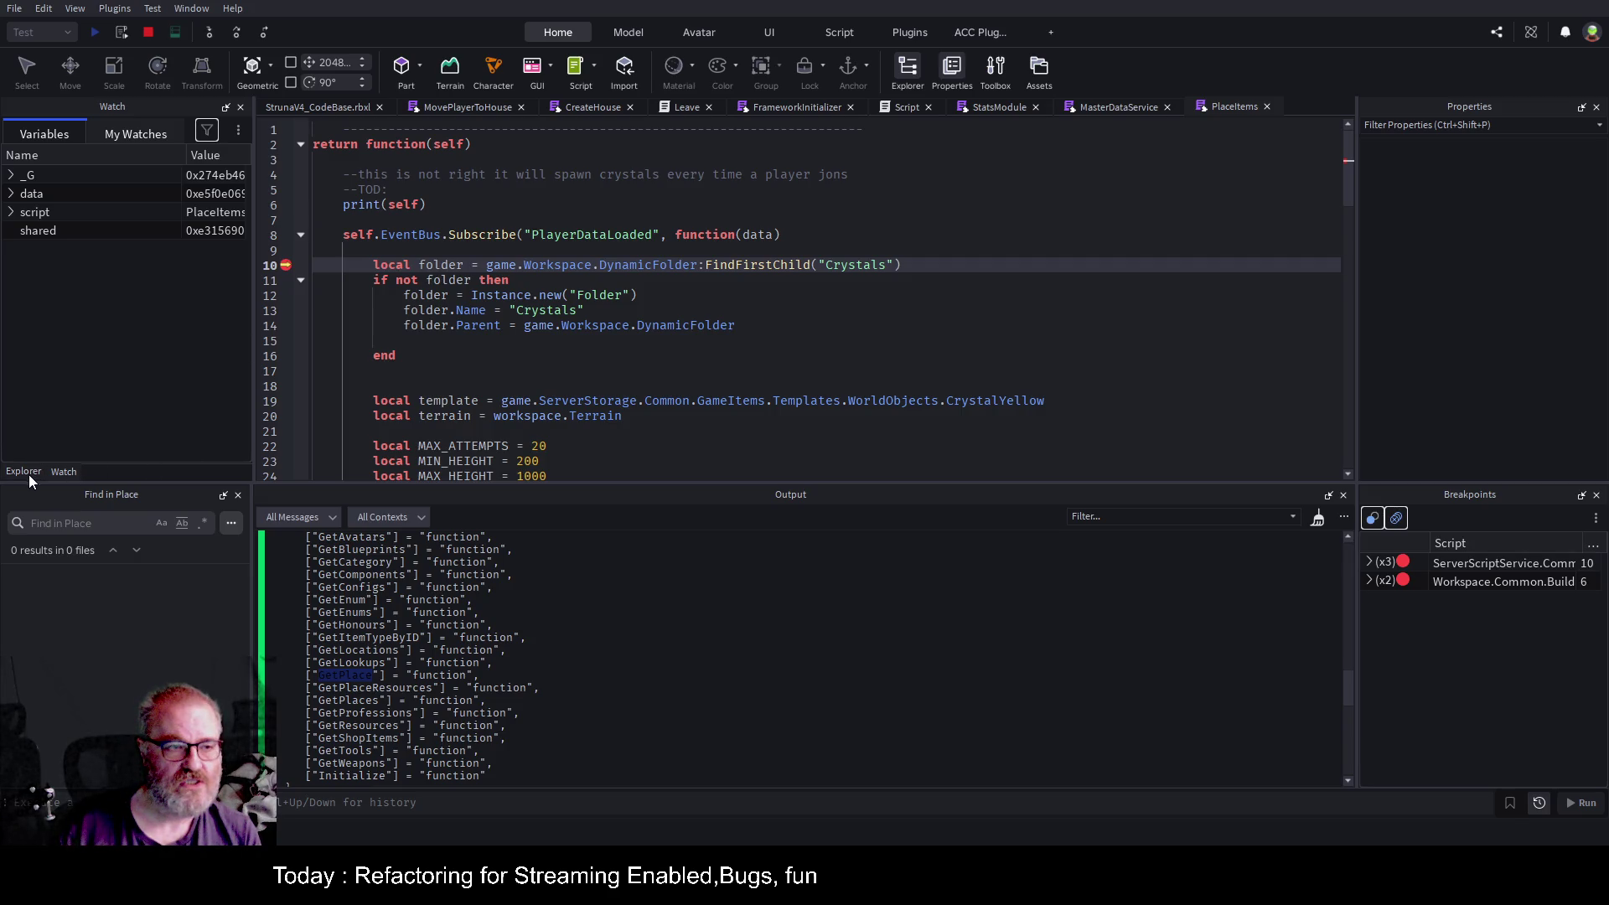
left_click(132, 134)
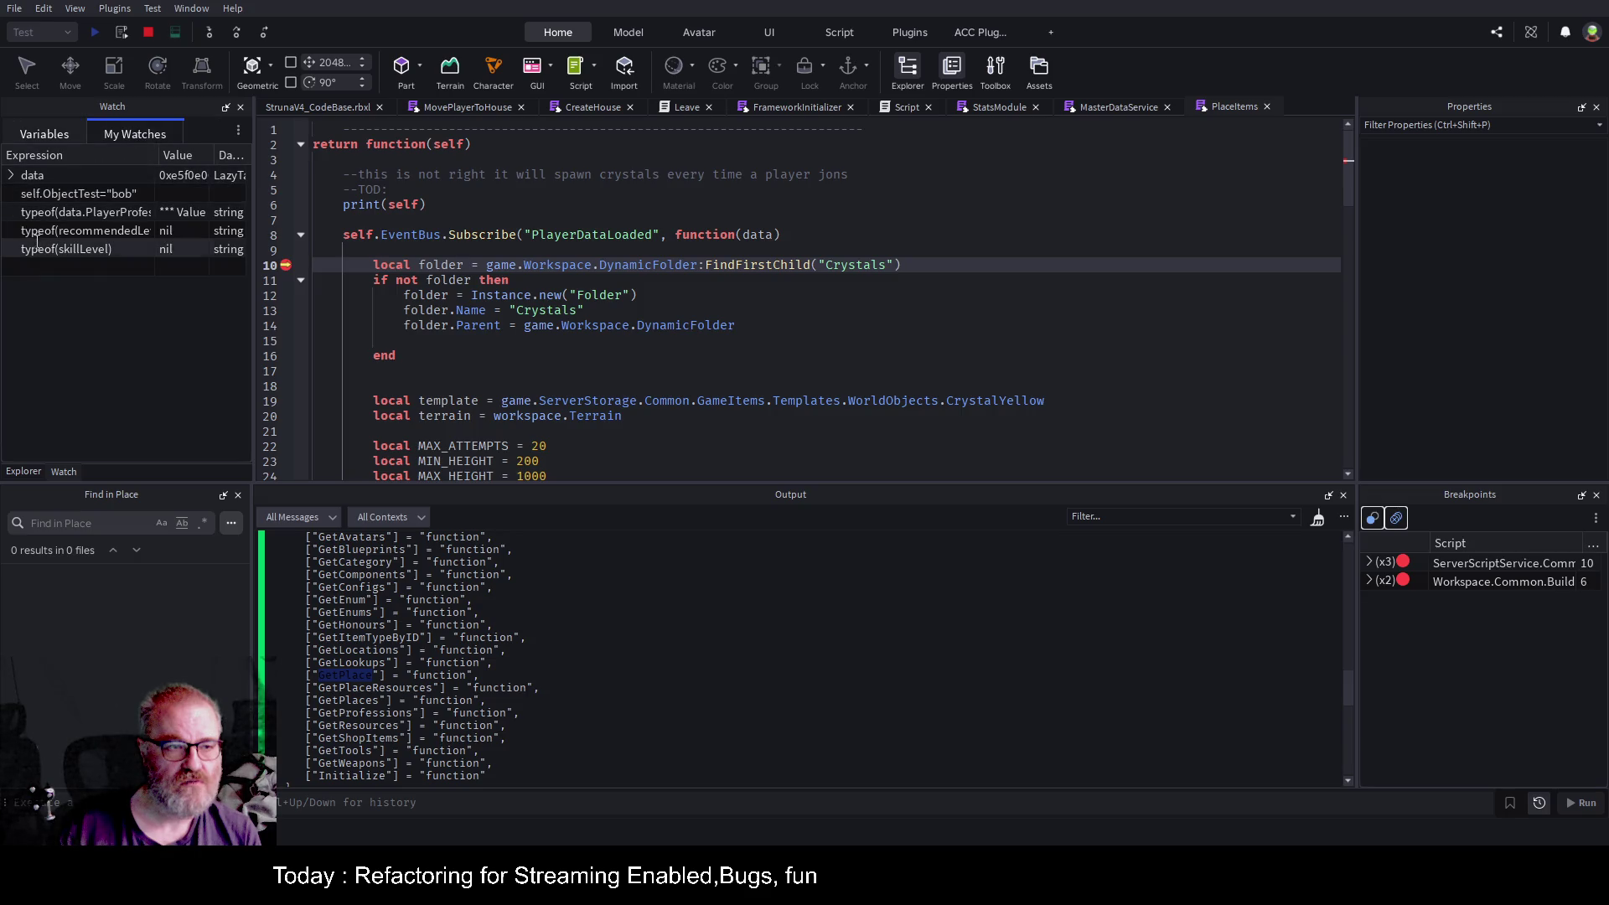
type("self")
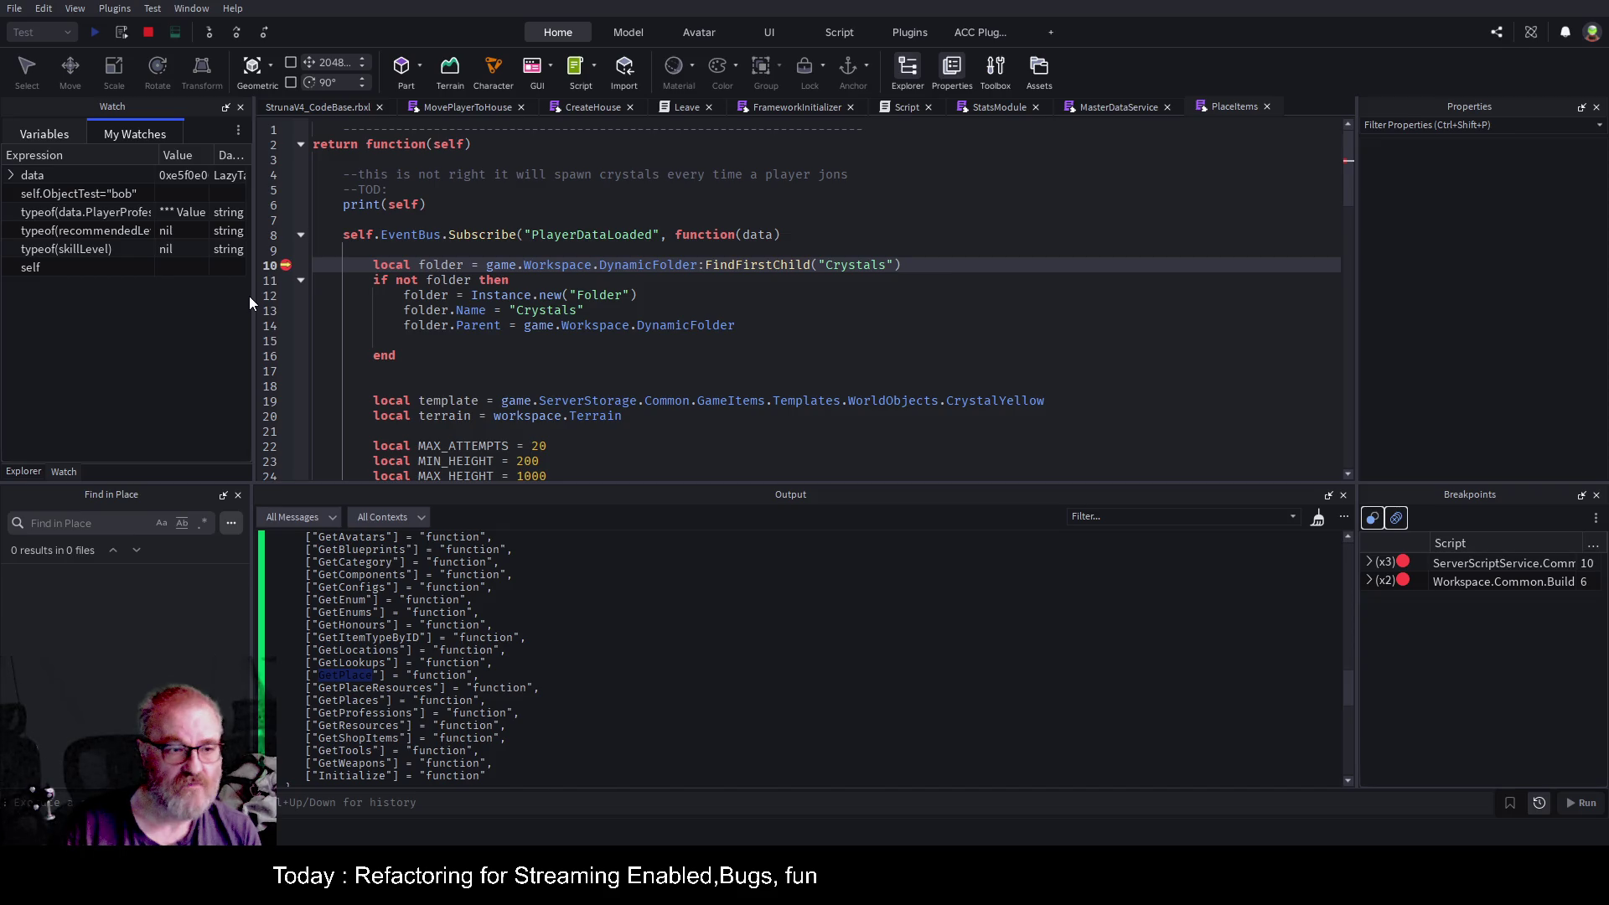
key("Return")
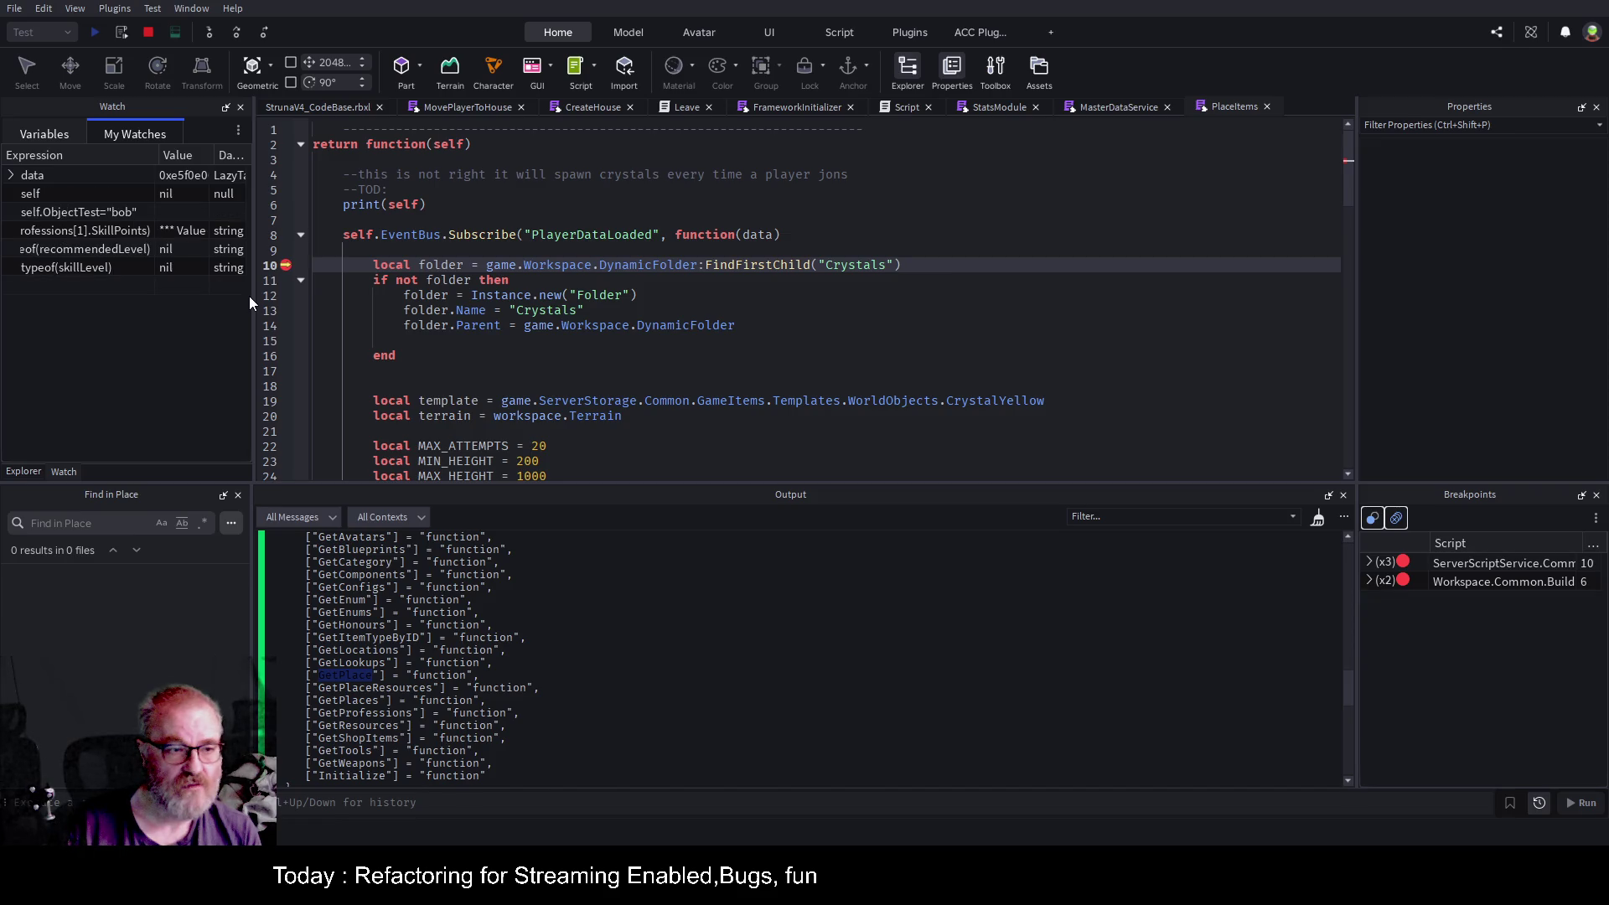
Stop the playtest and place the caret at the end of the print(self) line.
left_click(155, 31)
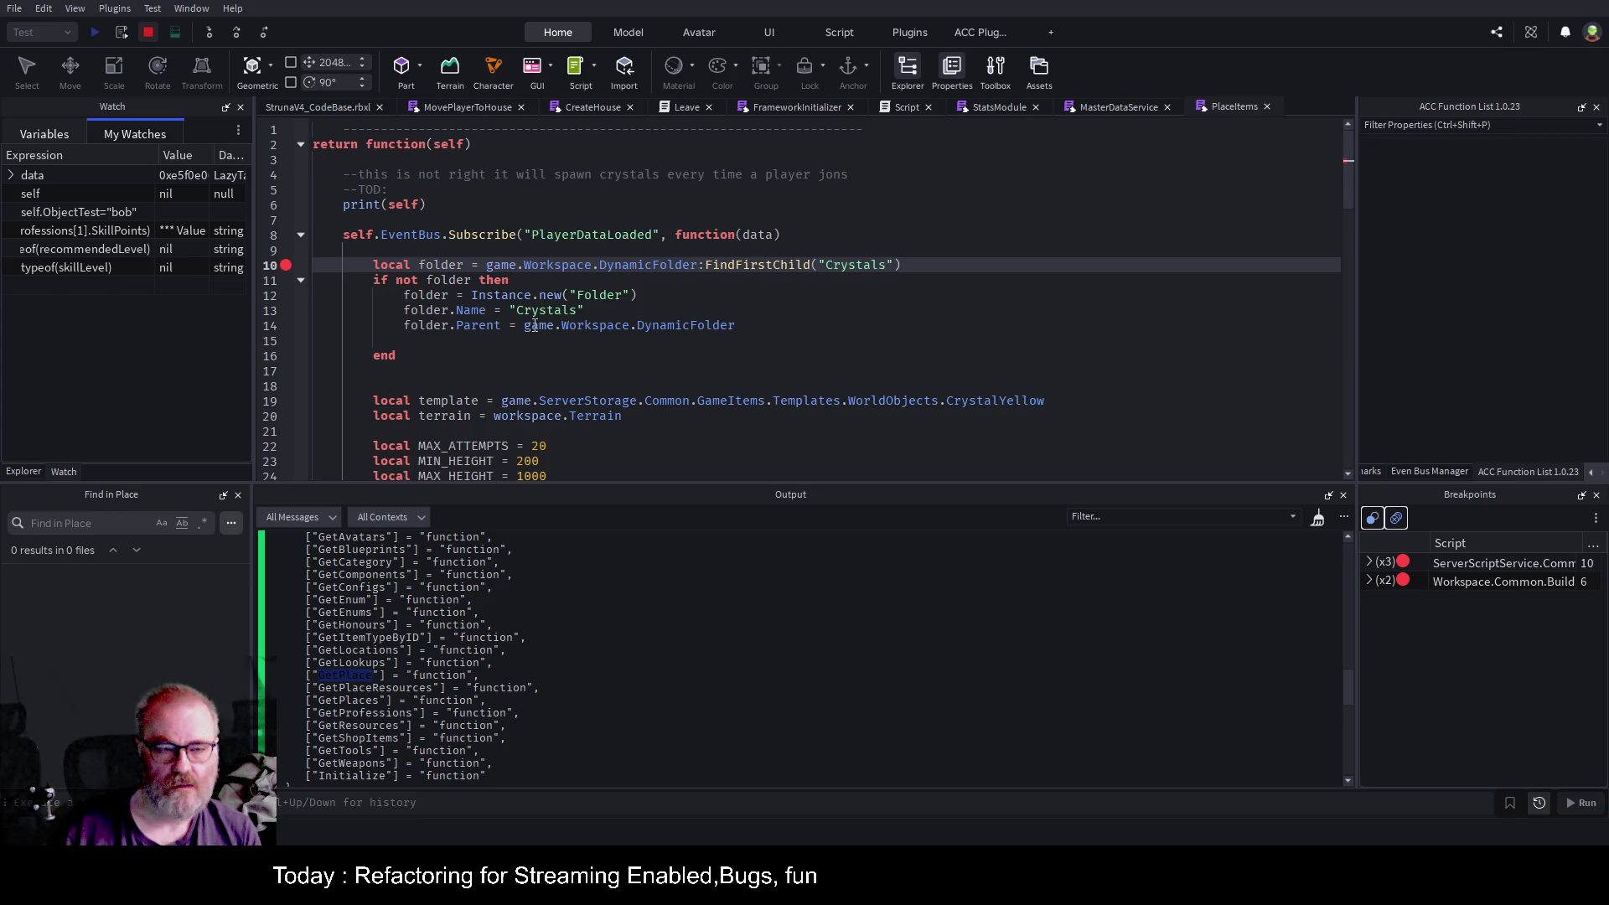
left_click(619, 366)
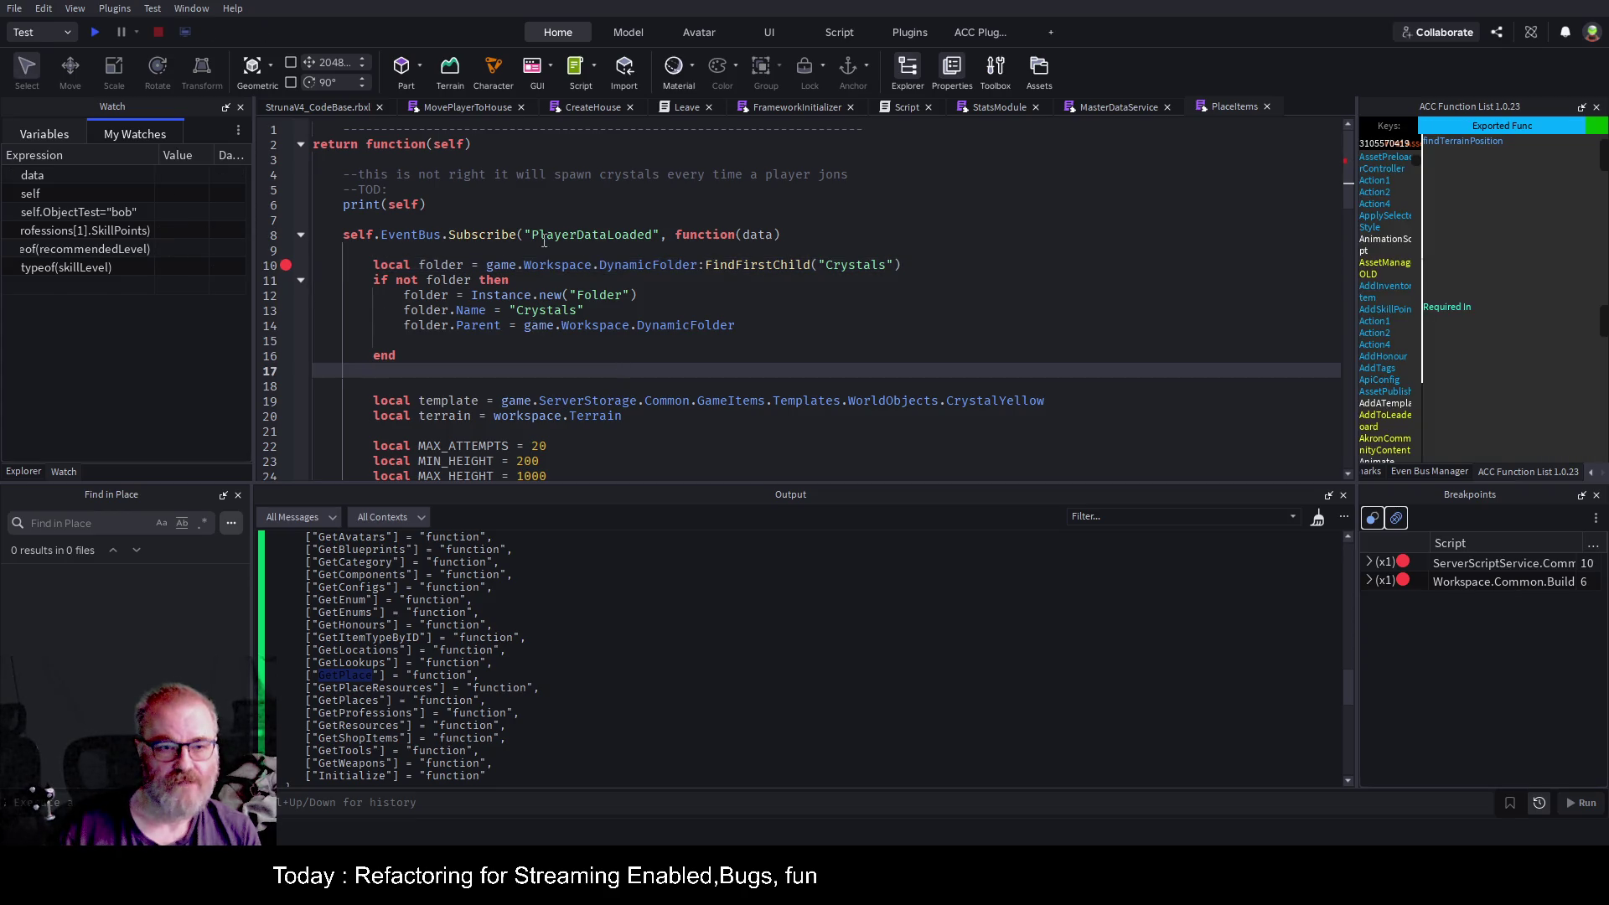
scroll(541, 302, "down", 4)
scroll(534, 308, "up", 4)
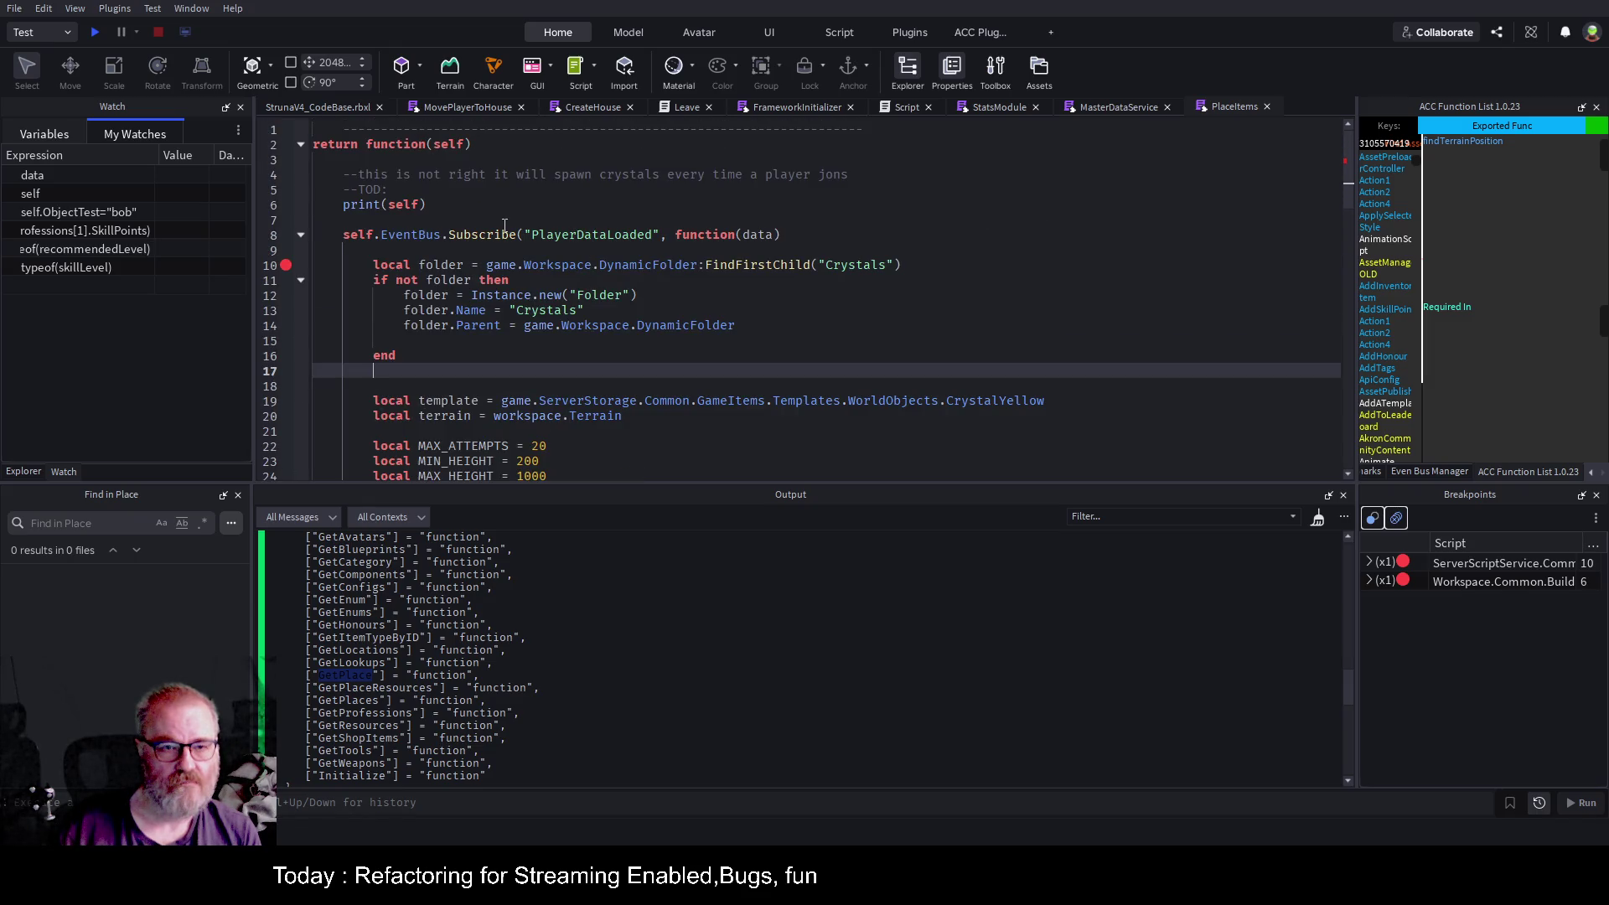
left_click(485, 206)
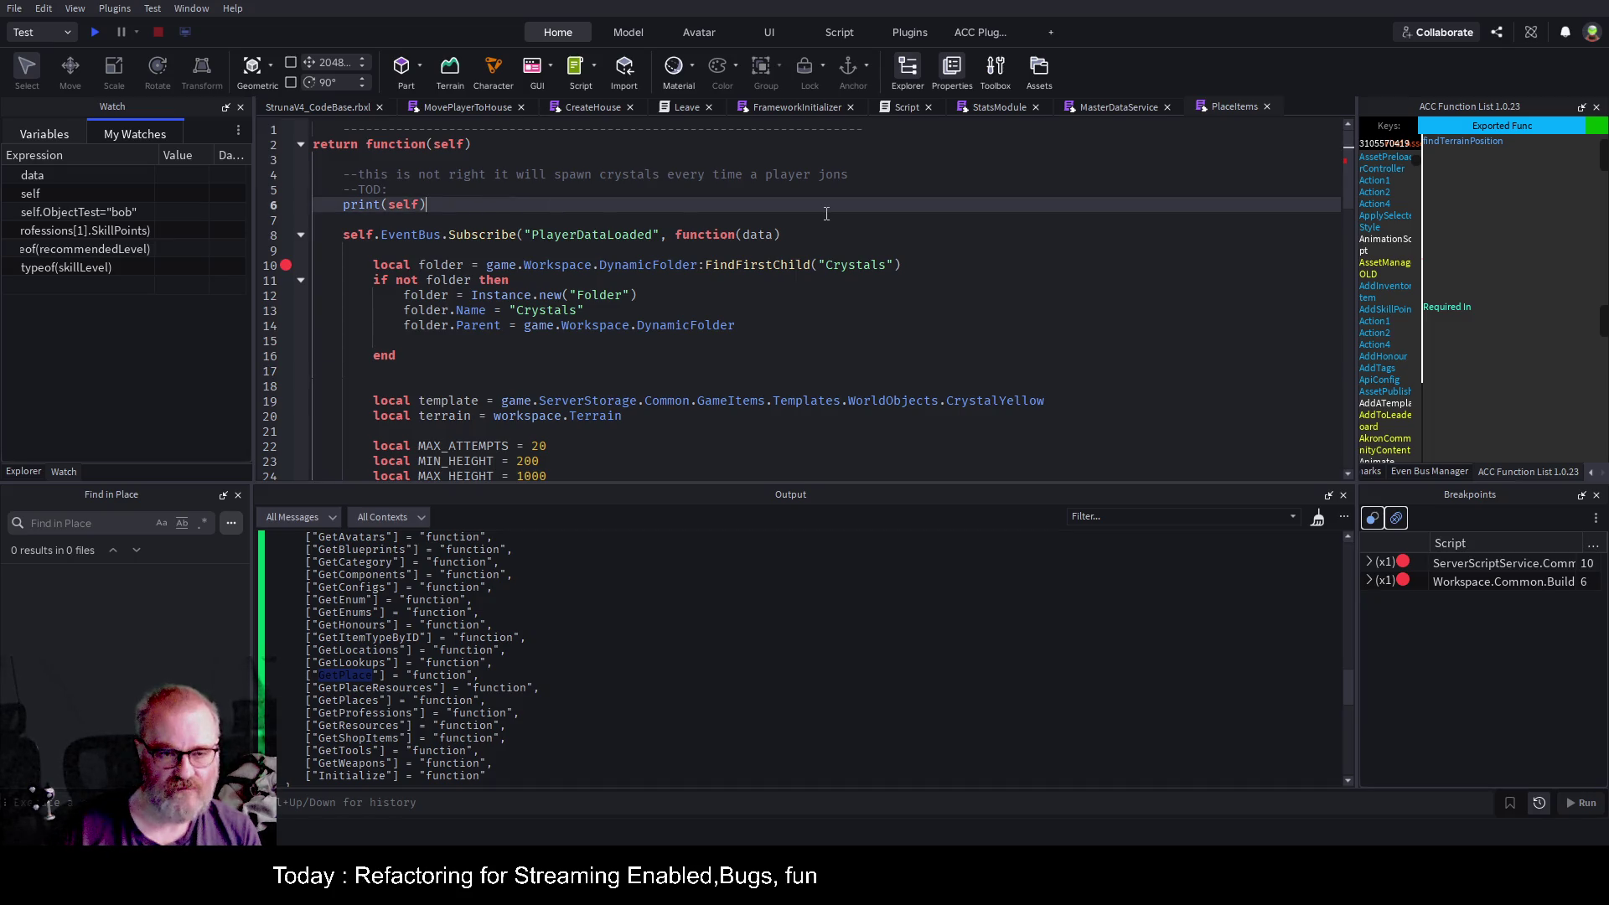
Add 'local masterDataService=self.MasterDataService' below print(self), fixing the typo in the name.
key("Down")
key("Down")
key("Down")
key("Up")
key("Up")
key("Up")
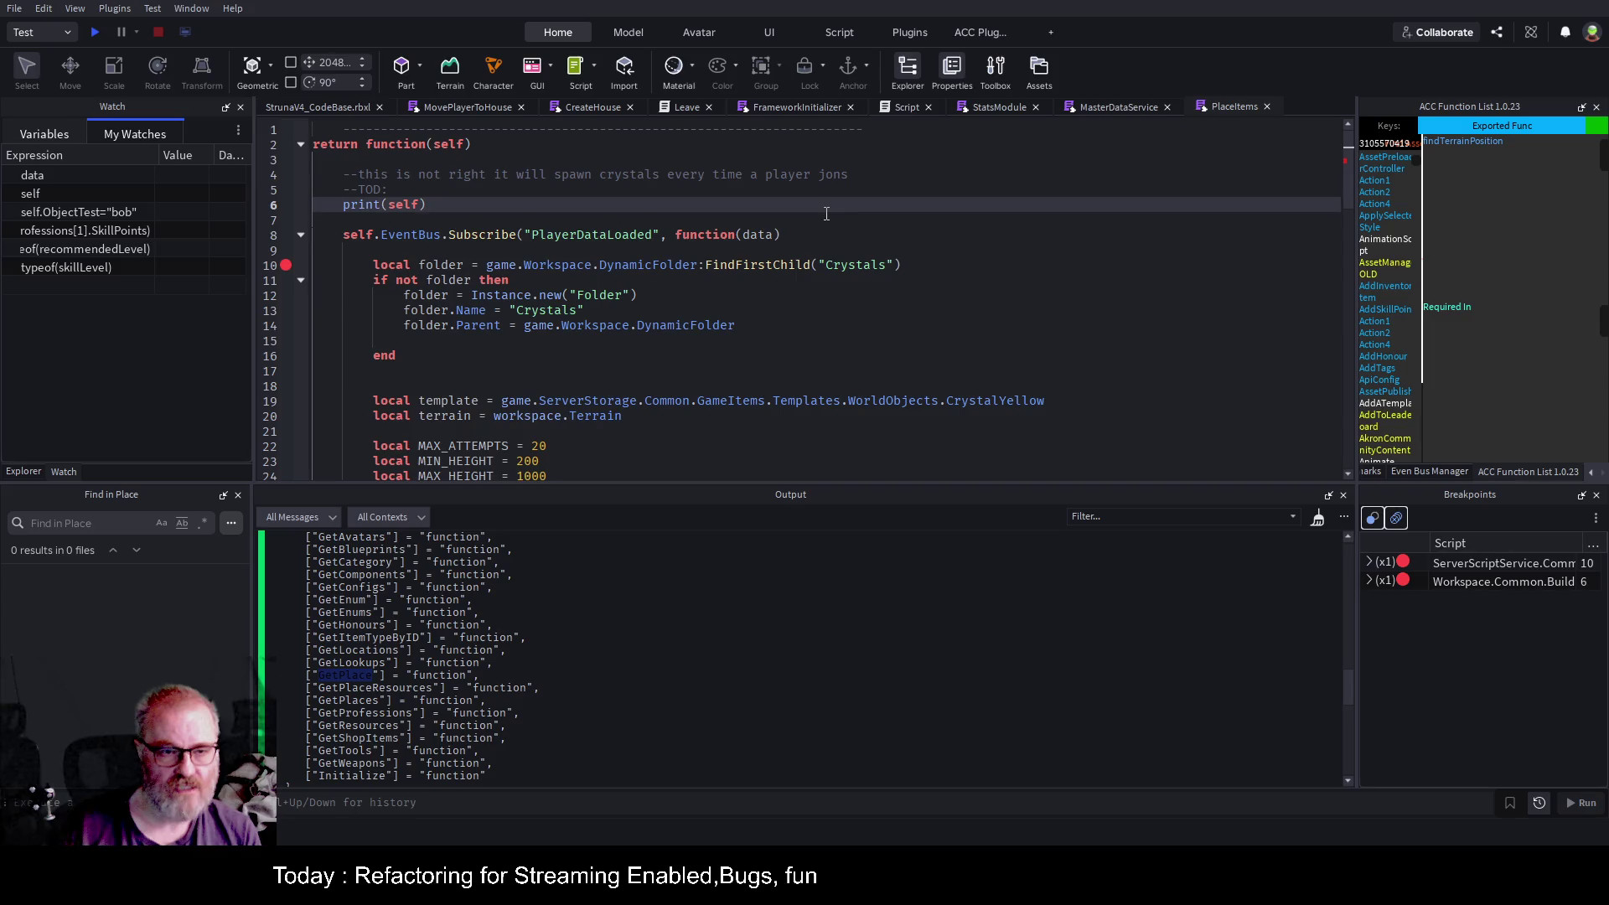
key("Return")
key("Return")
type("local mastereDataService=self.MasterDataS")
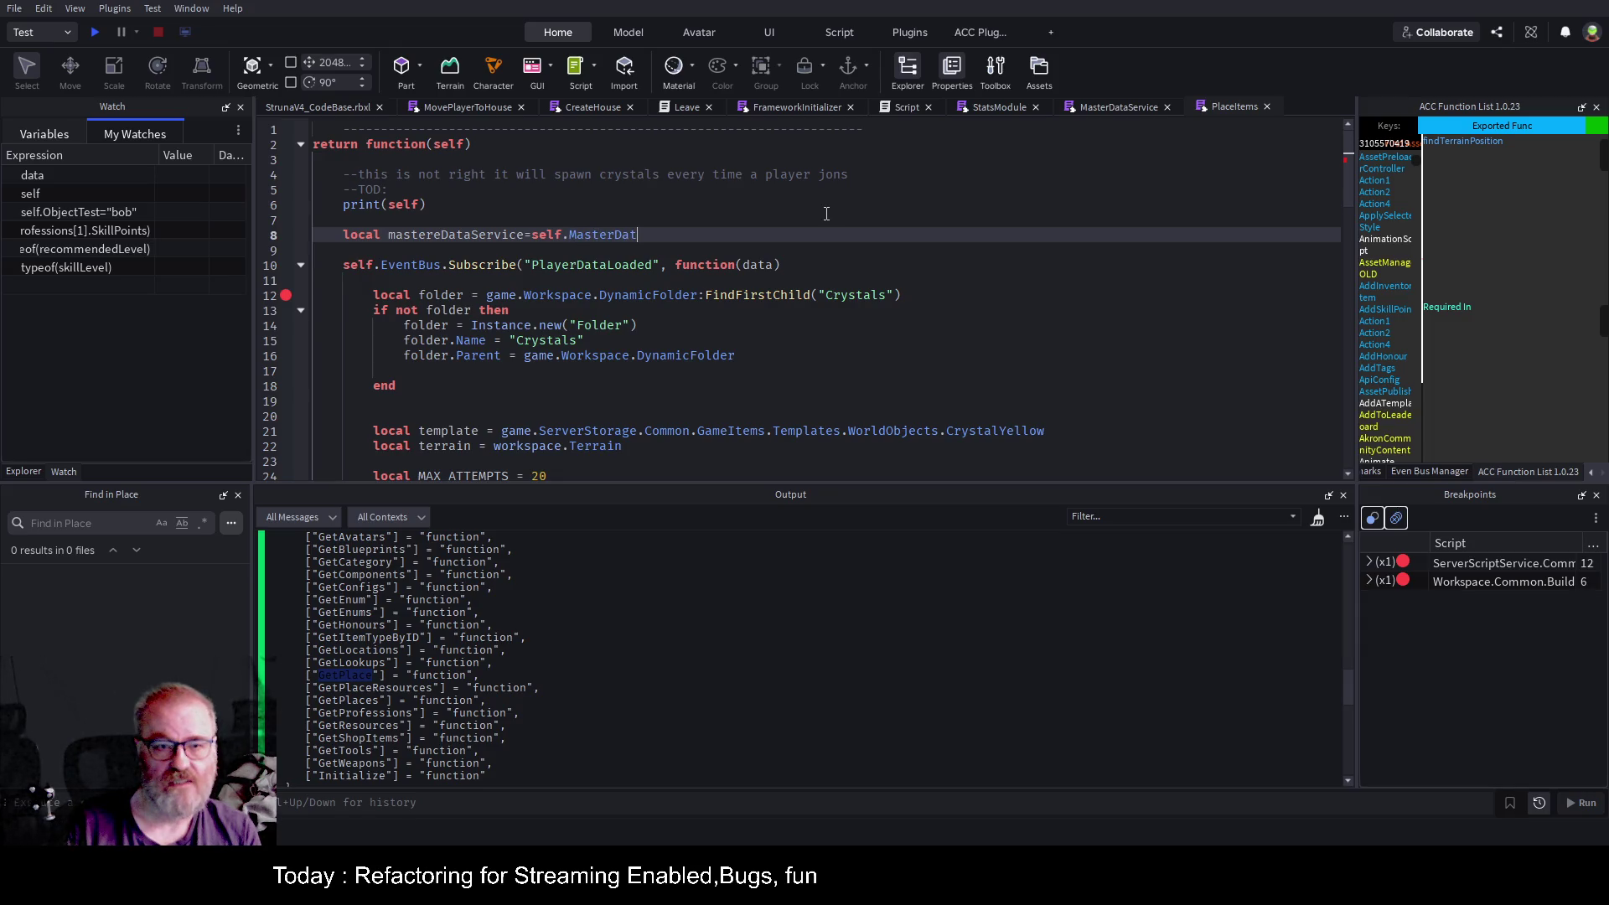
type("ervice")
key("ctrl+Left")
key("ctrl+Left")
key("ctrl+Left")
key("Left")
key("Left")
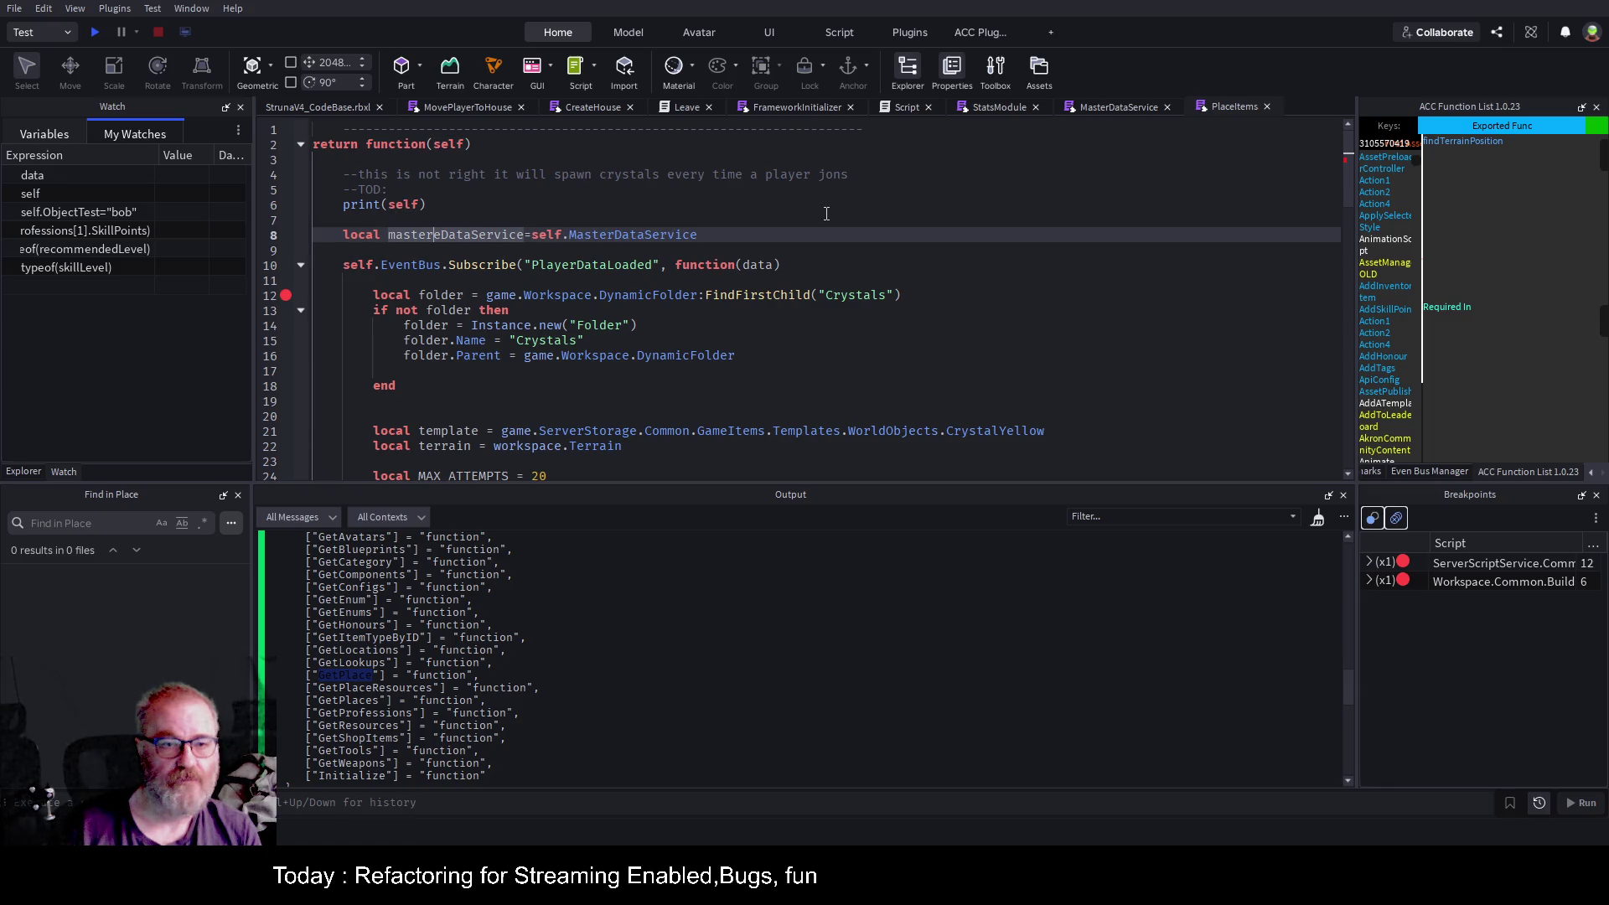
key("BackSpace")
key("End")
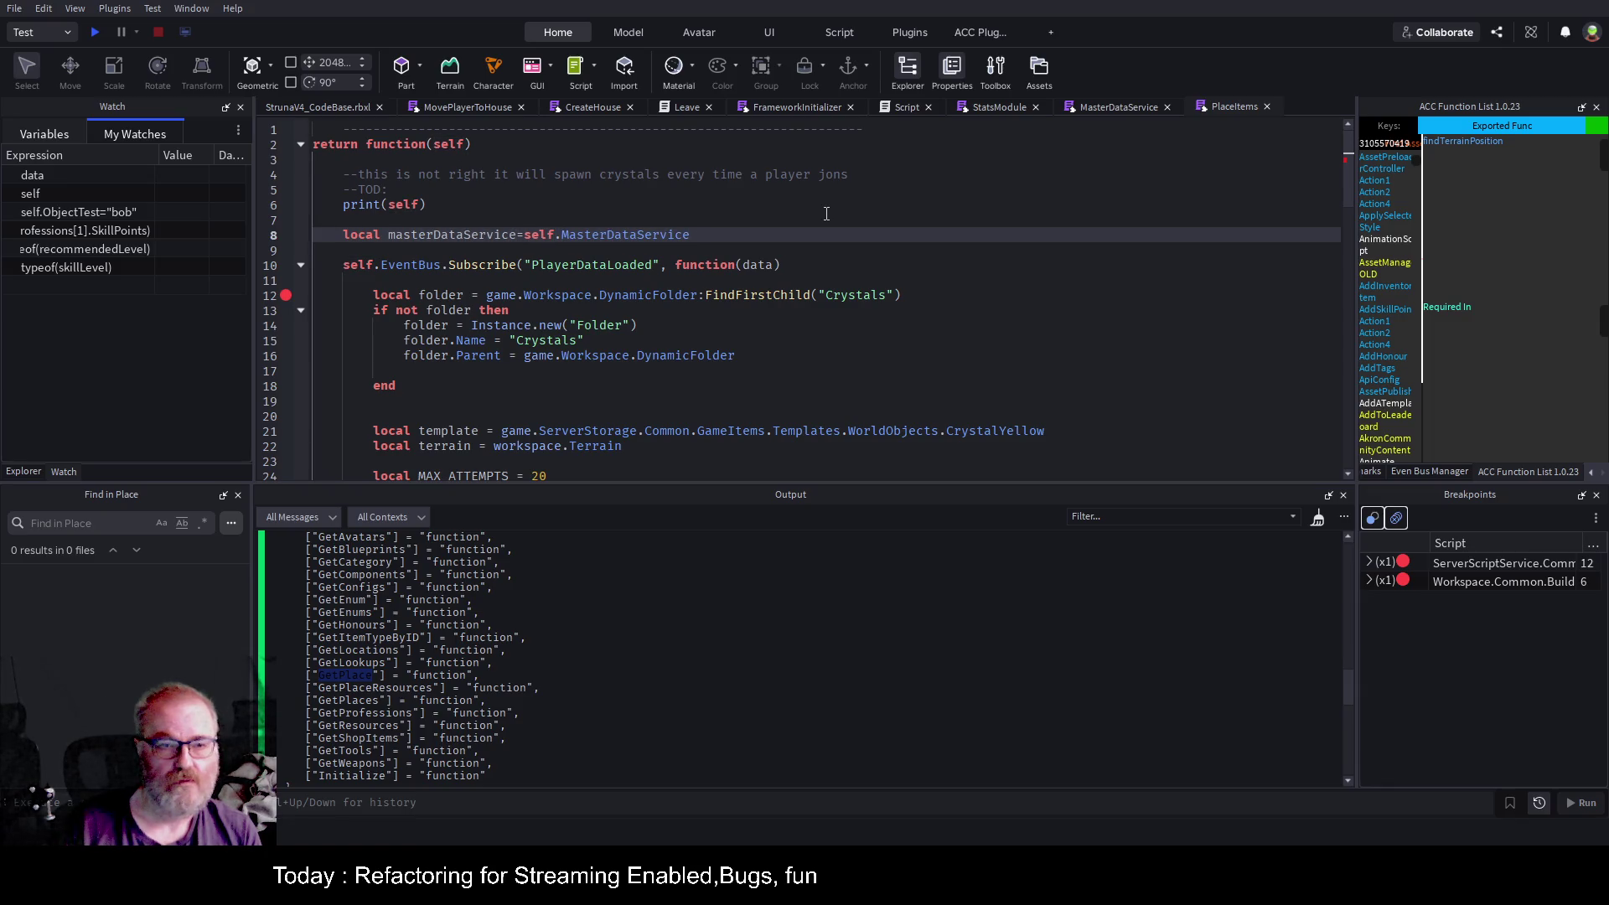
Add 'local placeData = masterDataService.GetPlace(_G.PlaceID)' in the callback, save, and breakpoint line 13.
key("Down")
key("Down")
key("Down")
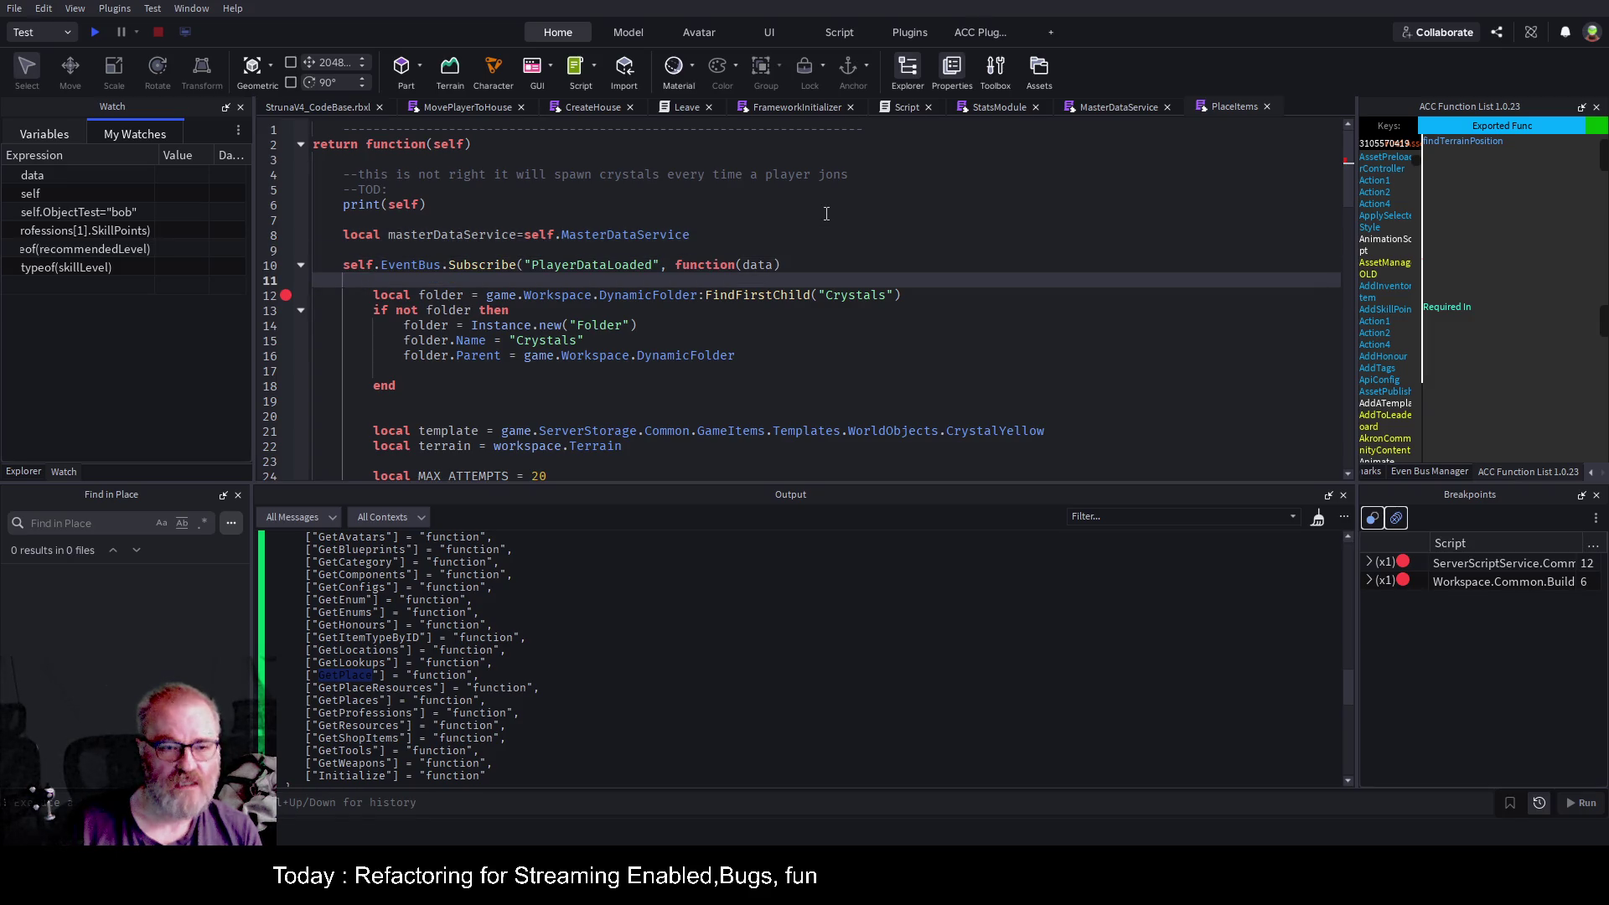
key("Return")
key("Return")
key("Return")
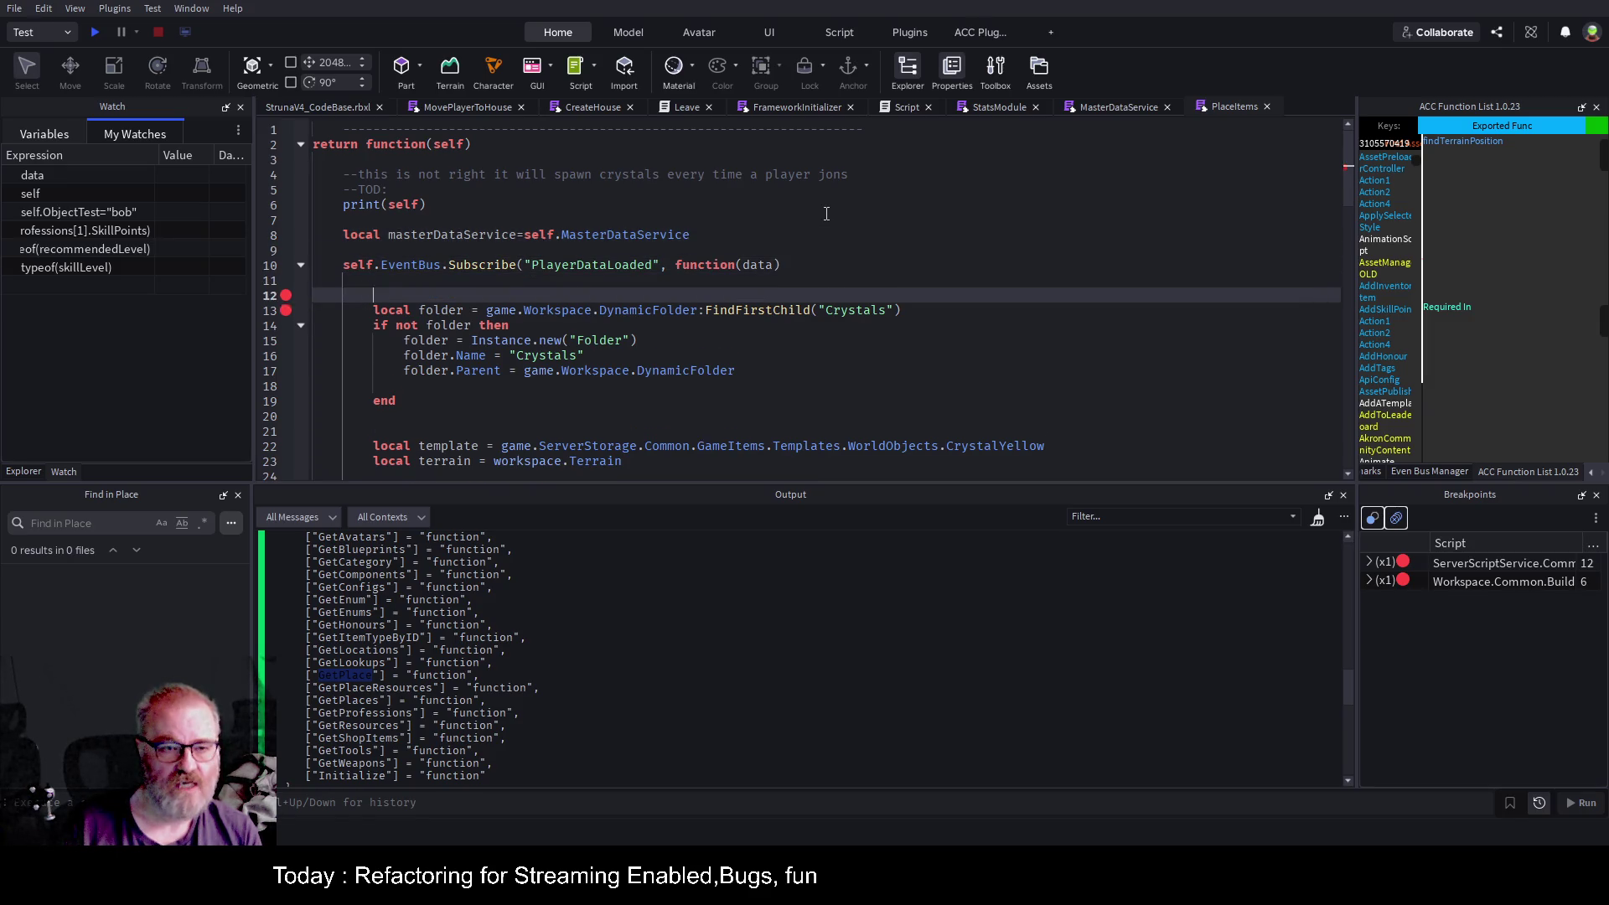
key("Up")
key("Up")
type("ocal placeData")
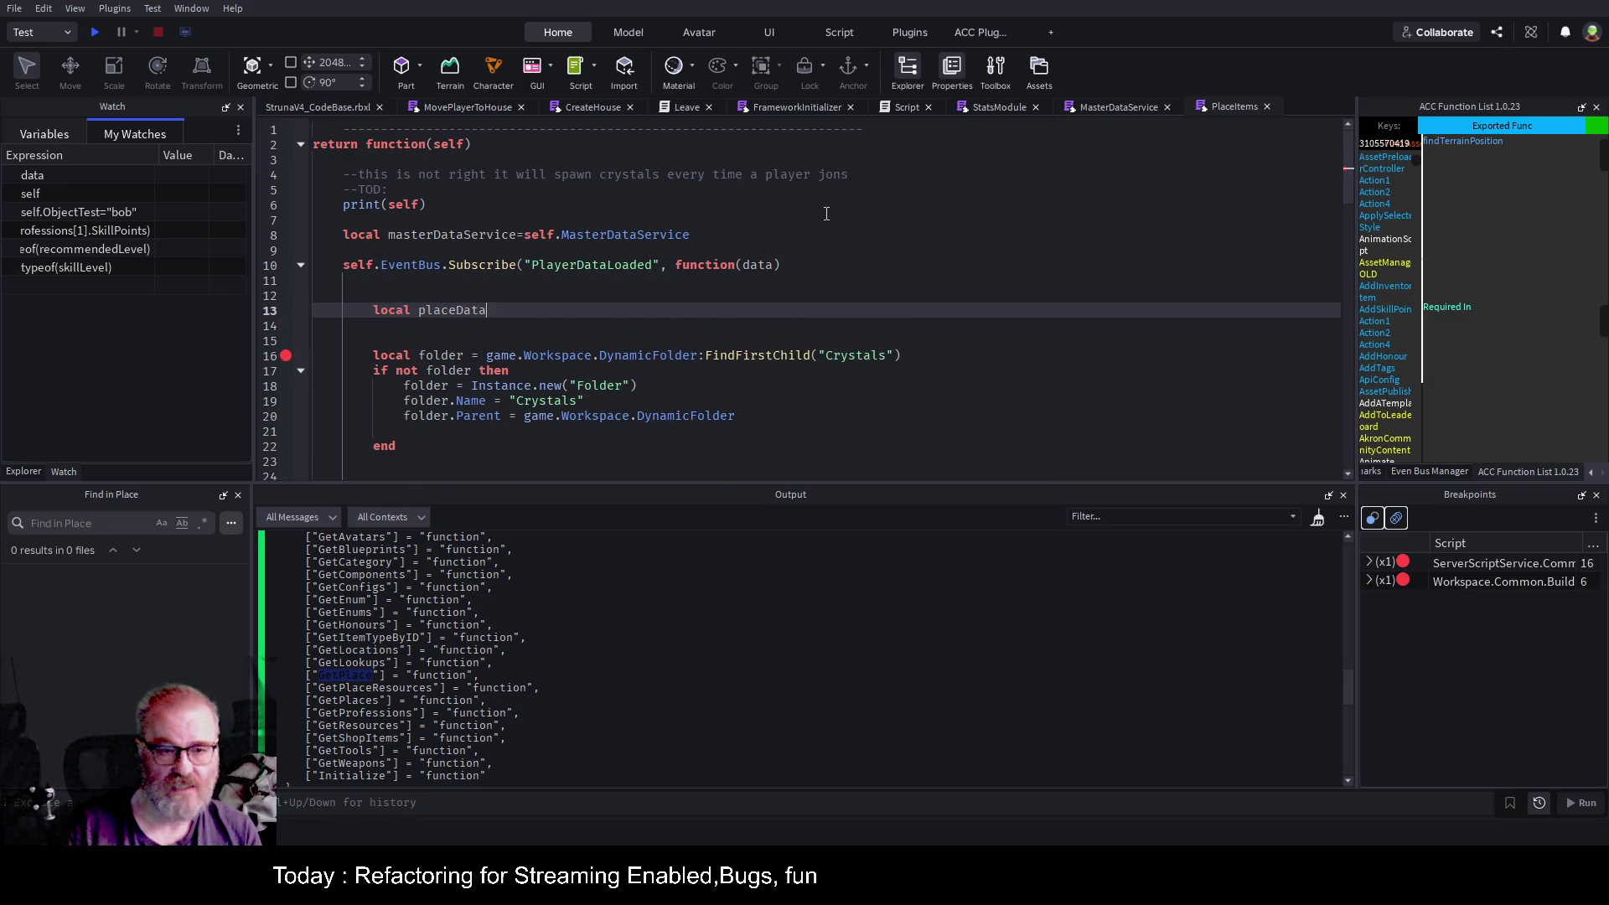
type(" = ")
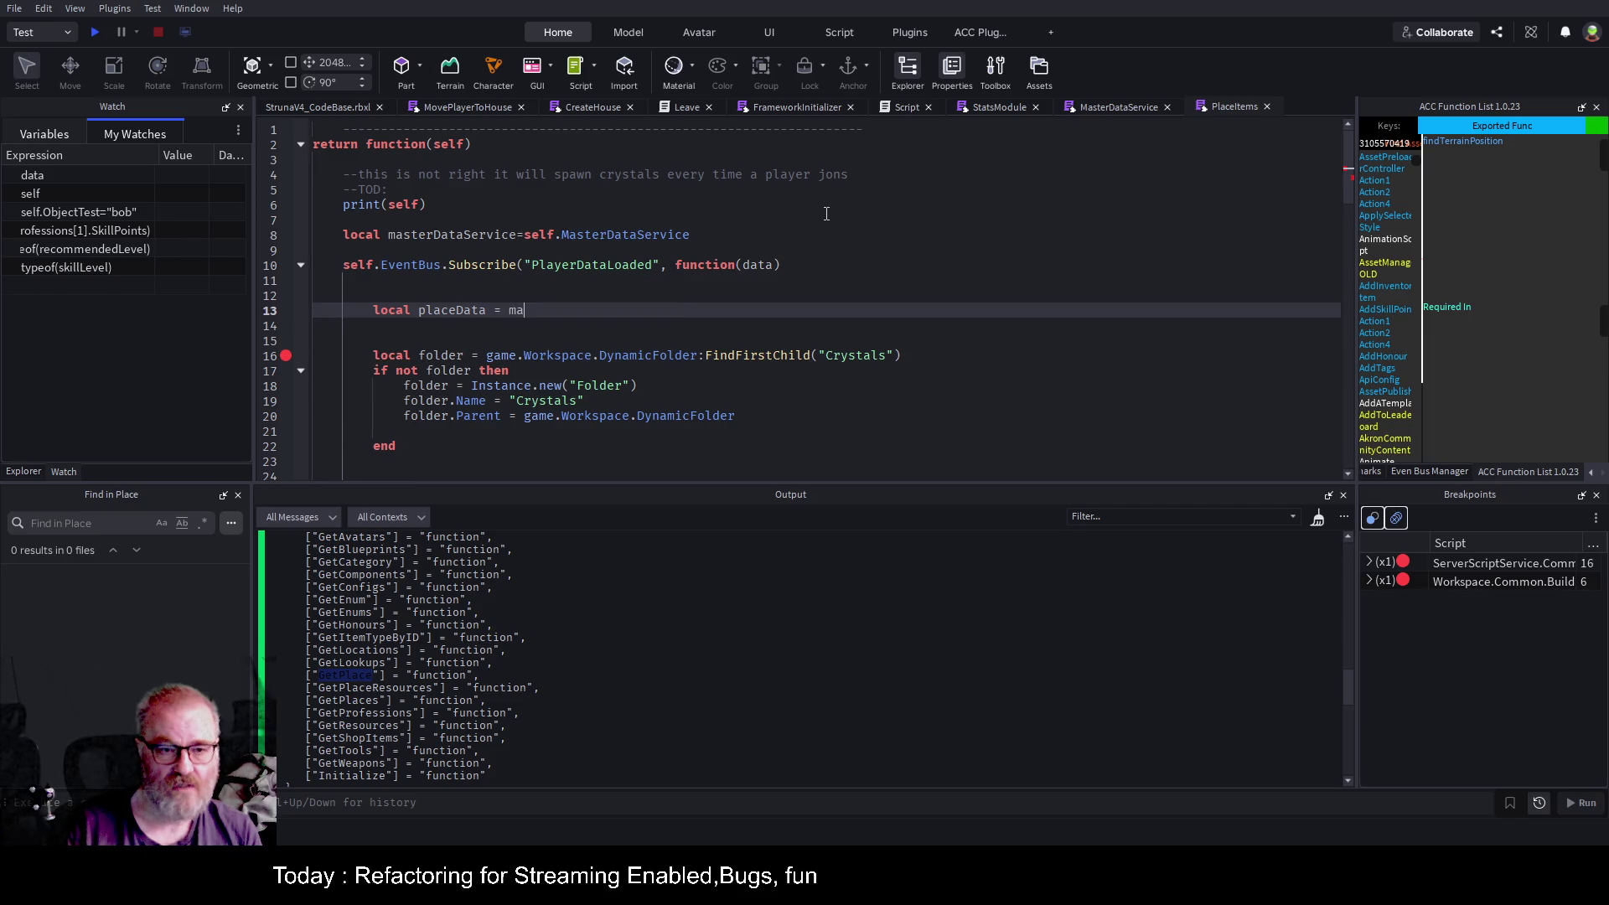
type("ma")
key("Tab")
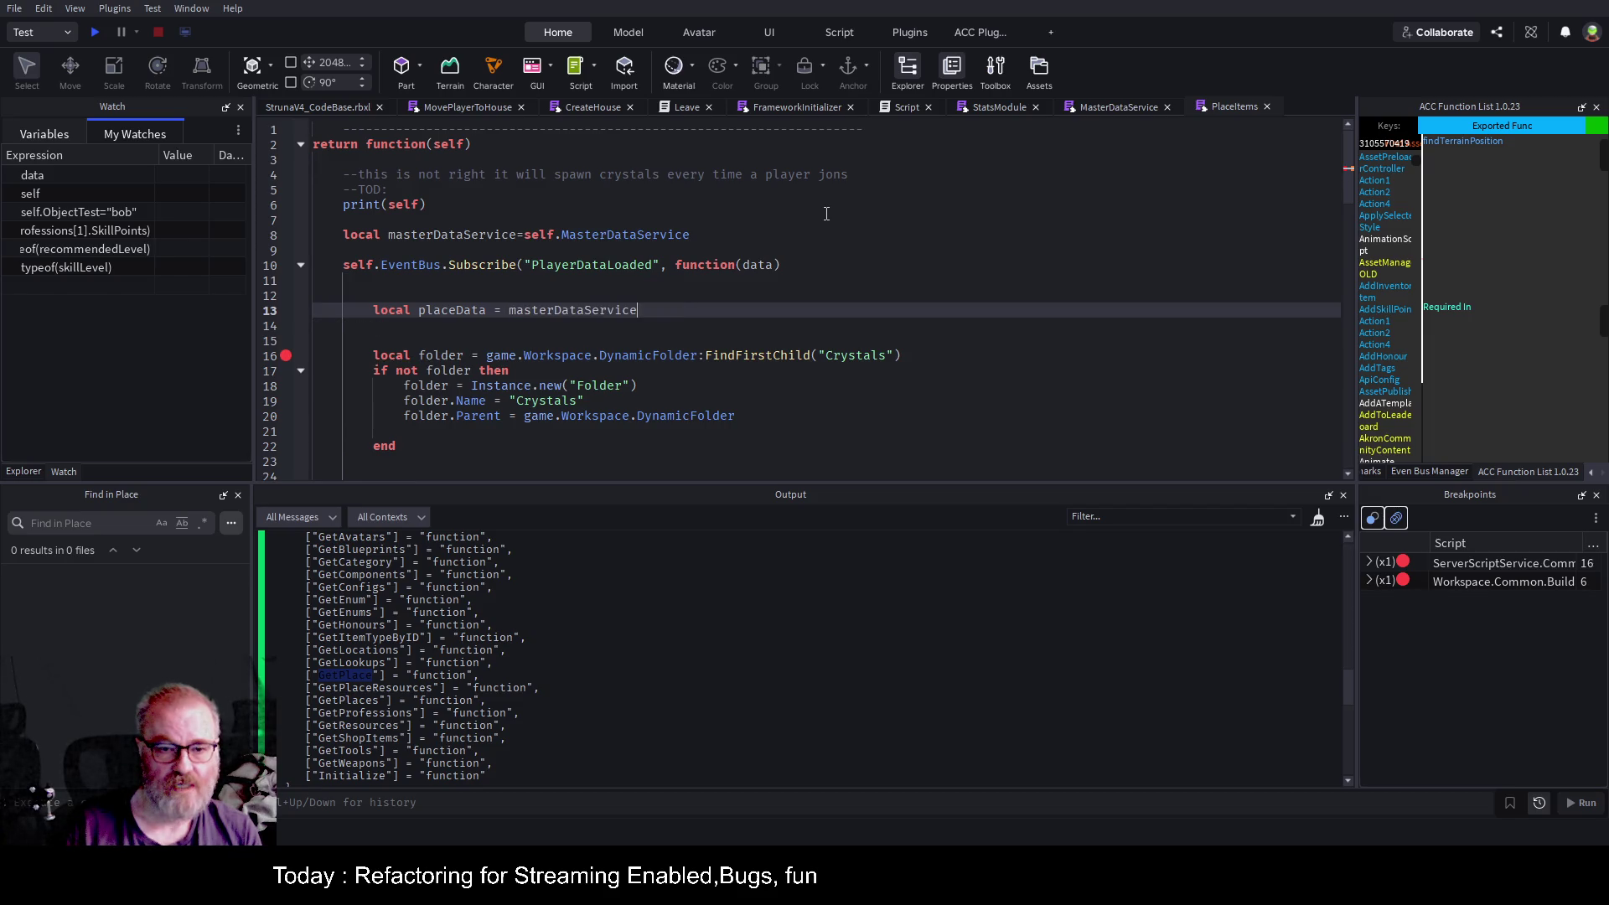
type(".GetPlace(\"")
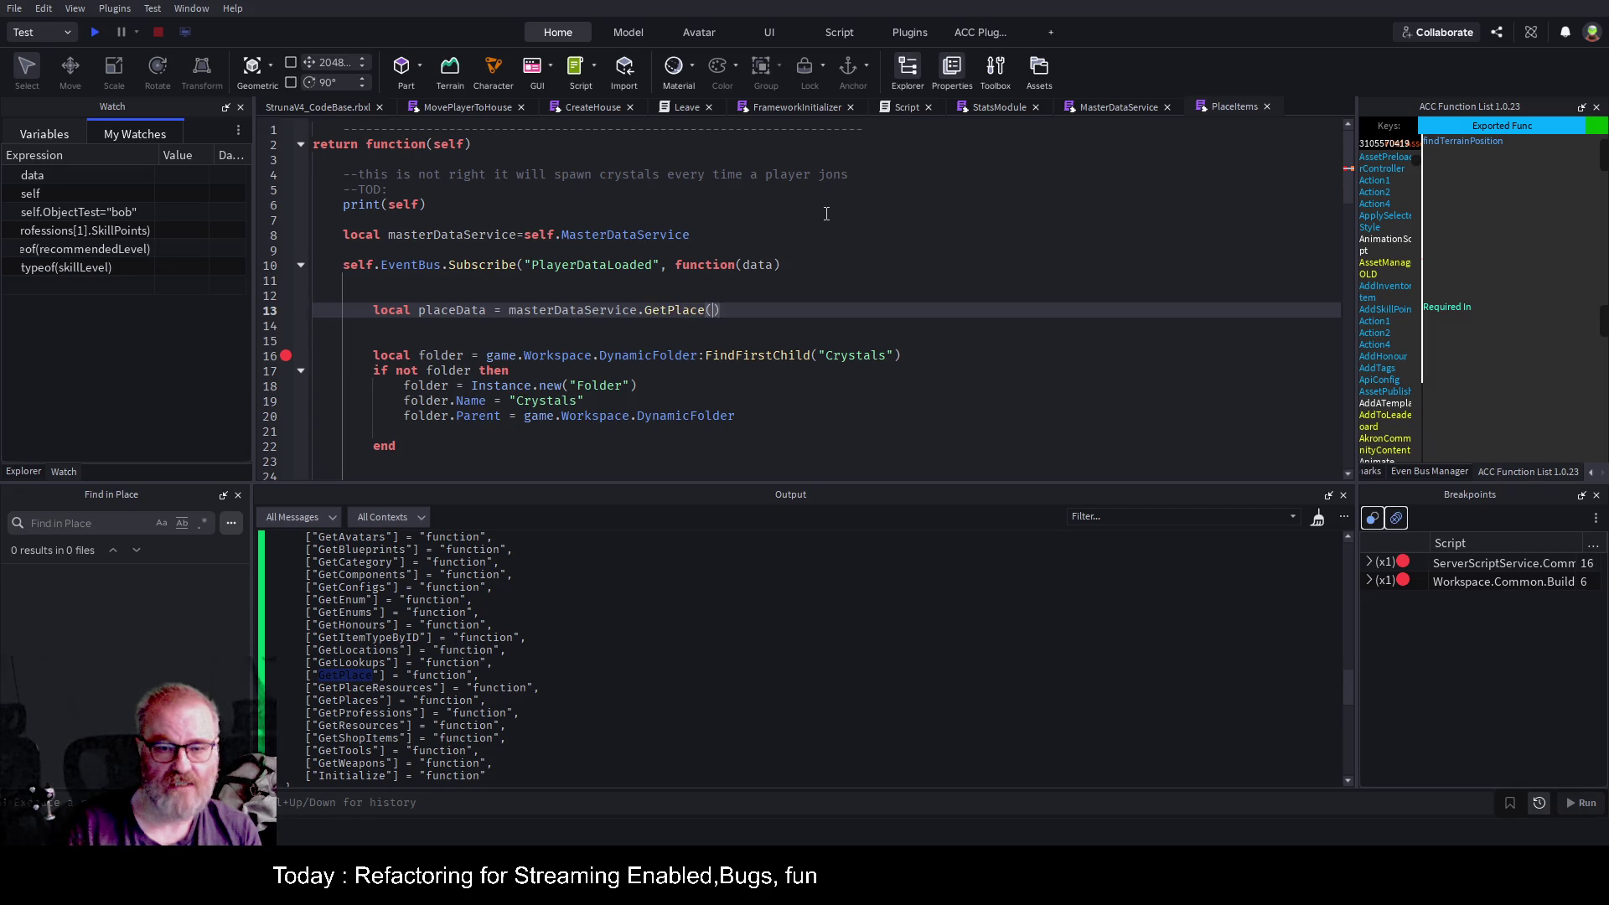
key("ctrl+s")
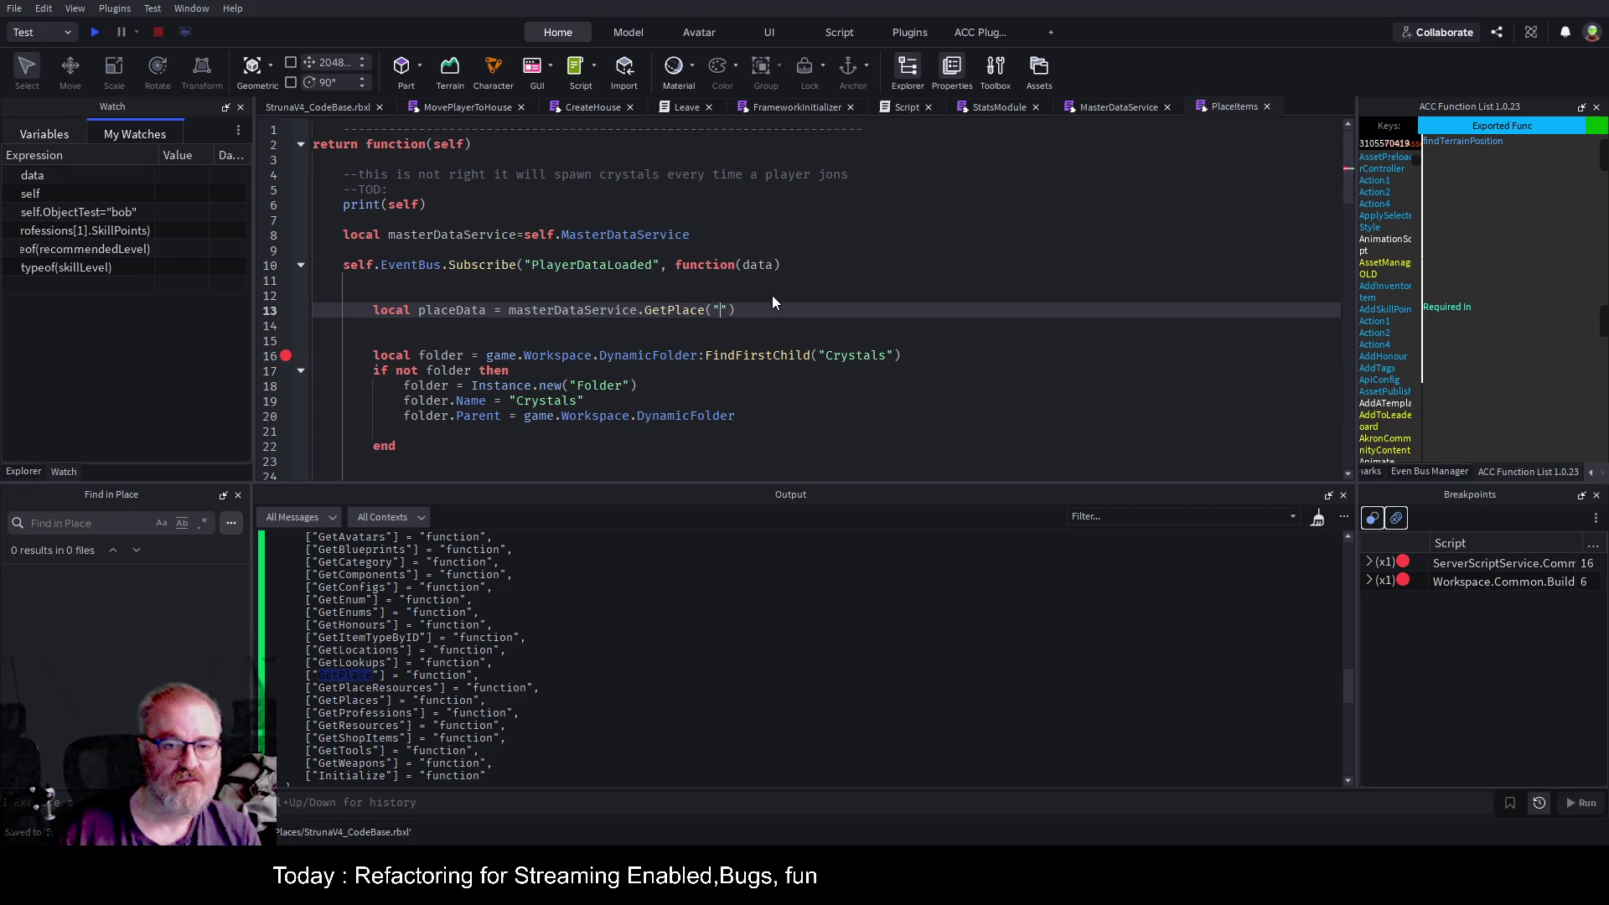
key("BackSpace")
type("_G.")
type("PlaceId")
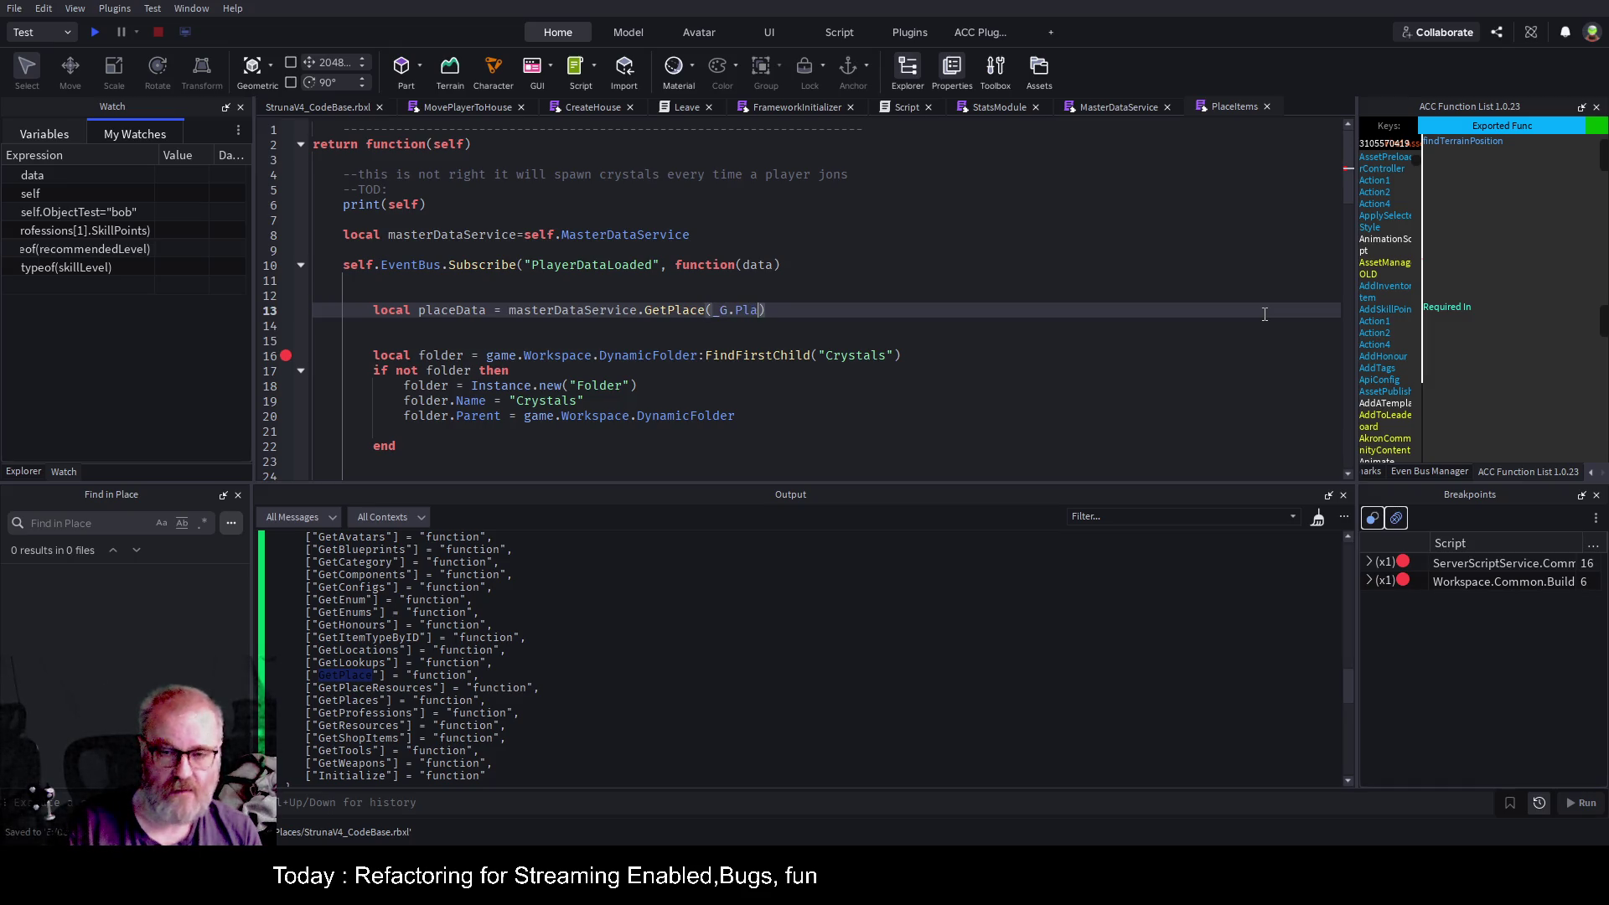
key("ctrl+s")
key("BackSpace")
type("D")
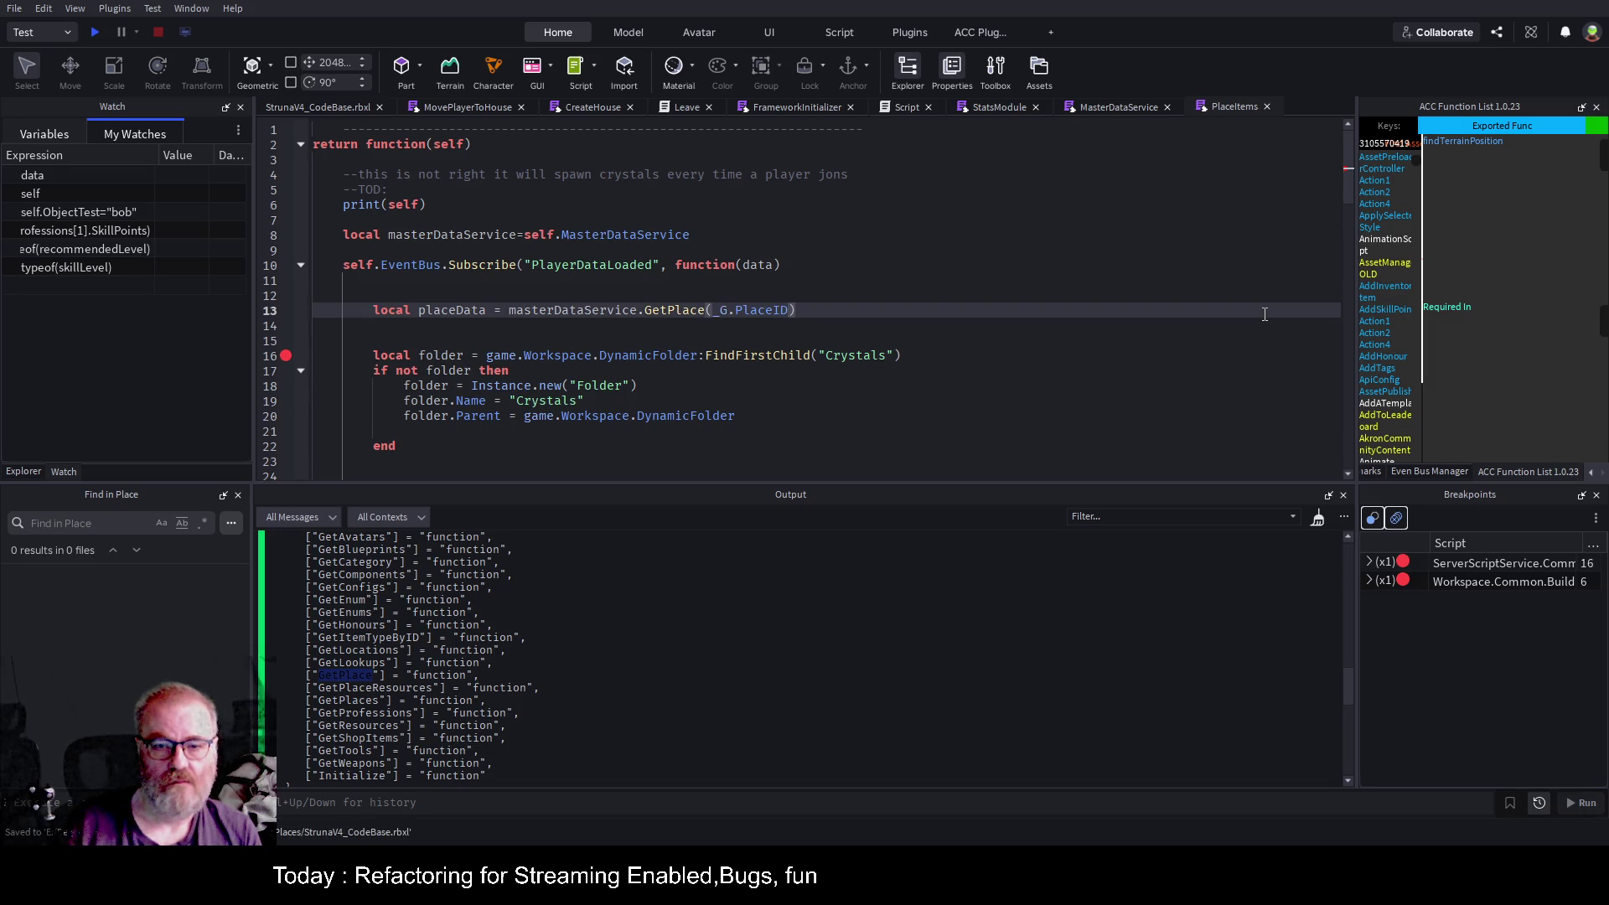
left_click(286, 310)
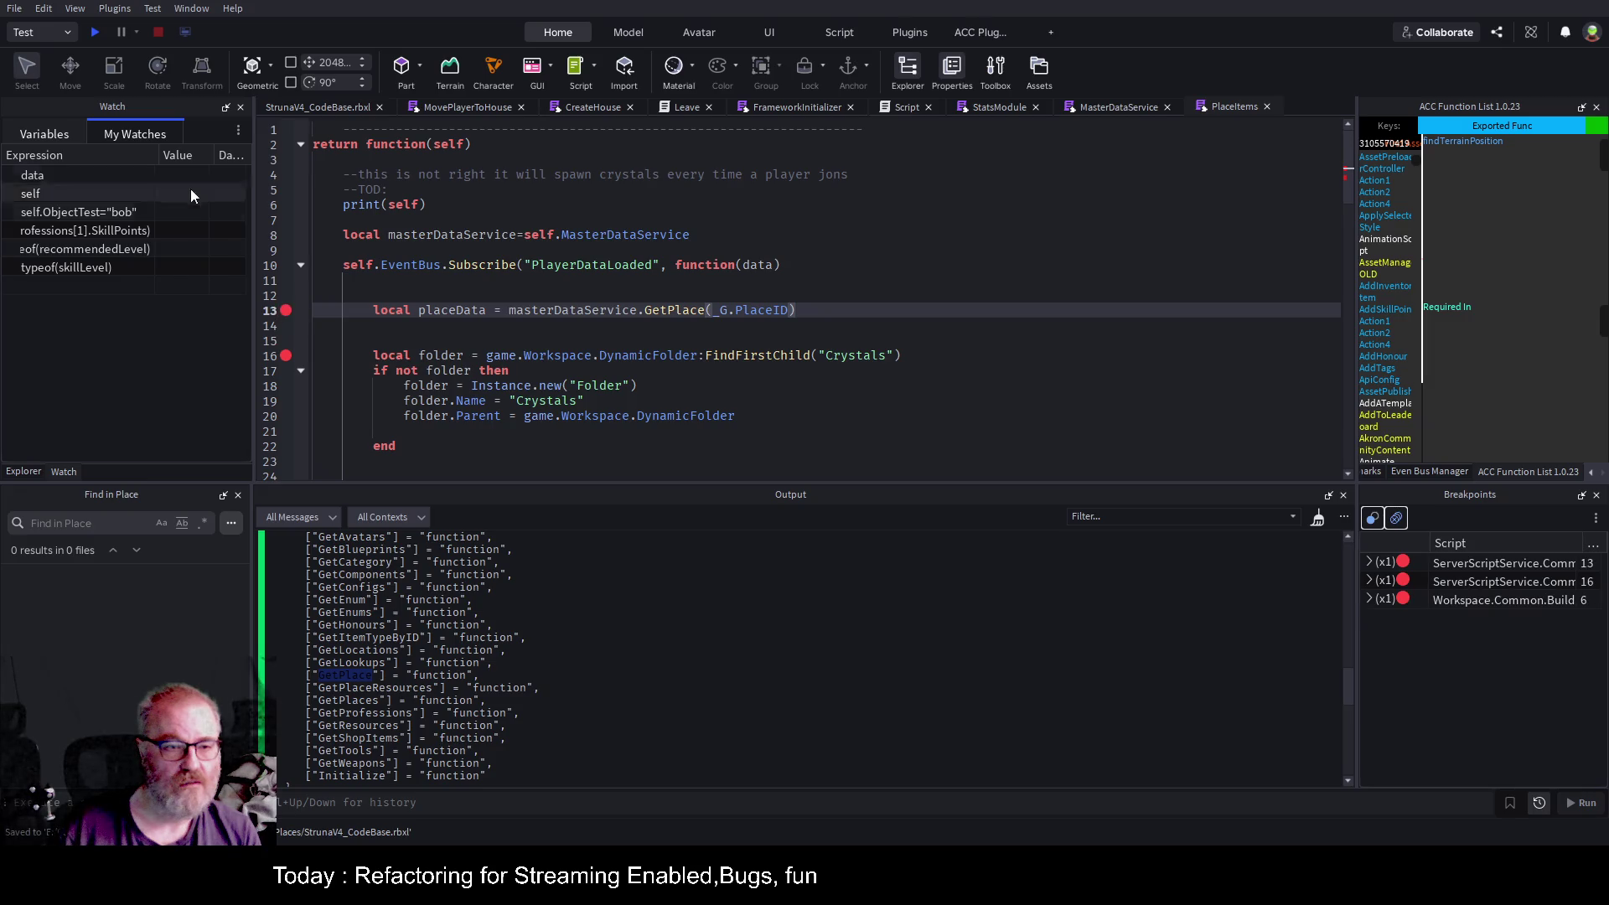
Playtest to the breakpoint, step over GetPlace, and expand placeData to read its fields.
left_click(95, 32)
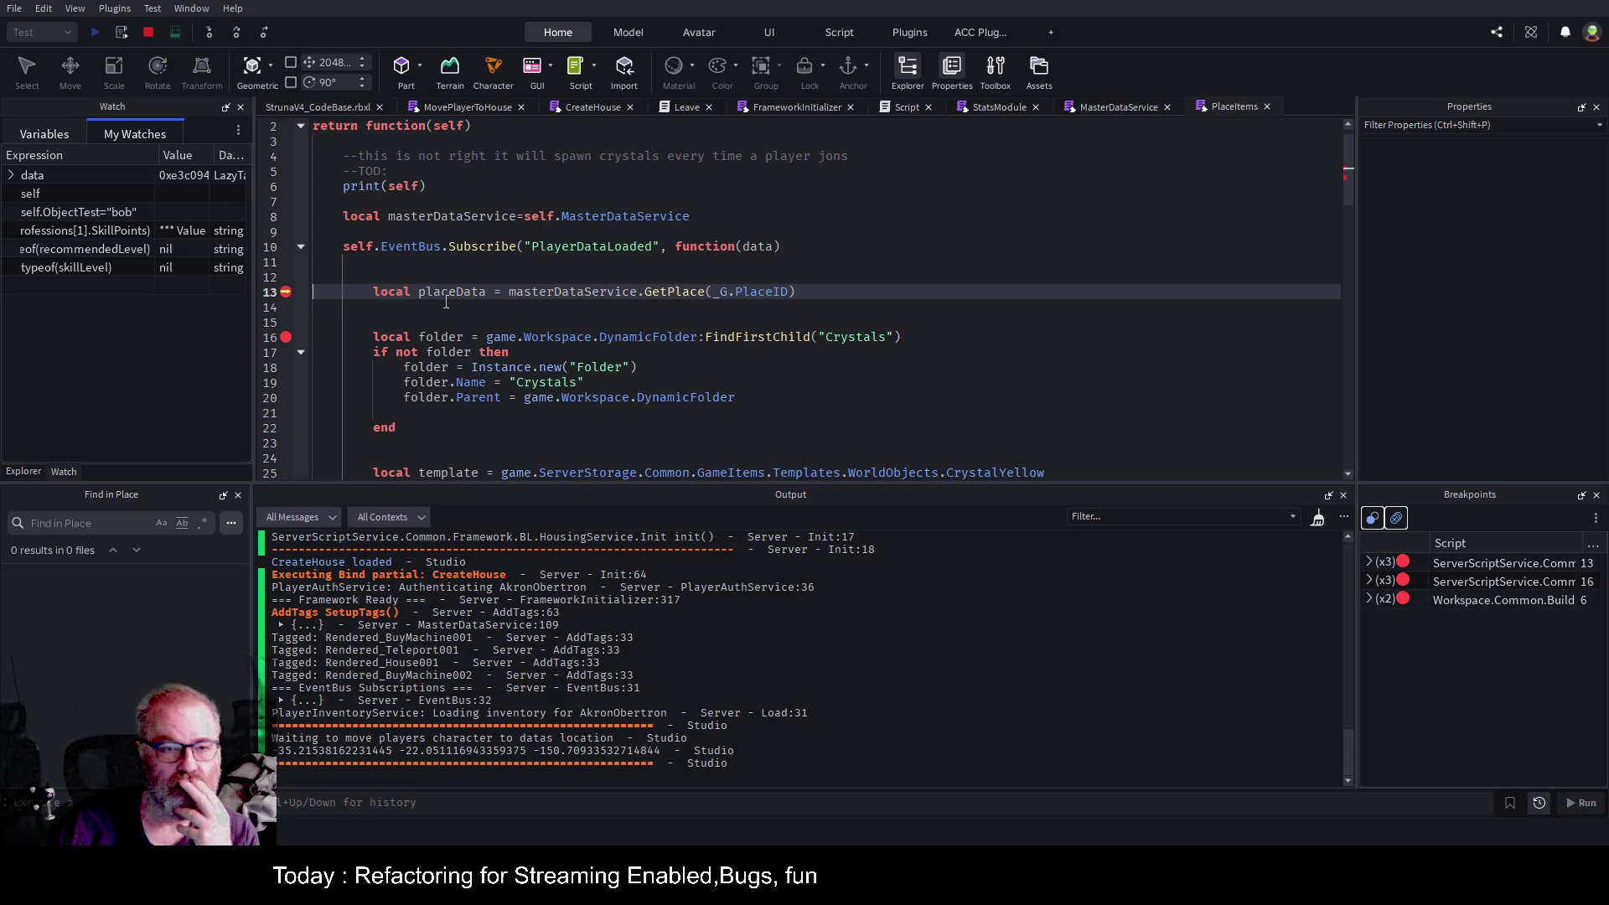
left_click(235, 34)
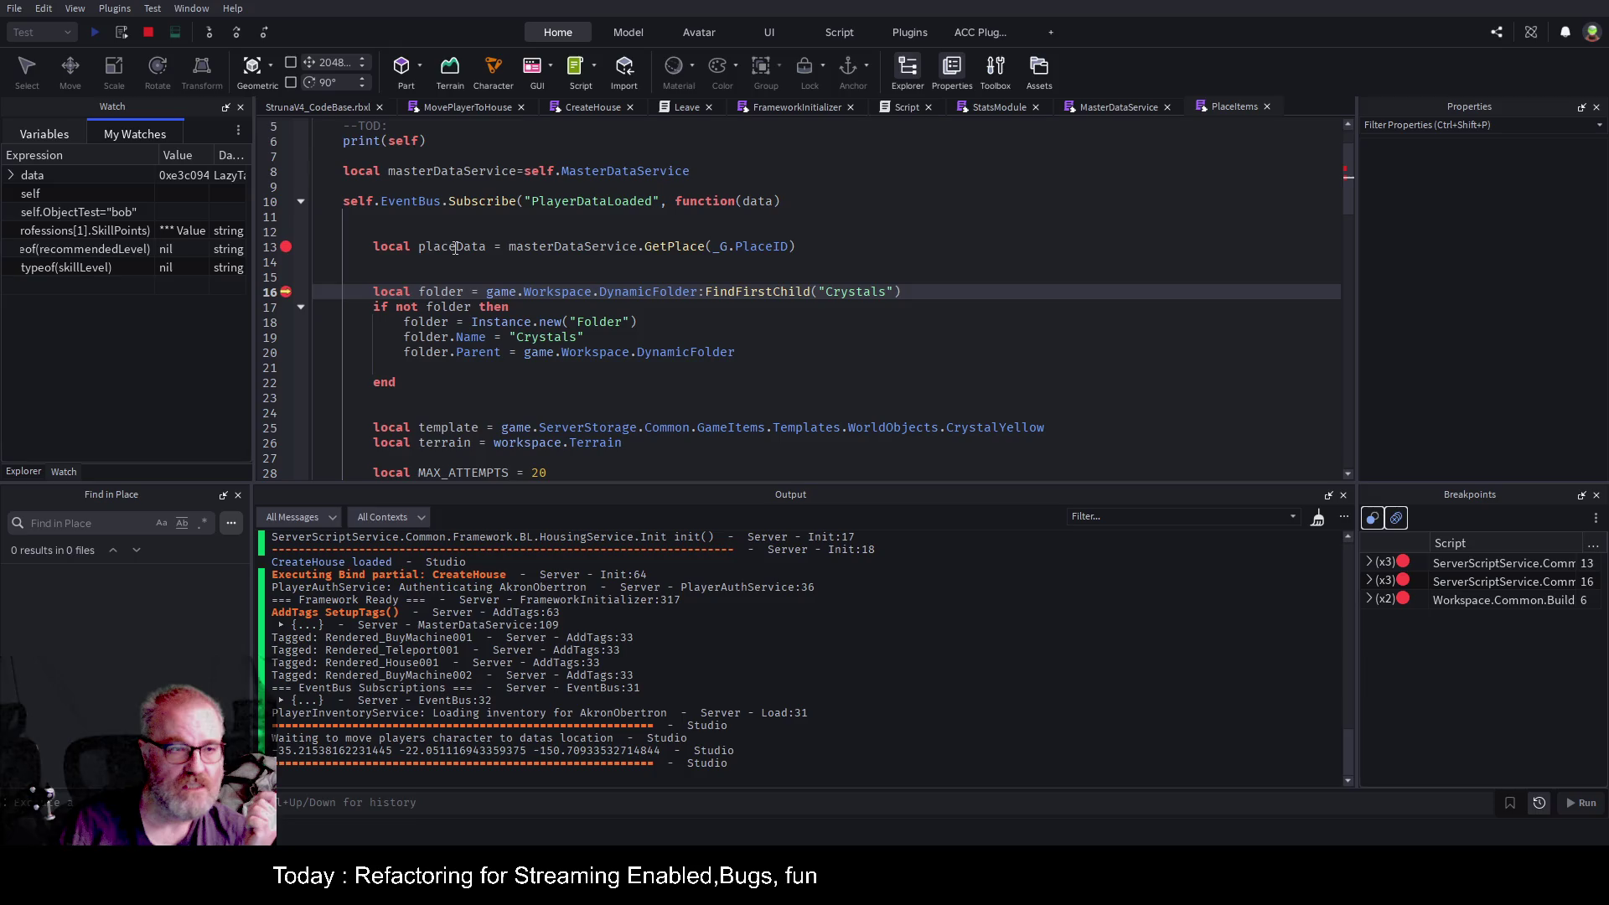
left_click(40, 134)
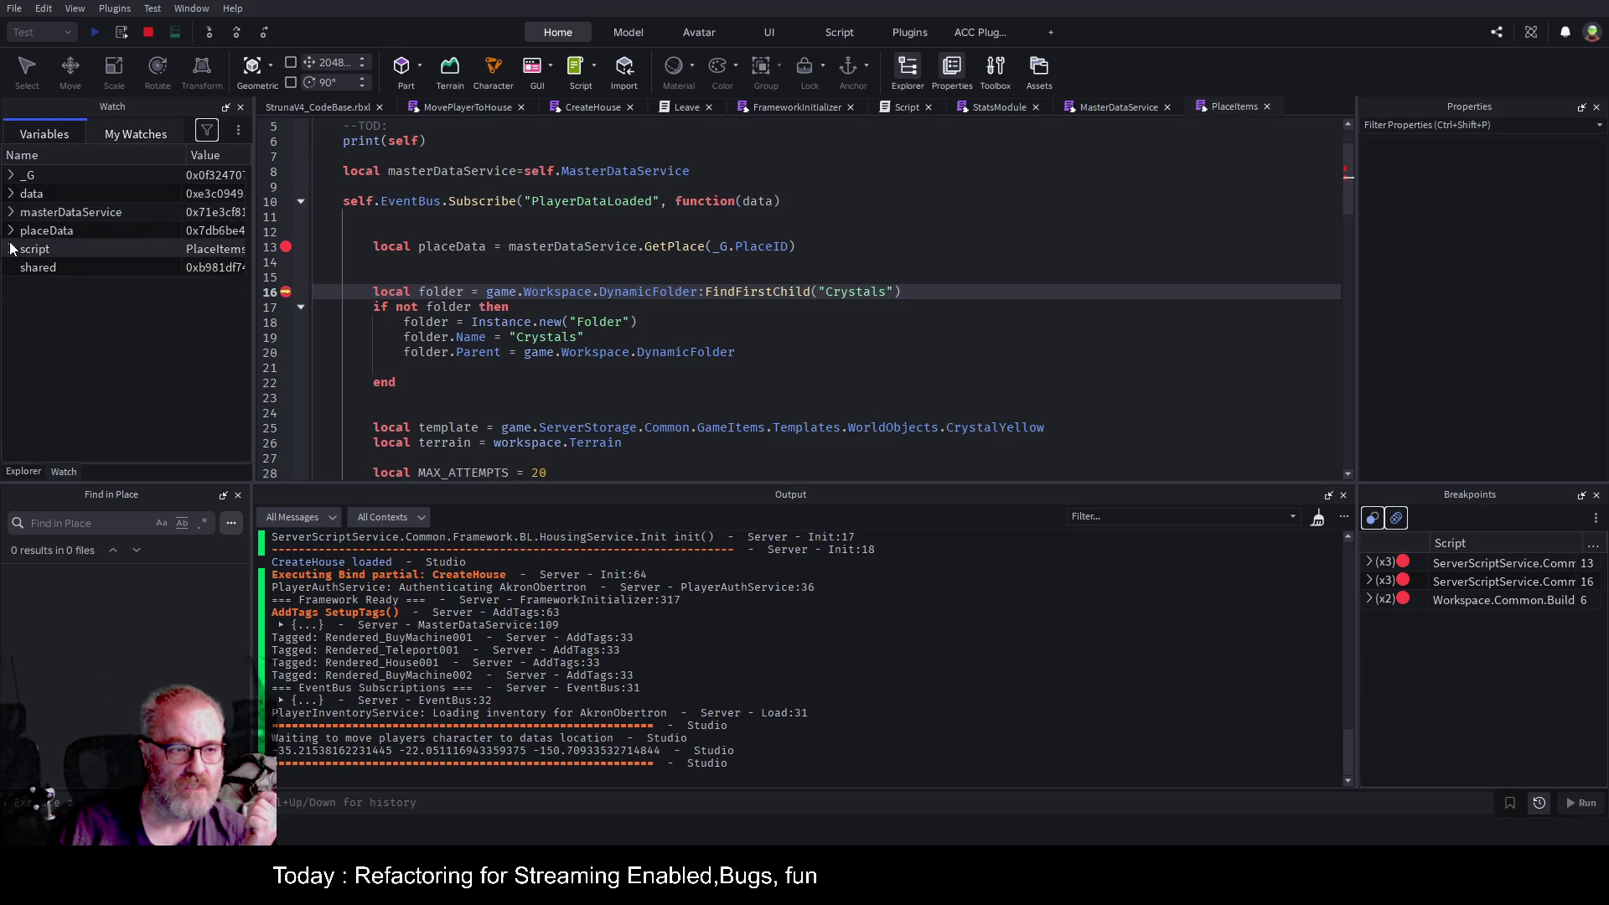
left_click(11, 232)
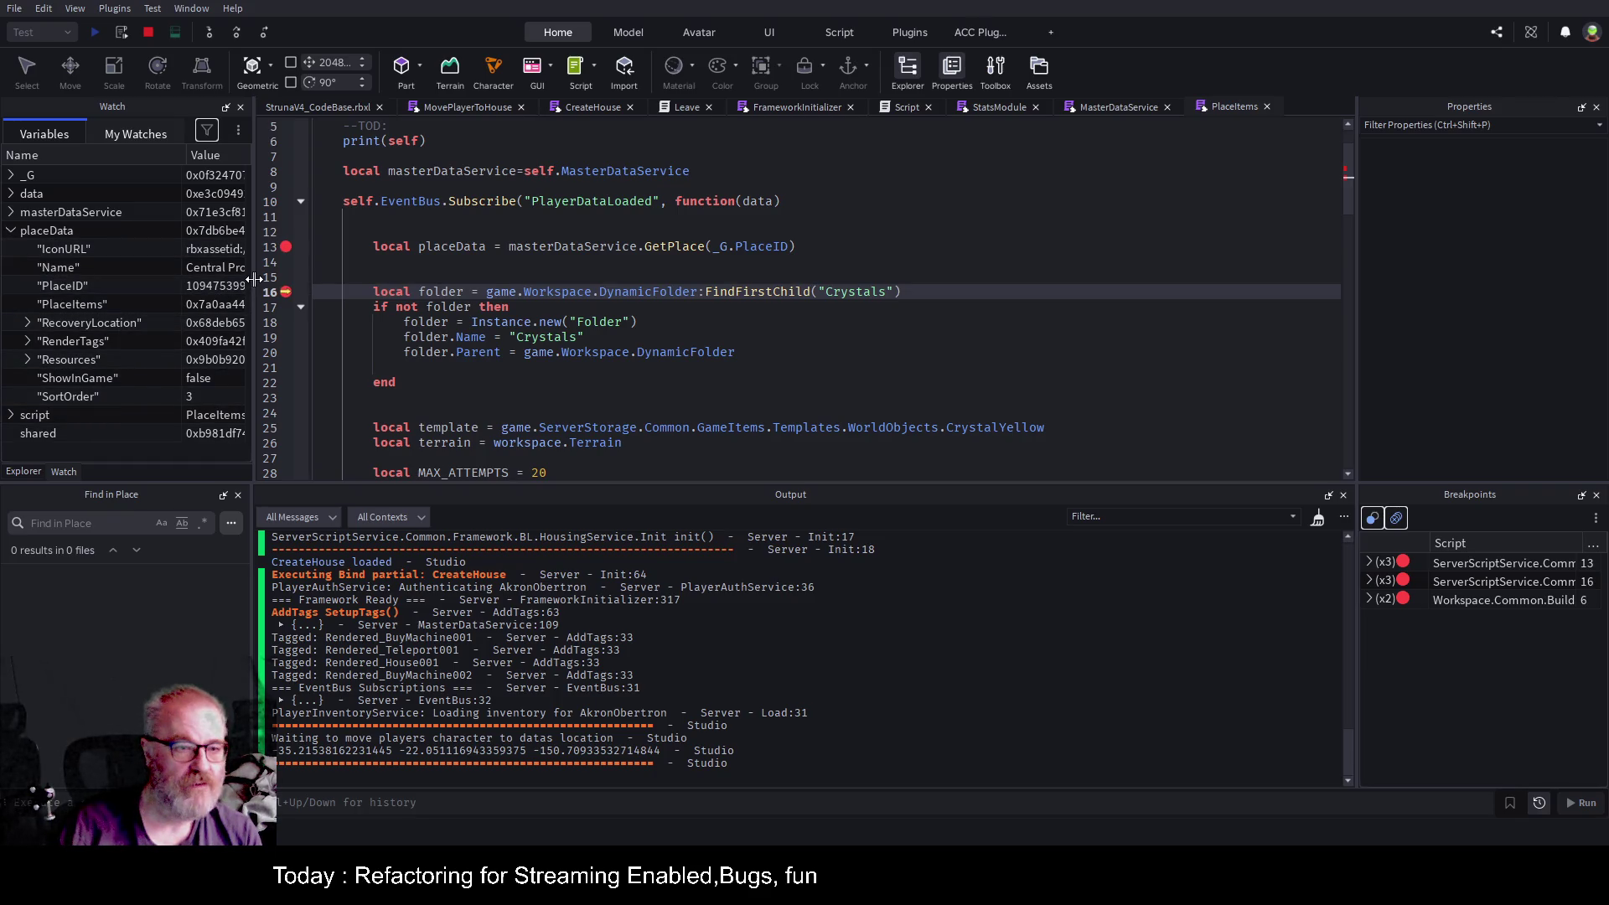
left_click_drag(255, 279, 686, 278)
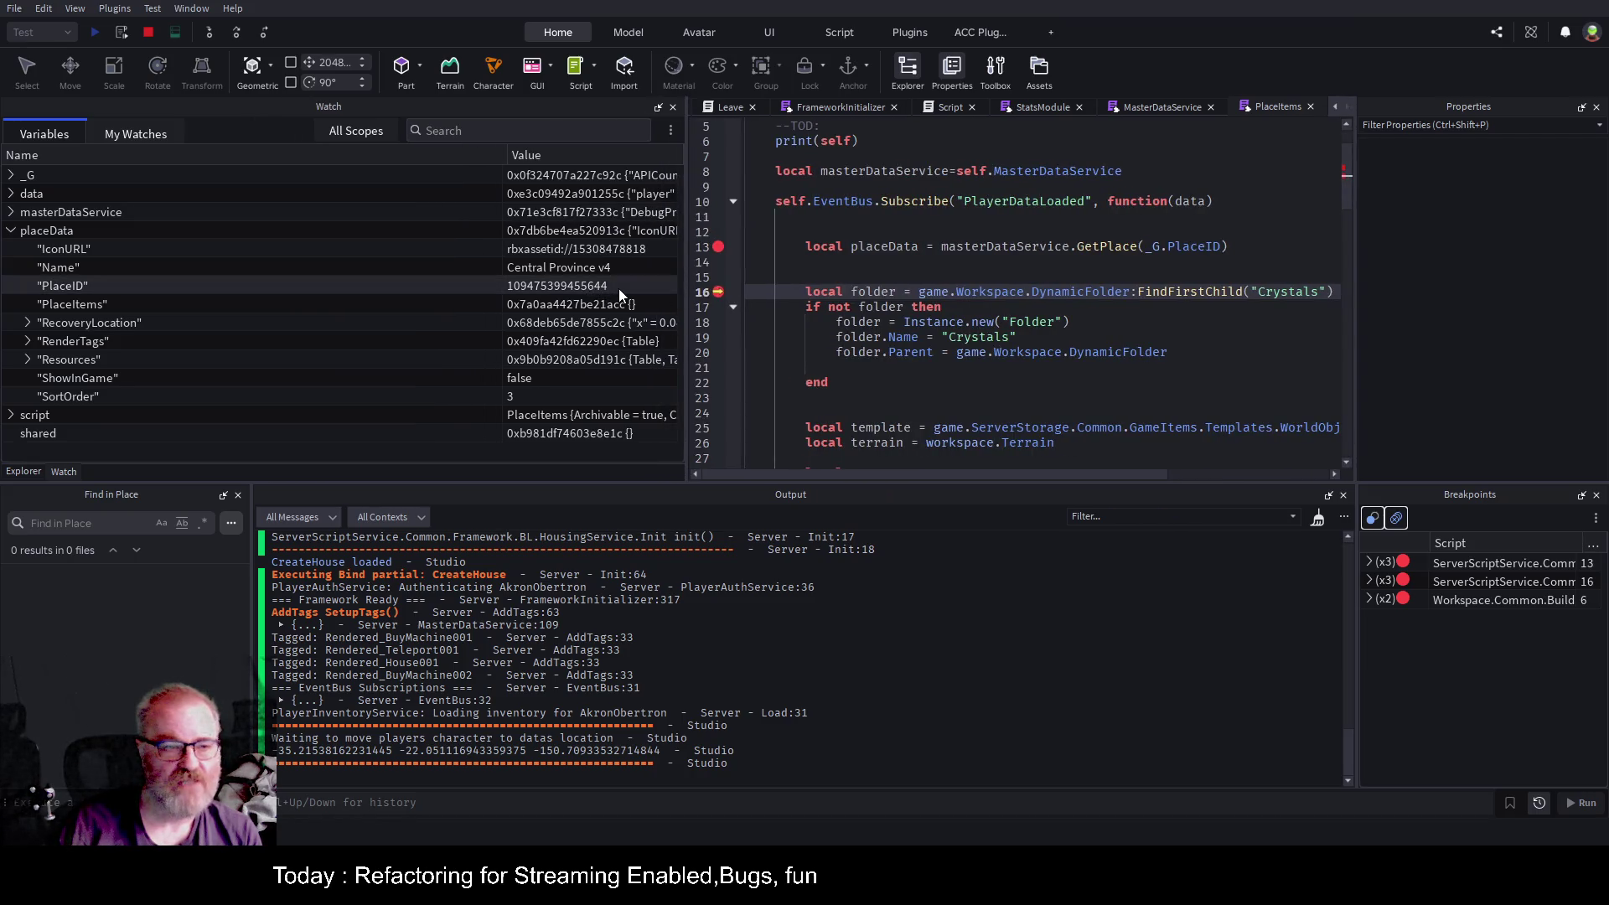
key("alt+Tab")
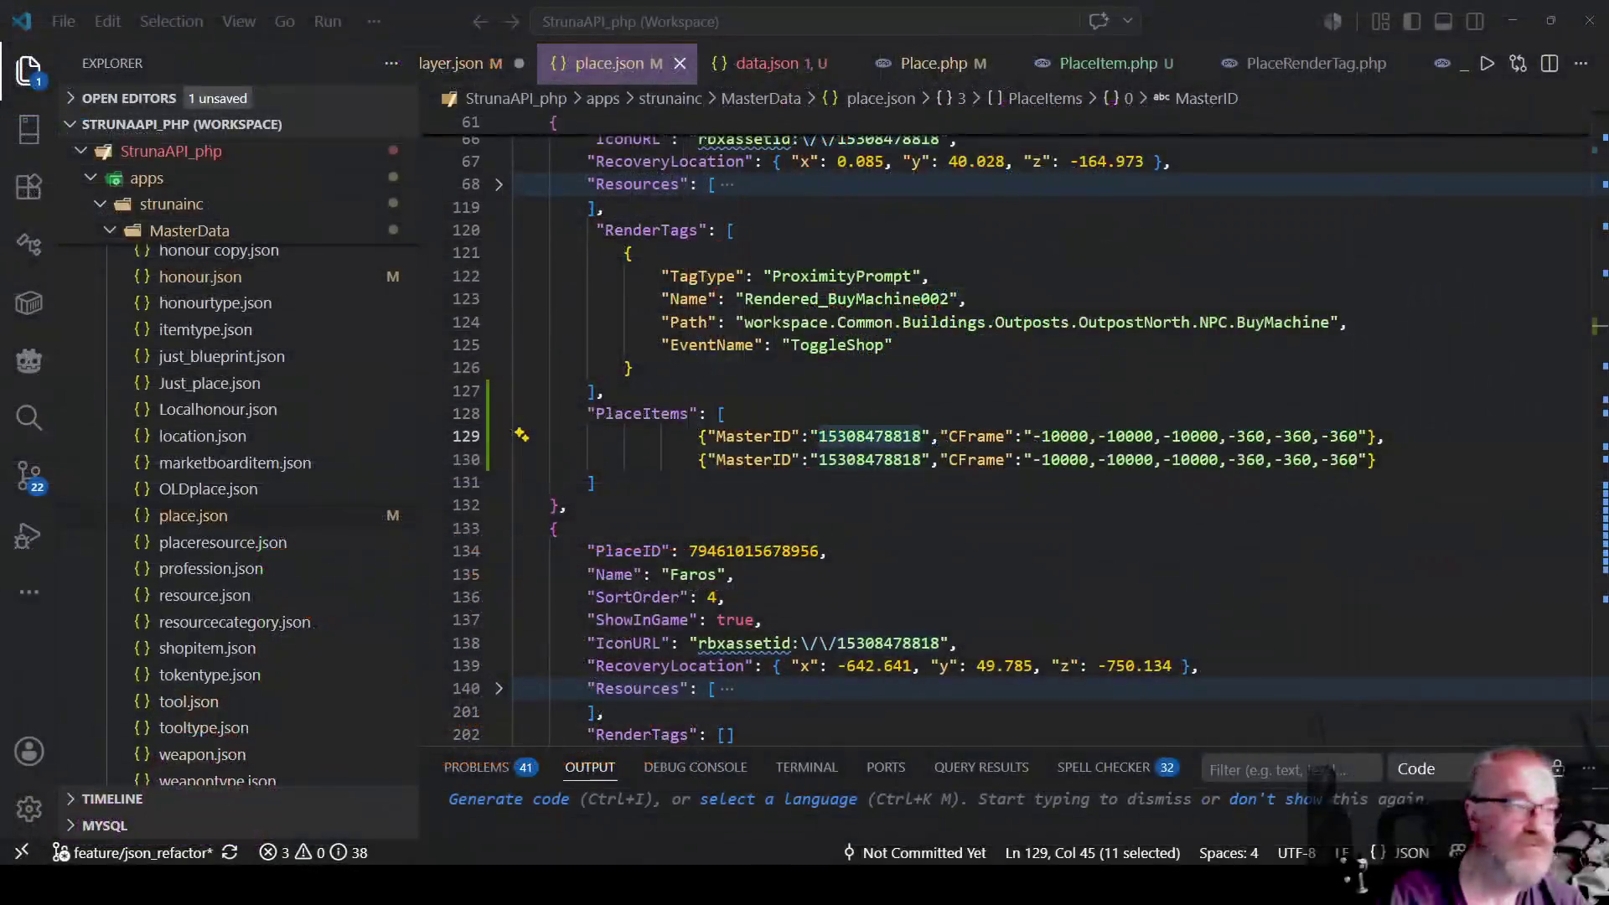
Search place.json for 55644 and select the PlaceItems array under Central Province.
left_click(1031, 365)
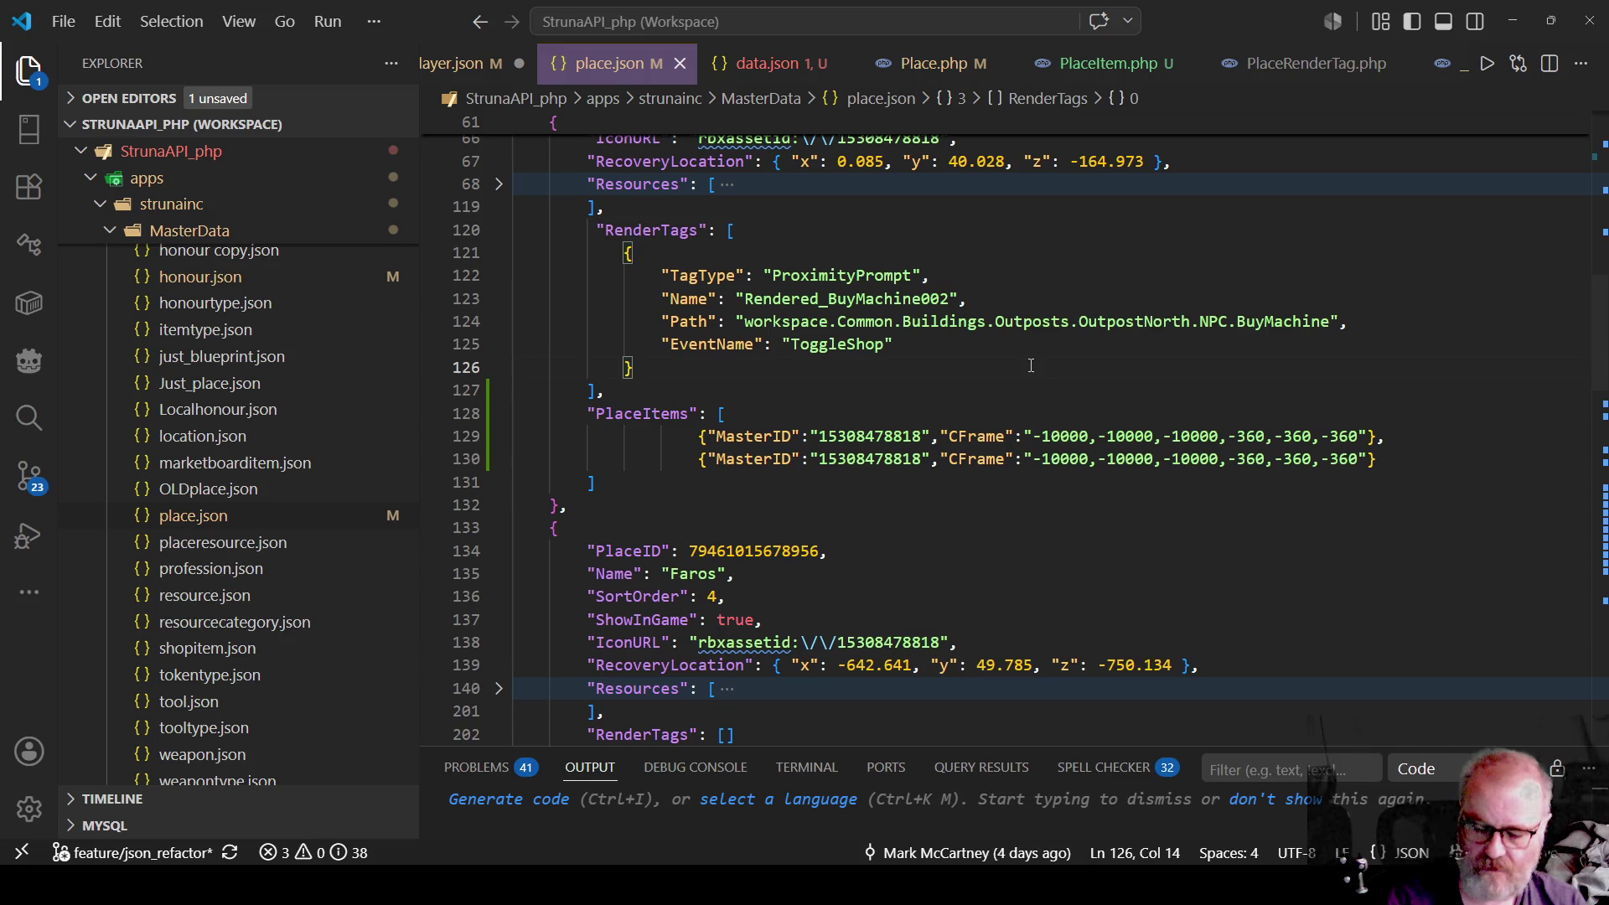
key("ctrl+f")
type("55644")
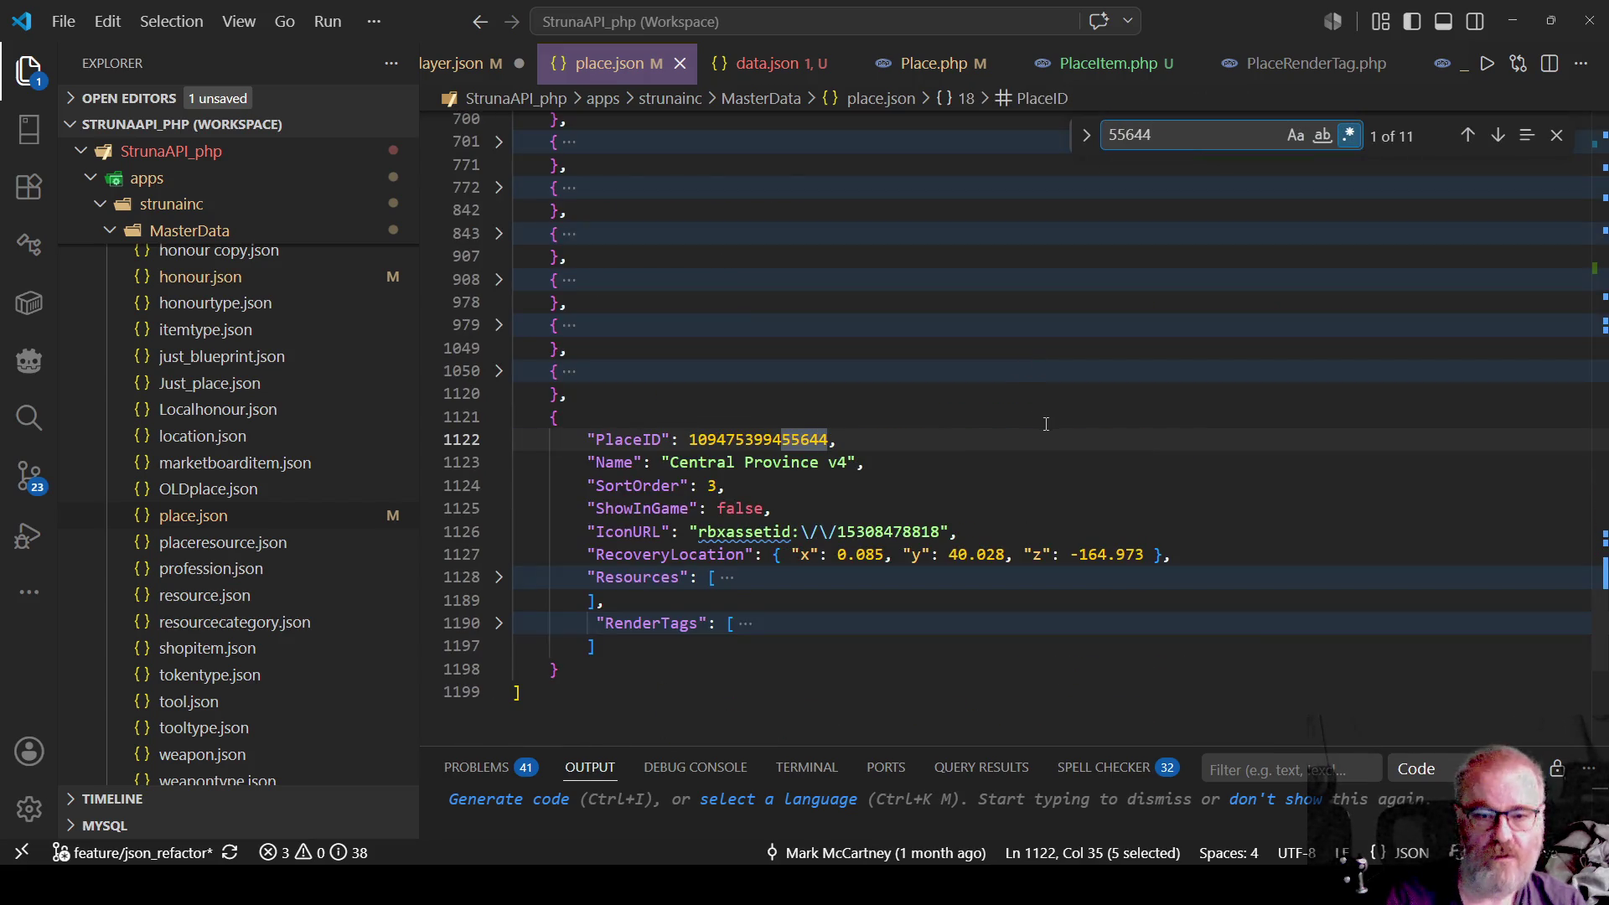
scroll(987, 447, "up", 5)
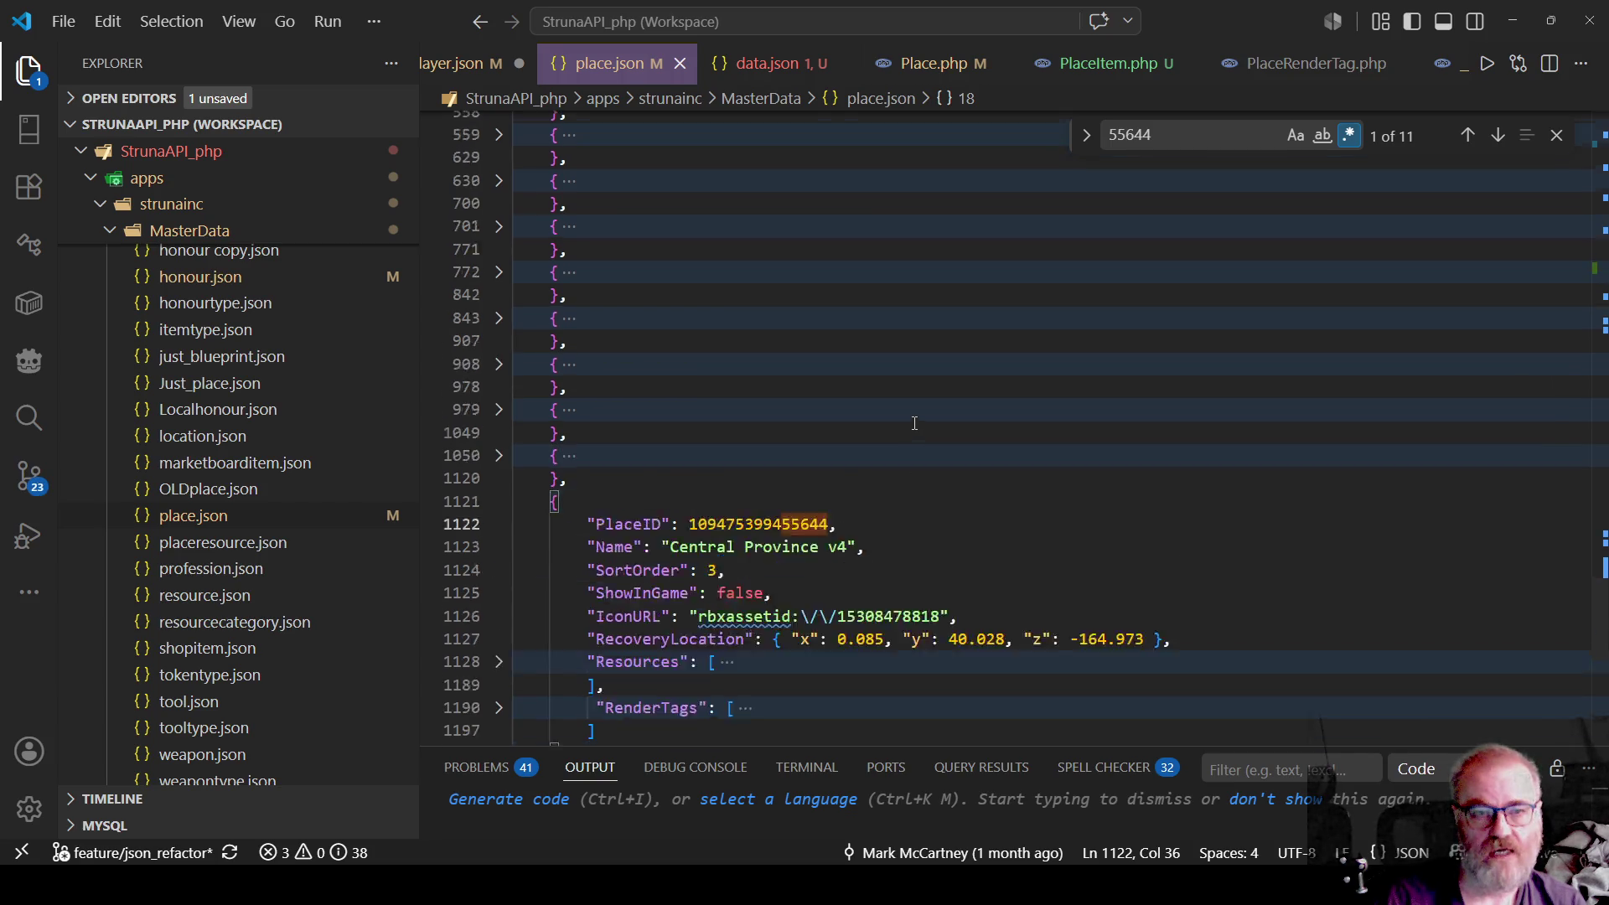
scroll(914, 423, "up", 3)
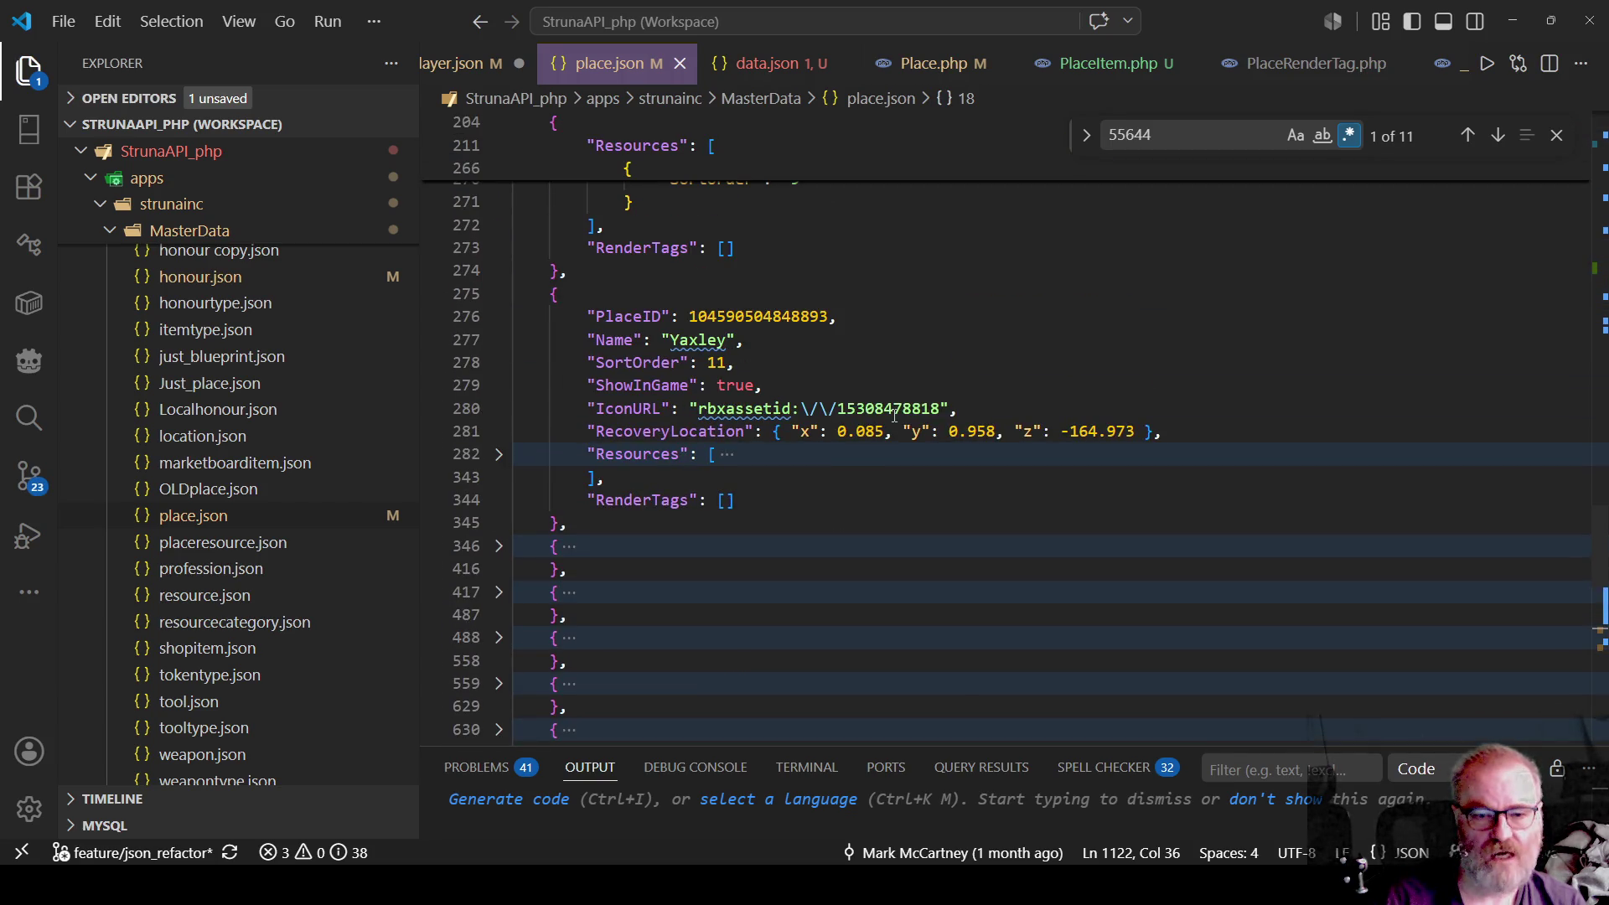
scroll(895, 412, "up", 10)
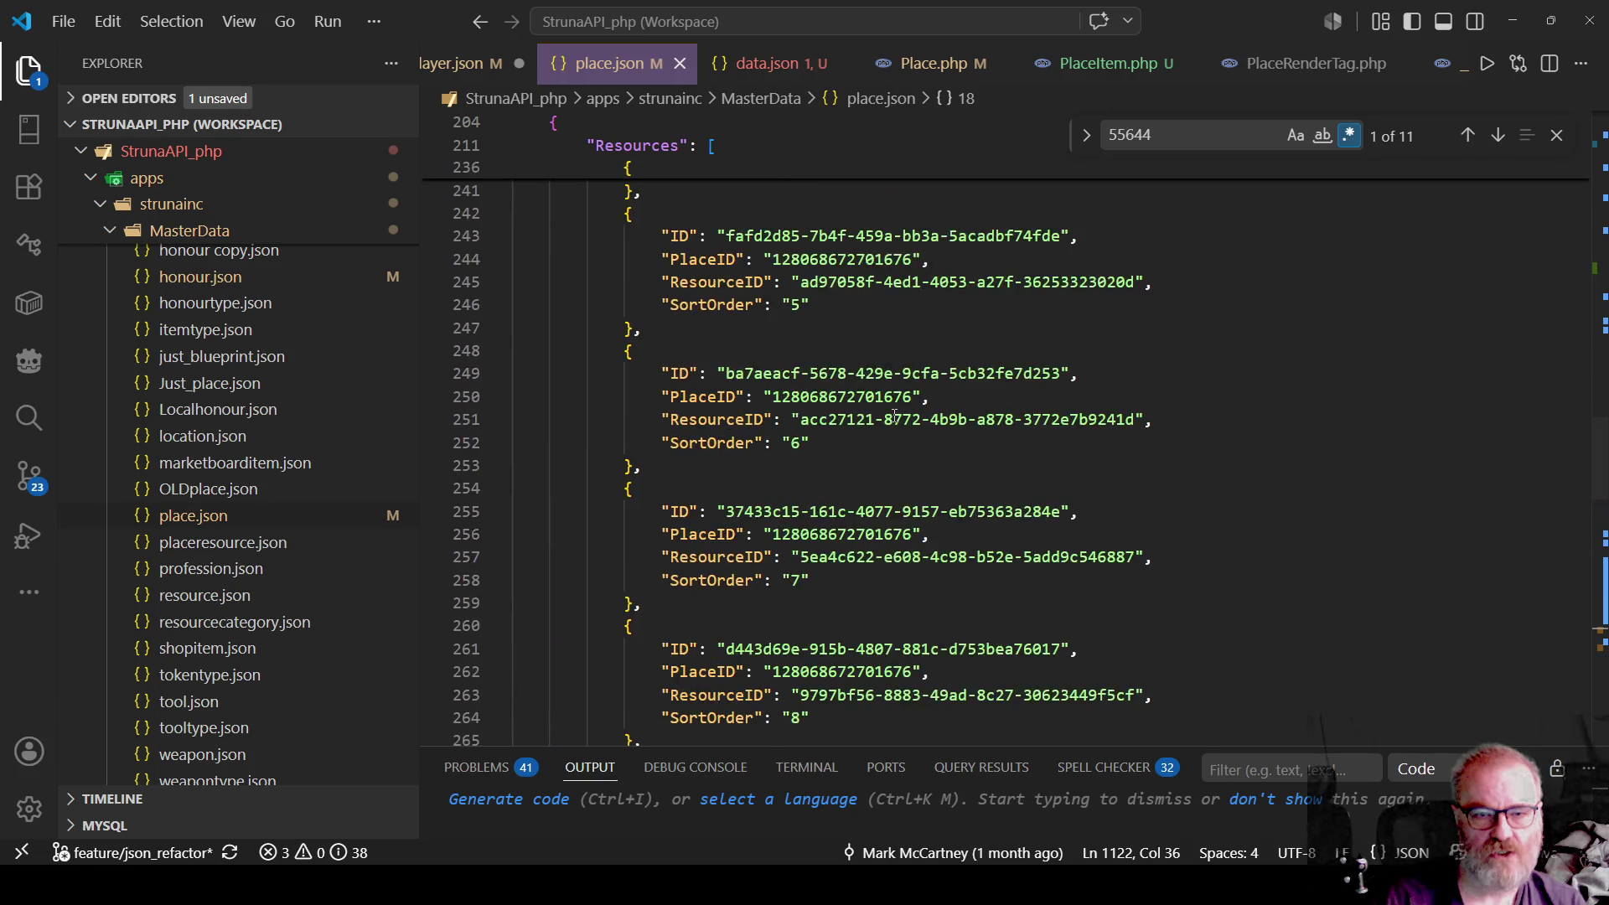
scroll(857, 409, "up", 10)
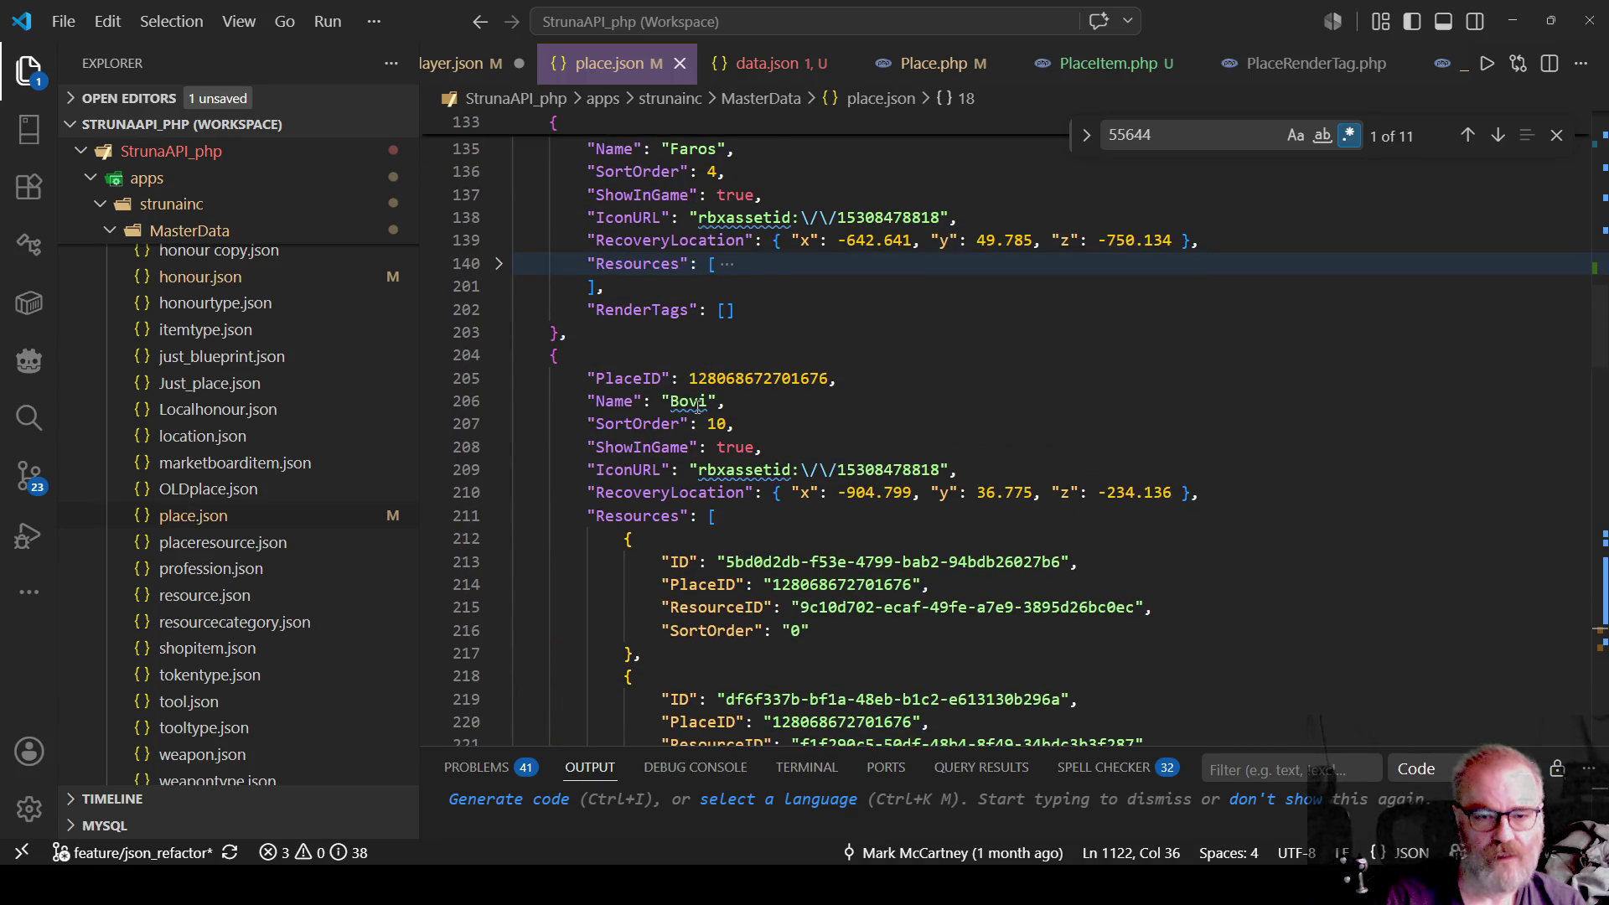
left_click(499, 355)
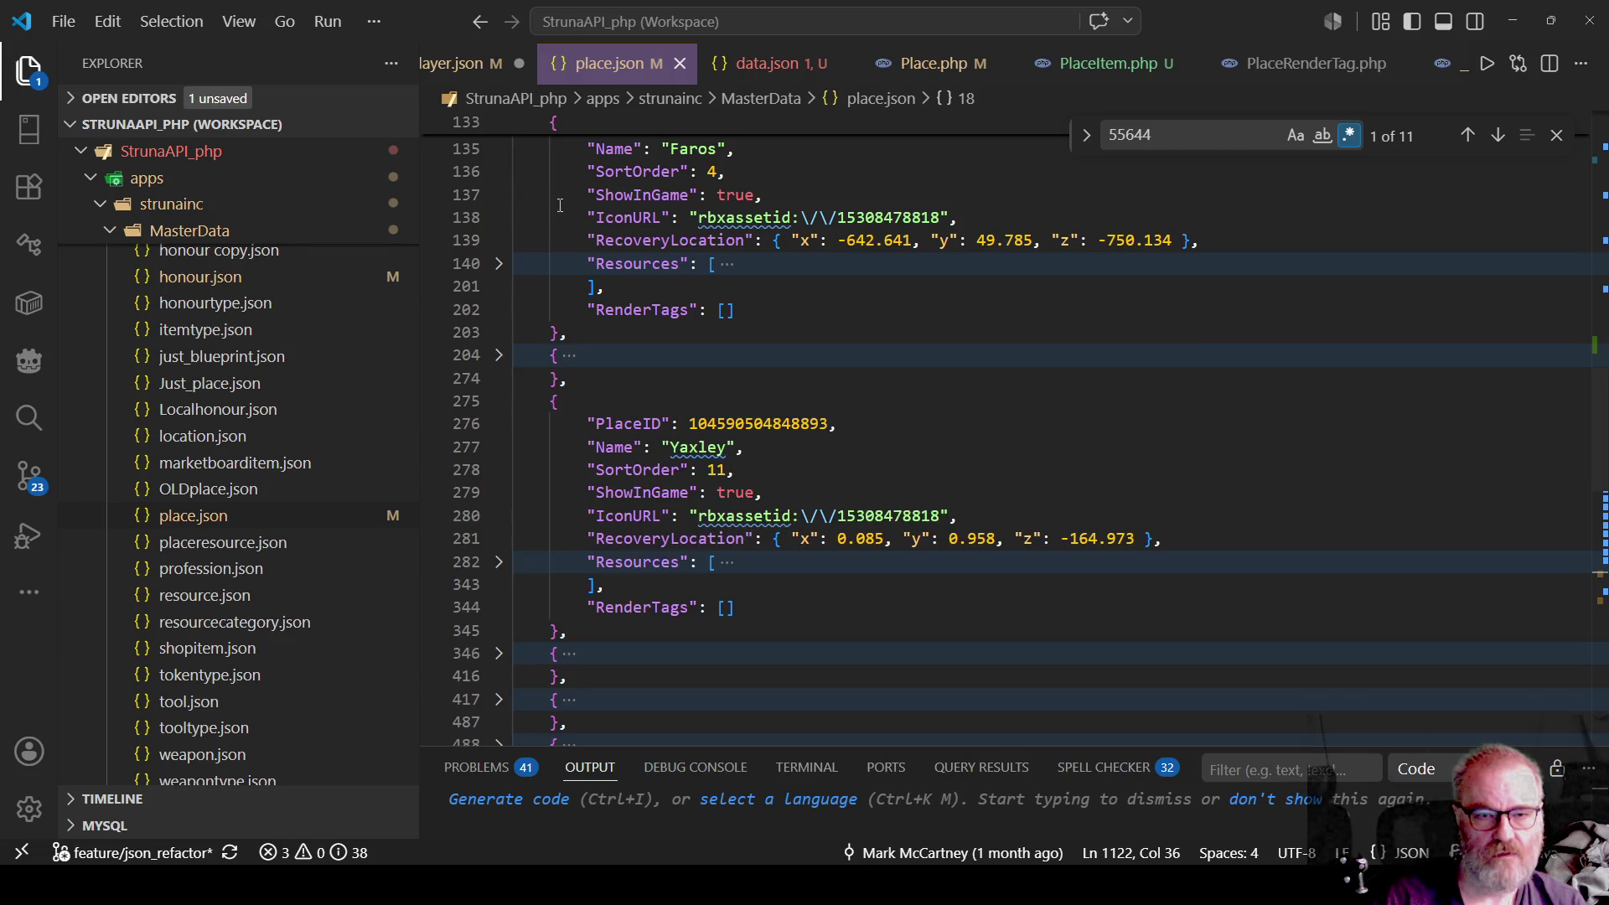
scroll(570, 211, "up", 3)
left_click(498, 314)
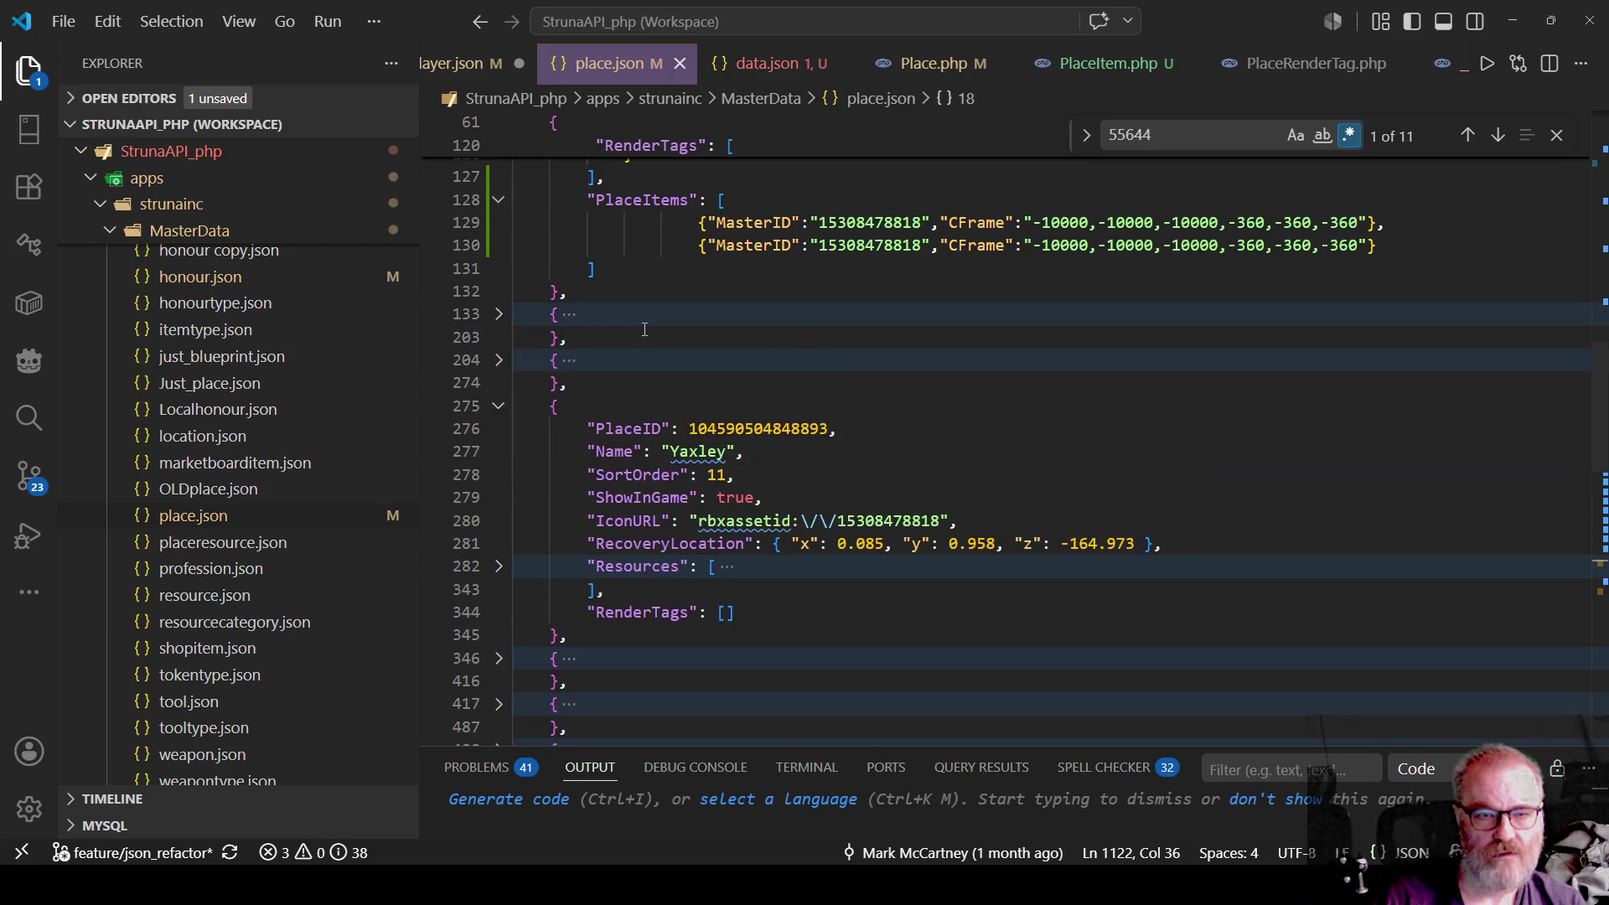
scroll(651, 323, "up", 2)
left_click_drag(598, 306, 595, 395)
key("ctrl+c")
scroll(785, 372, "up", 2)
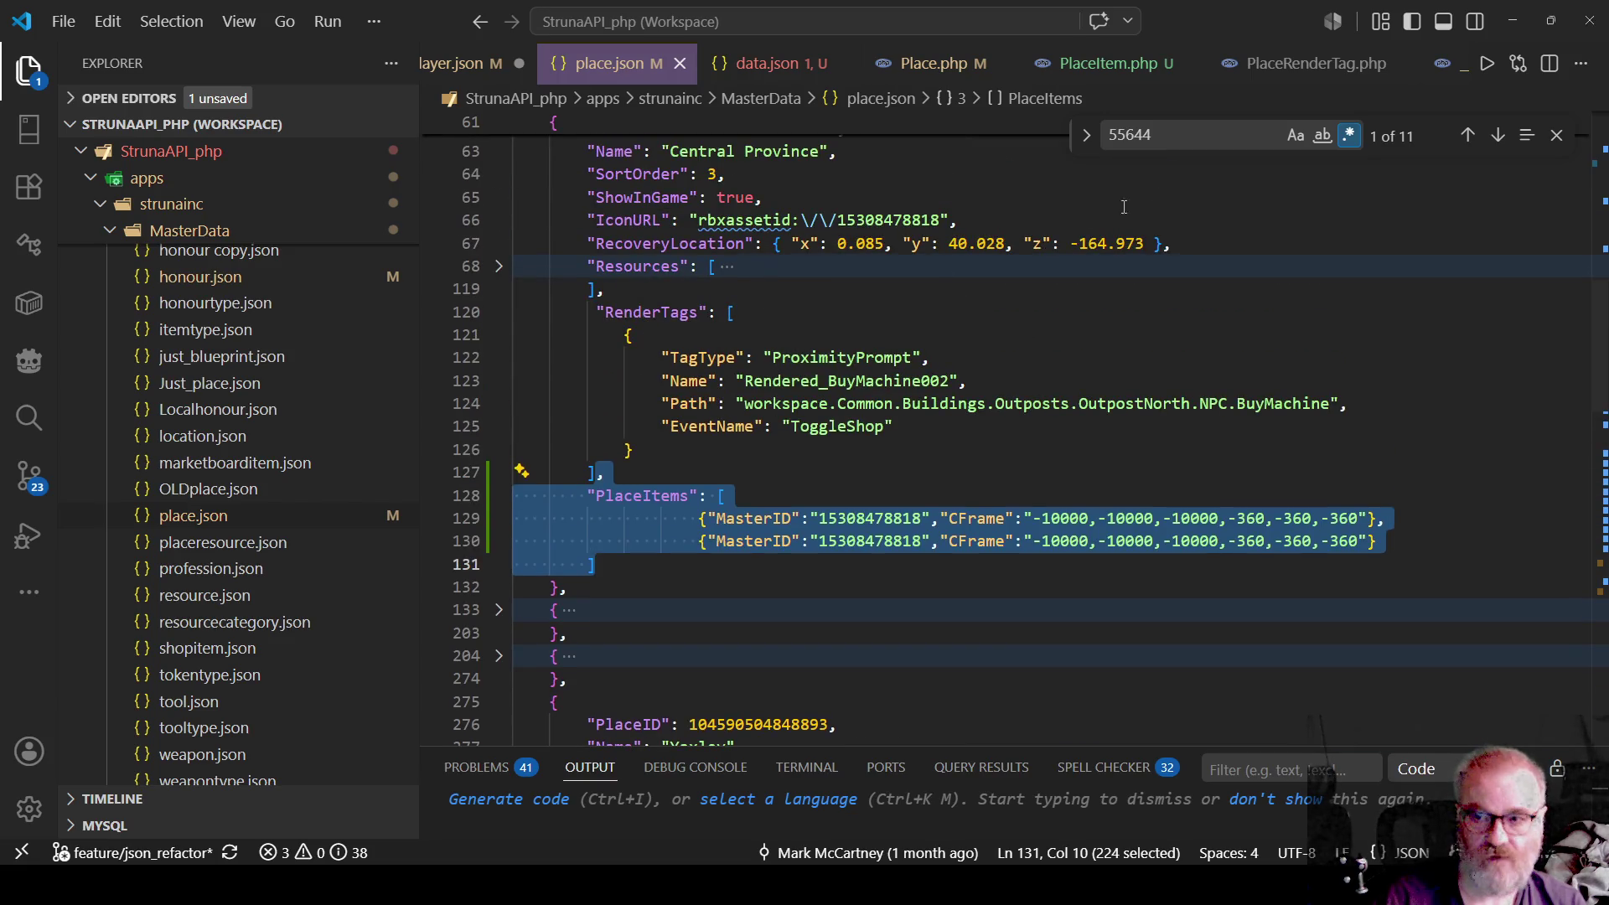
Paste PlaceItems after RenderTags in Central Province v4, save, and restart the playtest.
left_click(1497, 136)
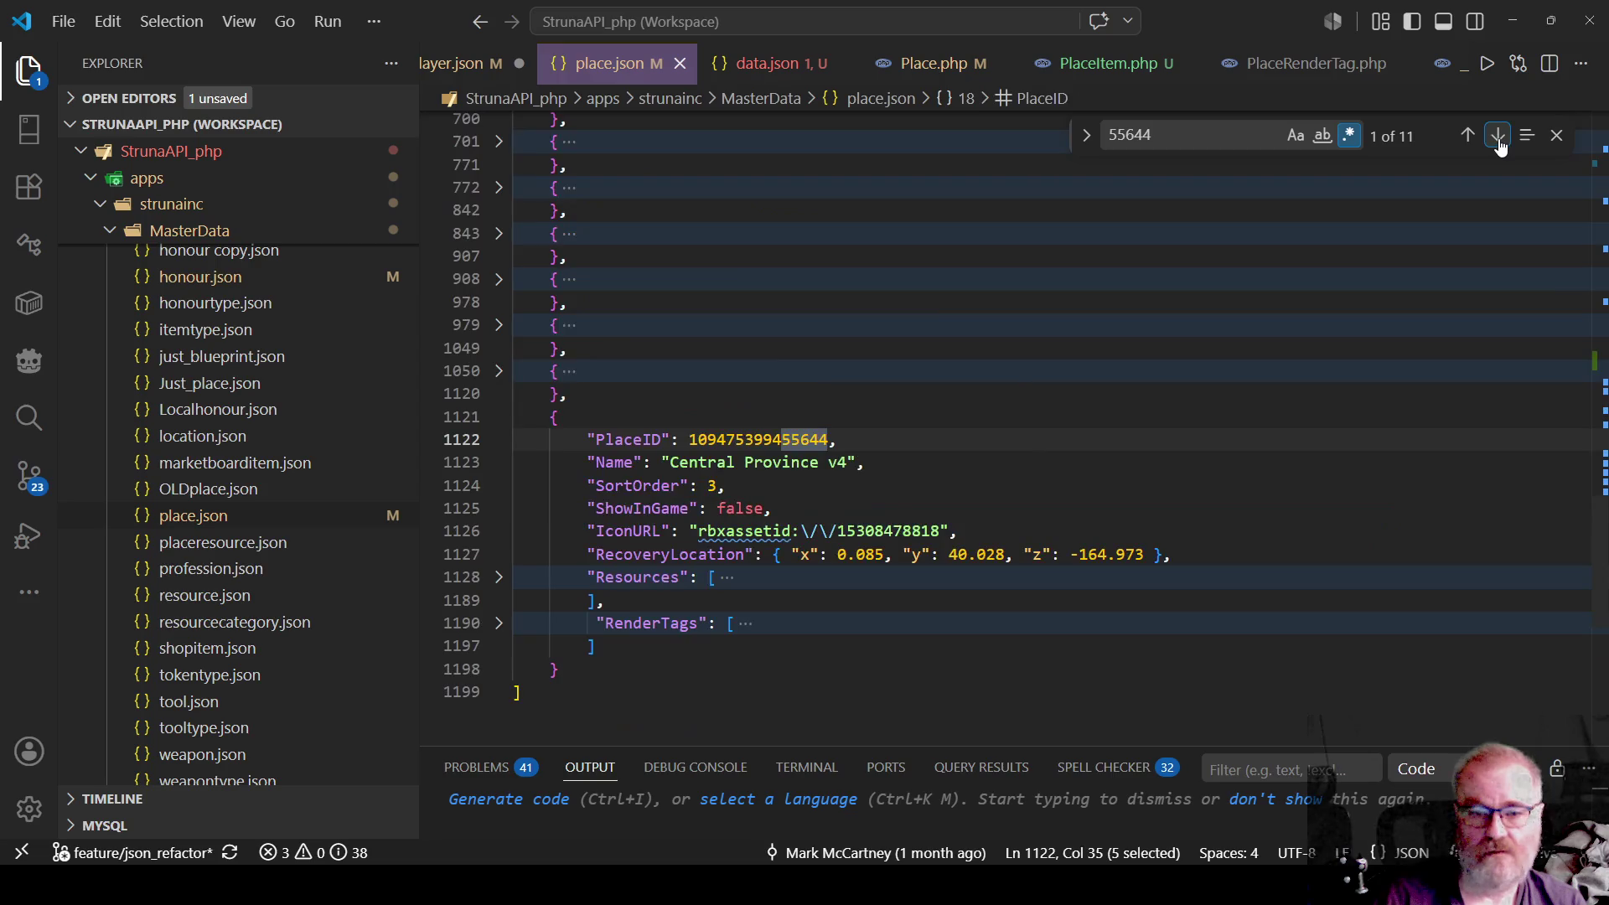
scroll(632, 503, "down", 2)
left_click(764, 527)
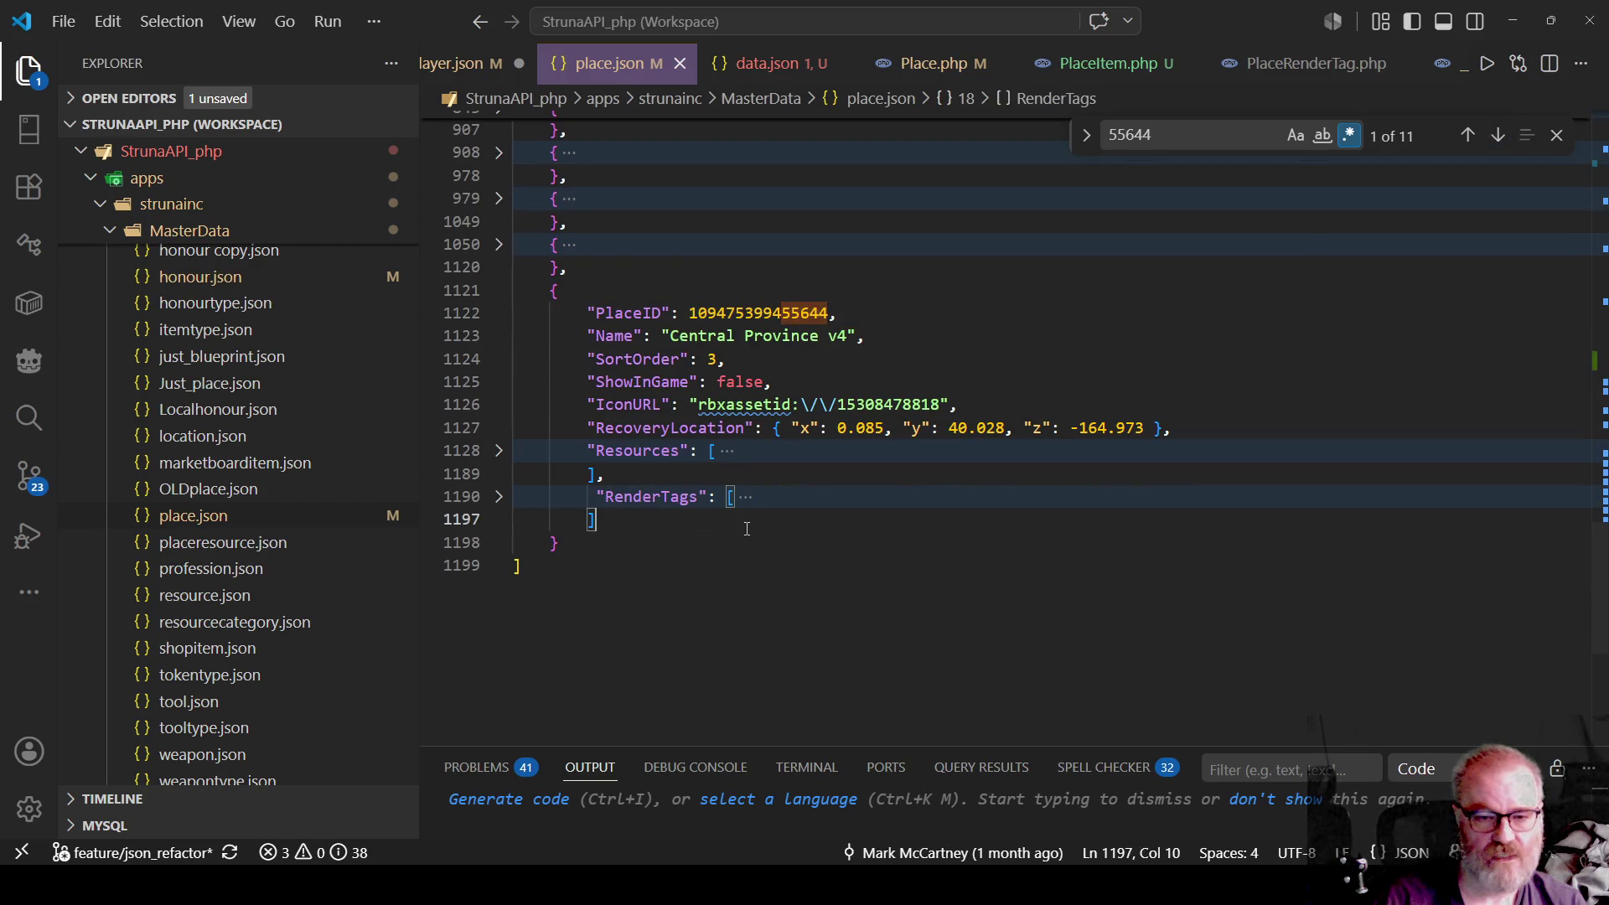
key("ctrl+v")
key("ctrl+End")
key("ctrl+s")
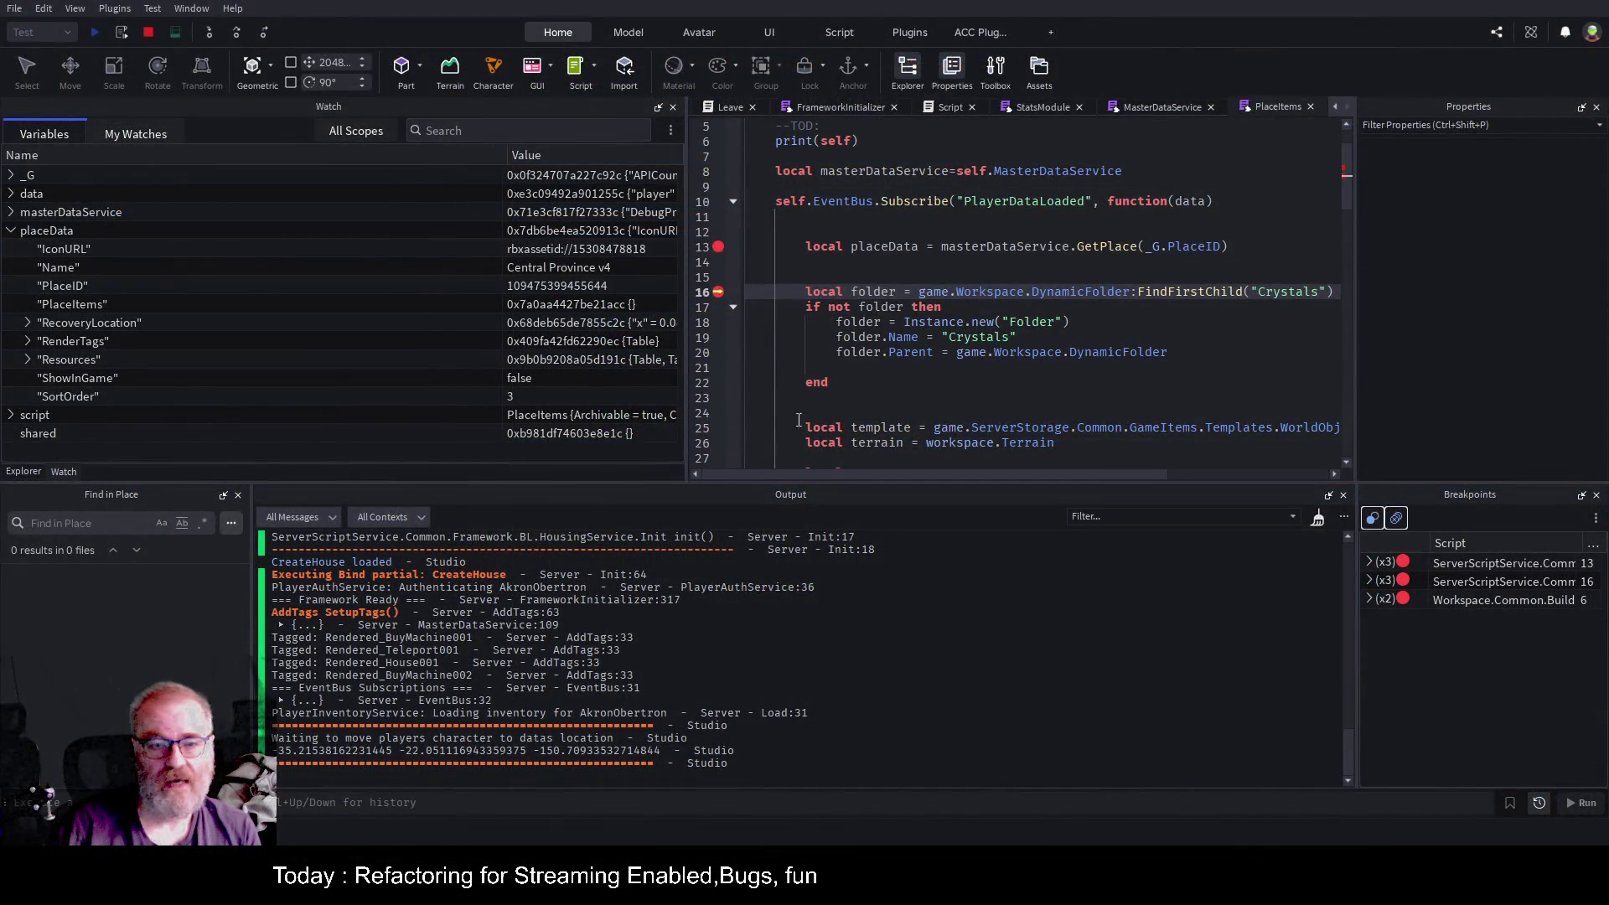
left_click(141, 31)
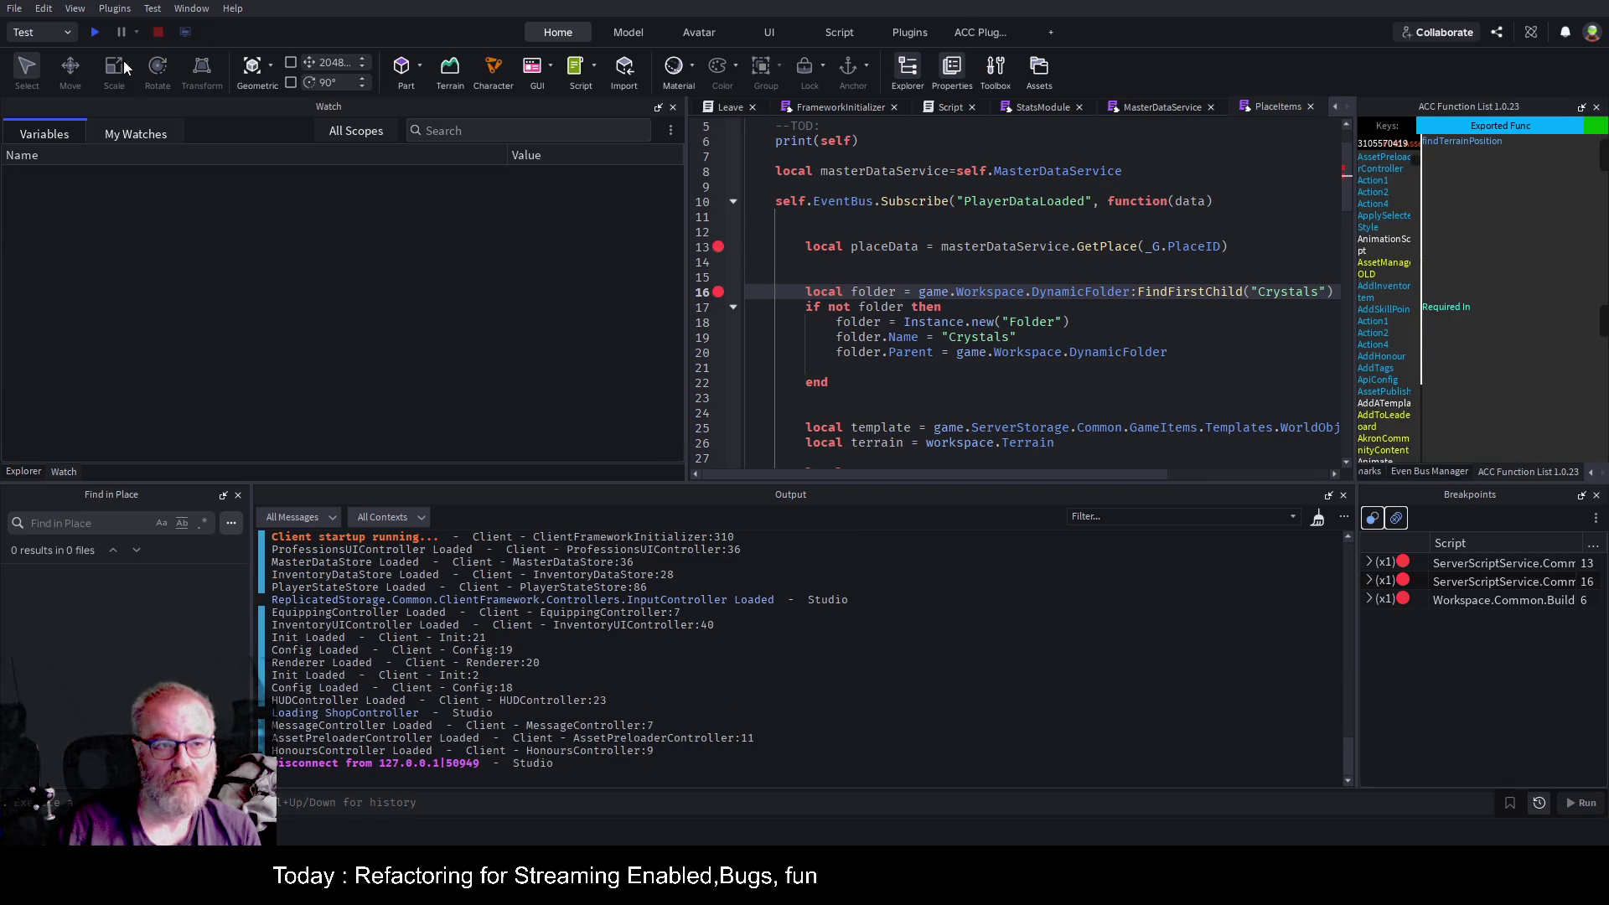
left_click(96, 32)
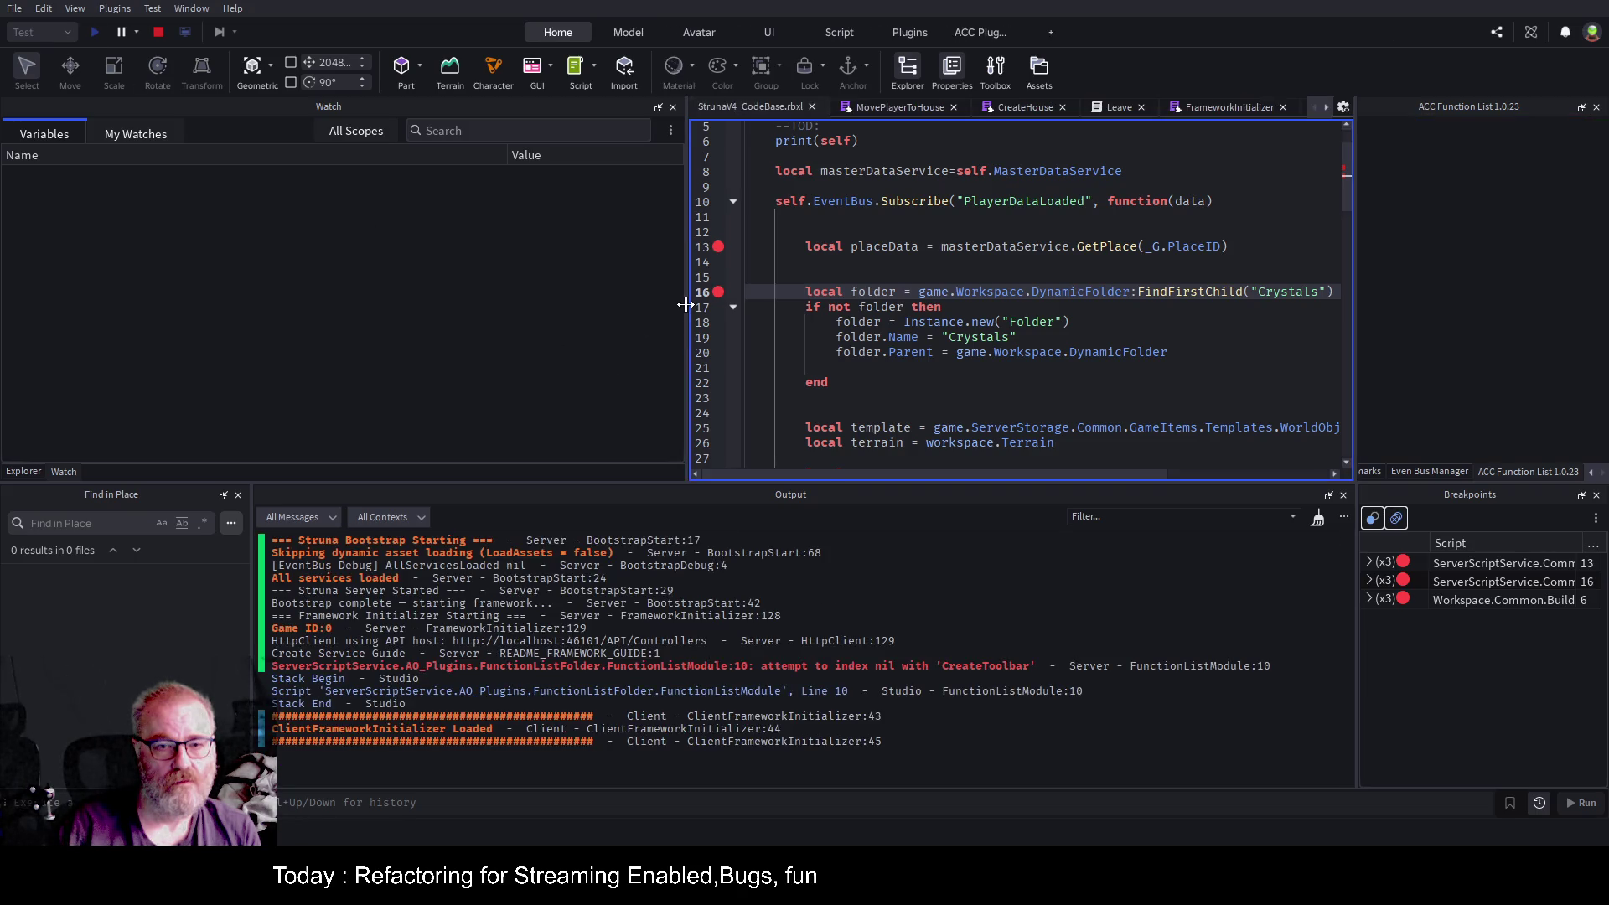
Step past GetPlace and expand placeData > PlaceItems > 1 to see its CFrame and MasterID.
left_click_drag(686, 307, 394, 314)
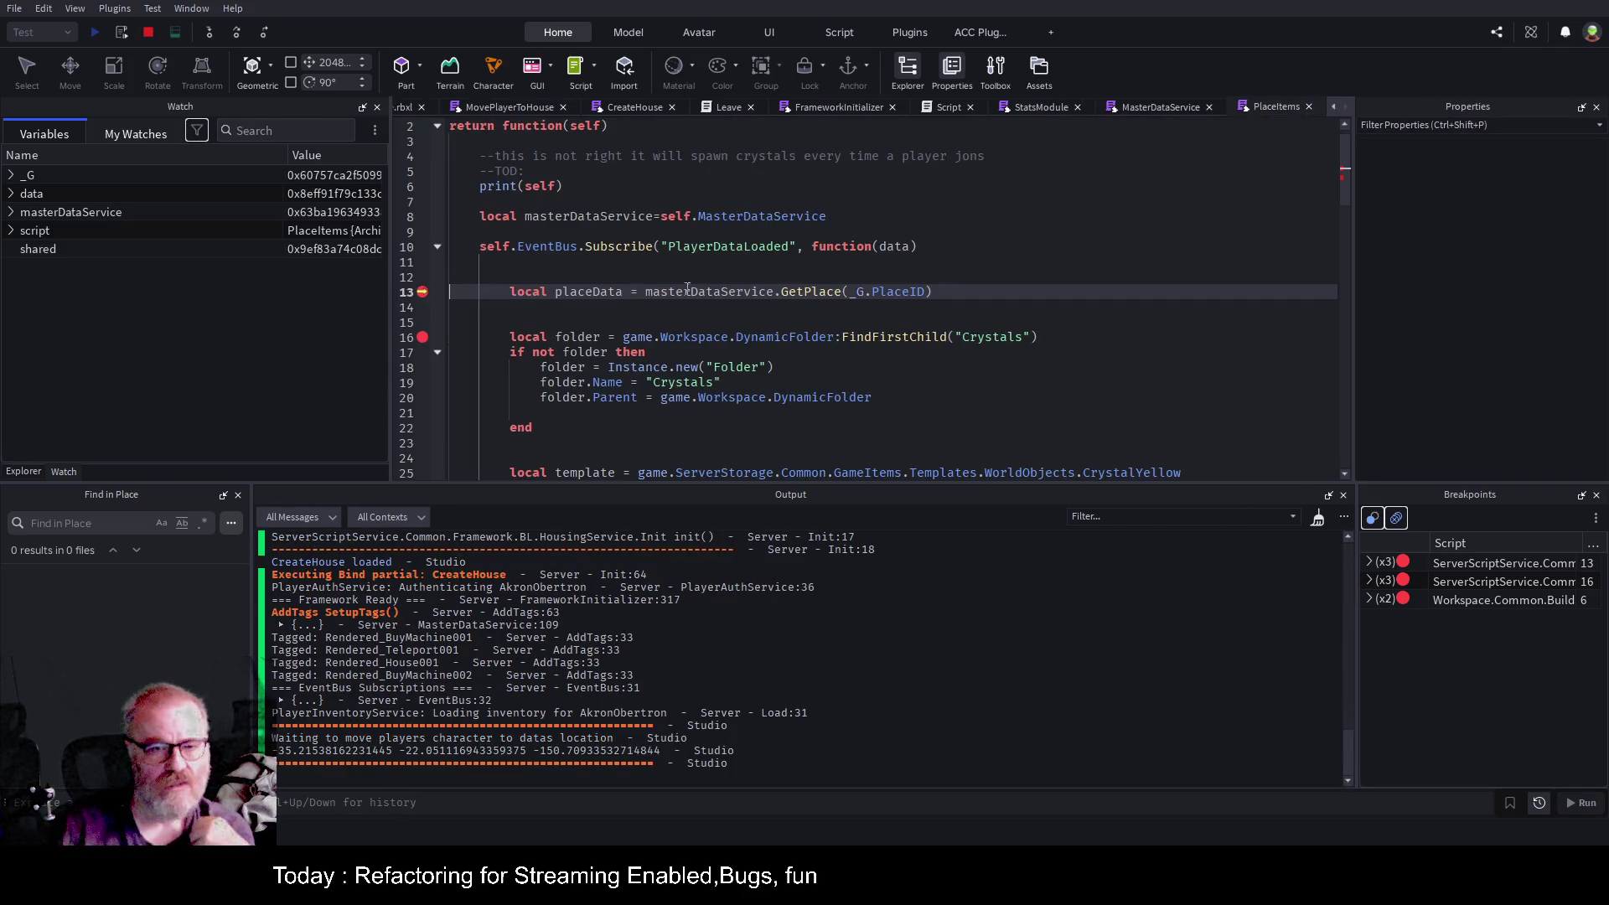
left_click(235, 32)
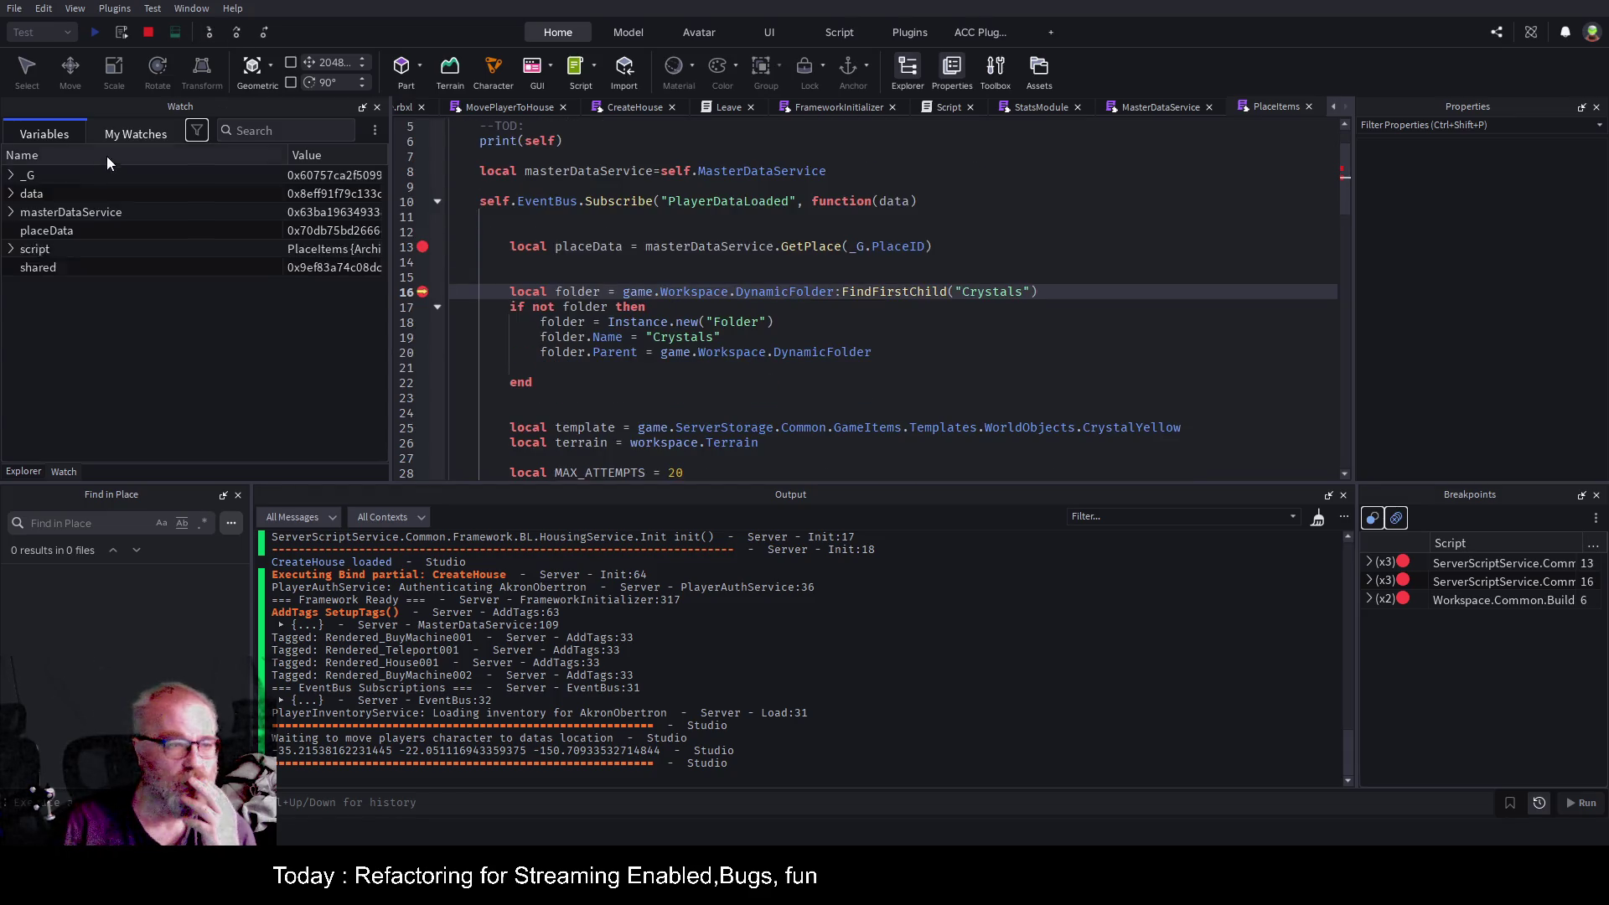
left_click(11, 230)
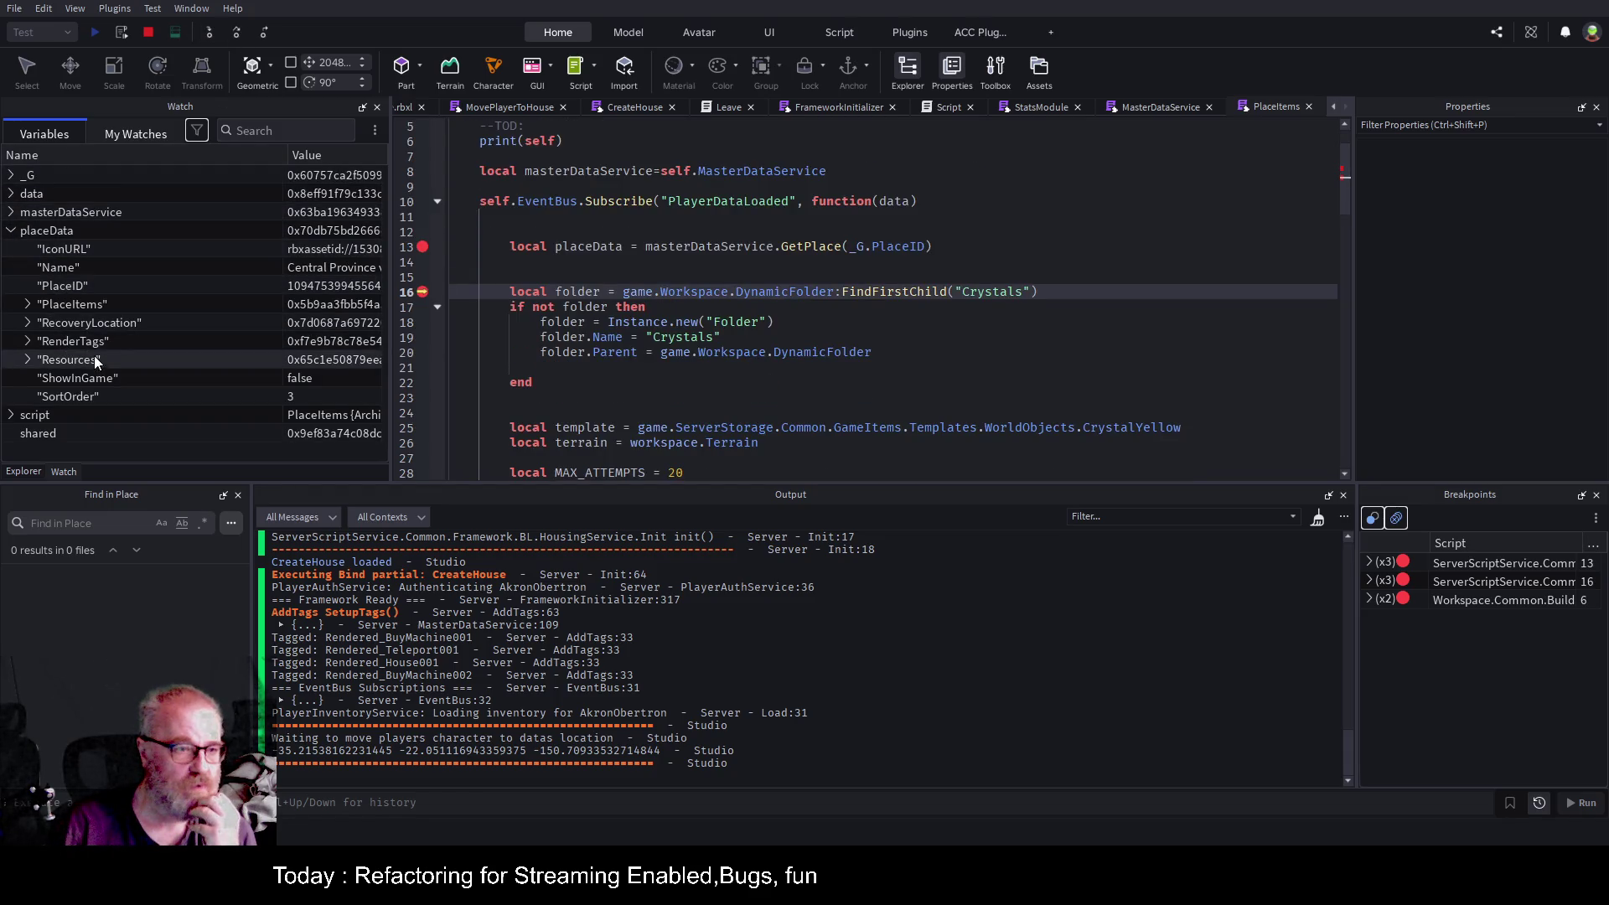
left_click(28, 305)
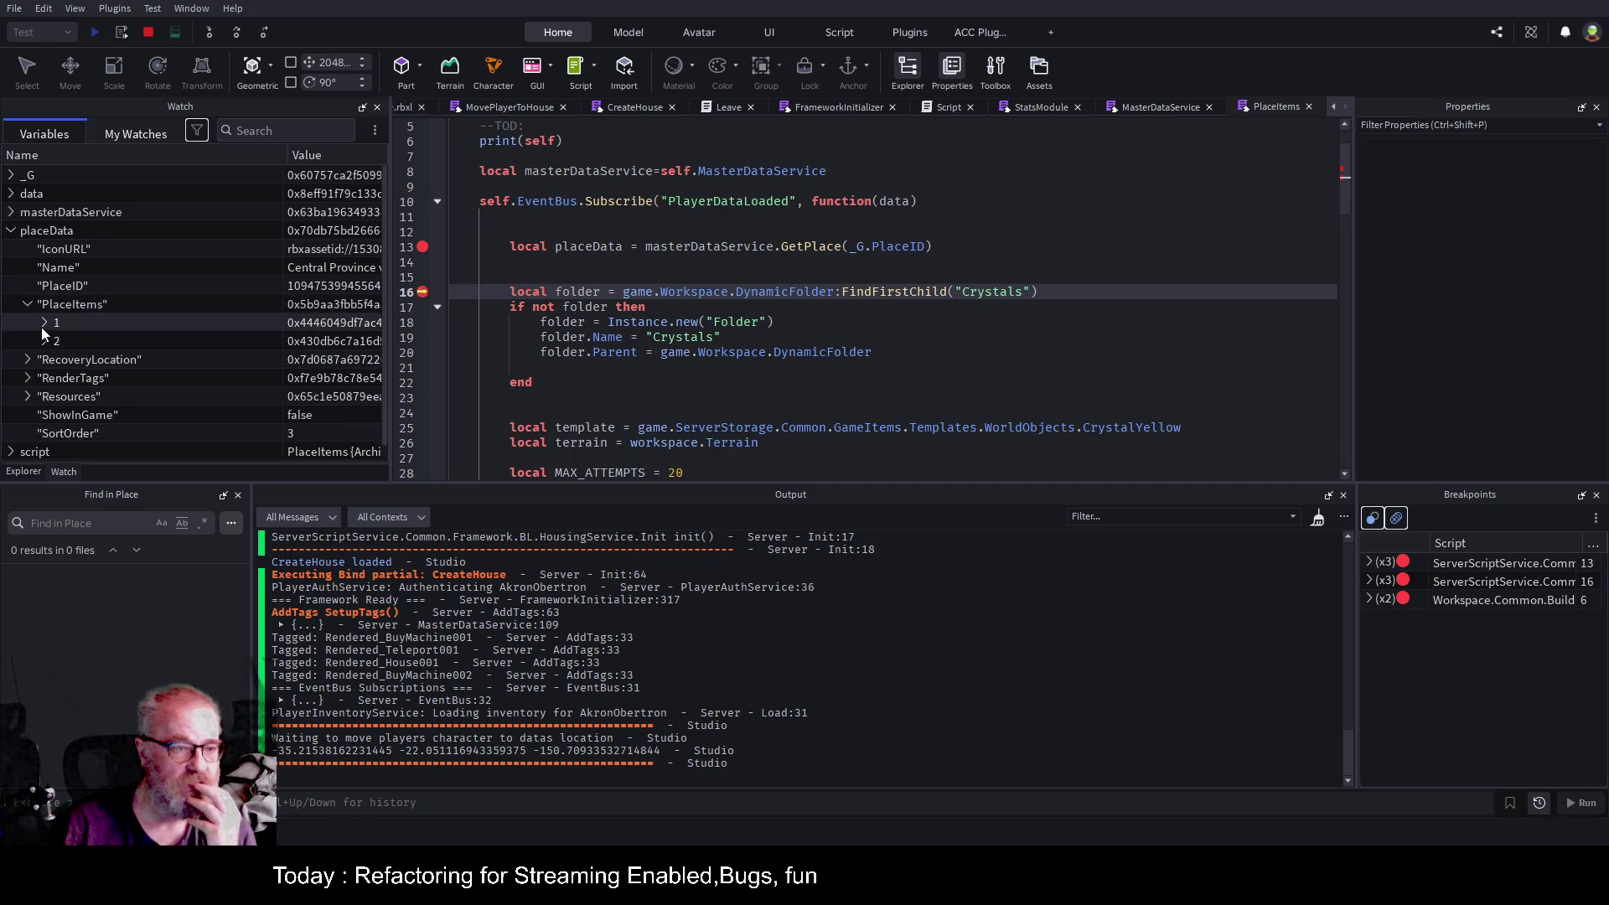
left_click(44, 322)
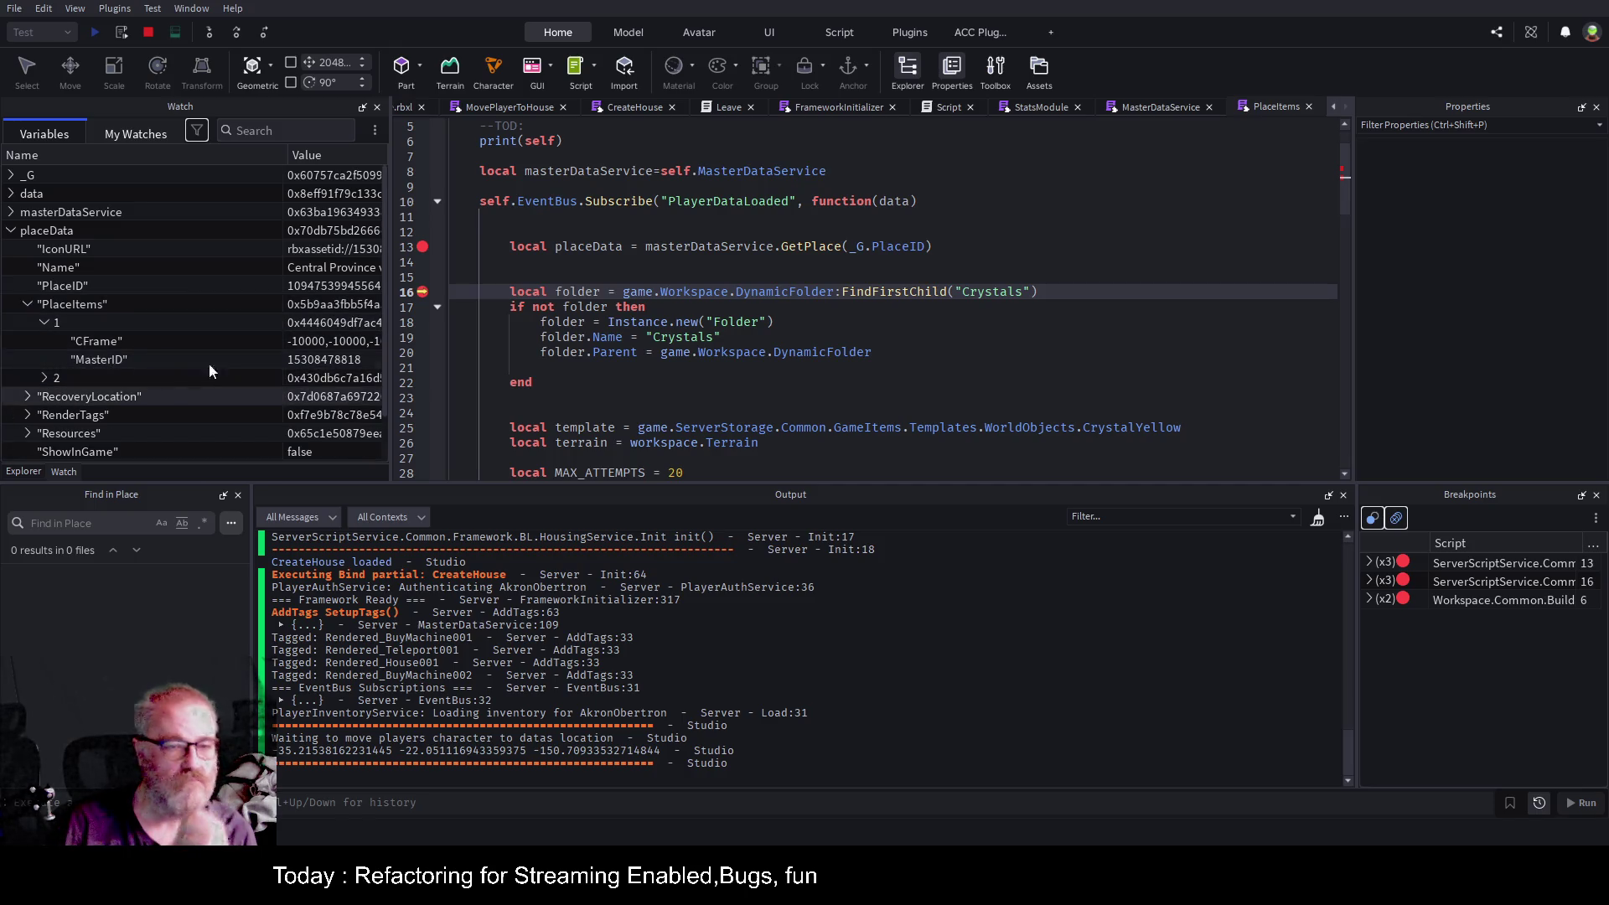
left_click(714, 367)
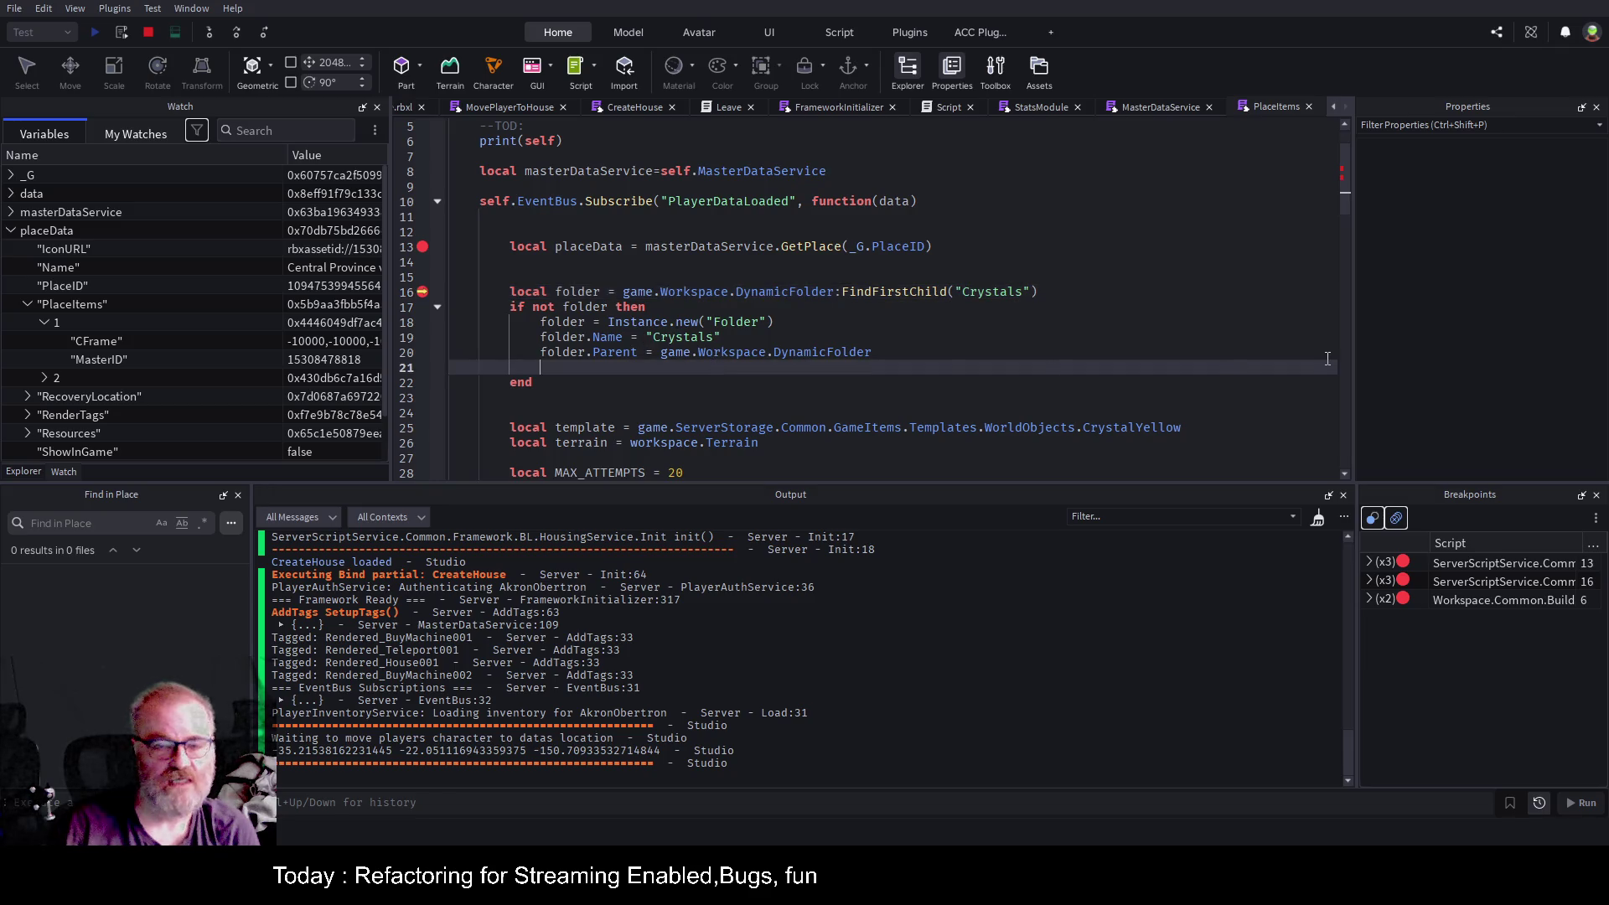
Write an 'if placeData then' block starting 'for k,data in pairs(placeData.PlaceItems)'.
key("Up")
key("Up")
key("Up")
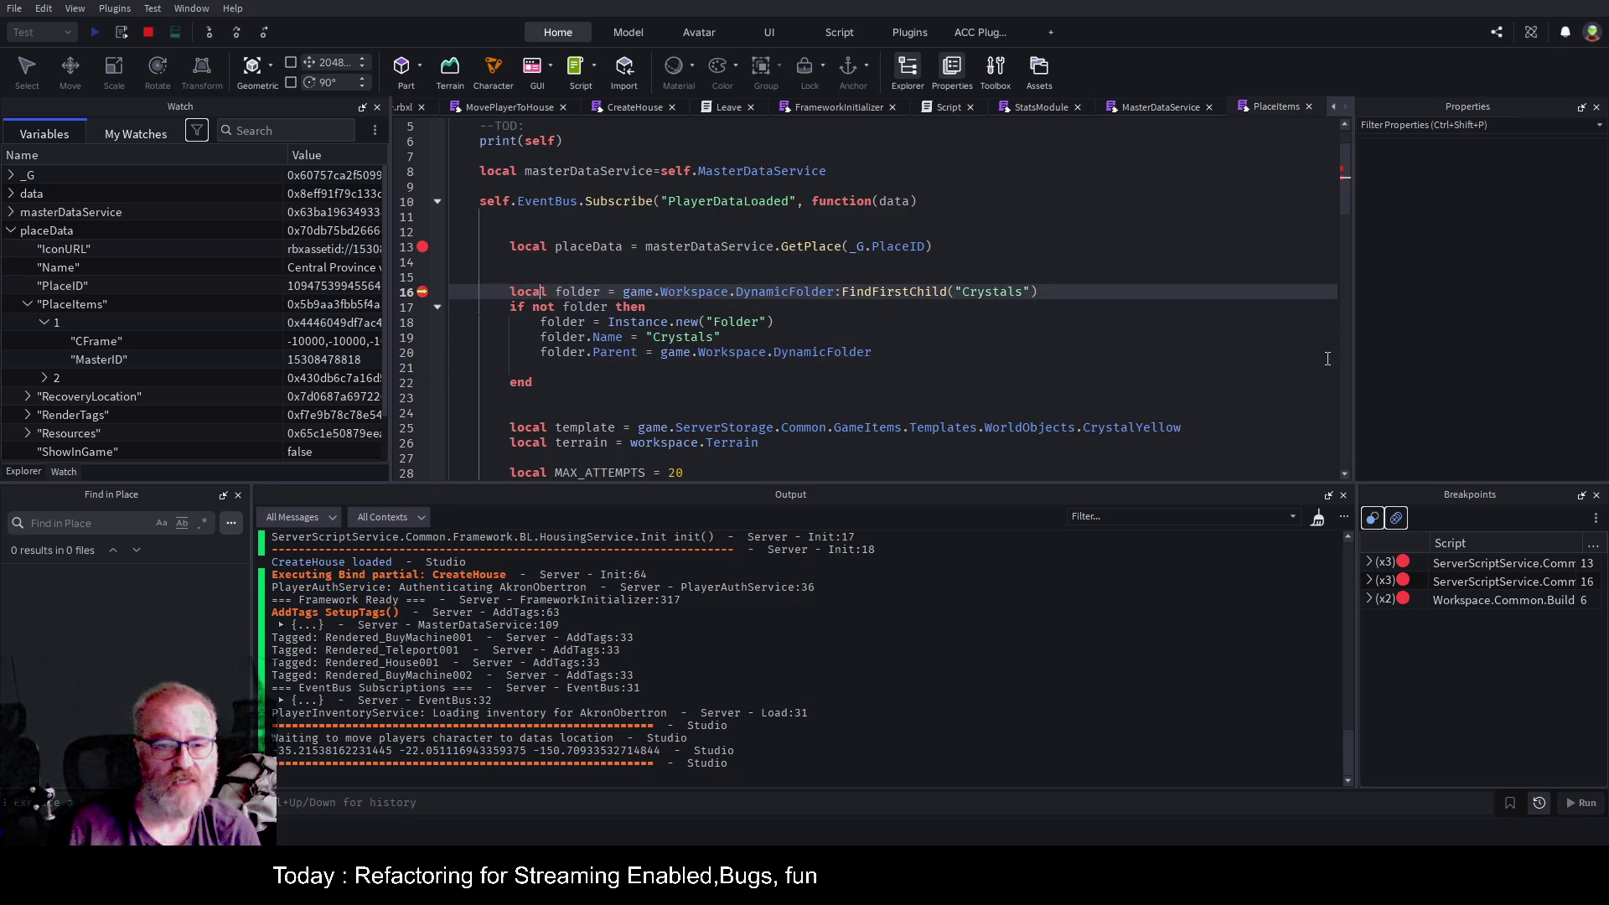
key("Return")
key("Return")
key("Up")
key("Up")
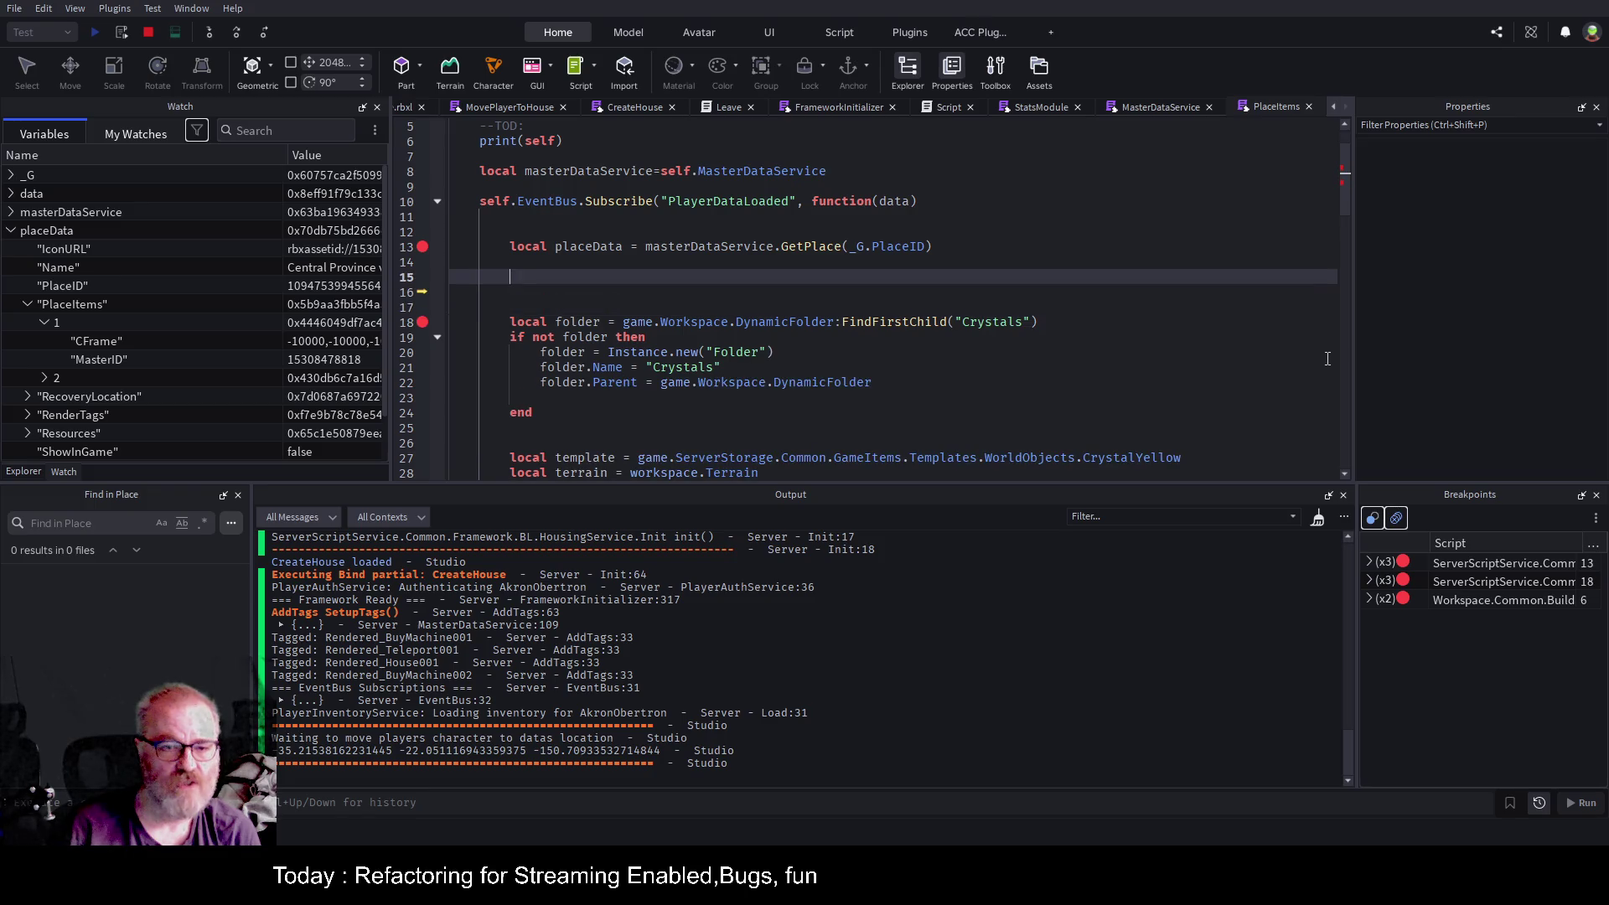
type("if pl")
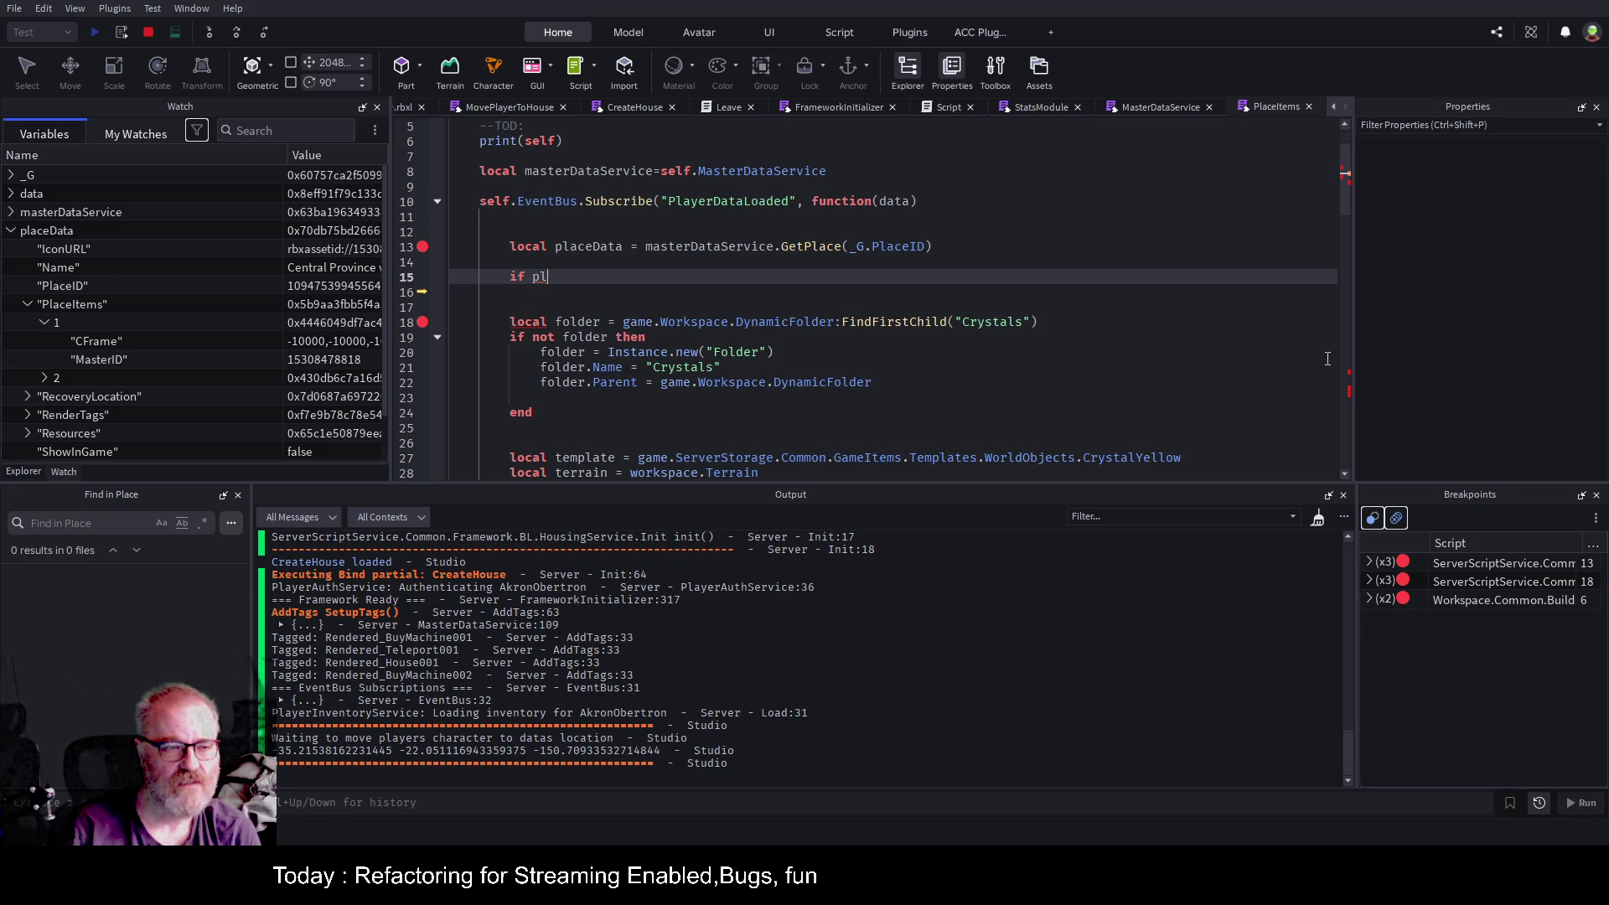
type("aceData")
type(" then")
key("Return")
type("for")
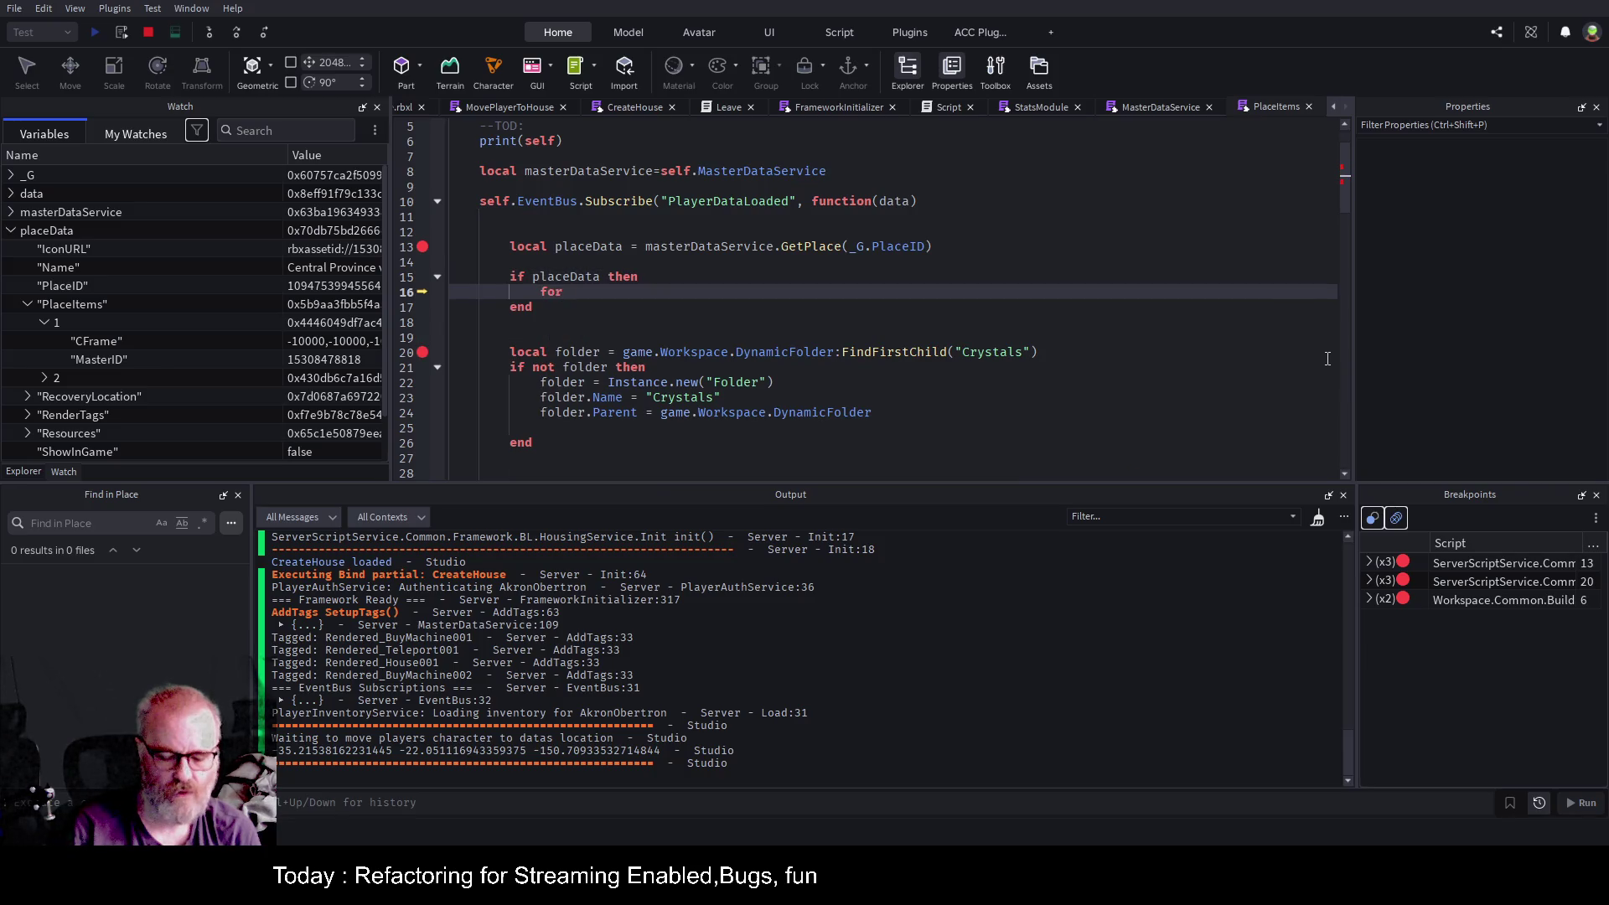
type(" k,data")
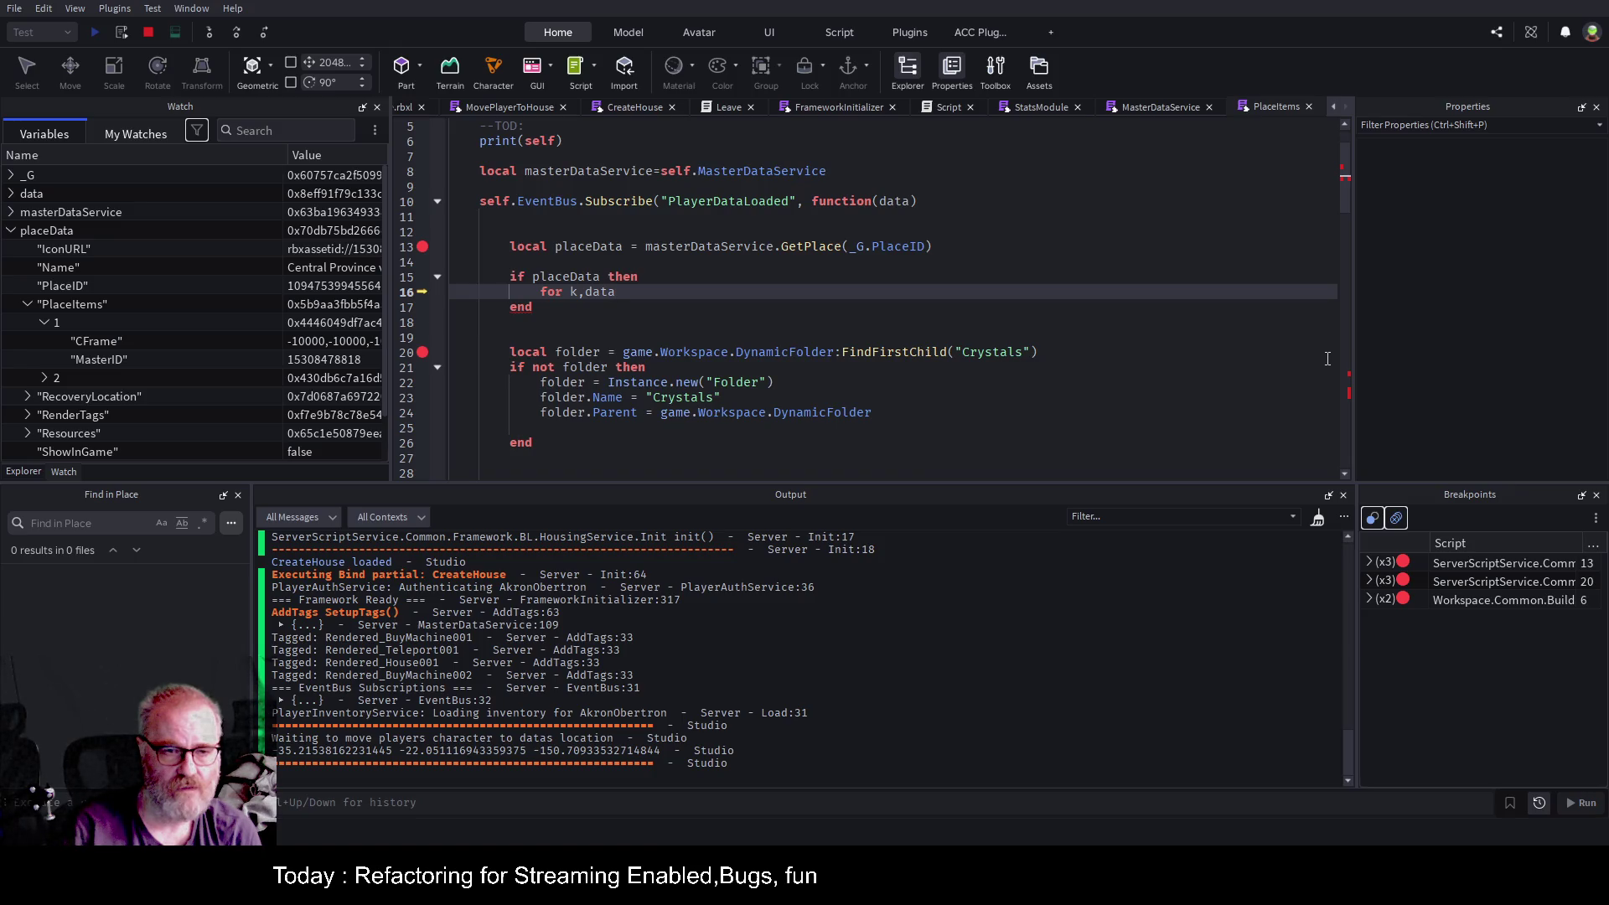
type(" in p")
type("airs(")
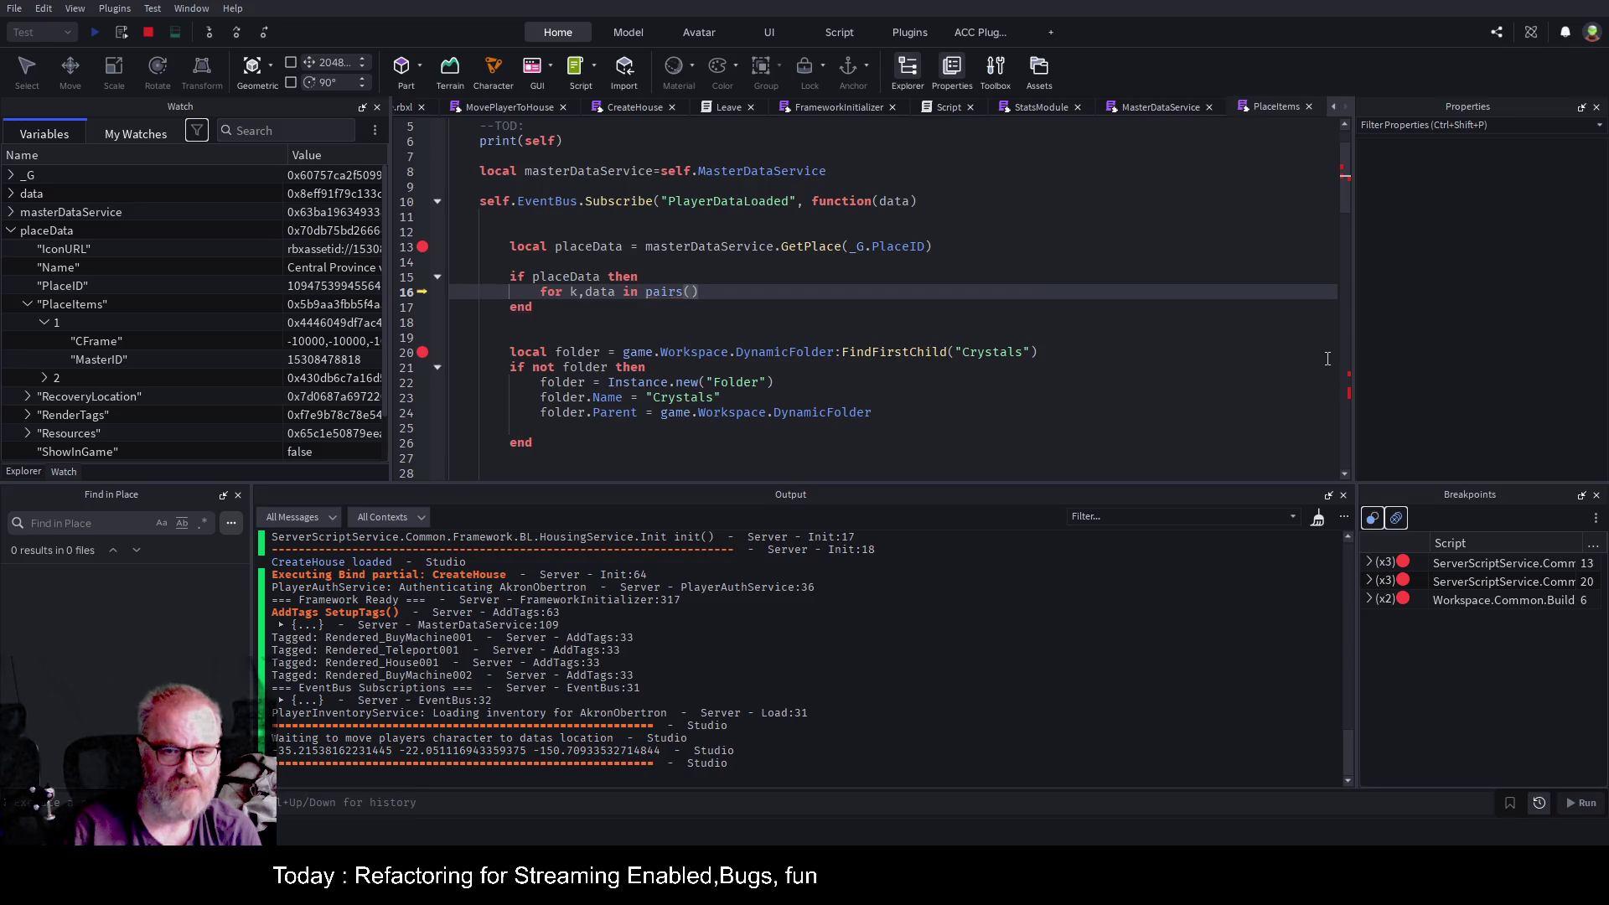
type("placeData")
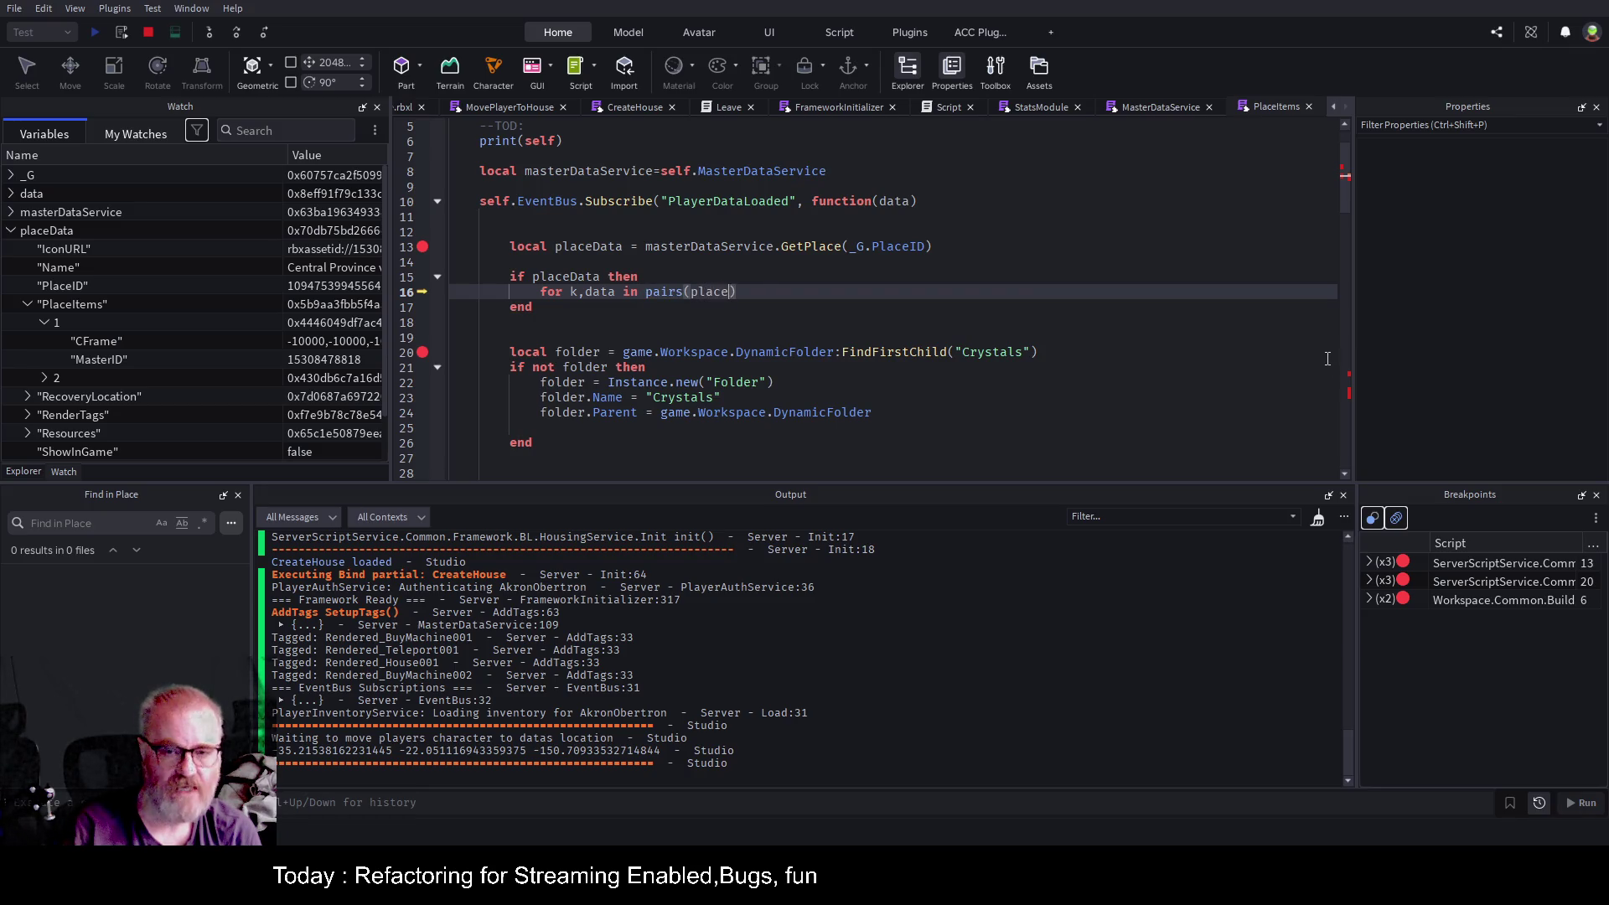
type(".PlaceIt")
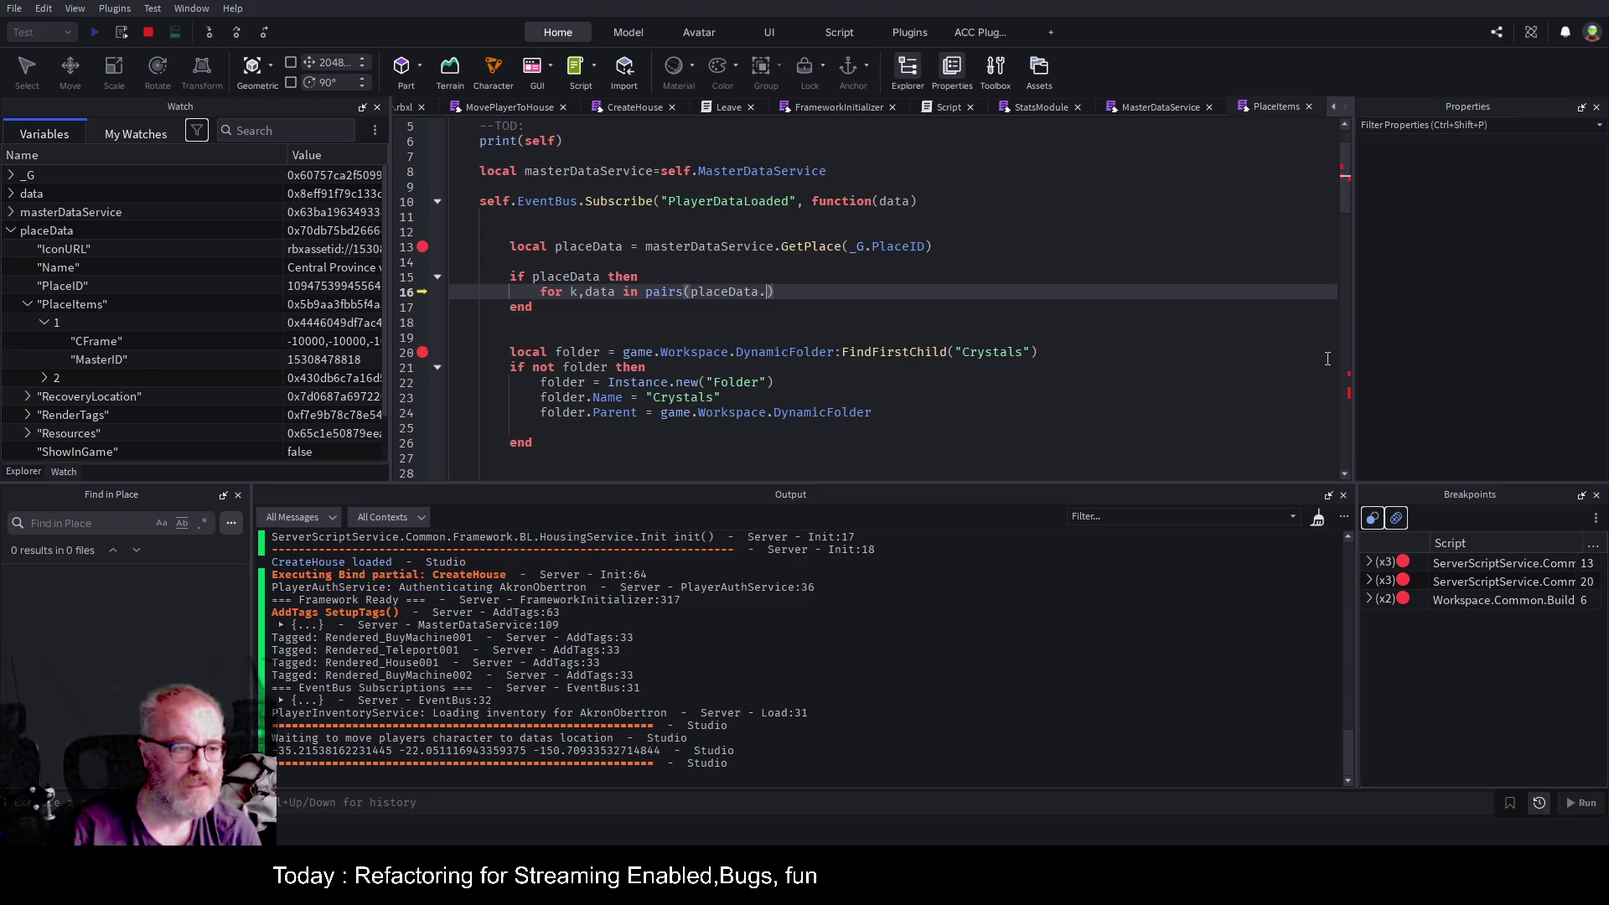
type("ems")
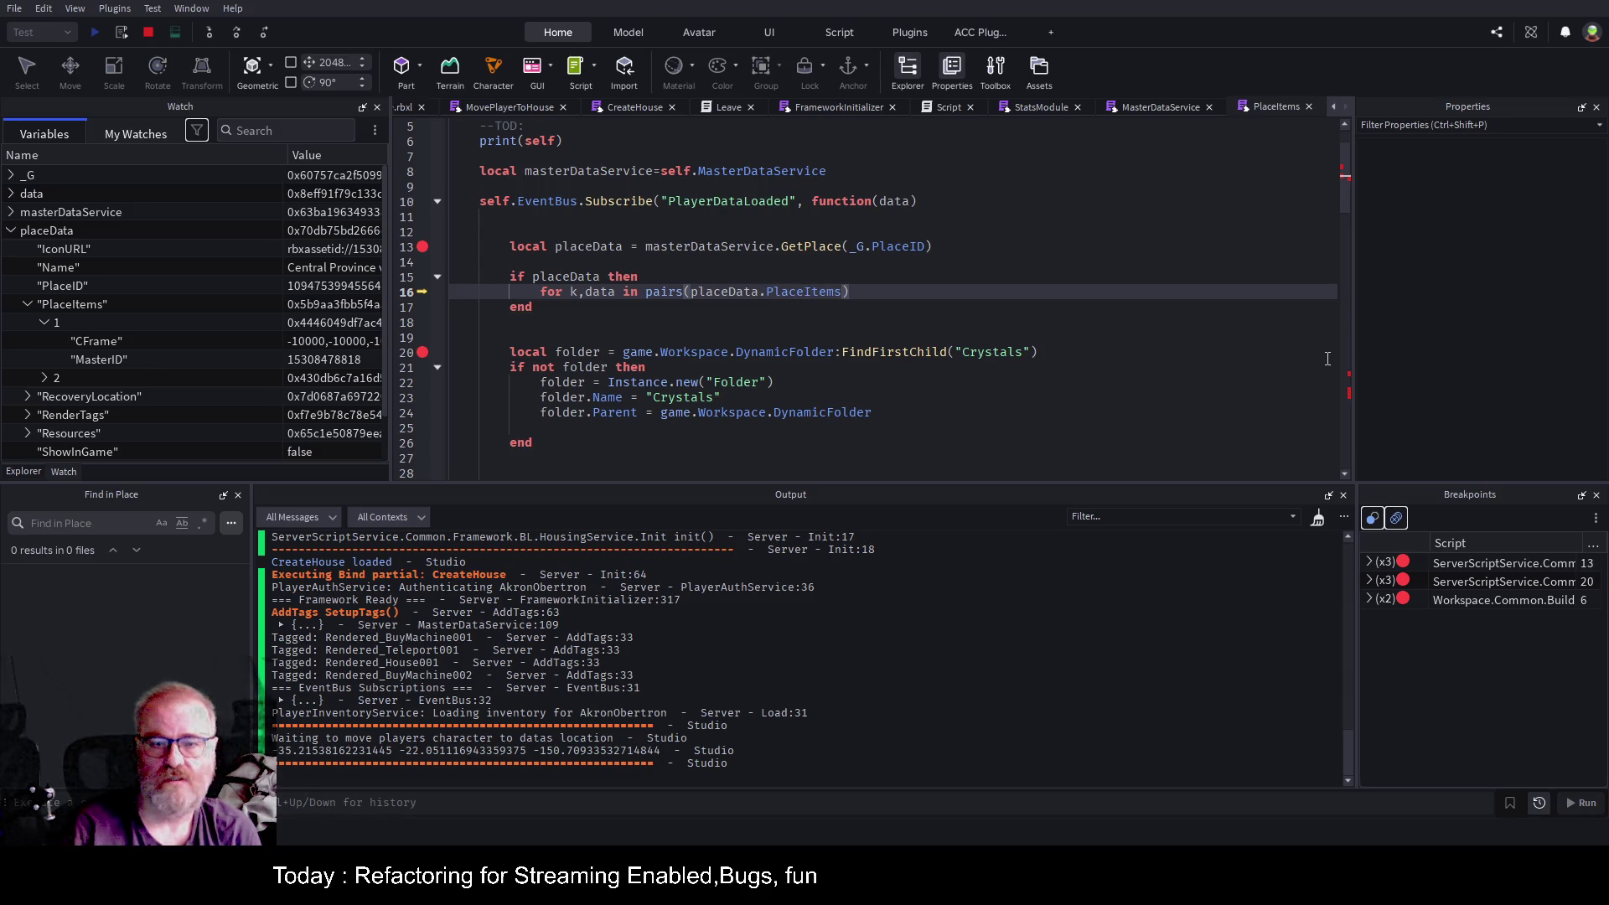
Declare 'local items:any = placeData.PlaceItems' above the if check.
key("Up")
key("Up")
key("Return")
key("Return")
key("Return")
key("Up")
key("Up")
type("local items")
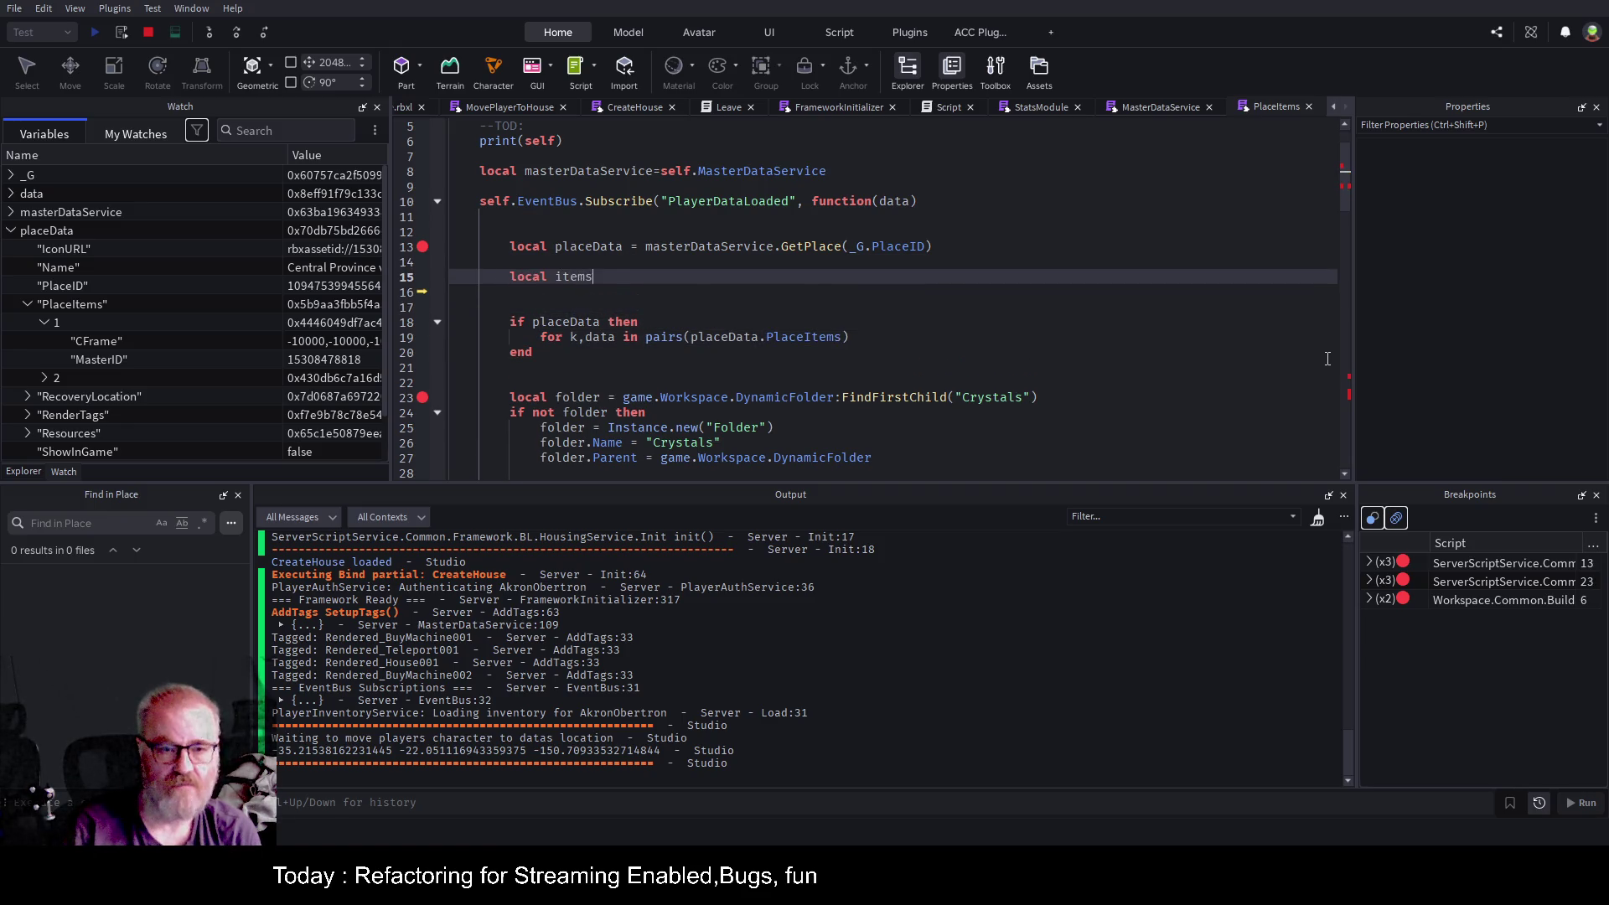
key("Down")
key("Down")
key("Down")
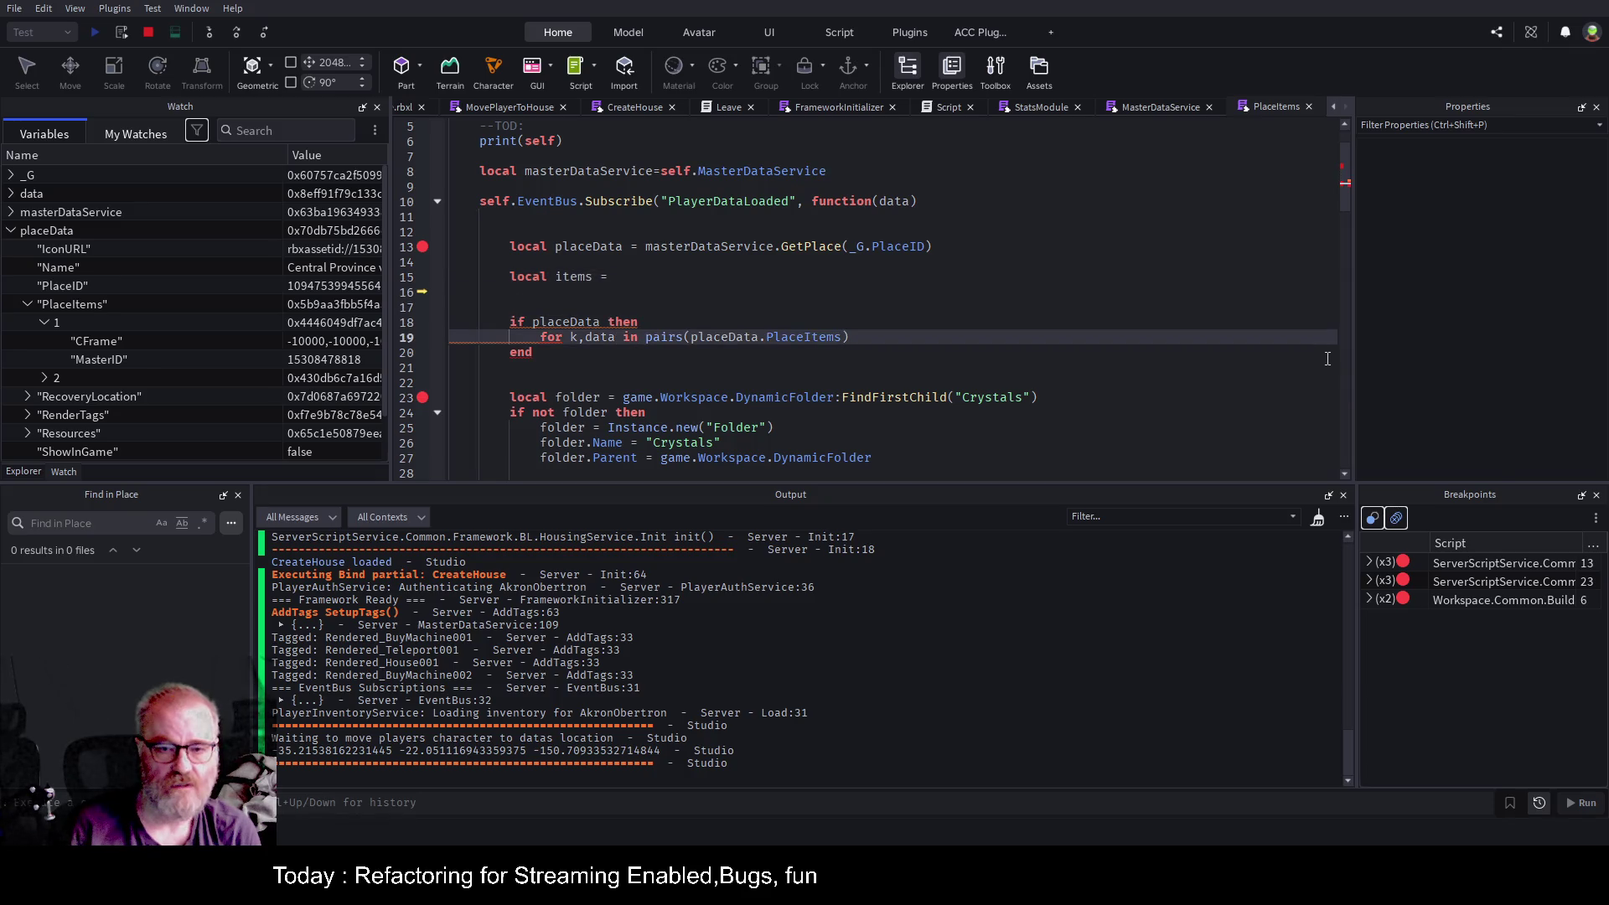
key("Right")
key("Right")
key("Right")
key("shift+End")
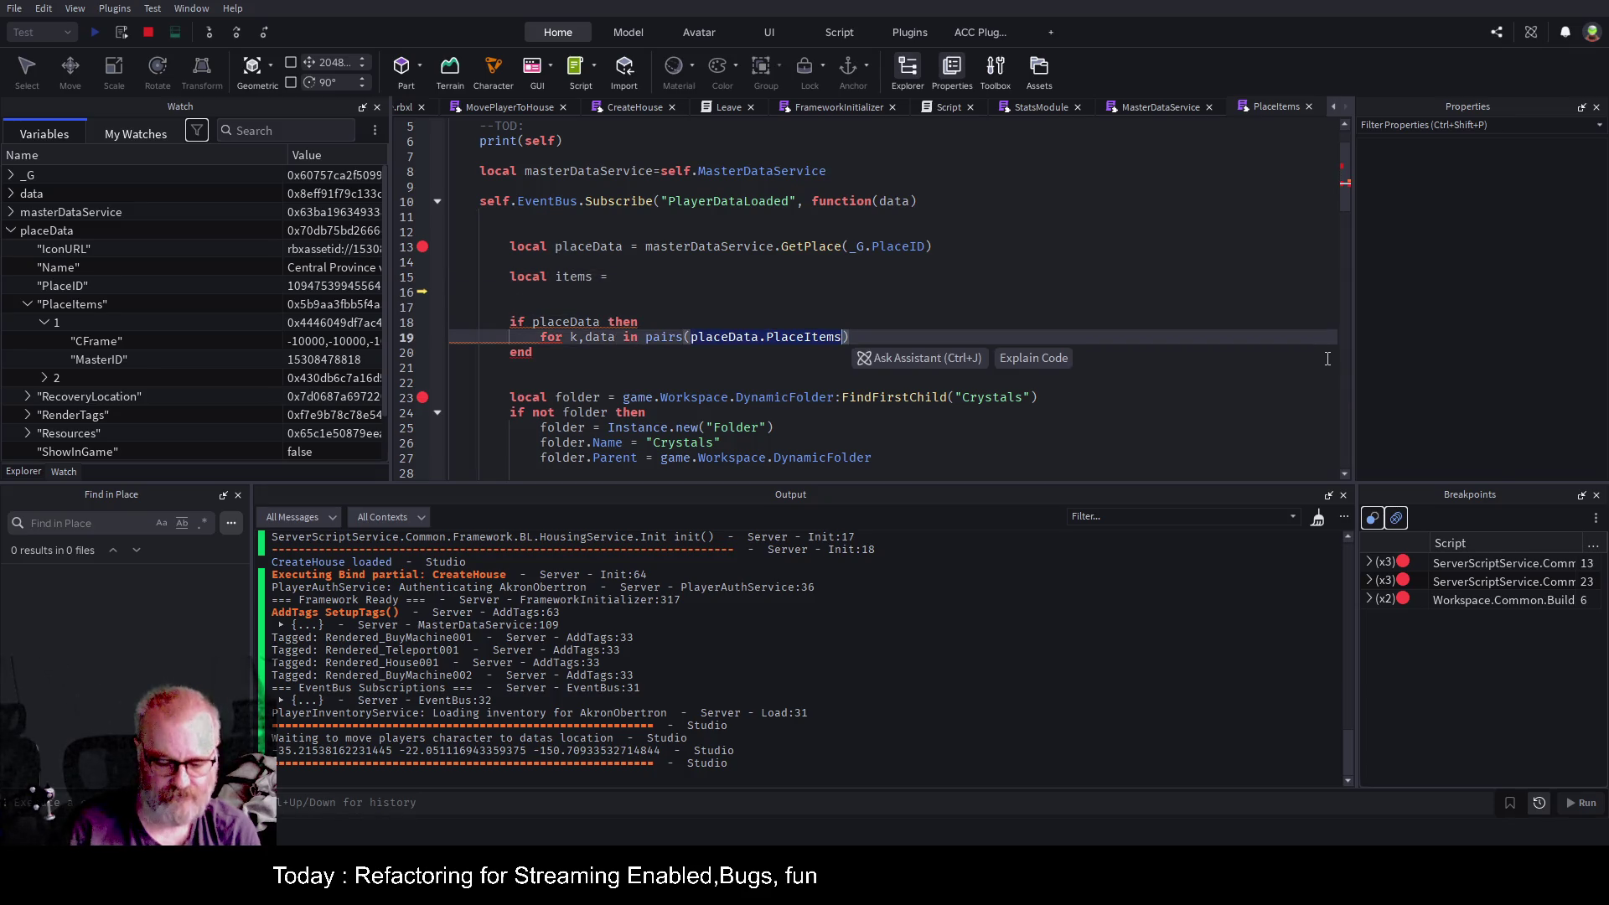
key("Up")
key("Up")
key("Up")
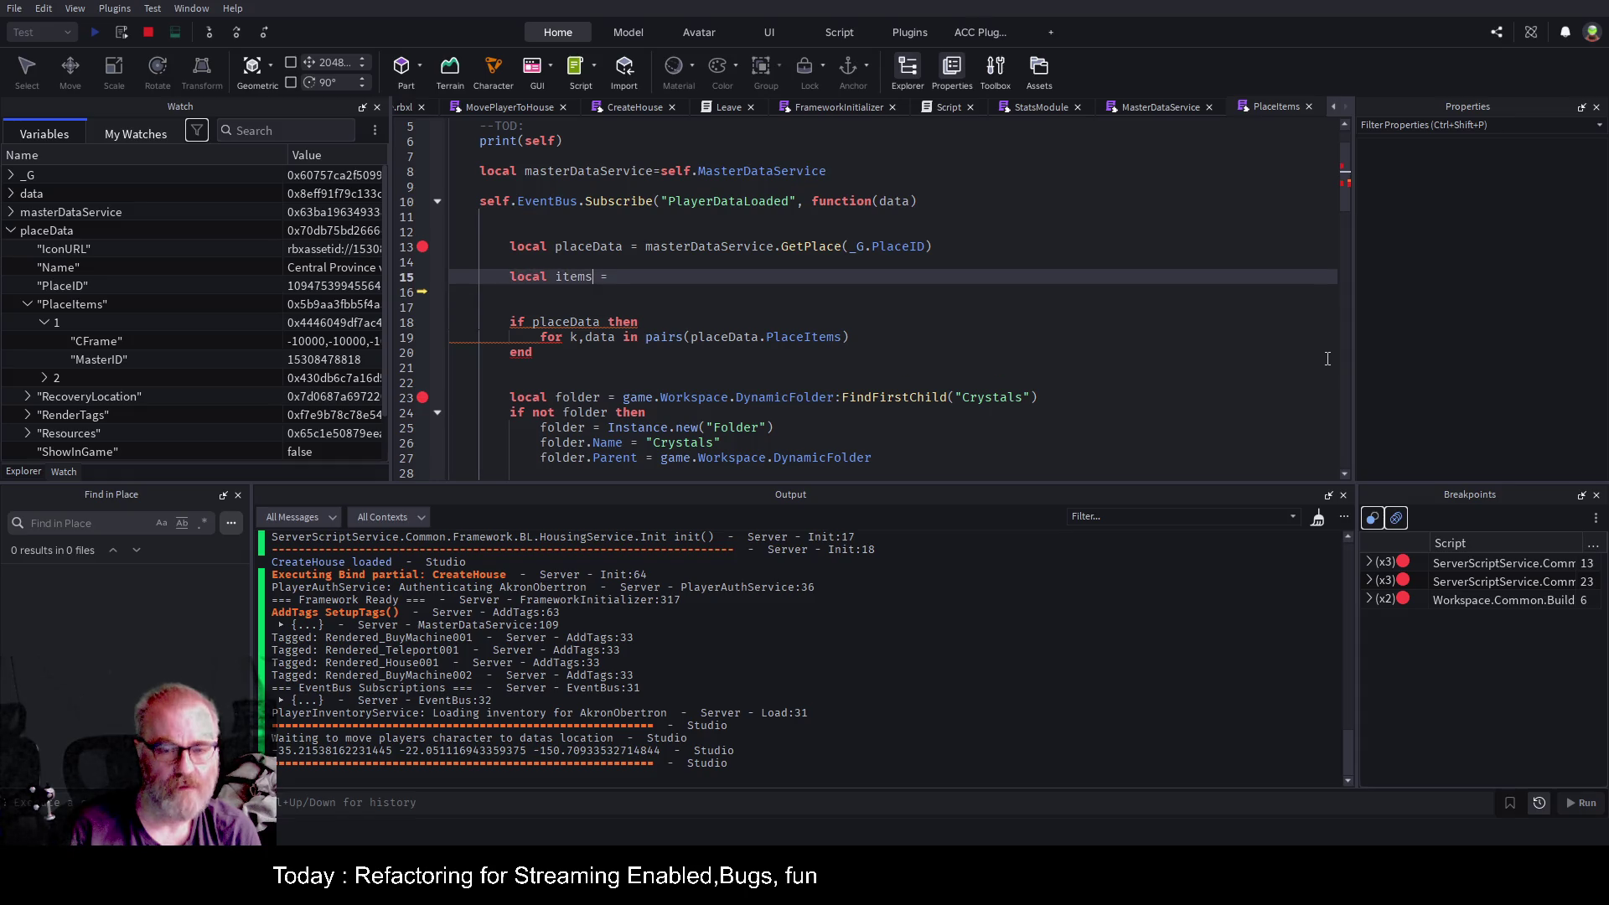
type(":any")
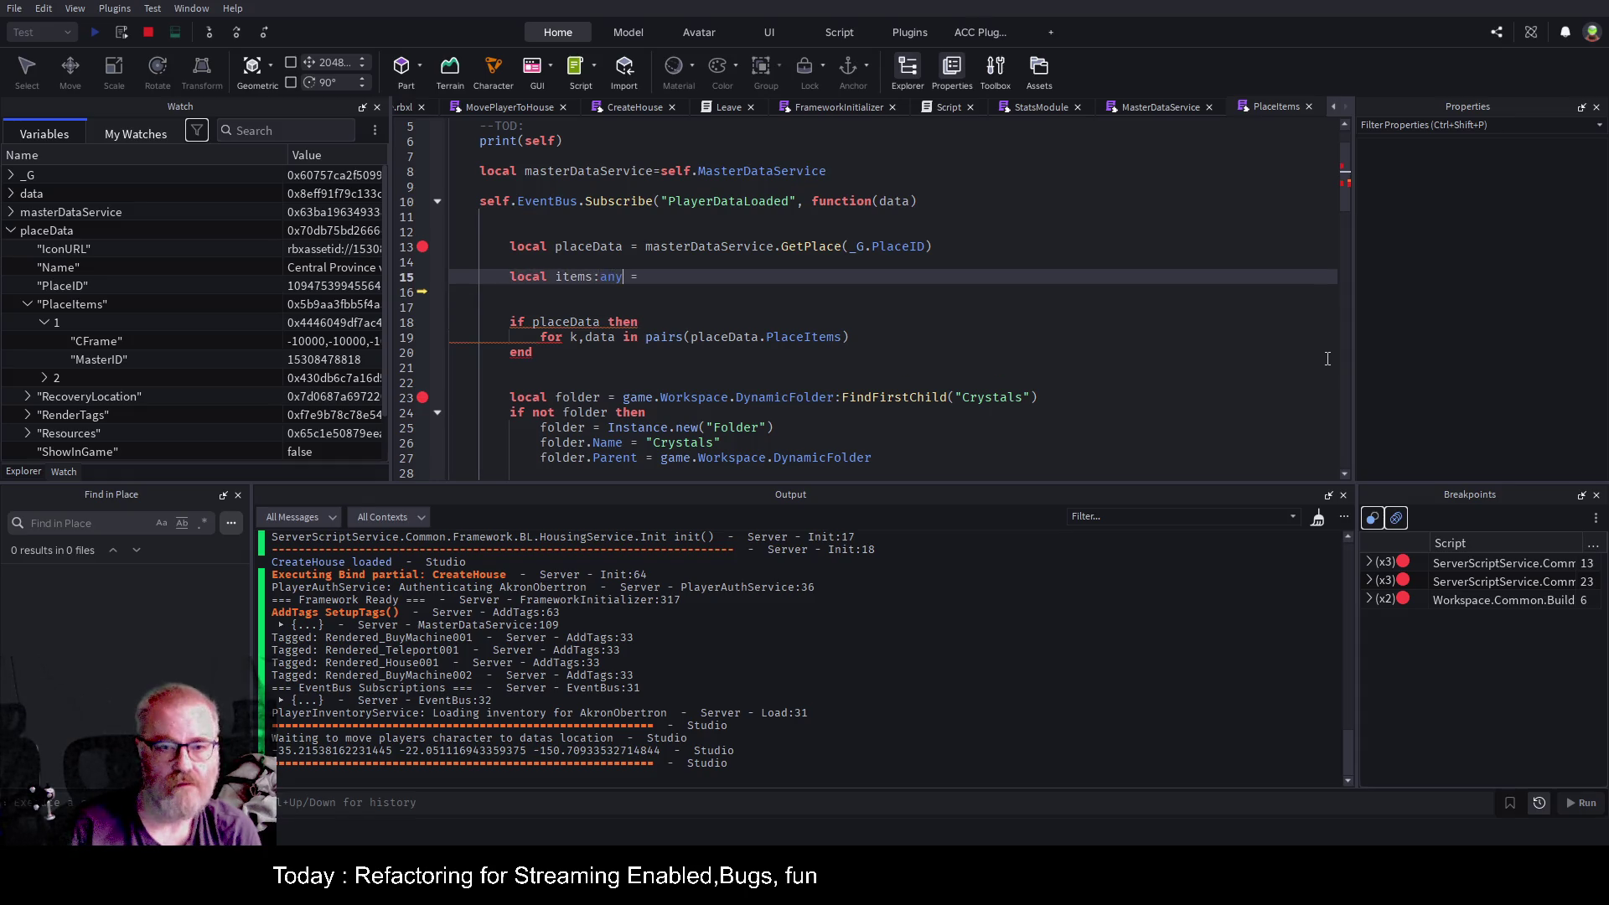
type("placeData.PlaceItems")
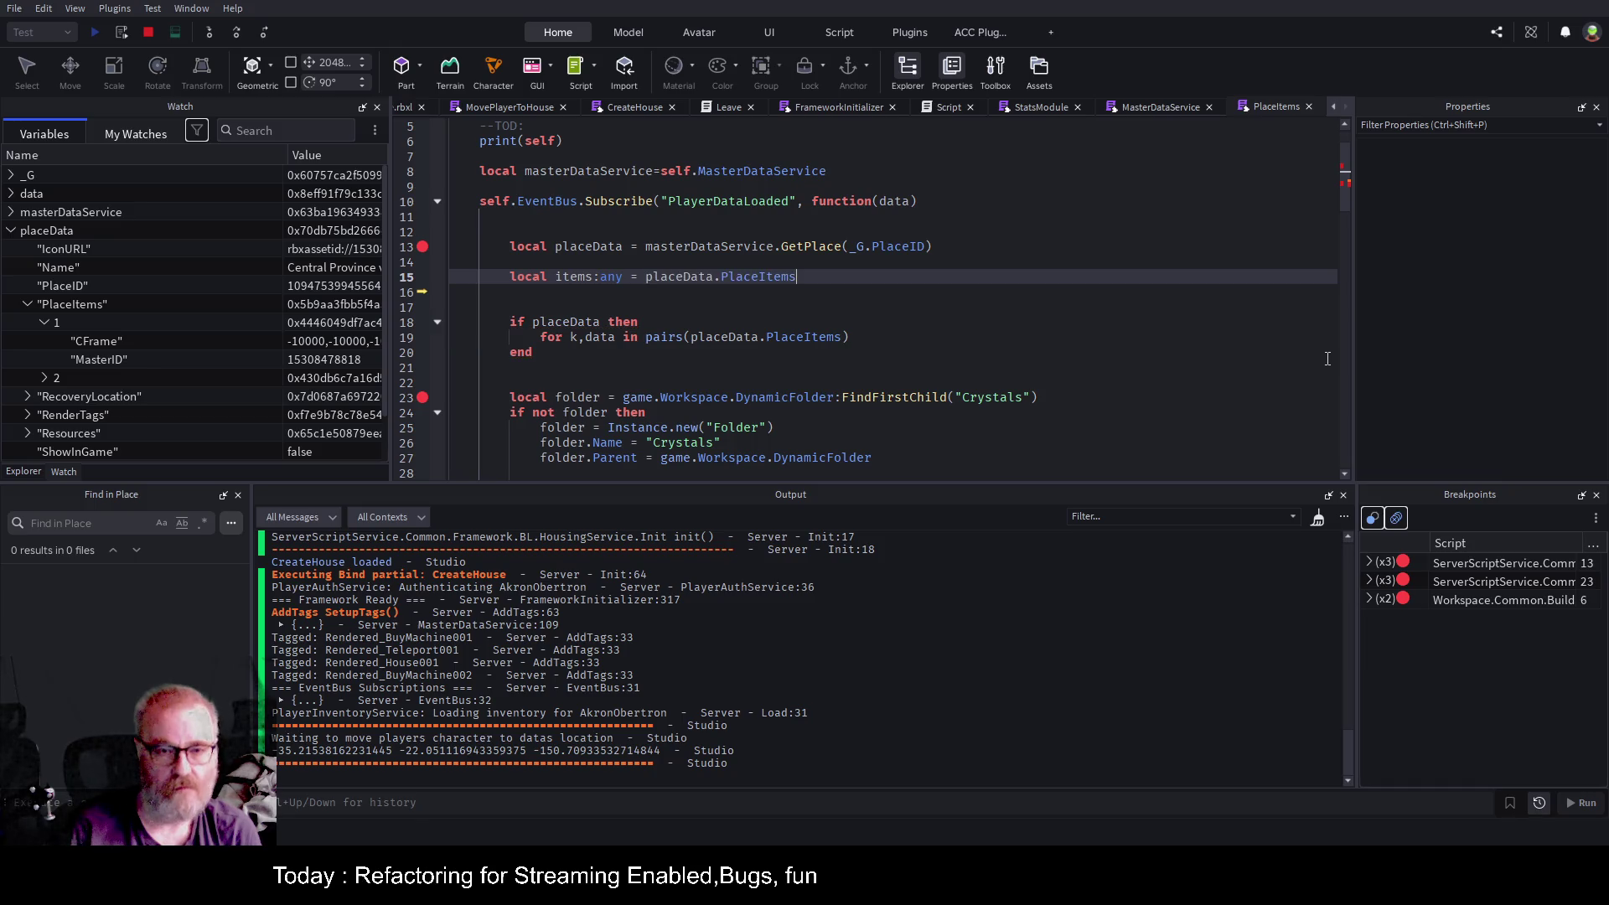
Add an 'if items then' block below the items declaration.
key("Return")
type("iuf uit")
key("BackSpace")
key("BackSpace")
key("BackSpace")
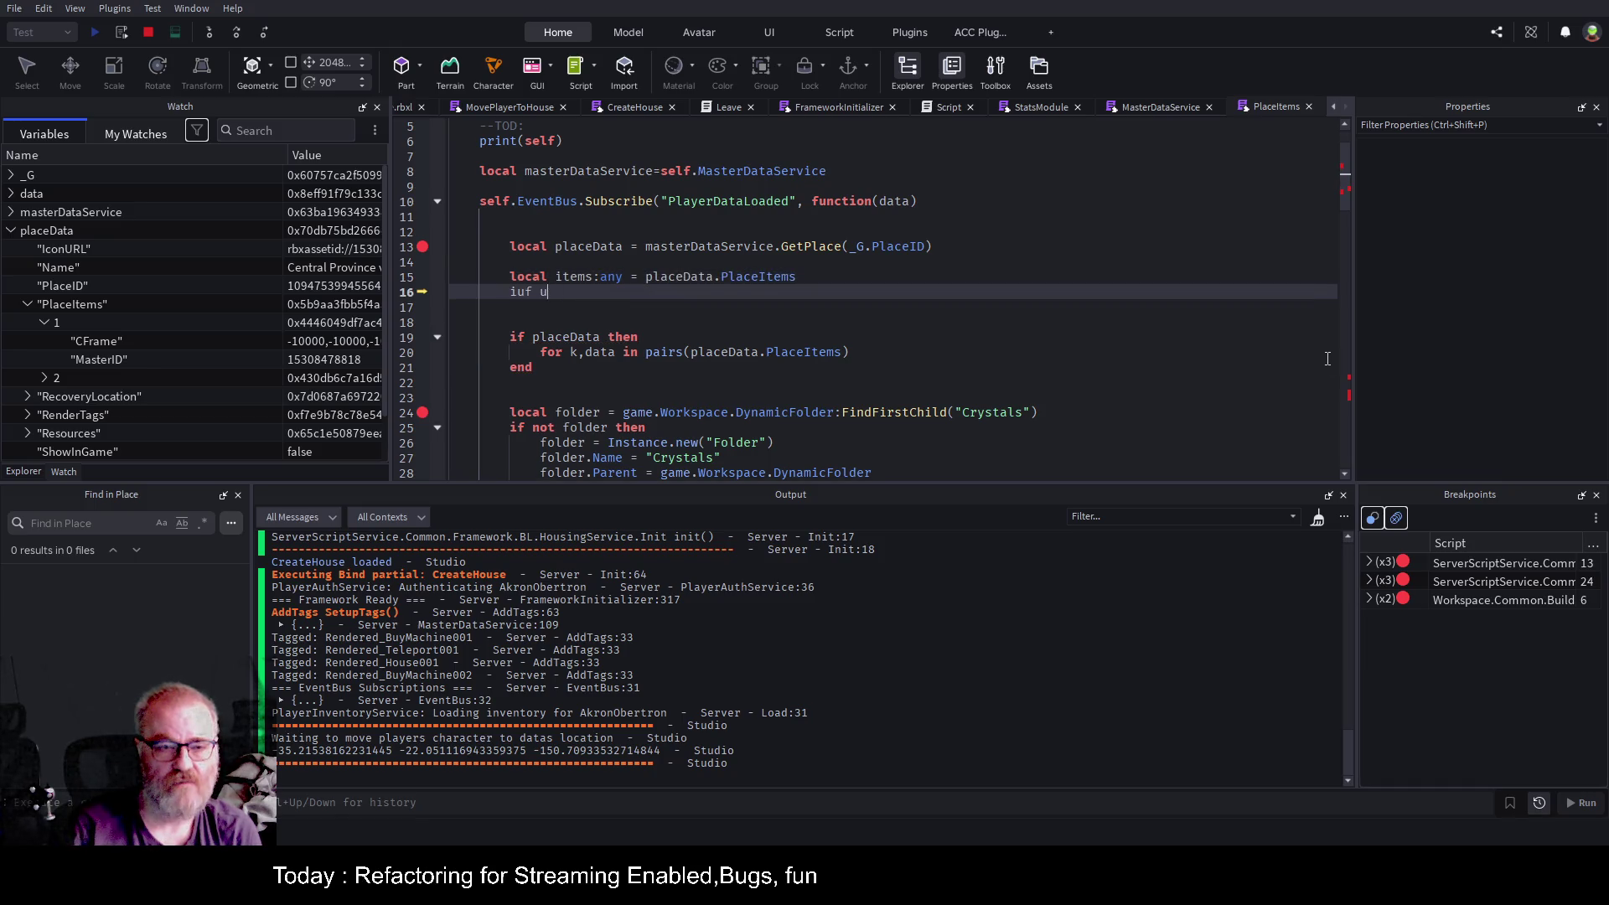
type("f t")
key("BackSpace")
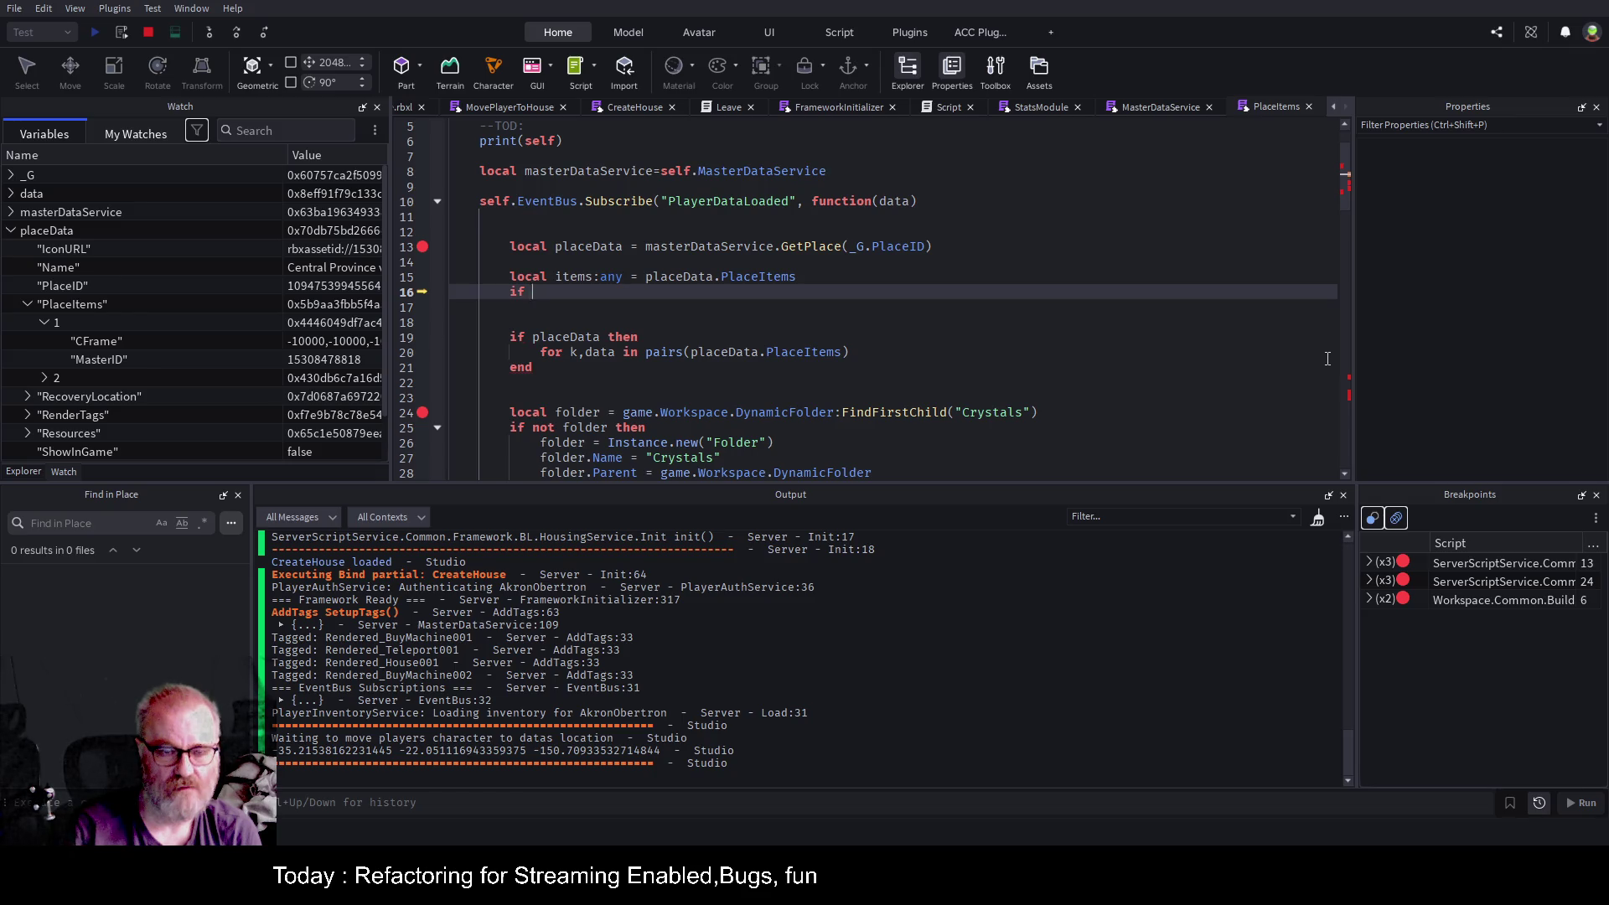
type("items then")
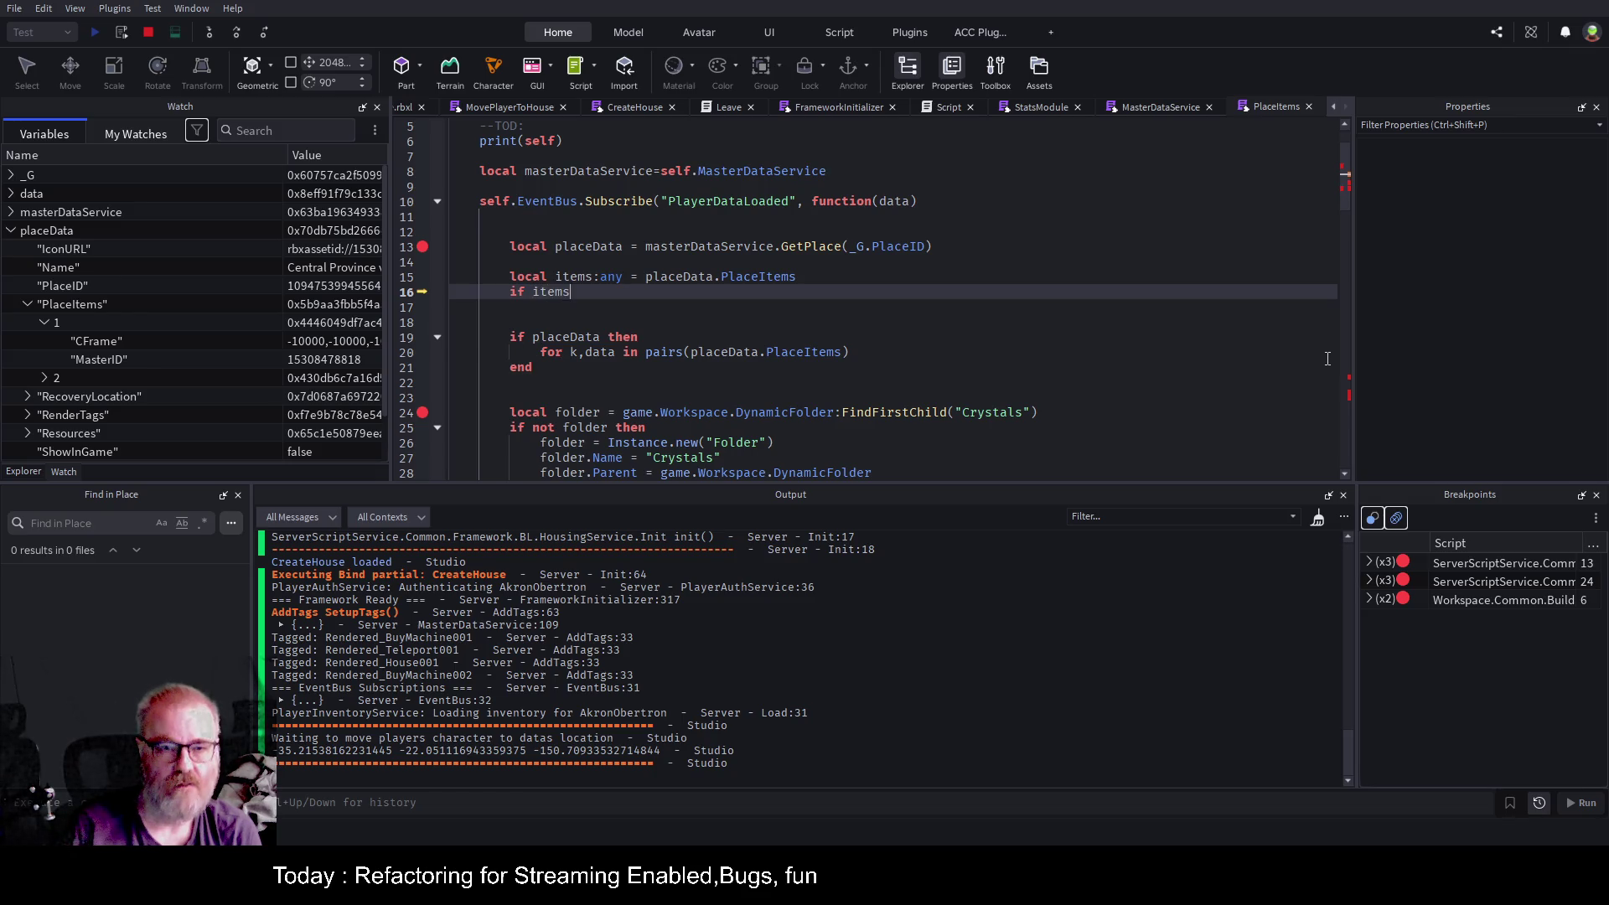
key("Return")
Make the items annotation optional (any?) and select the old for loop line.
key("Up")
key("Up")
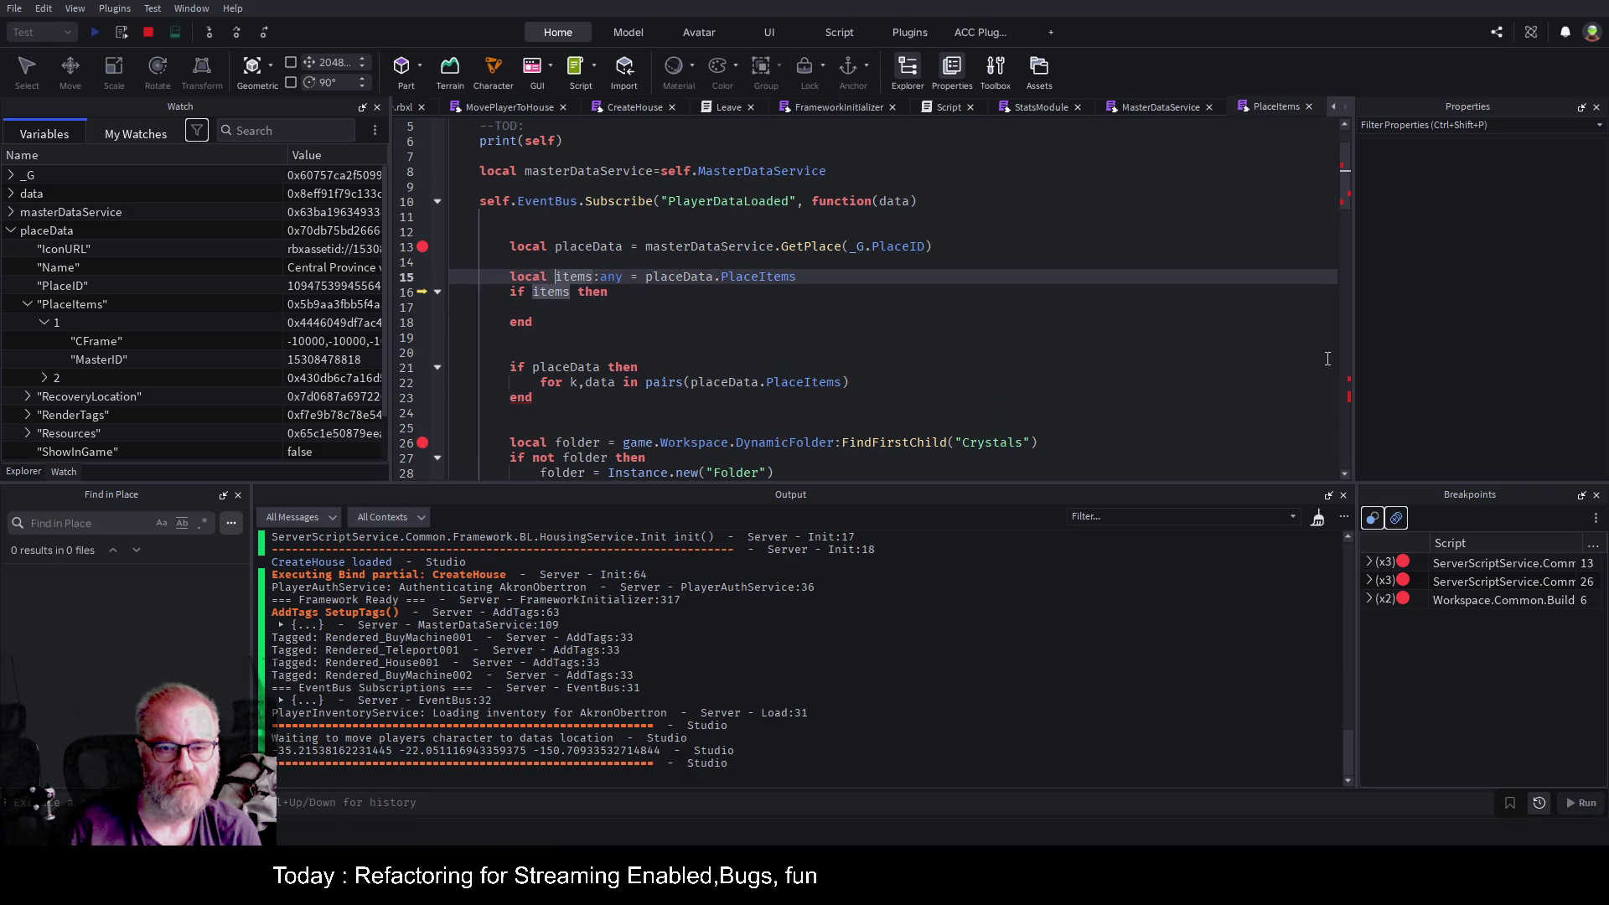
key("Right")
key("Right")
key("Right")
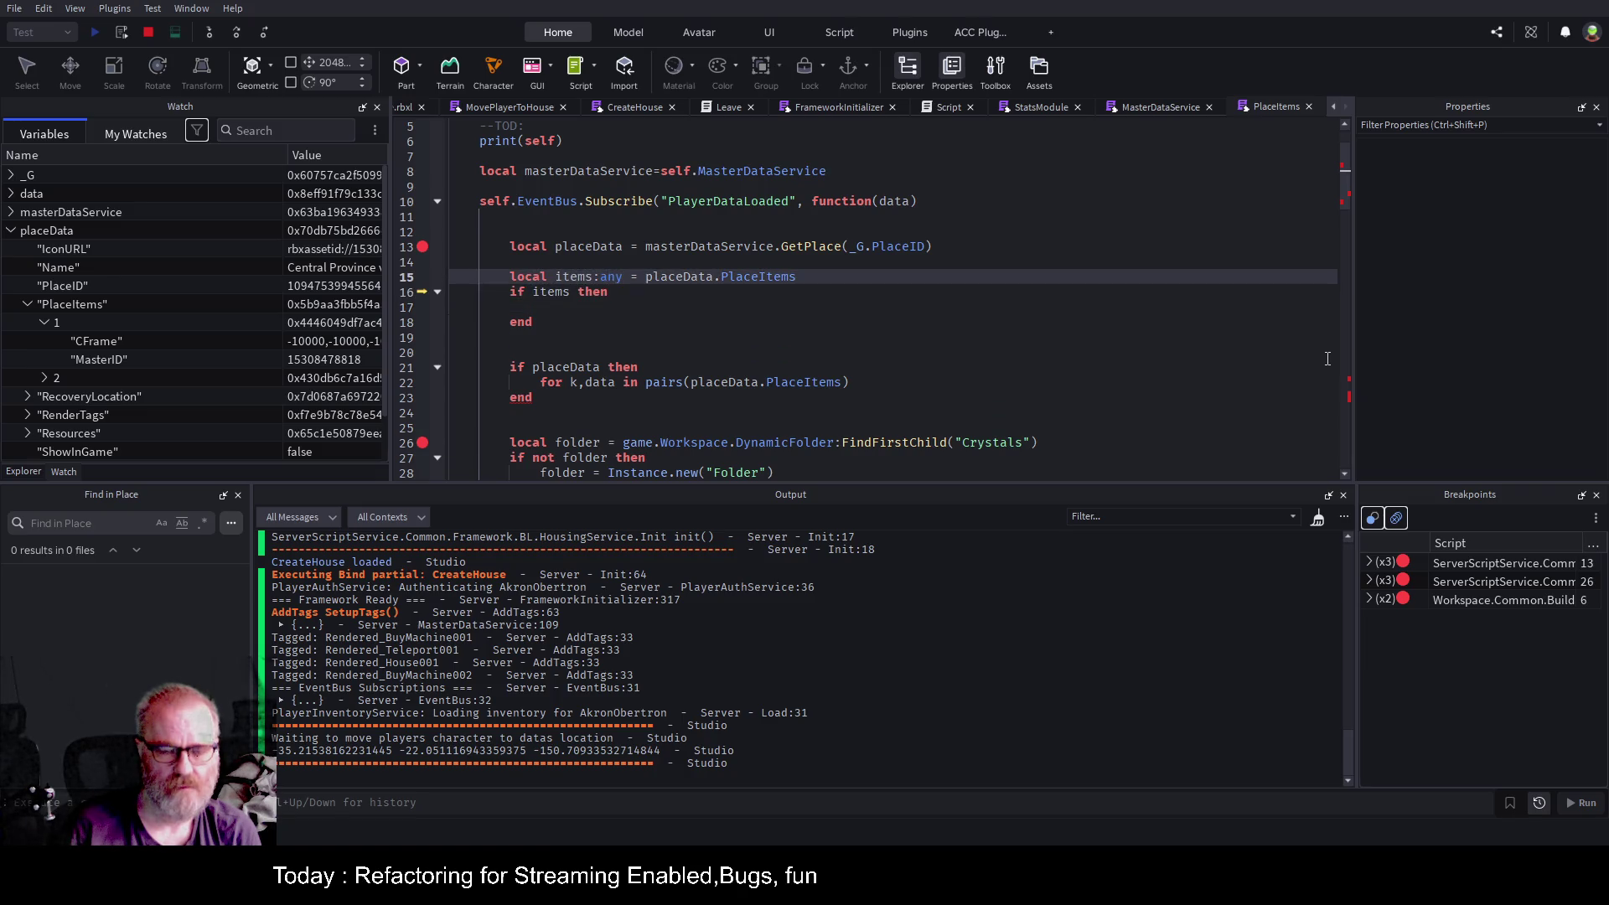
type("?")
key("Down")
key("Down")
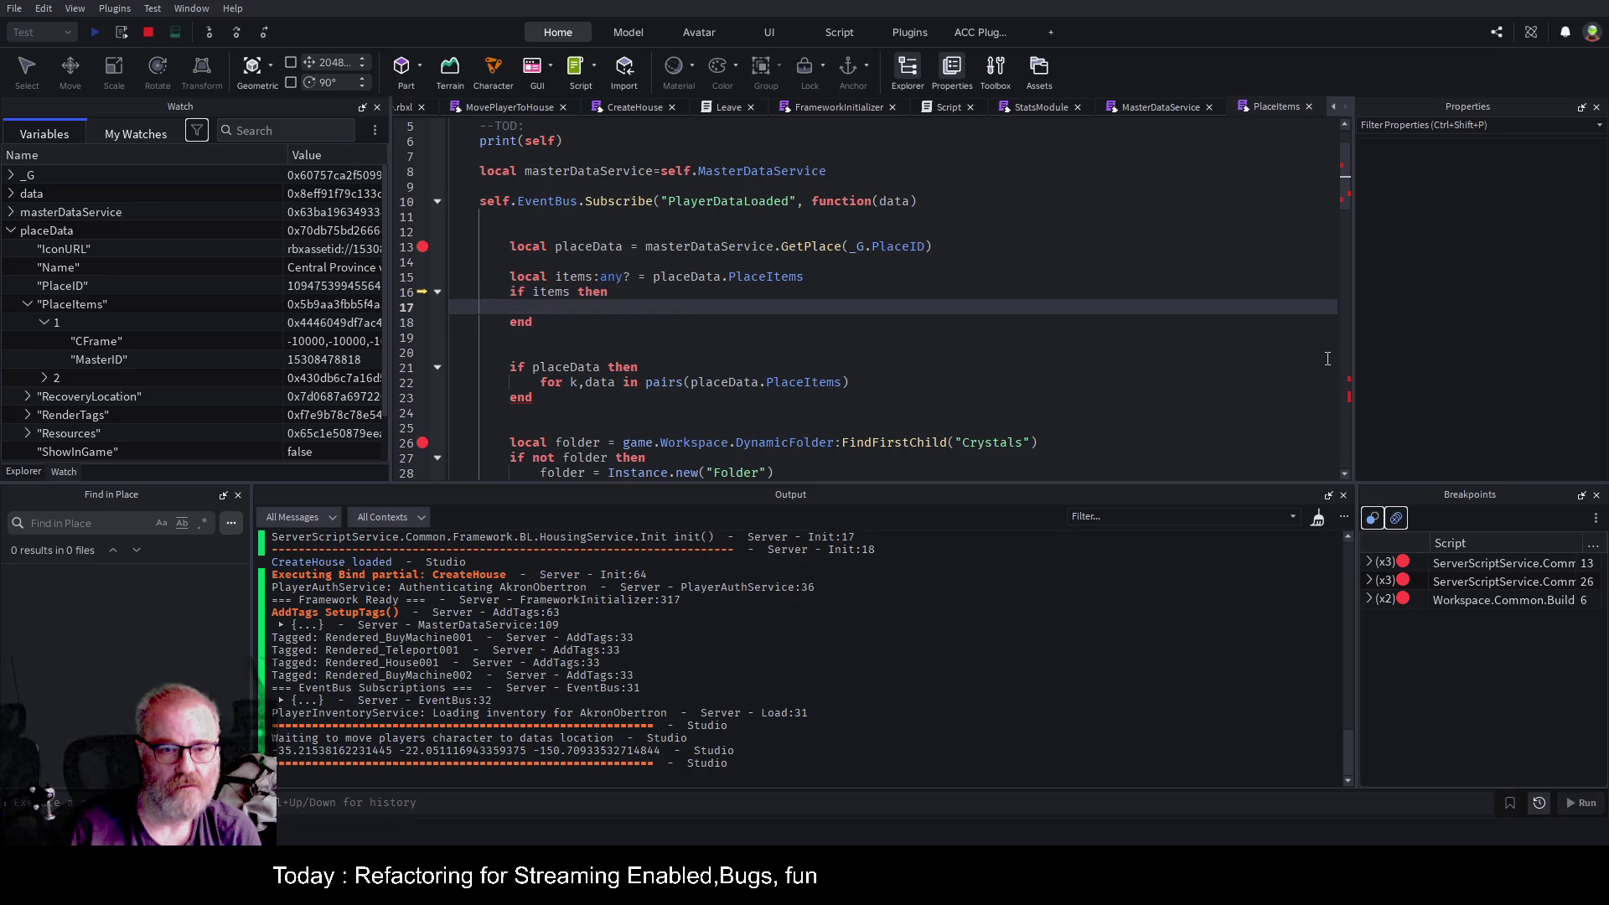
key("Down")
key("Down")
key("Down")
key("End")
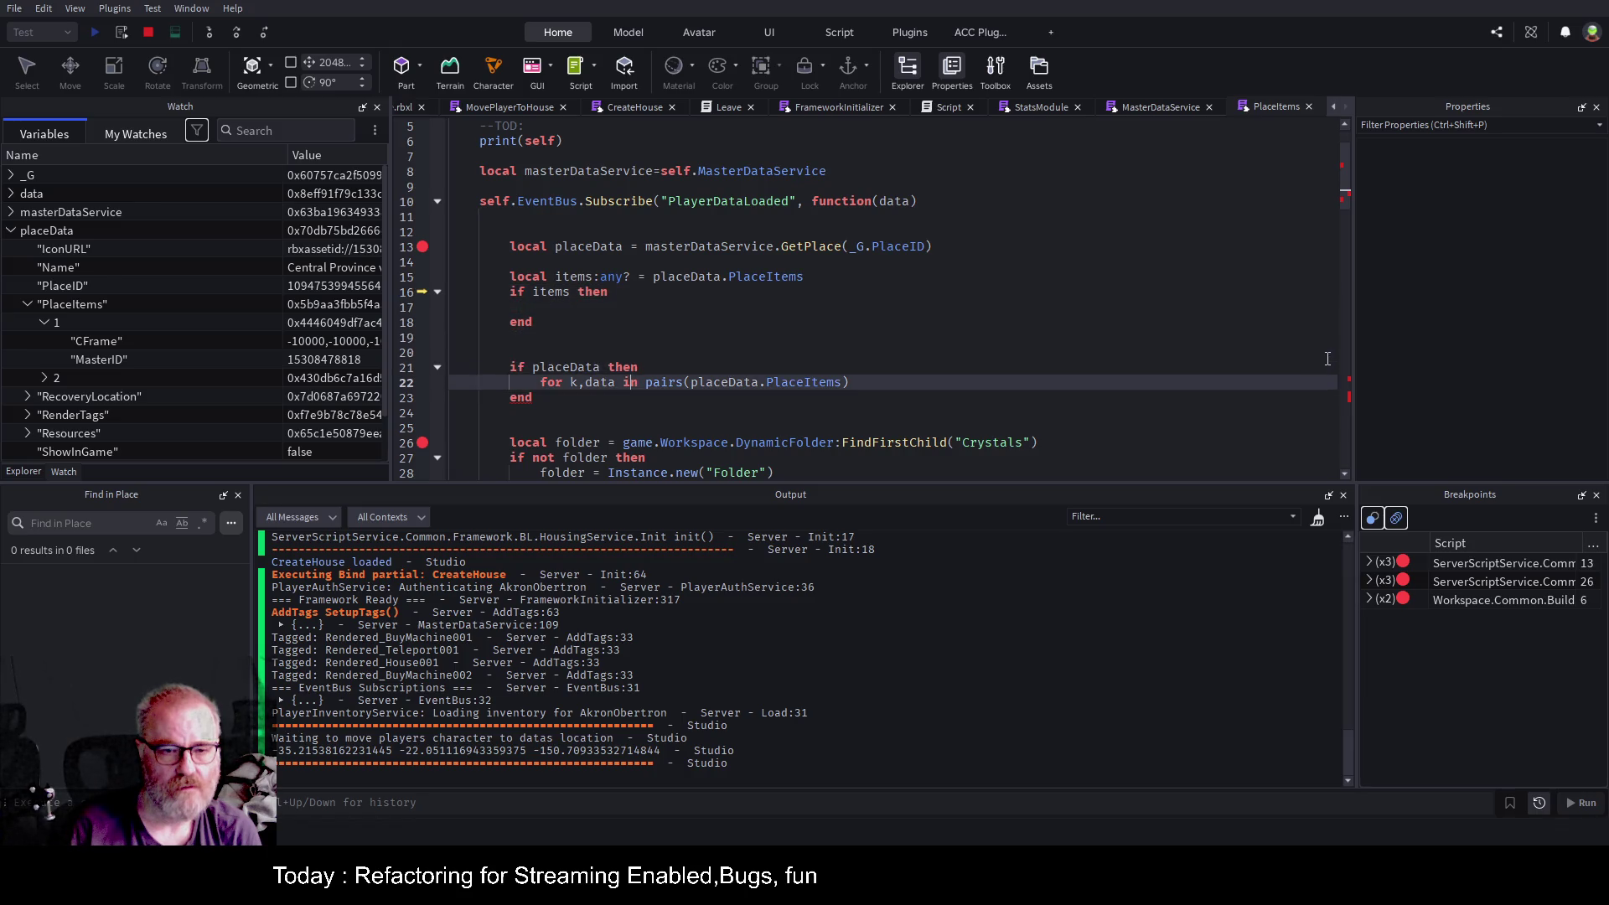
key("shift+Home")
Move the for loop into the items check and the 'if placeData then' line above the items declaration.
key("ctrl+x")
key("Up")
key("Up")
key("Up")
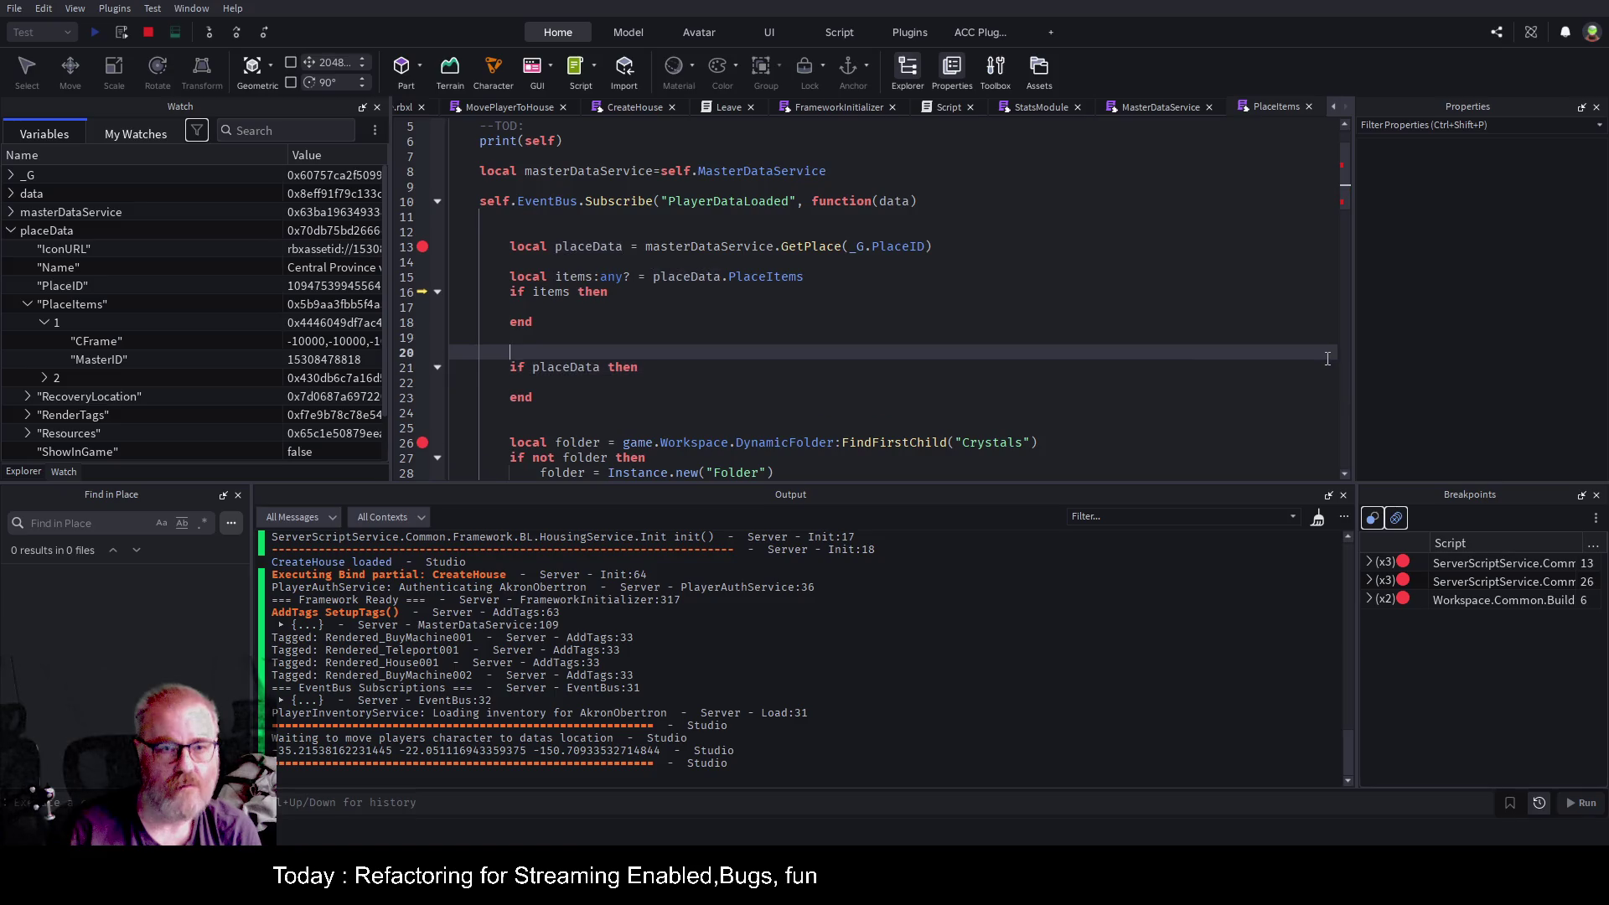
key("ctrl+v")
key("Up")
key("Up")
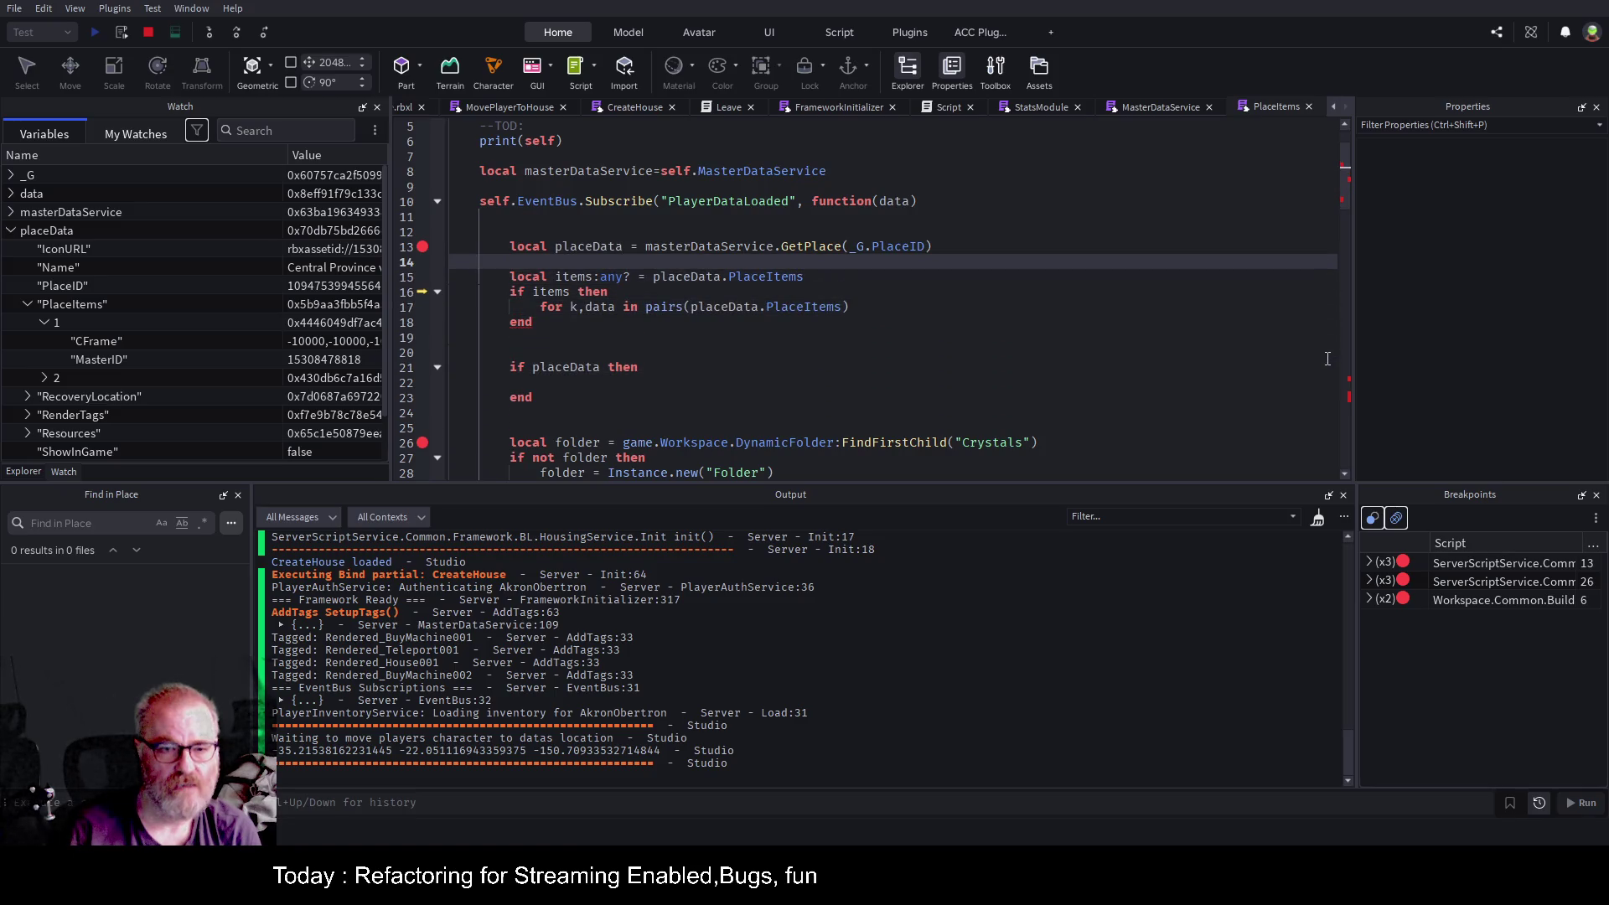
key("Down")
key("Down")
key("Down")
key("shift+Home")
key("ctrl+x")
key("Up")
key("Up")
key("Up")
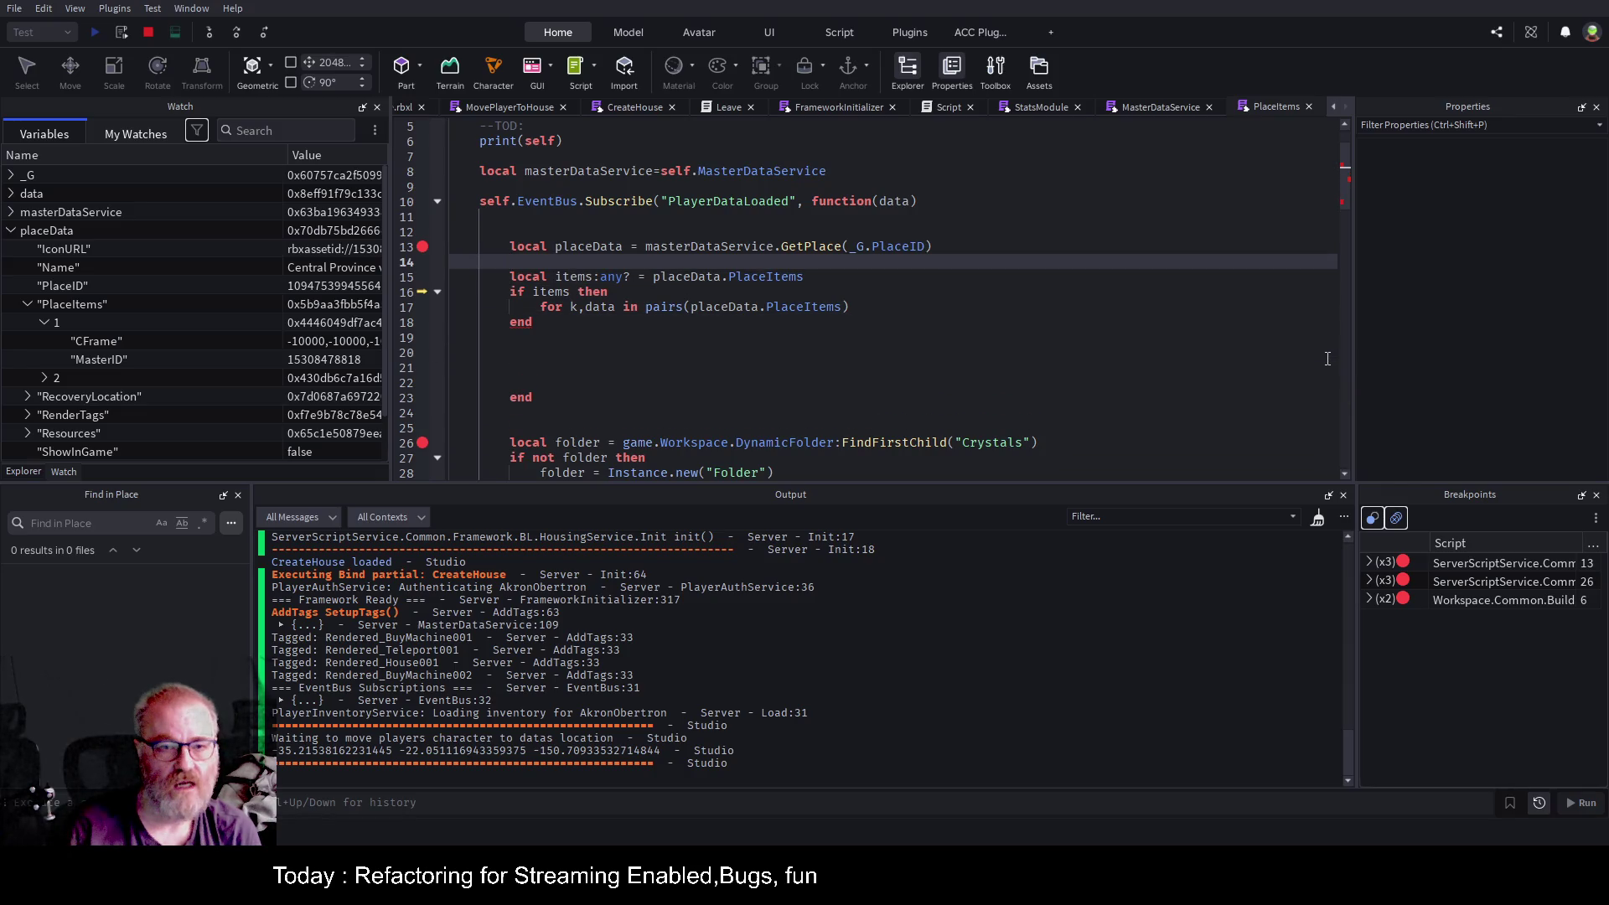
key("Down")
key("End")
key("Up")
key("Return")
key("ctrl+v")
Indent the items block inside the placeData check and delete the leftover blank lines.
key("Down")
key("Down")
key("Down")
key("Down")
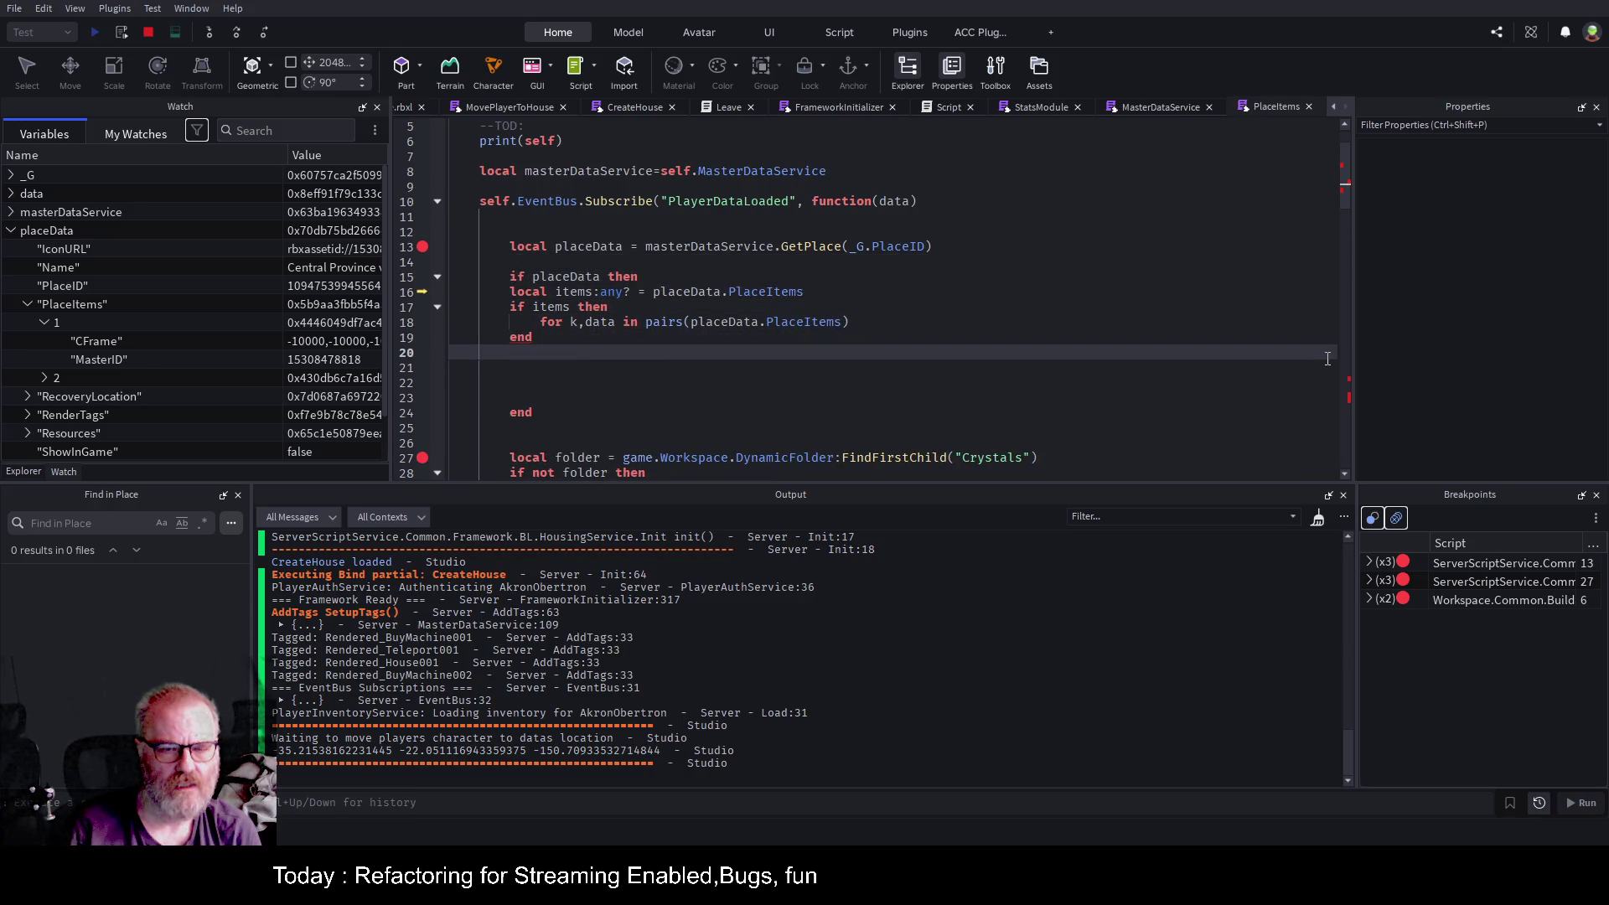
key("Up")
key("Up")
key("Up")
key("shift+Down")
key("shift+Down")
key("shift+Down")
key("Tab")
key("Down")
key("Up")
key("shift+Down")
key("shift+Down")
key("shift+Down")
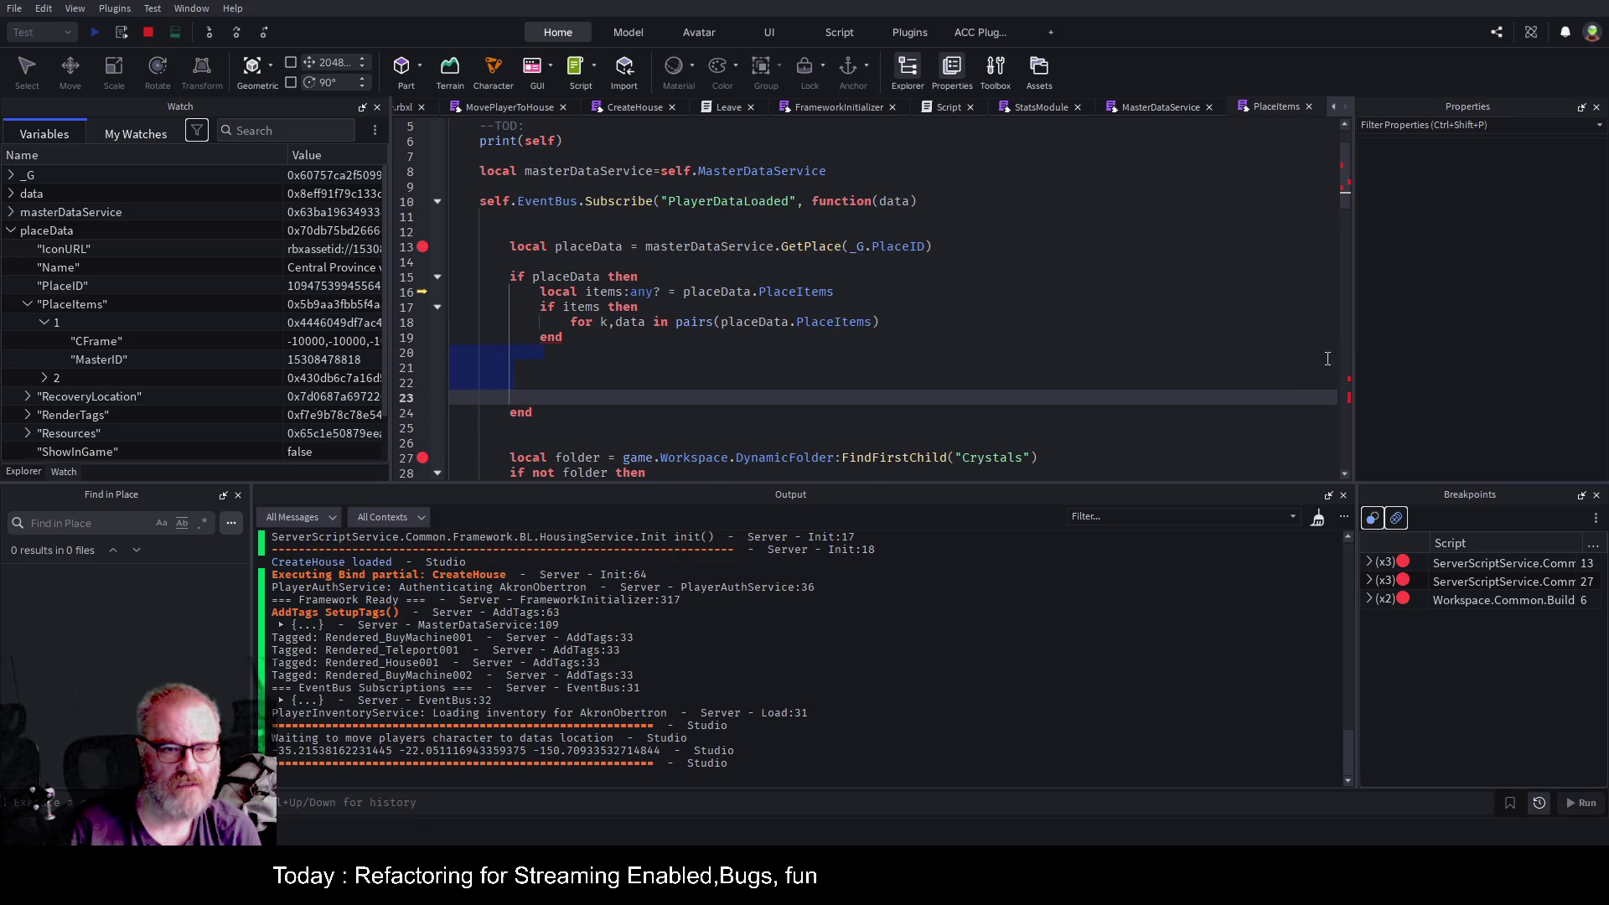
key("BackSpace")
key("Up")
key("Up")
key("Up")
Finish the for loop header with do and rename its data variable.
key("Down")
type("do")
key("Return")
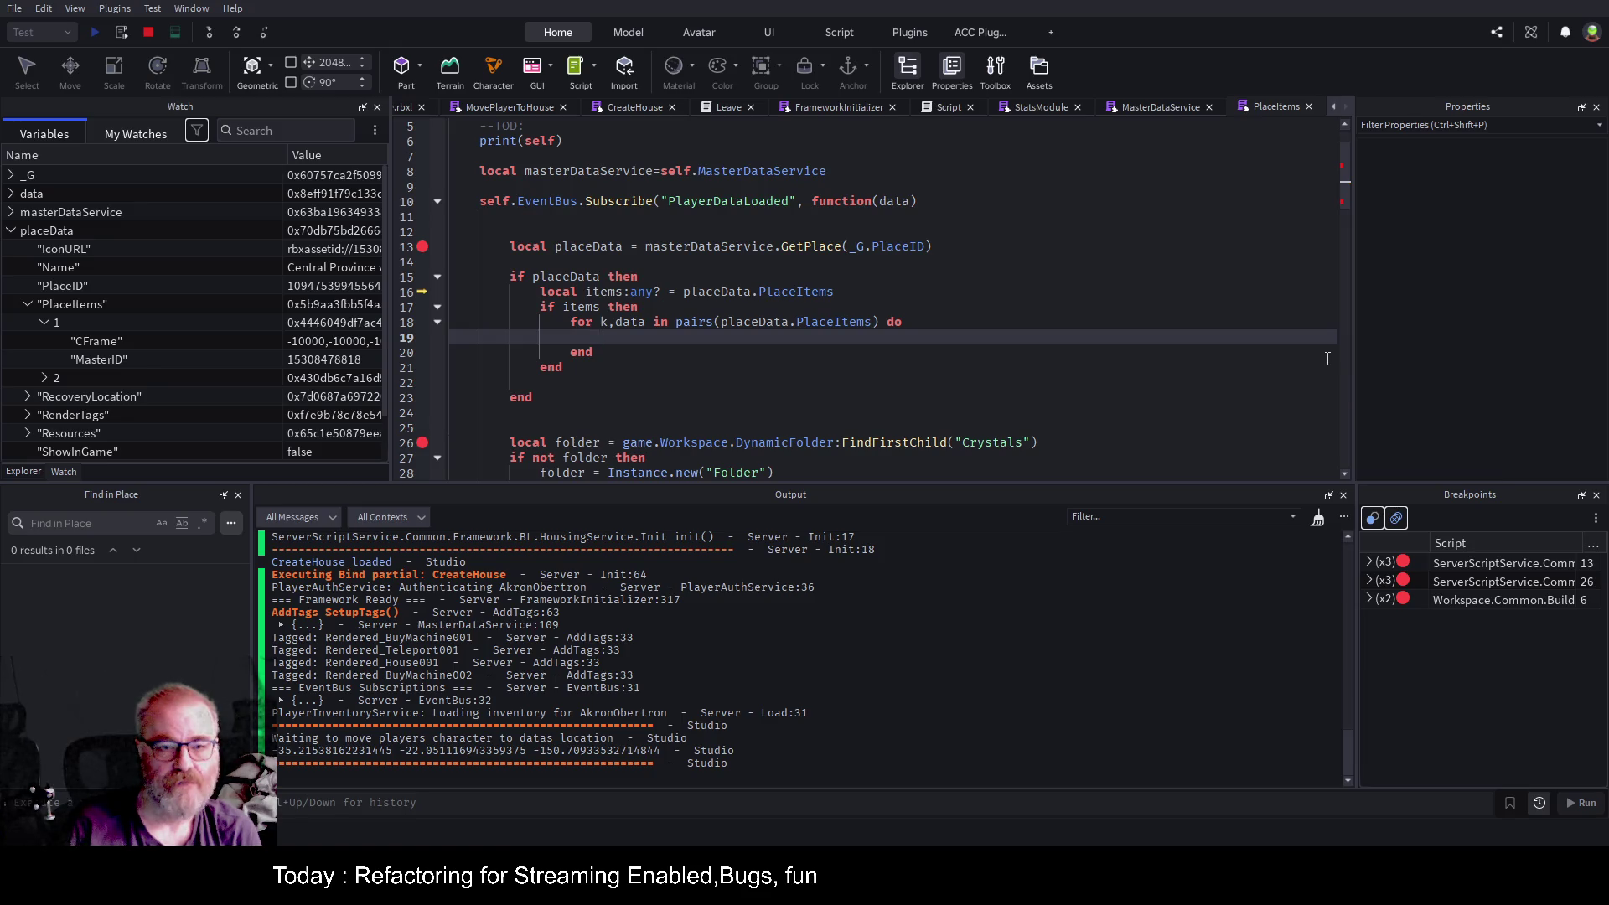
key("Up")
key("Right")
key("Right")
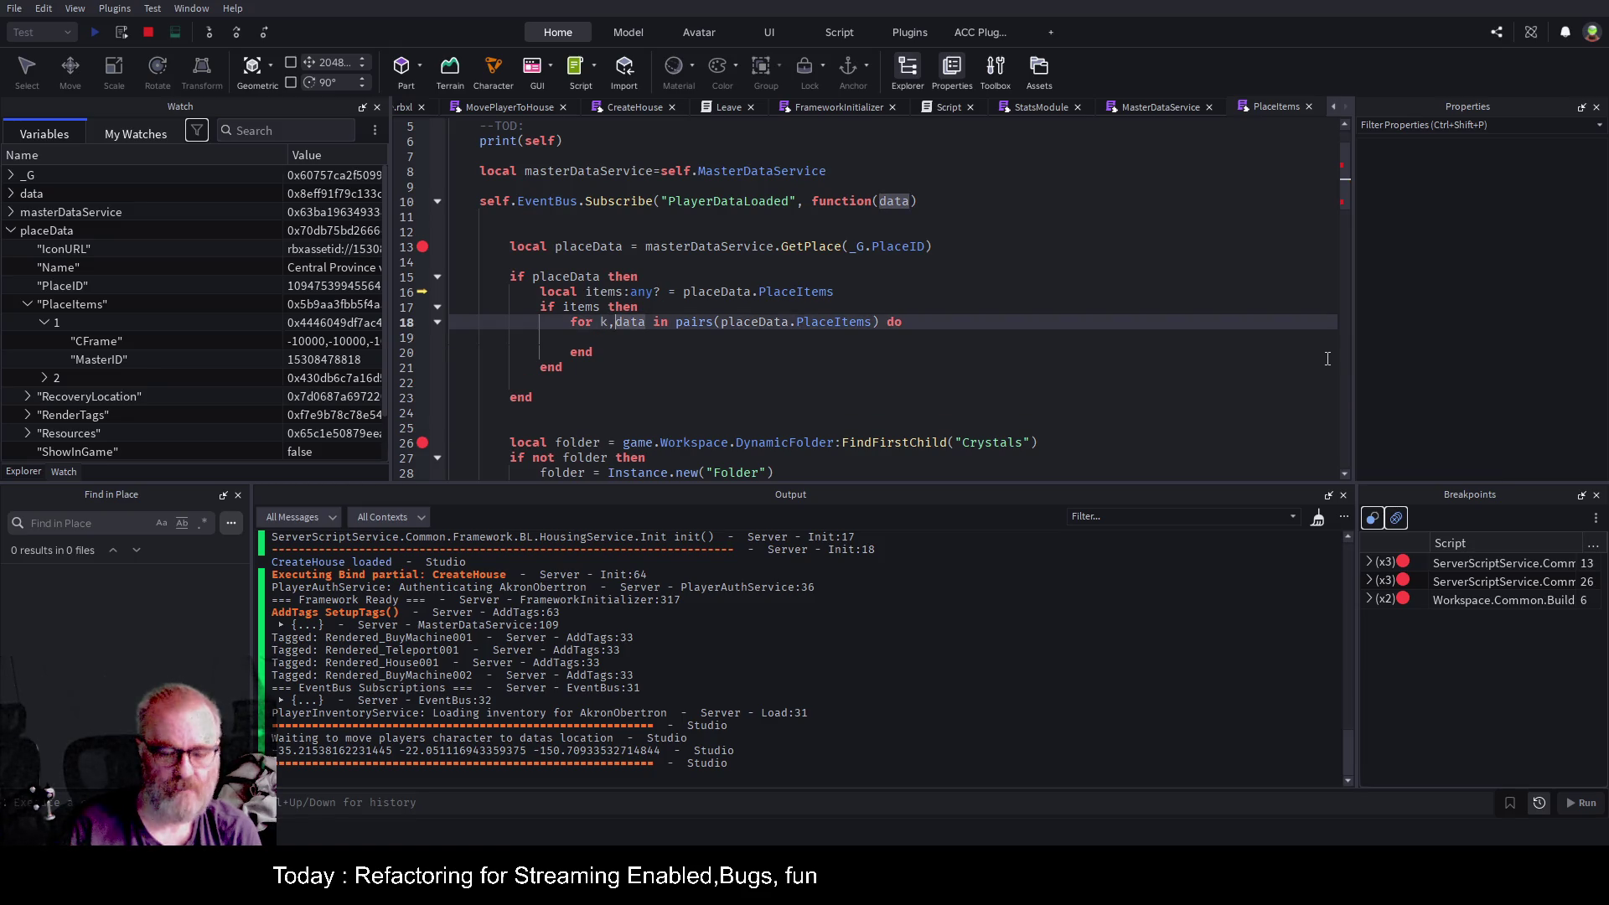
type("placeItem")
key("Delete")
key("Delete")
key("Delete")
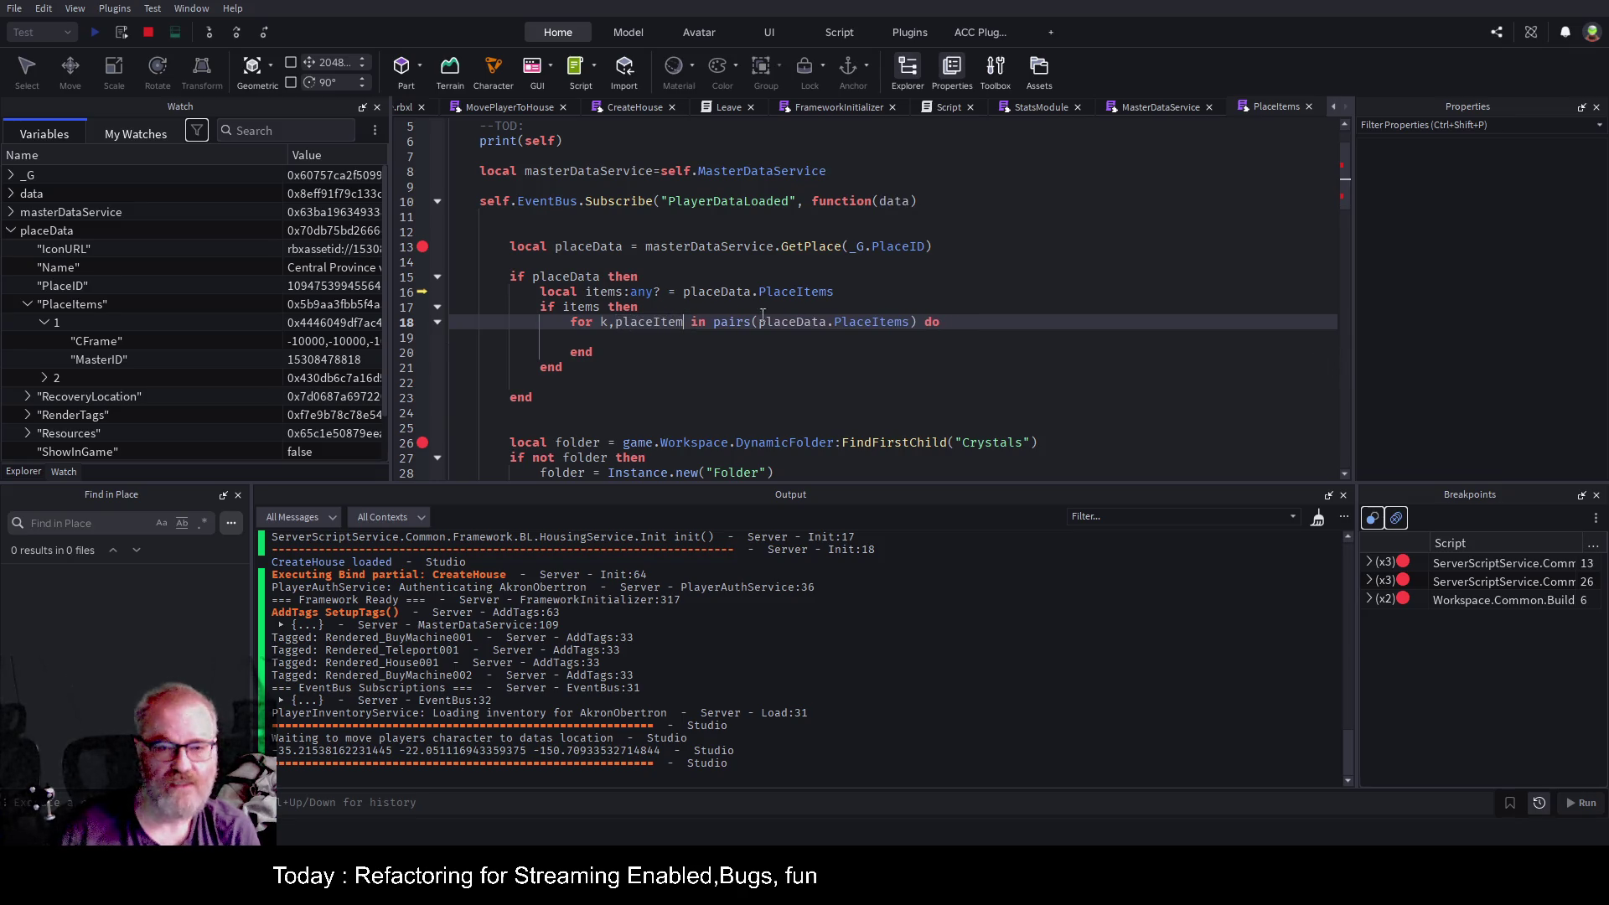
Make the loop 'for k,item in pairs(items) do' and begin a game:GetService("ServerStorage") call inside.
double_click(616, 292)
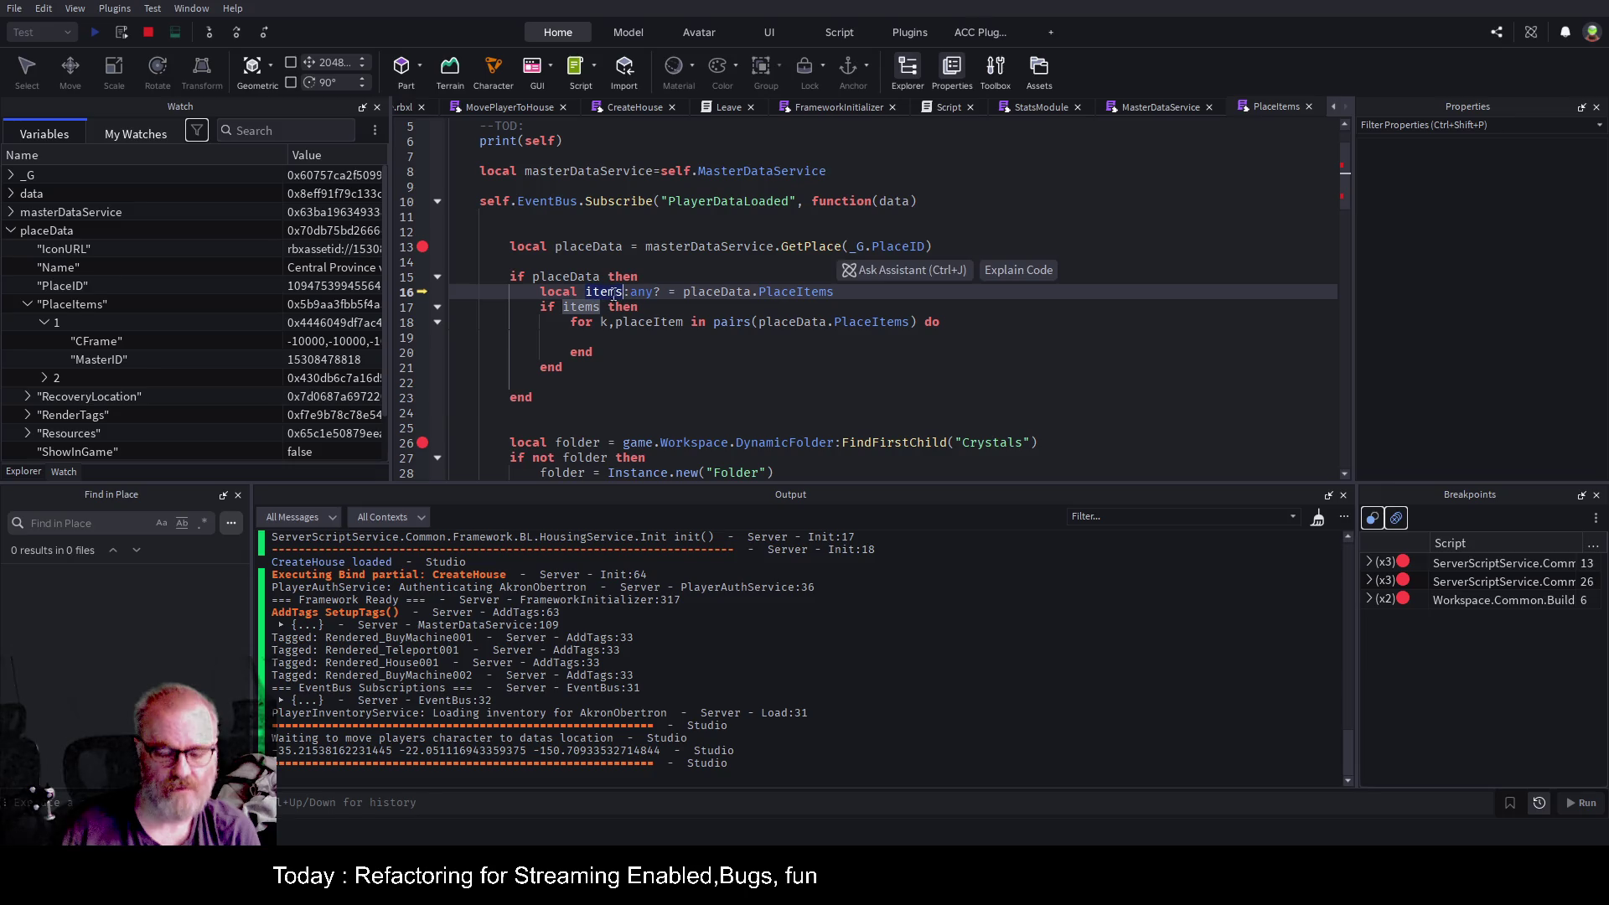
double_click(796, 323)
key("ctrl+v")
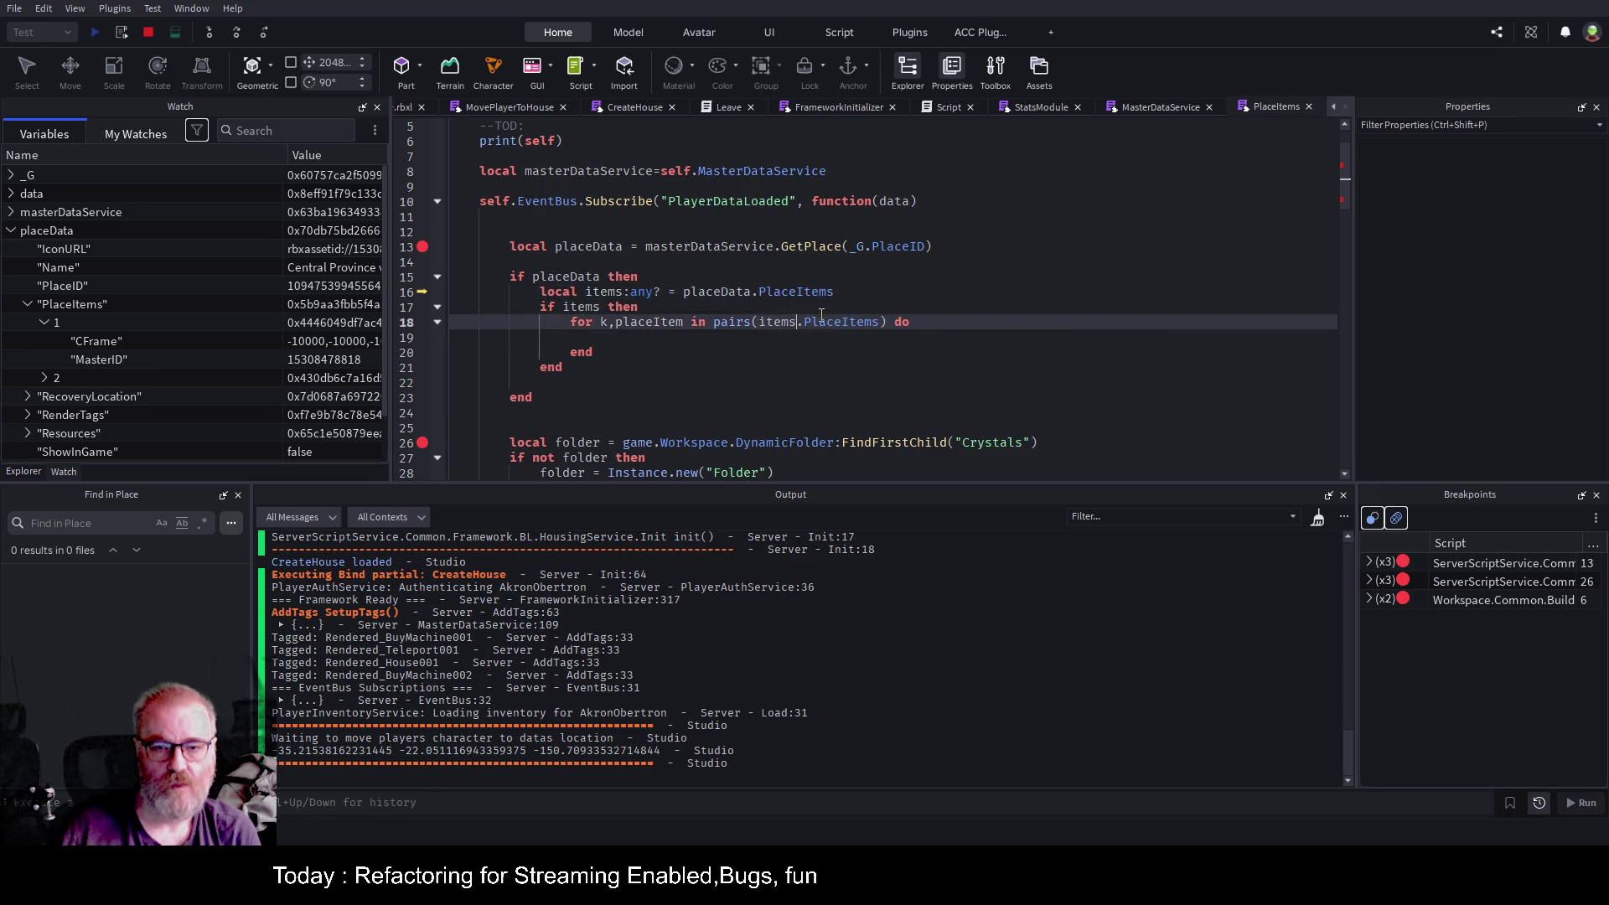
double_click(822, 318)
key("BackSpace")
key("BackSpace")
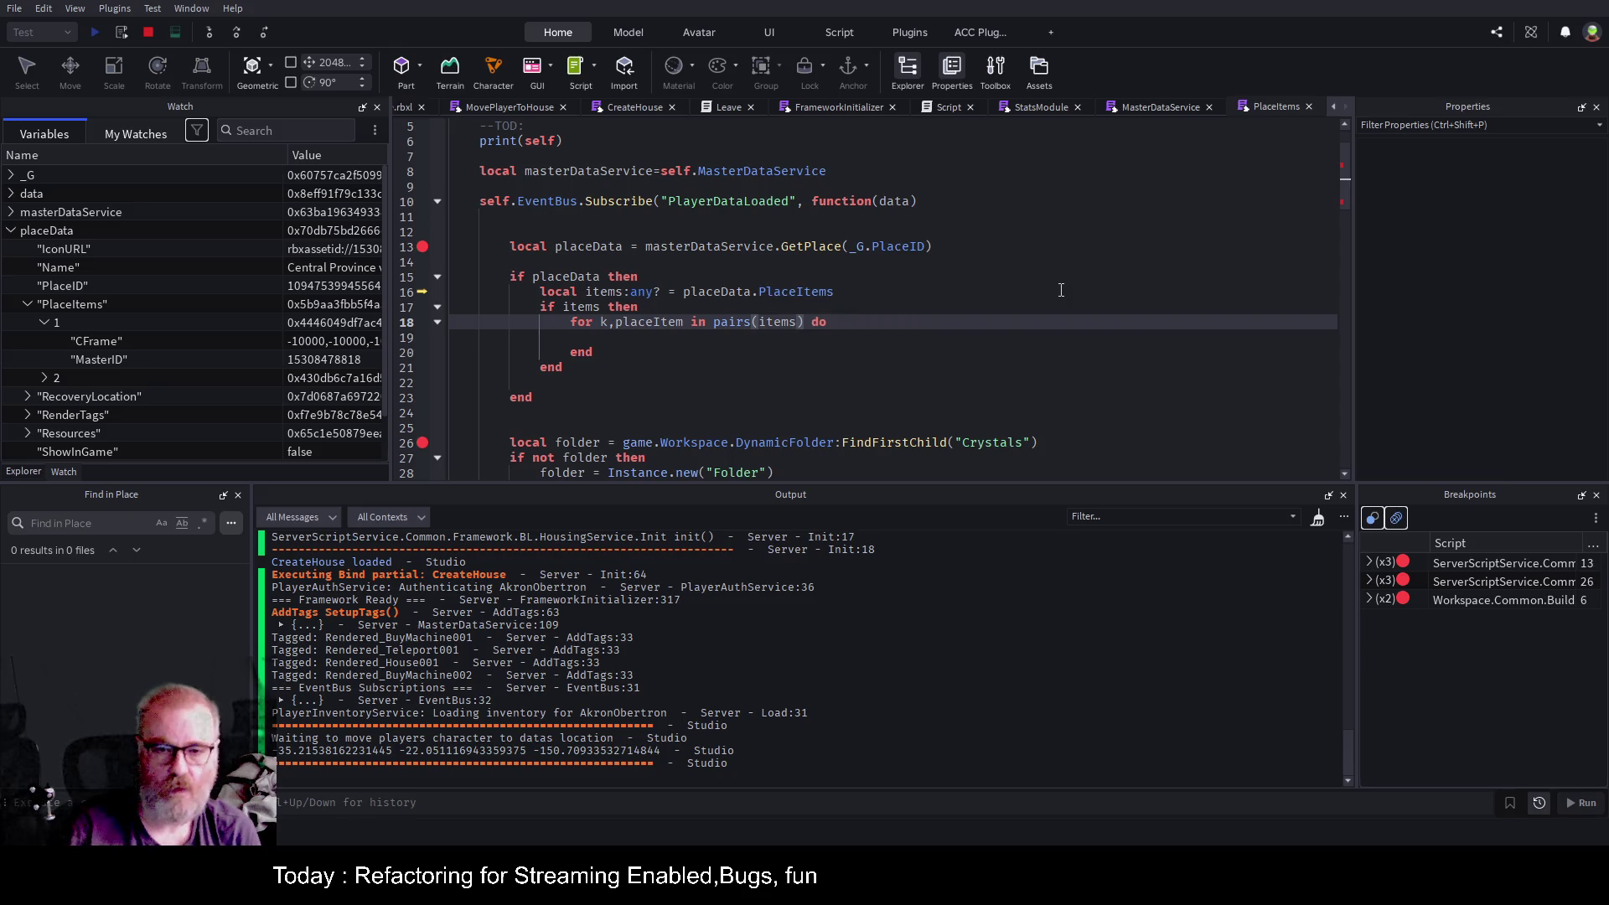
double_click(640, 323)
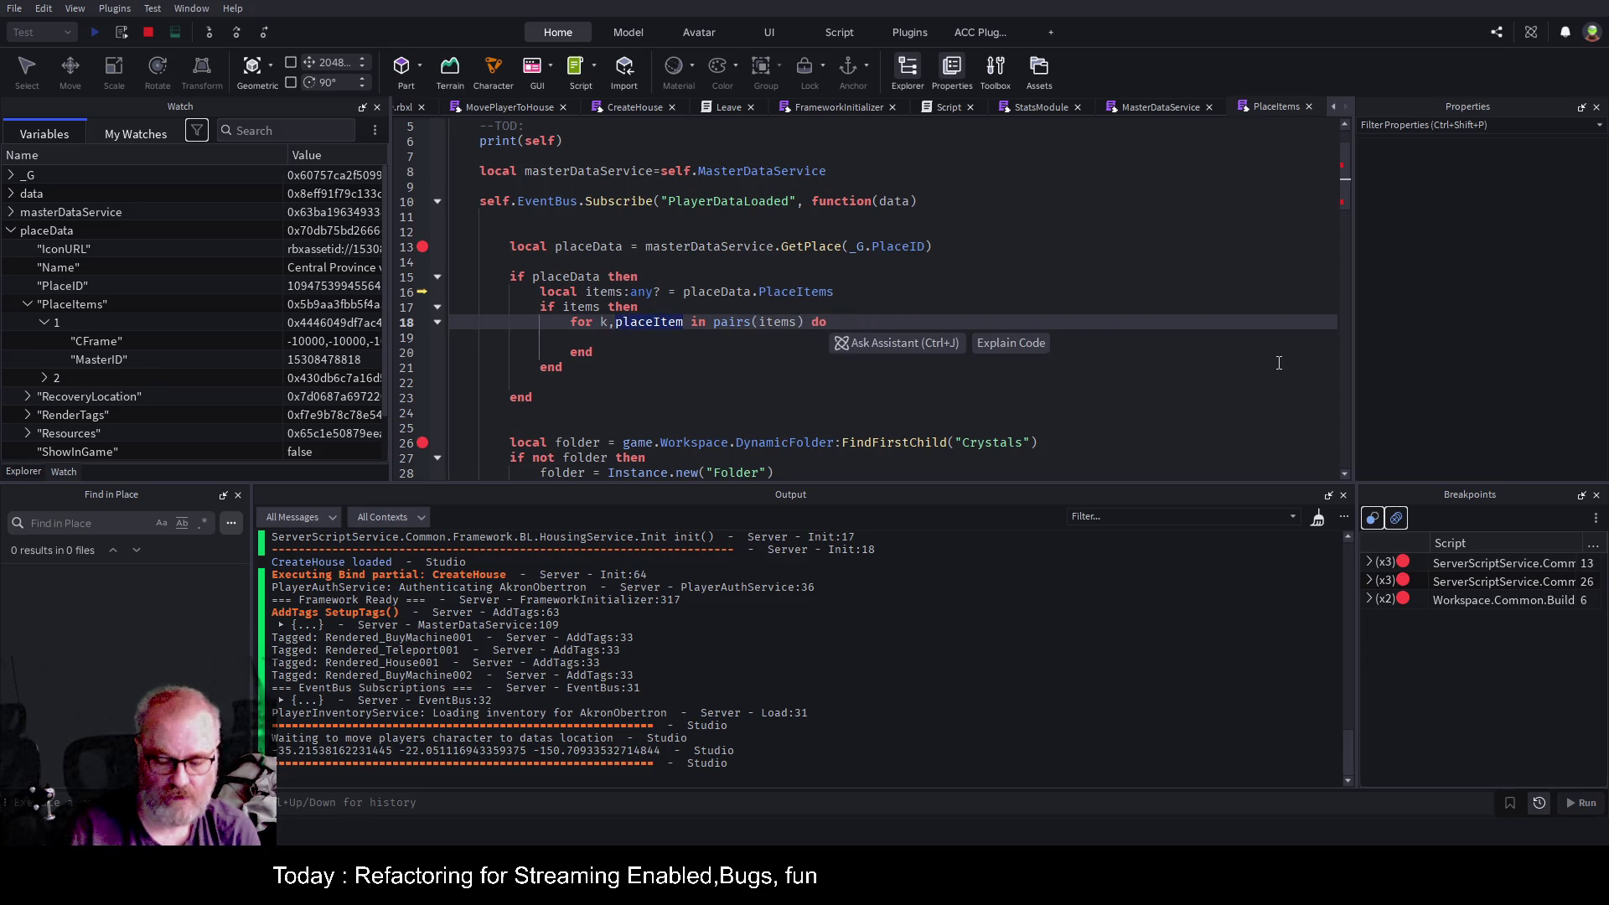
type("item")
key("Down")
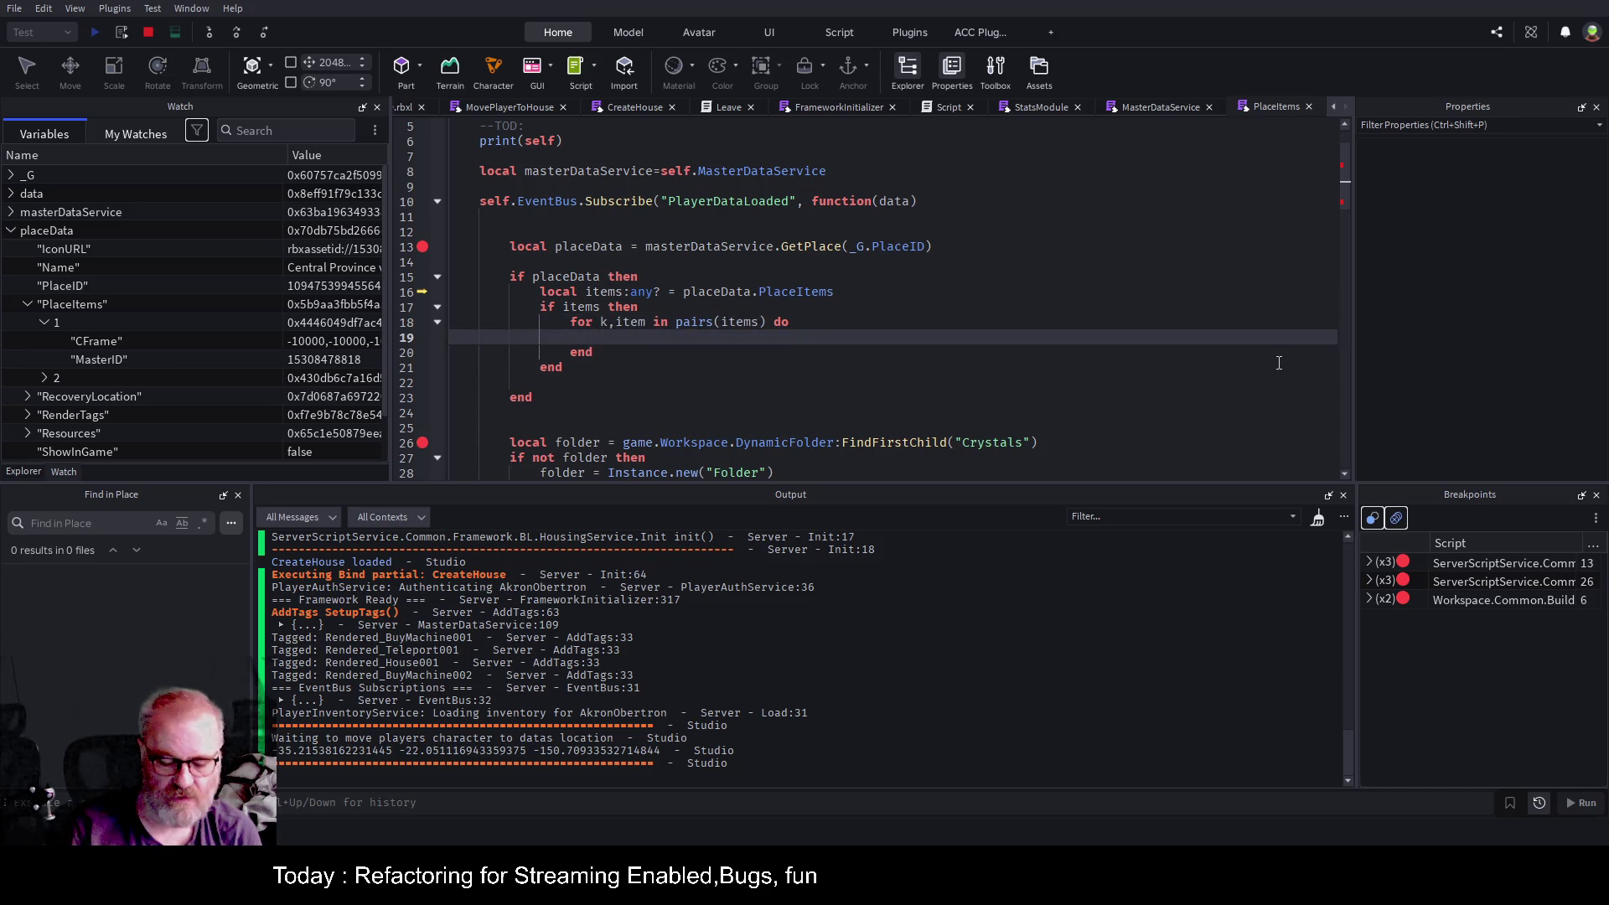
type("game:GetService(\"Ser\")")
Start the line 19 path with ServerStorage.Common. and check the Common folder's contents in Explorer.
key("Tab")
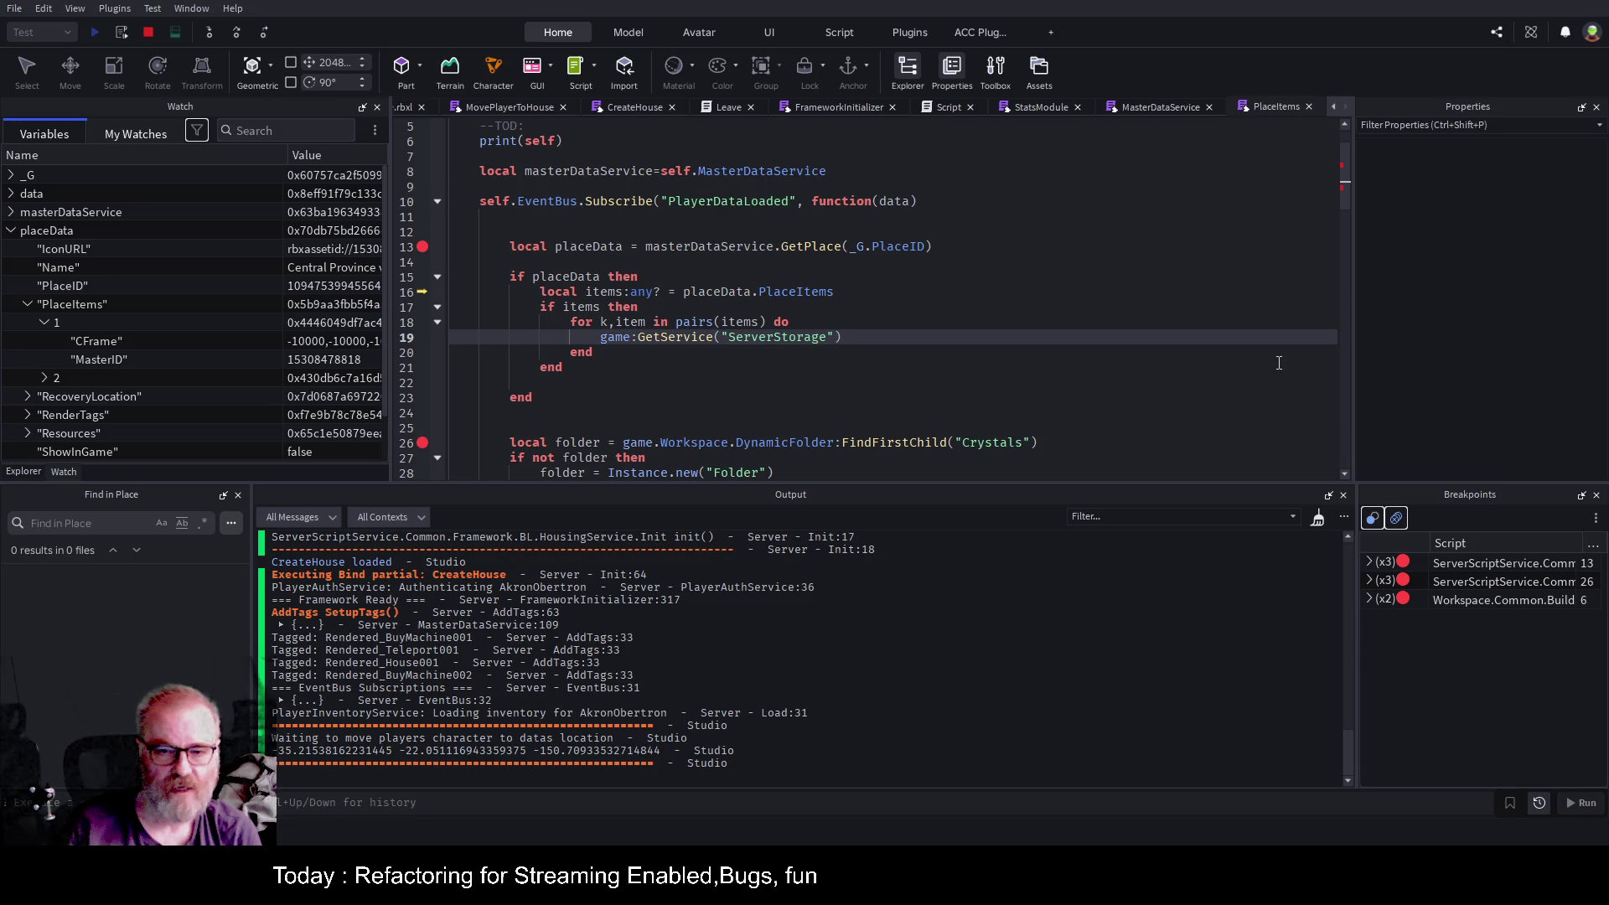
type(".Common.")
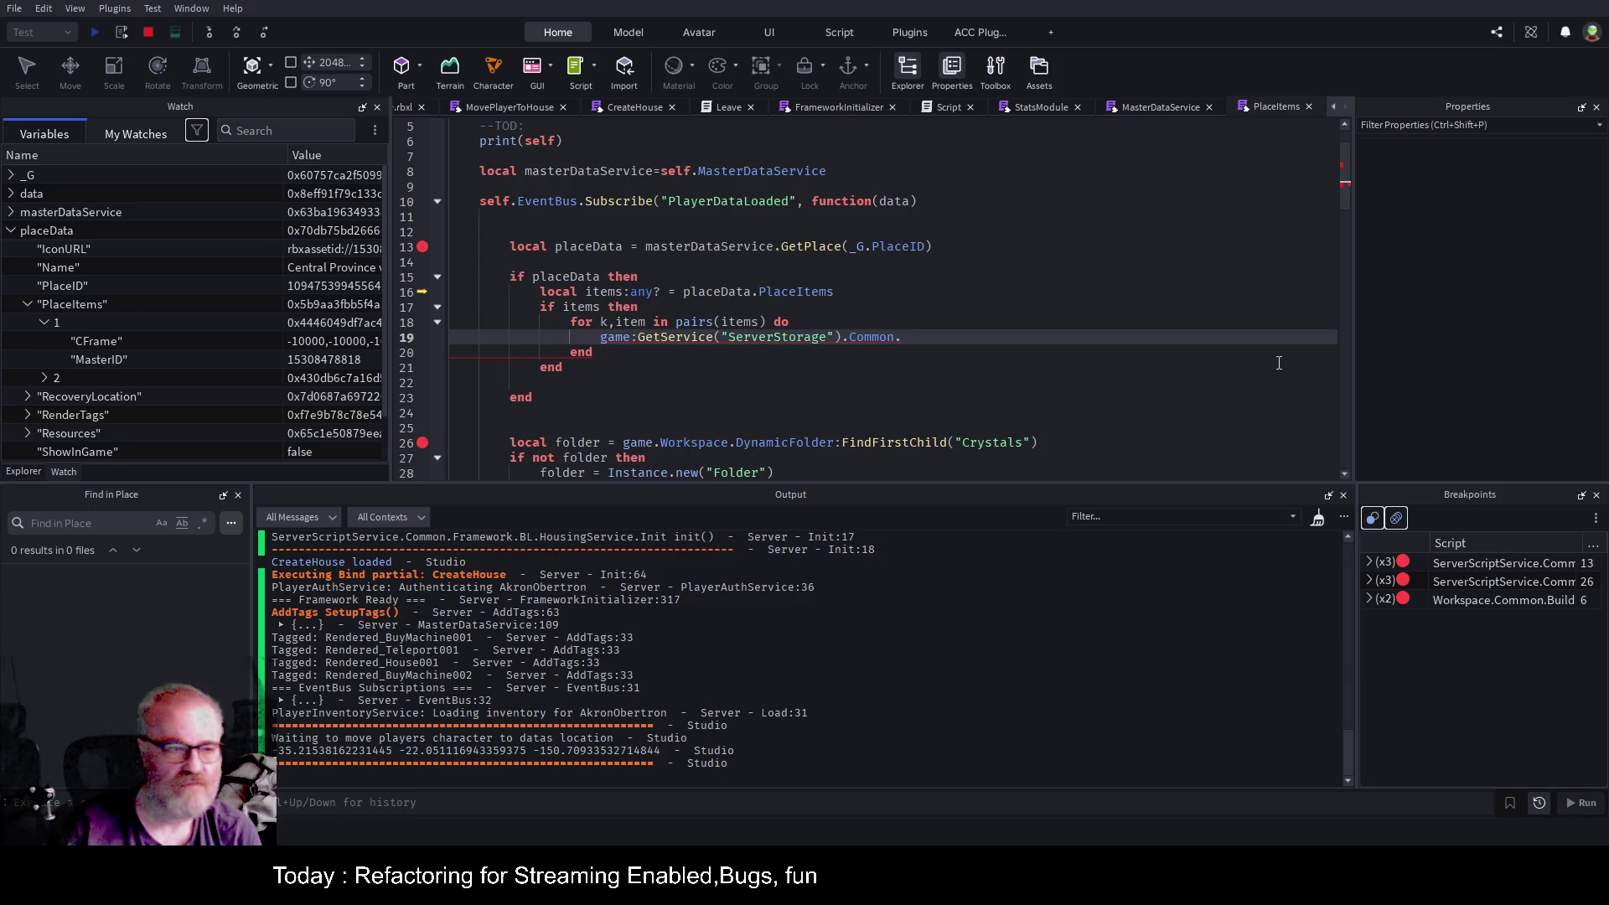
left_click(25, 472)
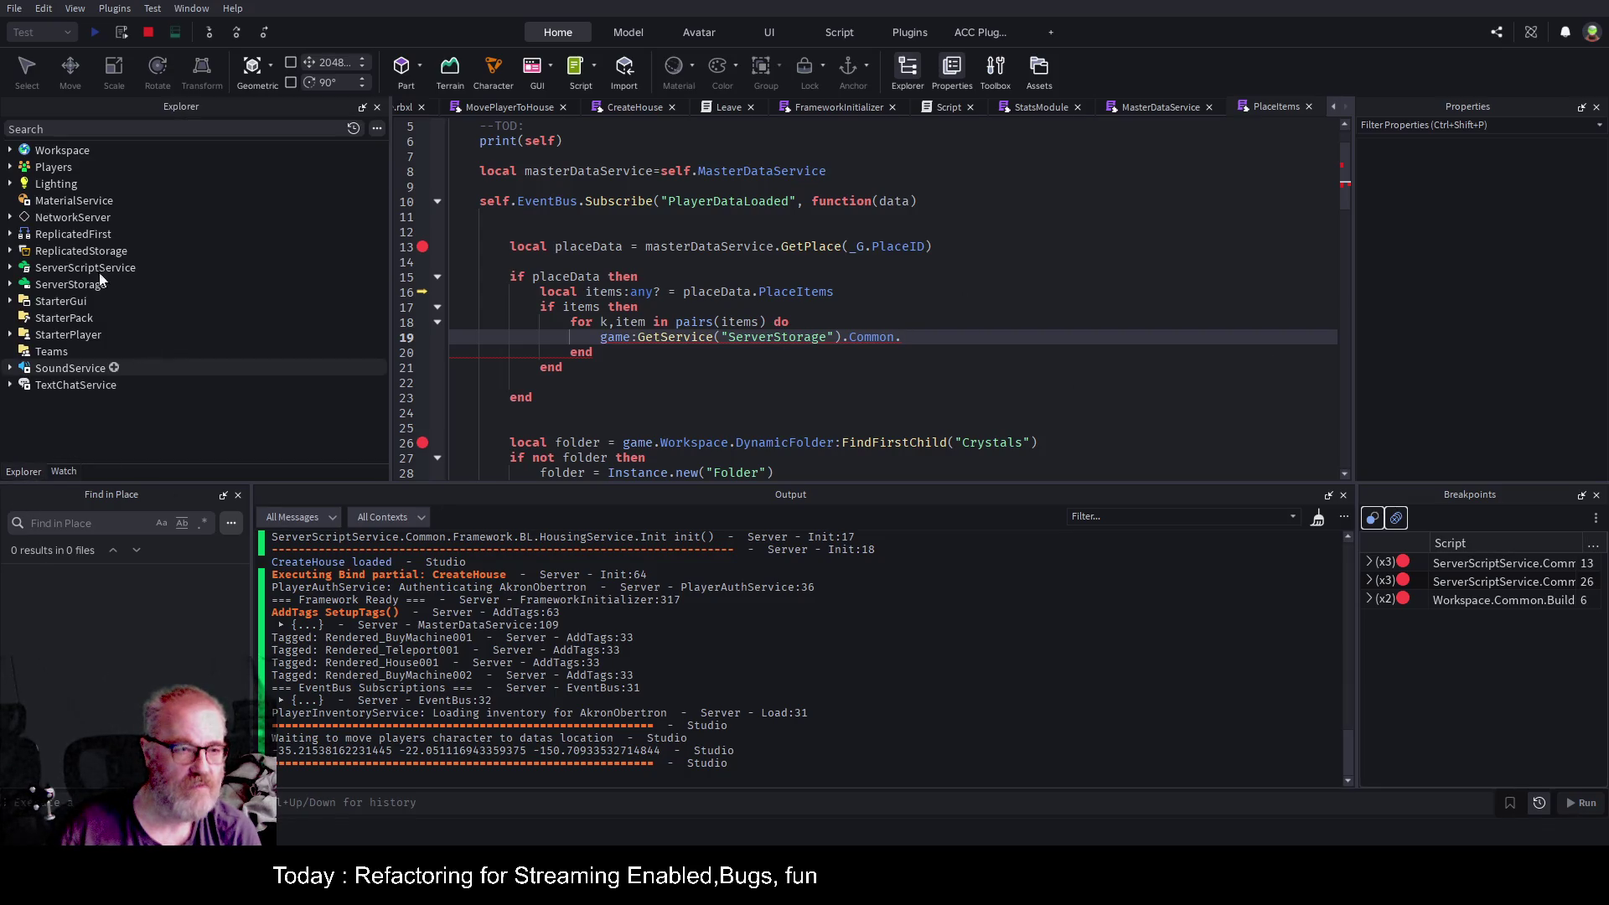
left_click(10, 285)
left_click(19, 318)
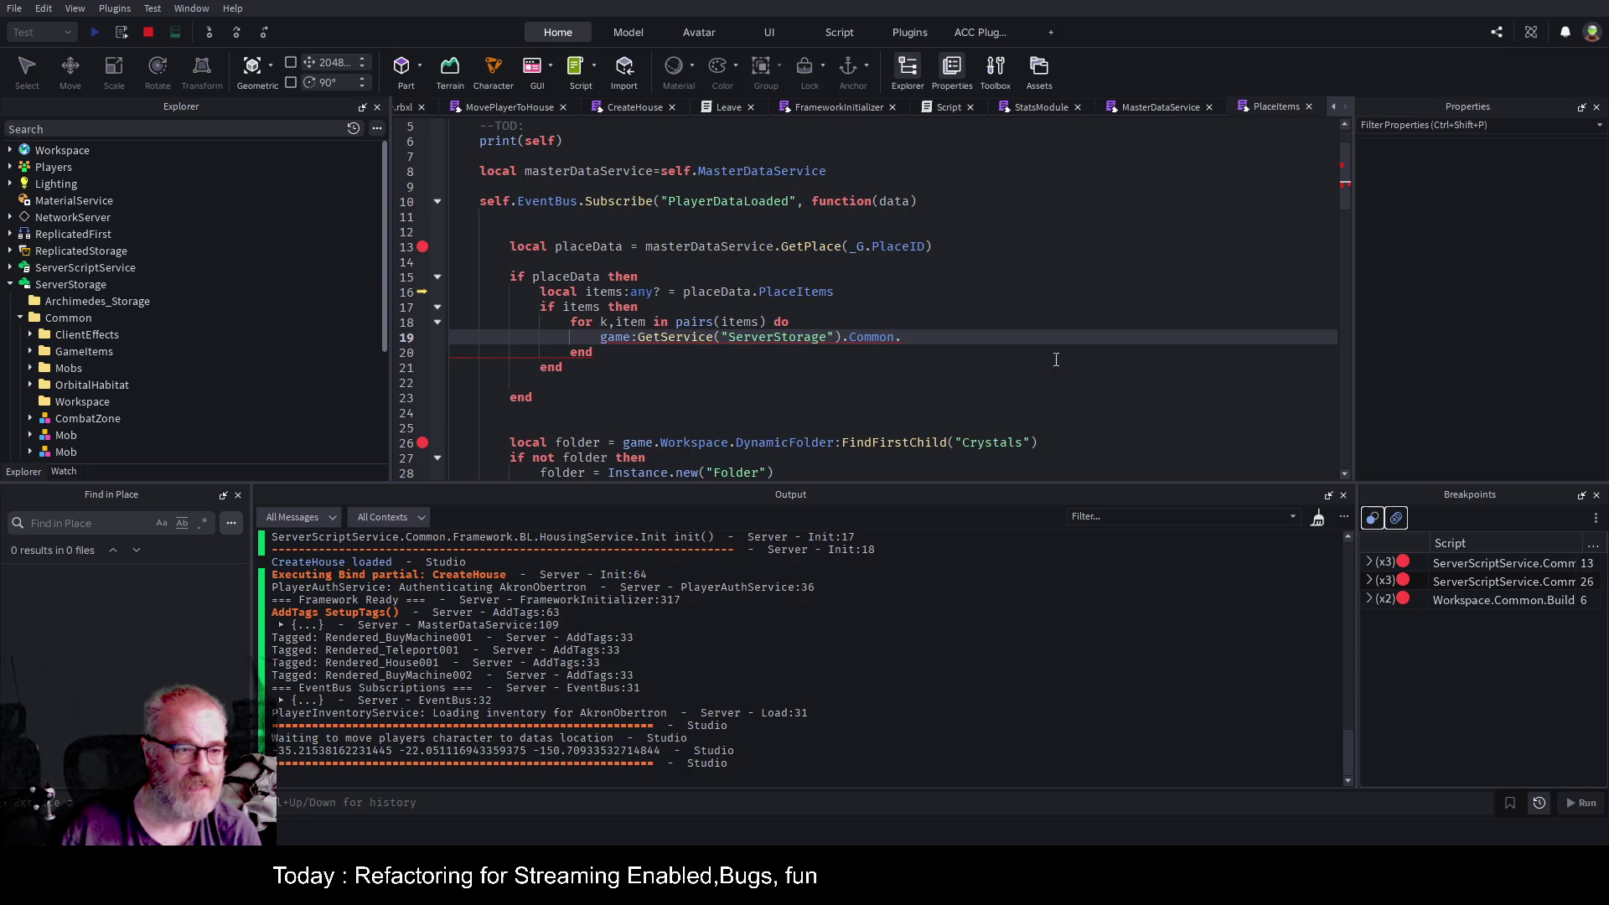
Extend the path to GameItems.Templates.WorldObjects:FindFirstChild(item.MasterID).
type("GameItems.w")
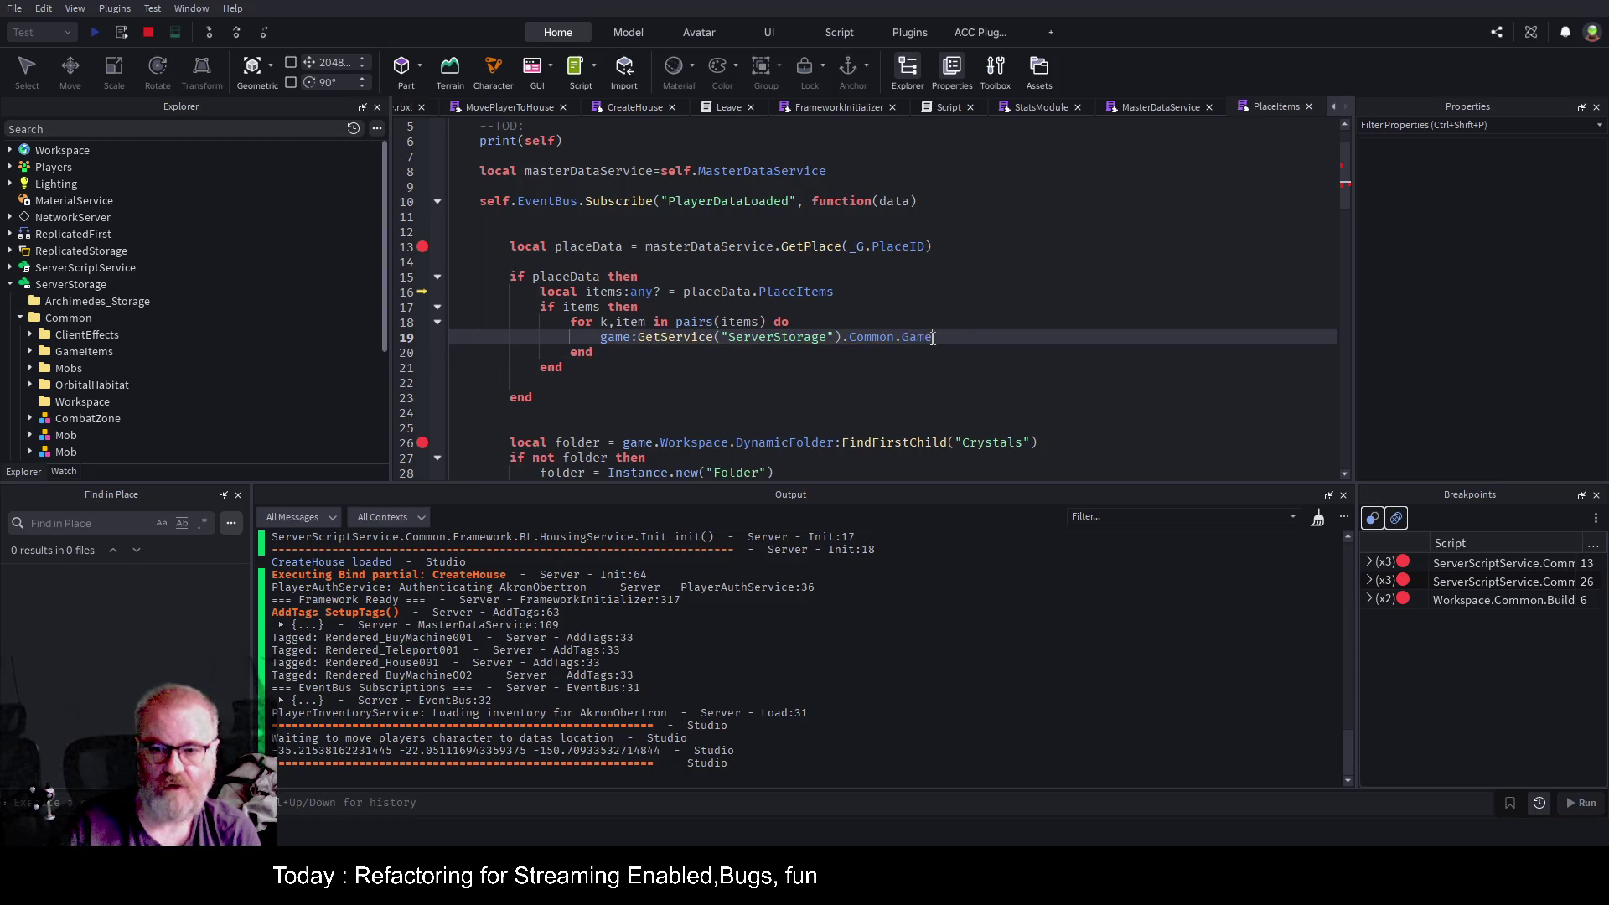
key("BackSpace")
type("W")
key("BackSpace")
type("Templates.W")
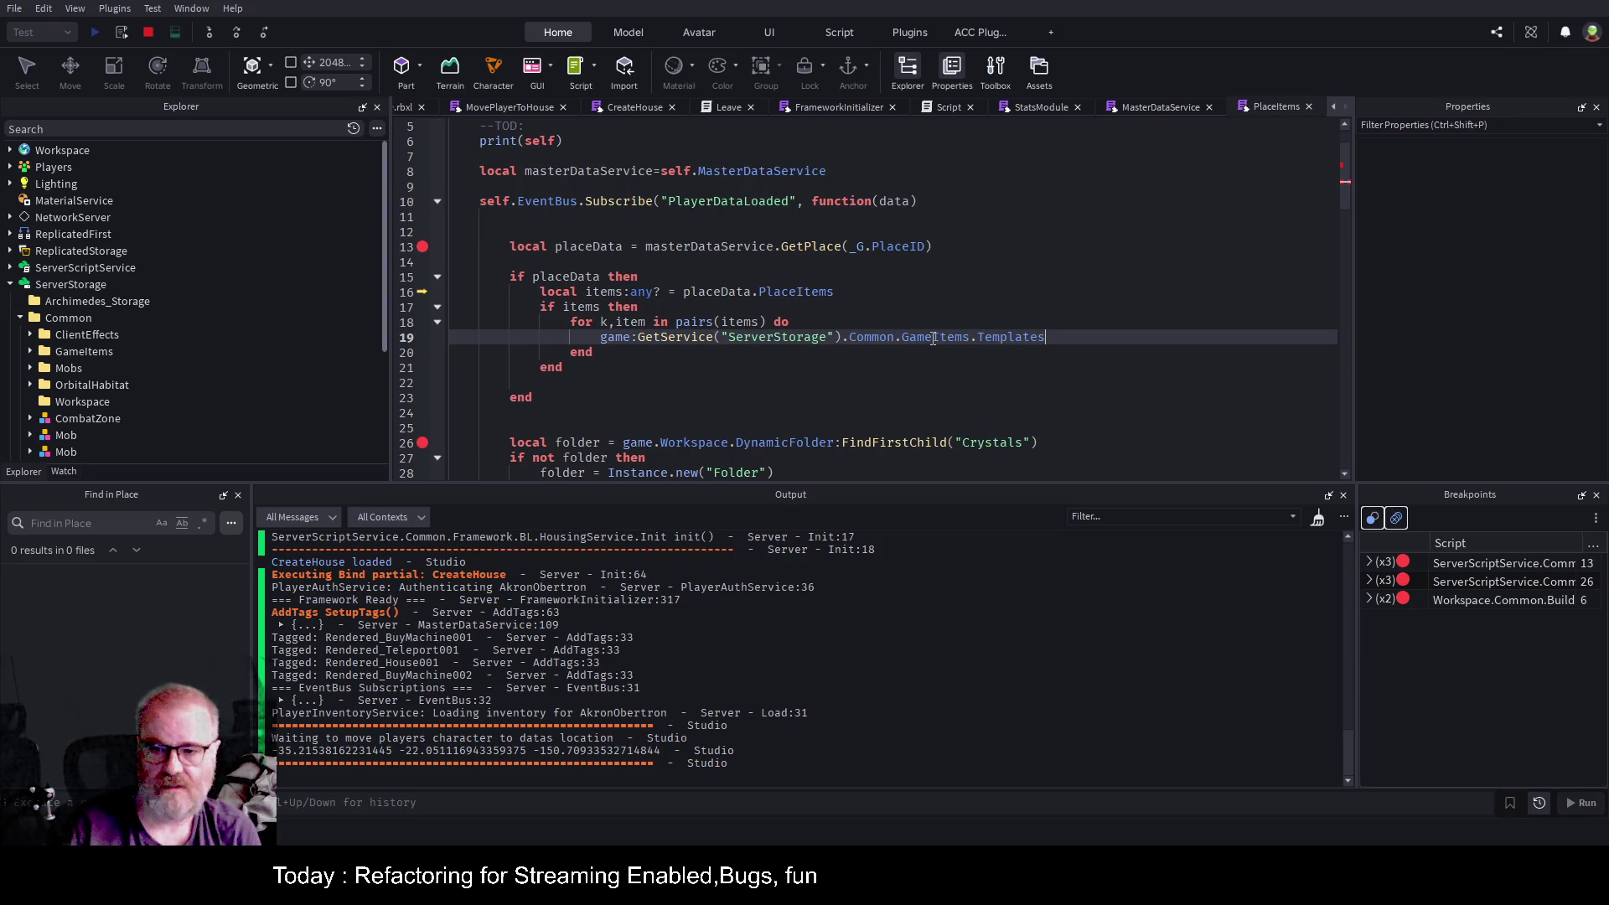
key("Tab")
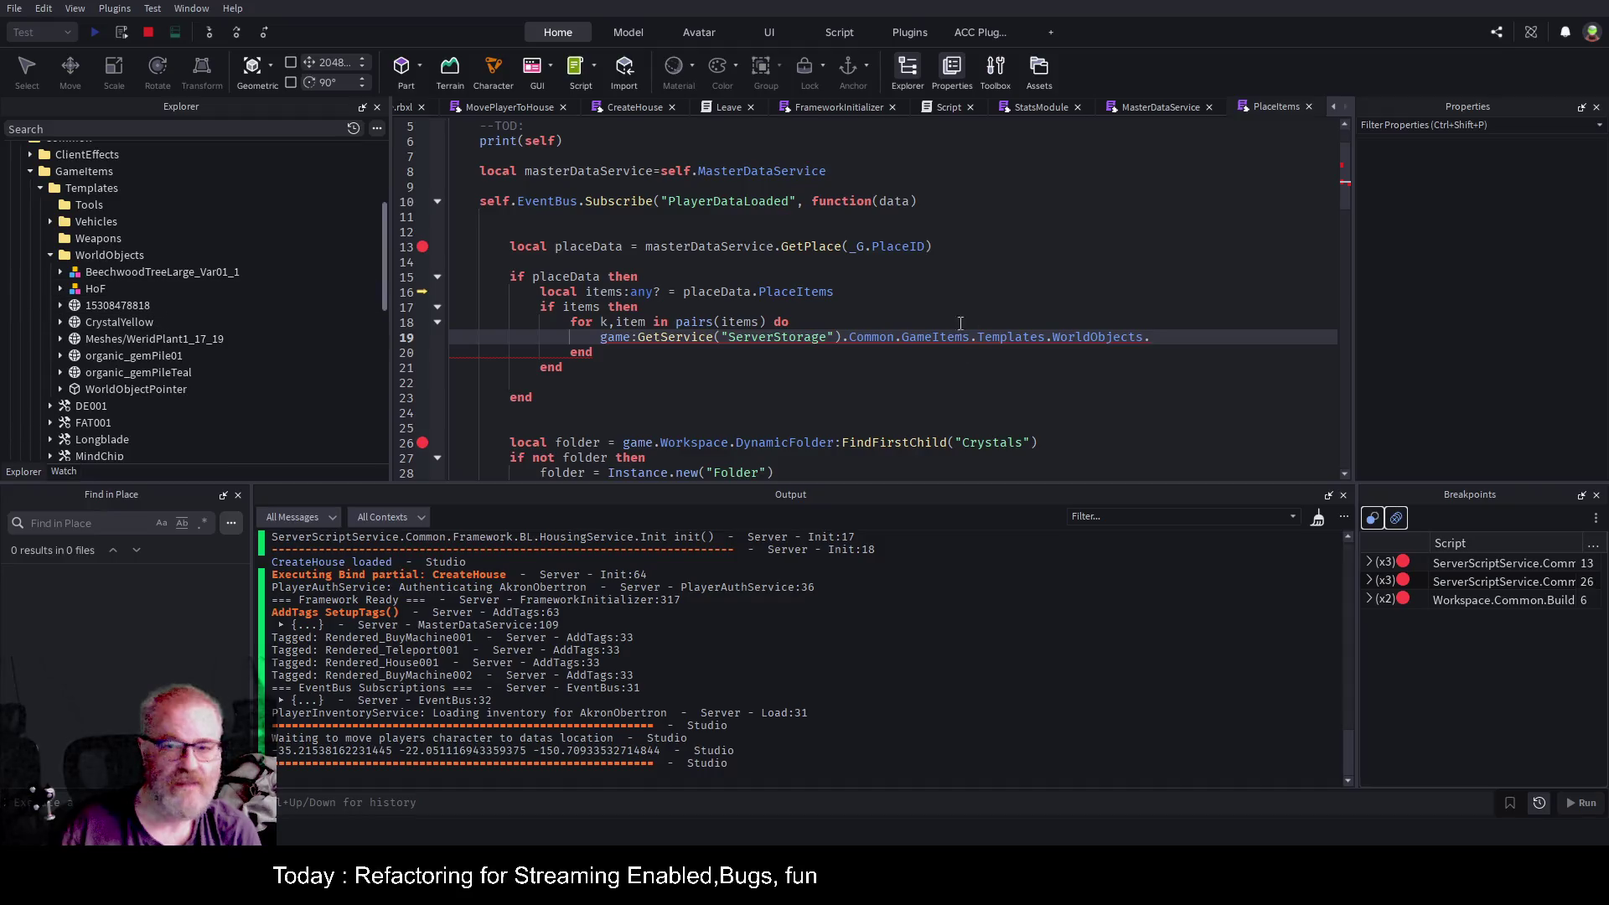
key("BackSpace")
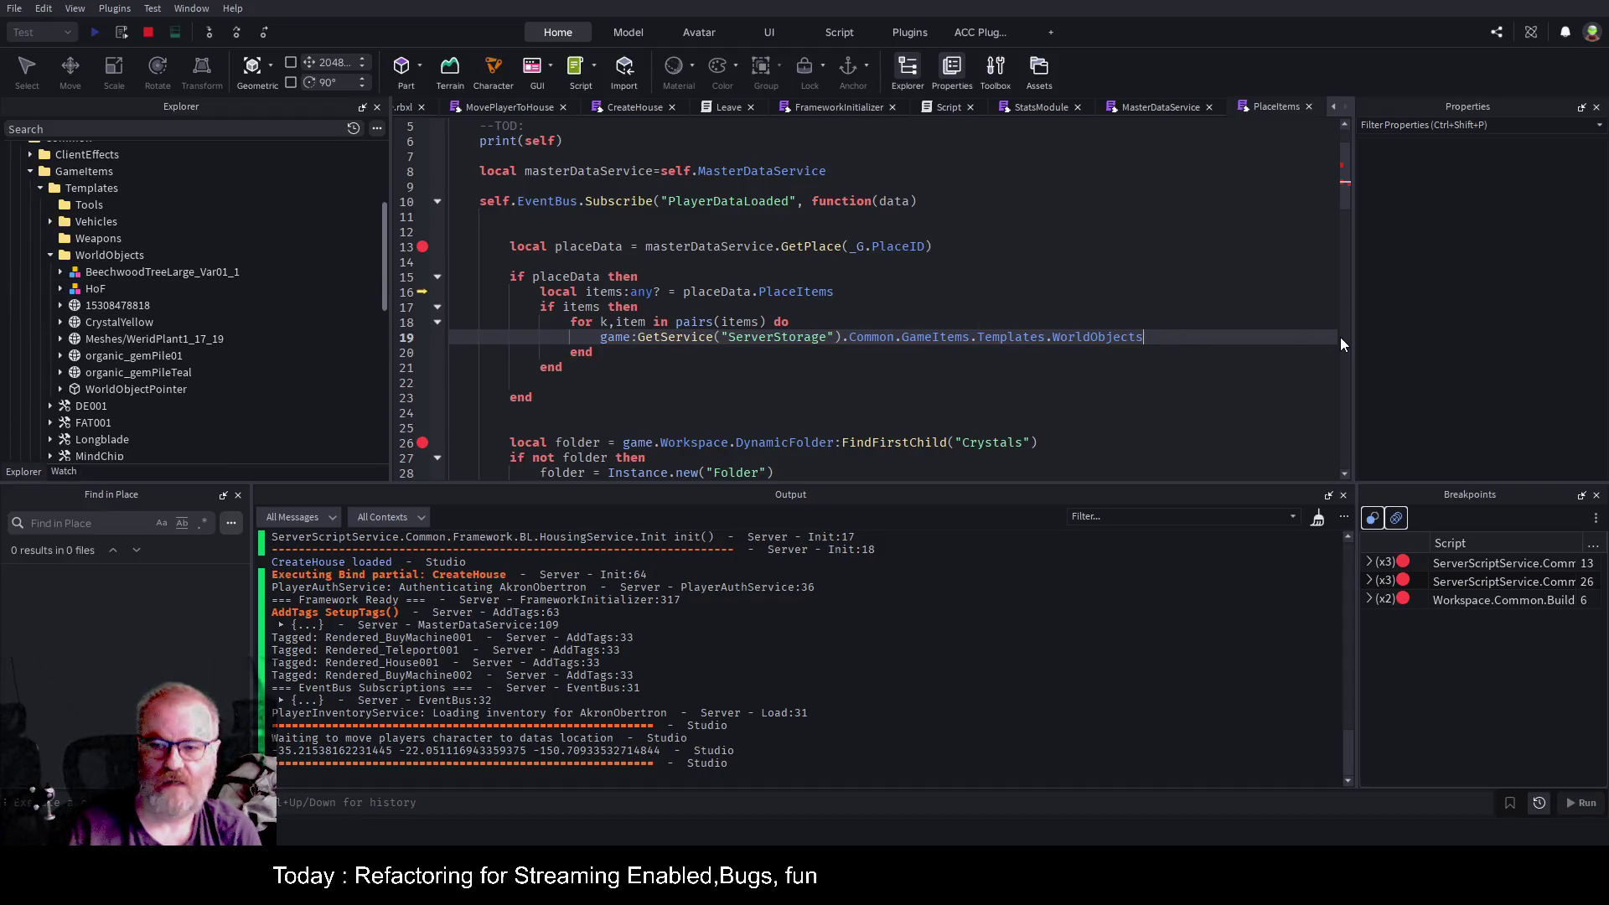
type(":F")
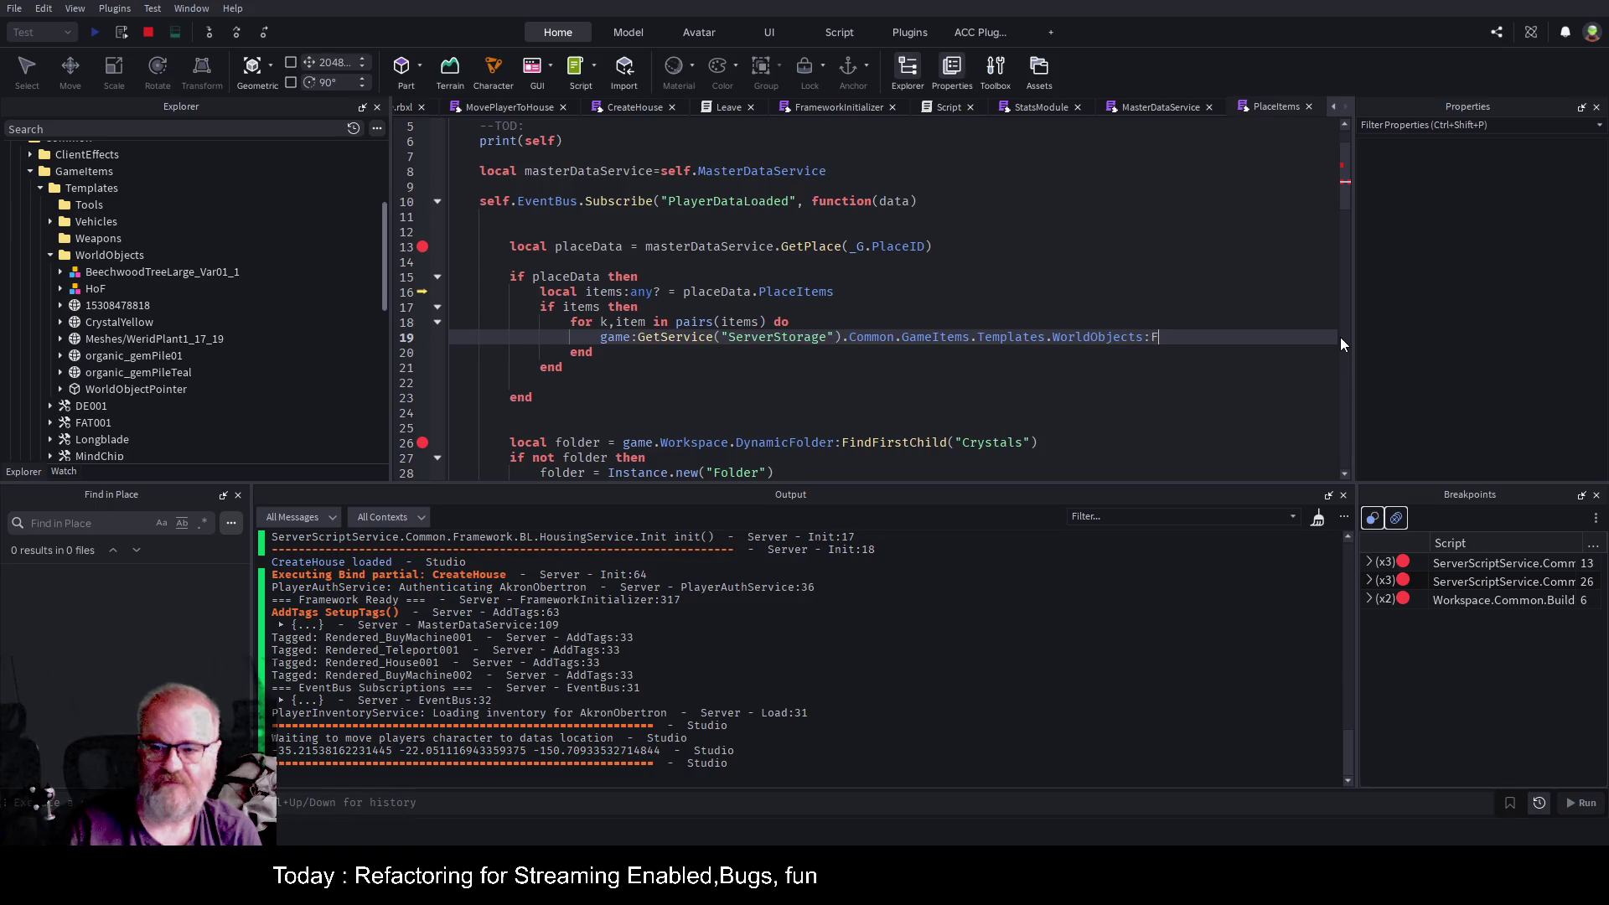
key("Tab")
type("\"")
key("BackSpace")
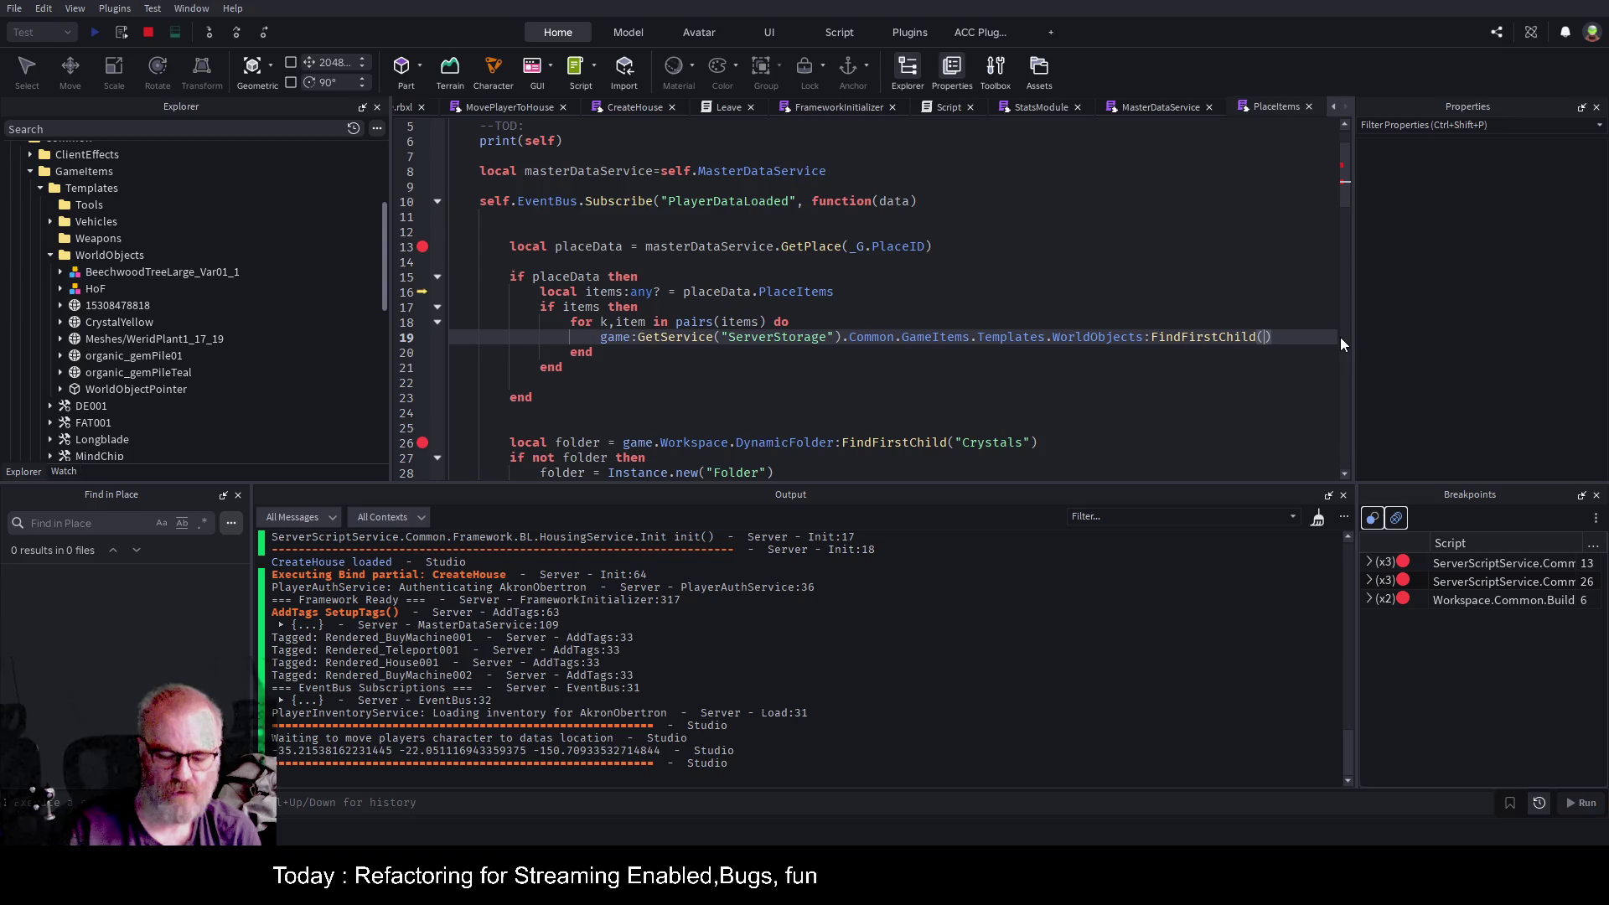
type("item.Master")
Prefix the lookup with 'local masteritem =' to store the found template.
key("Home")
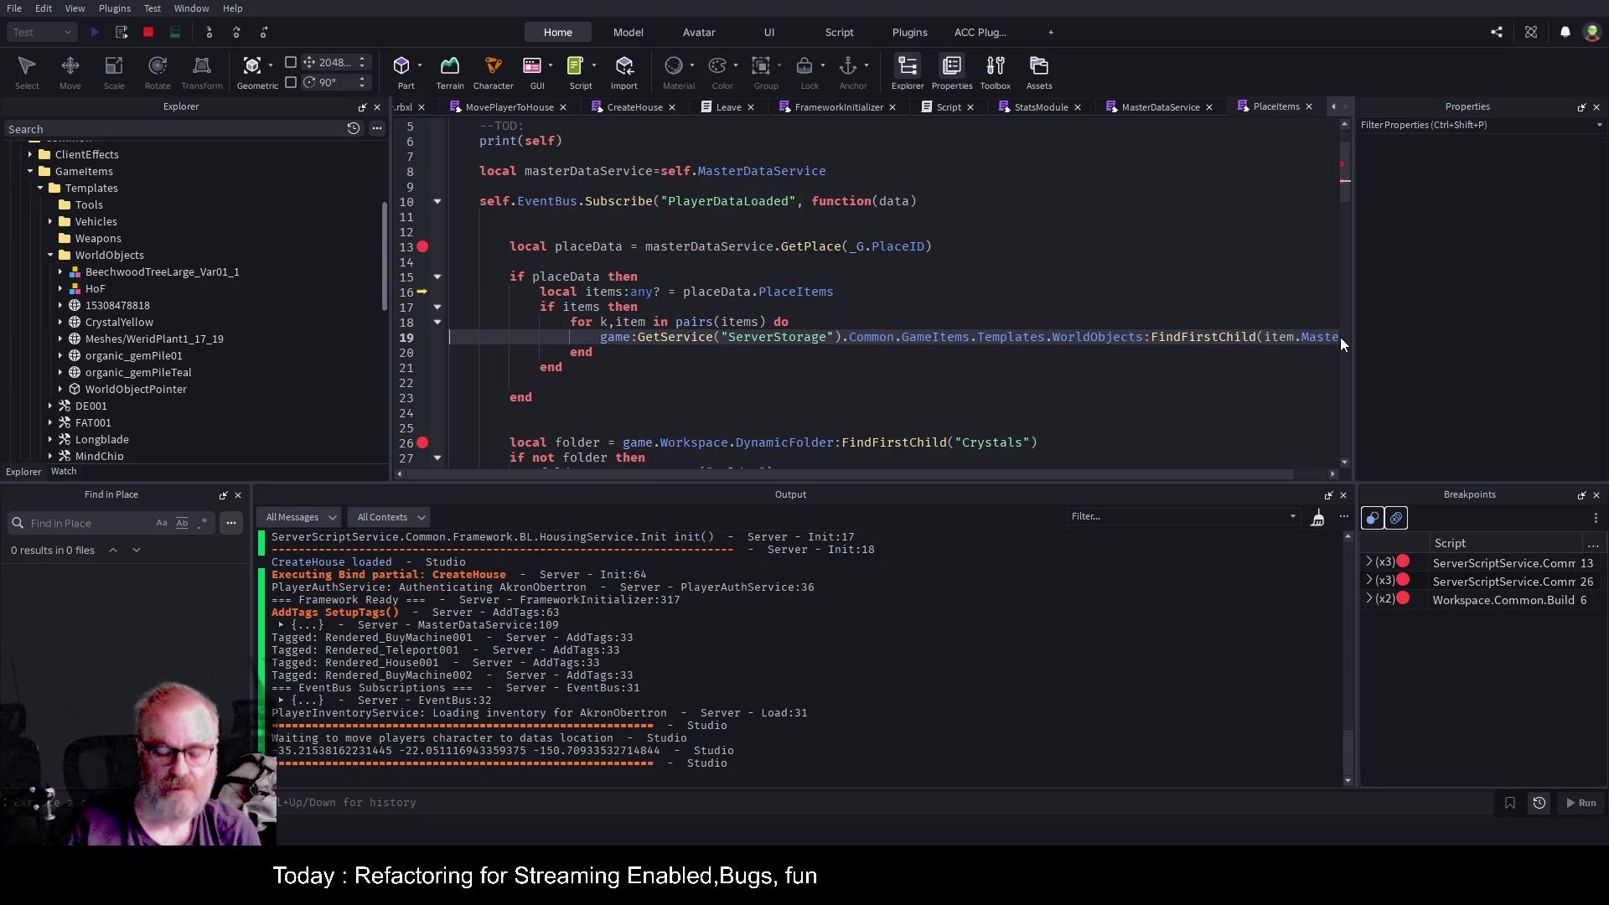
type("local masteritem =")
key("Delete")
key("Delete")
key("Delete")
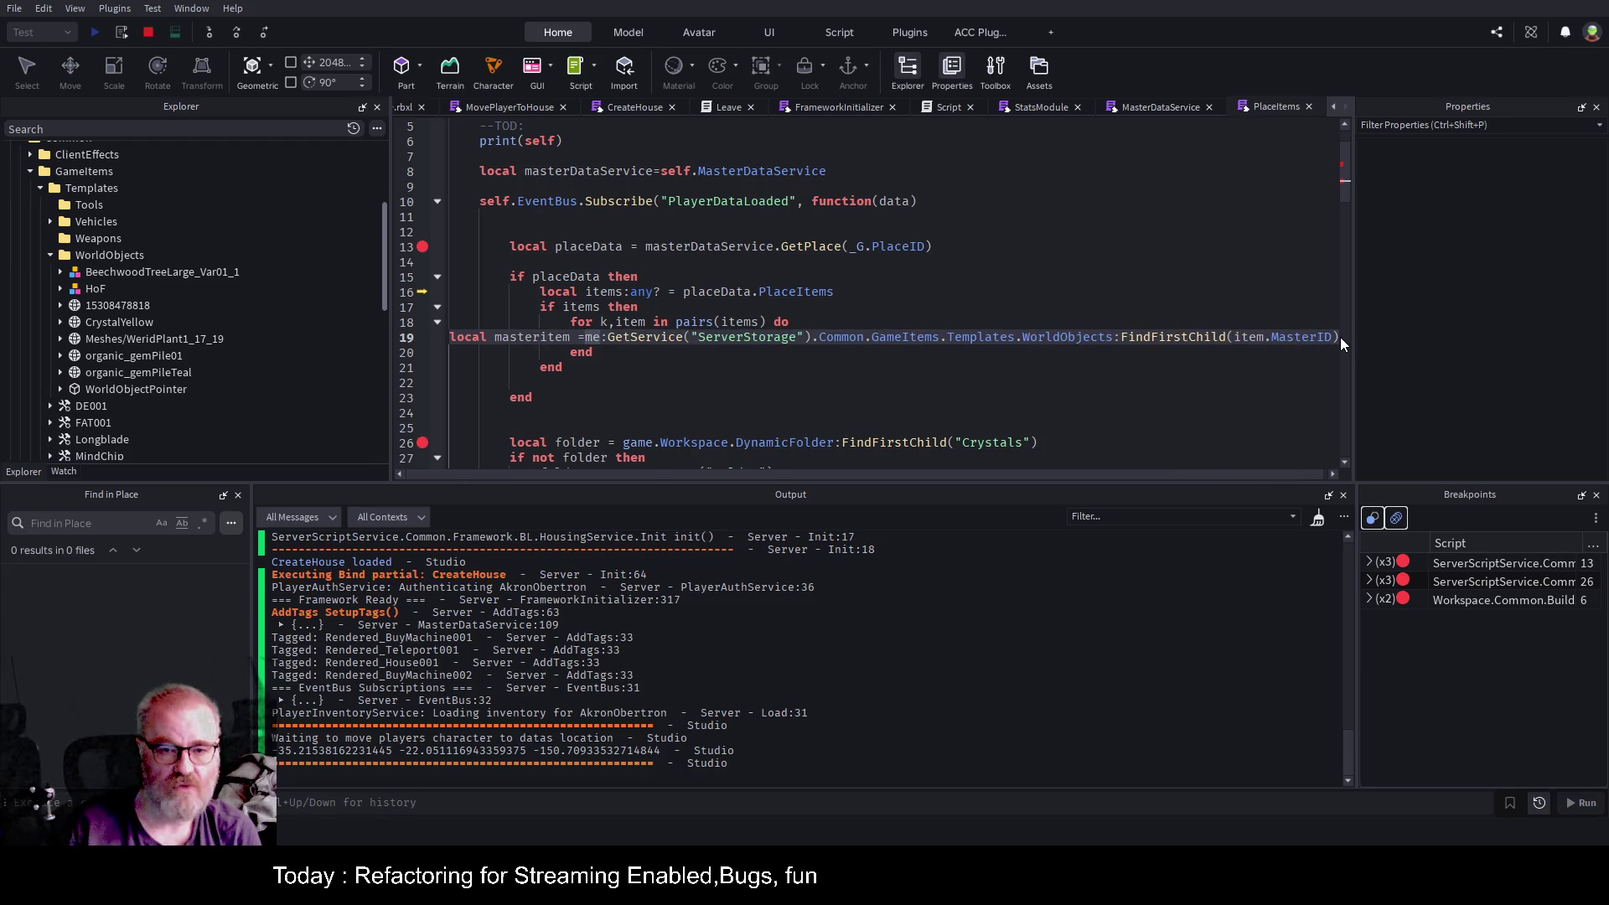
type("ga")
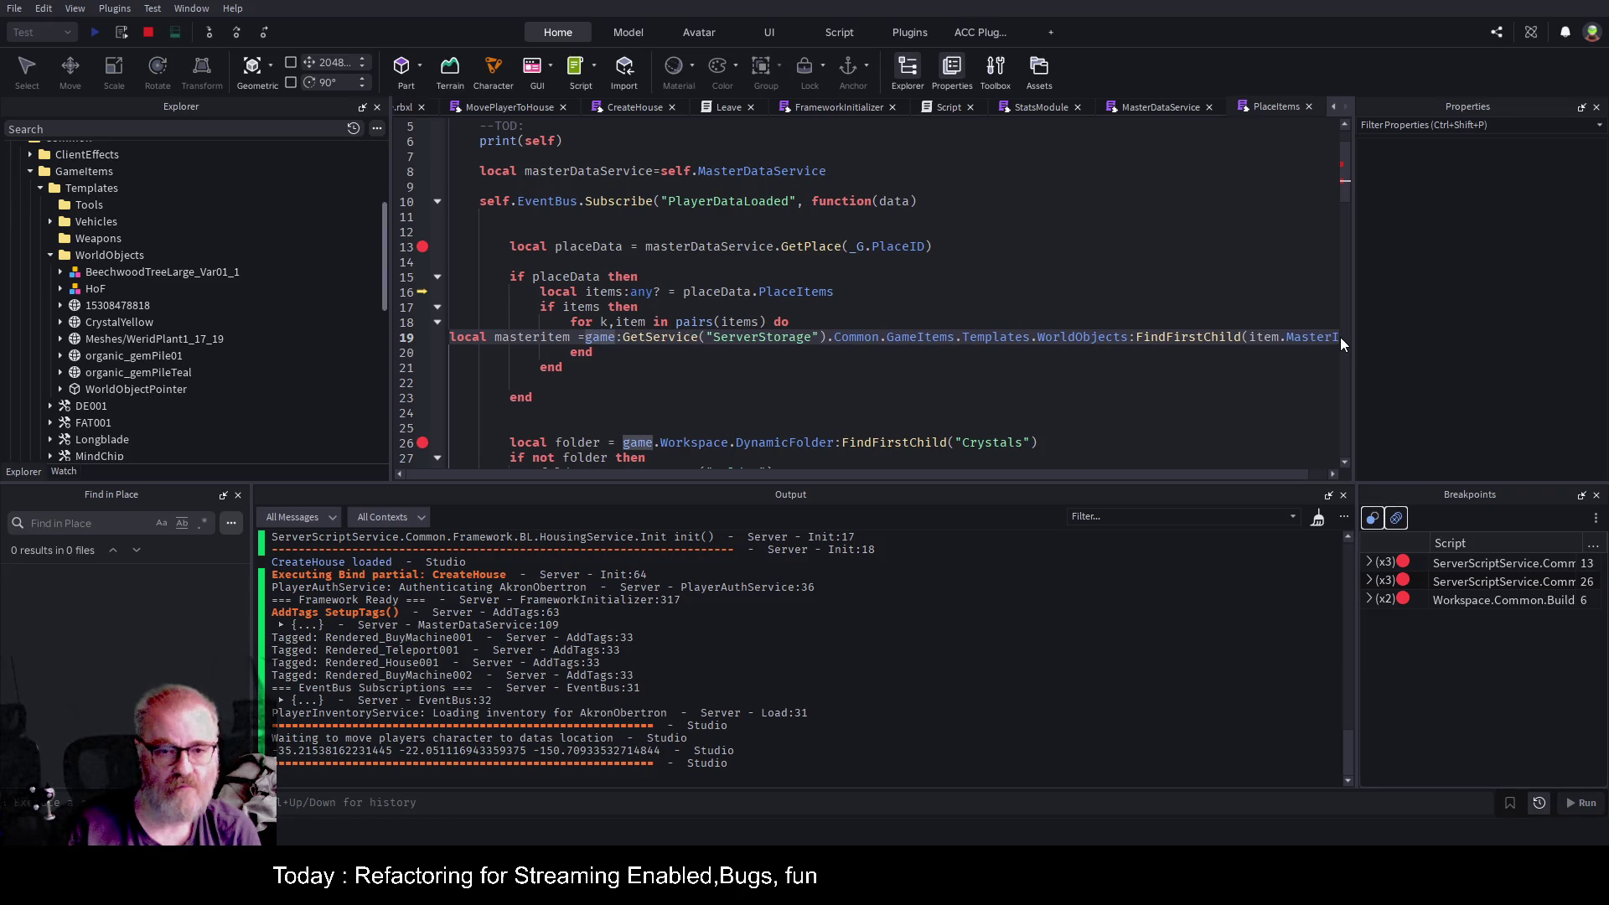
key("BackSpace")
Rename the variable to masterItem and add an 'if masterItem then' block below the lookup.
type("I")
key("Tab")
key("Tab")
key("Tab")
key("Tab")
key("Tab")
key("End")
key("Return")
key("Return")
key("Up")
type("if masterItem")
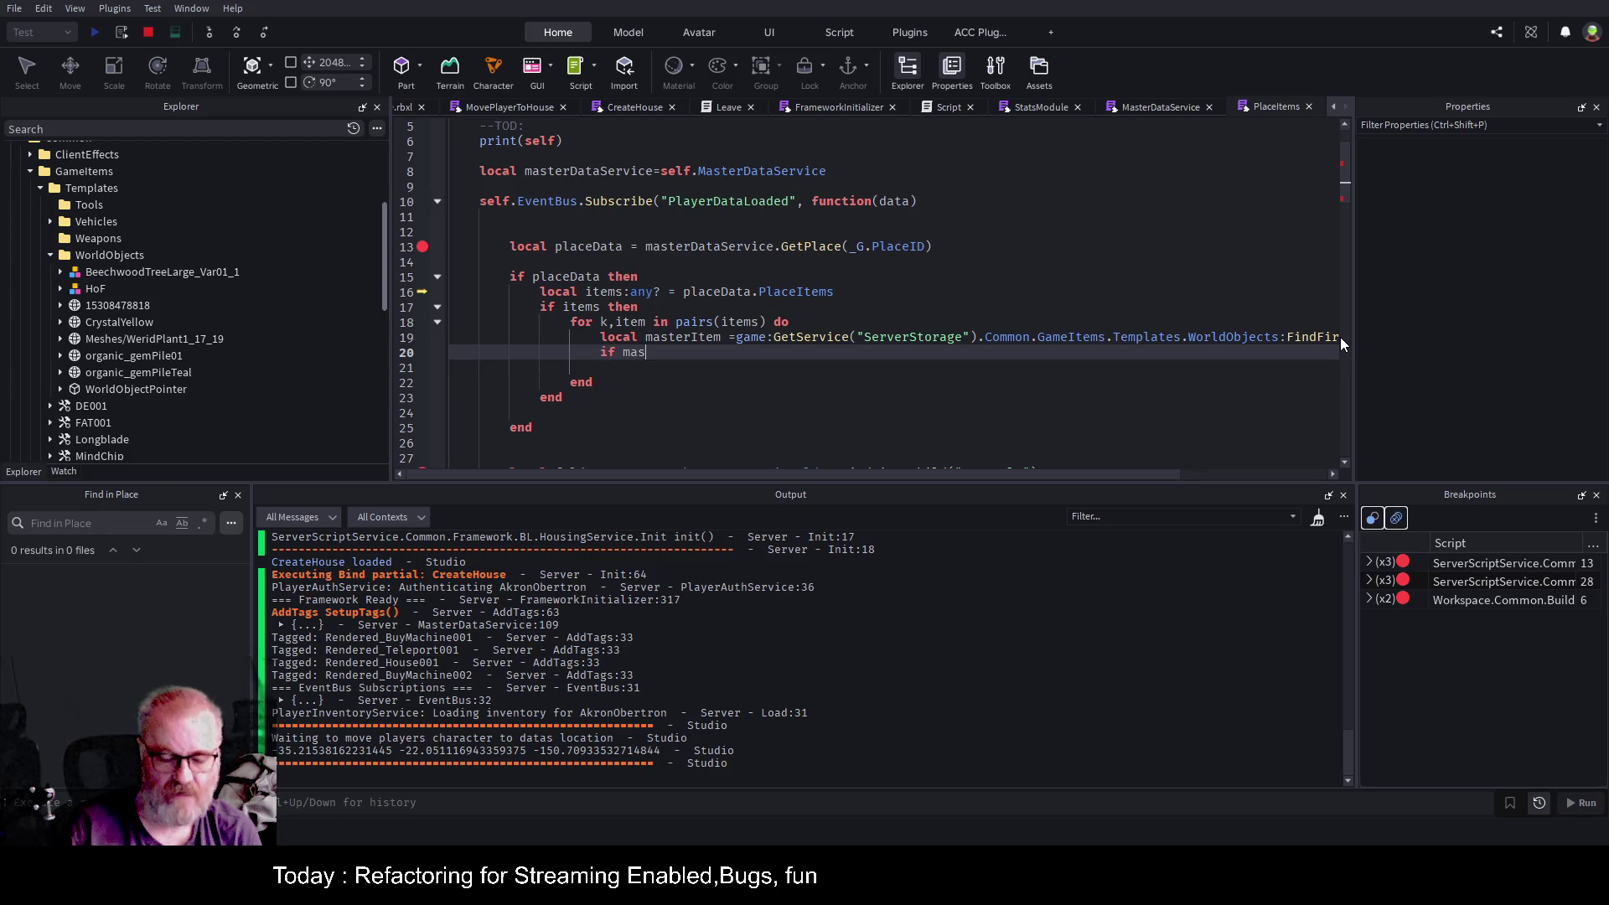
key("Return")
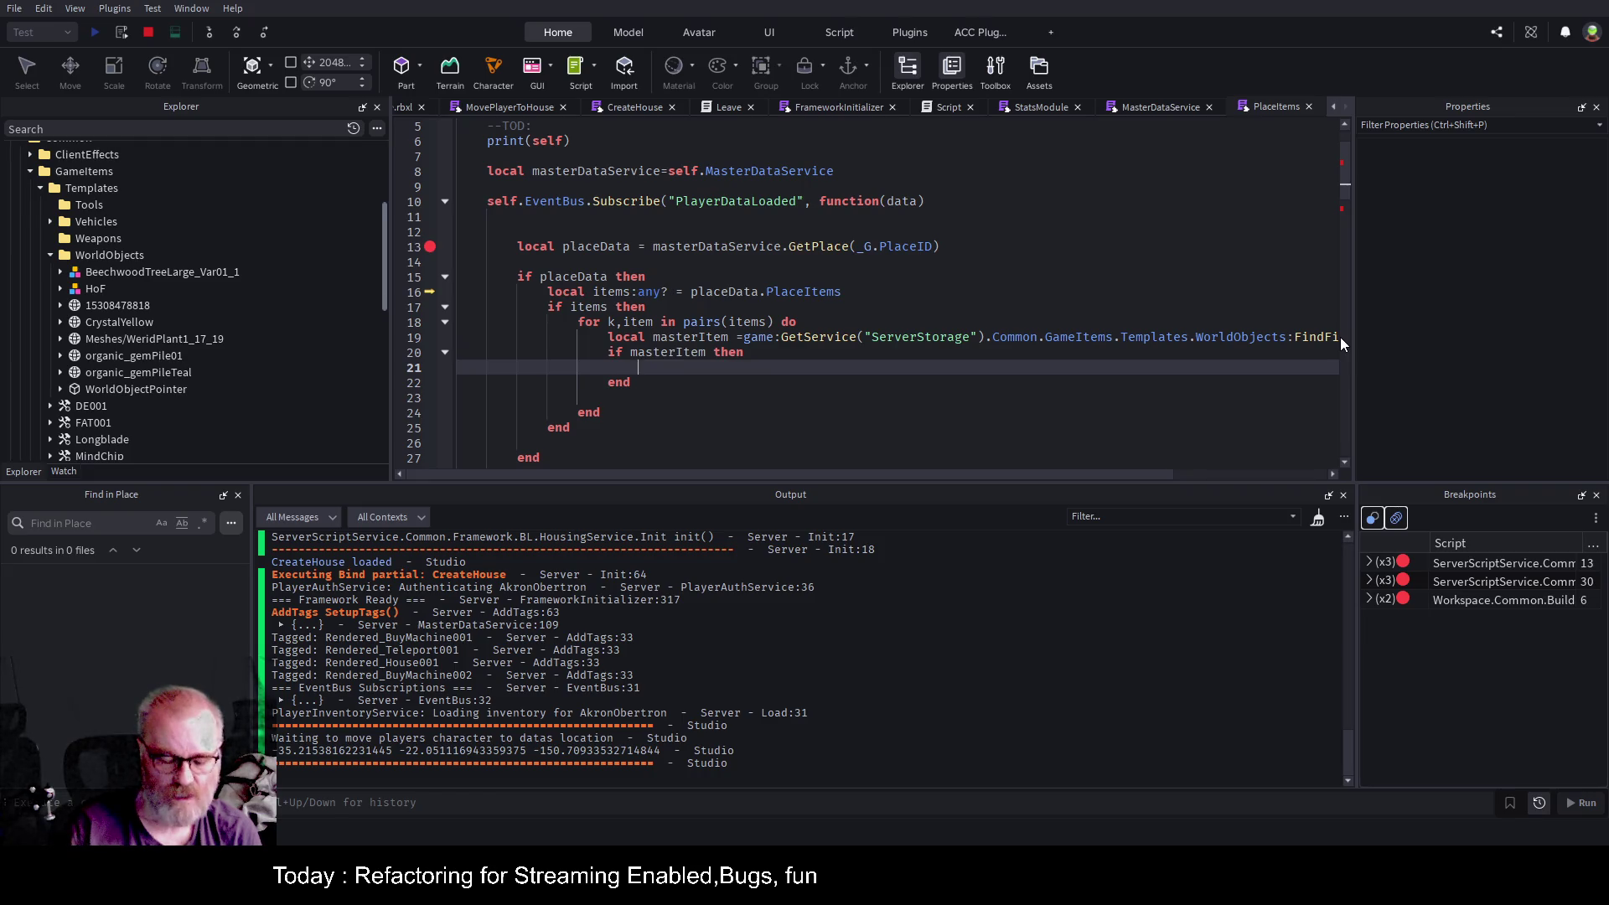
Inside the if block, write 'local c = masterItem:Clone()'.
type("m")
key("Tab")
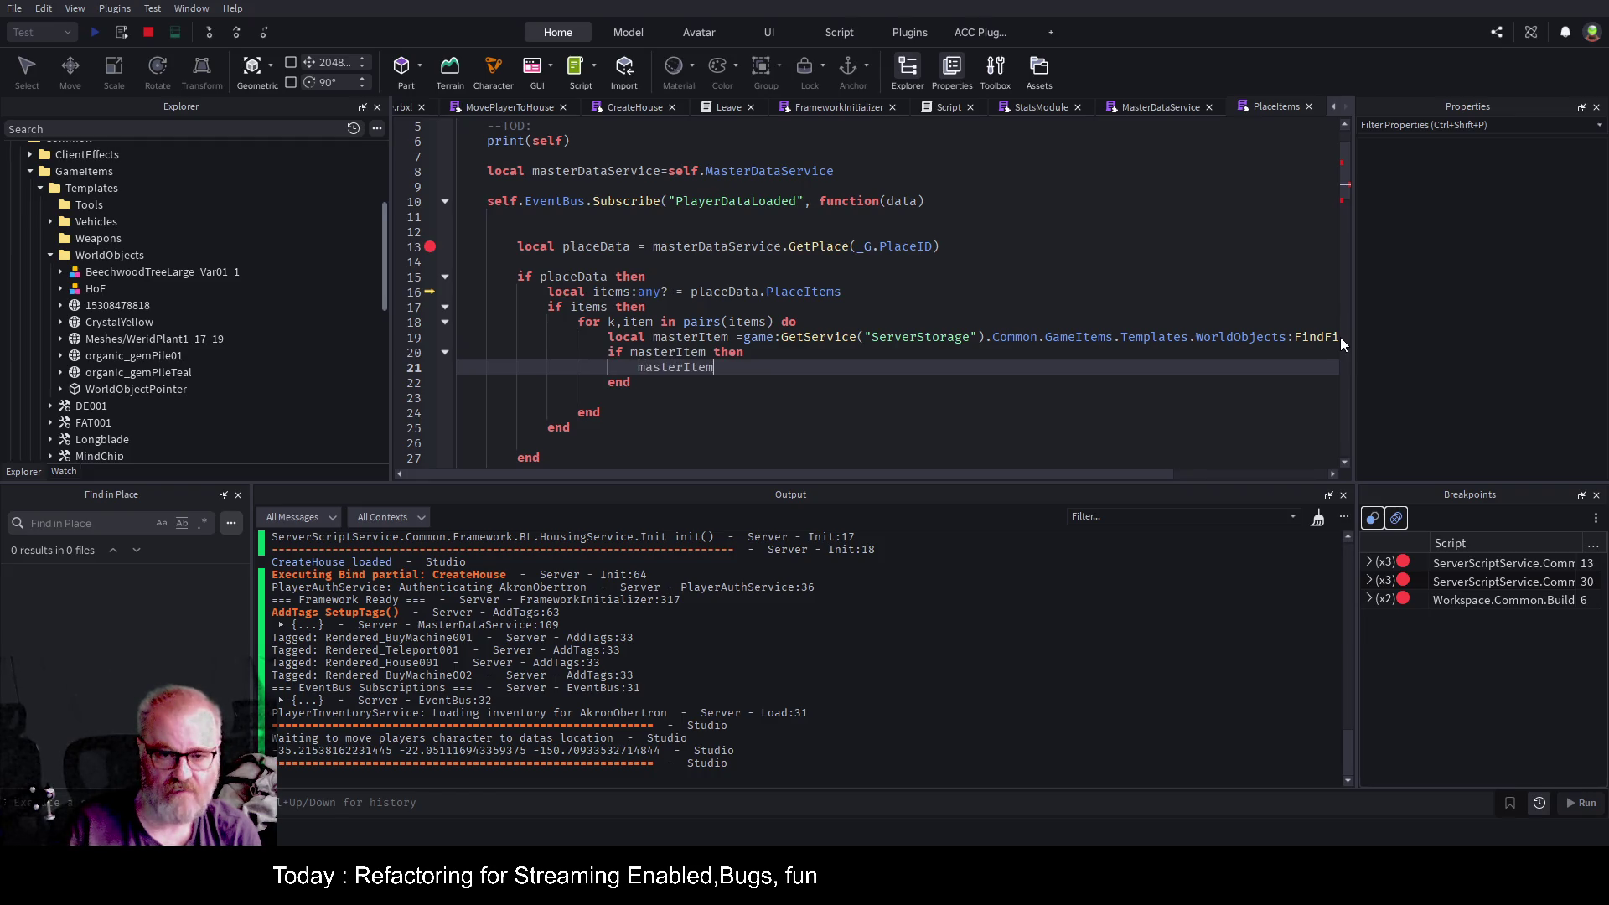
type(":P")
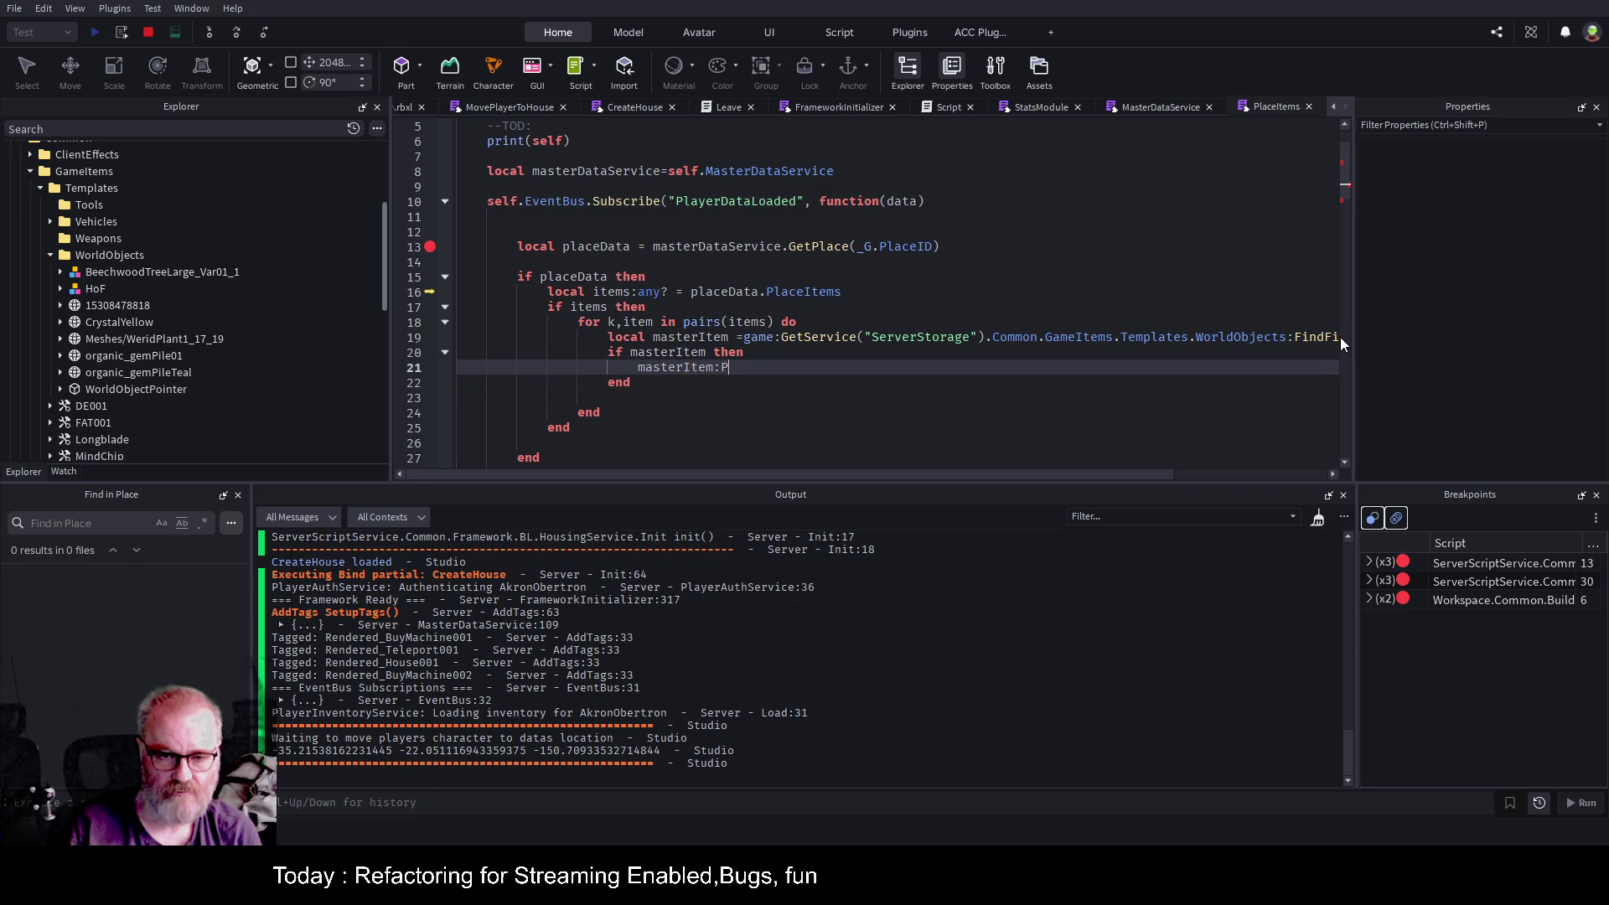
key("BackSpace")
key("BackSpace")
key("BackSpace")
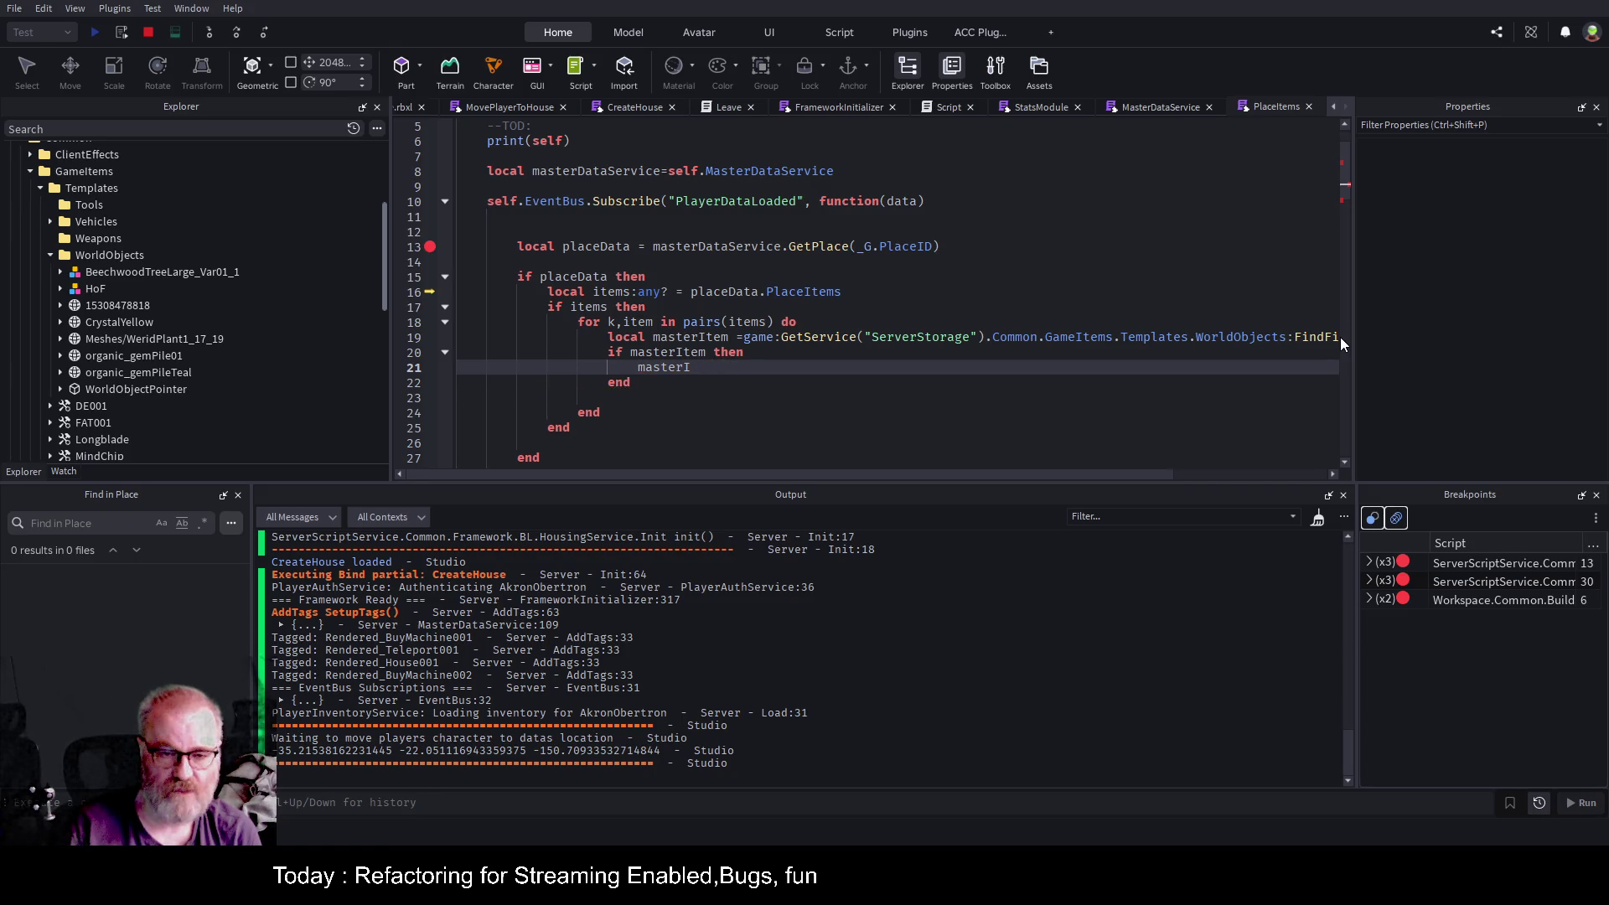
key("BackSpace")
key("BackSpace")
key("BackSpace")
type("loca c = ")
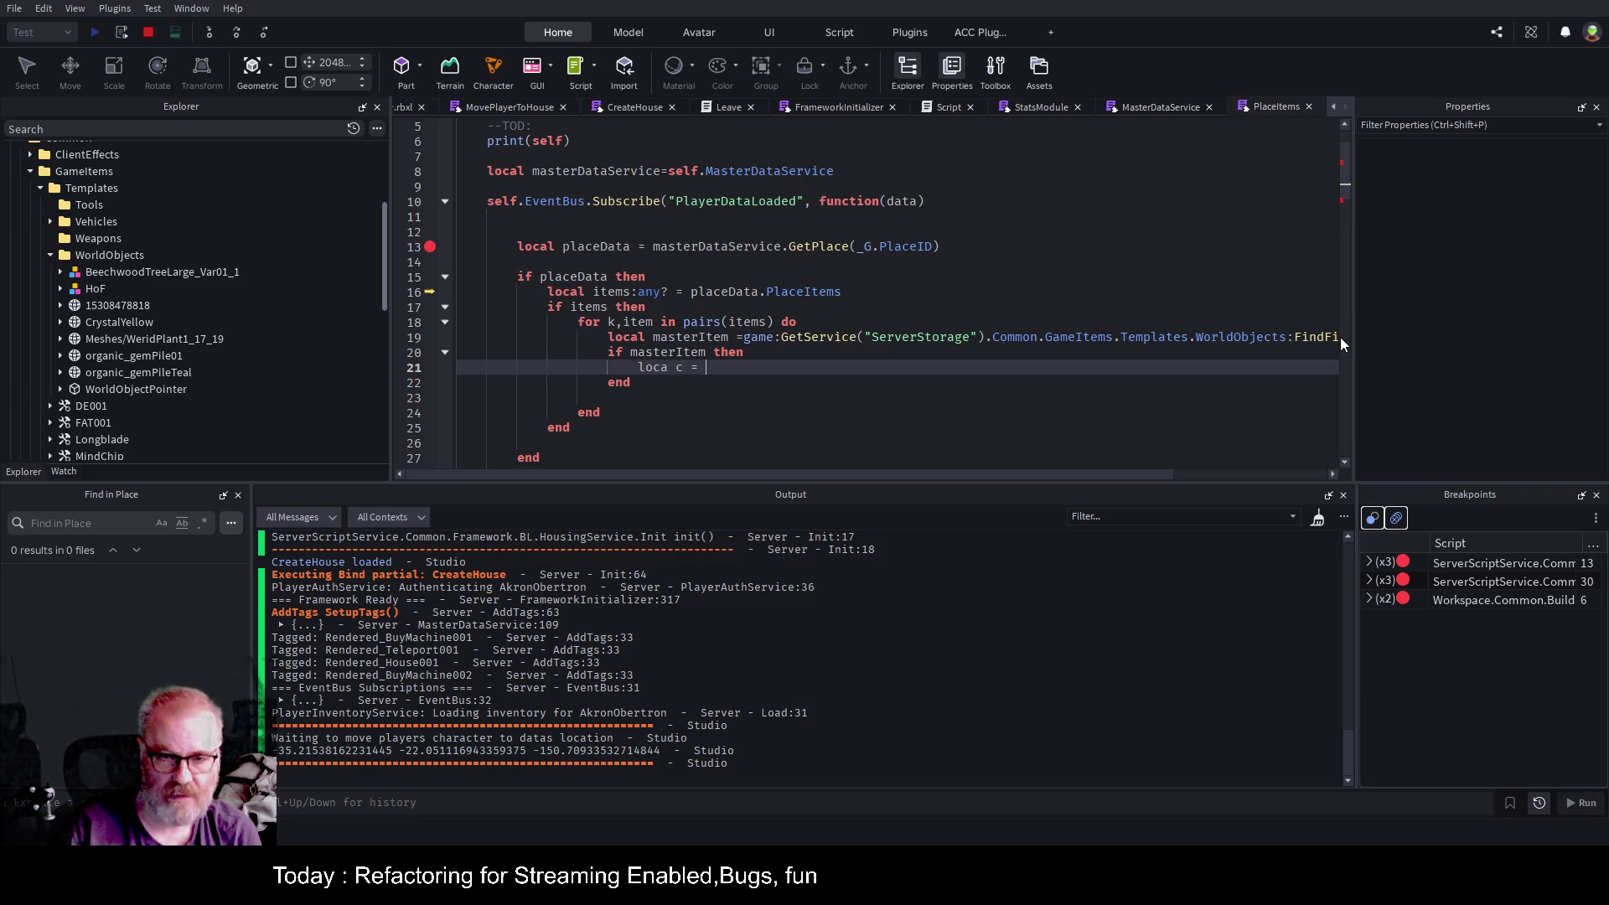
type("masterItem:C")
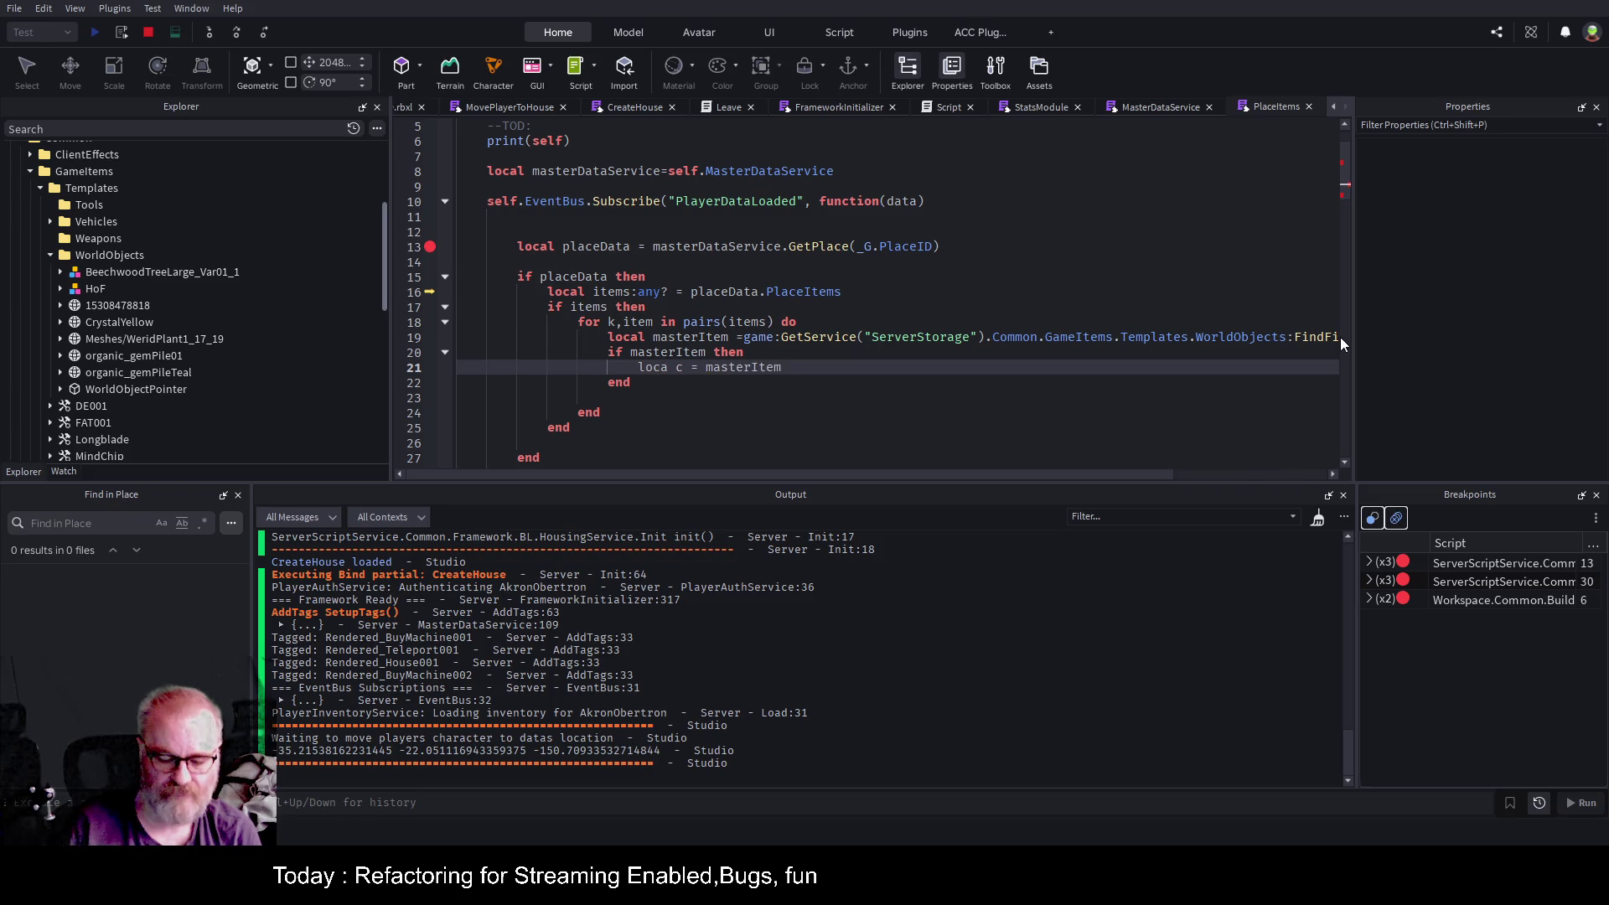
key("Tab")
key("Return")
key("Up")
Type the clone variable as 'local c:Model' and begin the c:Pivot line below it.
type("l")
key("Down")
type("c:Pivo")
key("Up")
type(":Model")
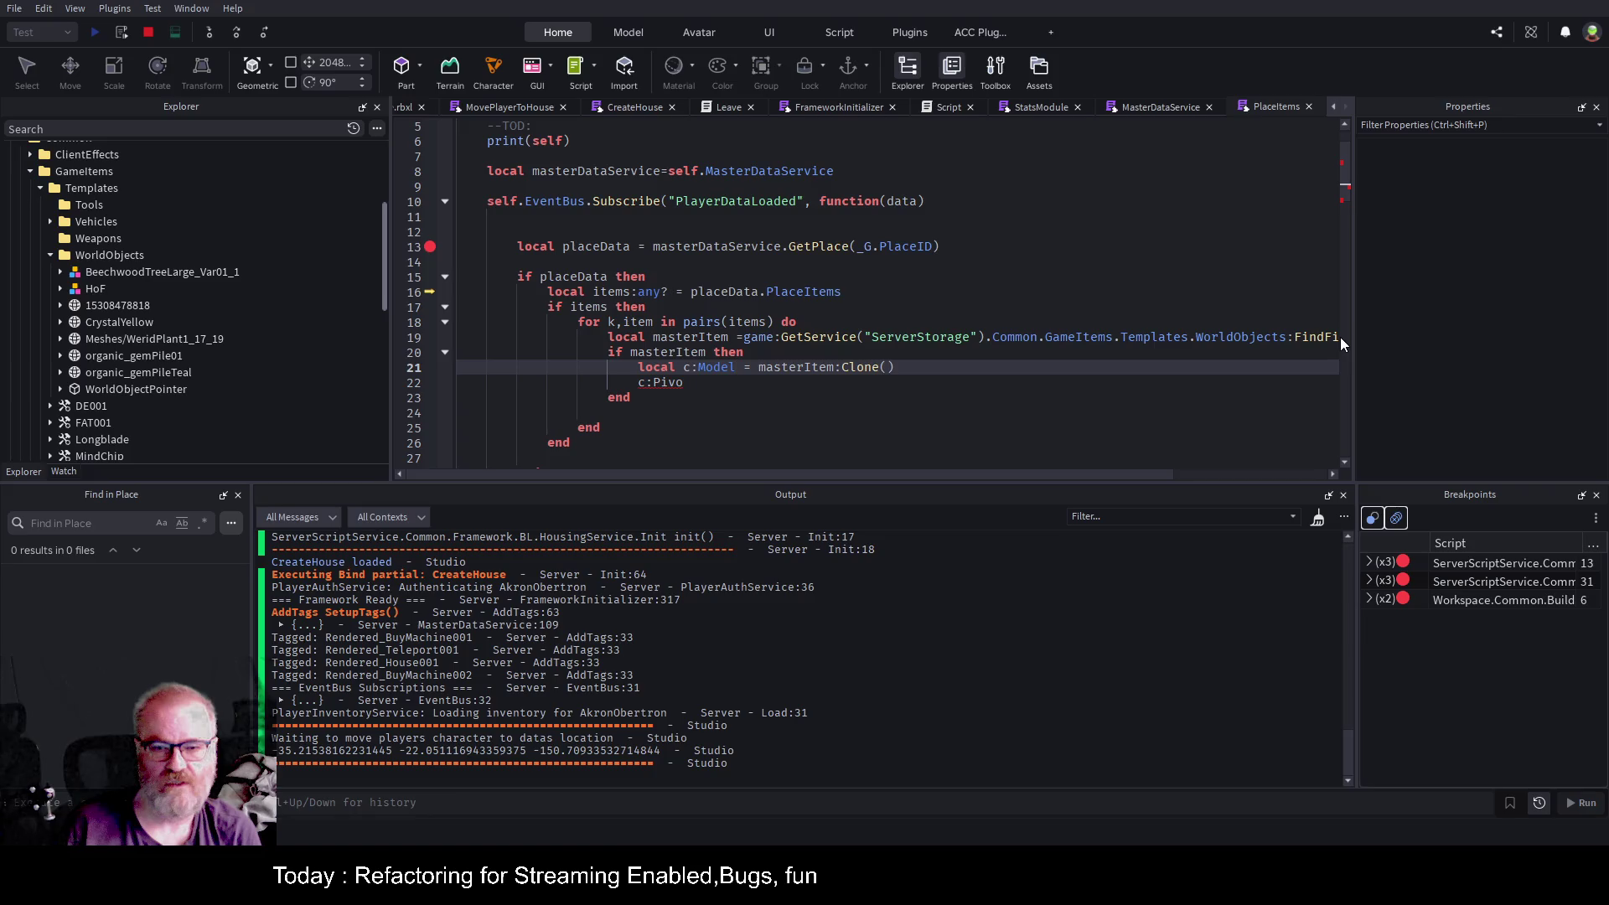
key("Down")
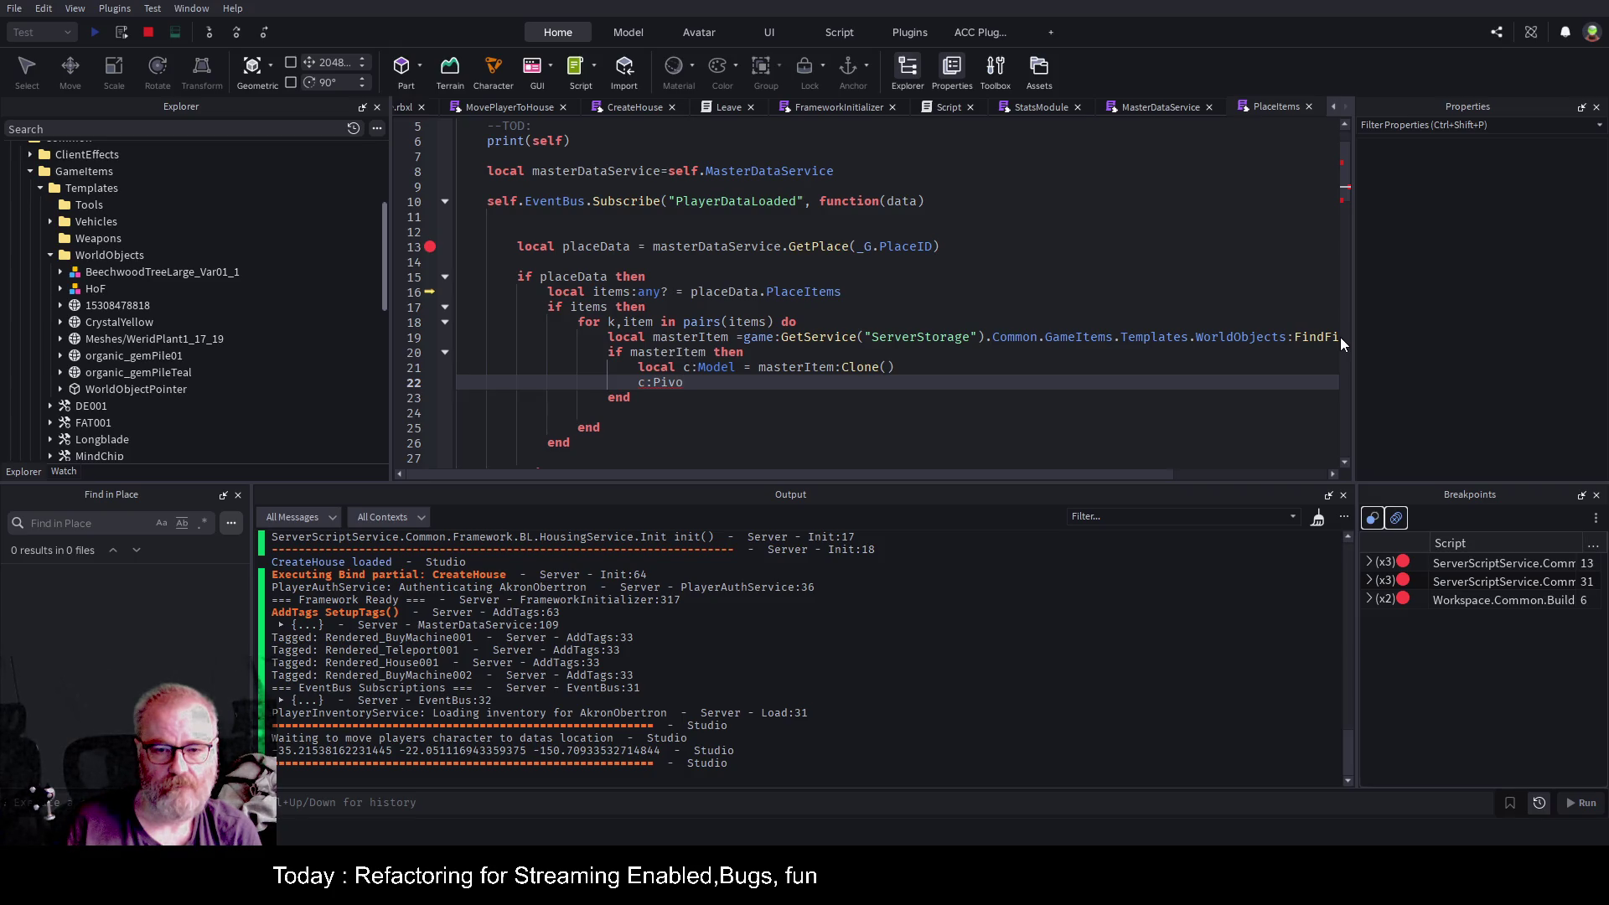
Complete the pivot line as c:PivotTo(CFrame.new()).
key("BackSpace")
key("BackSpace")
key("BackSpace")
type(":Pi")
key("Tab")
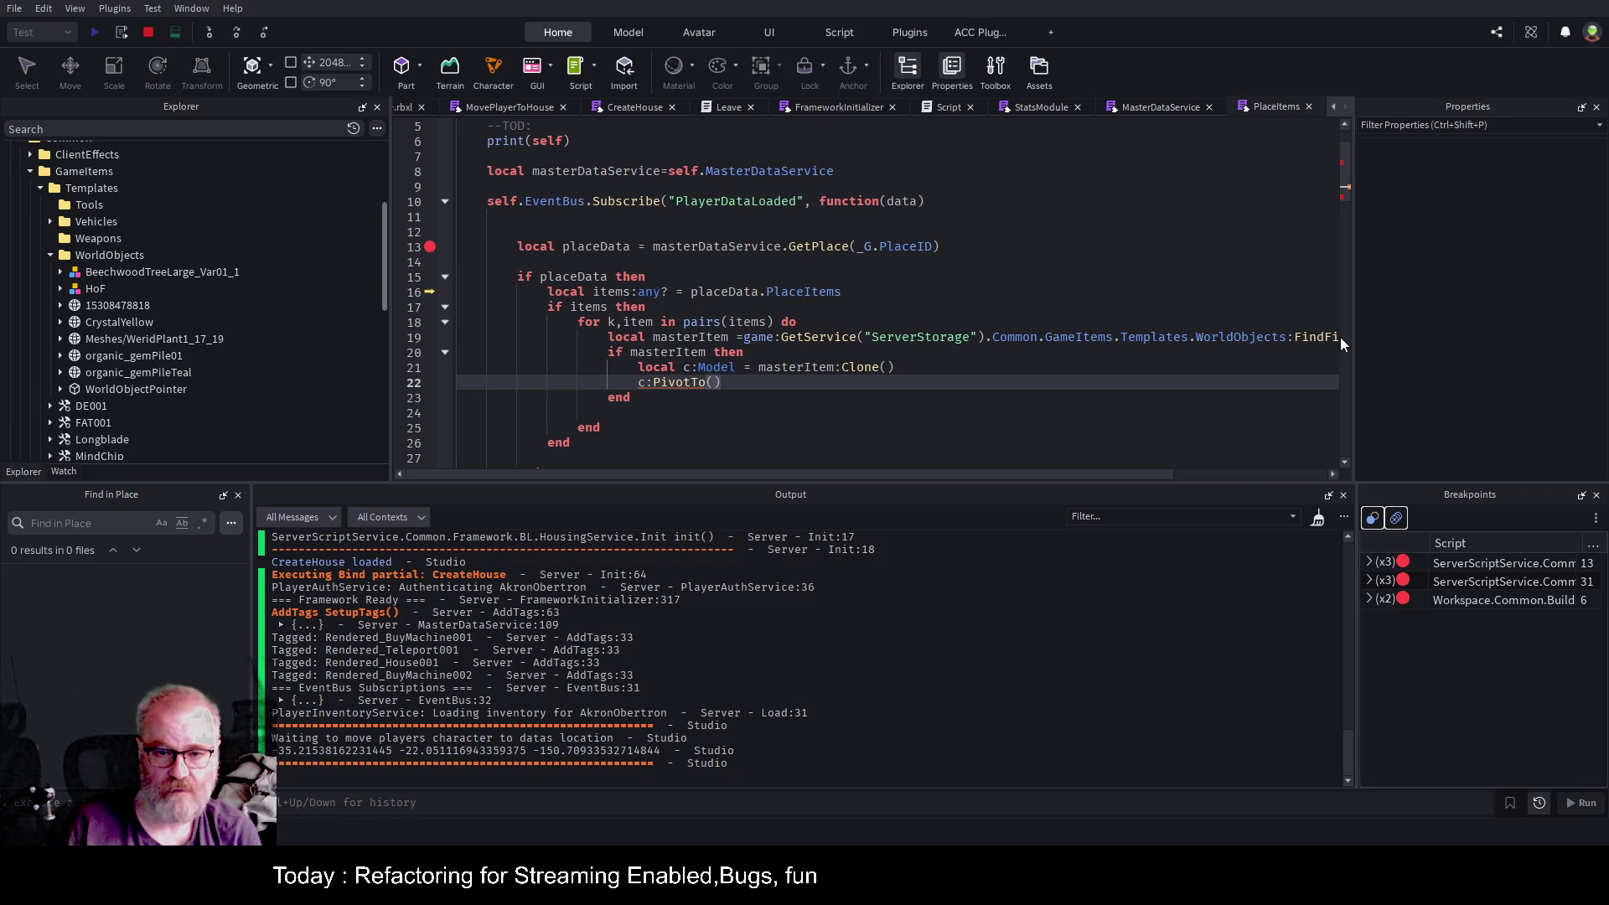
type("Cf")
key("Tab")
type(".new()")
key("Left")
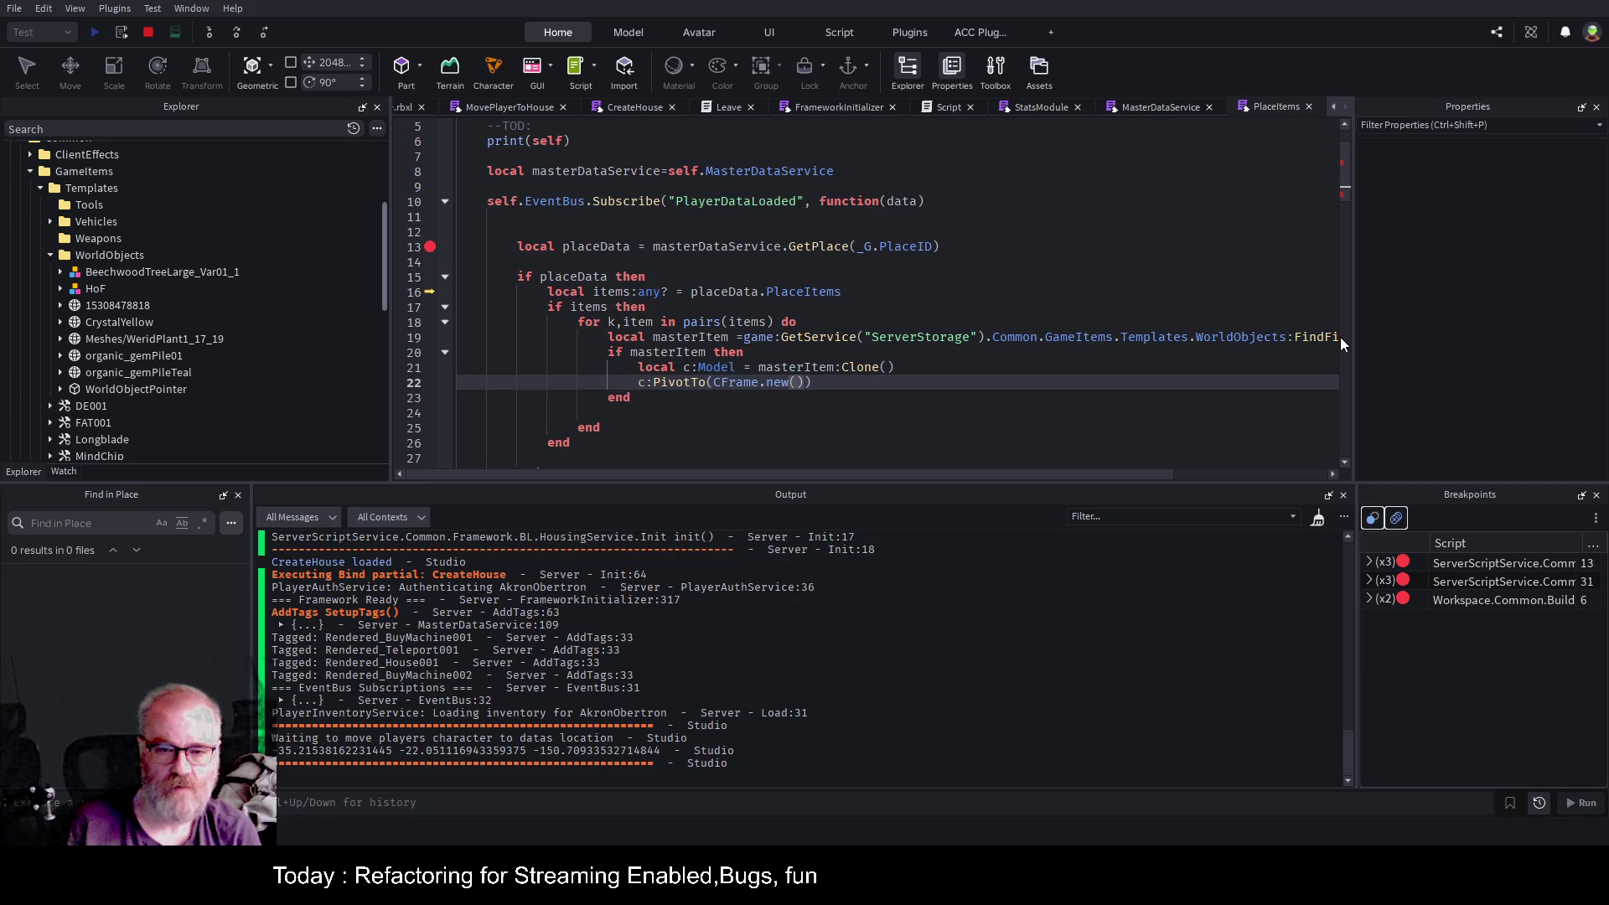
type("mas")
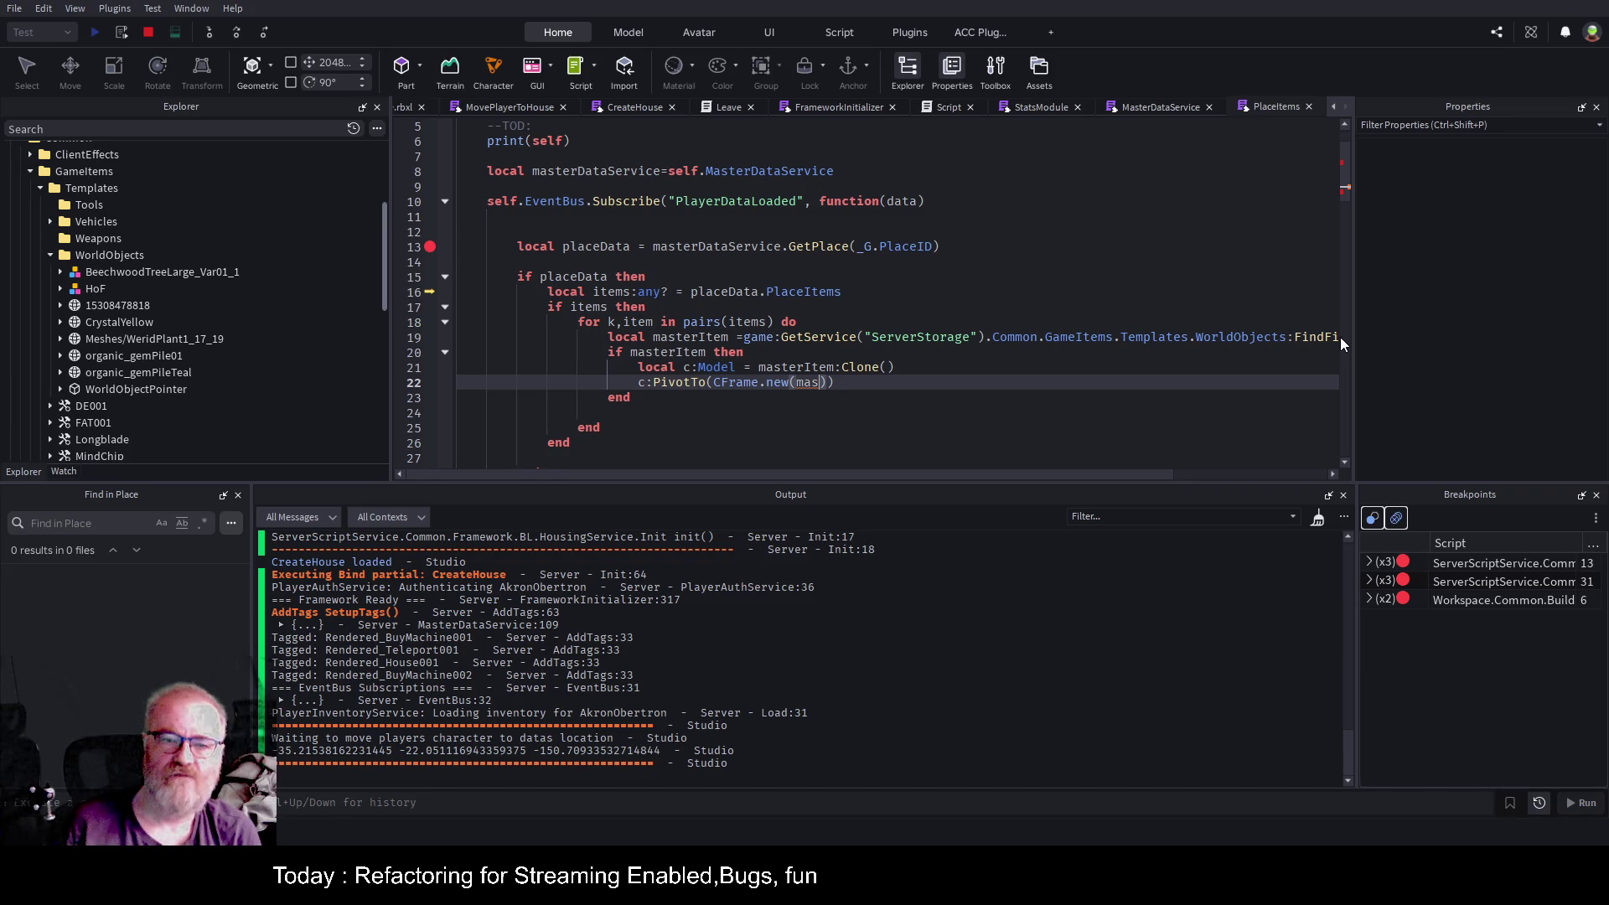
key("BackSpace")
key("BackSpace")
key("BackSpace")
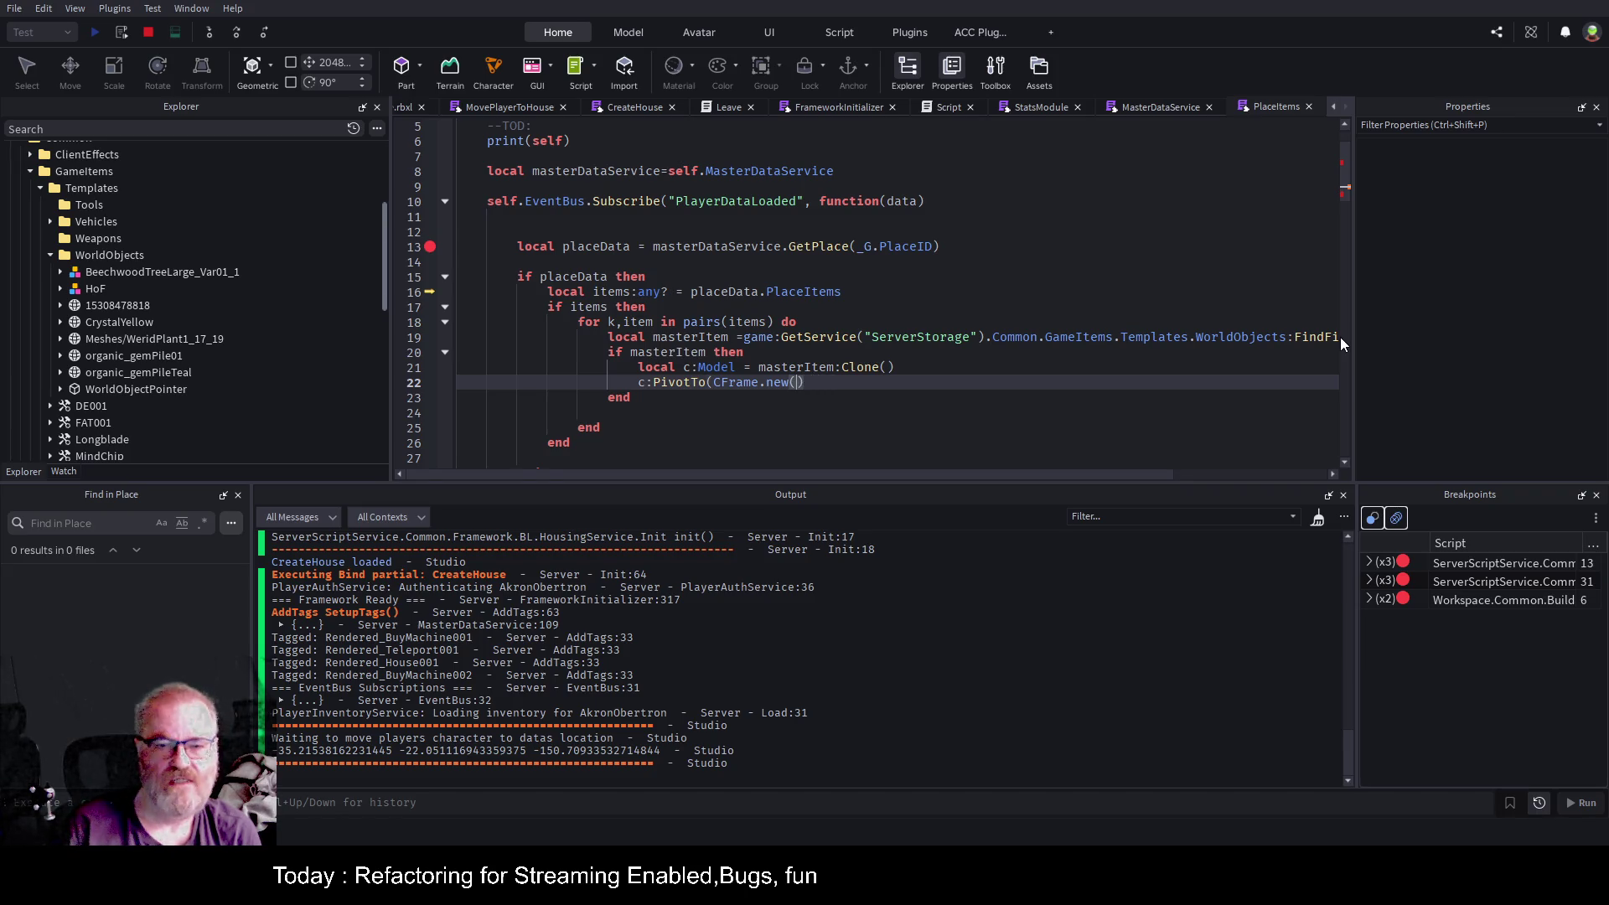
type(".")
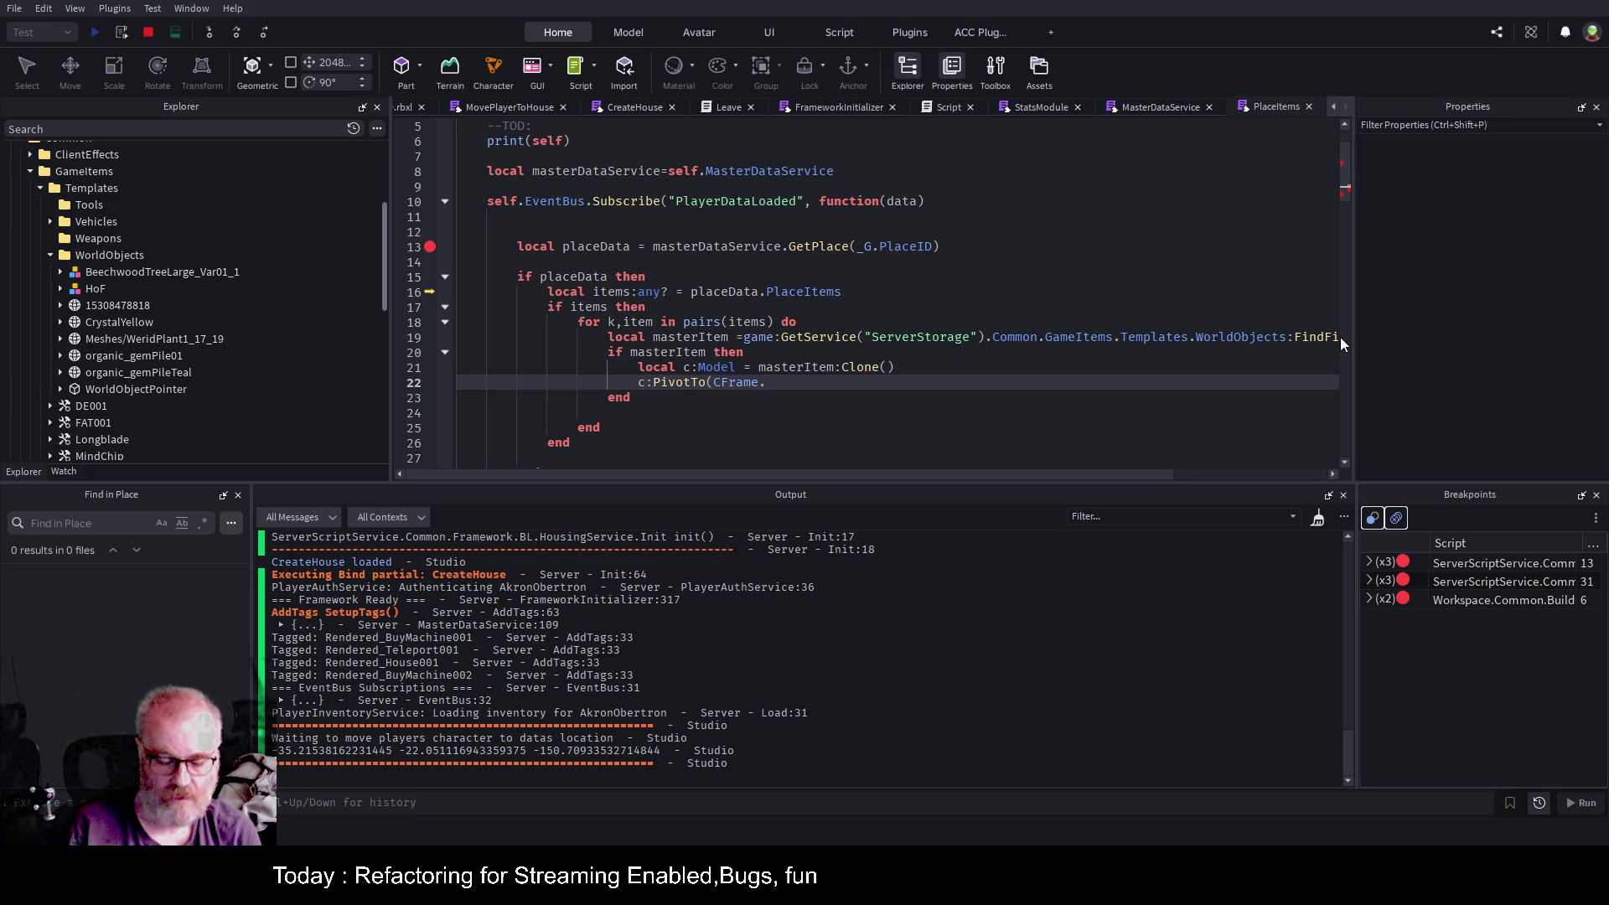
type("new(")
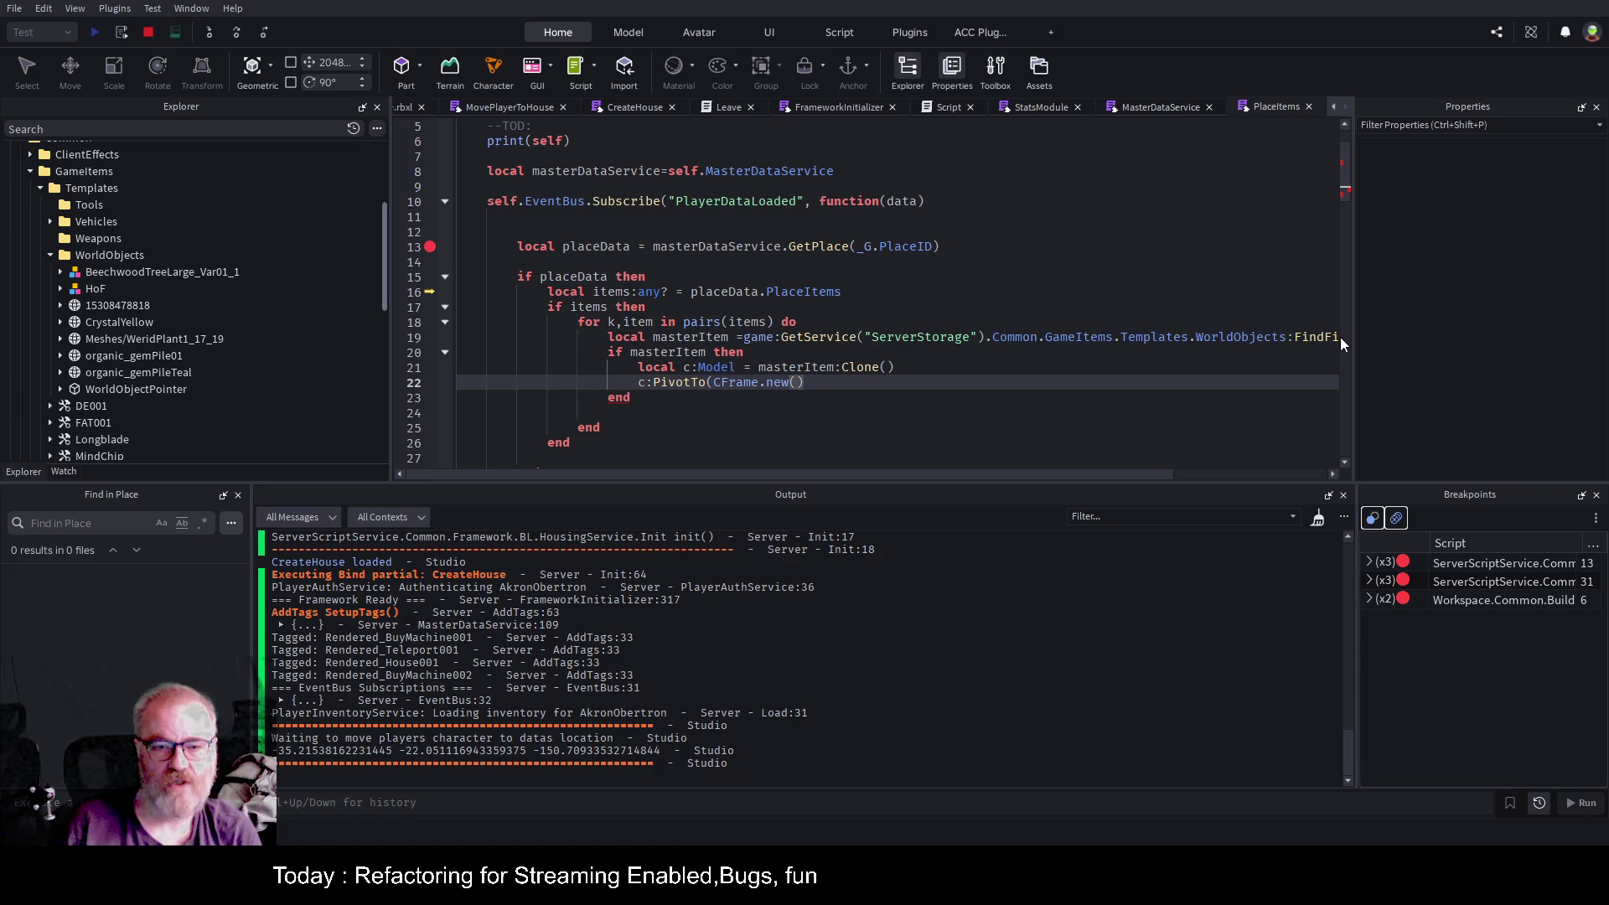
key("Up")
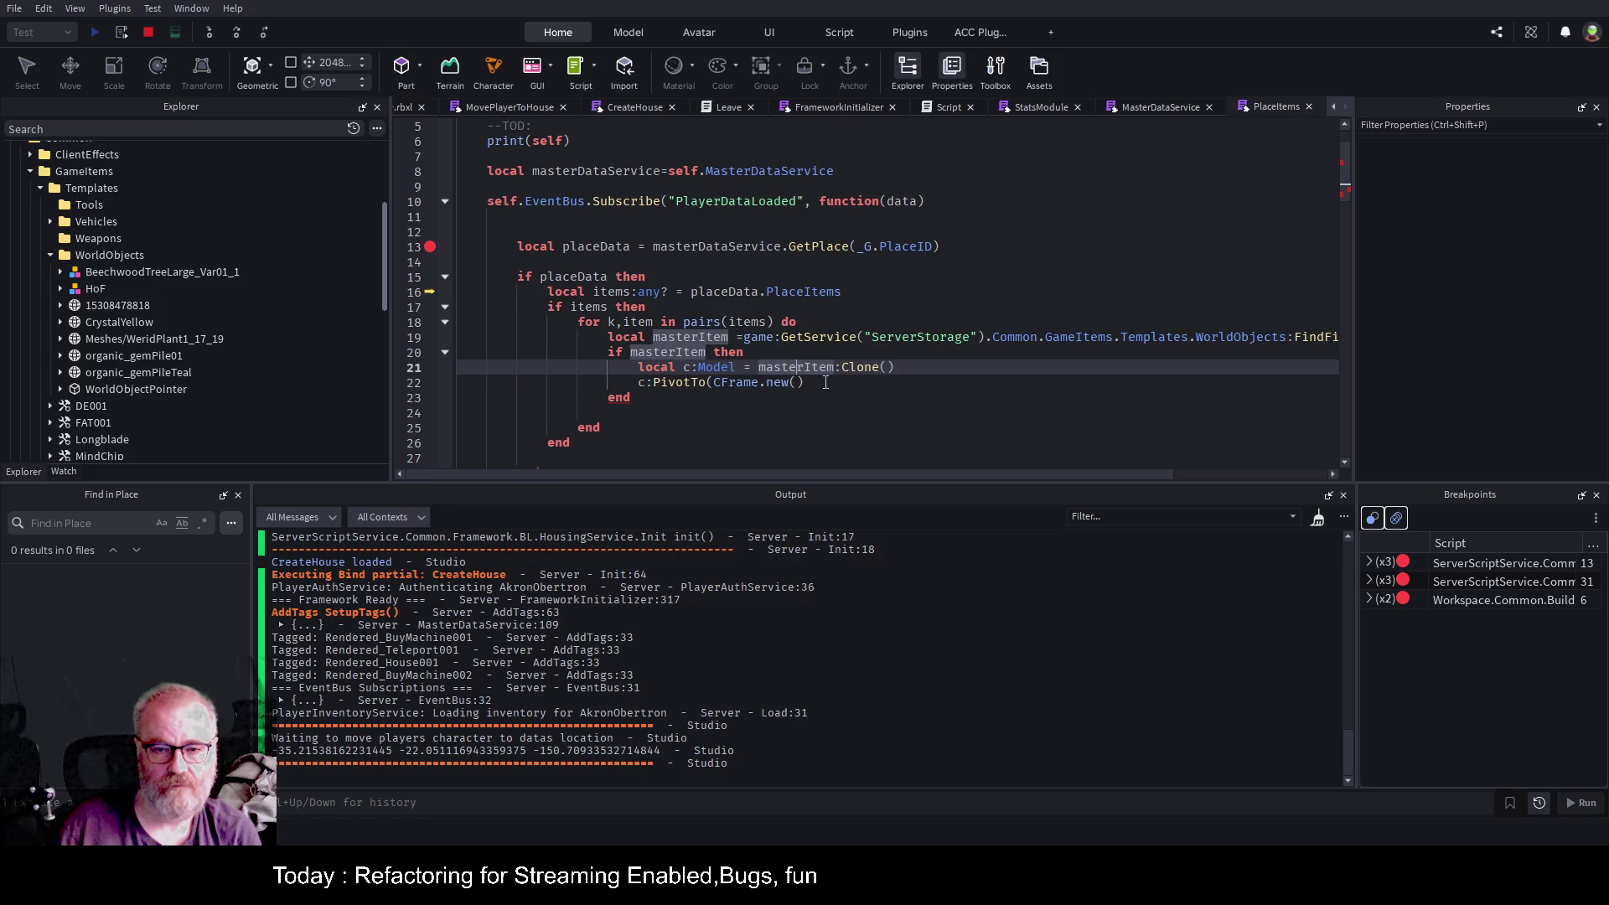
key("End")
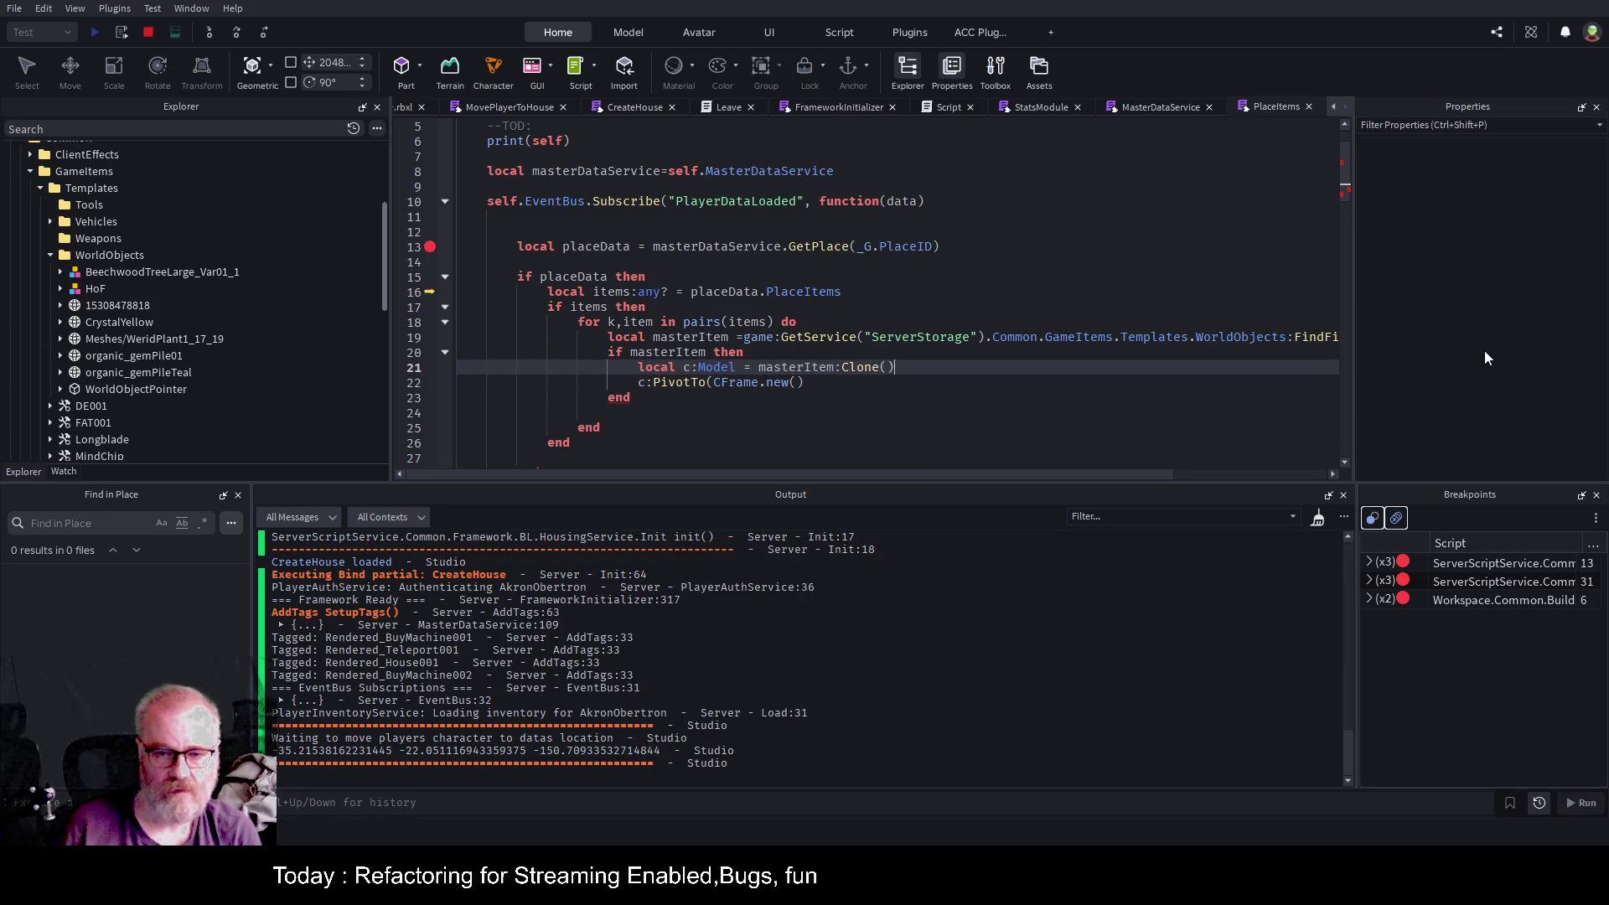
Add 'local cf = masterItem.CFrame' and 'local tblCF=string.split(",")' below the clone line.
key("Return")
key("Return")
type("local c")
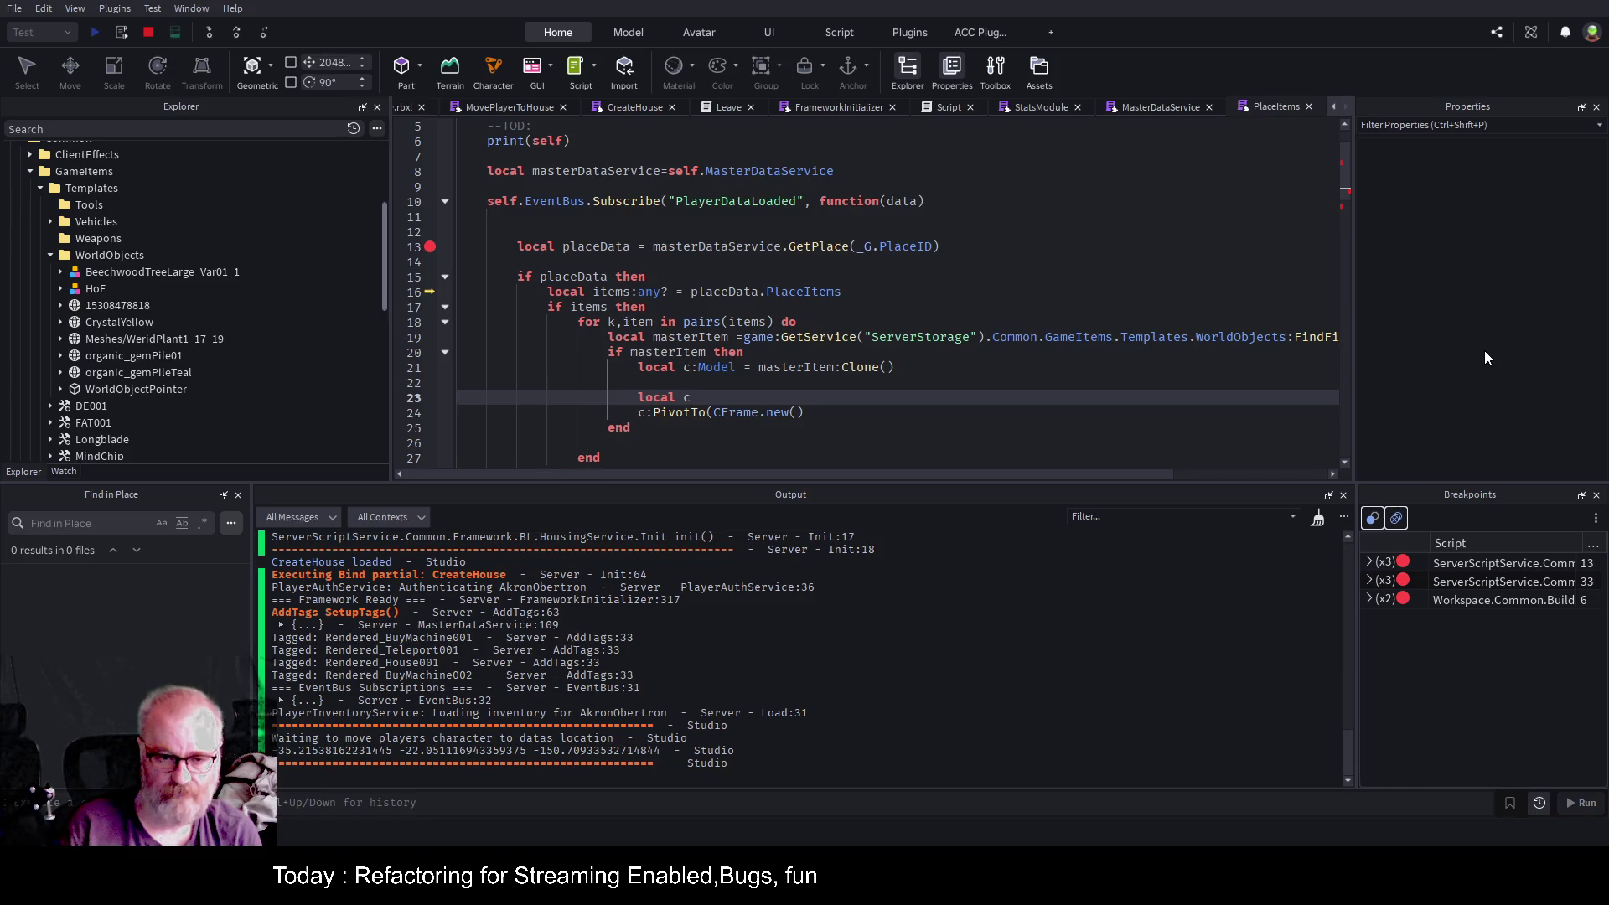
type("f = masterItem.CFrame")
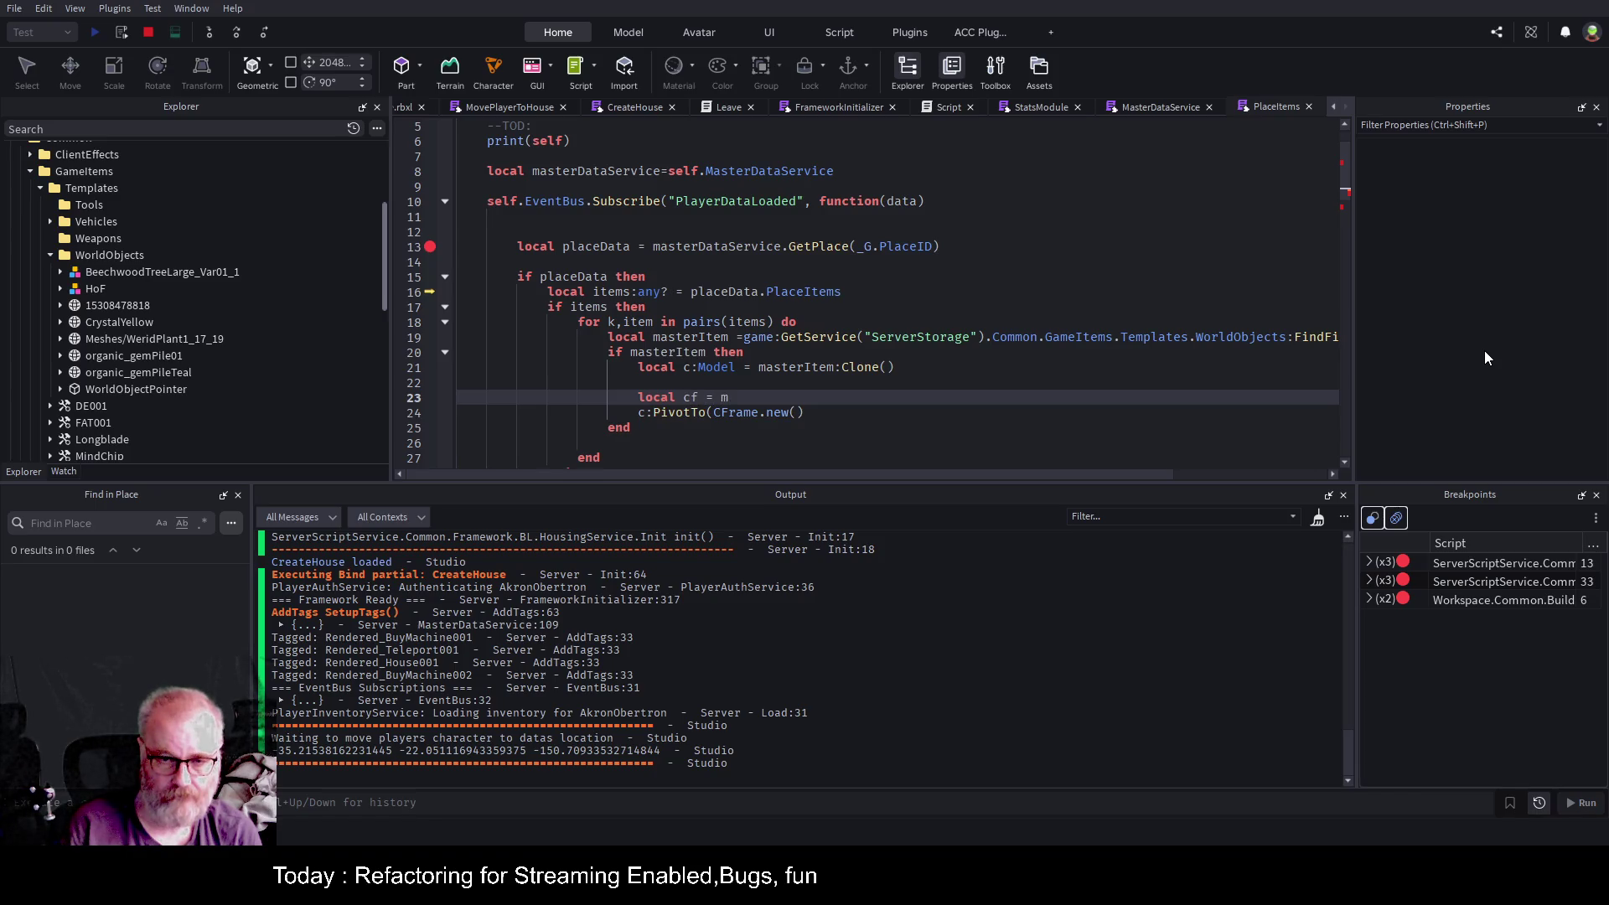
key("Return")
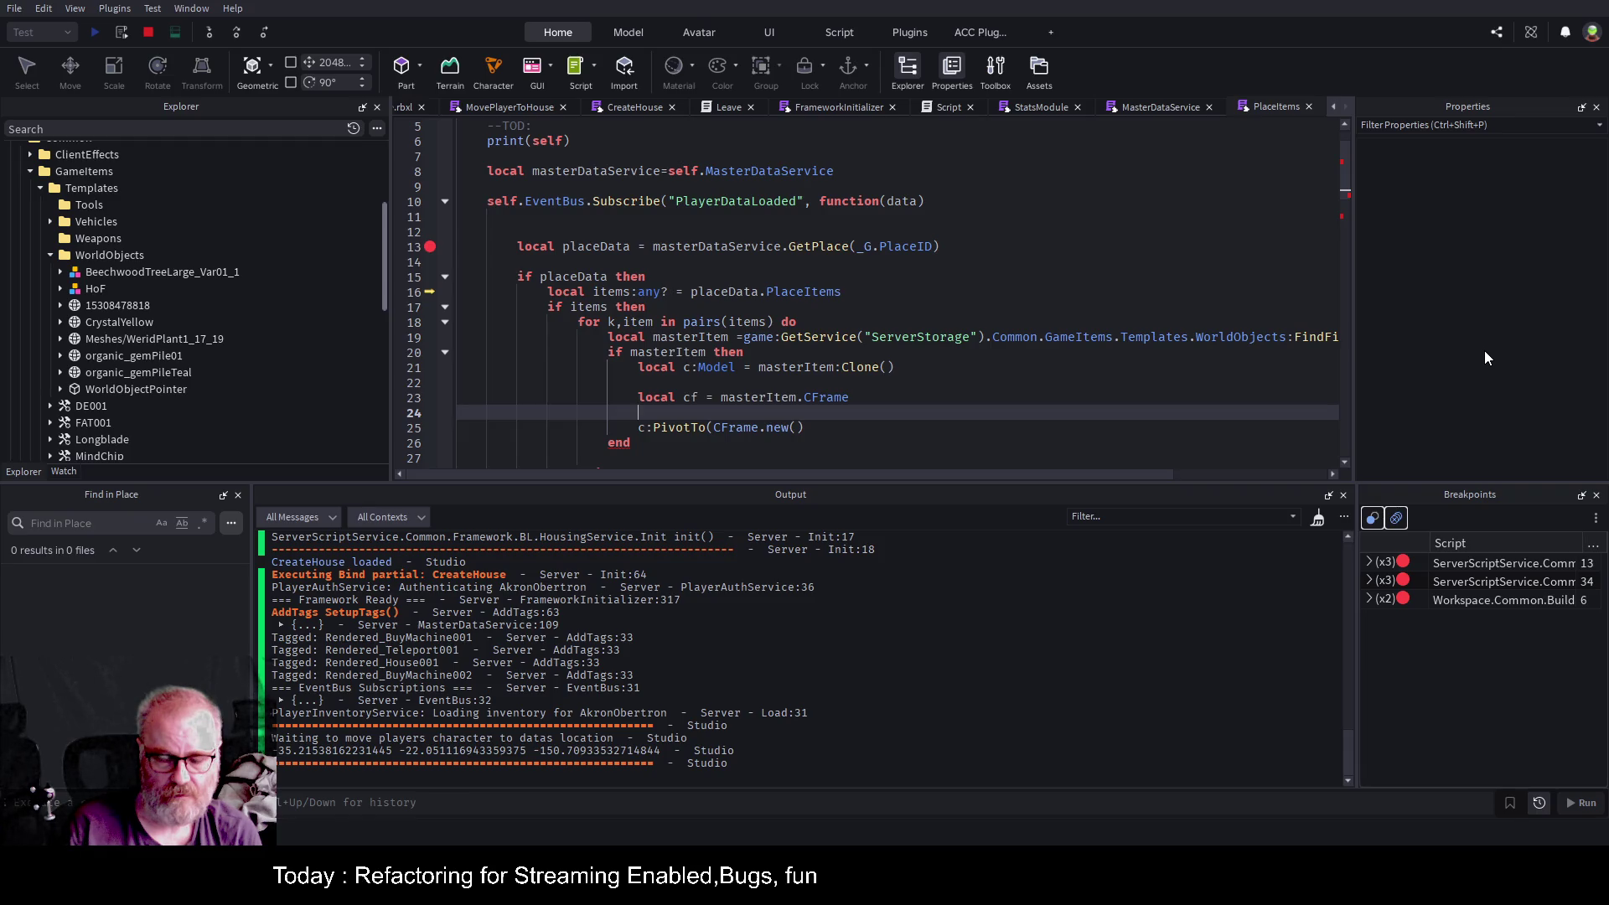
type("local")
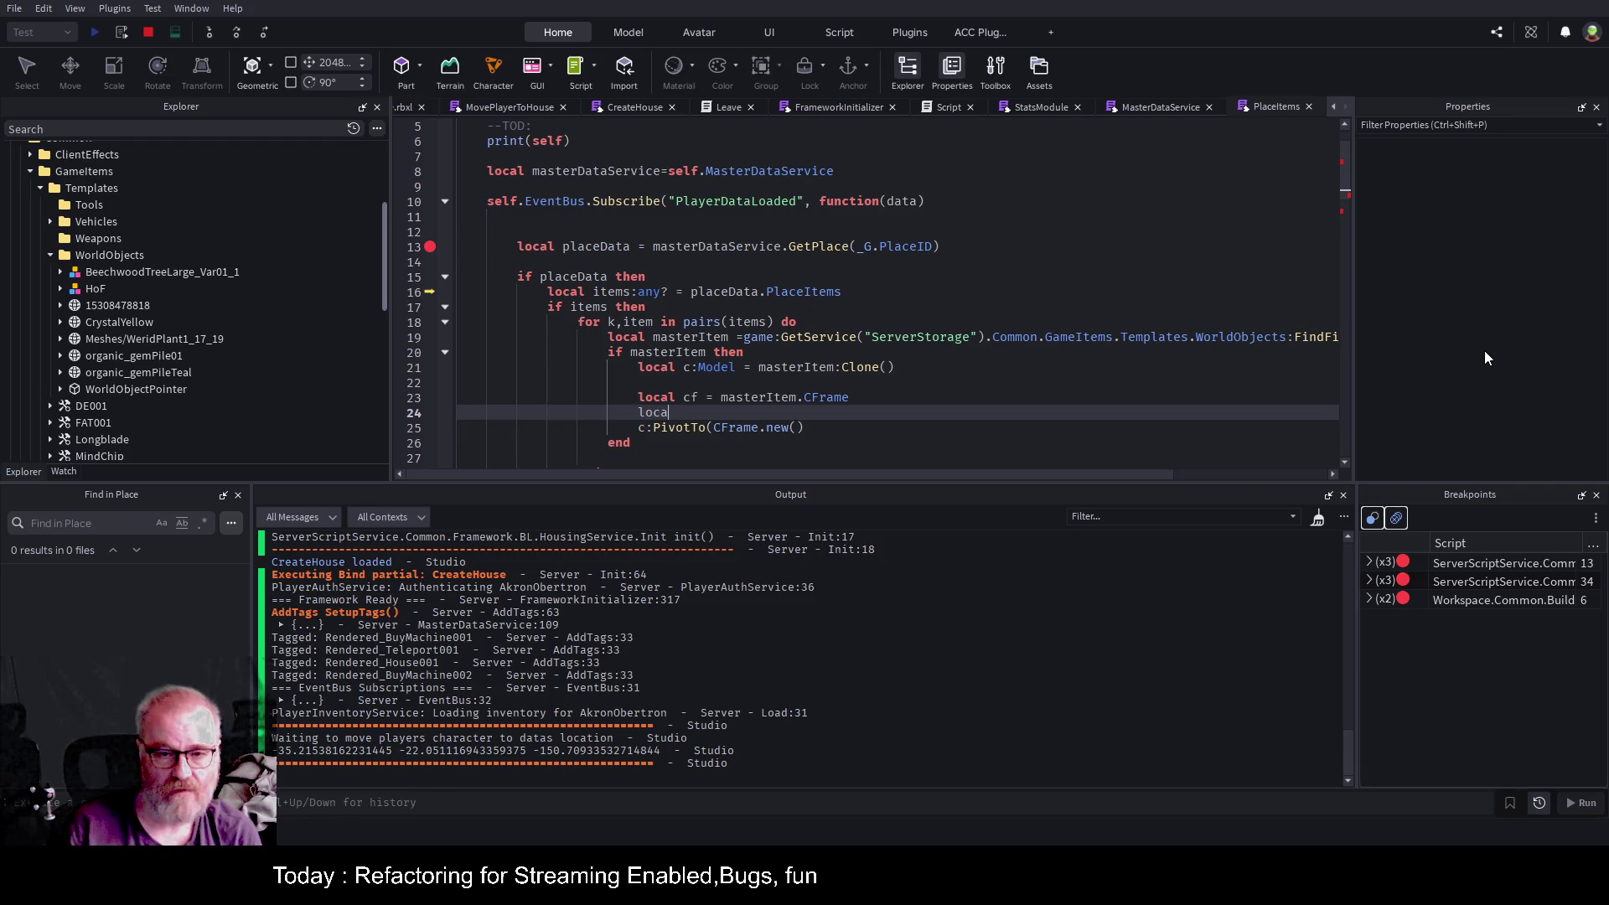
key("BackSpace")
key("BackSpace")
key("BackSpace")
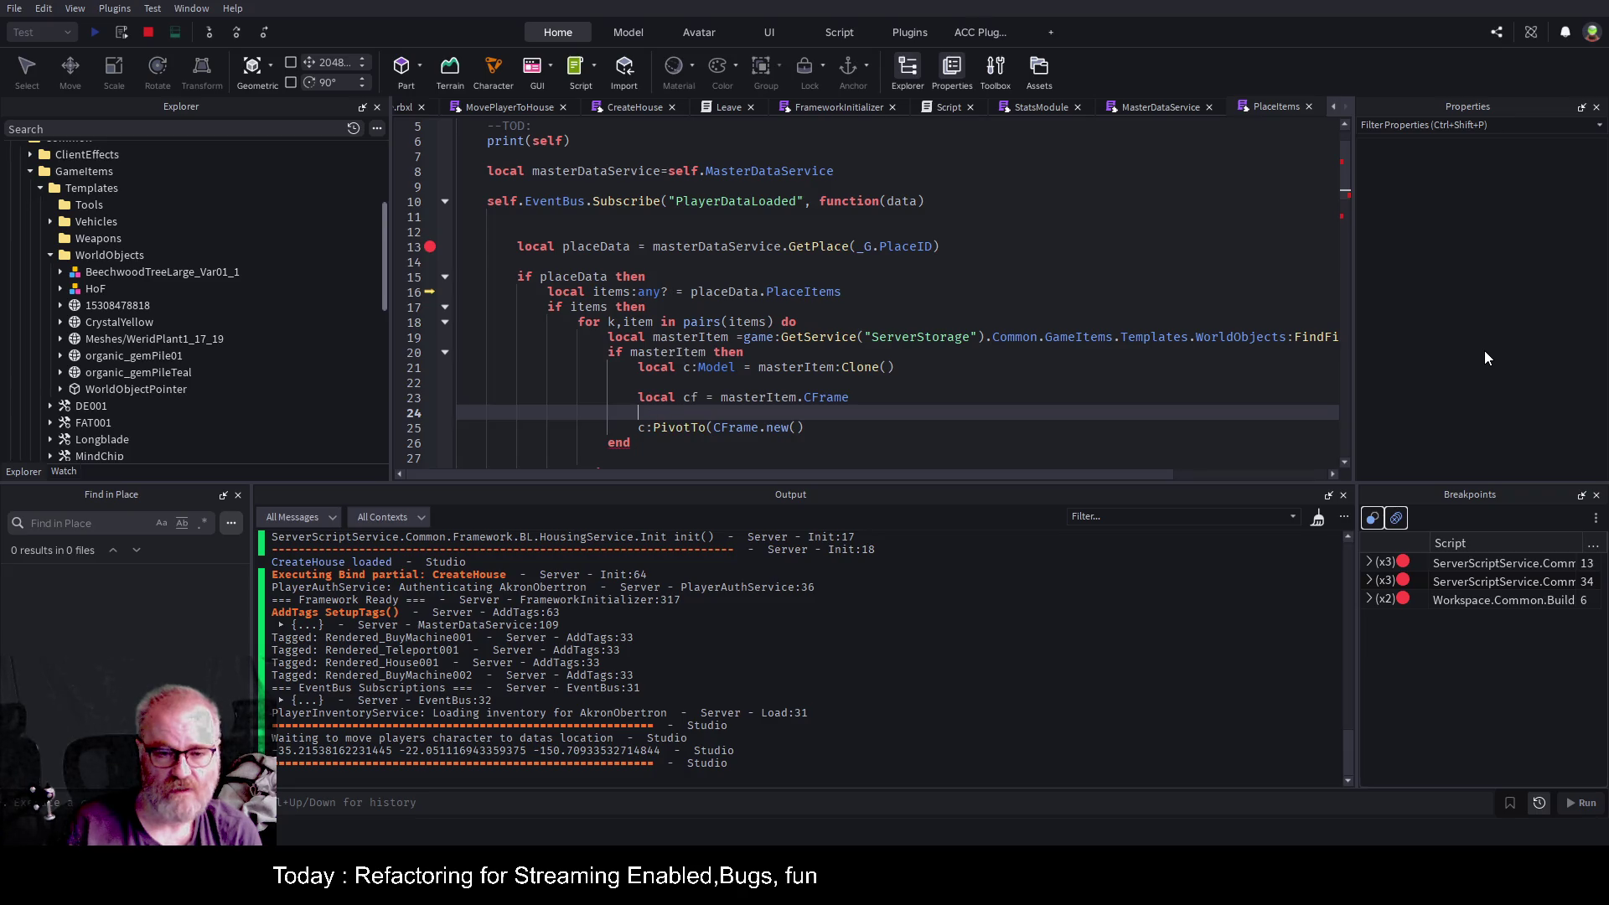
type("local tblCF=c")
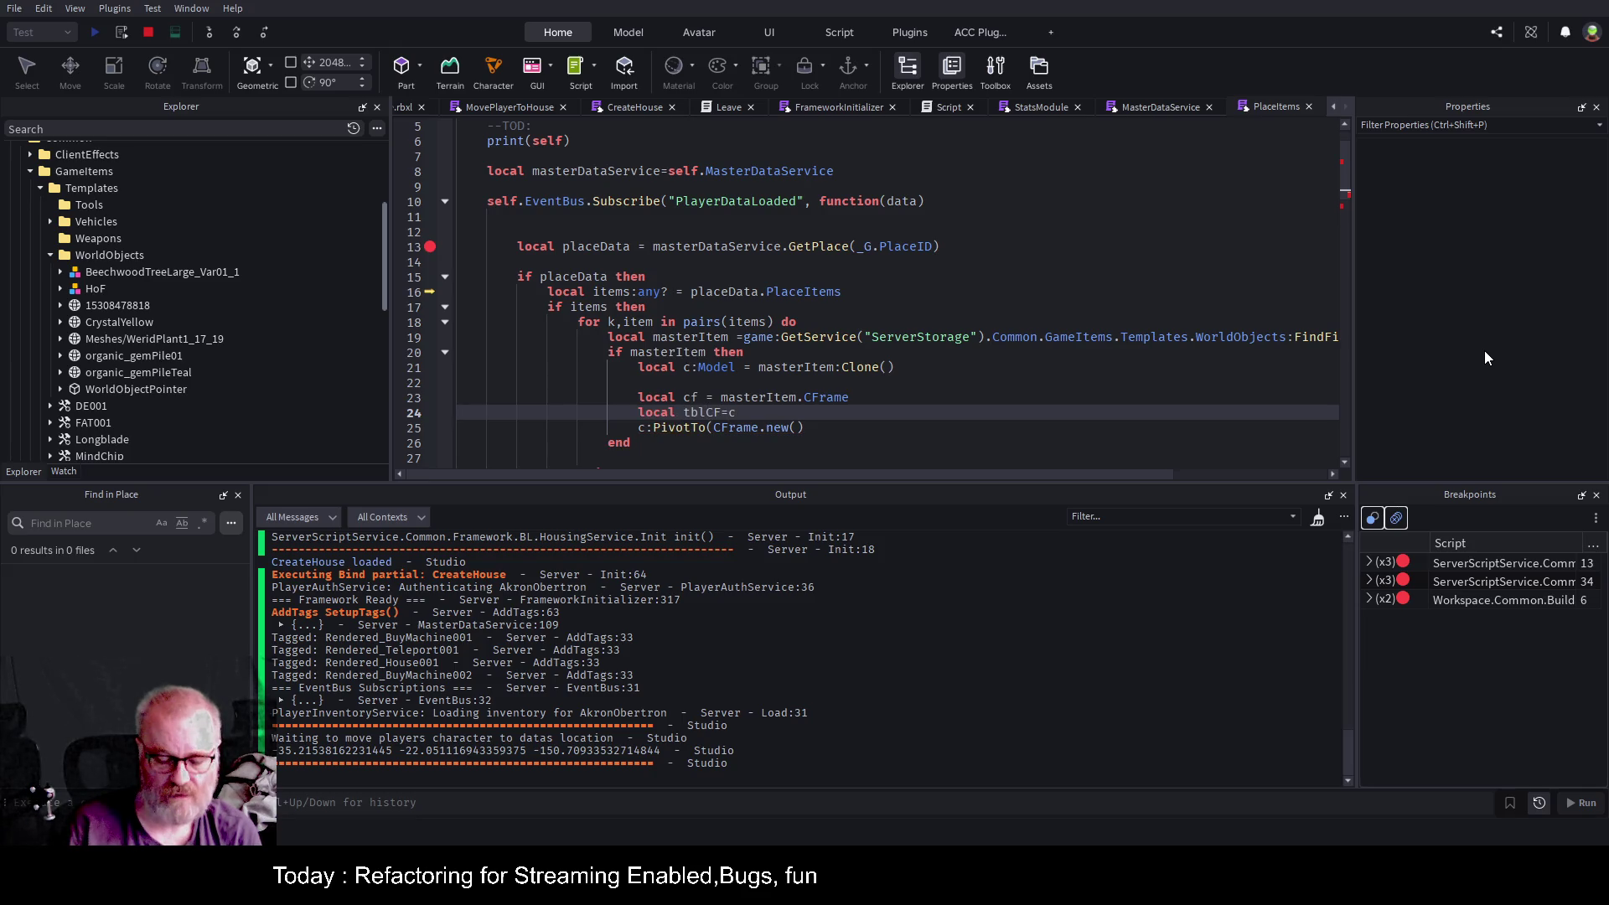
key("BackSpace")
type("stri")
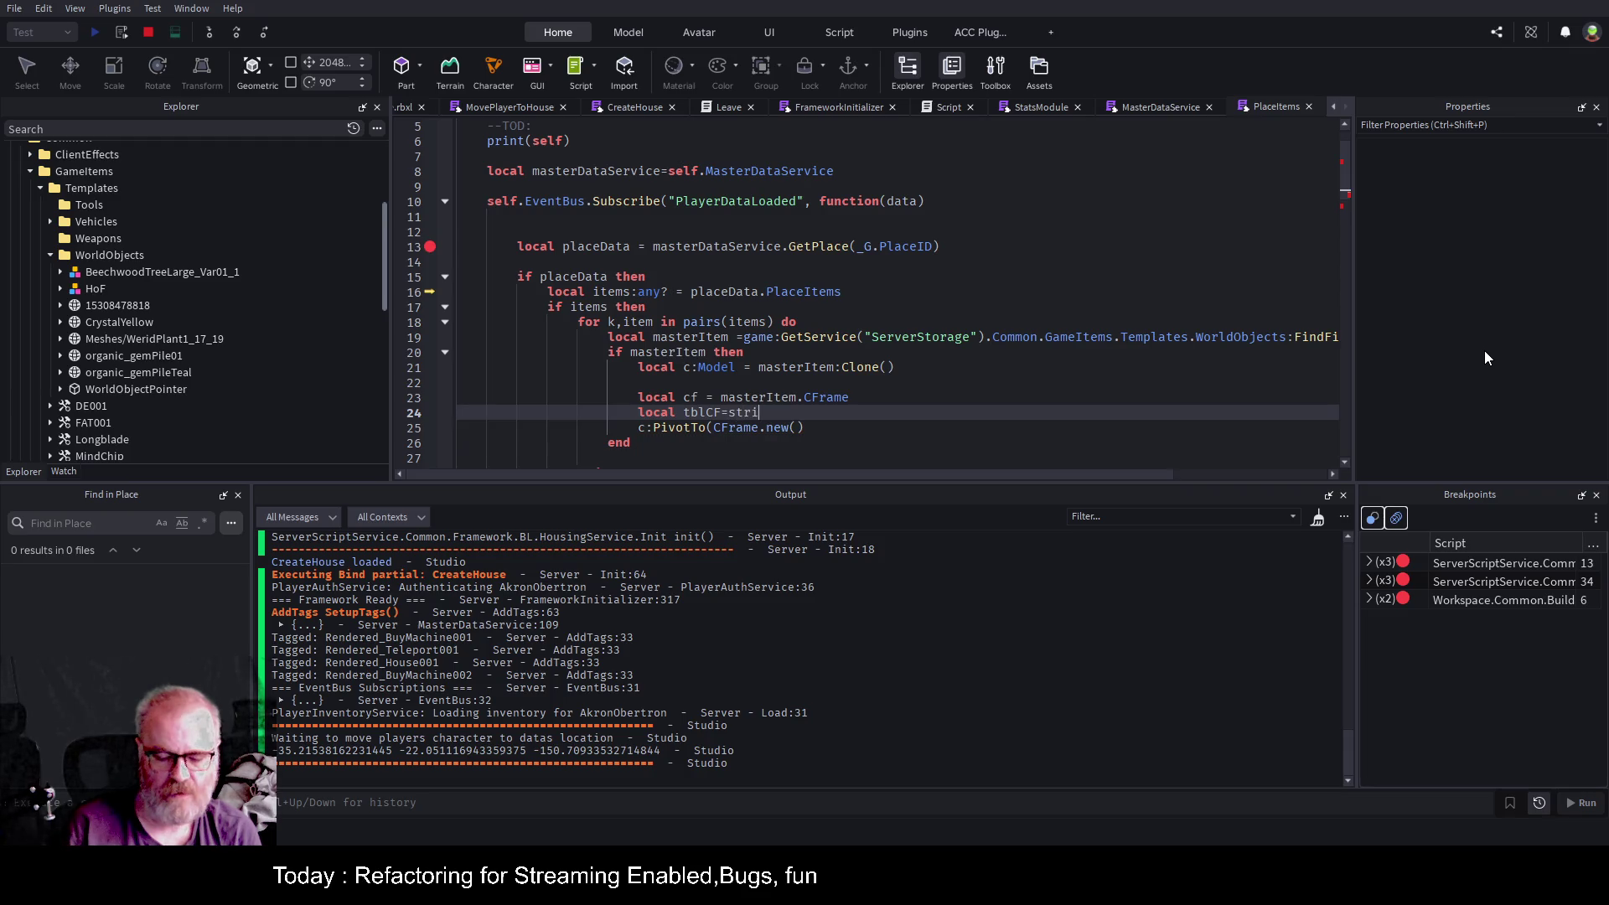
type("ng.split(\",")
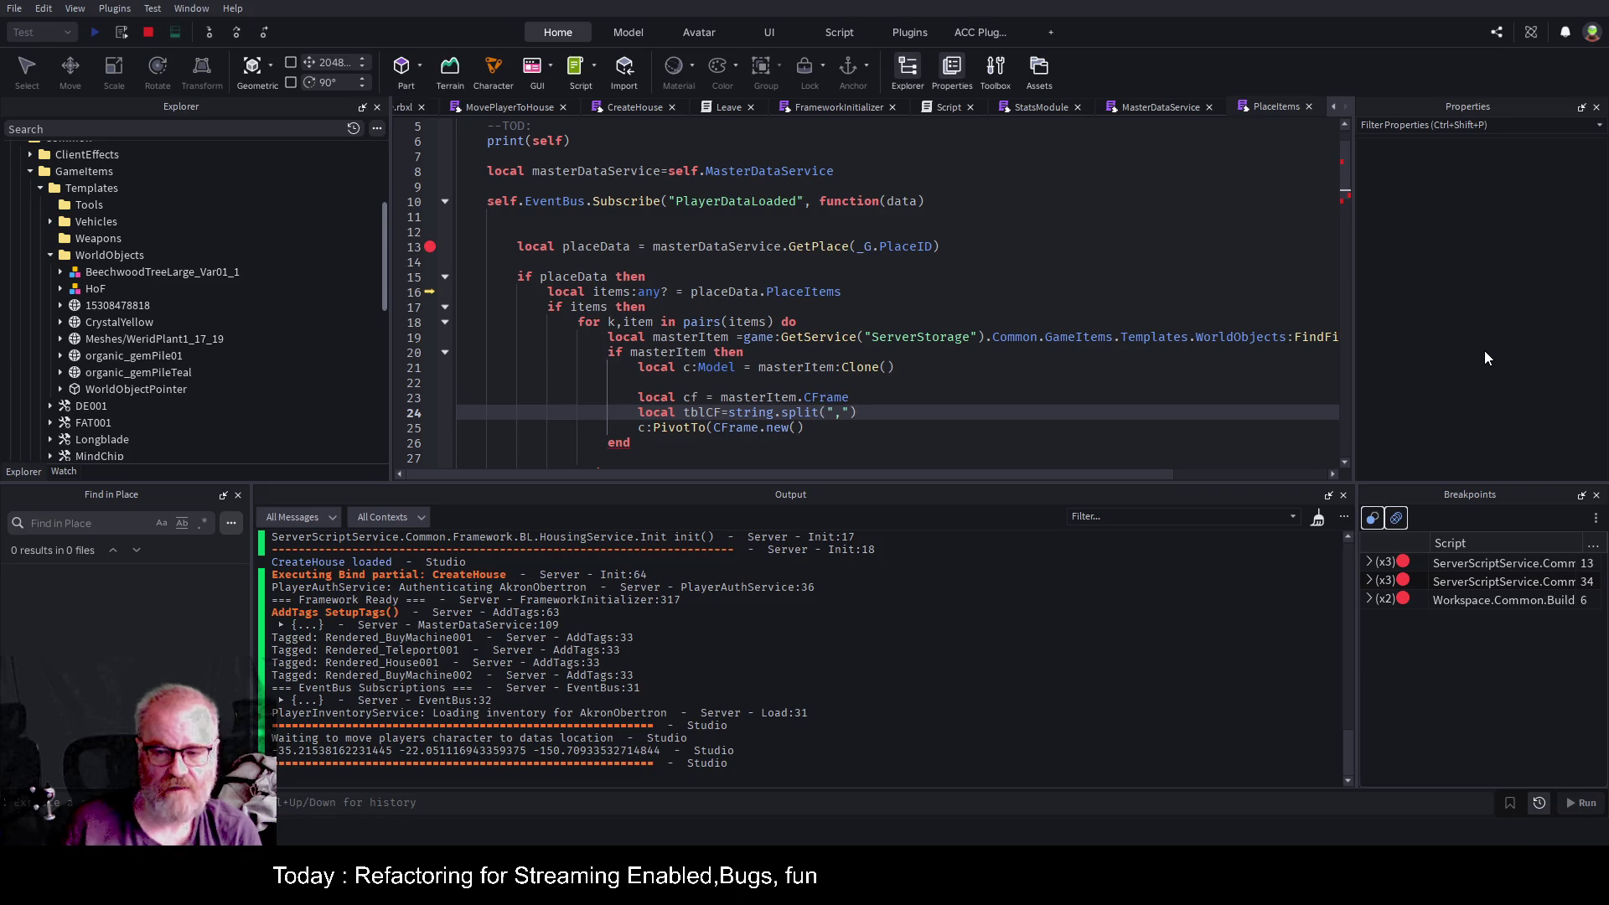
Add the comment '--indexing 1=x,2=y,3=z,4=rotx,5=roty,6=rotz' for the split values.
key("End")
key("Return")
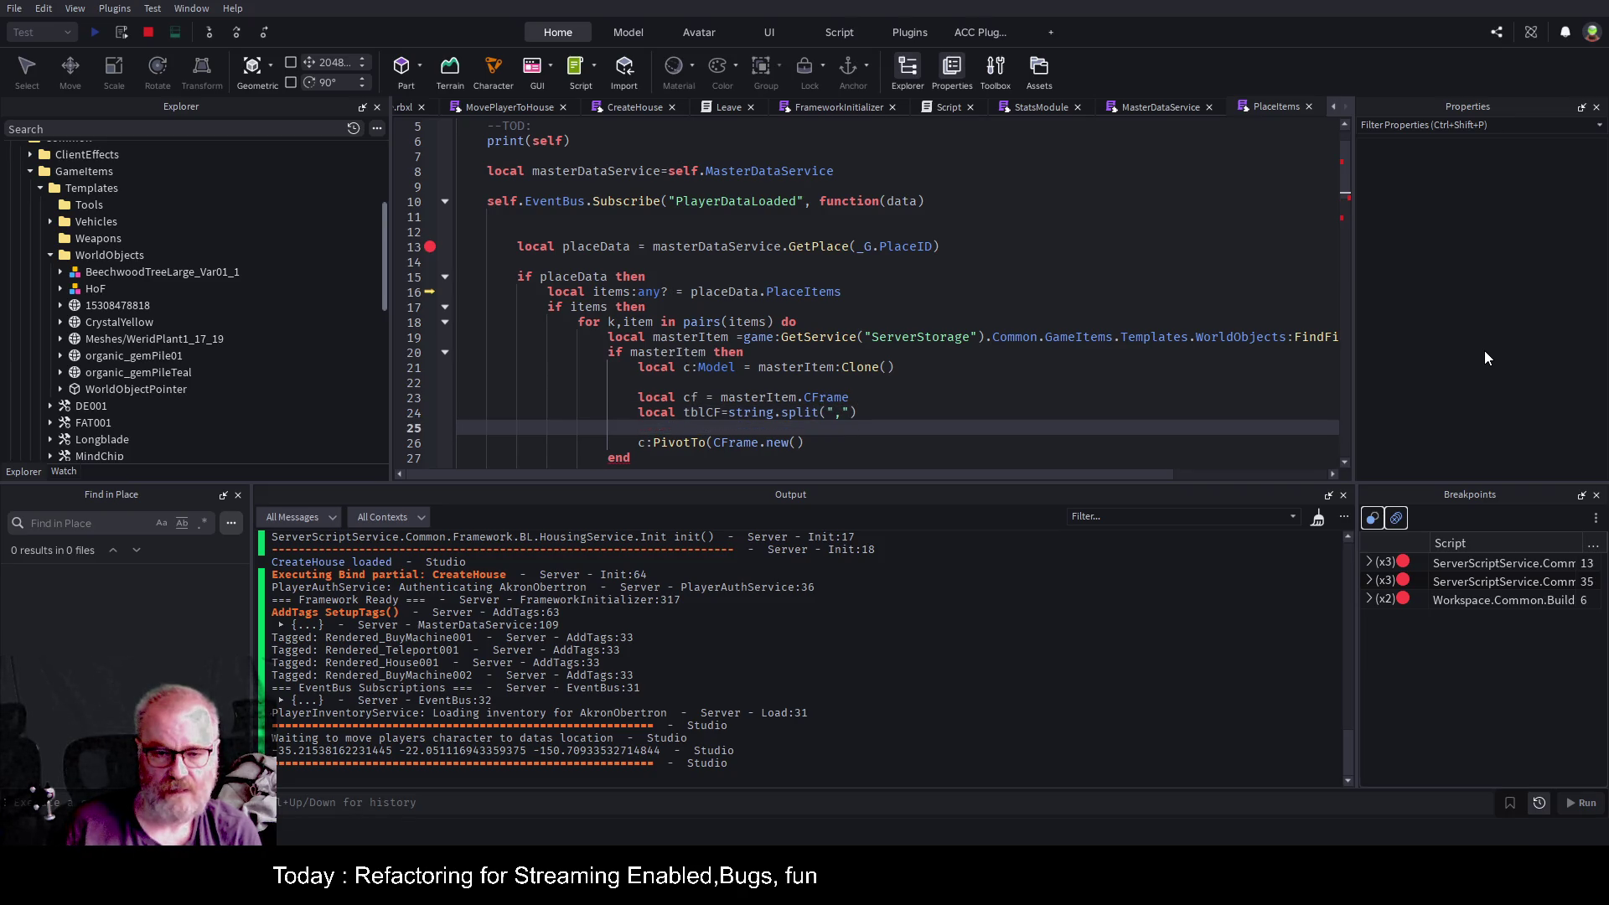
key("Up")
type("--1")
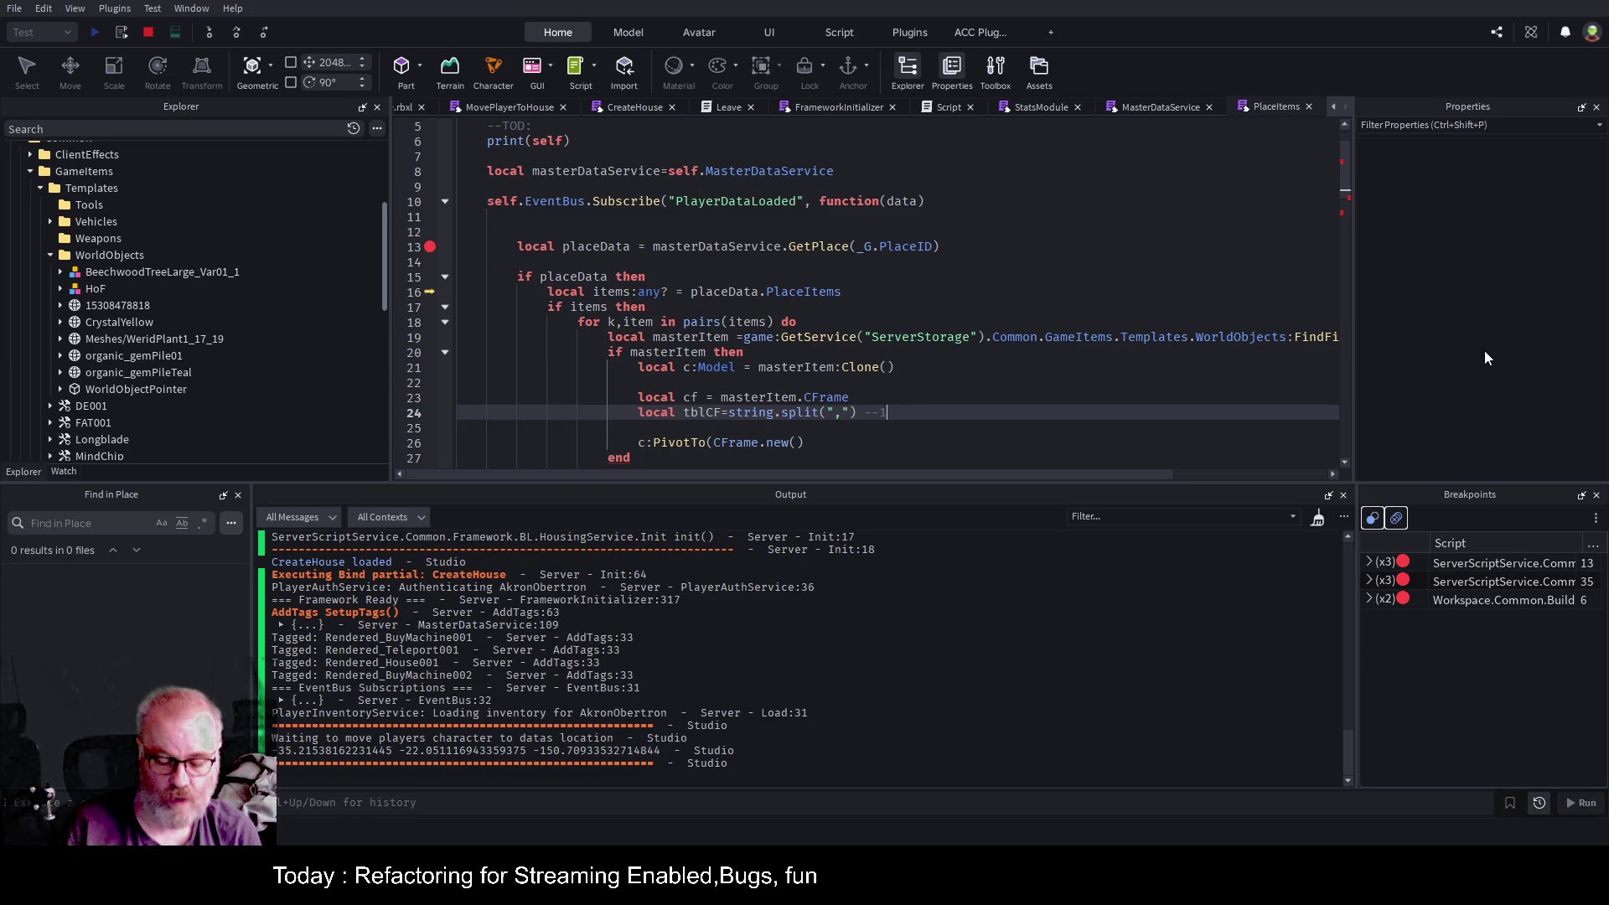
key("Left")
type("in")
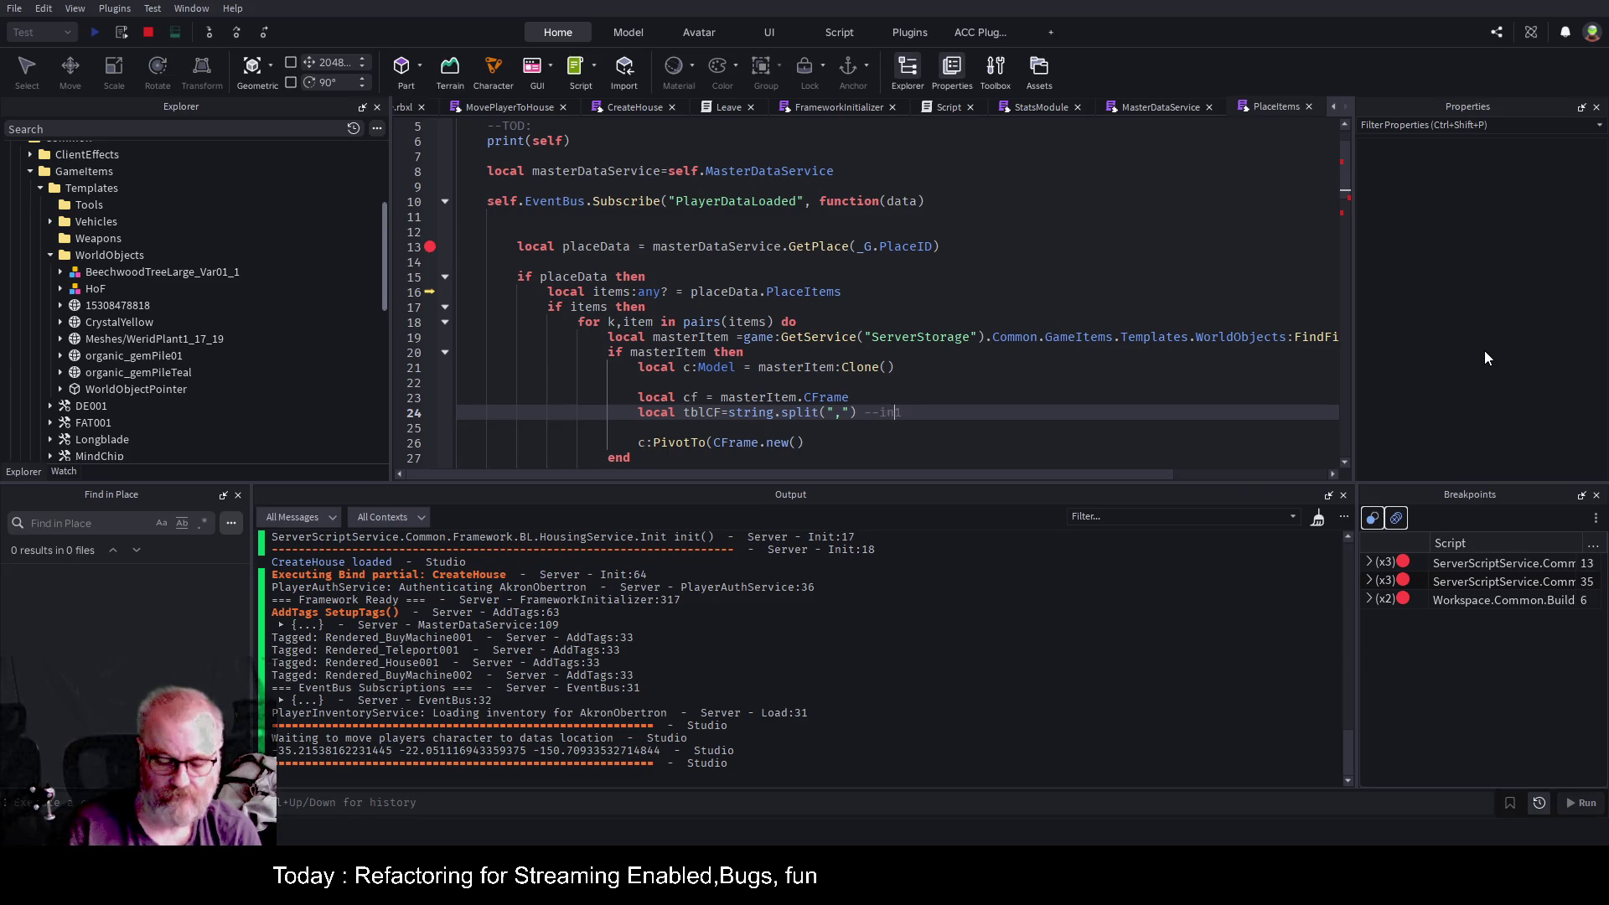
type("dexing 1")
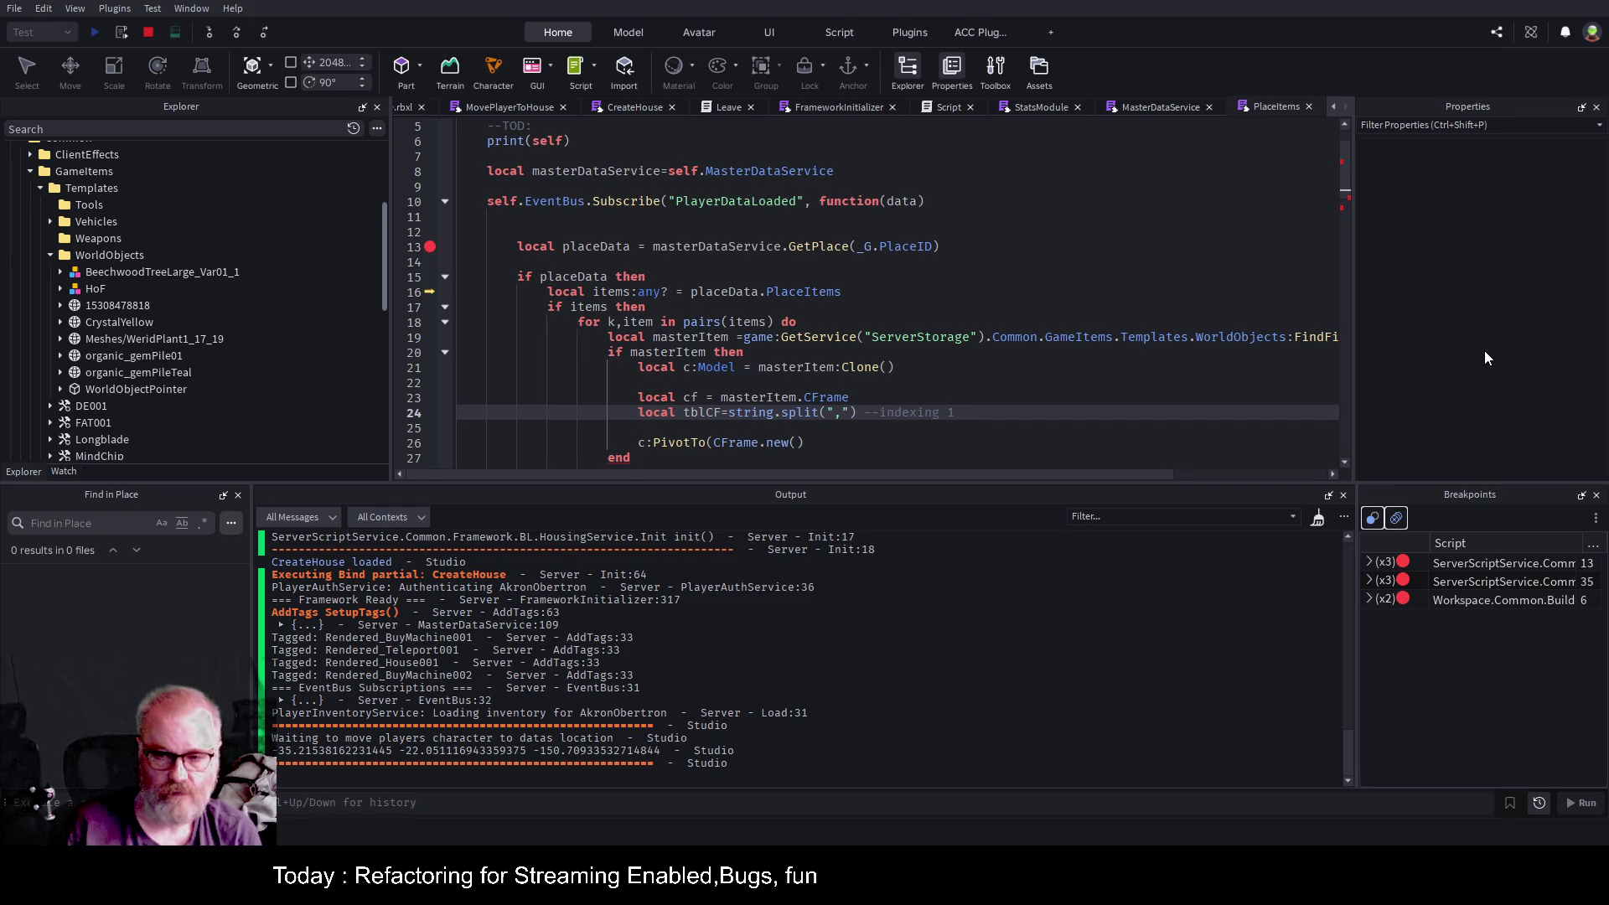
type("=x,2=")
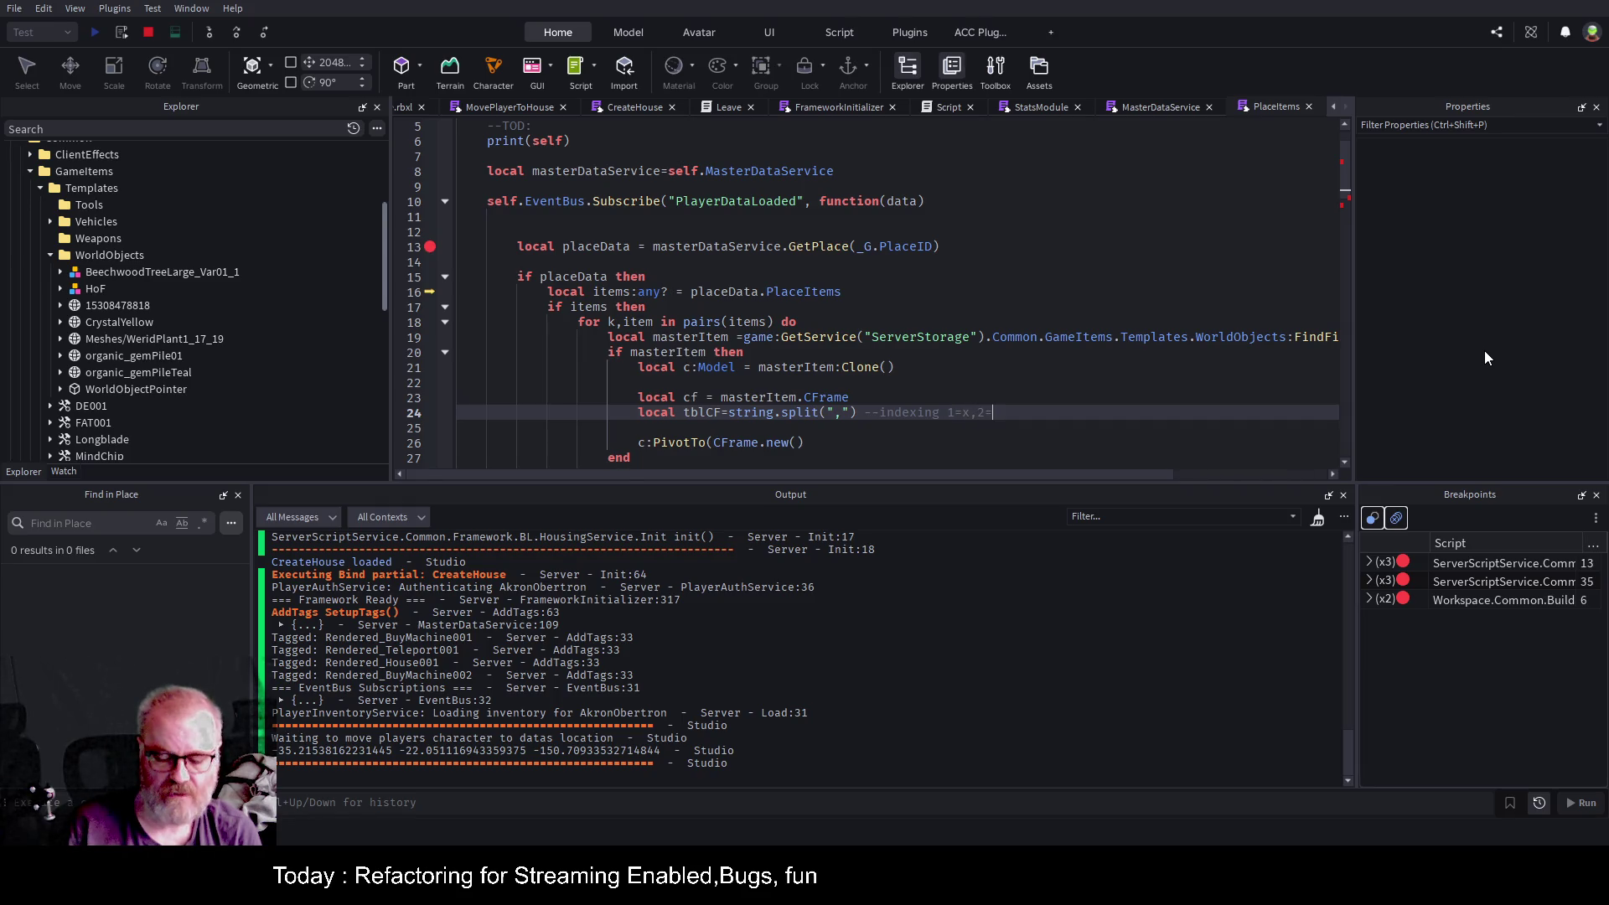
type("y,")
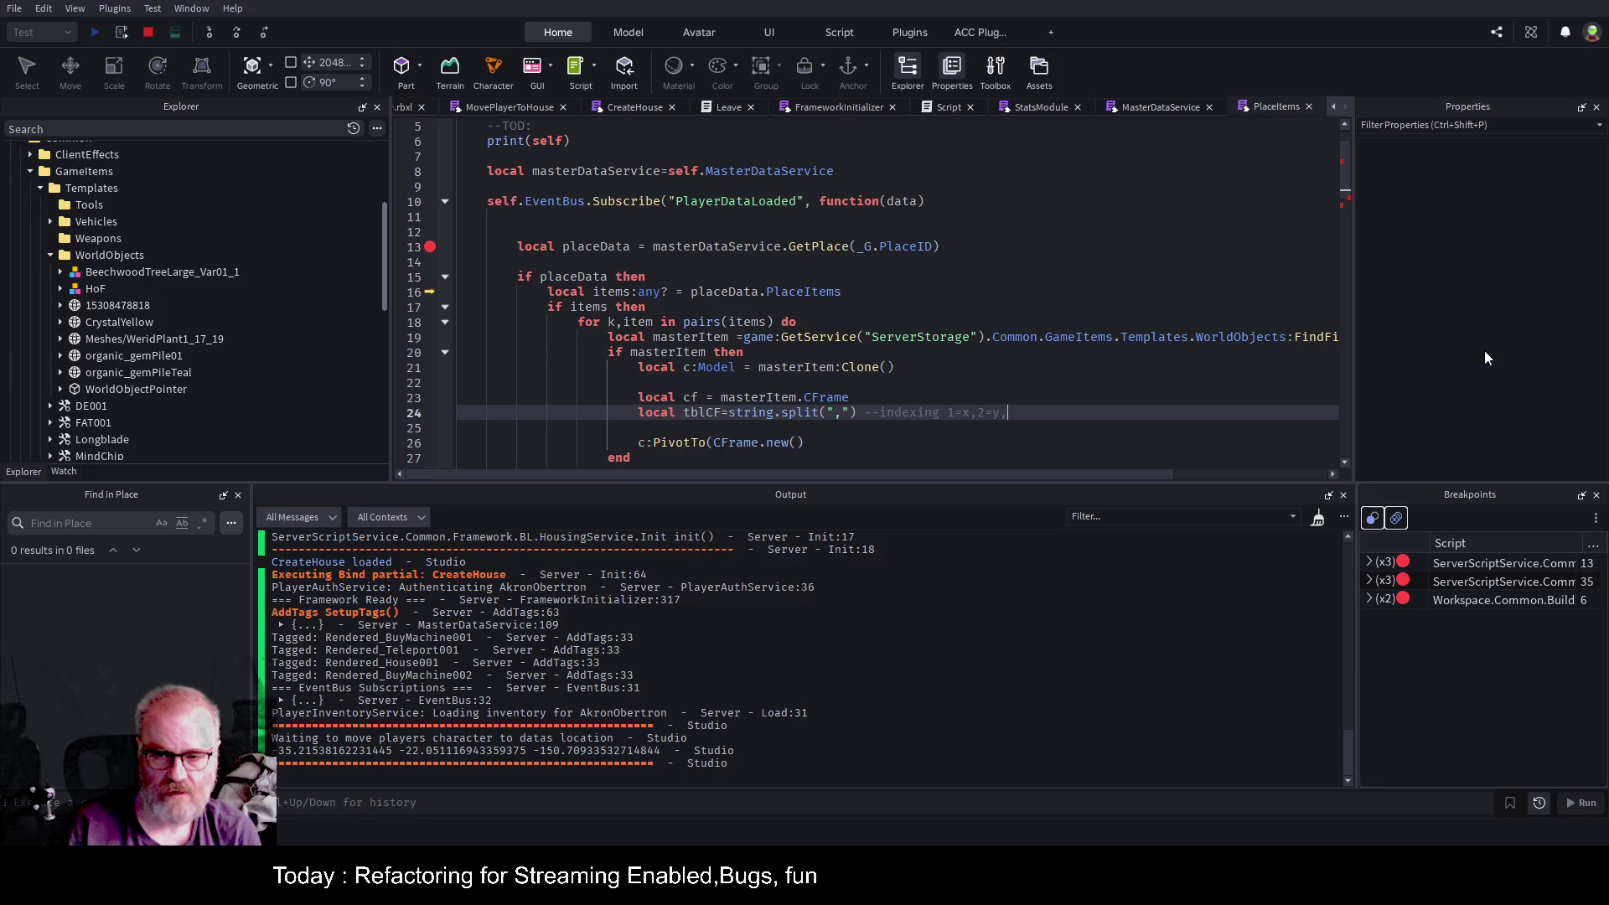
type("3=z,")
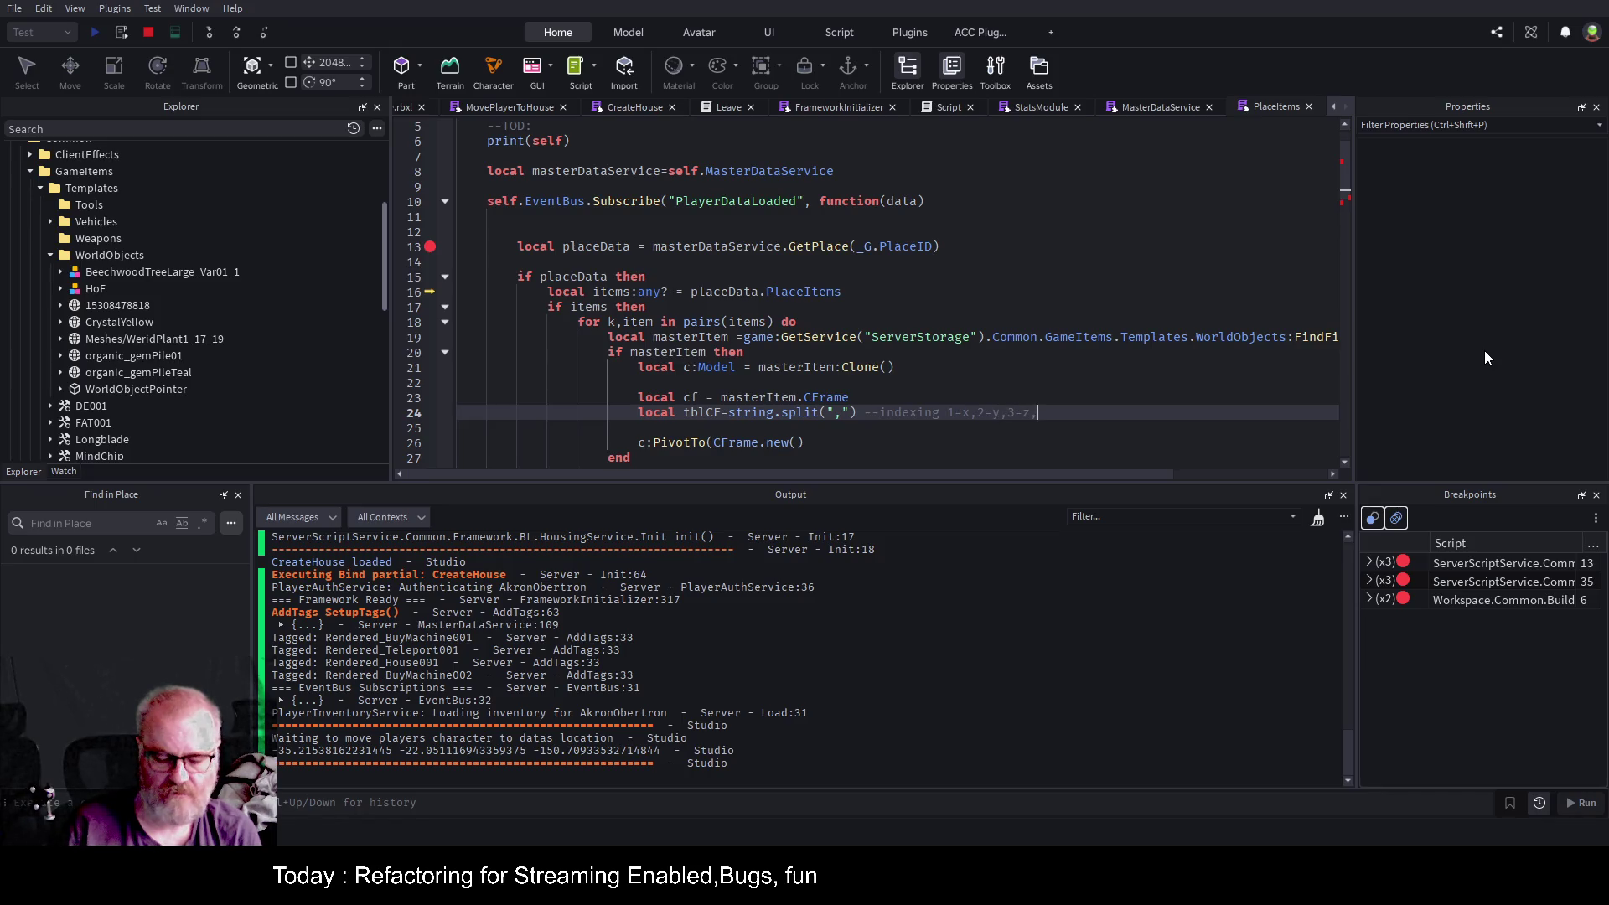
type("4=rotx")
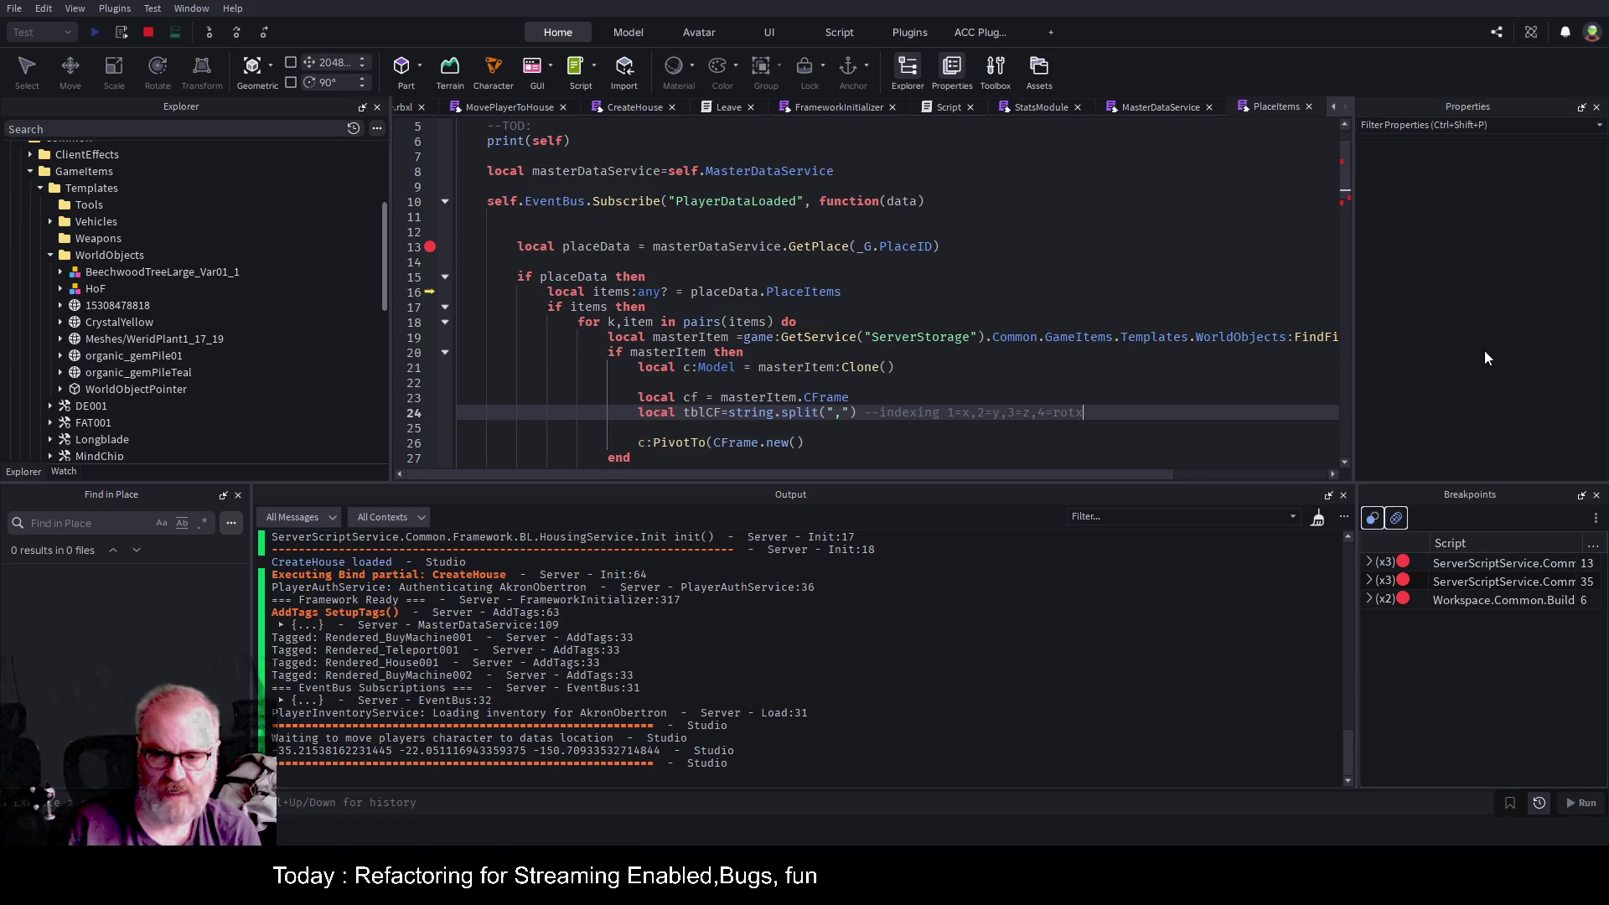
type(",5=")
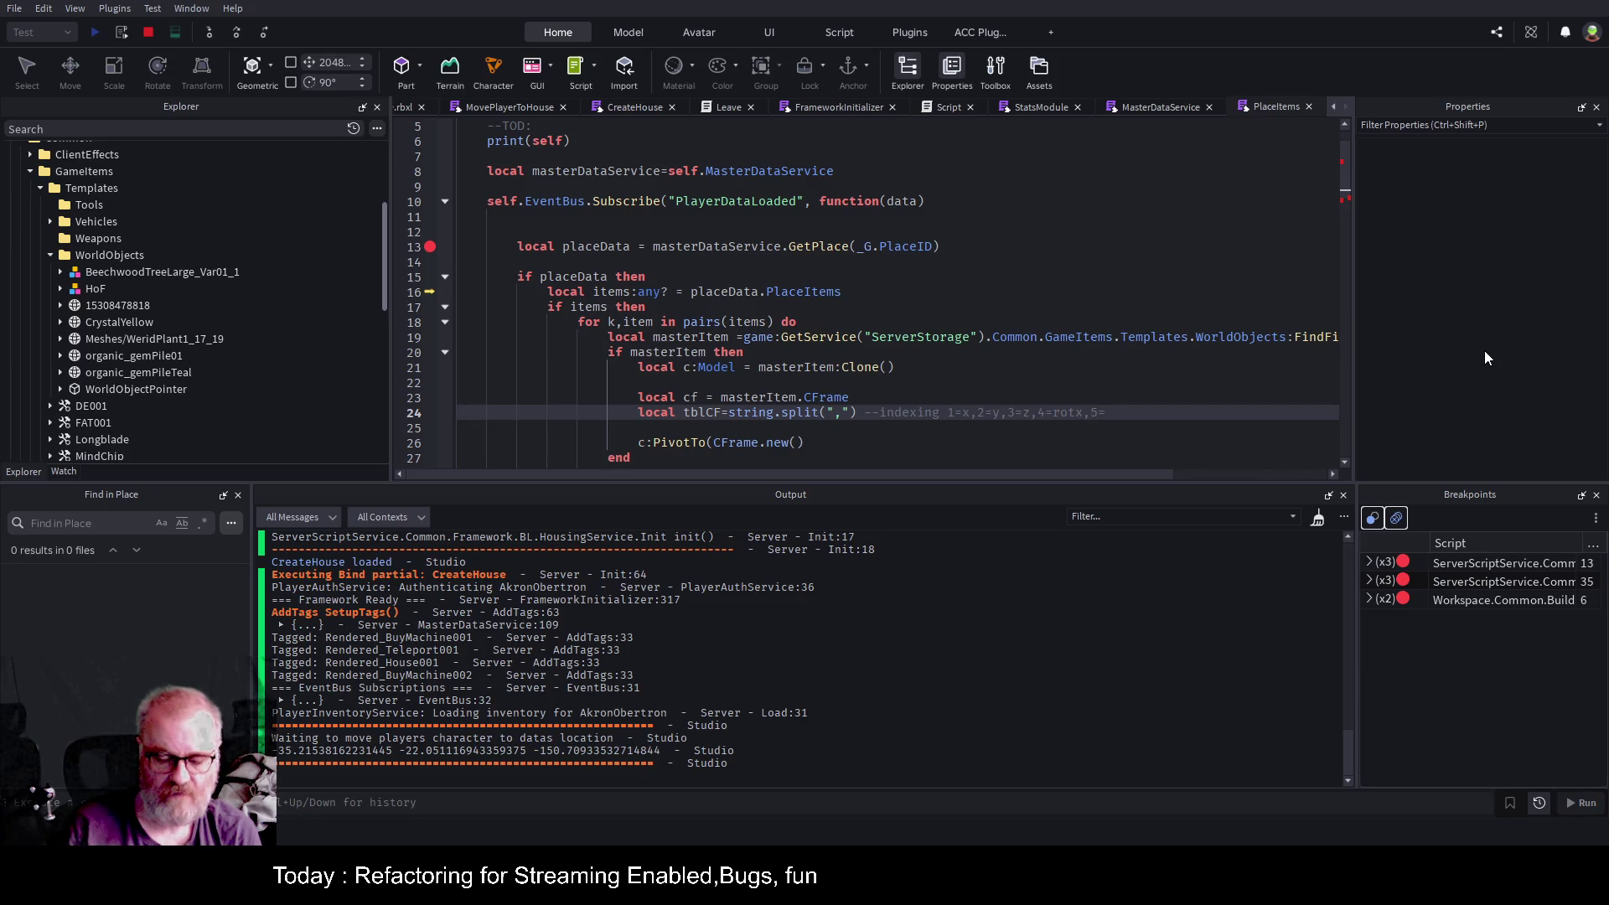
type("roty,")
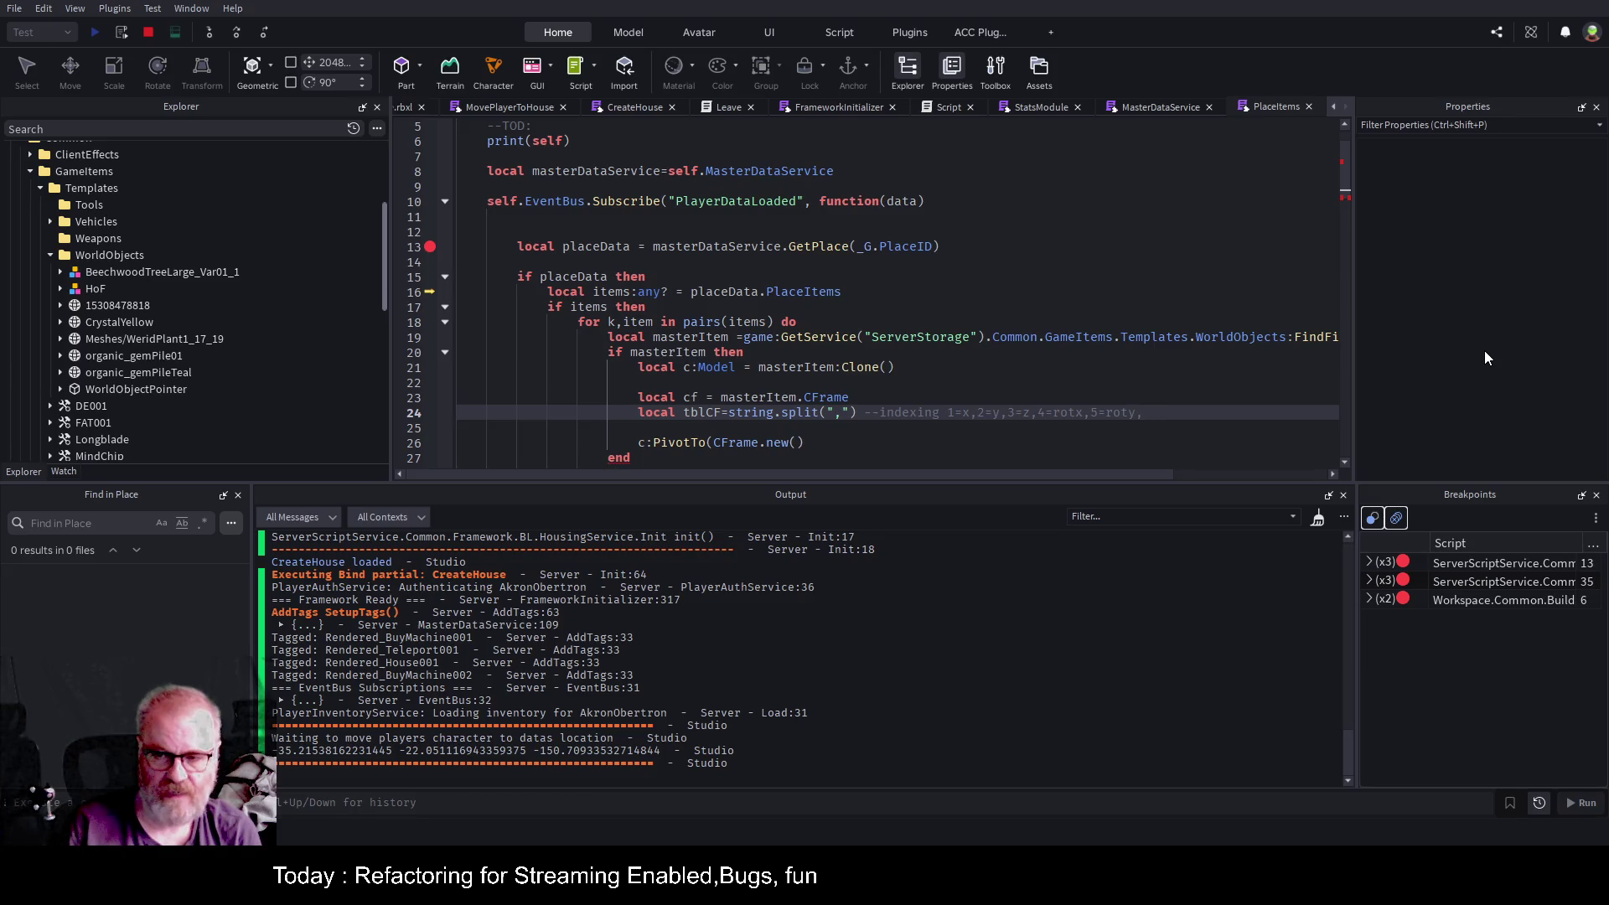
type("6")
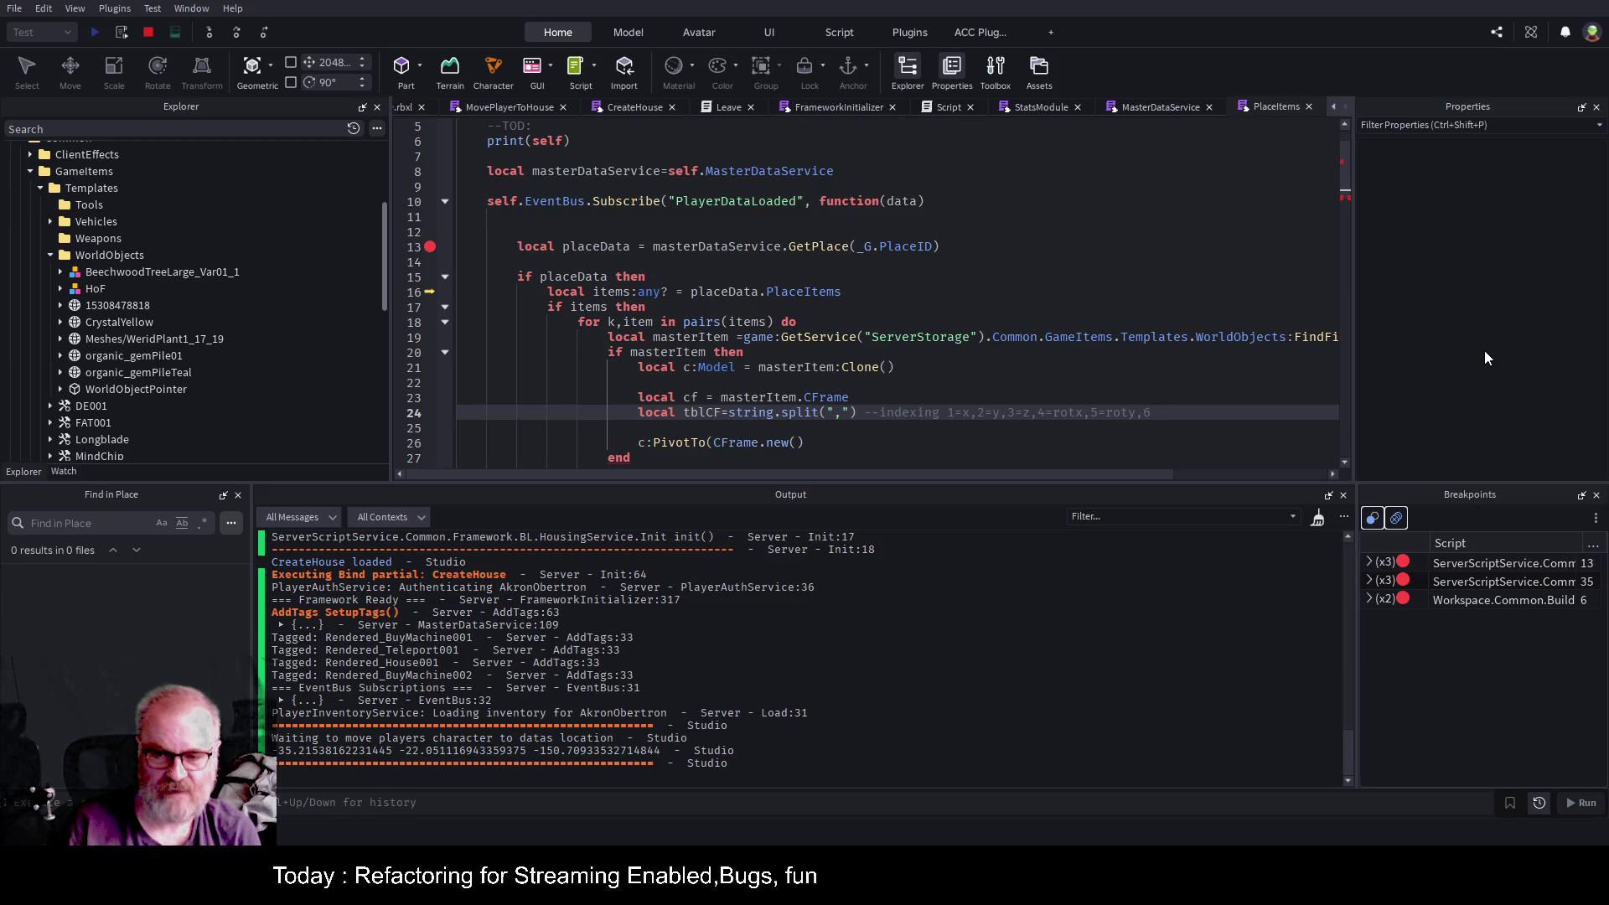
type("=")
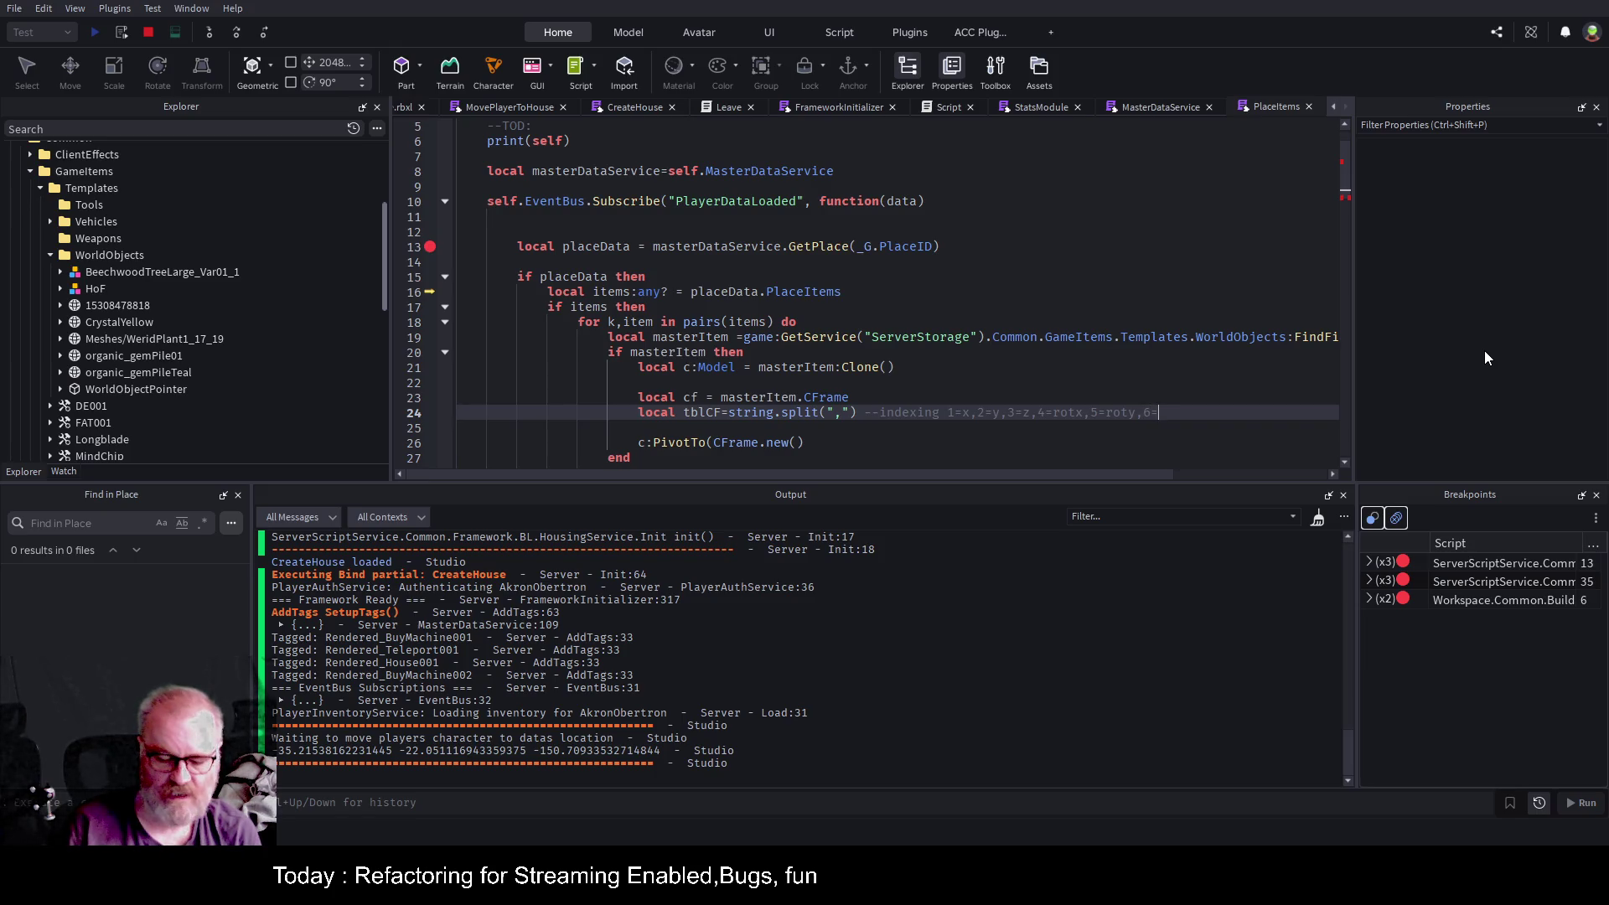
type("rotz")
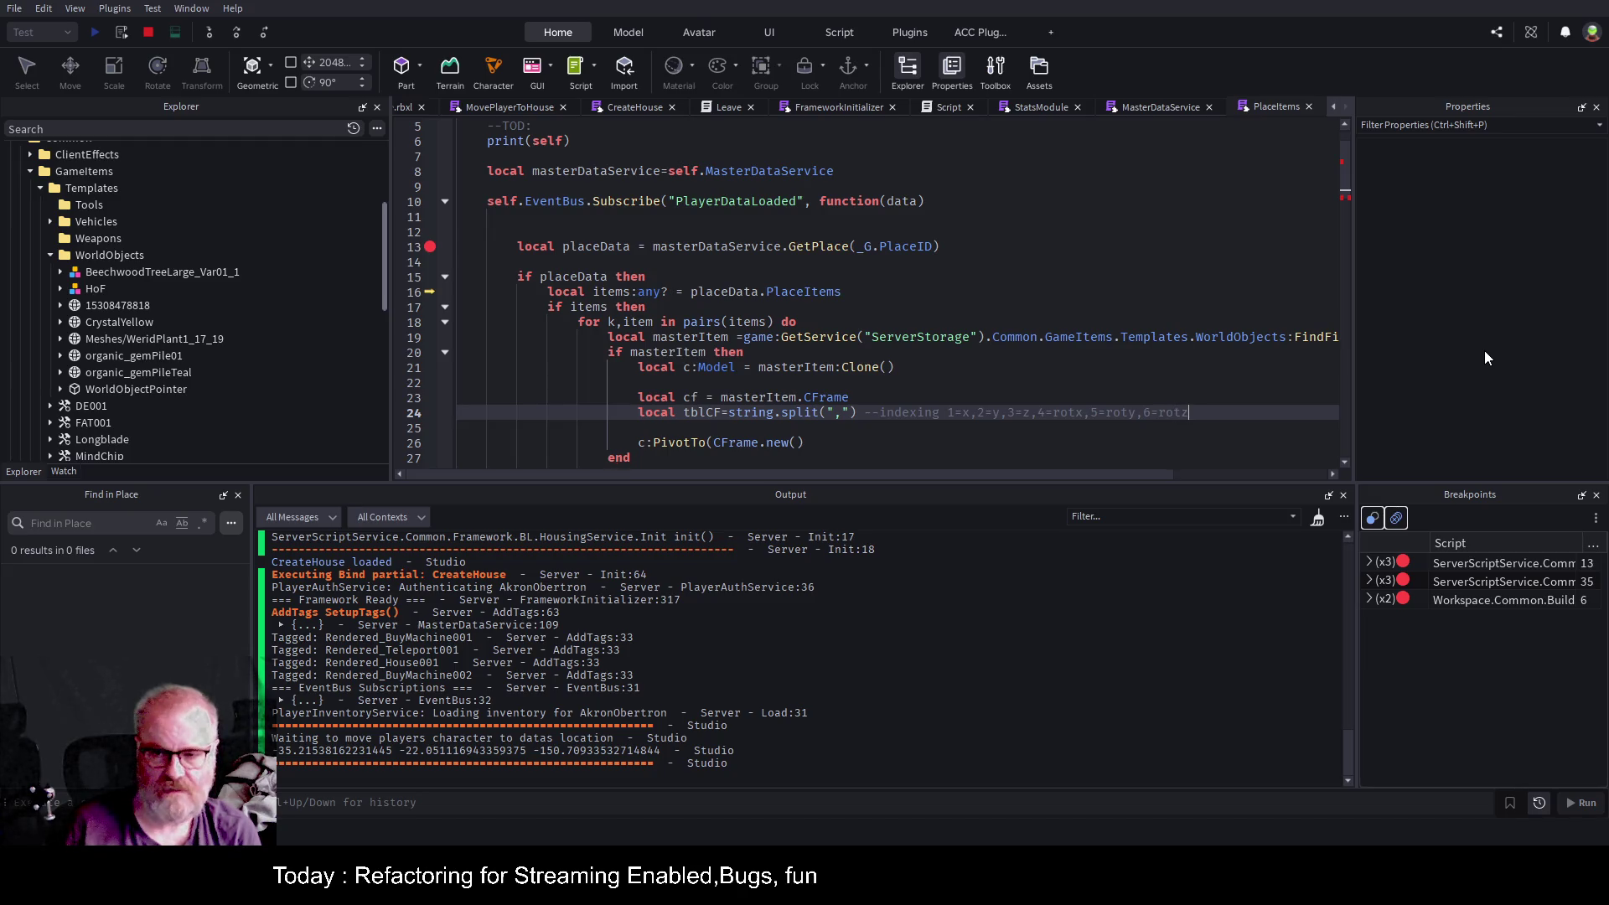
Fill CFrame.new with the arguments tblCF[1] through tblCF[6].
key("Down")
key("Down")
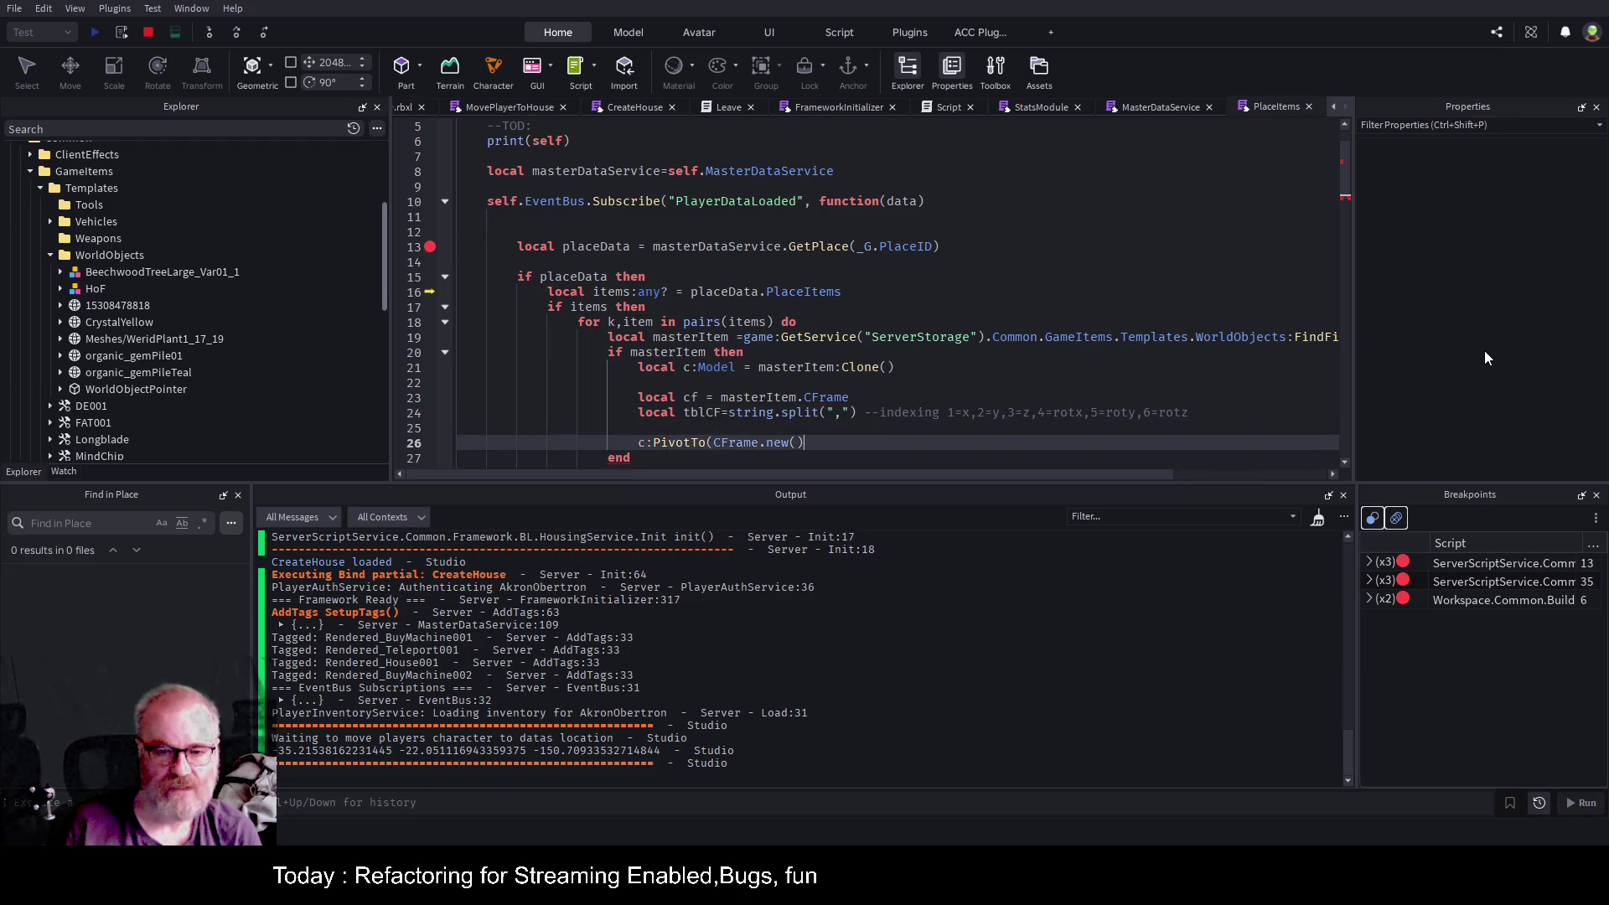
type("tblC")
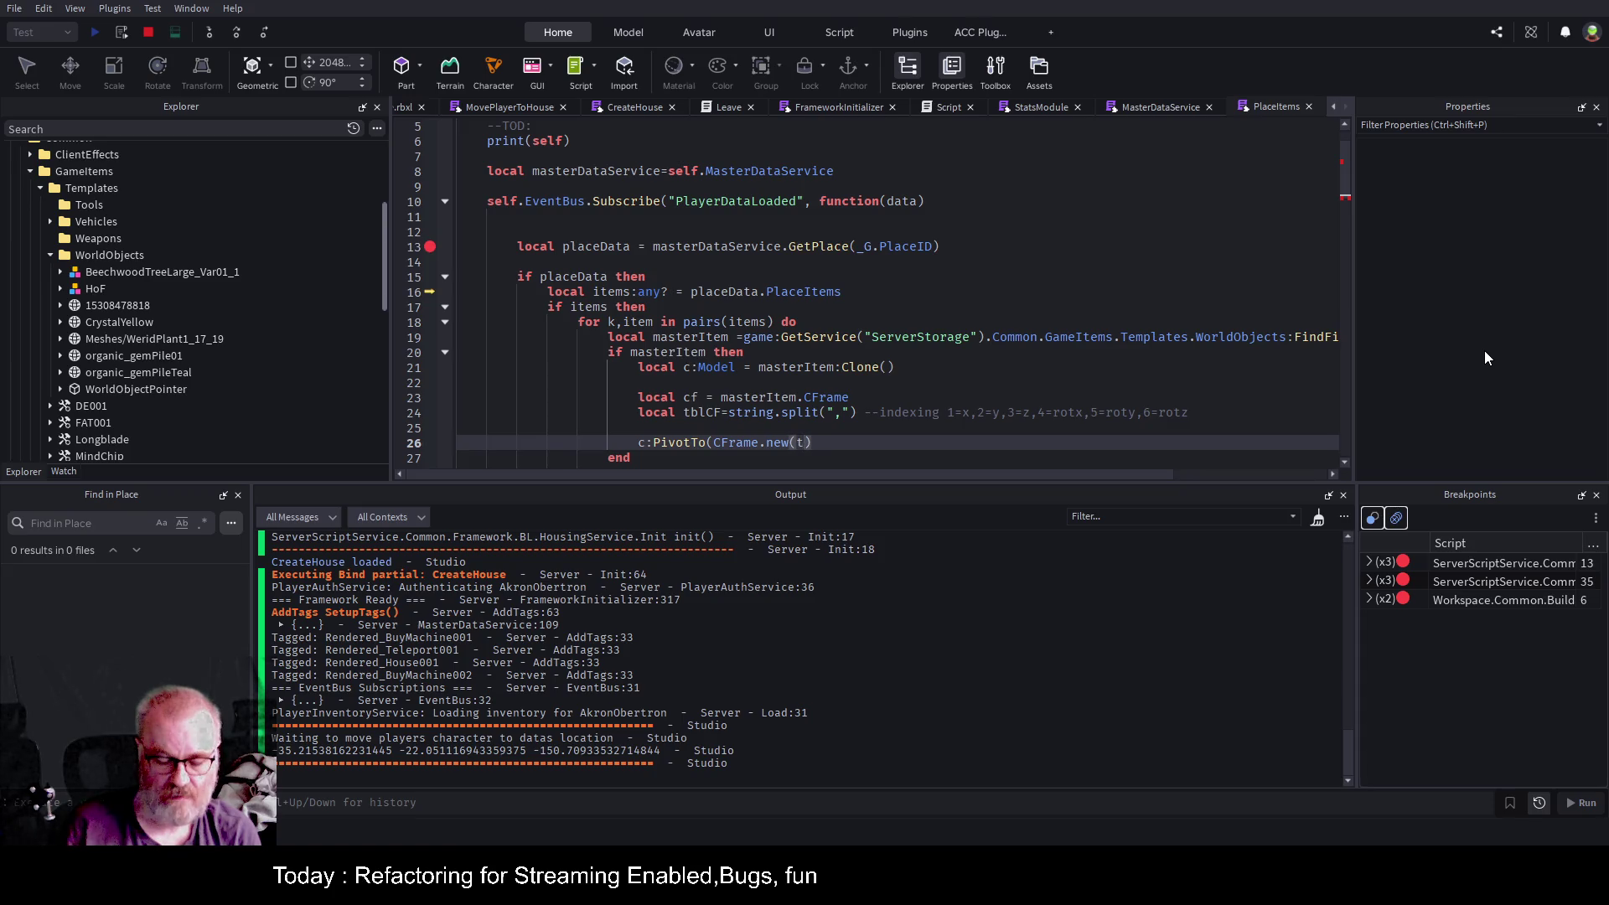
type("F[")
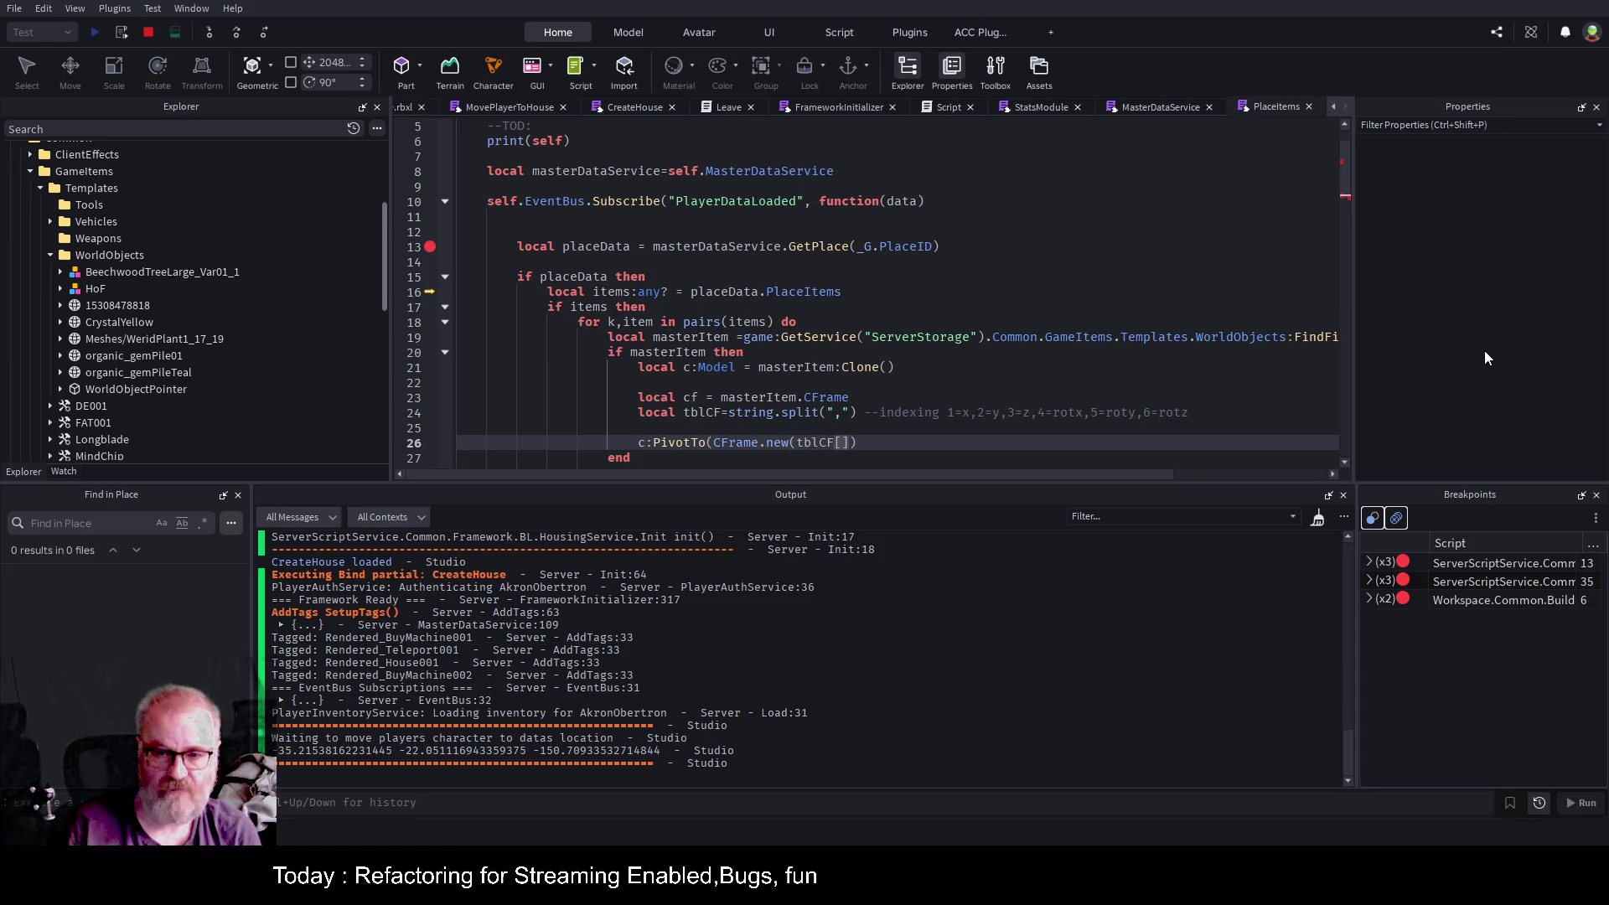
type("1]")
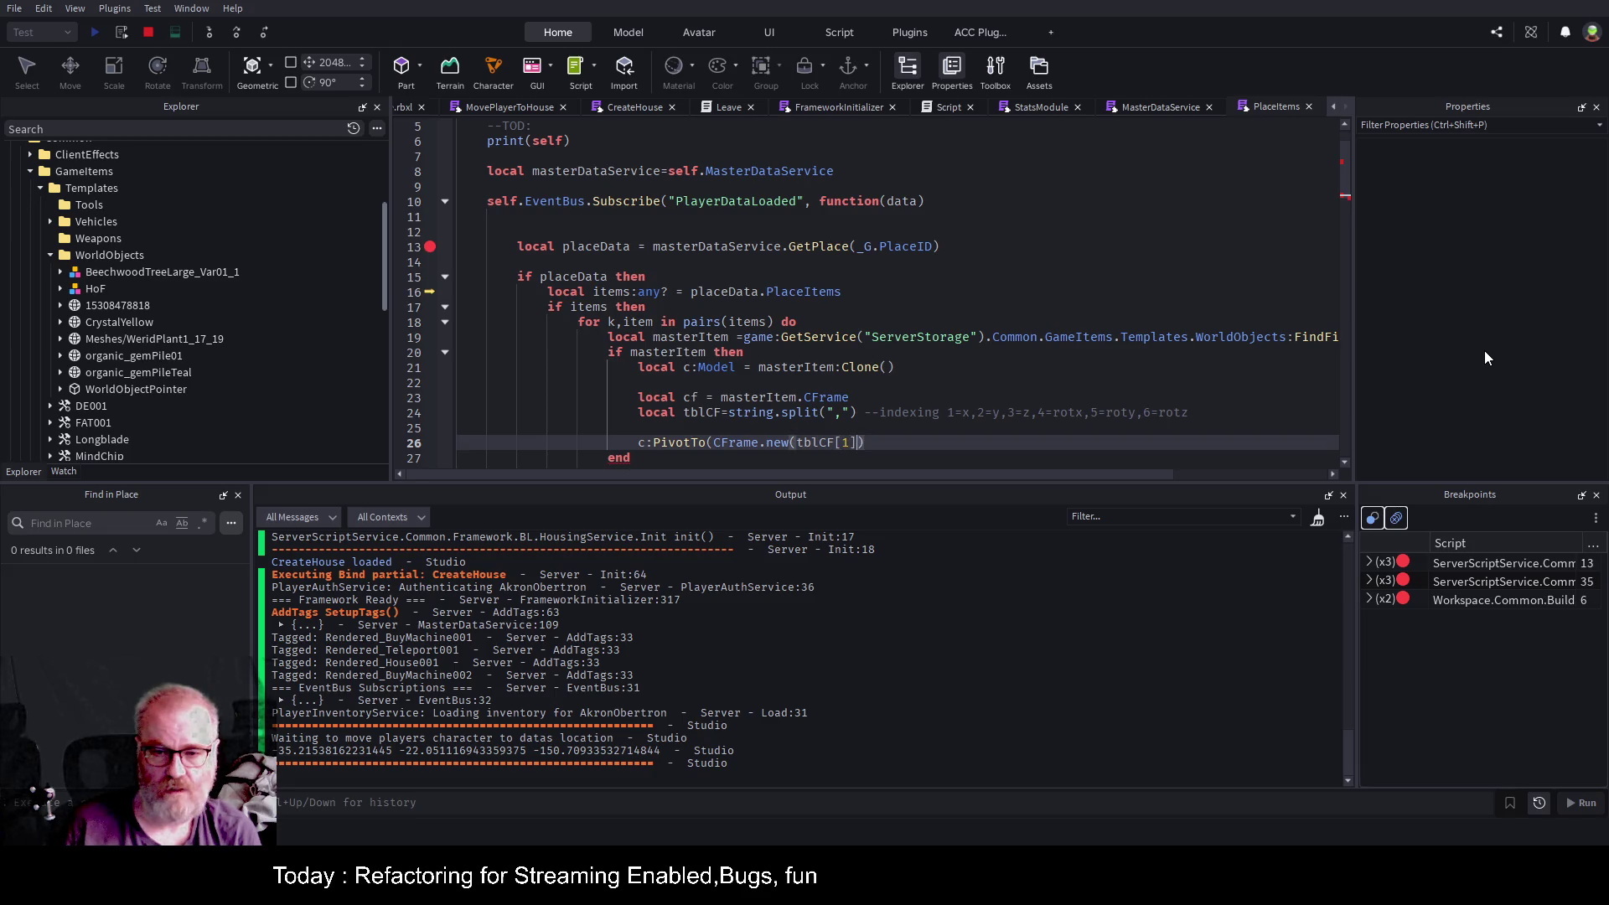
type(",")
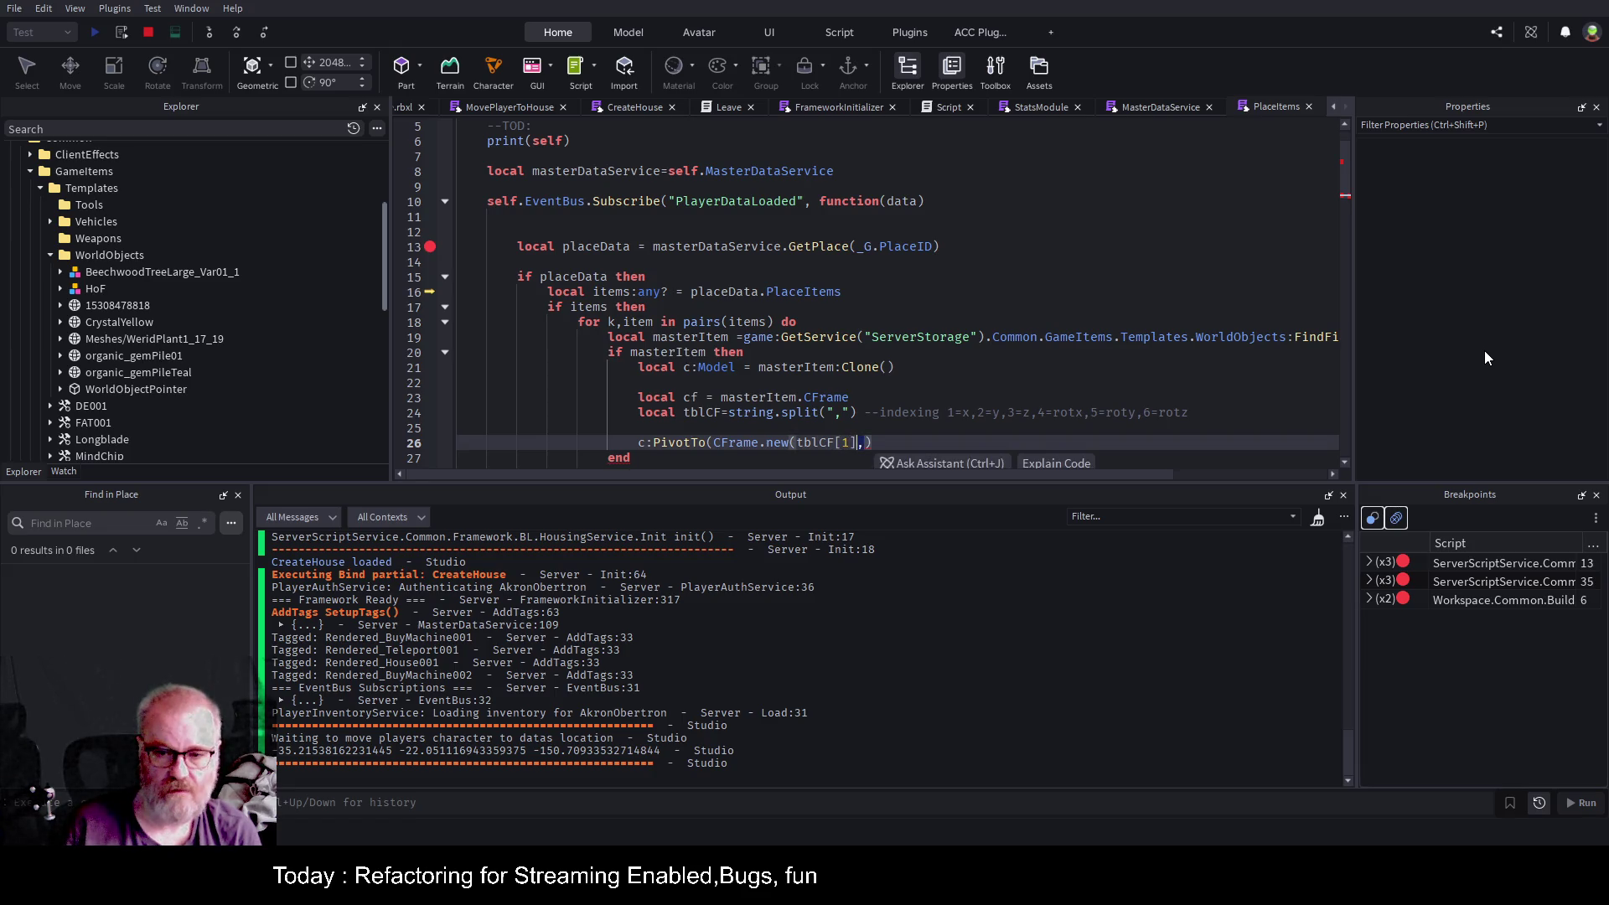
type("tblCF[1],")
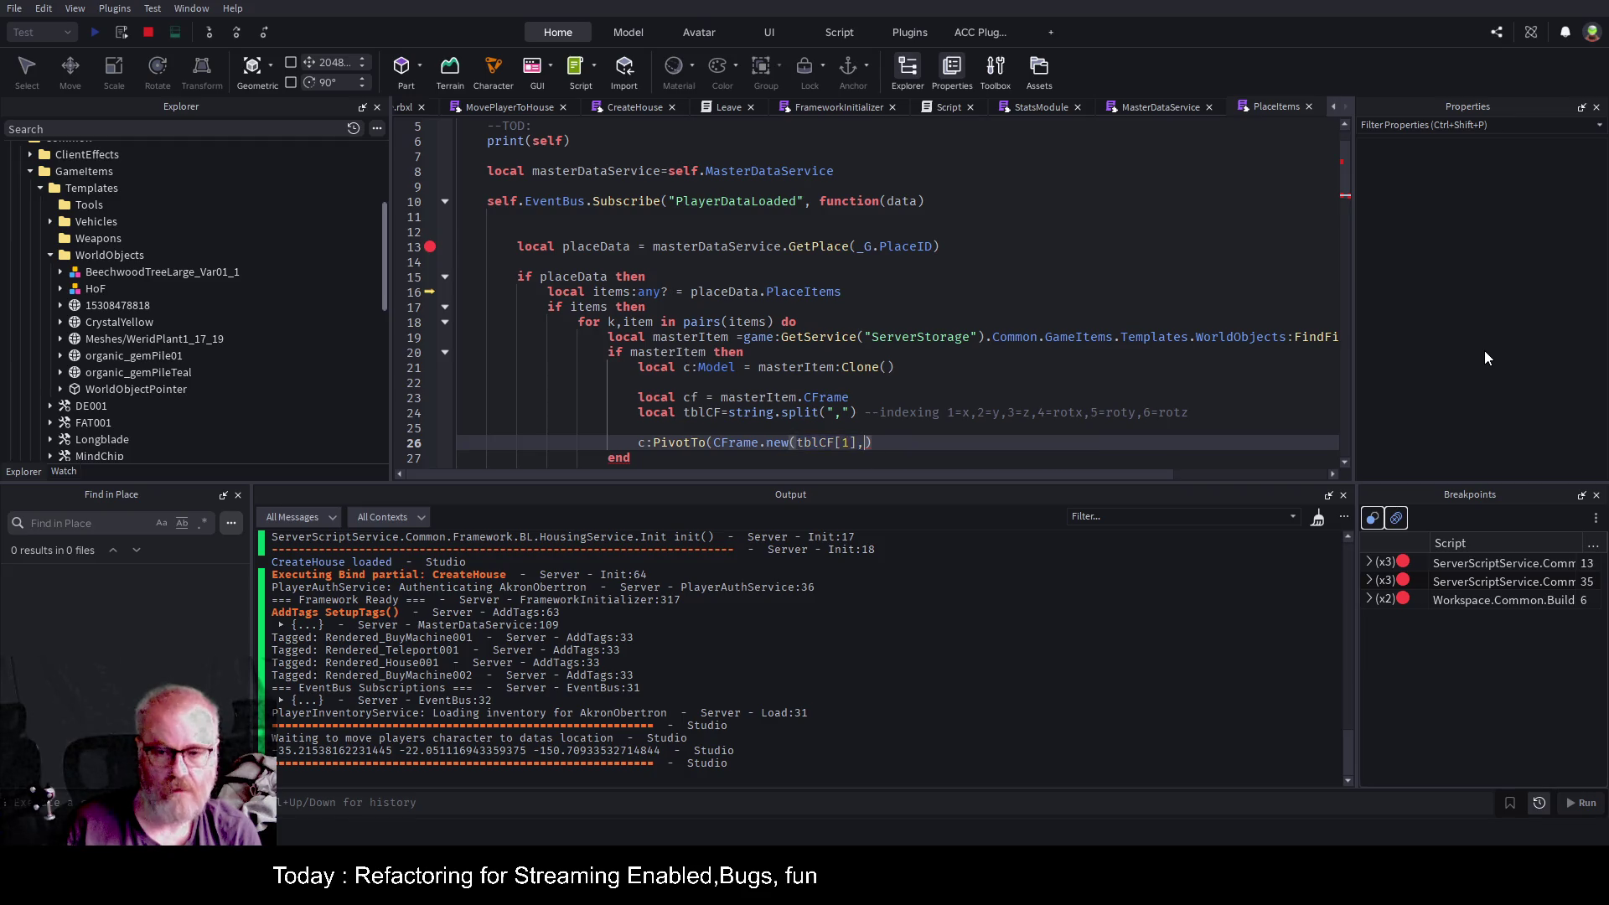
key("ctrl+v")
key("ctrl+v")
key("ctrl+v")
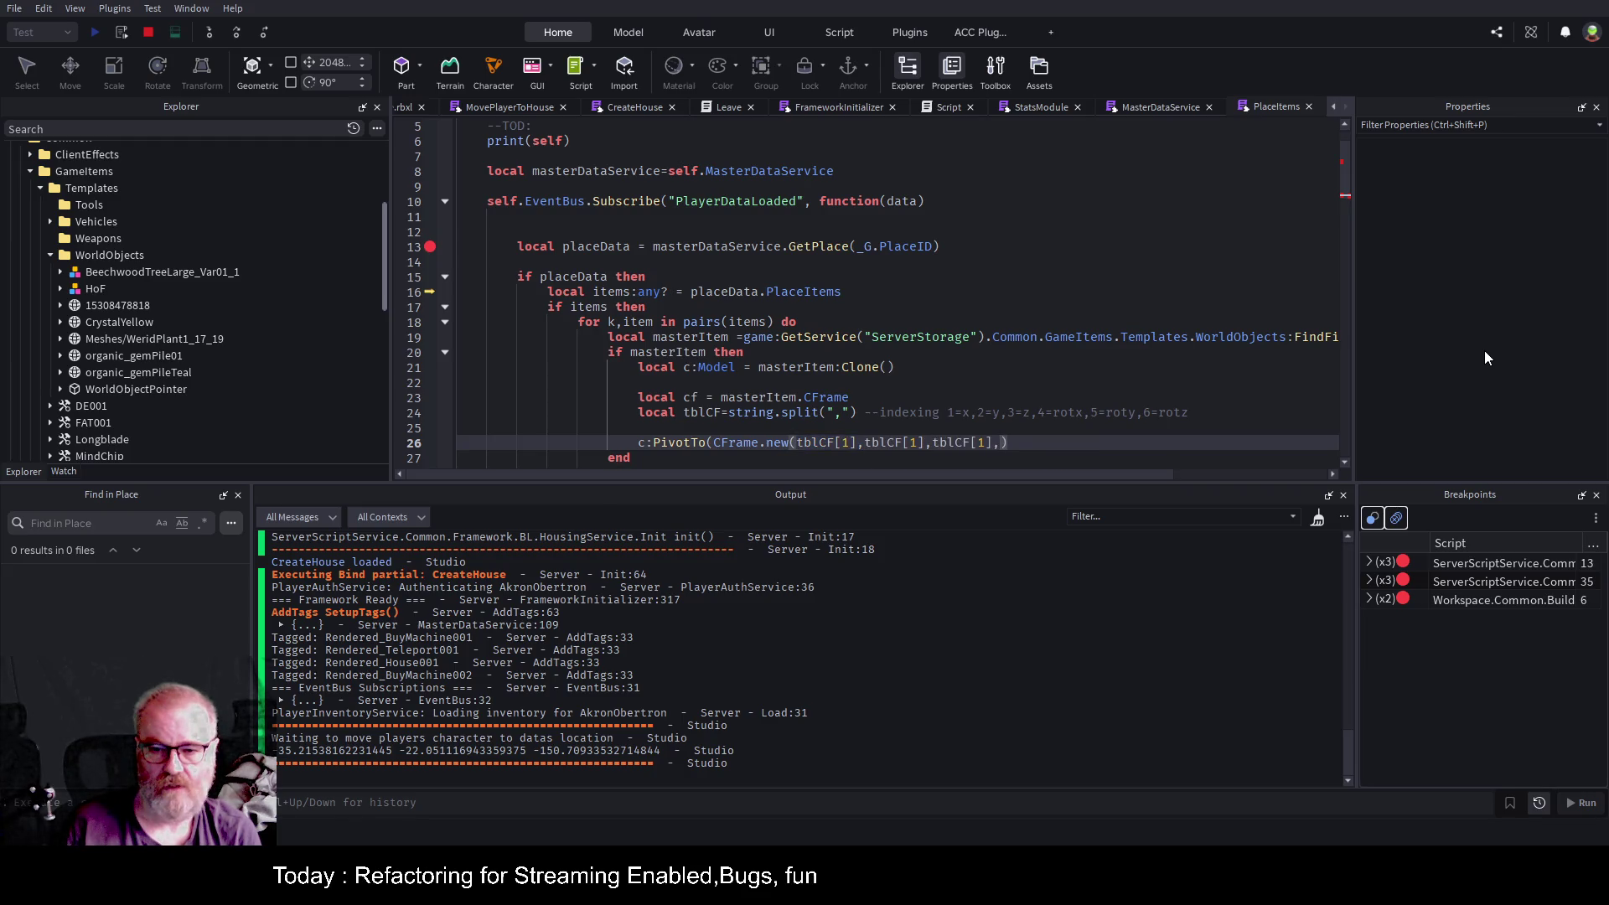
key("Left")
key("ctrl+Left")
key("ctrl+Left")
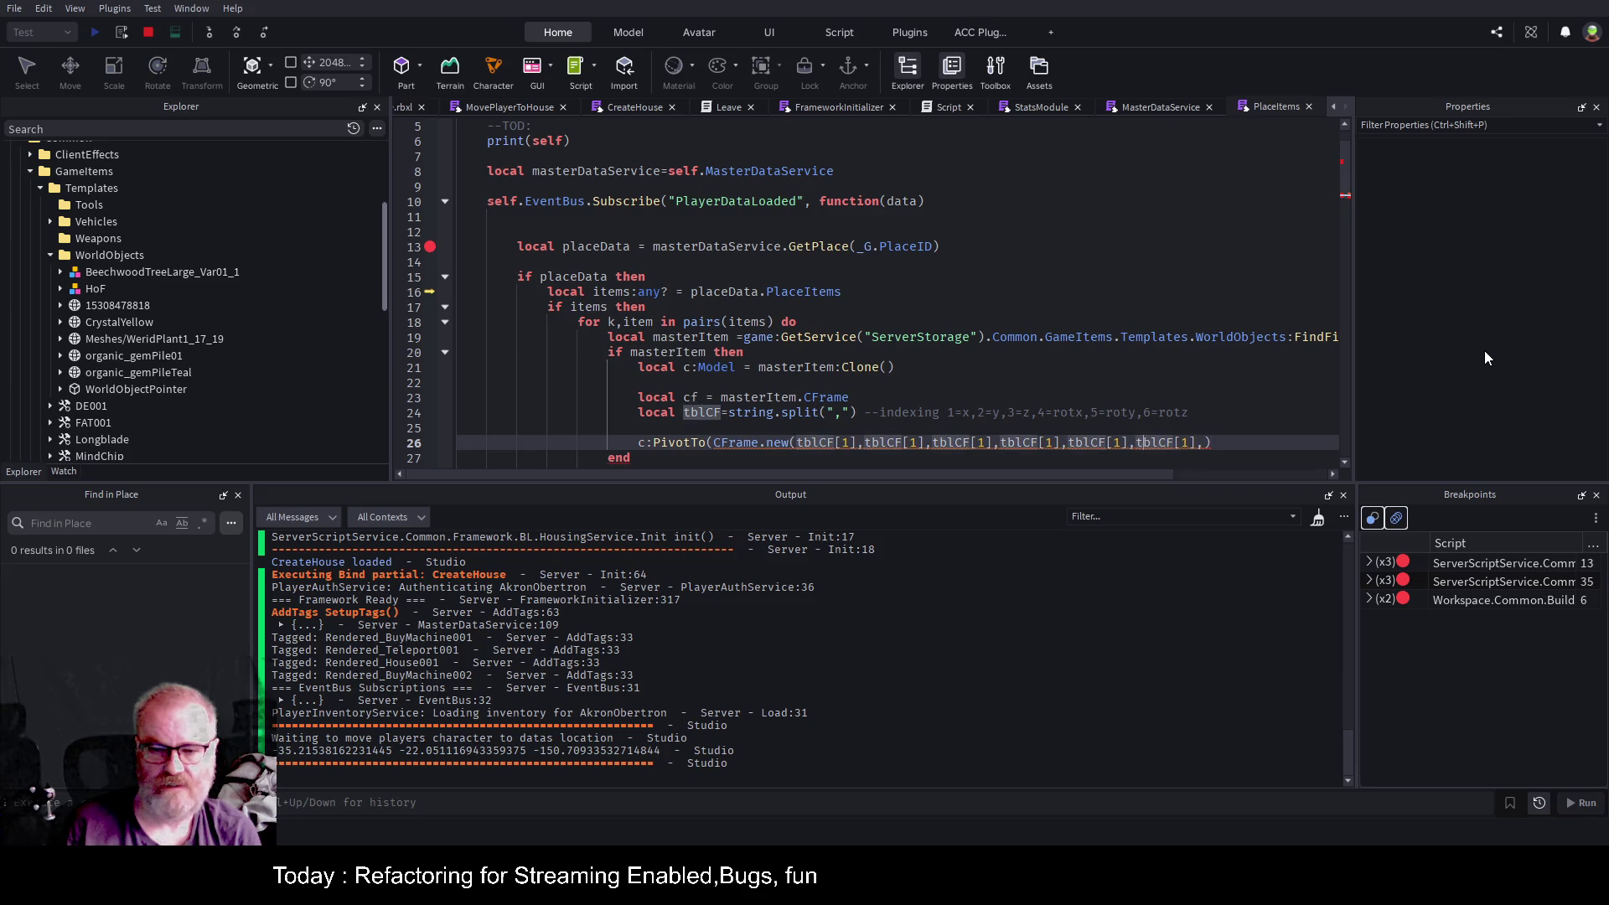
key("ctrl+Left")
key("ctrl+Left")
key("ctrl+Left")
key("shift+Right")
type("2")
key("ctrl+Right")
key("ctrl+Right")
key("Right")
key("Right")
key("Right")
key("shift+Right")
type("3")
key("ctrl+Right")
key("ctrl+Right")
type("4")
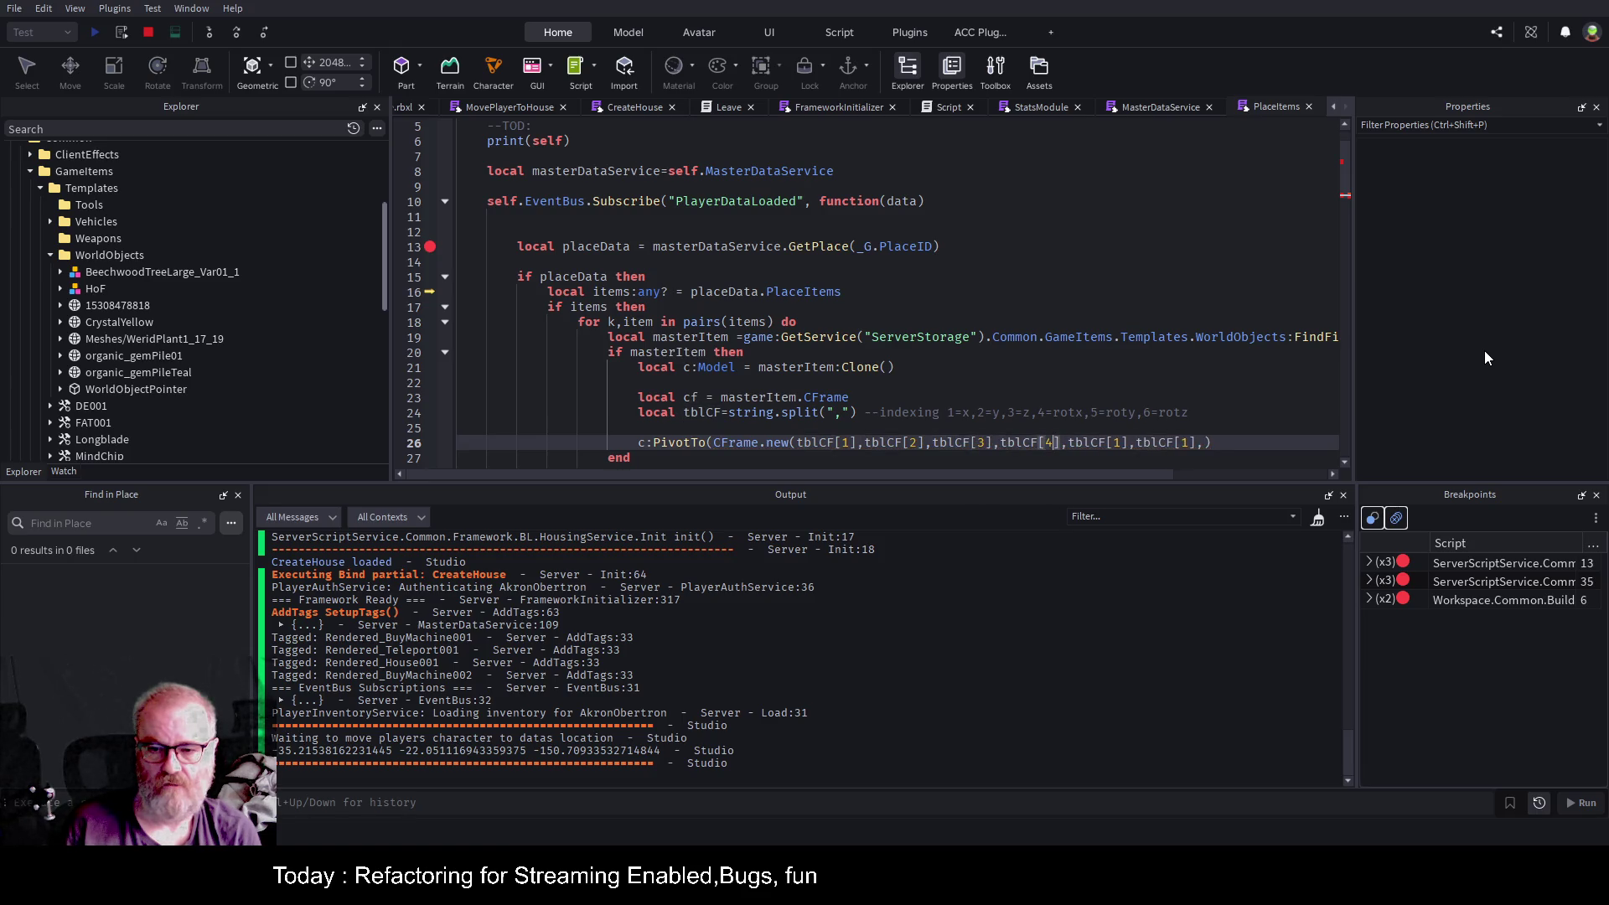
key("ctrl+Right")
key("ctrl+Right")
key("shift+Right")
type("5")
key("Right")
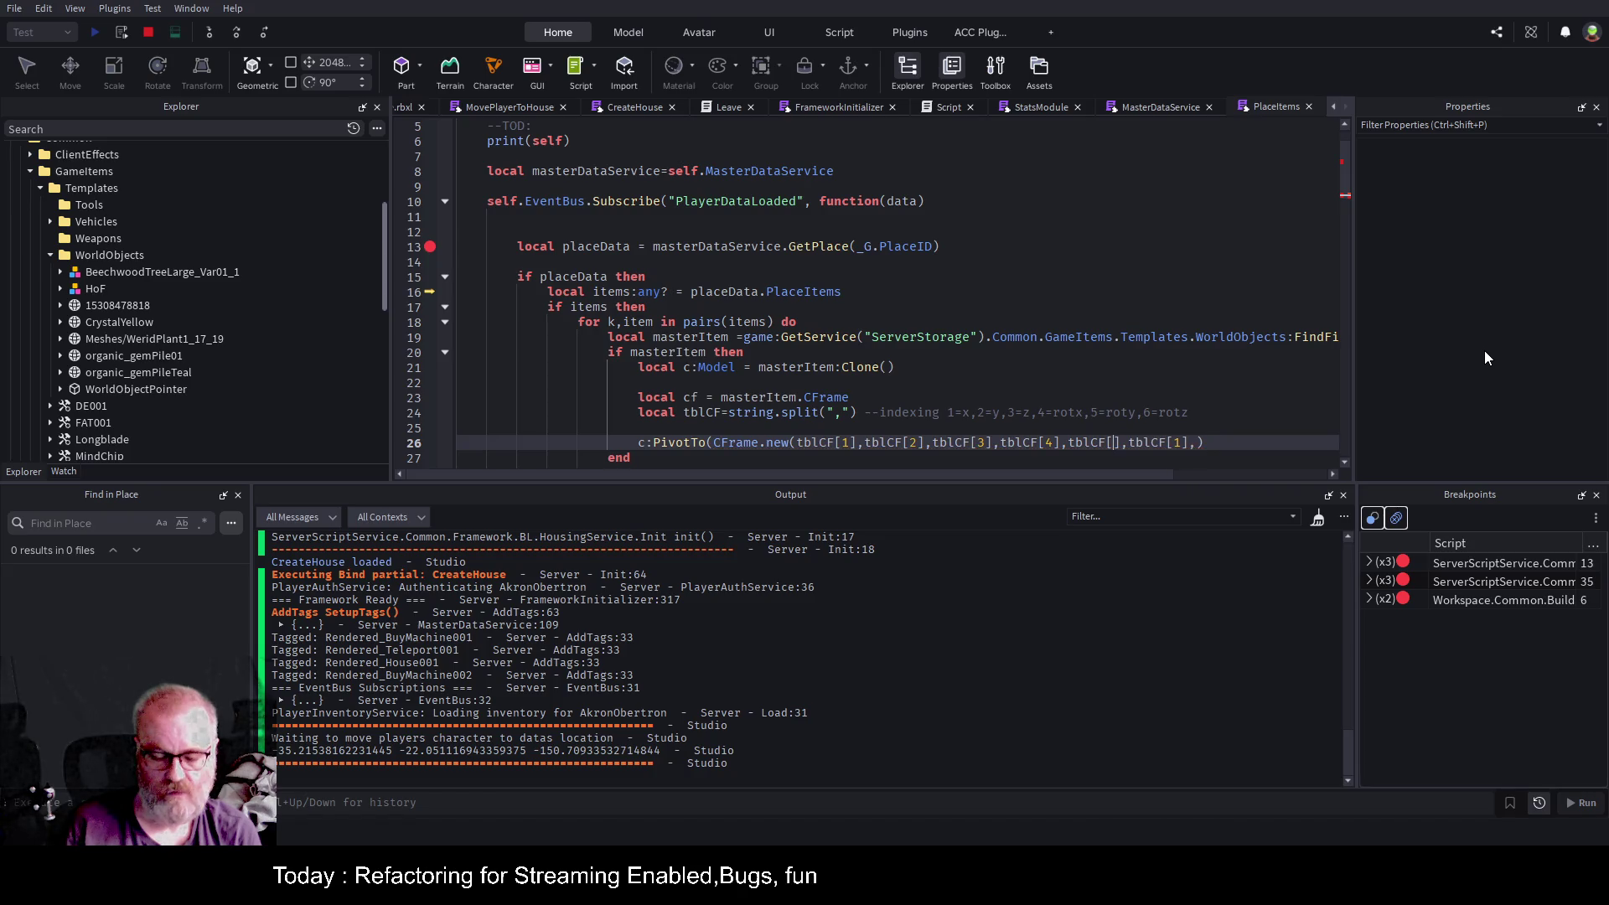
key("ctrl+Right")
key("ctrl+Right")
key("shift+Right")
type("6")
key("Up")
key("Up")
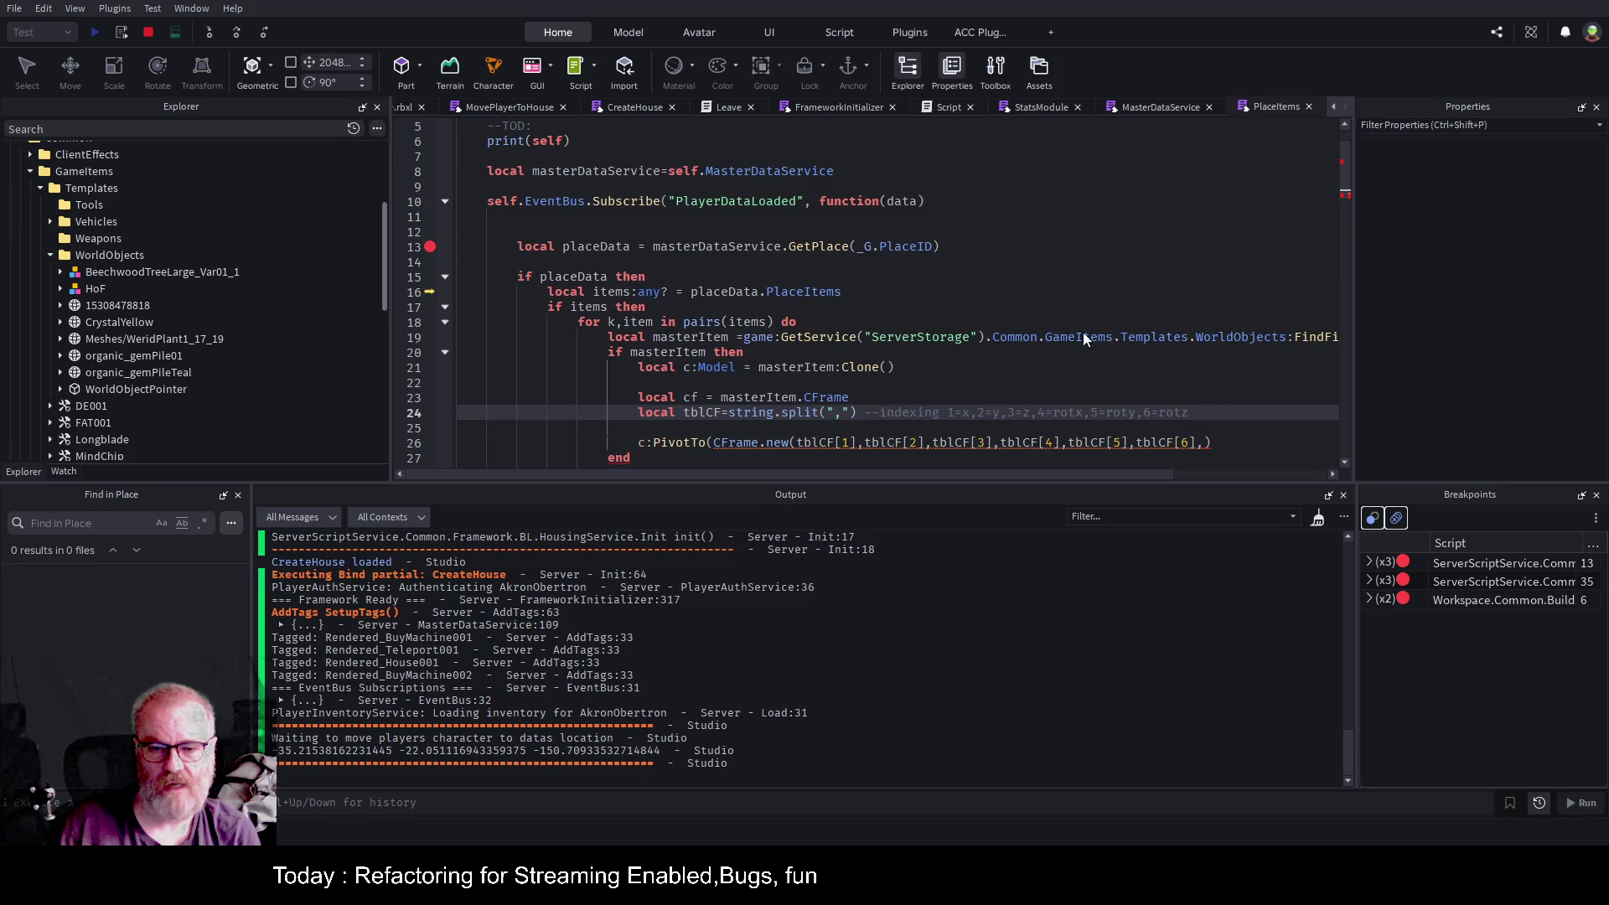
Wrap tblCF[1] and tblCF[2] in tonumber() inside the CFrame.new call.
left_click(800, 444)
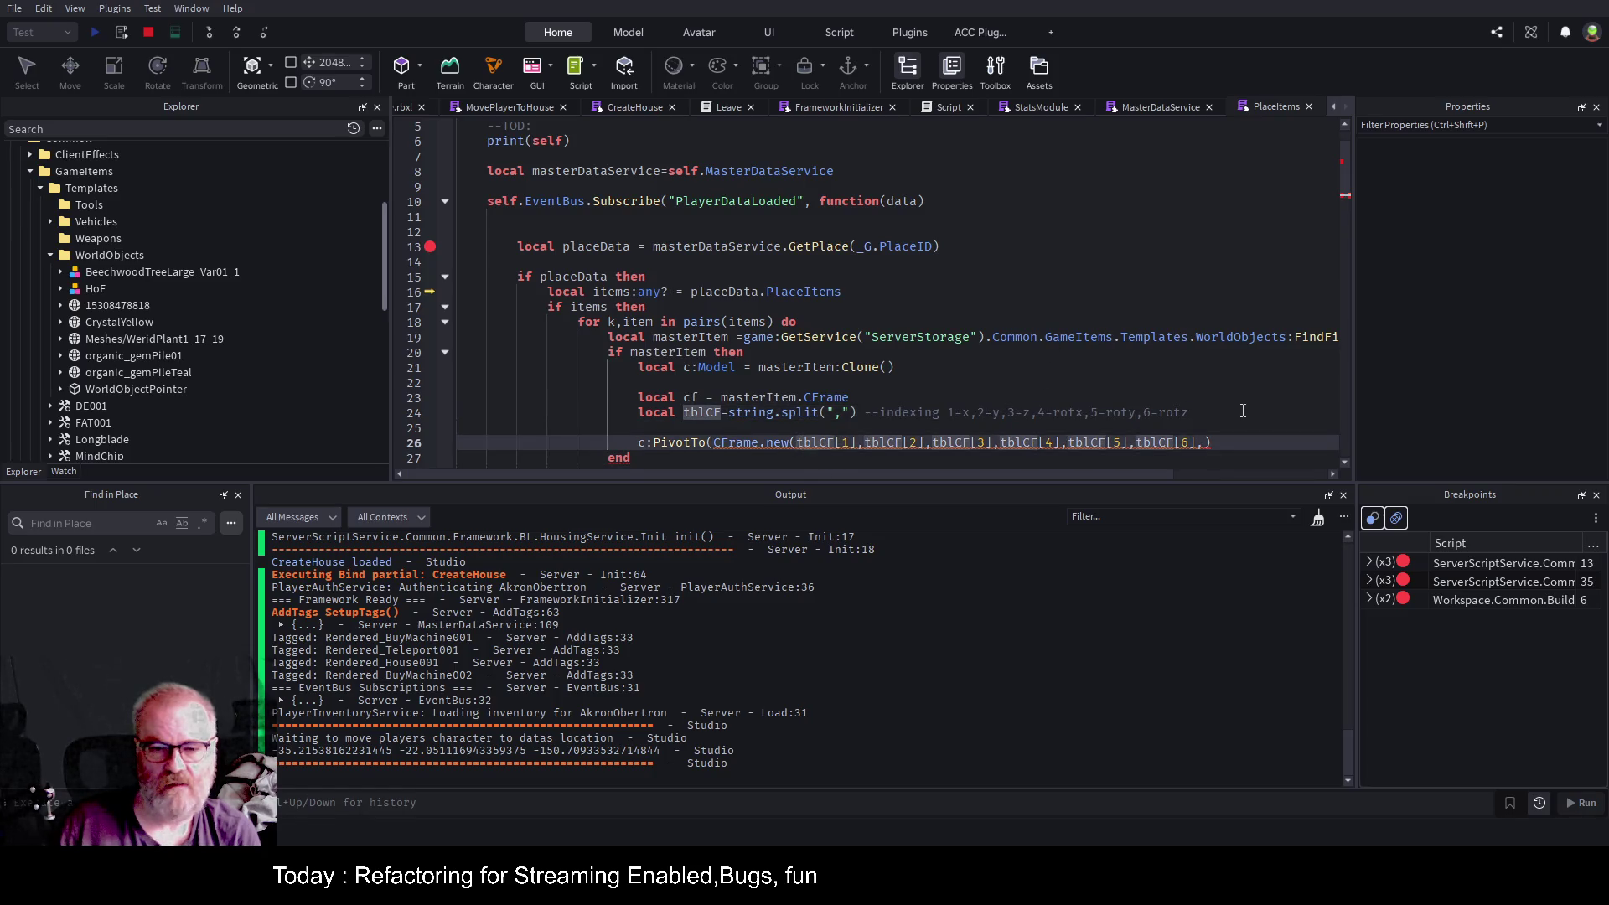
type("tonumber(")
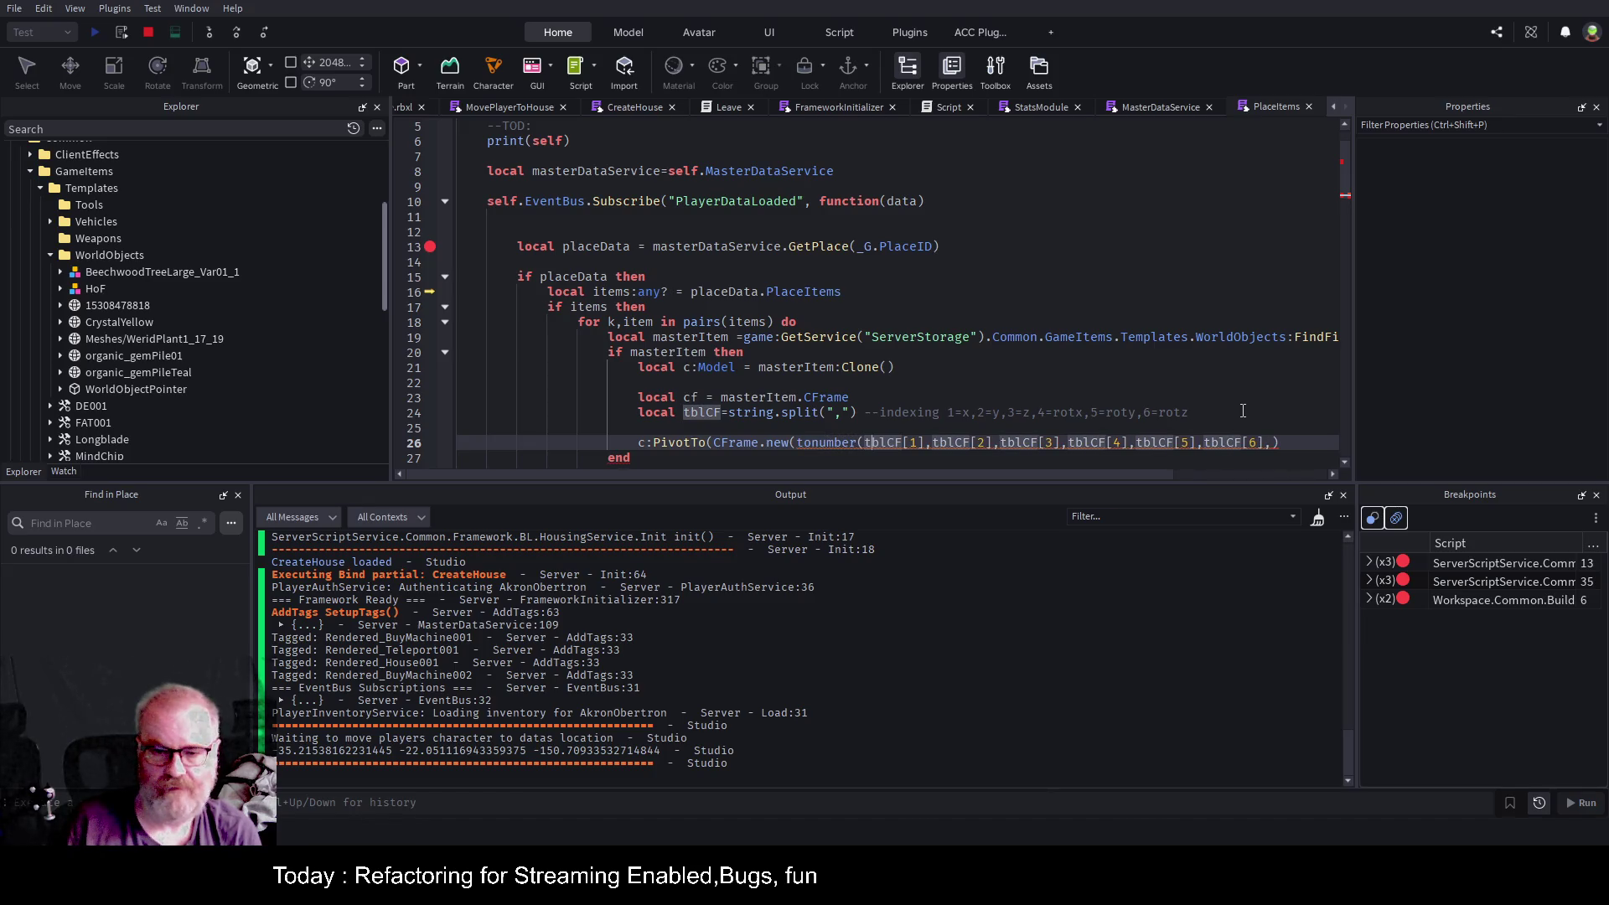
key("Right")
key("Right")
key("Right")
type(")")
key("Left")
key("Left")
key("Left")
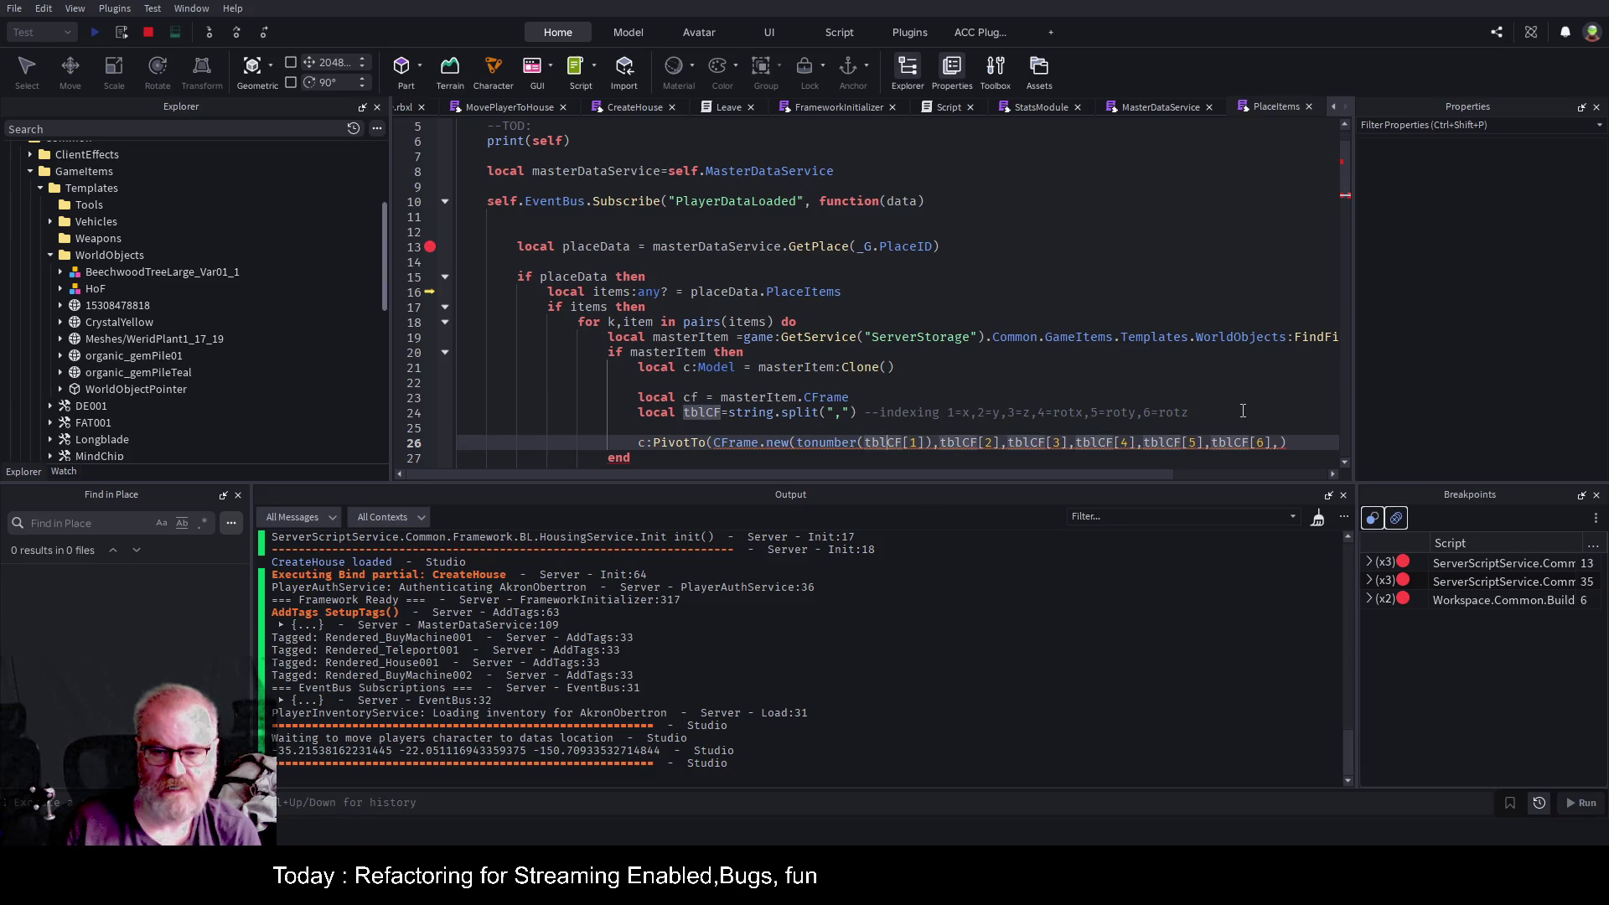
key("Left")
key("Left")
key("Left")
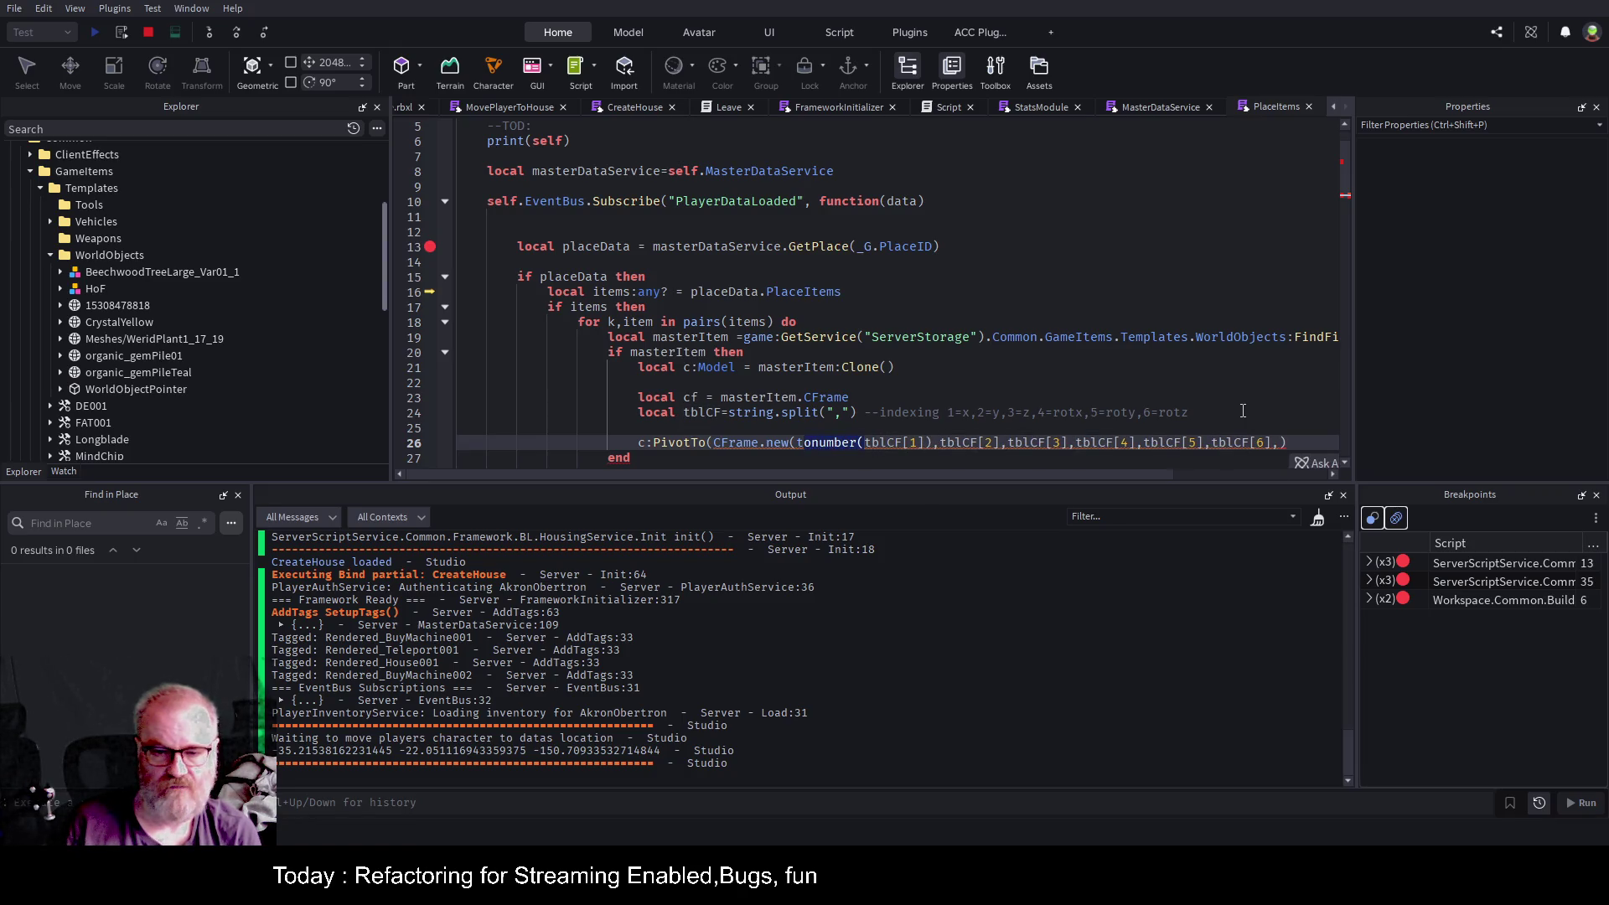
key("ctrl+shift+Right")
key("ctrl+c")
key("Right")
key("Right")
key("Right")
key("ctrl+v")
key("Right")
key("Right")
key("Right")
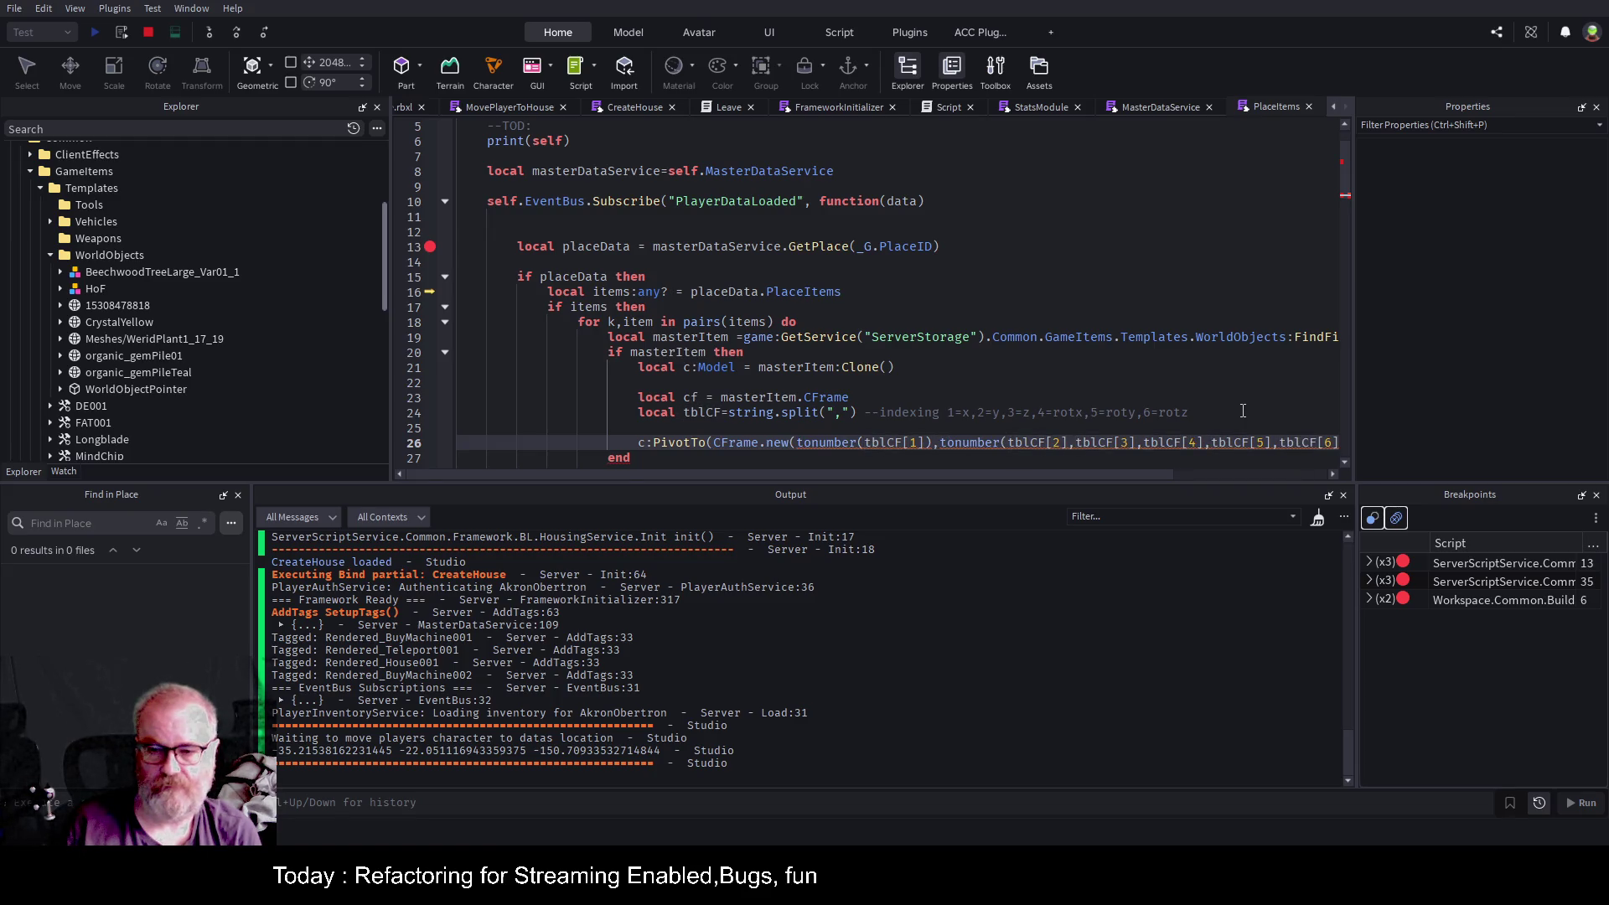
type(")")
Wrap tblCF[3] through tblCF[6] in tonumber() and drop the stray trailing comma.
key("Right")
key("Return")
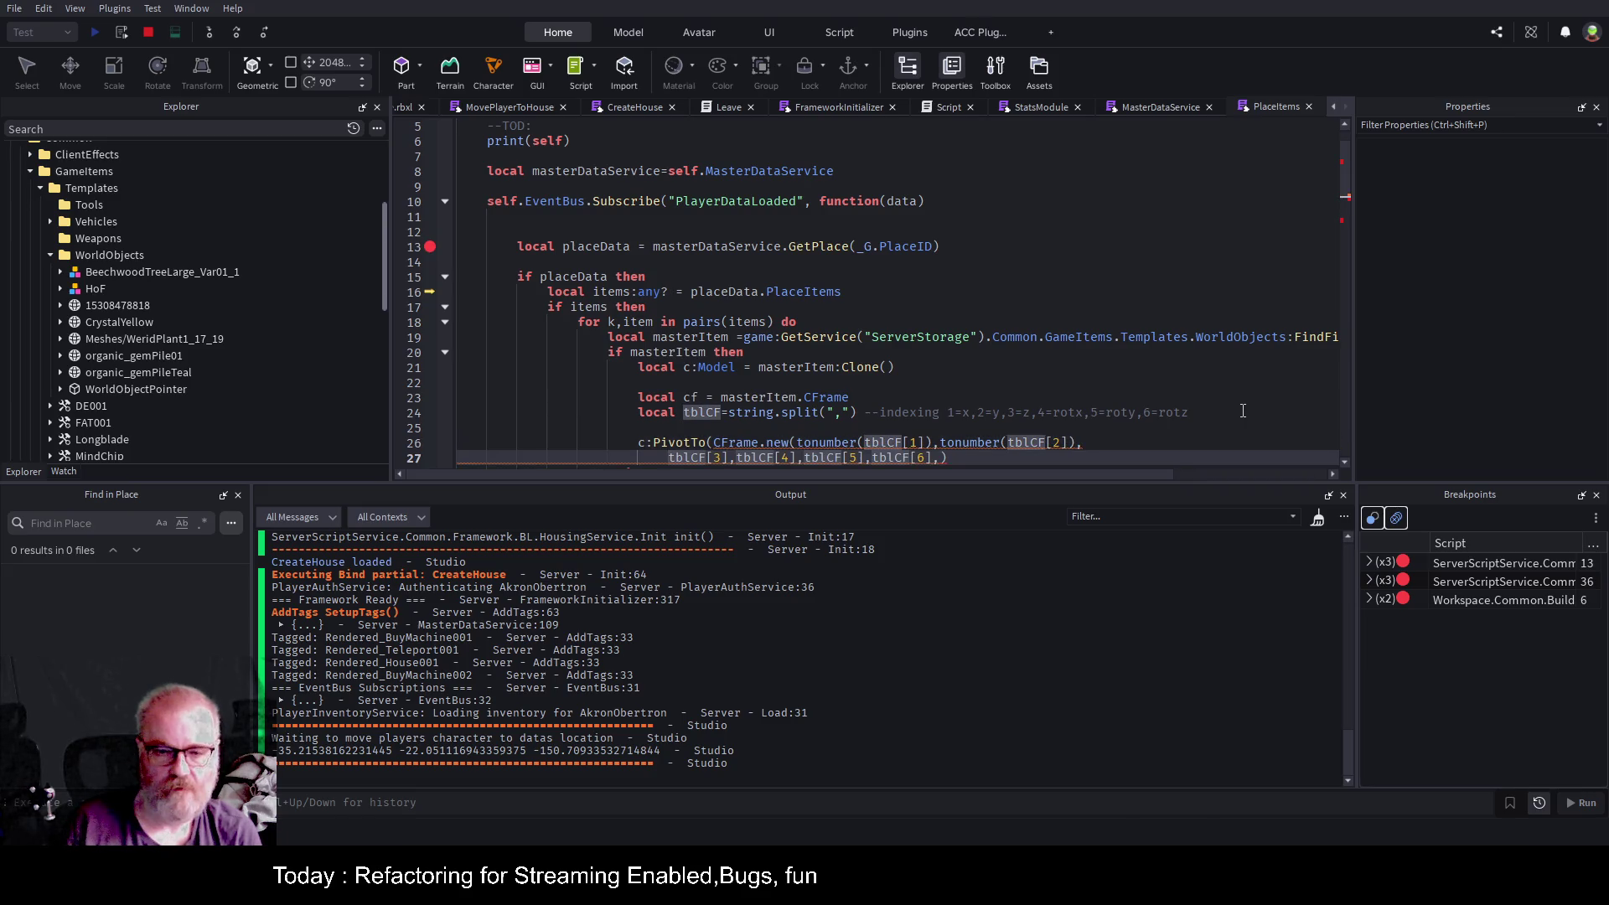
key("ctrl+v")
key("Right")
key("Right")
key("Right")
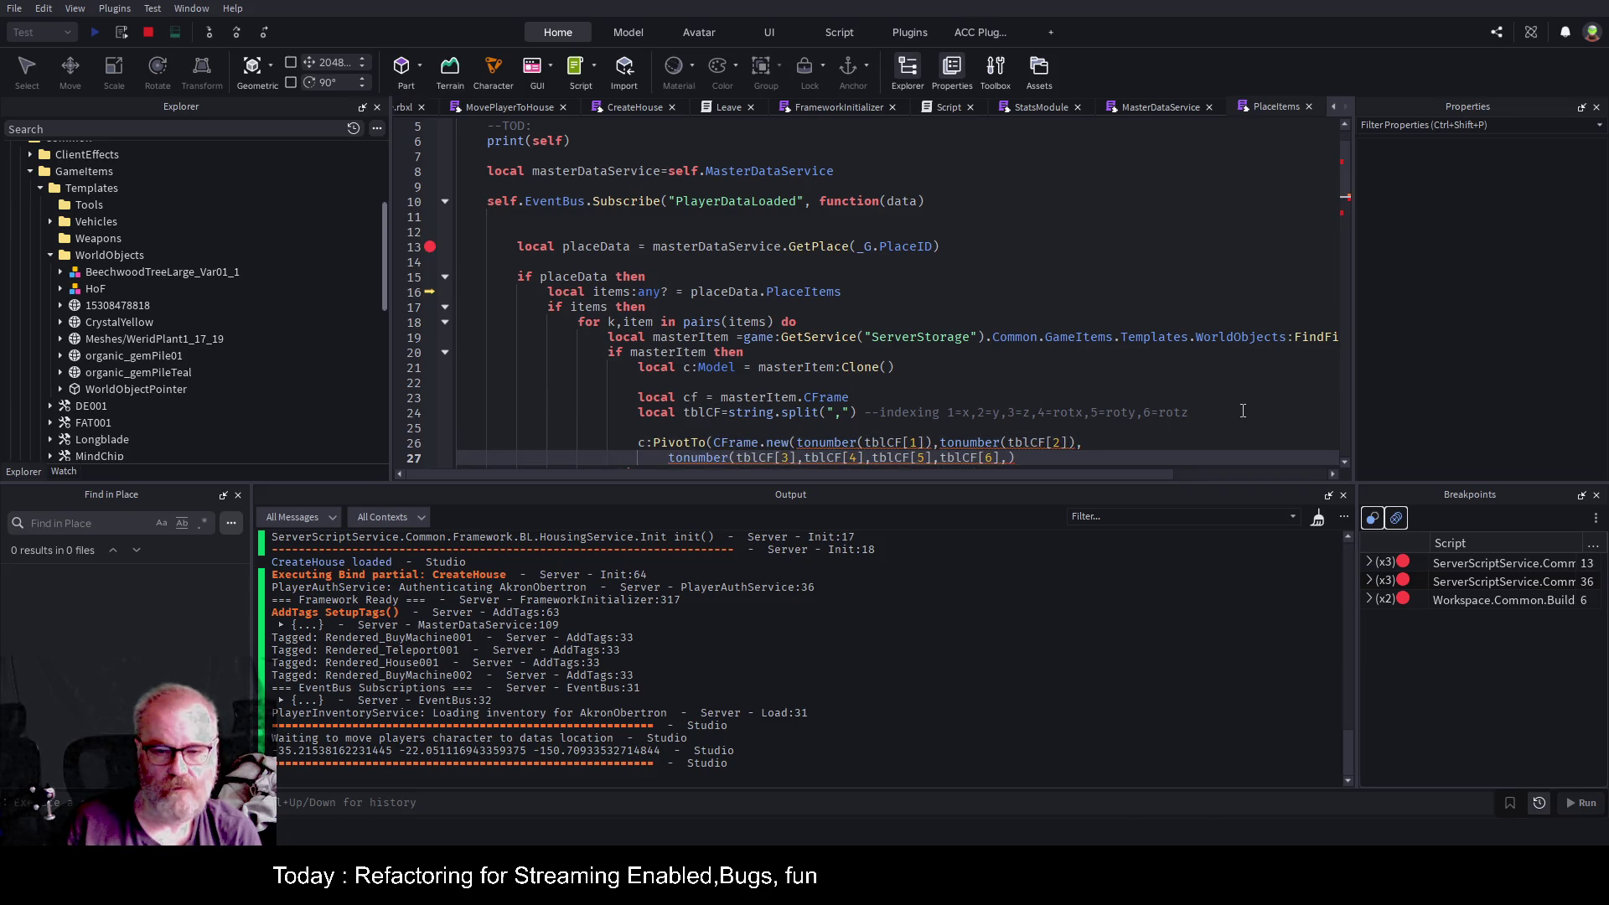
type(")")
key("Right")
key("ctrl+v")
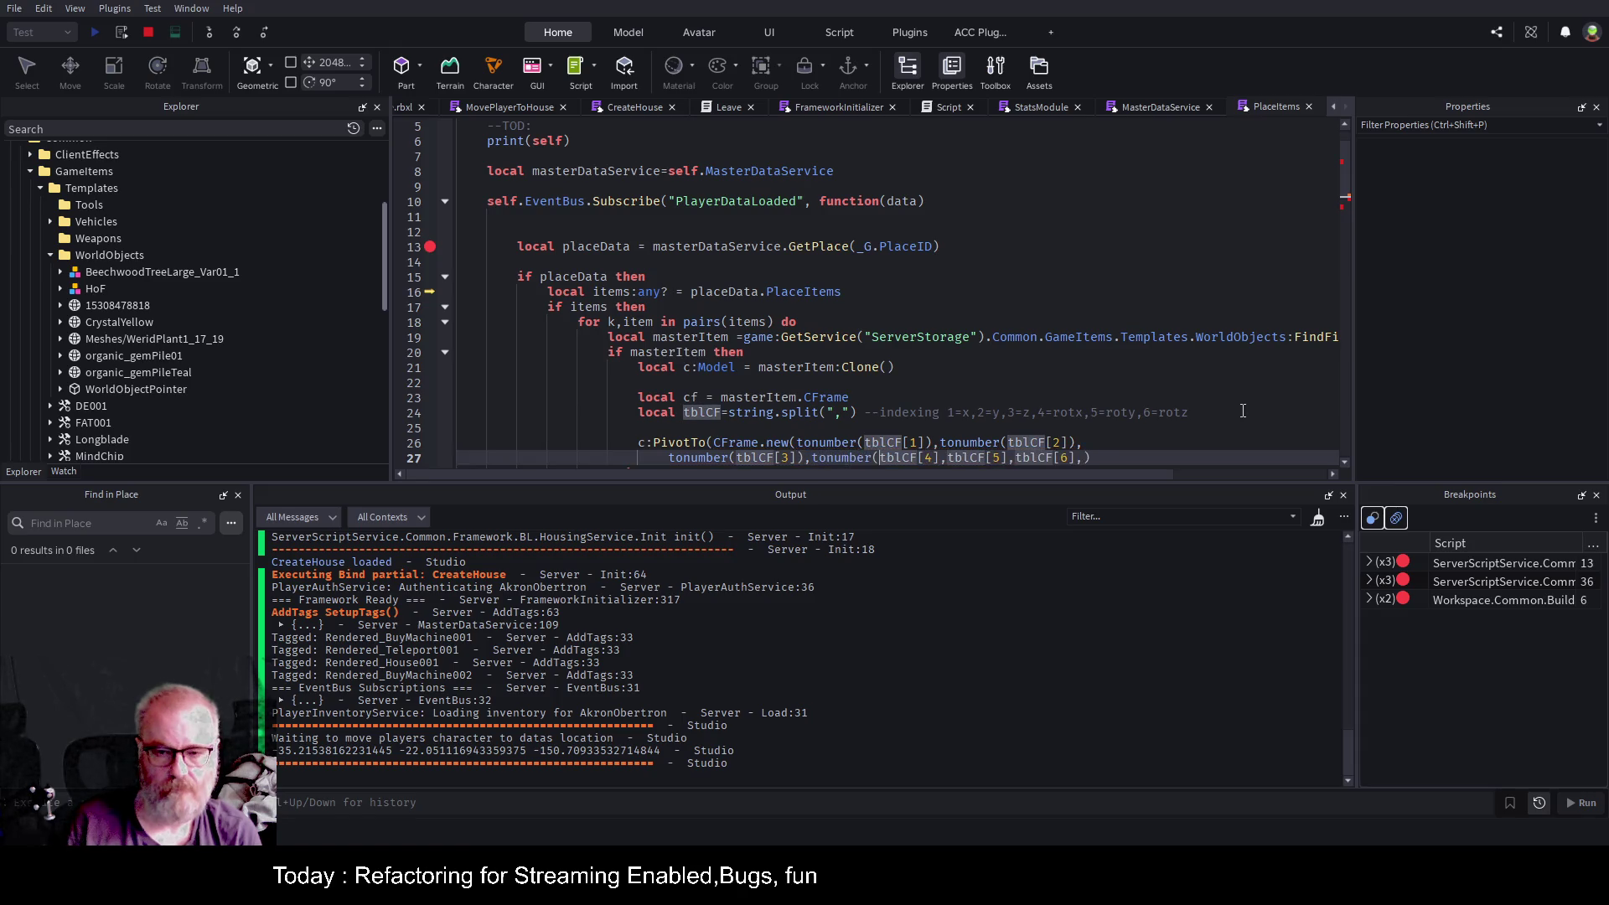
key("Right")
key("Right")
key("Right")
type(")")
key("Right")
key("Return")
key("ctrl+v")
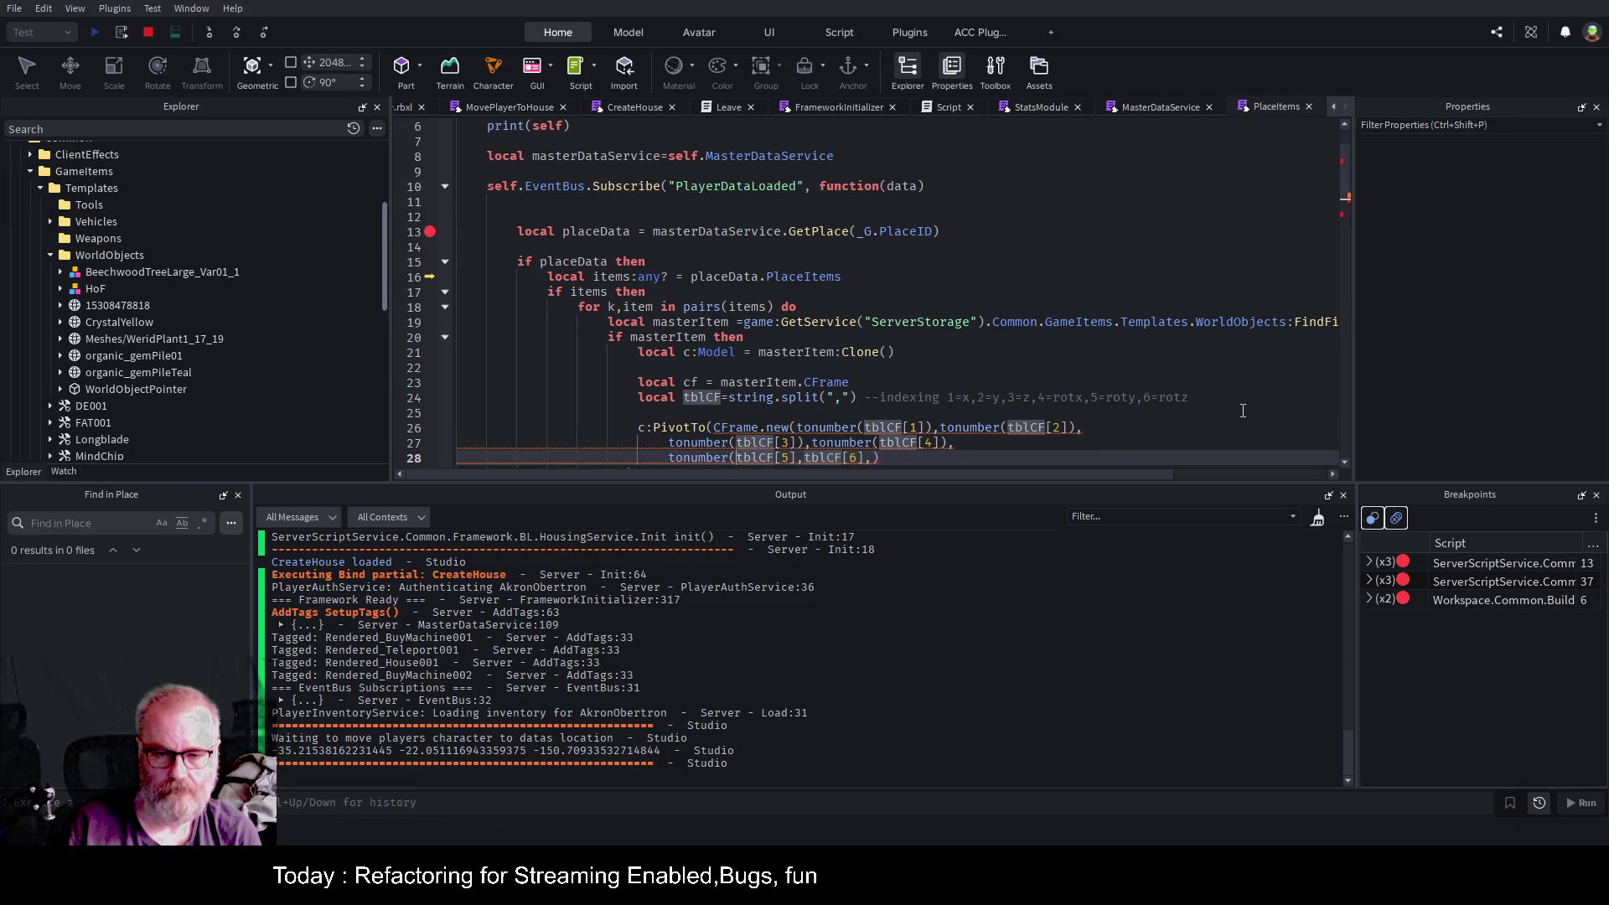
key("Right")
key("Right")
key("Right")
type(")")
key("Right")
key("ctrl+v")
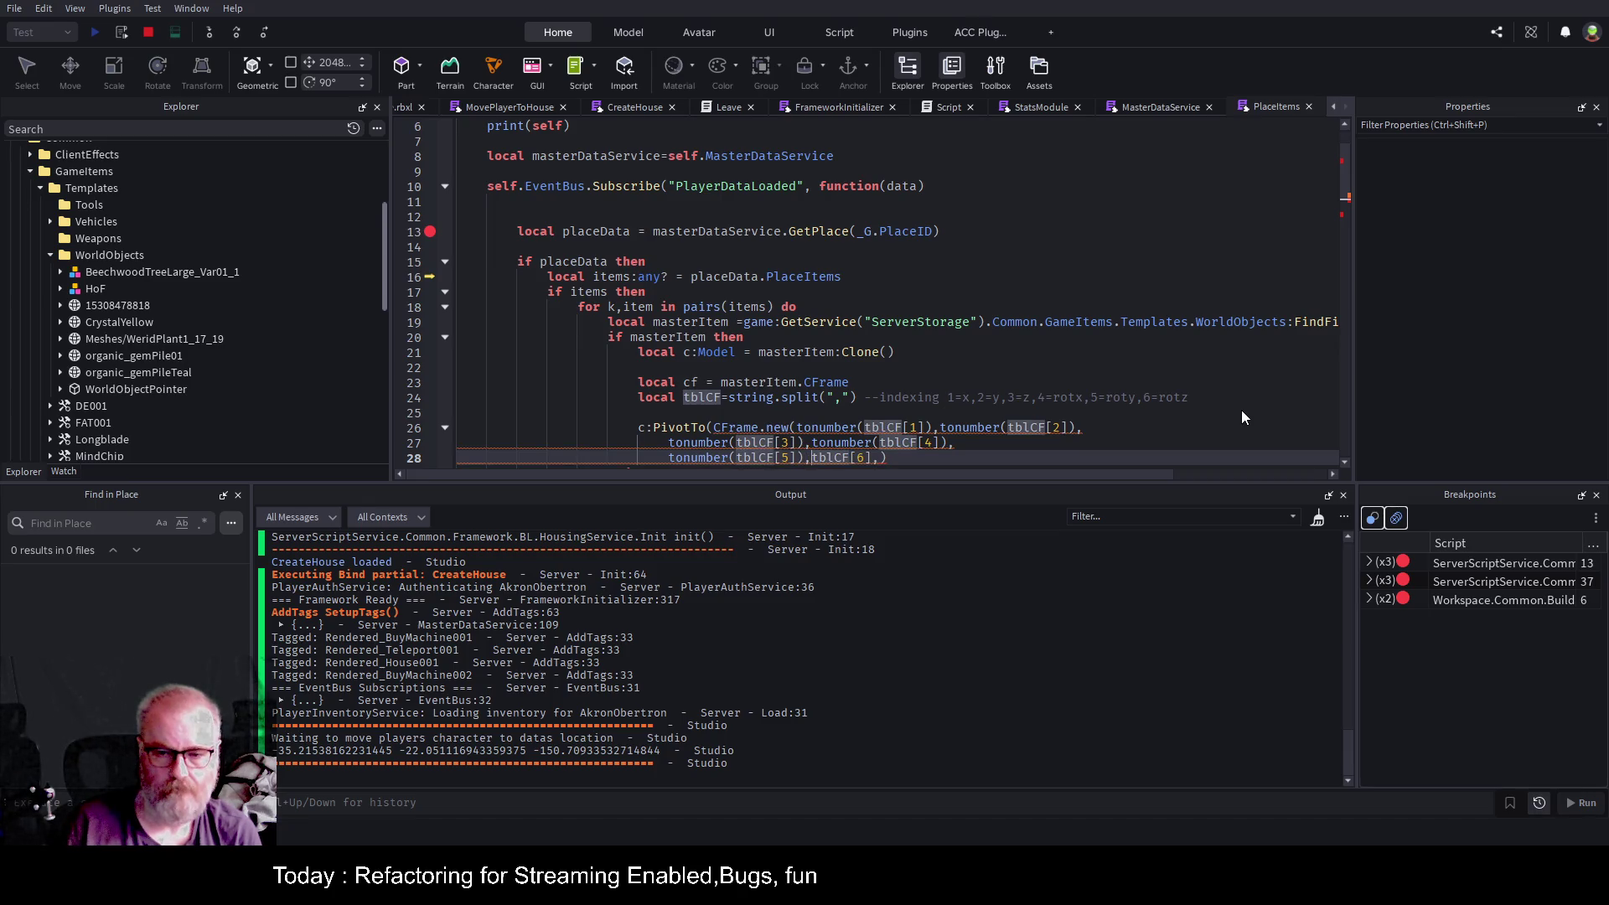
key("Right")
key("Right")
key("Right")
key("Delete")
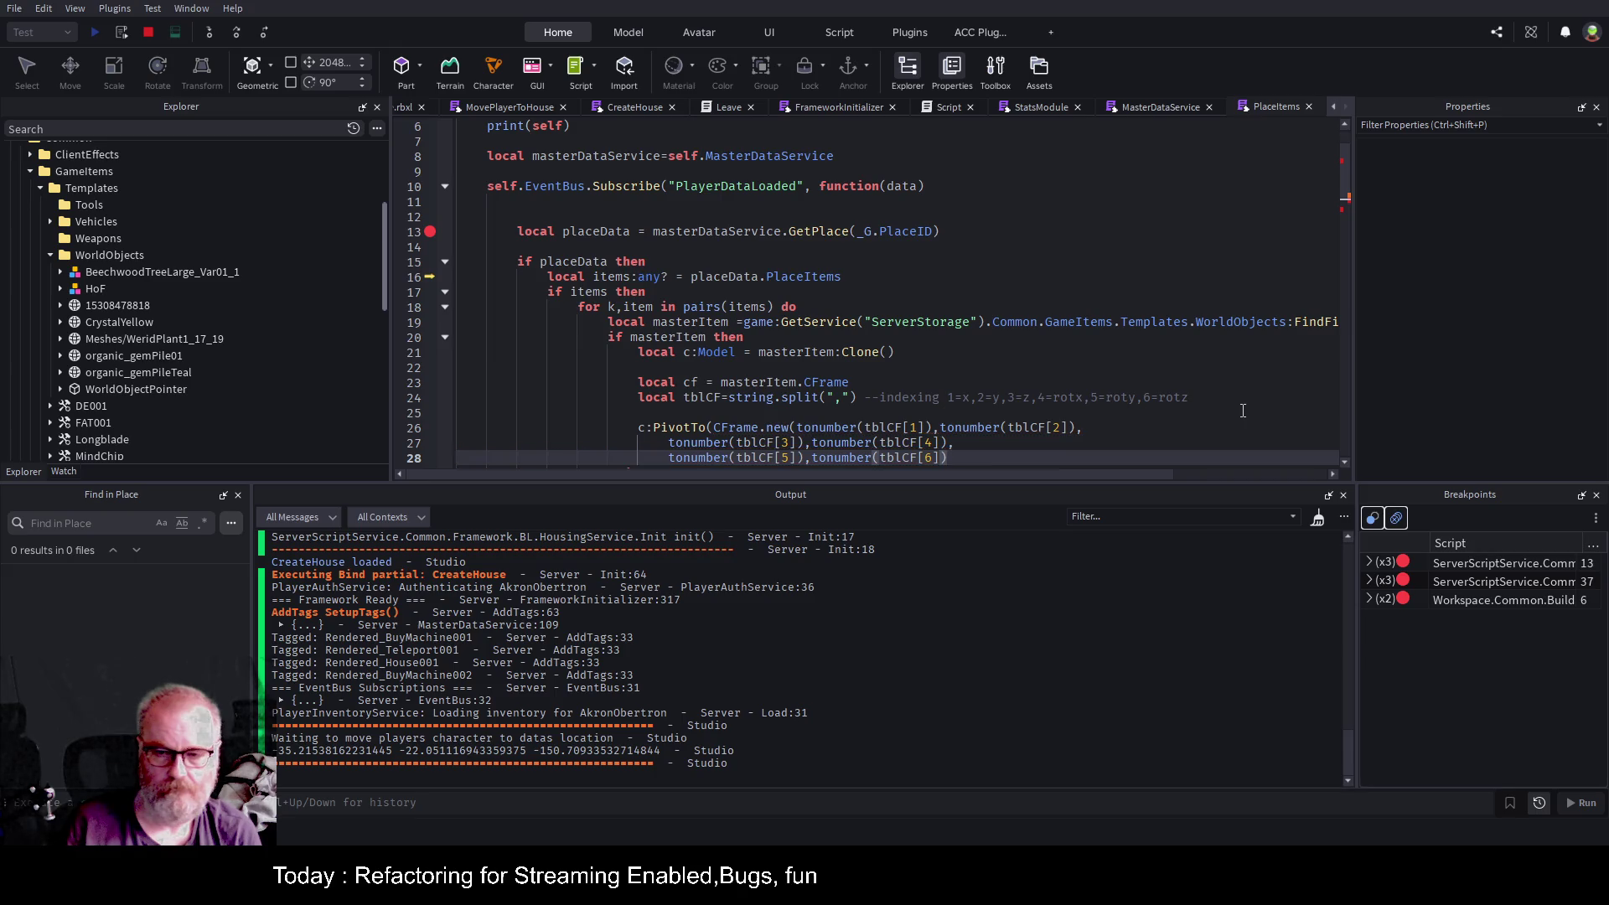
Put each tonumber argument on its own line and add the closing parenthesis to PivotTo.
key("Up")
key("Up")
key("Return")
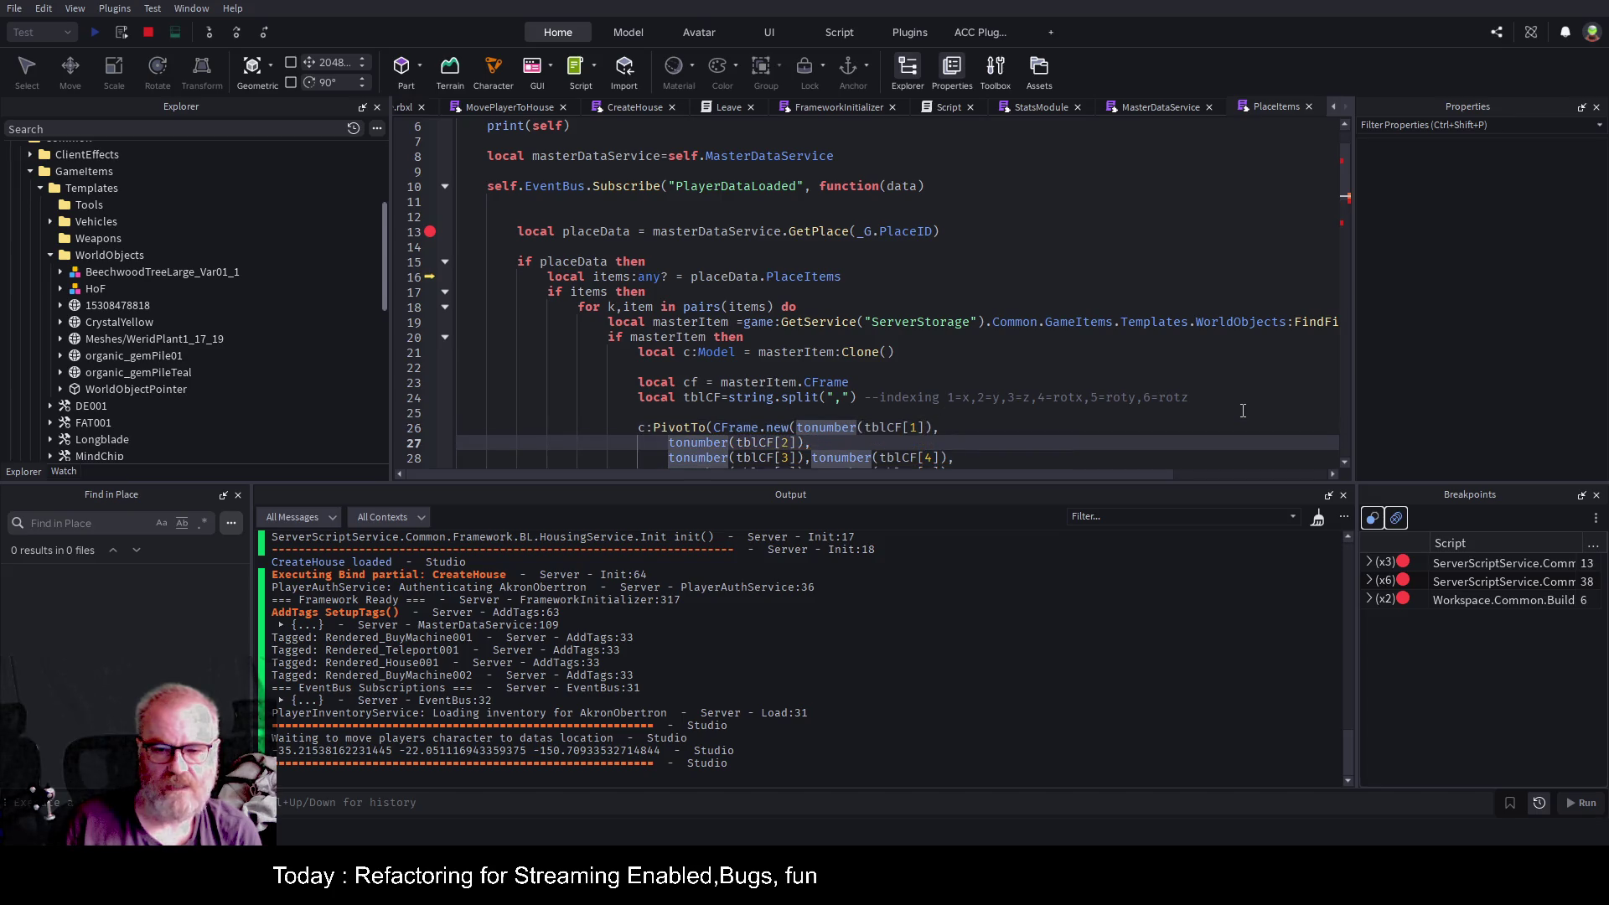
key("Up")
key("End")
key("ctrl+Left")
key("ctrl+Left")
key("ctrl+Left")
key("Return")
key("Down")
key("Down")
key("Down")
key("Up")
key("Up")
key("Up")
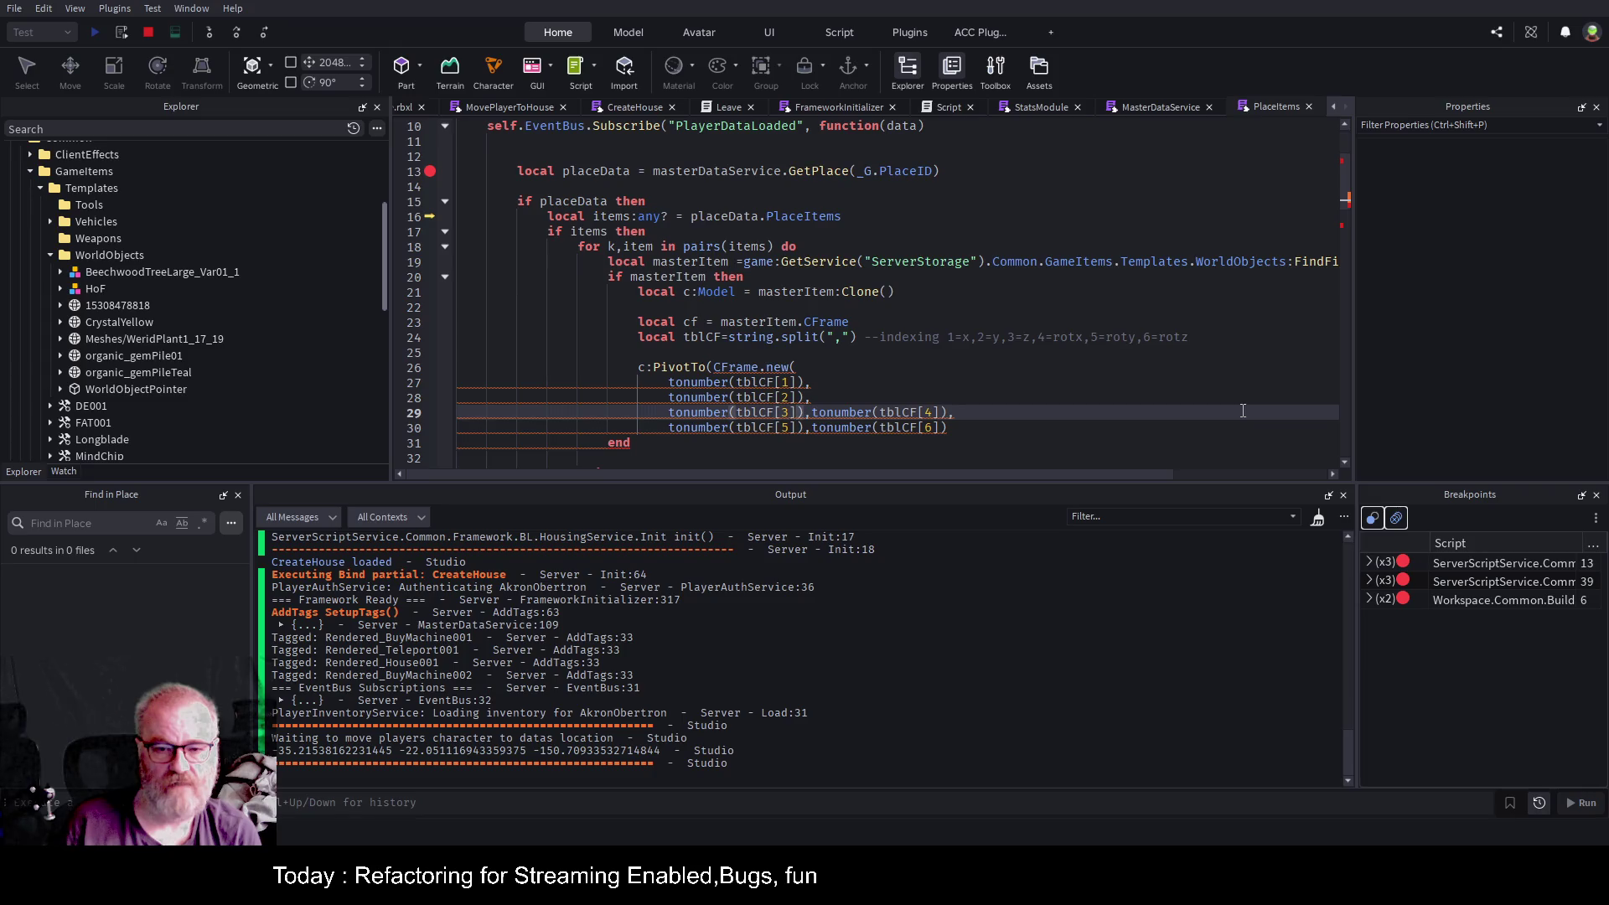
key("Right")
key("Return")
key("Down")
key("ctrl+Right")
key("ctrl+Right")
key("ctrl+Right")
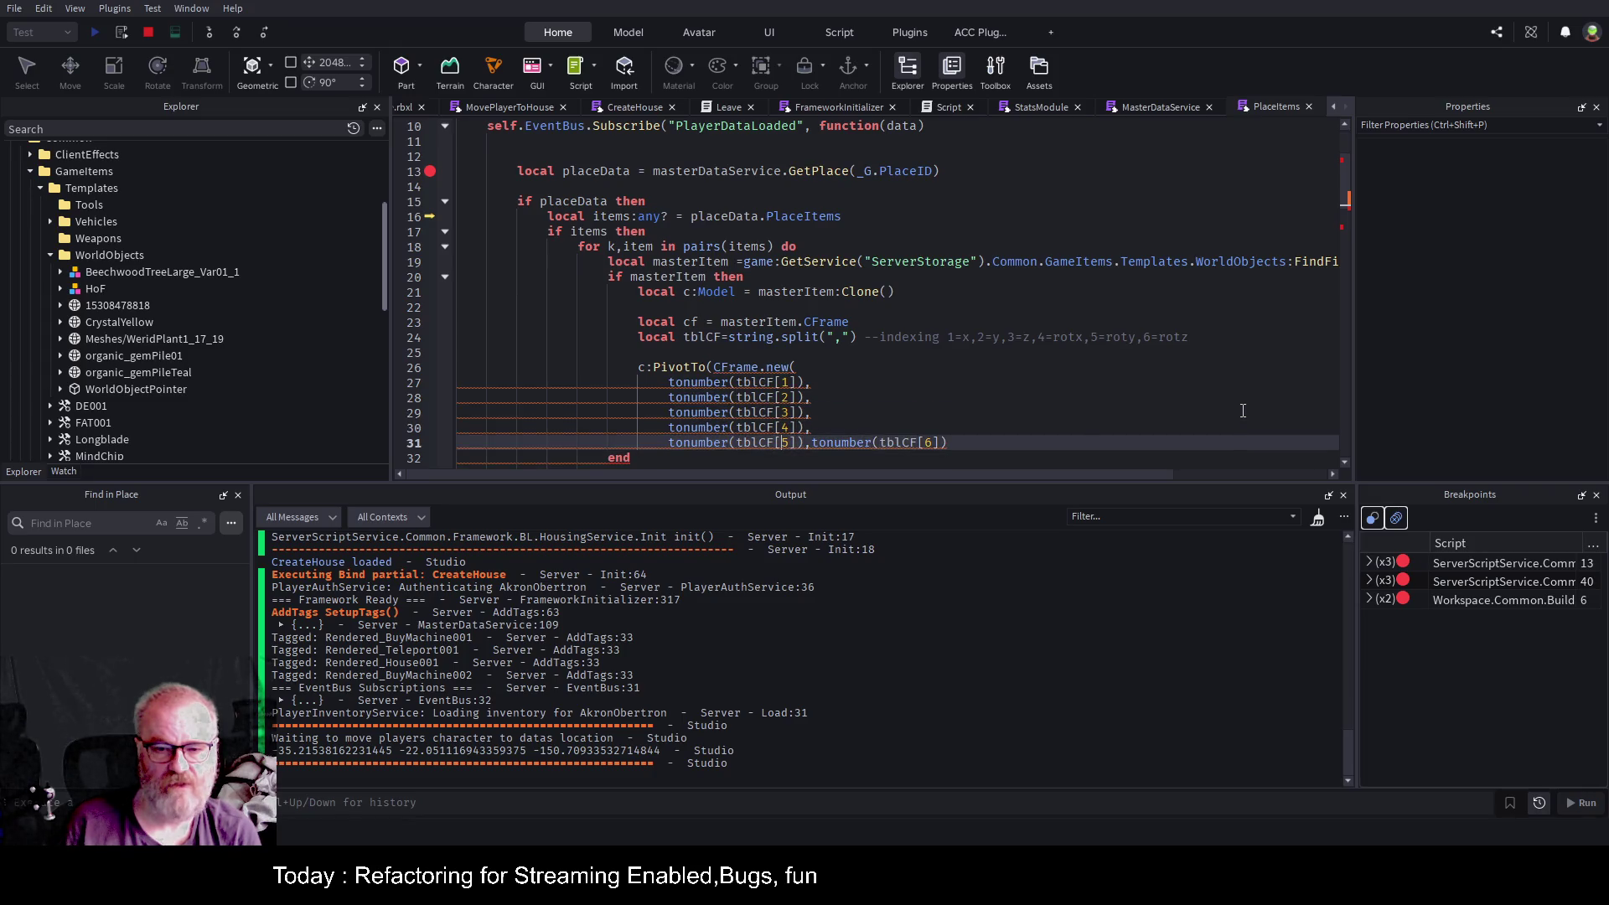
key("Right")
key("Right")
key("Right")
key("Return")
key("Up")
key("Up")
key("Up")
key("Up")
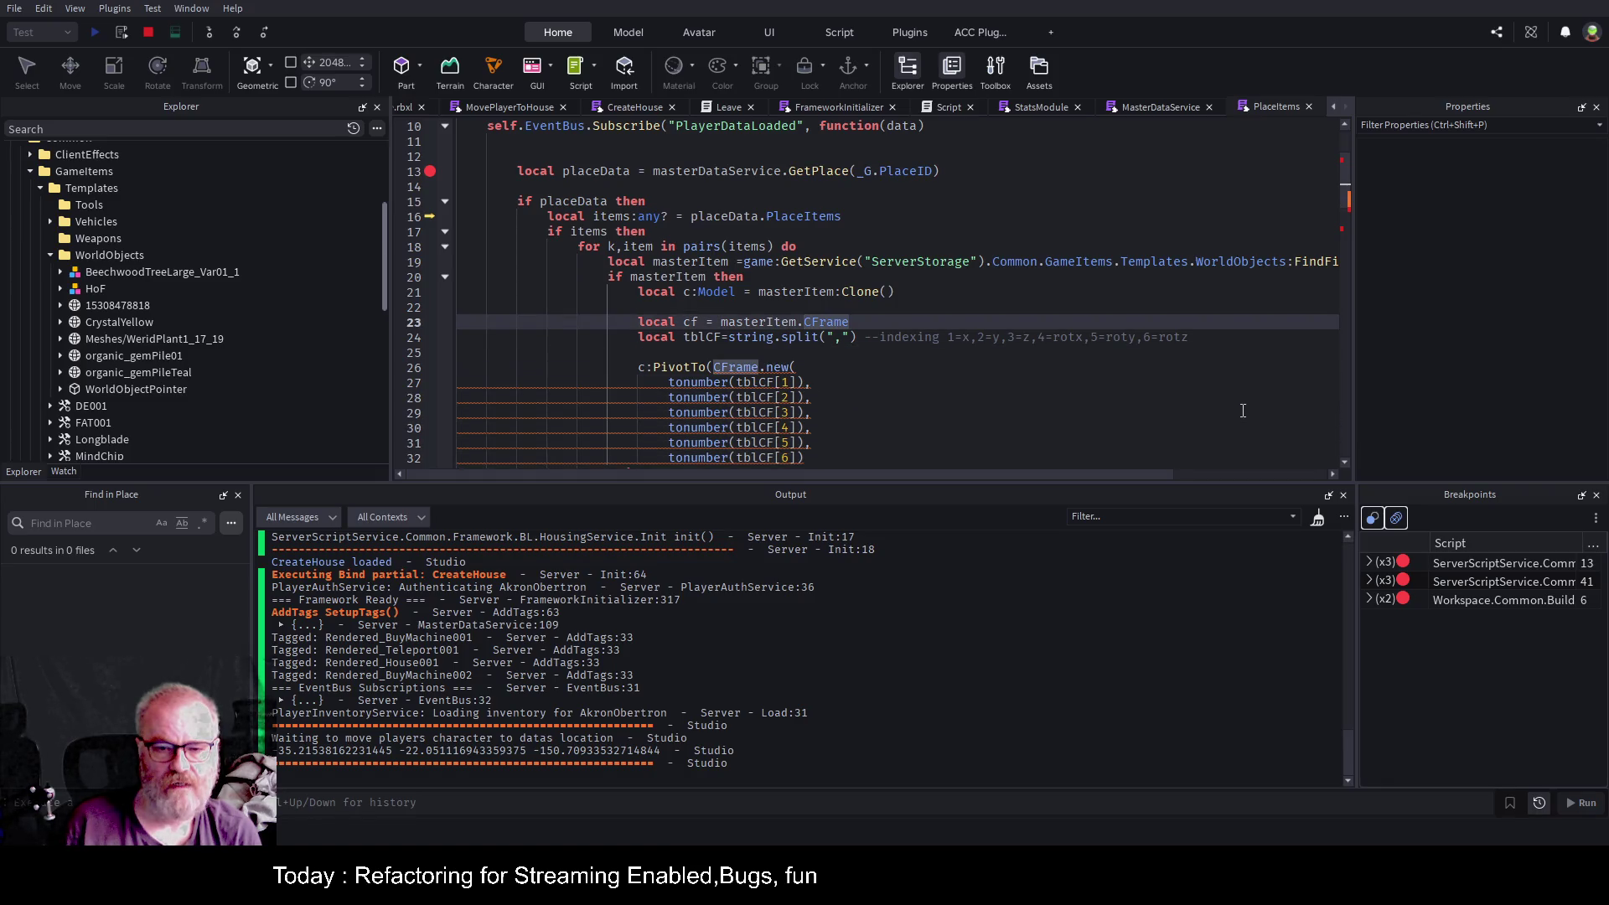
key("Down")
key("Down")
key("Down")
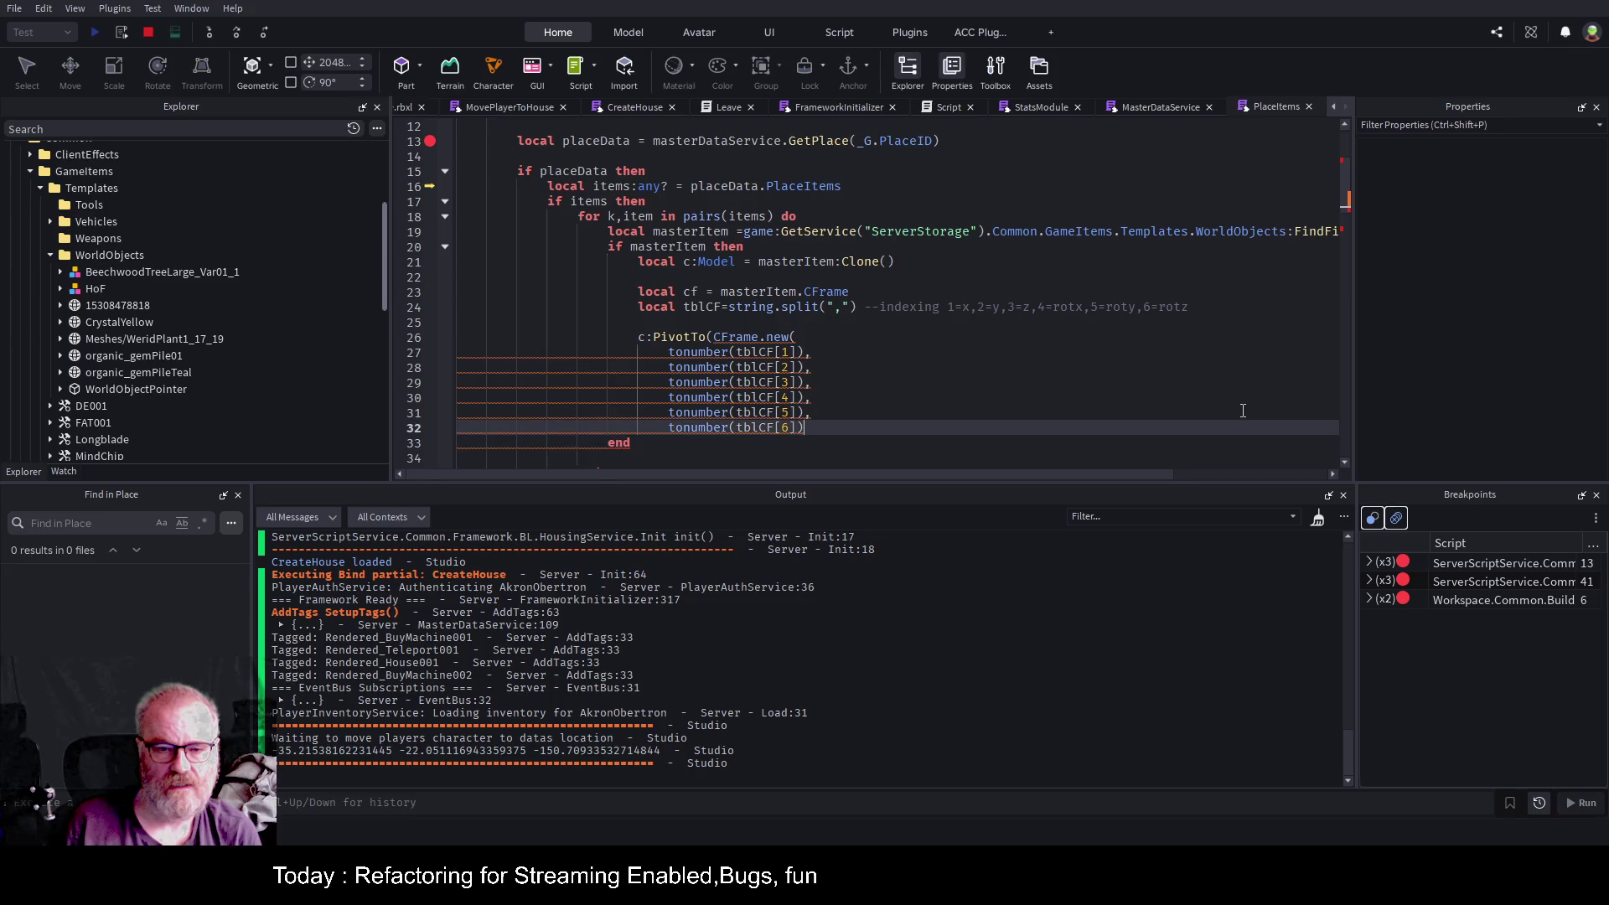
type(")")
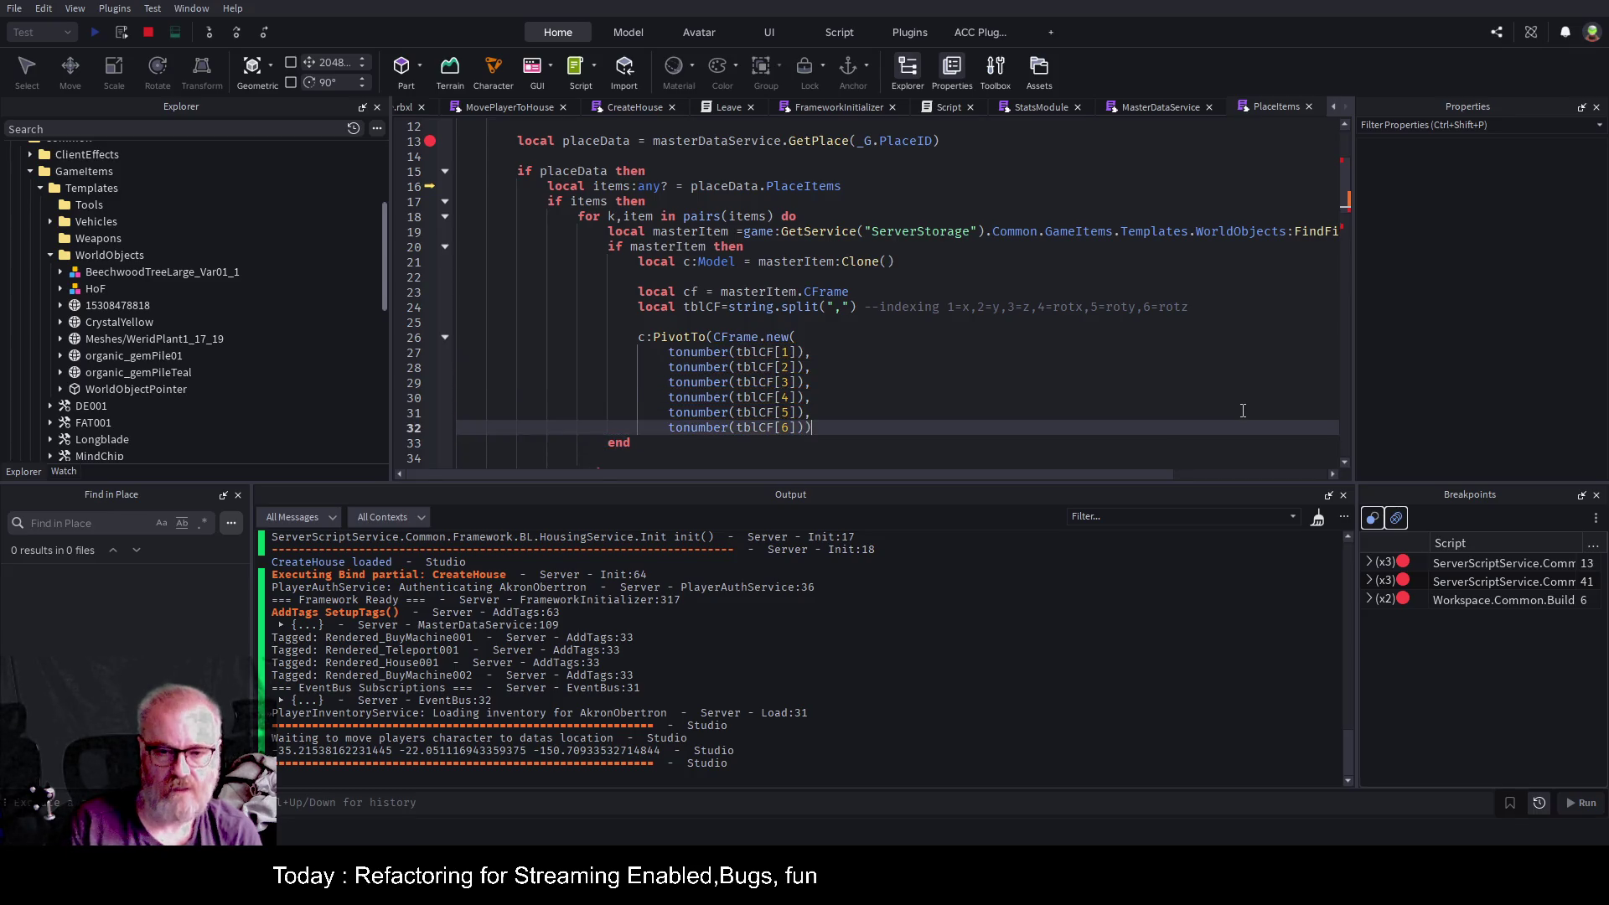
key("Up")
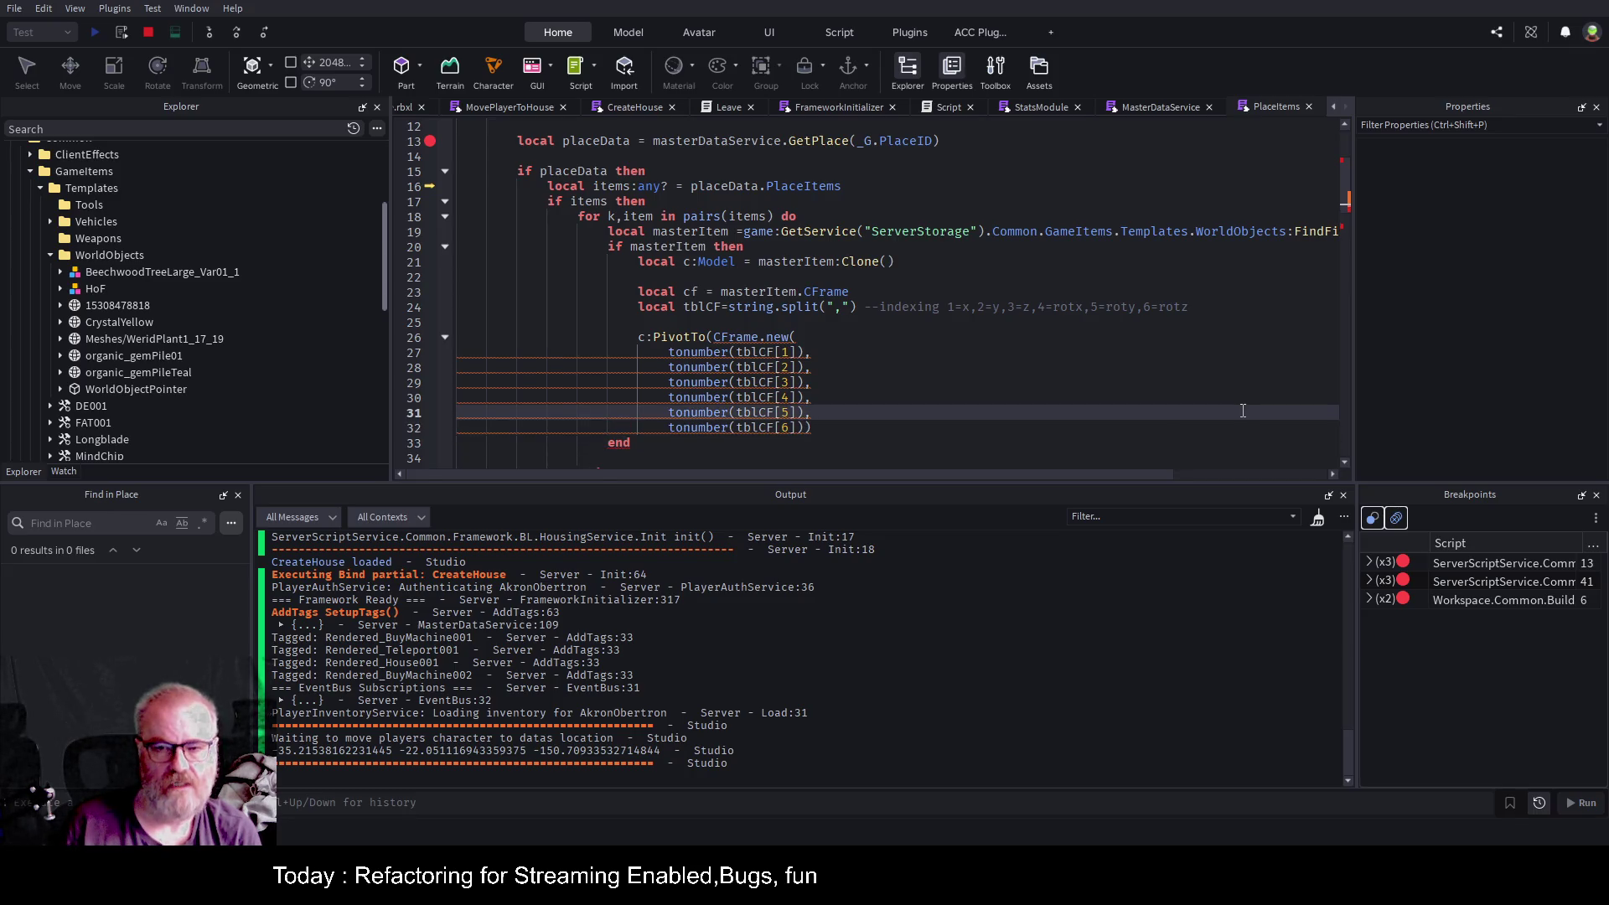
left_click(965, 307)
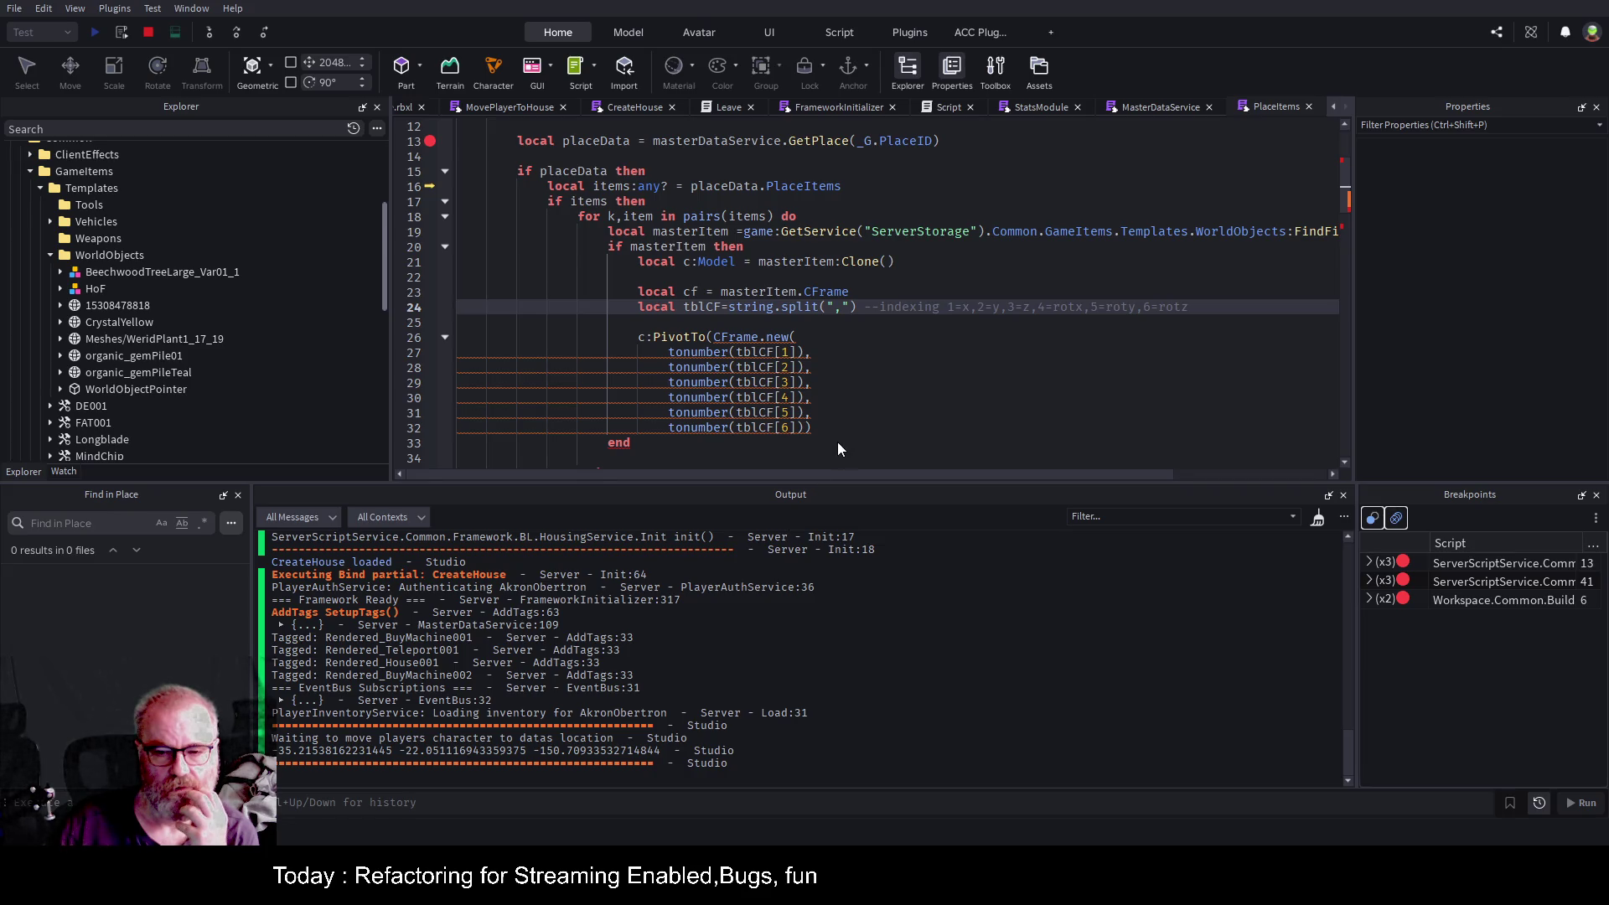
End the playtest and save StrunaV4_CodeBase.rbxl, keeping the tonumber-wrapped PivotTo code.
key("Up")
key("Up")
key("Up")
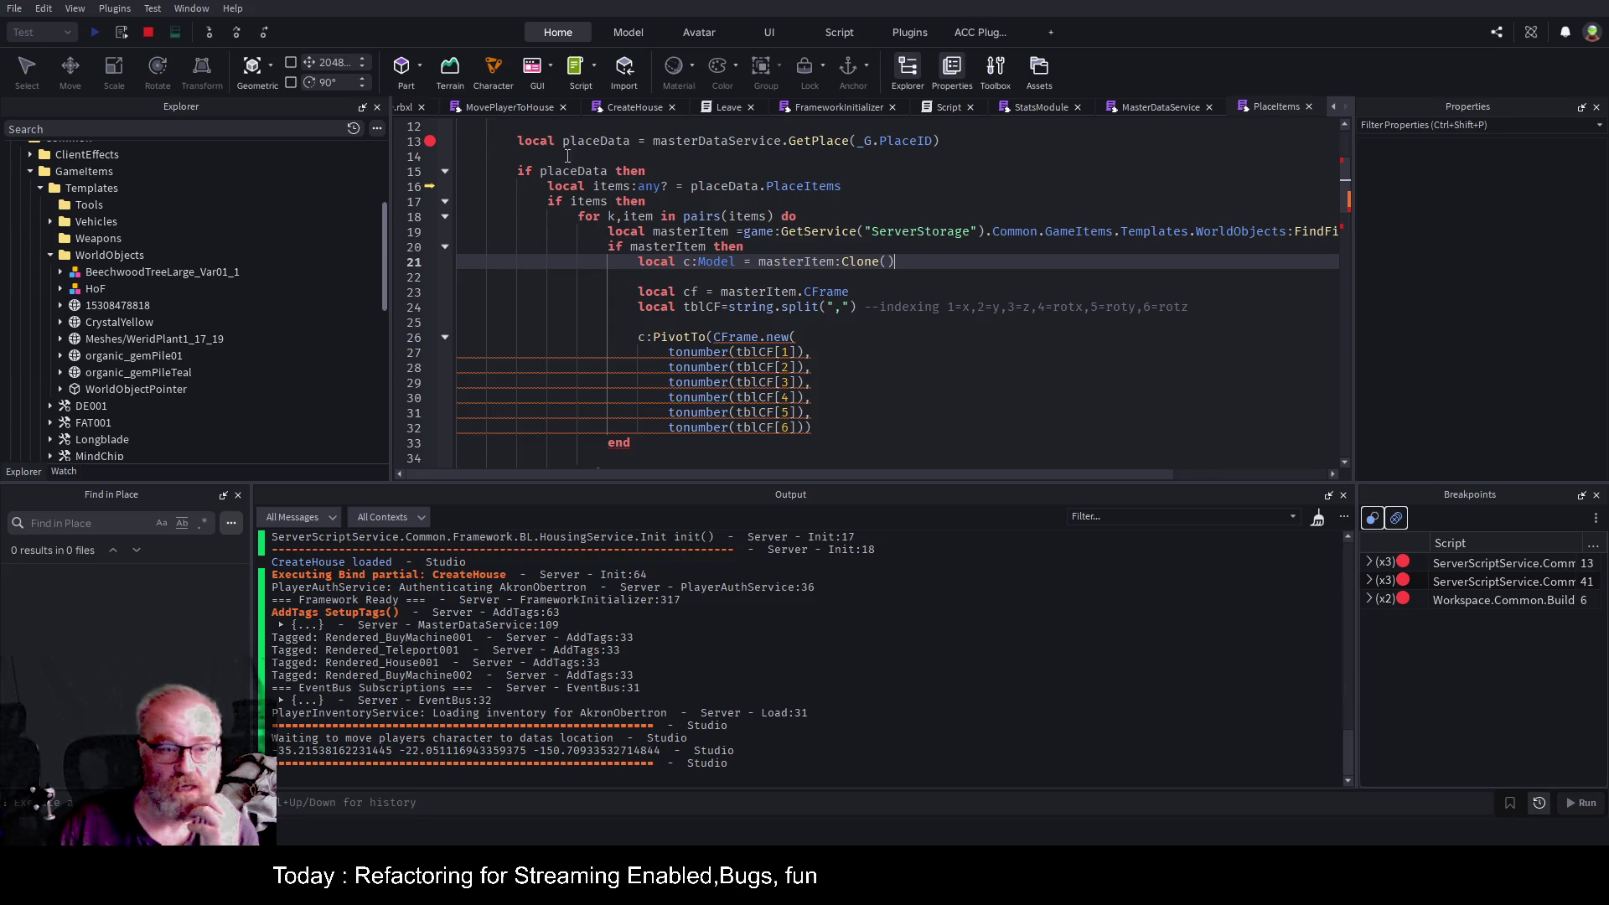
left_click(147, 32)
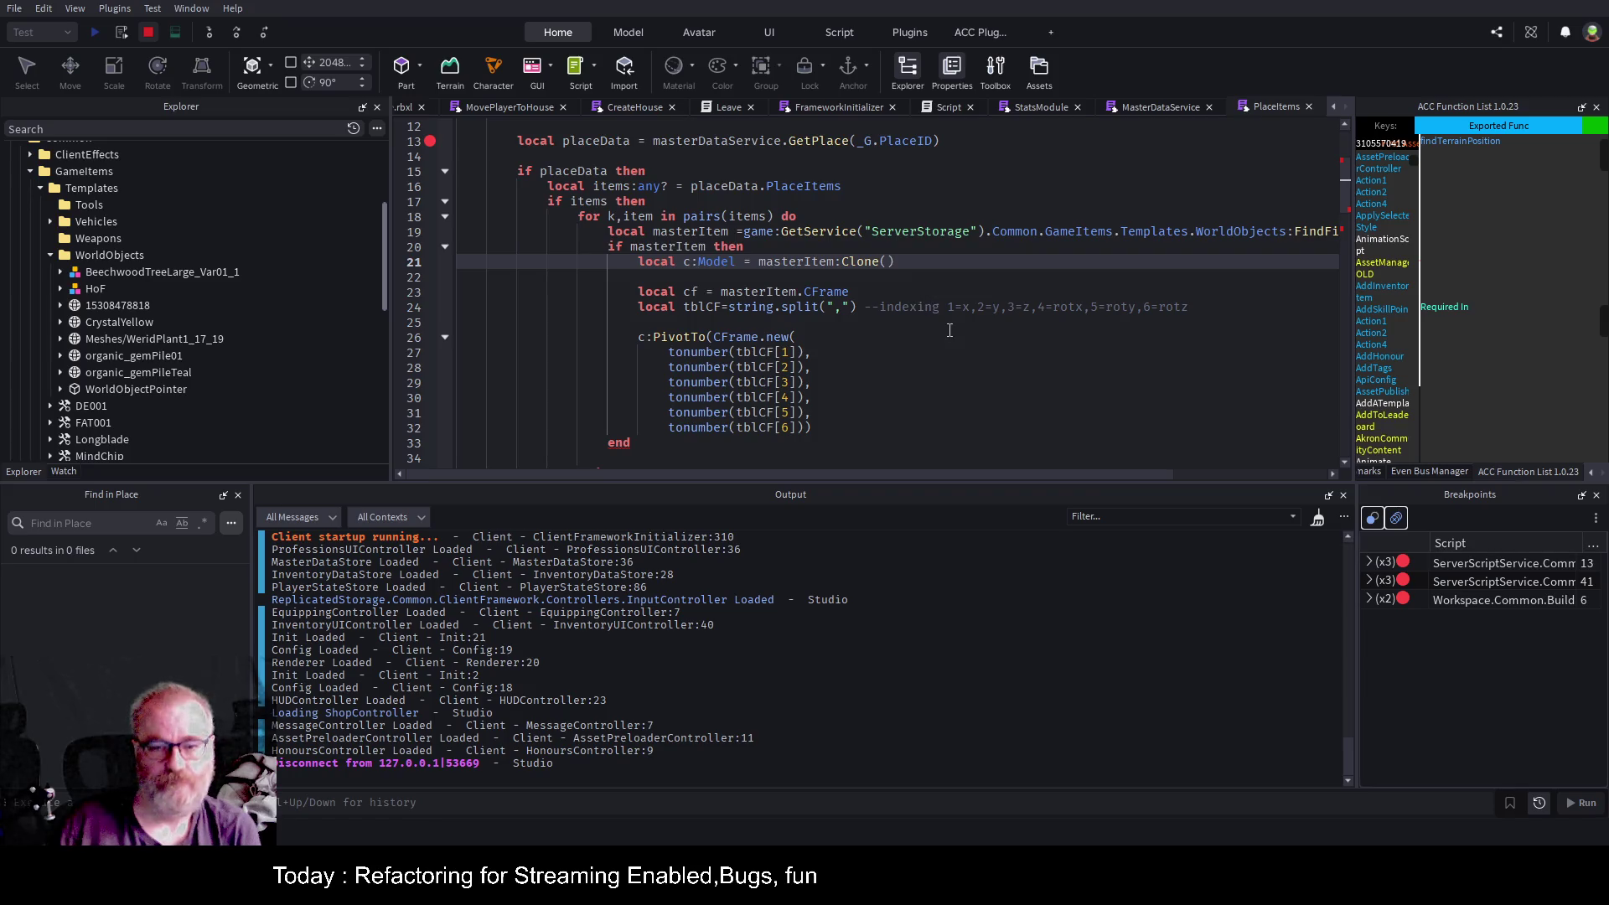
left_click_drag(950, 335, 949, 323)
key("ctrl+s")
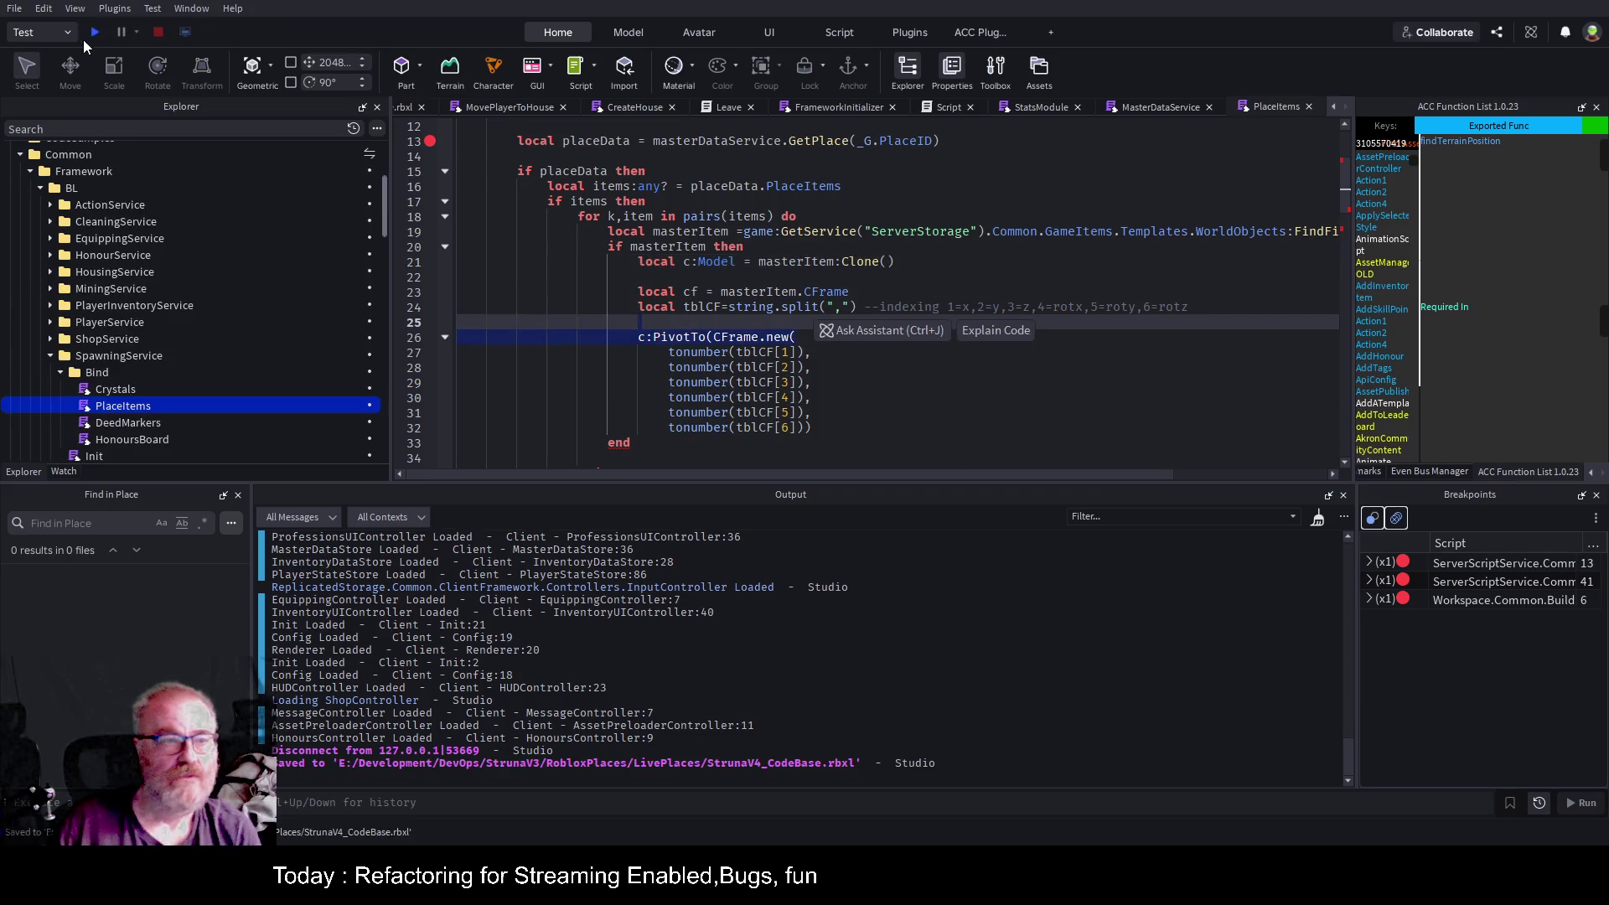
Run a playtest and jump to the PlaceItems:33 "Expected ')' to close '('" error line.
left_click(94, 32)
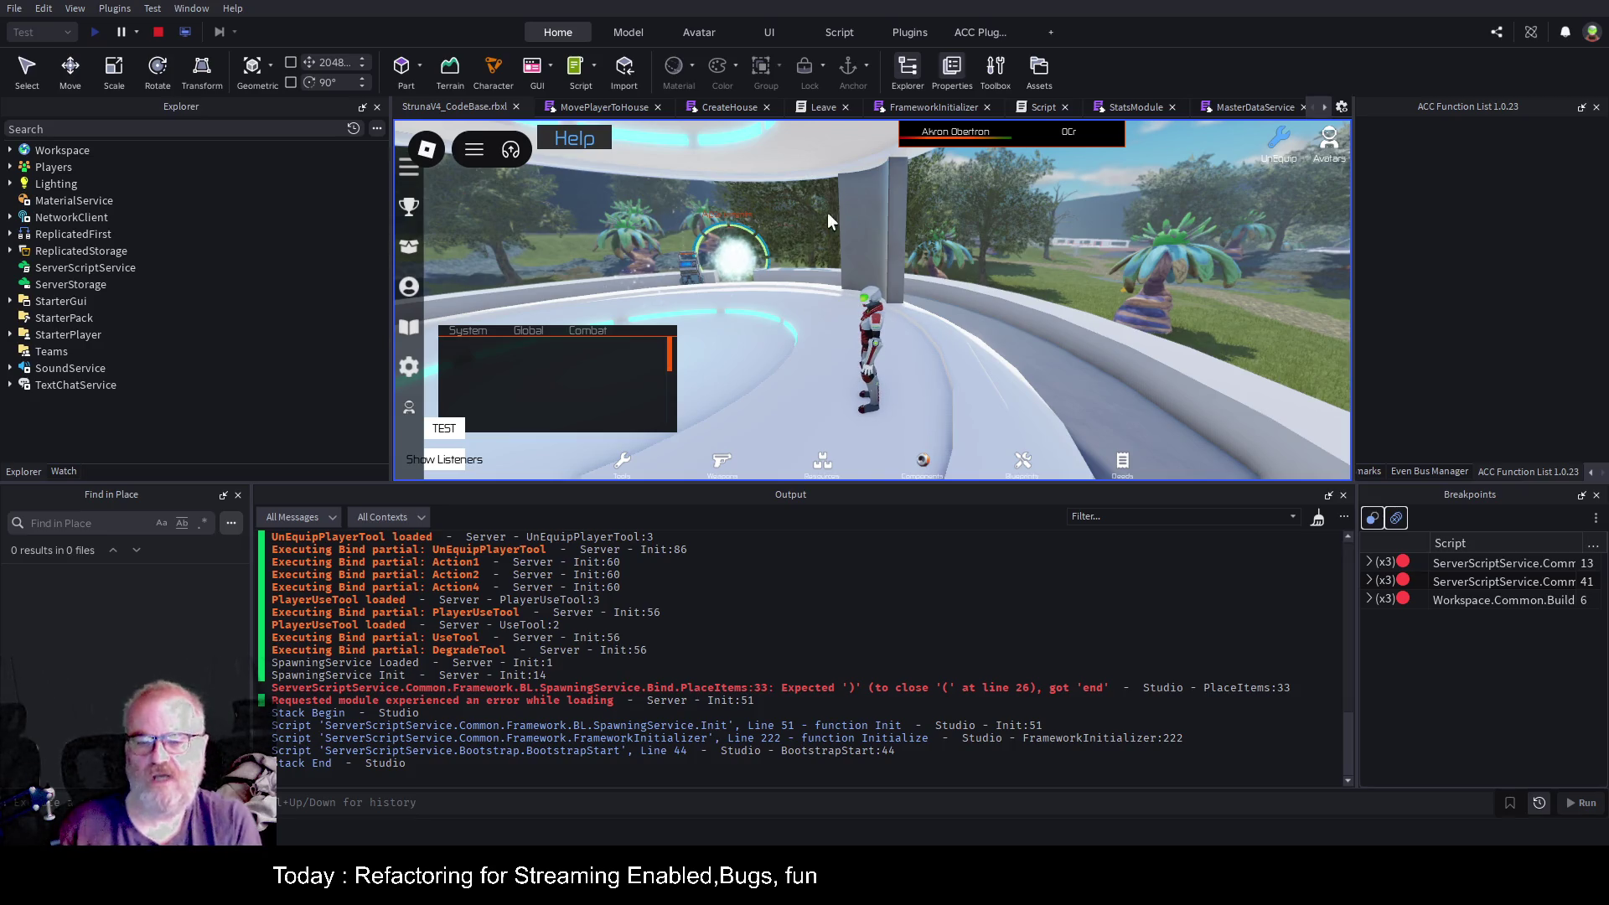
left_click(938, 693)
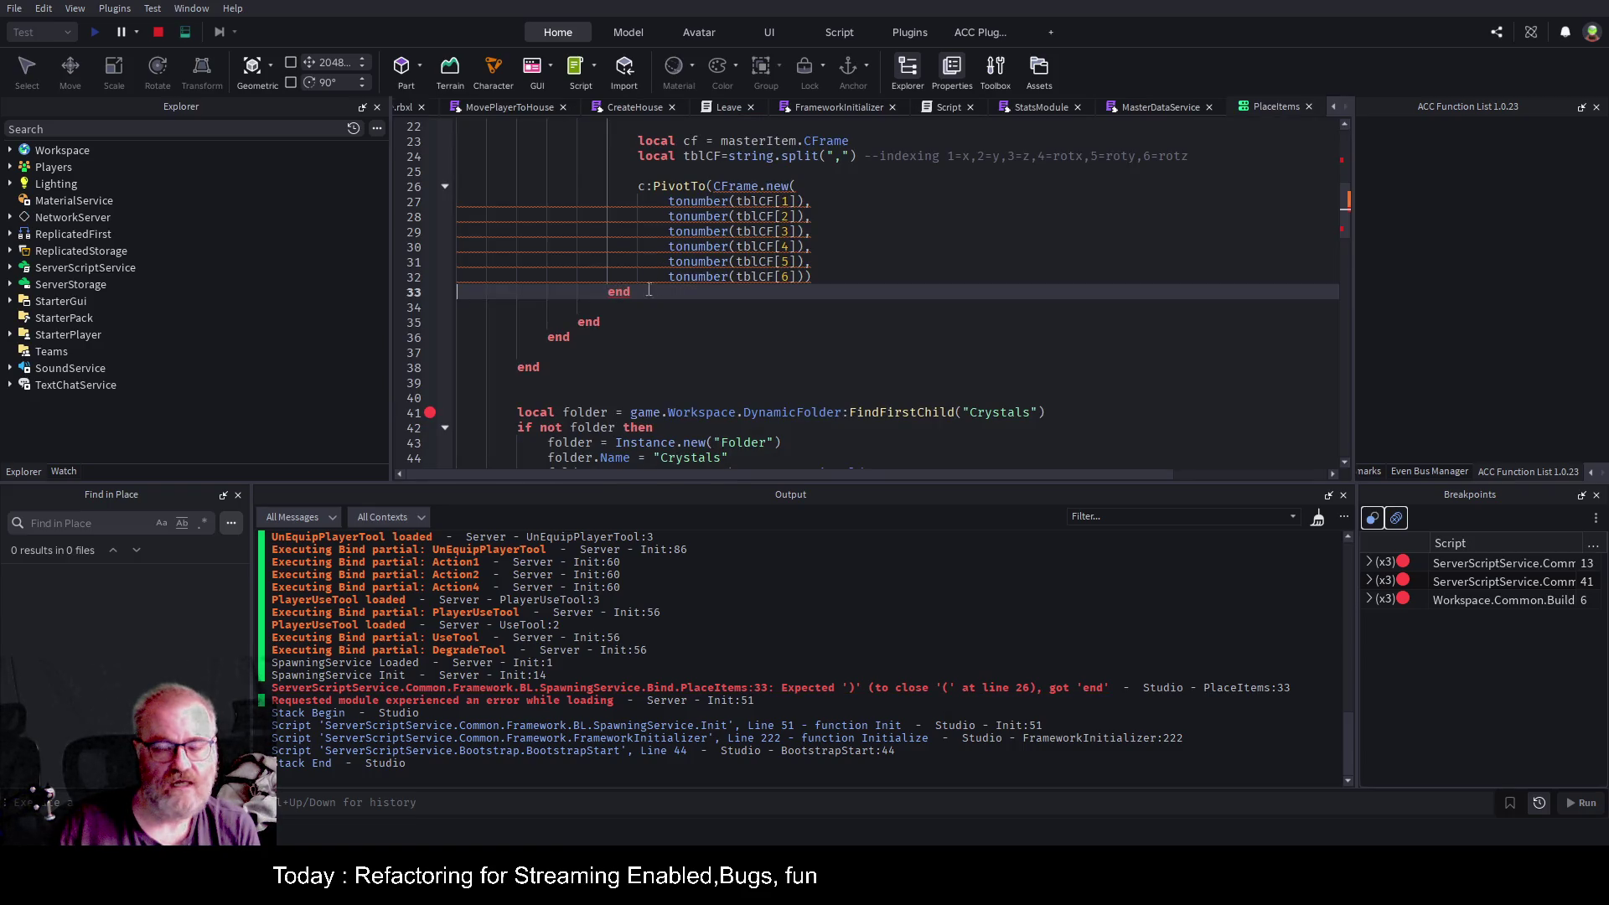
Stop the test and trace which end statements close the masterItem block and loop after PivotTo.
left_click(156, 31)
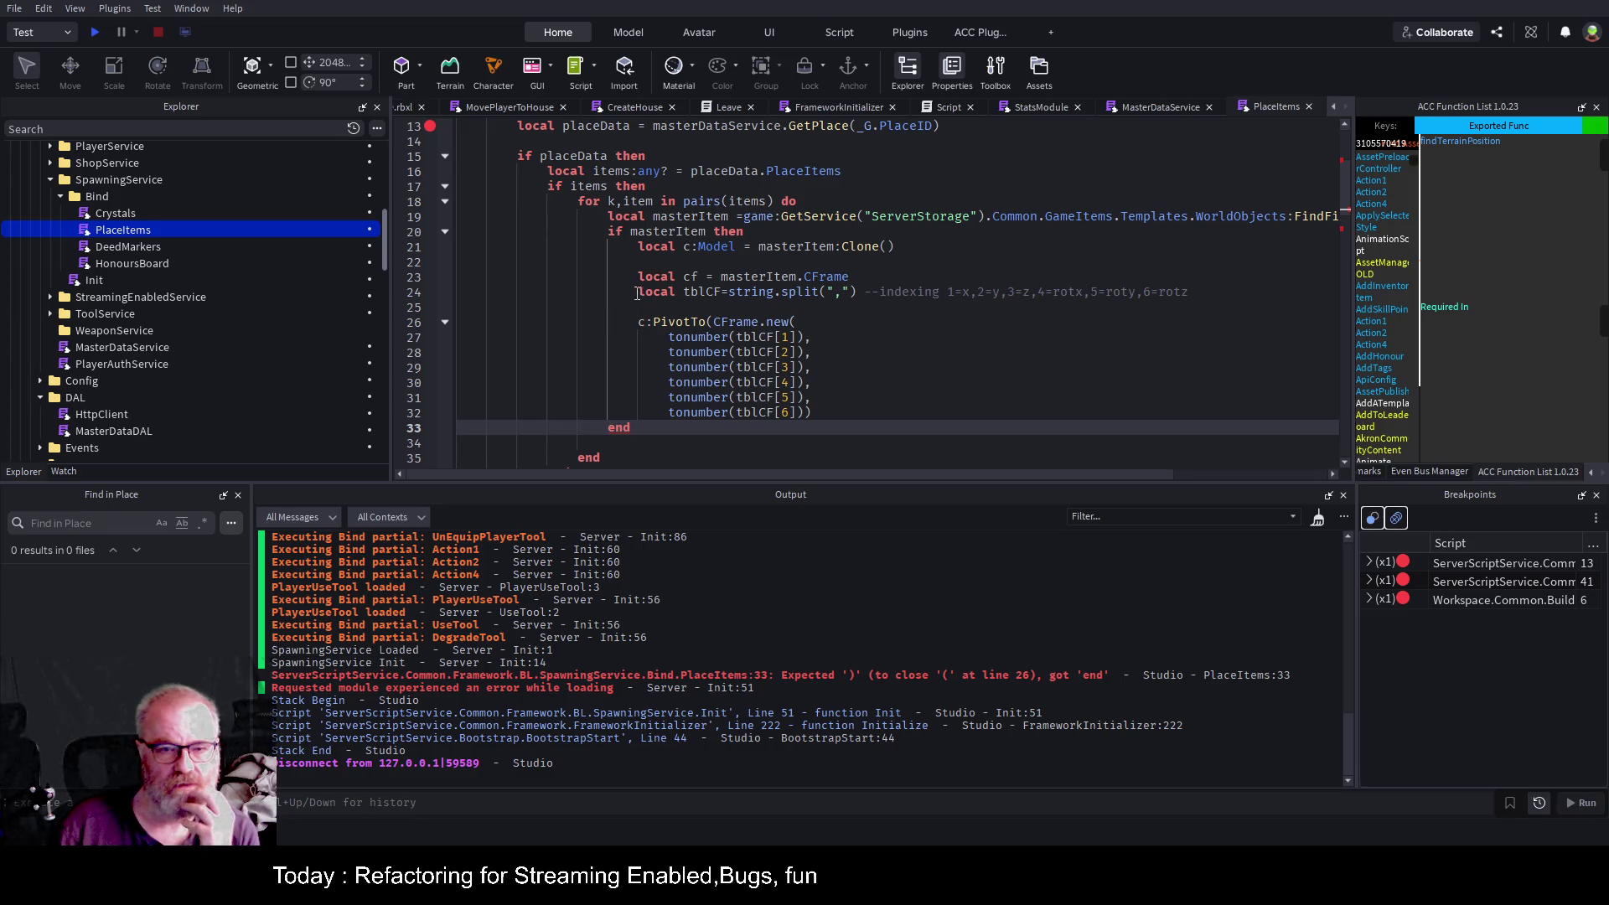
left_click(638, 322)
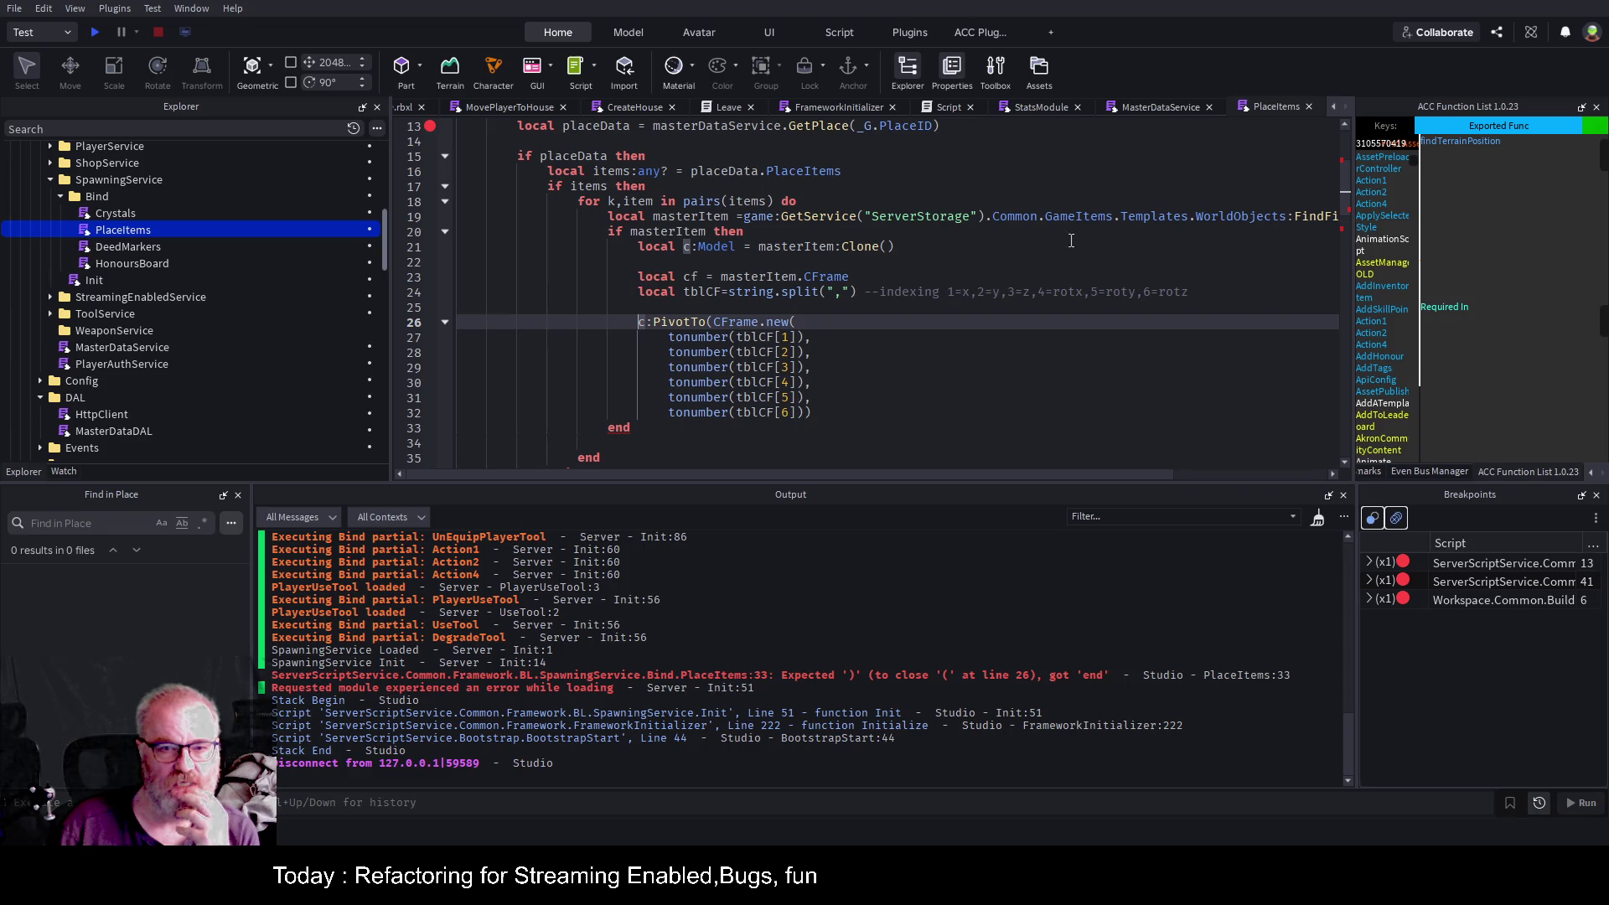
scroll(867, 213, "down", 1)
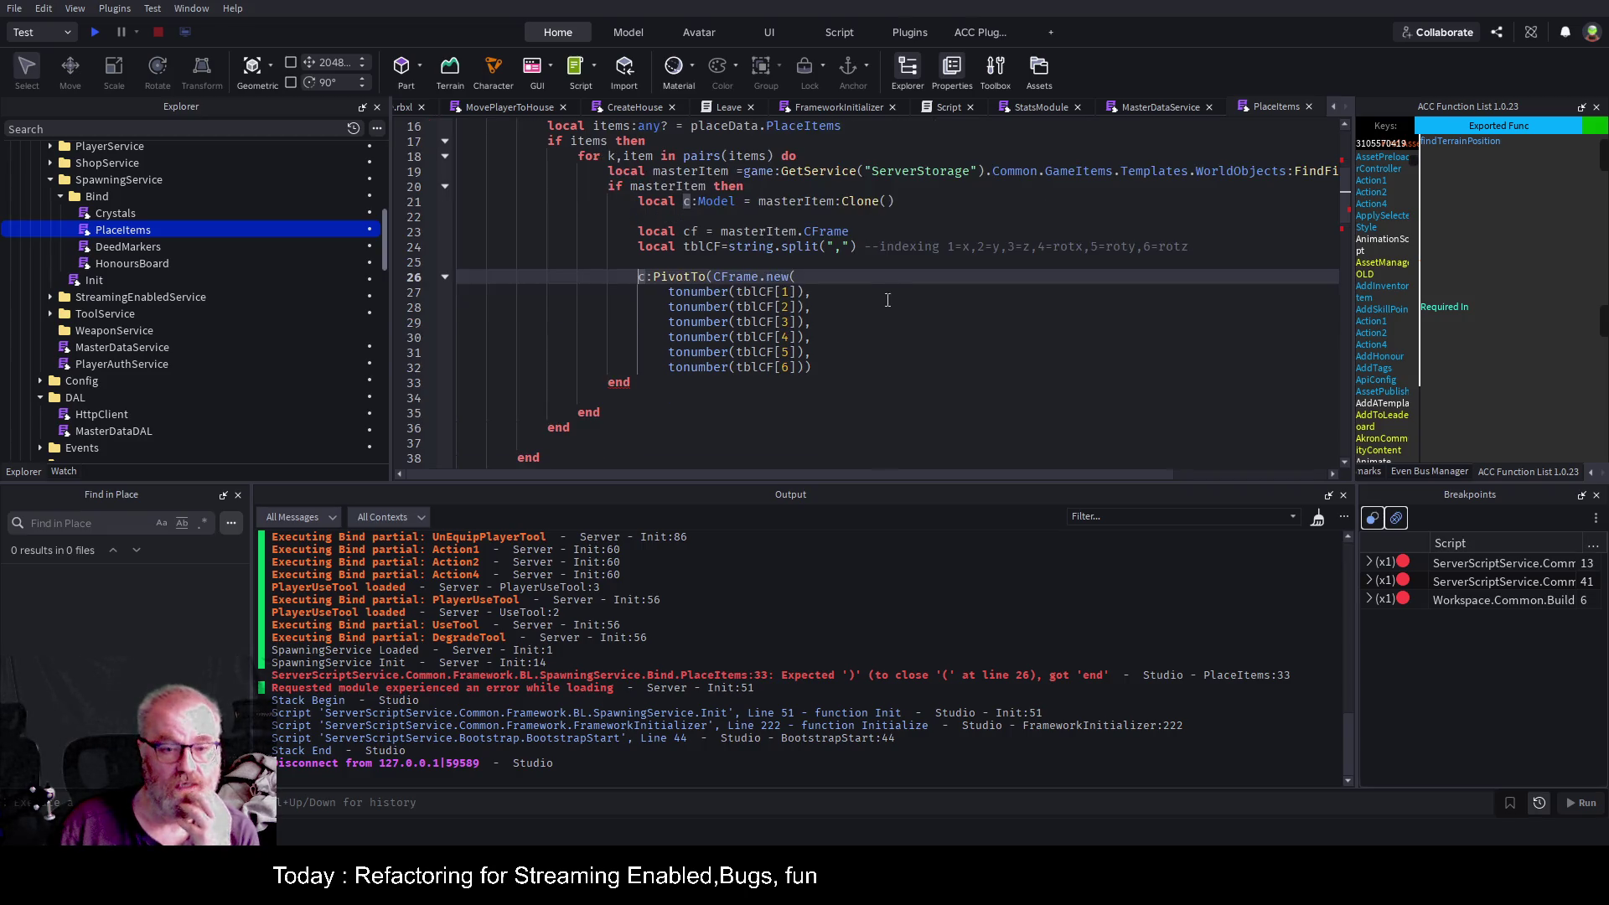
left_click(633, 382)
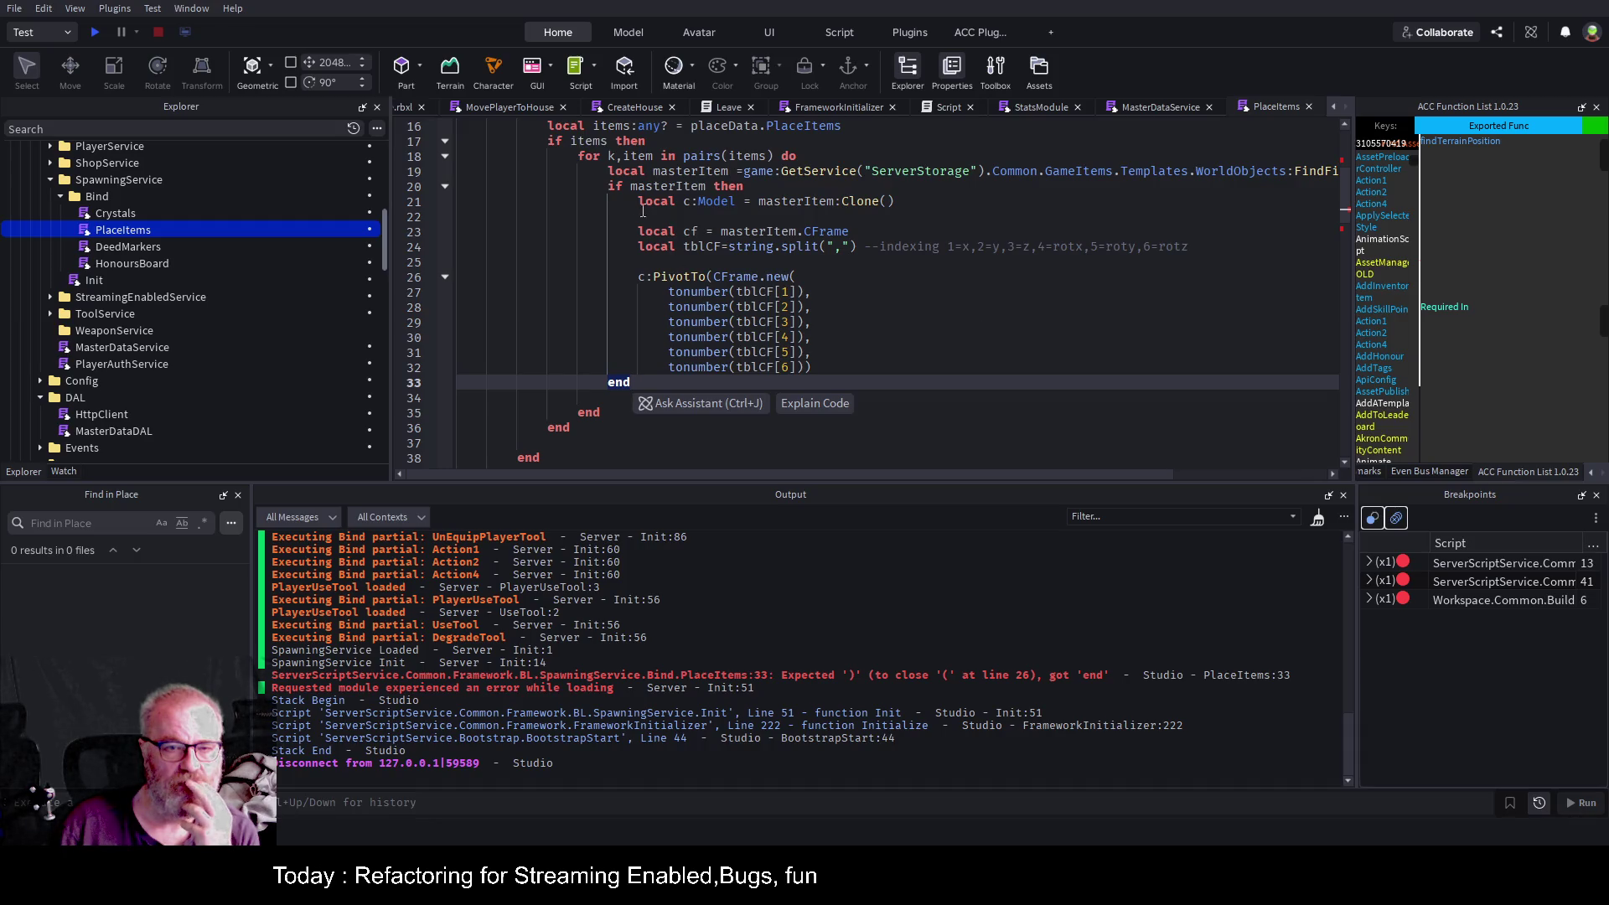
left_click(586, 412)
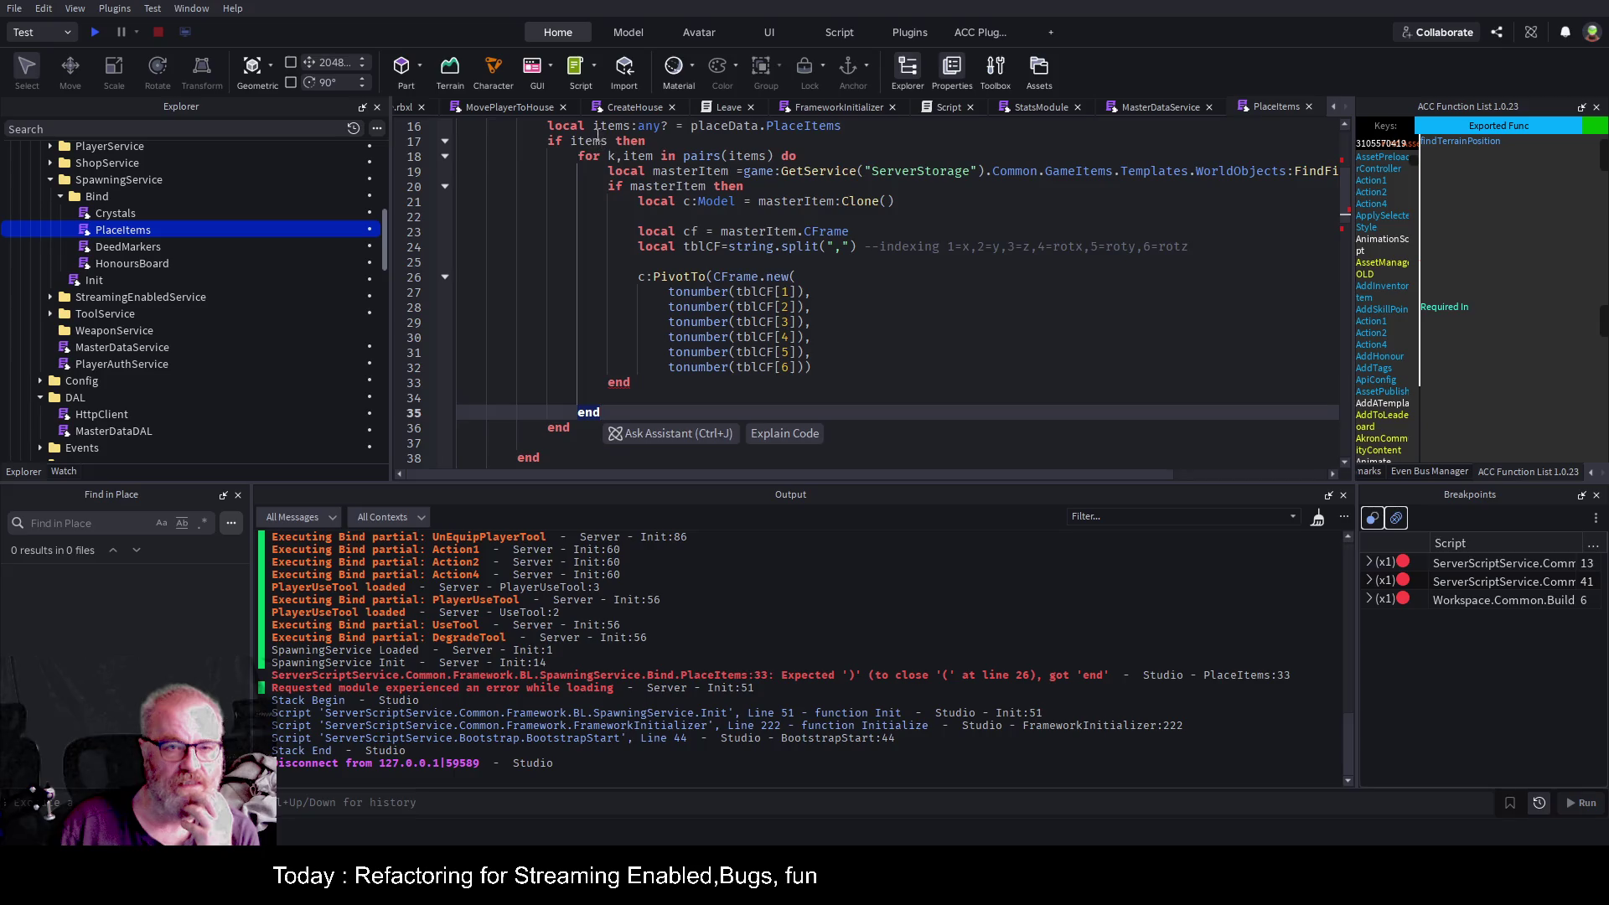
left_click(567, 426)
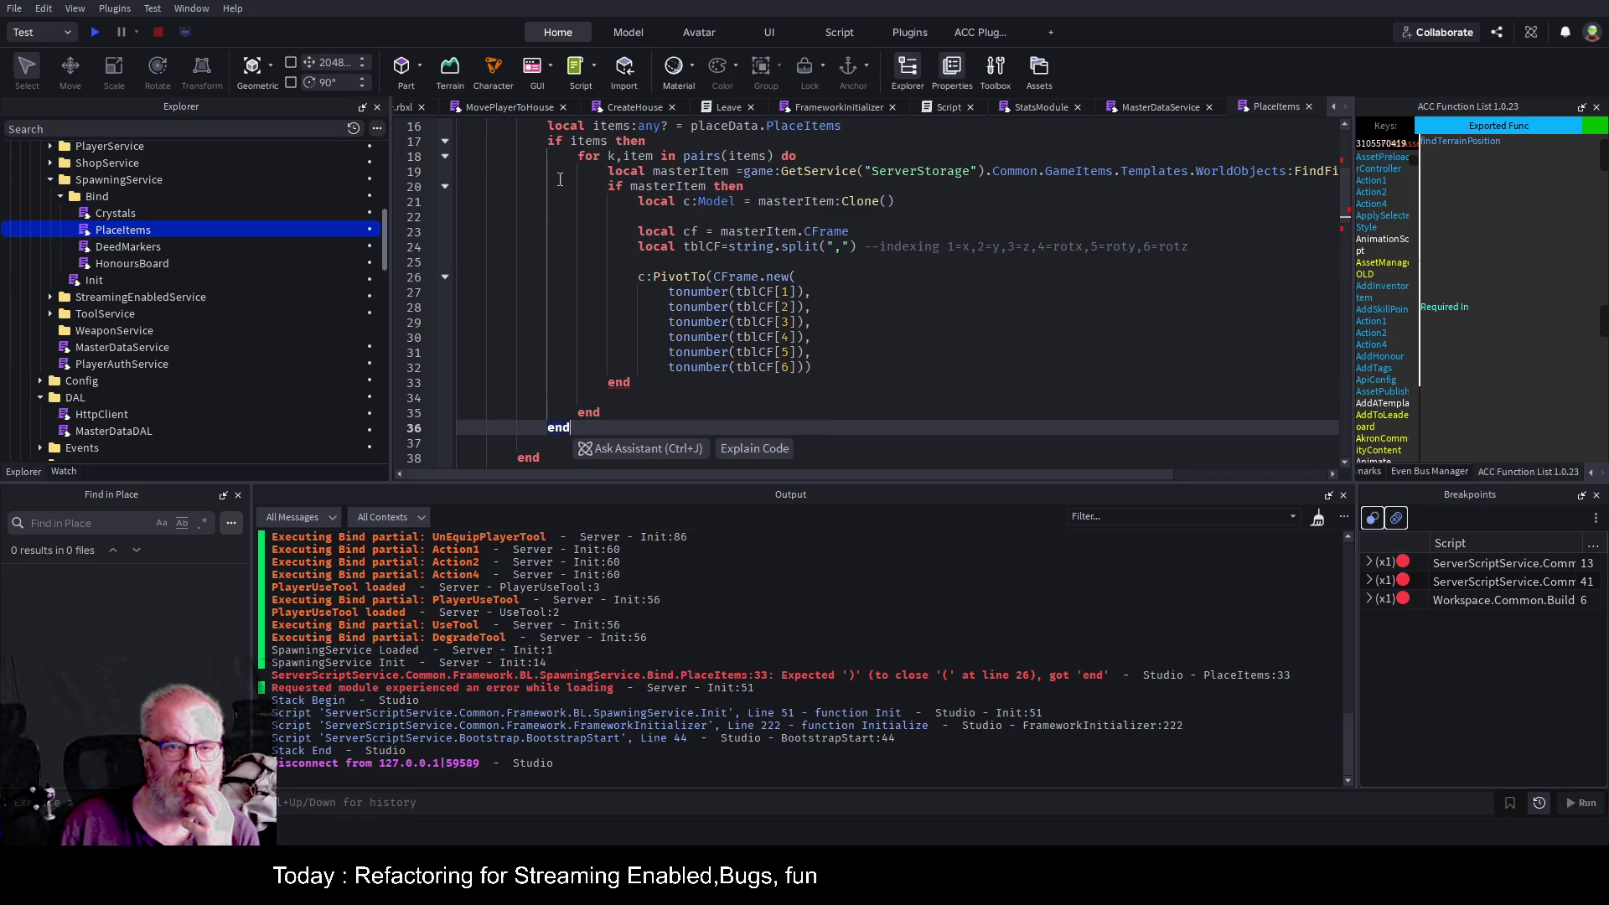
scroll(554, 265, "down", 2)
scroll(554, 265, "up", 4)
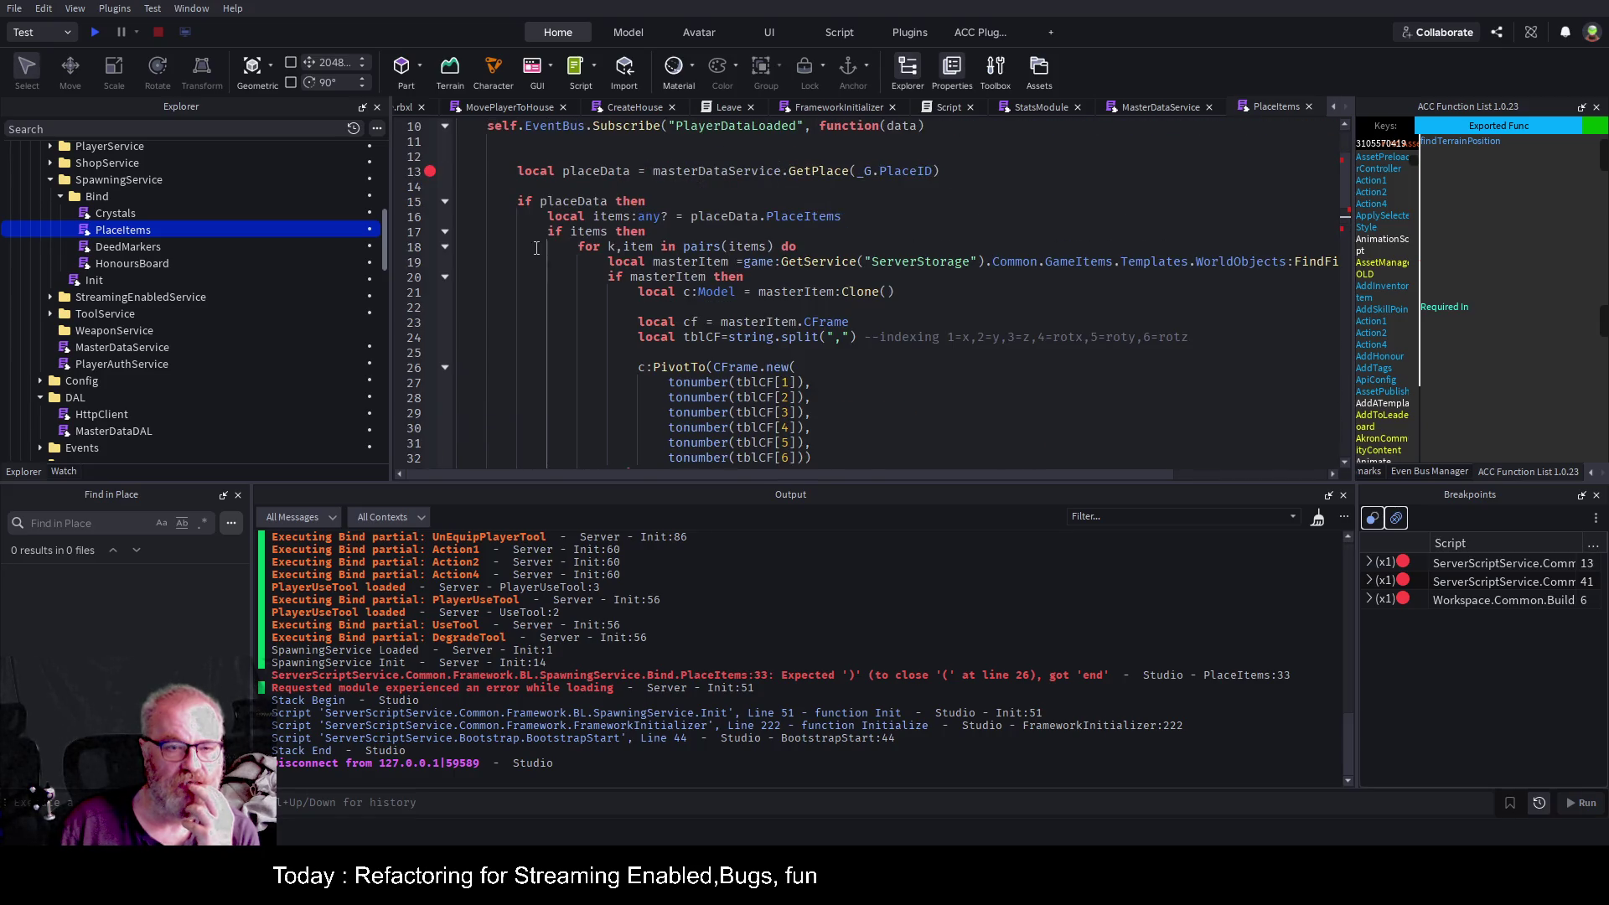
scroll(560, 243, "down", 2)
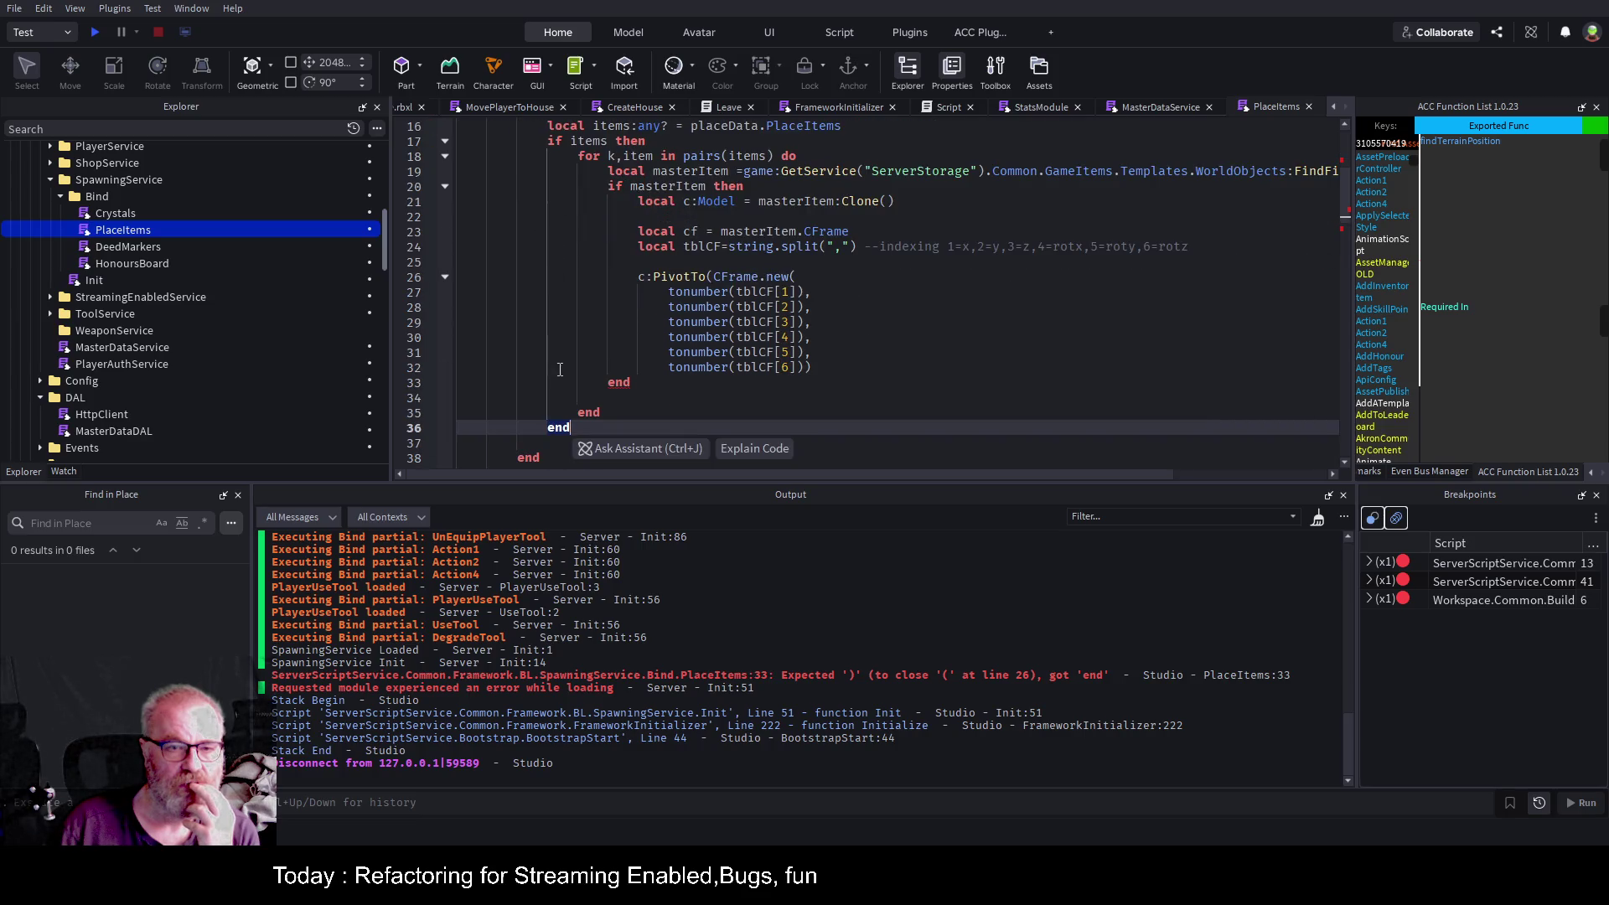
scroll(549, 150, "up", 2)
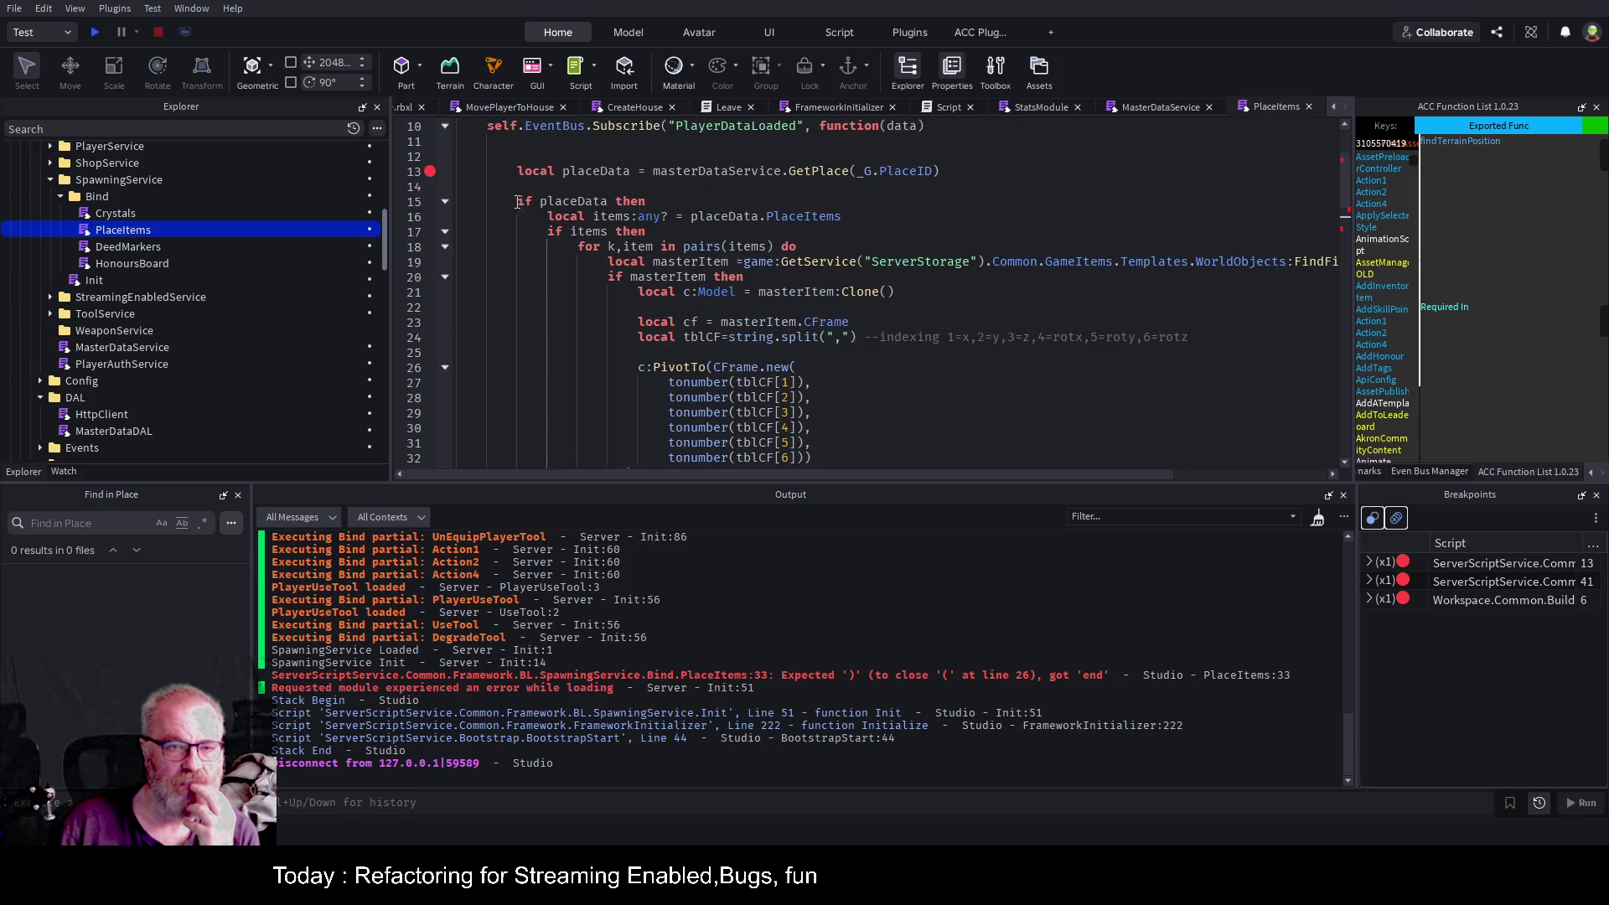
scroll(517, 233, "down", 2)
scroll(528, 285, "down", 1)
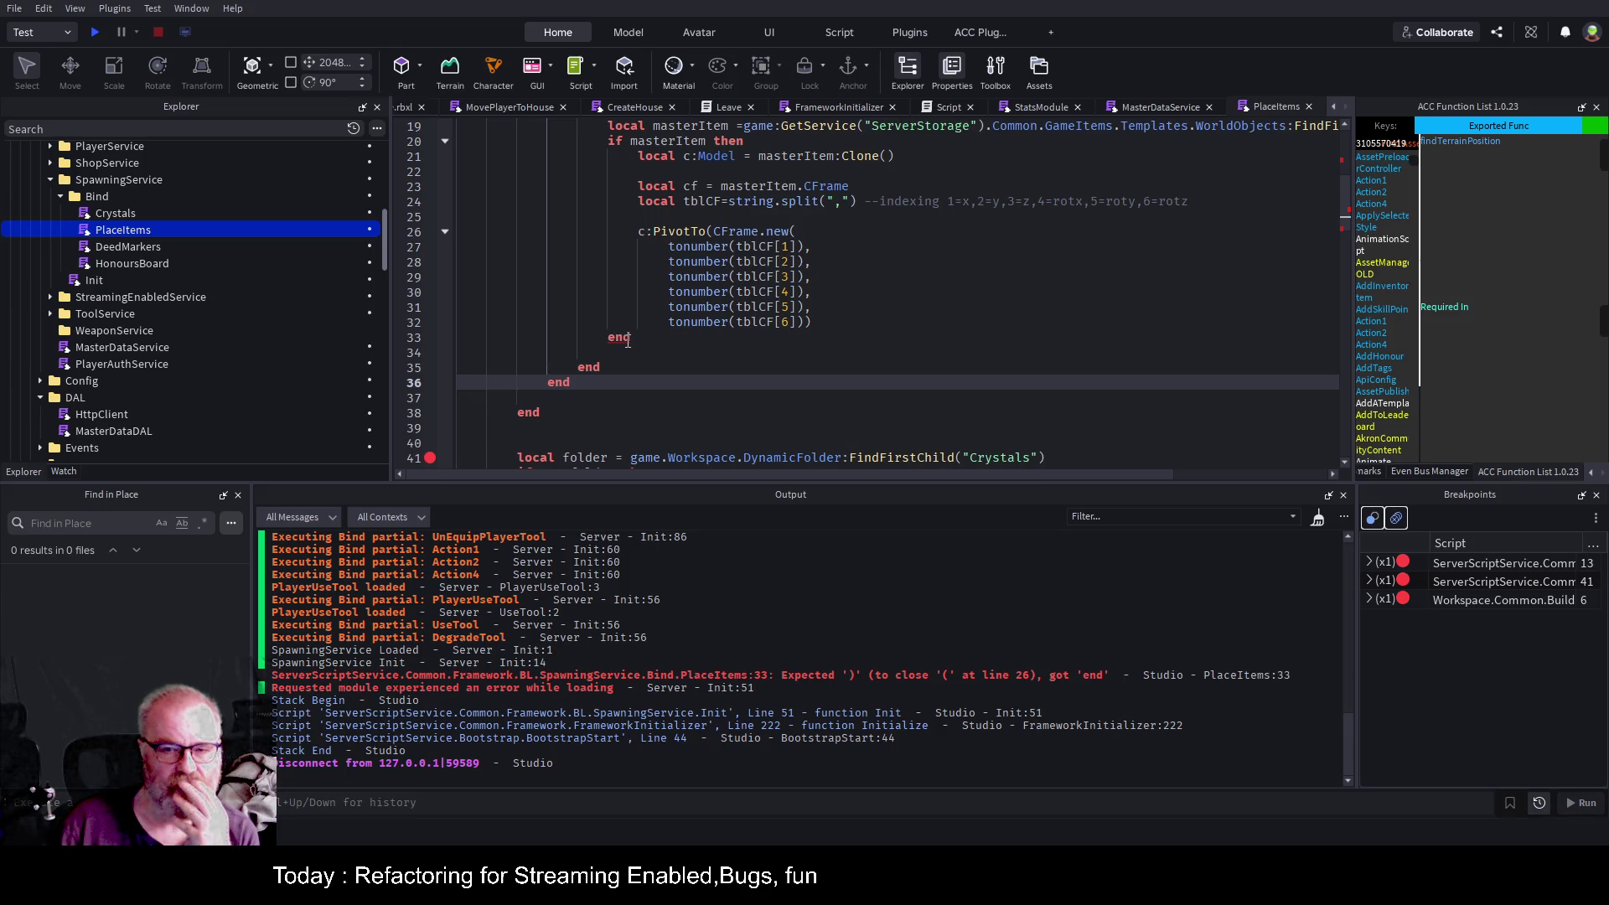
Add the missing ')' after tonumber(tblCF[6]) on line 32 and start a fresh playtest.
left_click(845, 325)
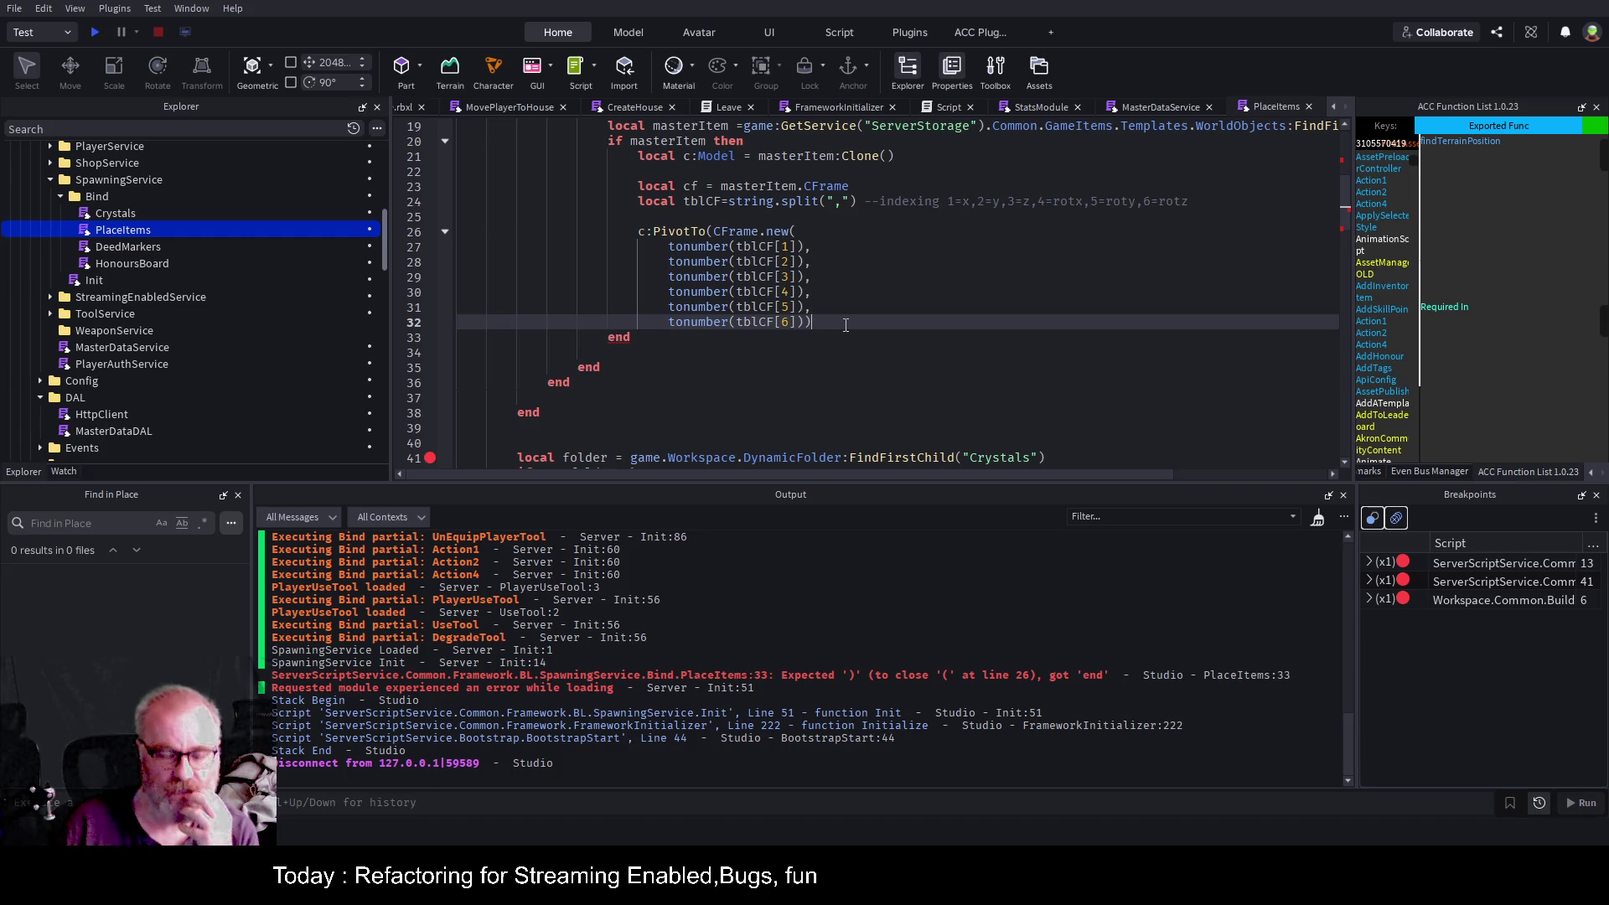
type(")")
left_click(772, 367)
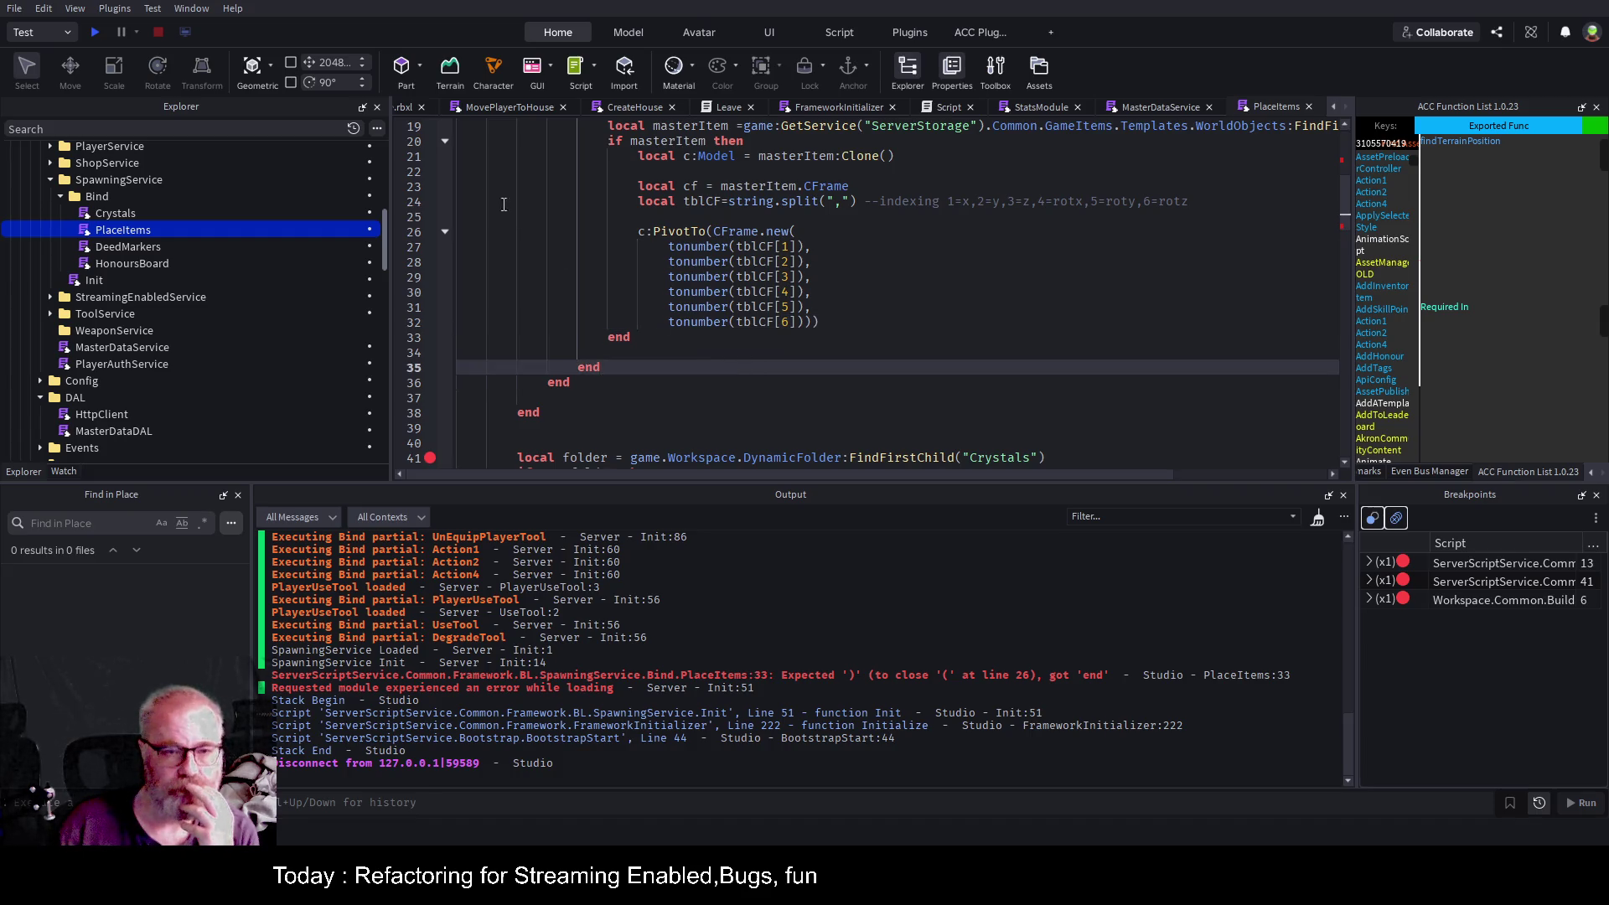
left_click(98, 32)
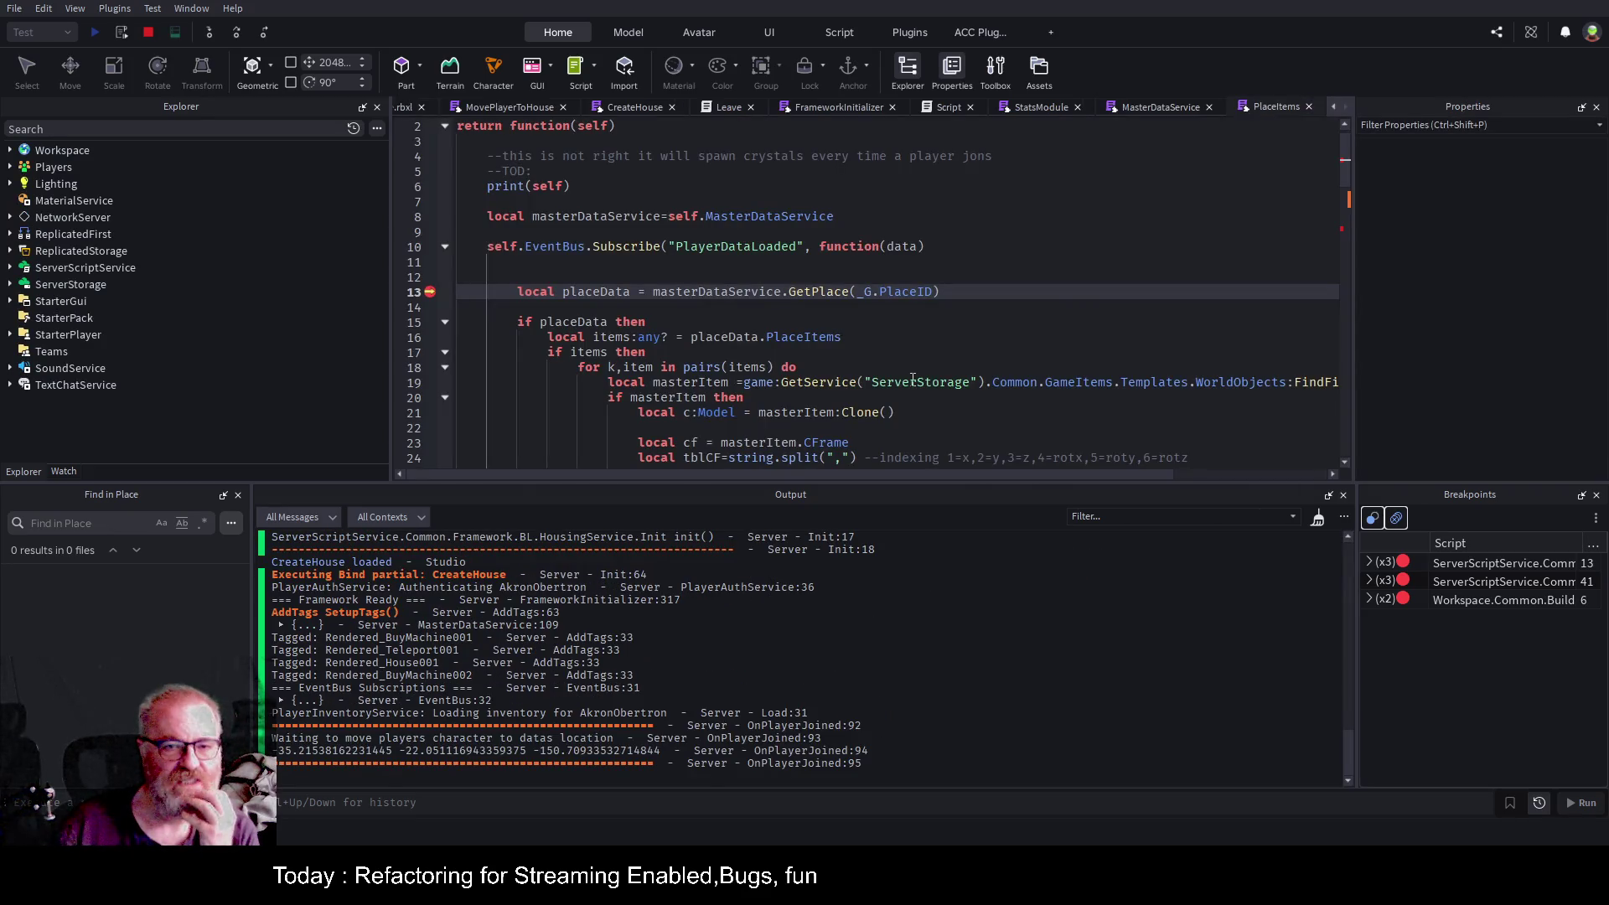
Step Over six times from line 13 to the `if masterItem then` check, scrolling to read line 19.
left_click(239, 32)
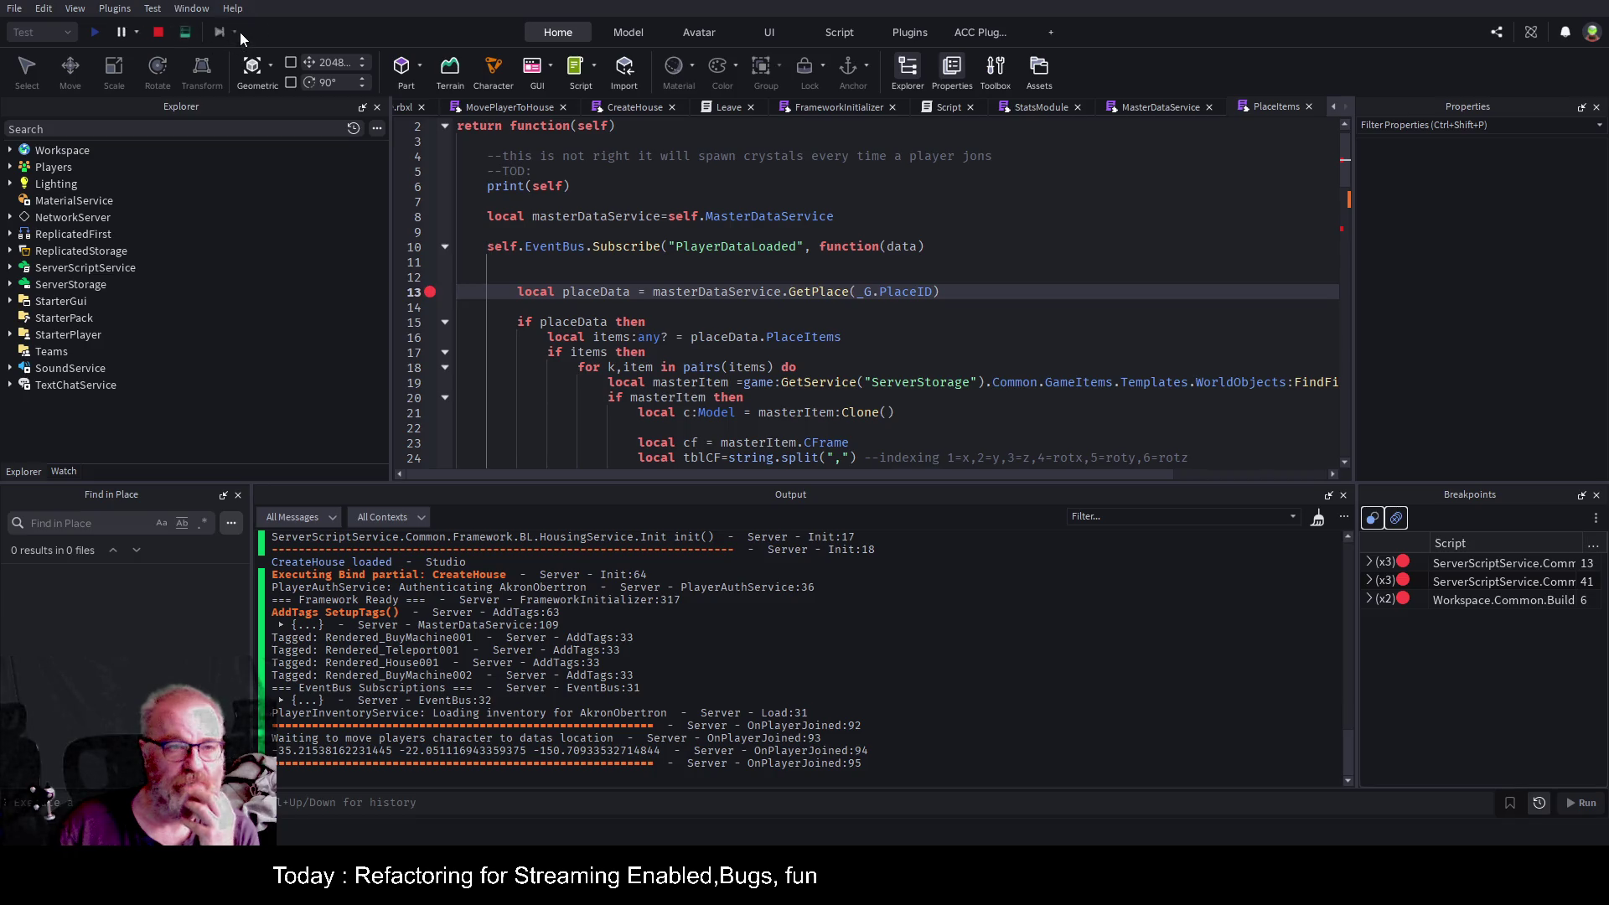
left_click(240, 32)
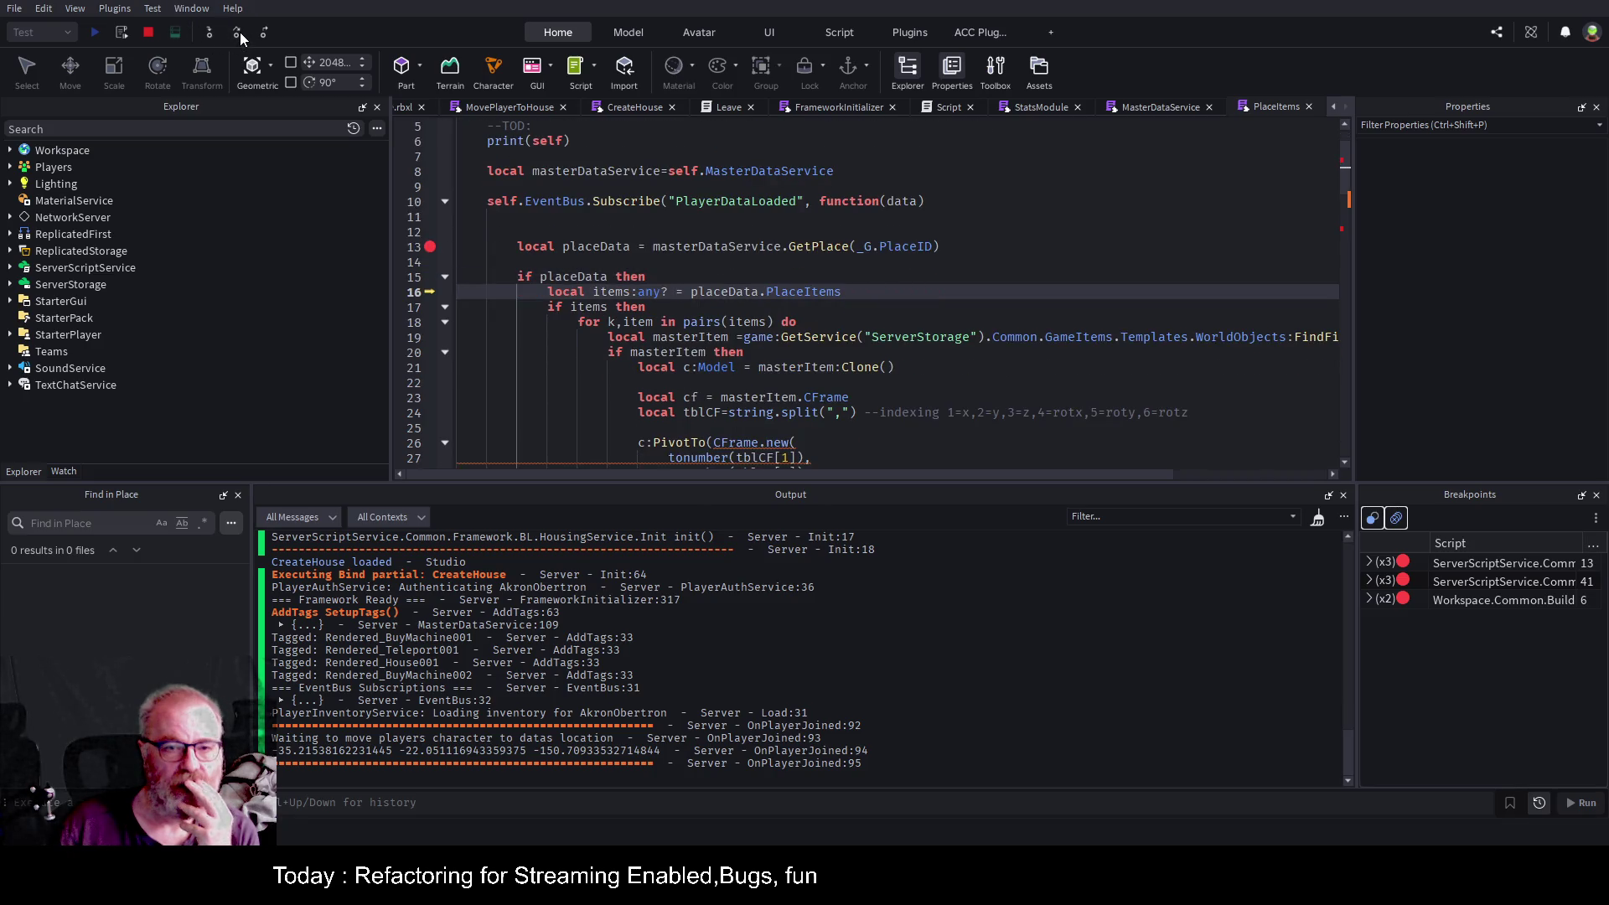
left_click(240, 32)
left_click(240, 32)
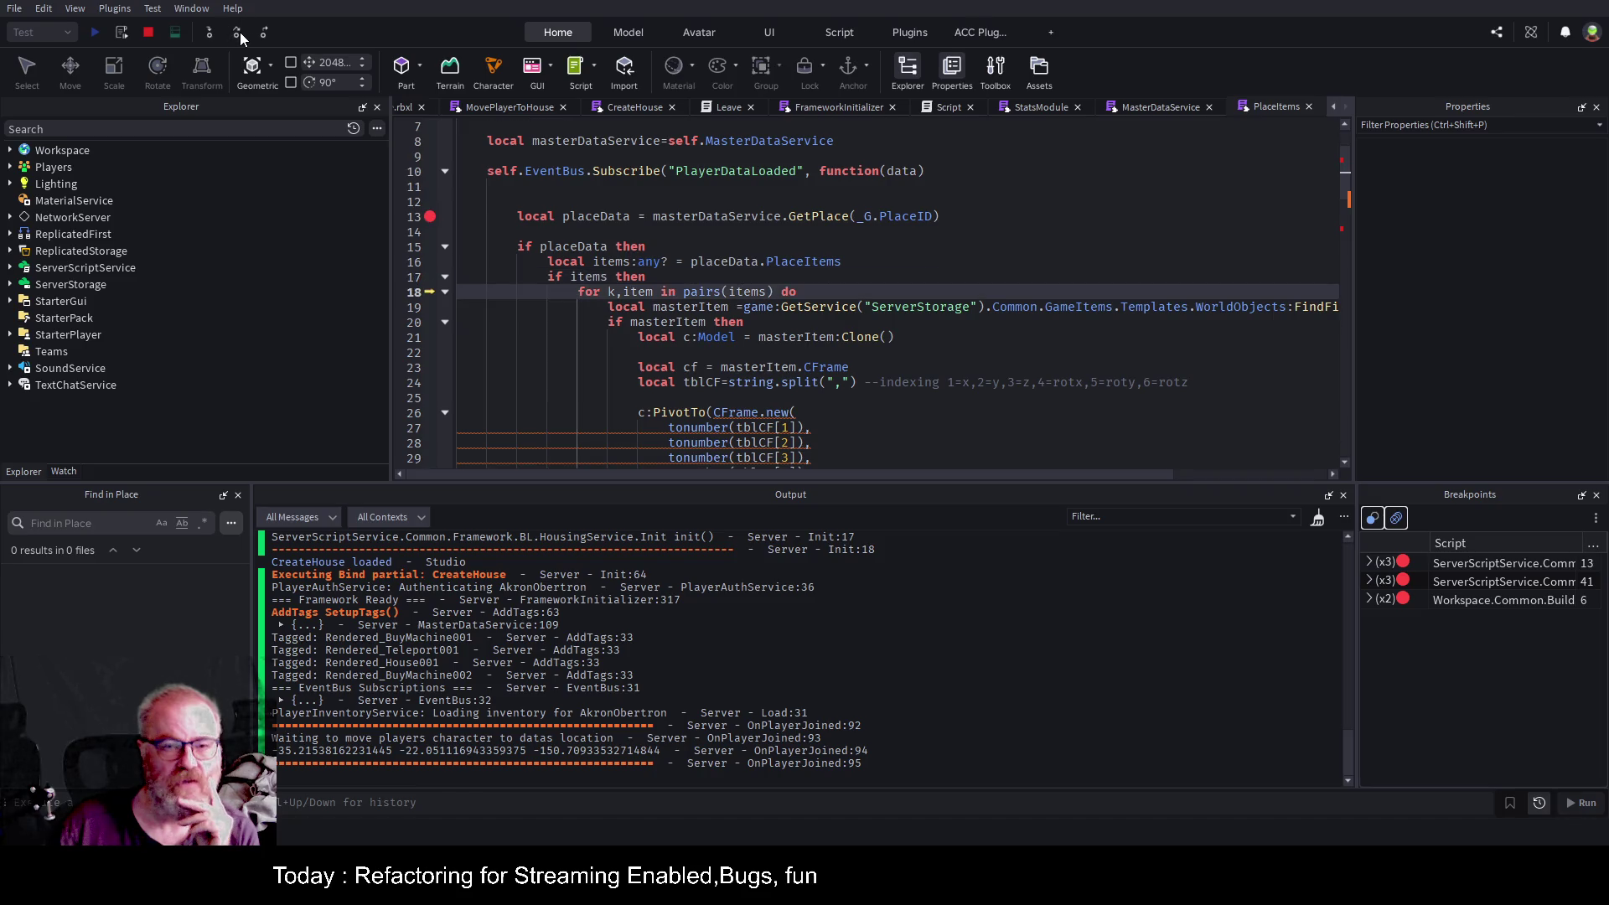
left_click(240, 32)
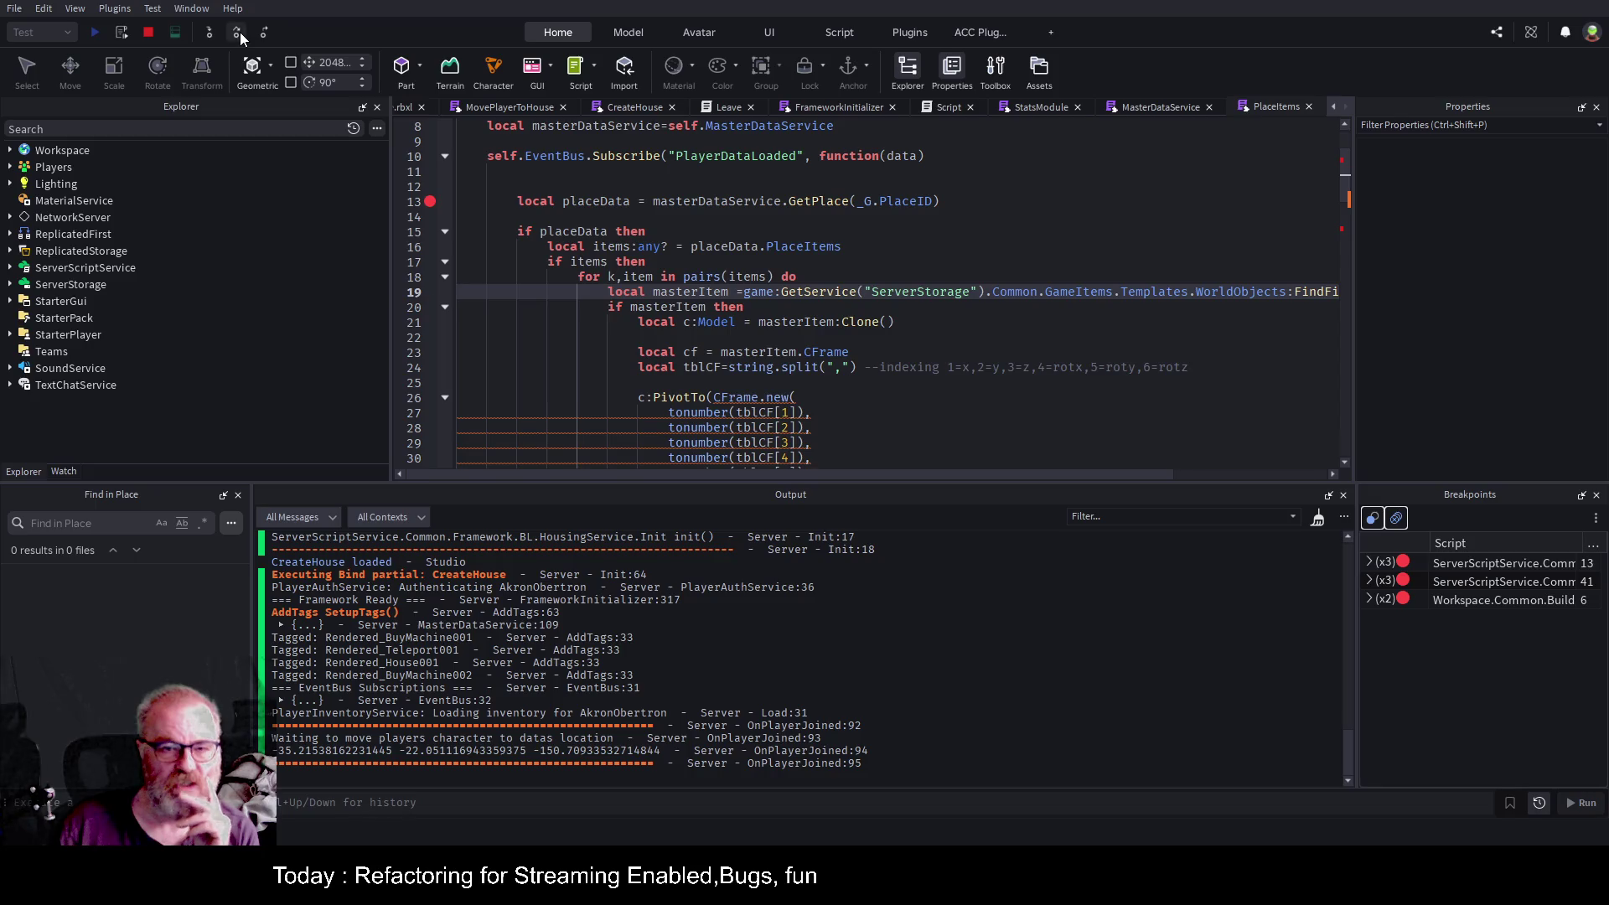
left_click(240, 32)
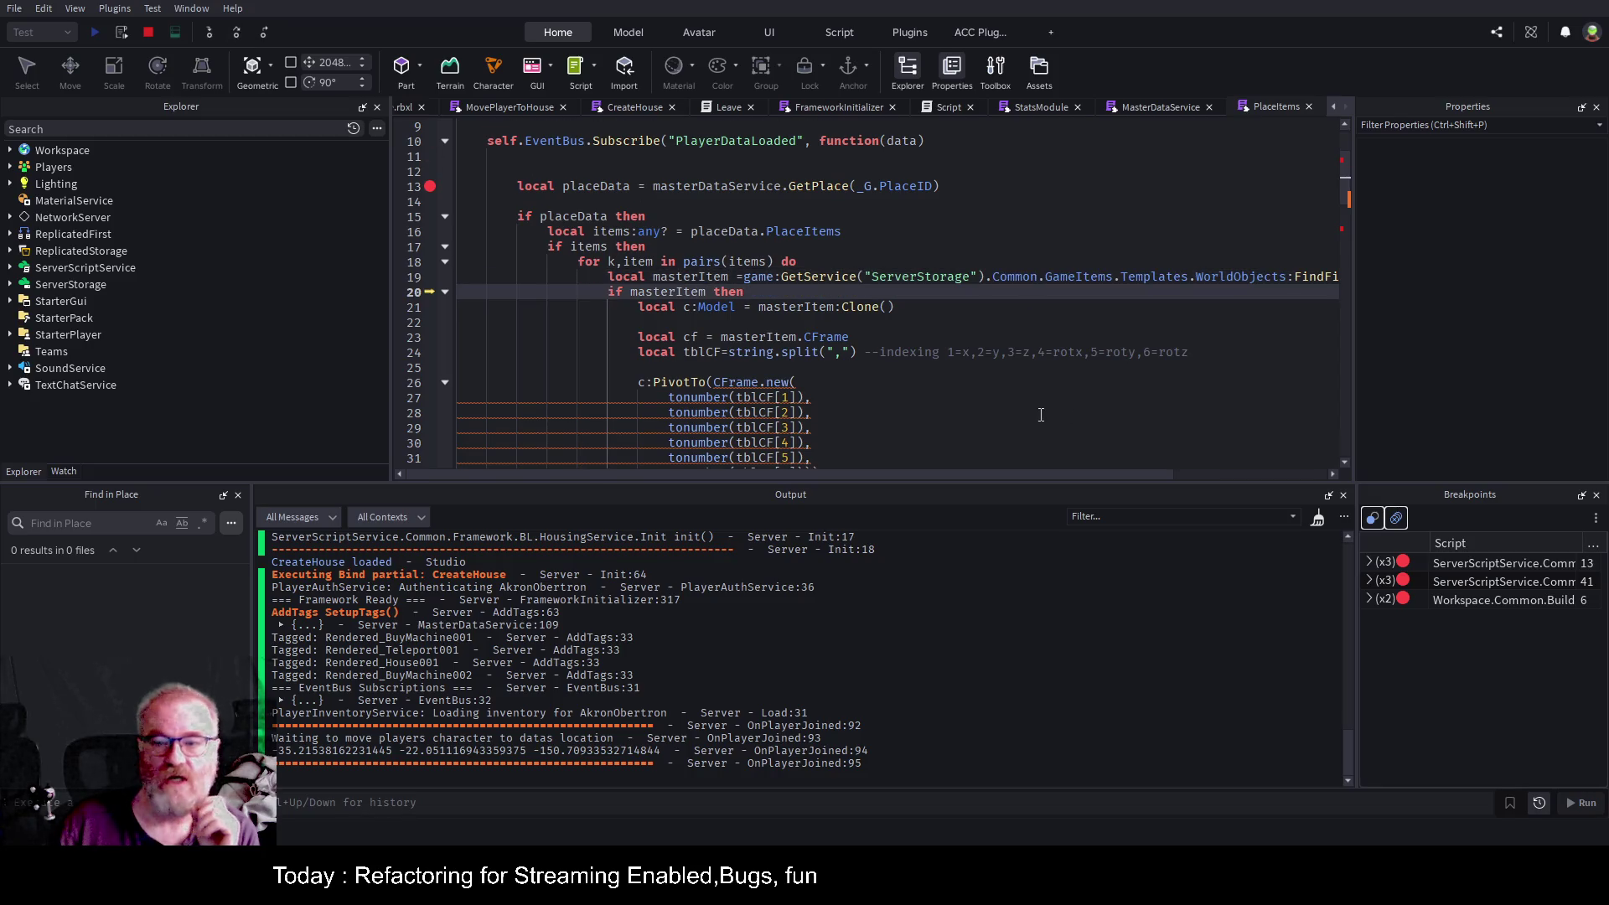
left_click_drag(965, 476, 1172, 473)
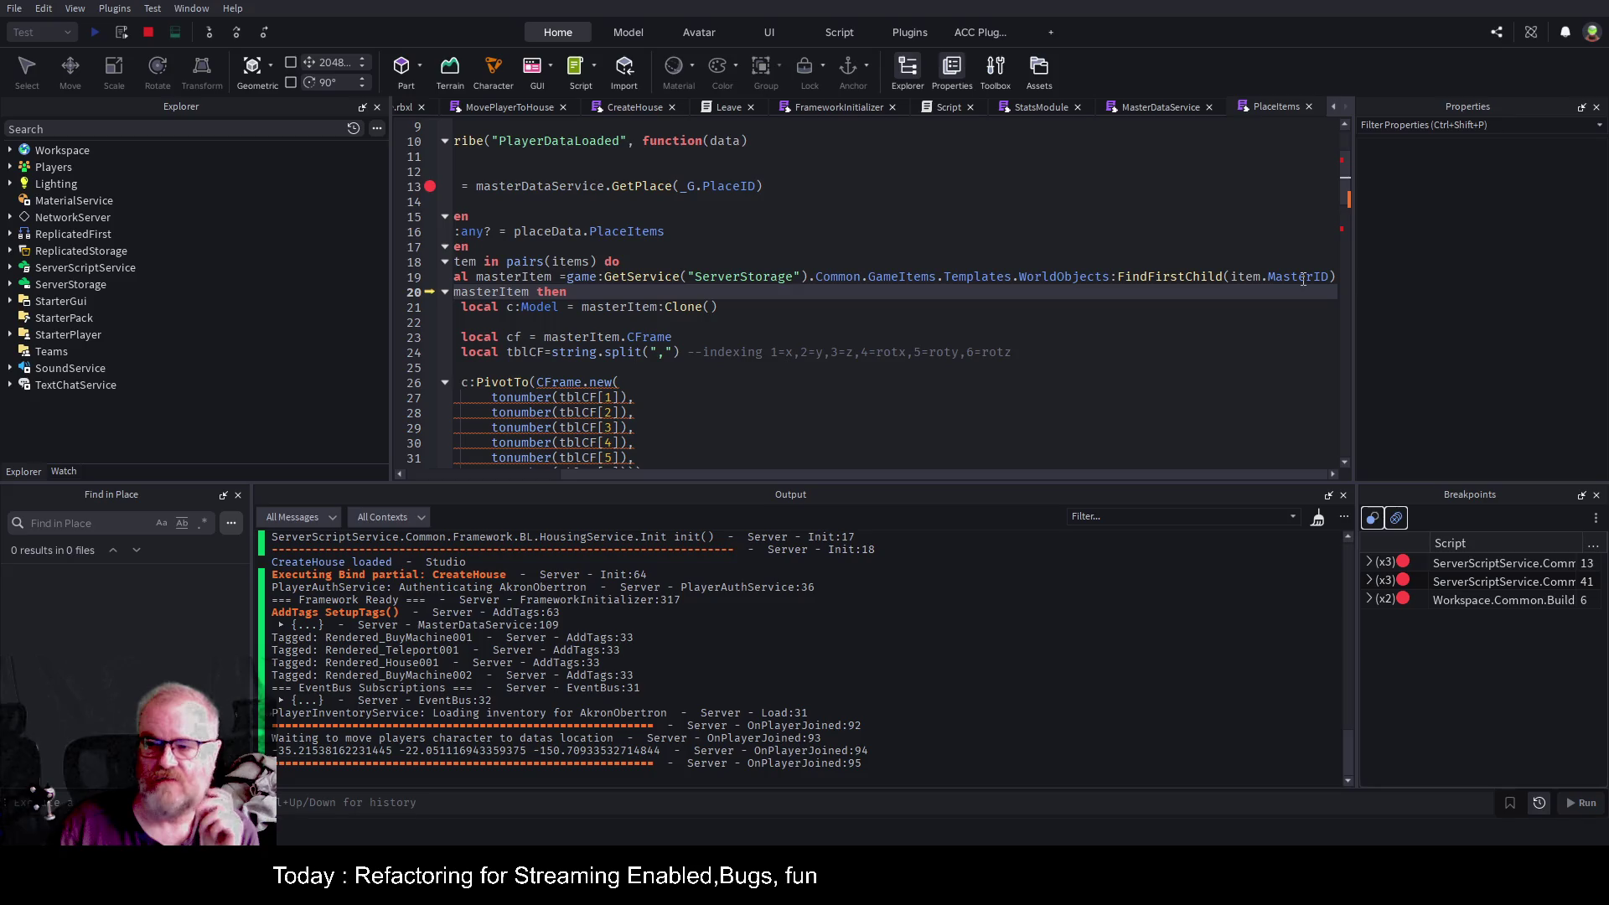
left_click_drag(600, 478, 452, 474)
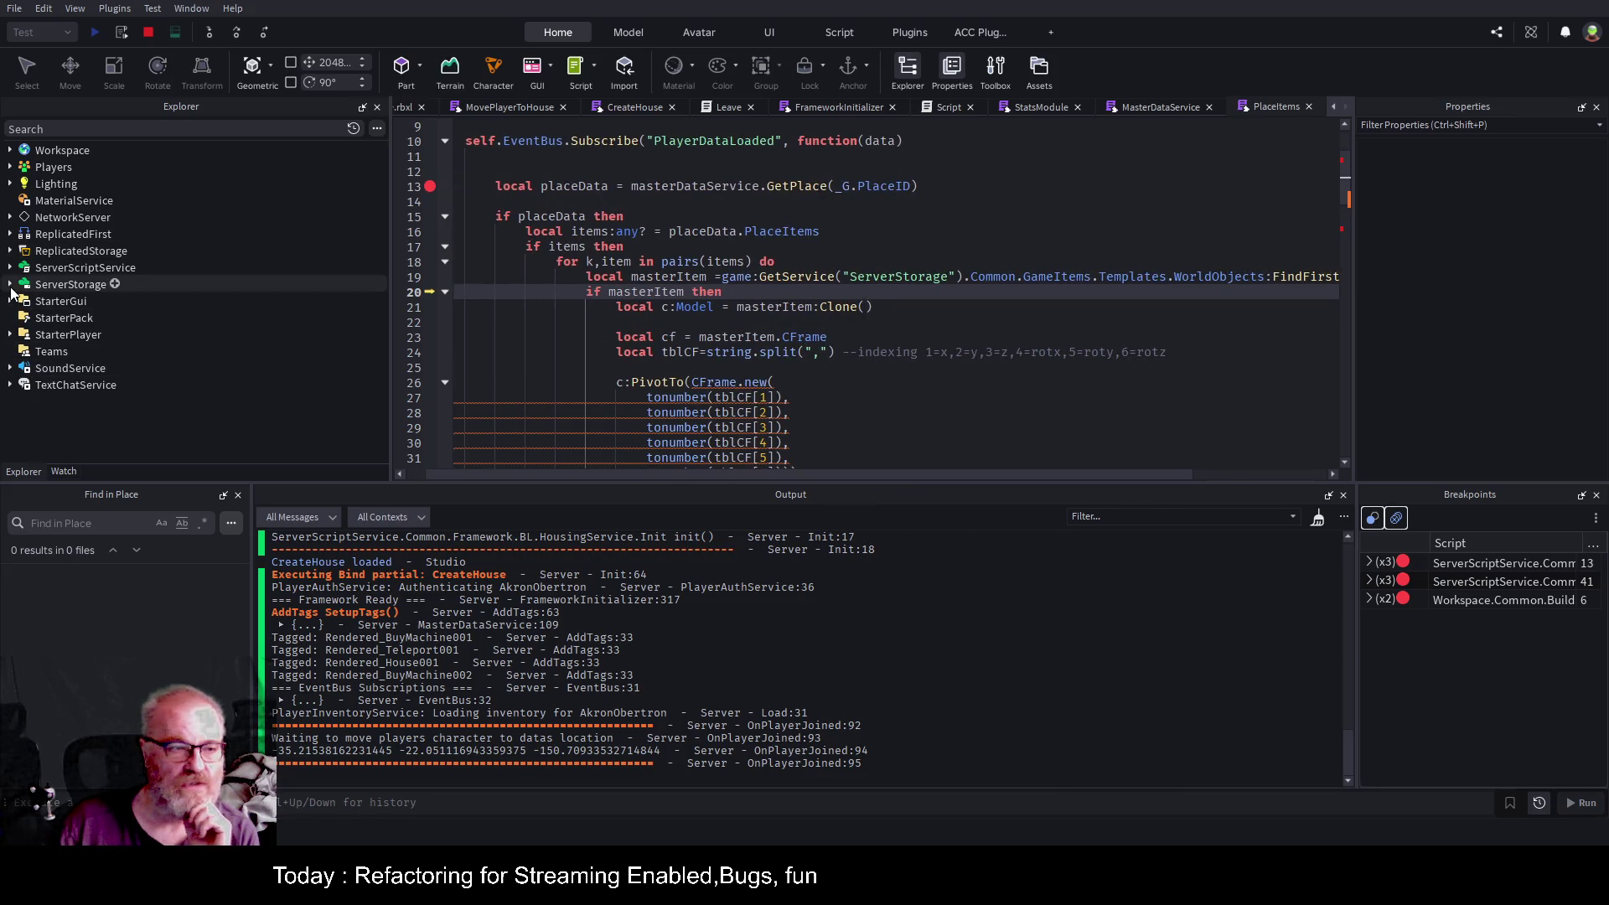
Expand ServerStorage > Common > GameItems > Templates > WorldObjects in Explorer to list the item templates.
left_click(10, 284)
left_click(20, 317)
left_click(30, 351)
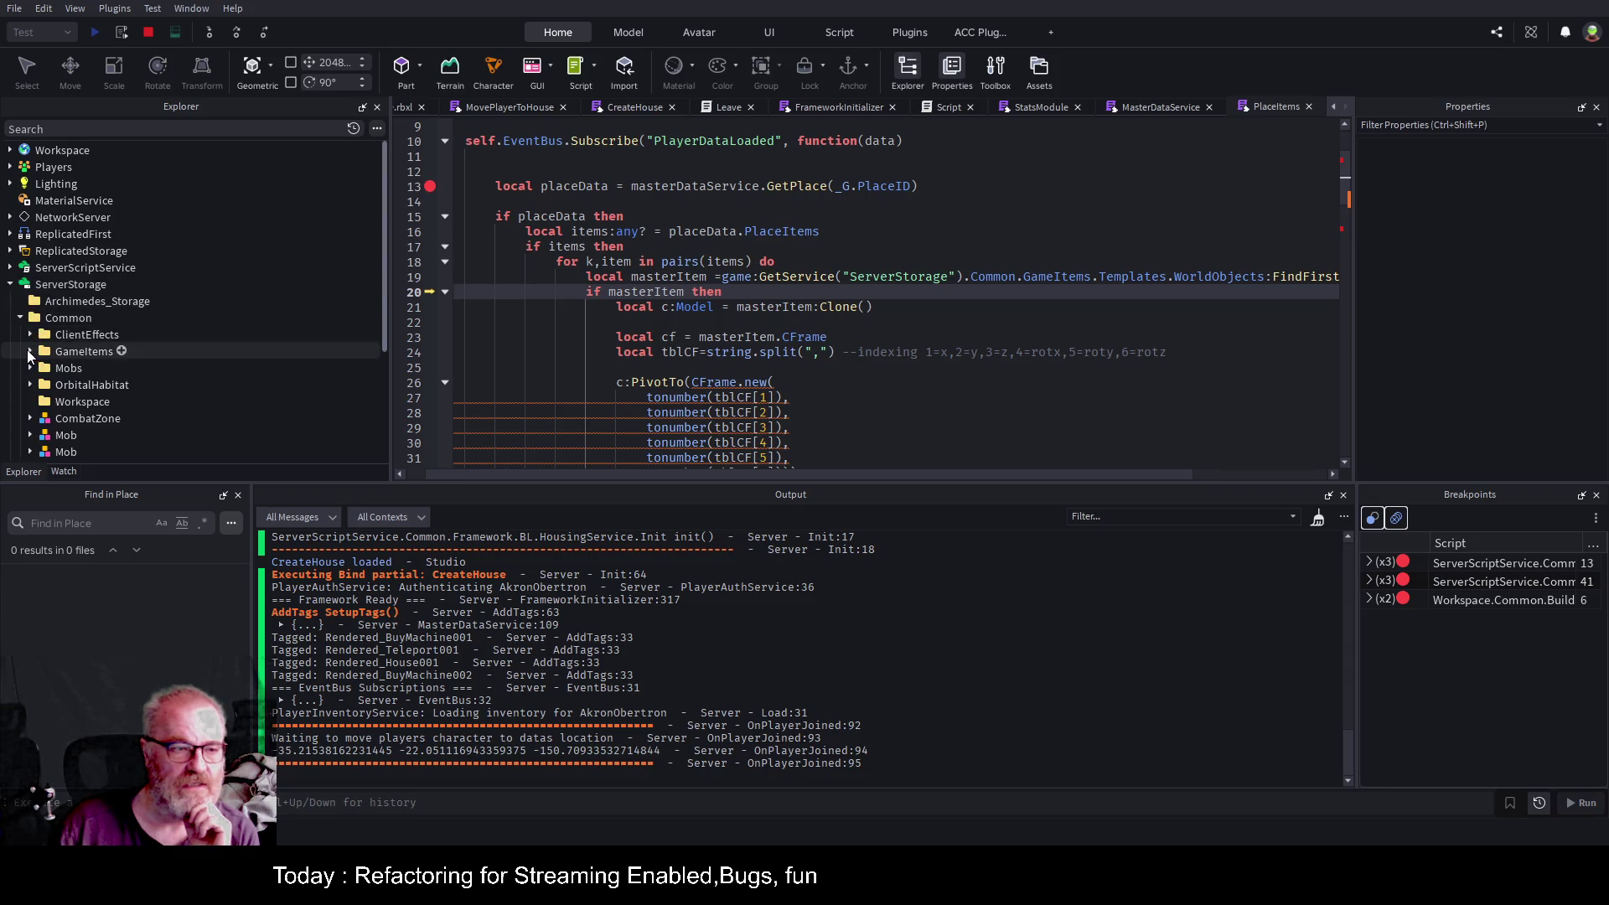
left_click(40, 368)
left_click(50, 435)
scroll(153, 287, "down", 6)
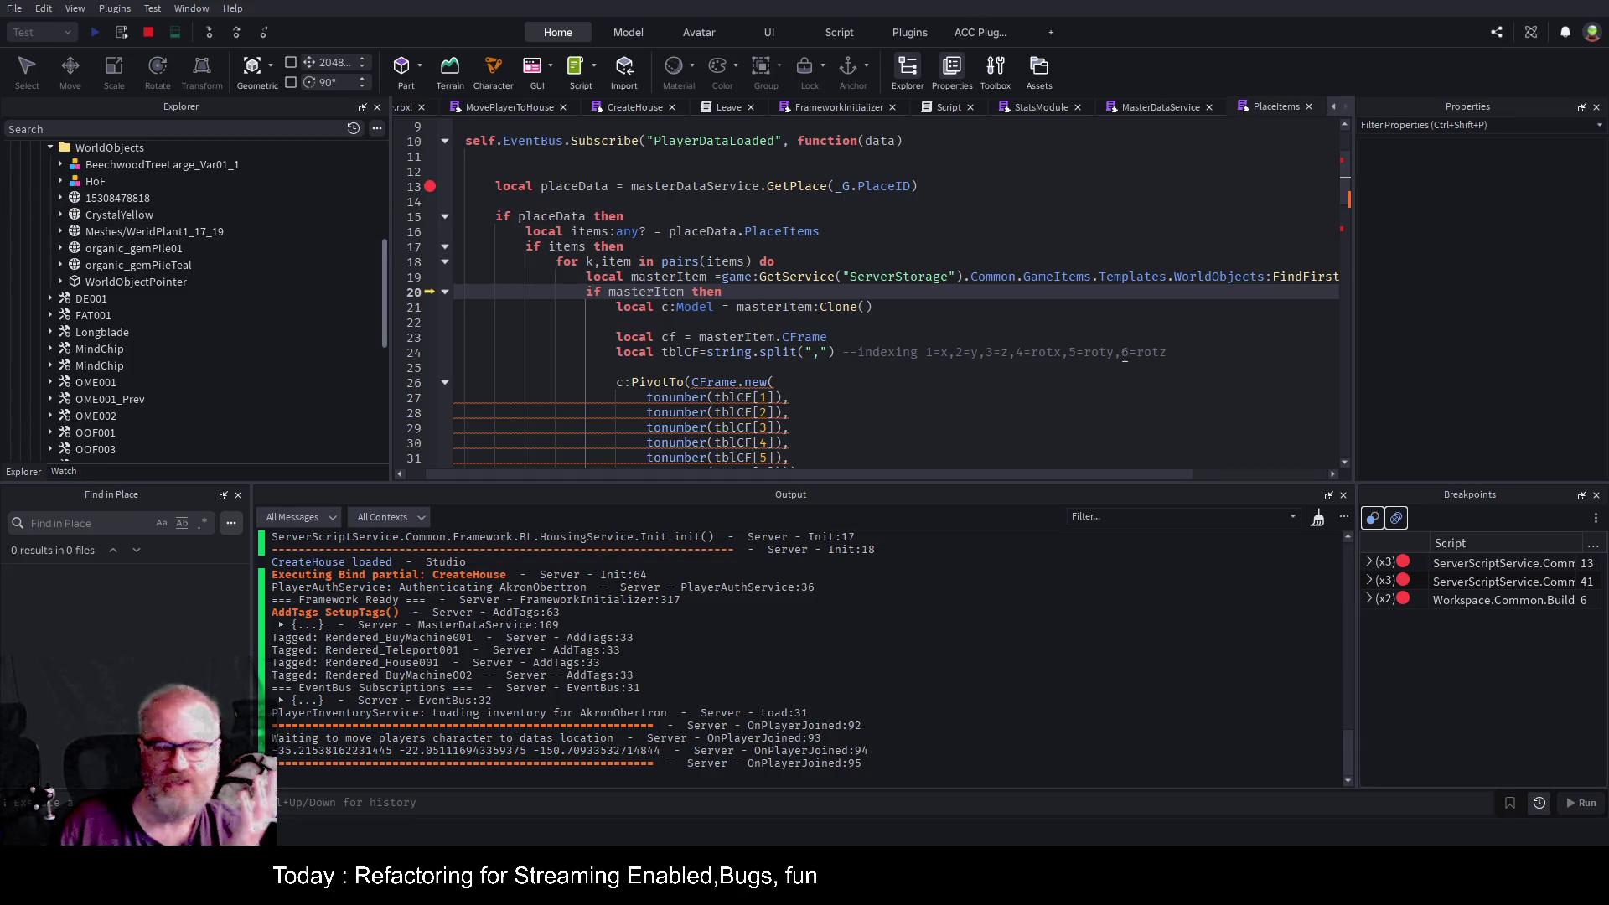
scroll(861, 368, "down", 3)
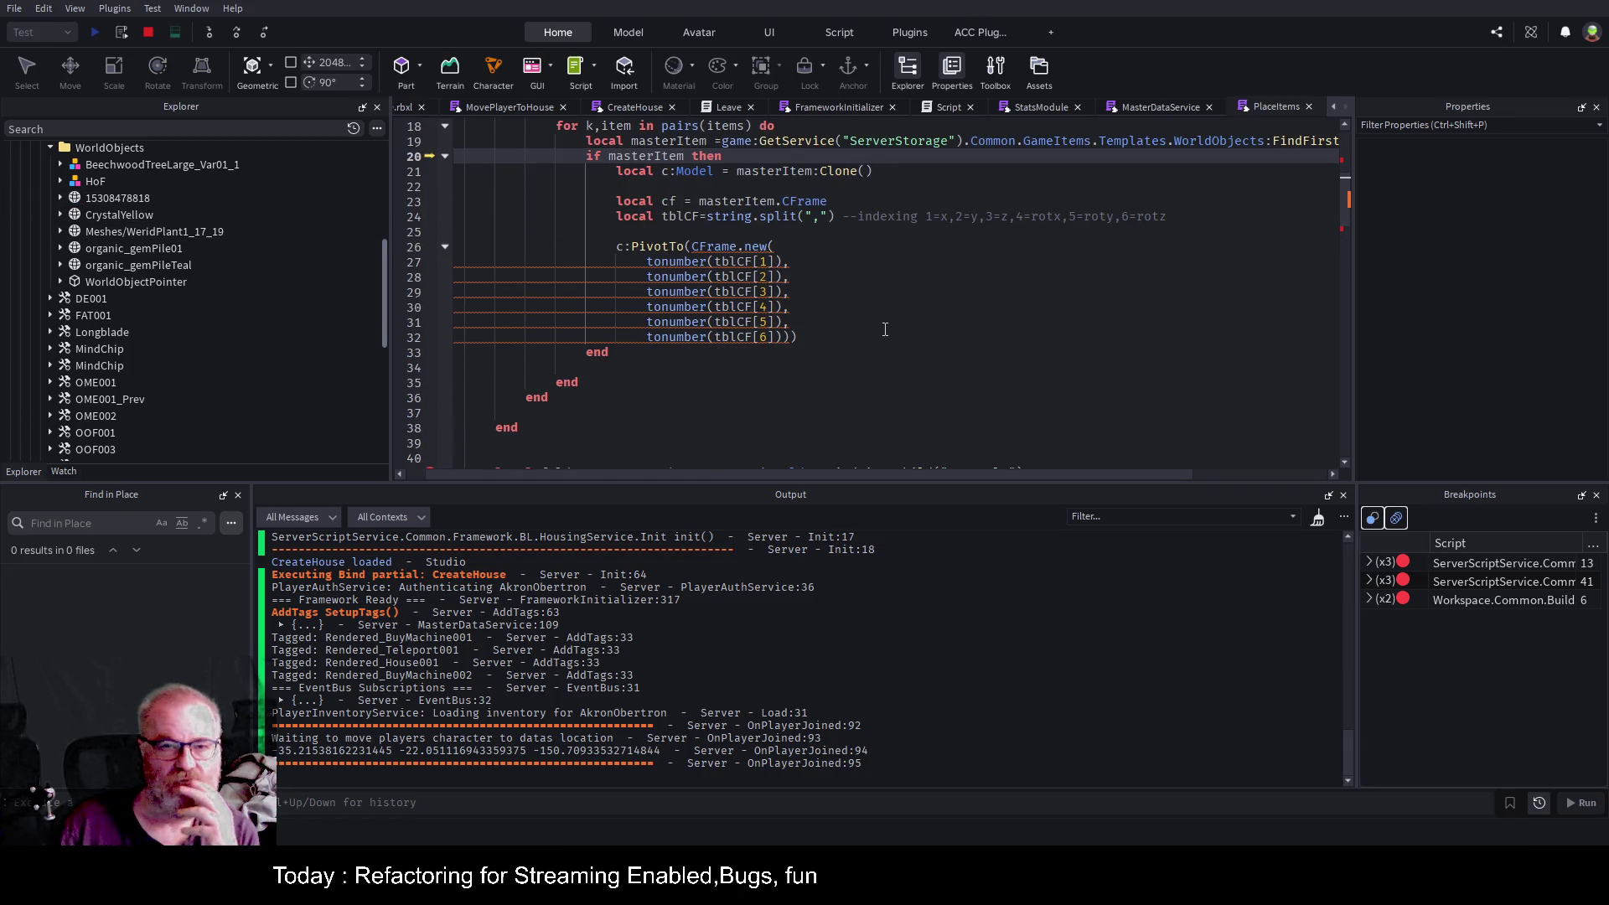
scroll(885, 329, "up", 2)
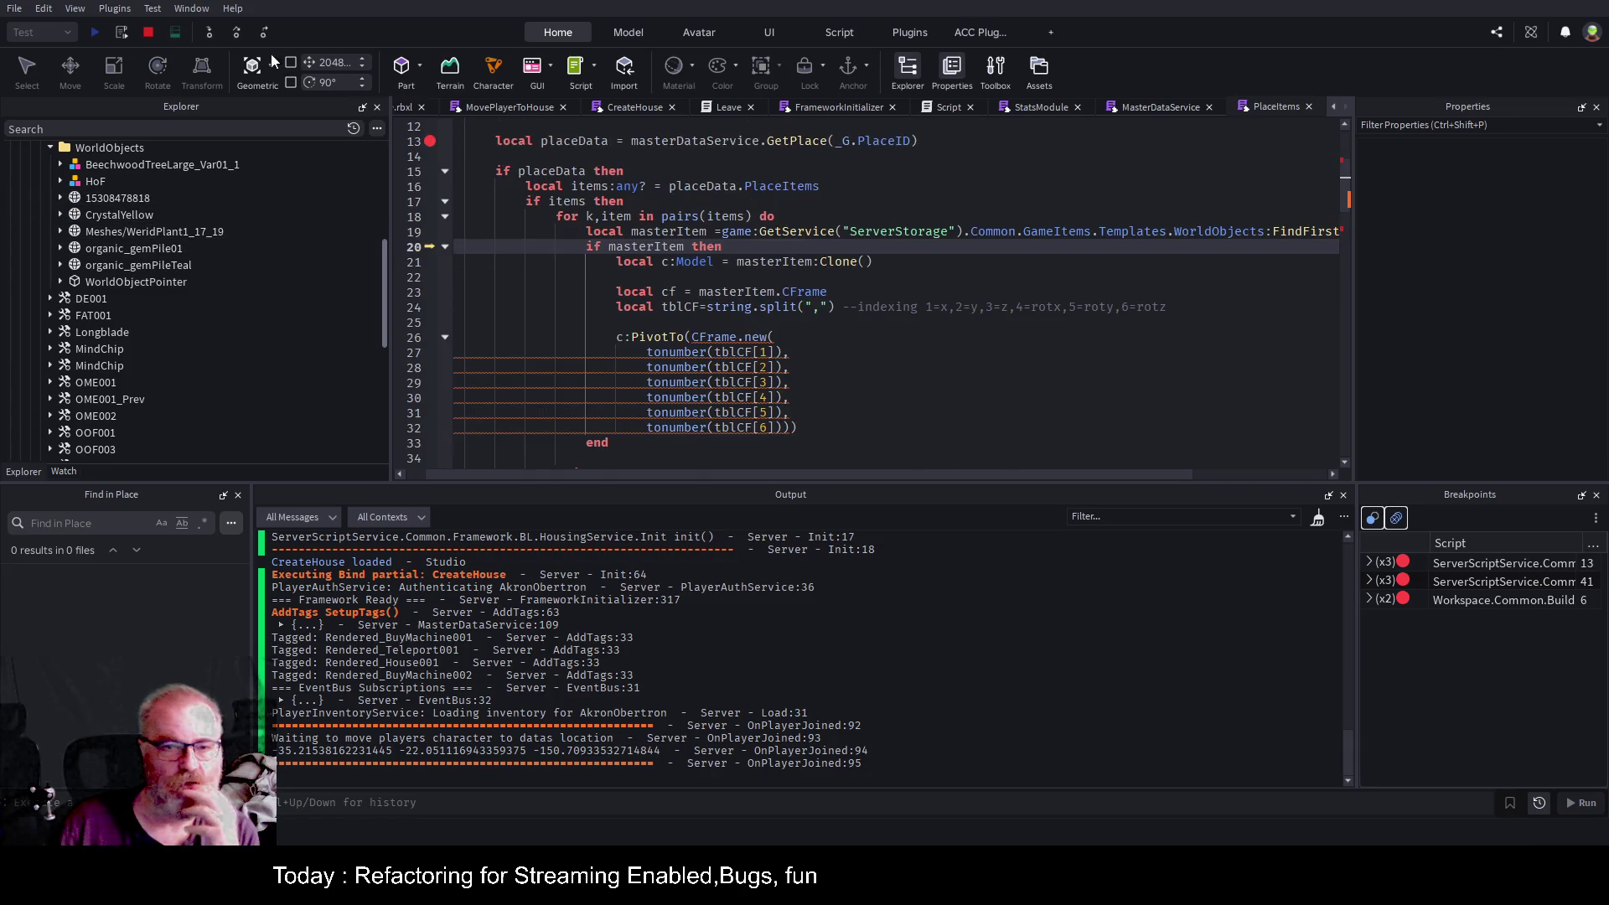
Step past the Clone and CFrame lines to the tblCF split on line 24, highlighting item on line 18.
left_click(234, 32)
left_click(234, 32)
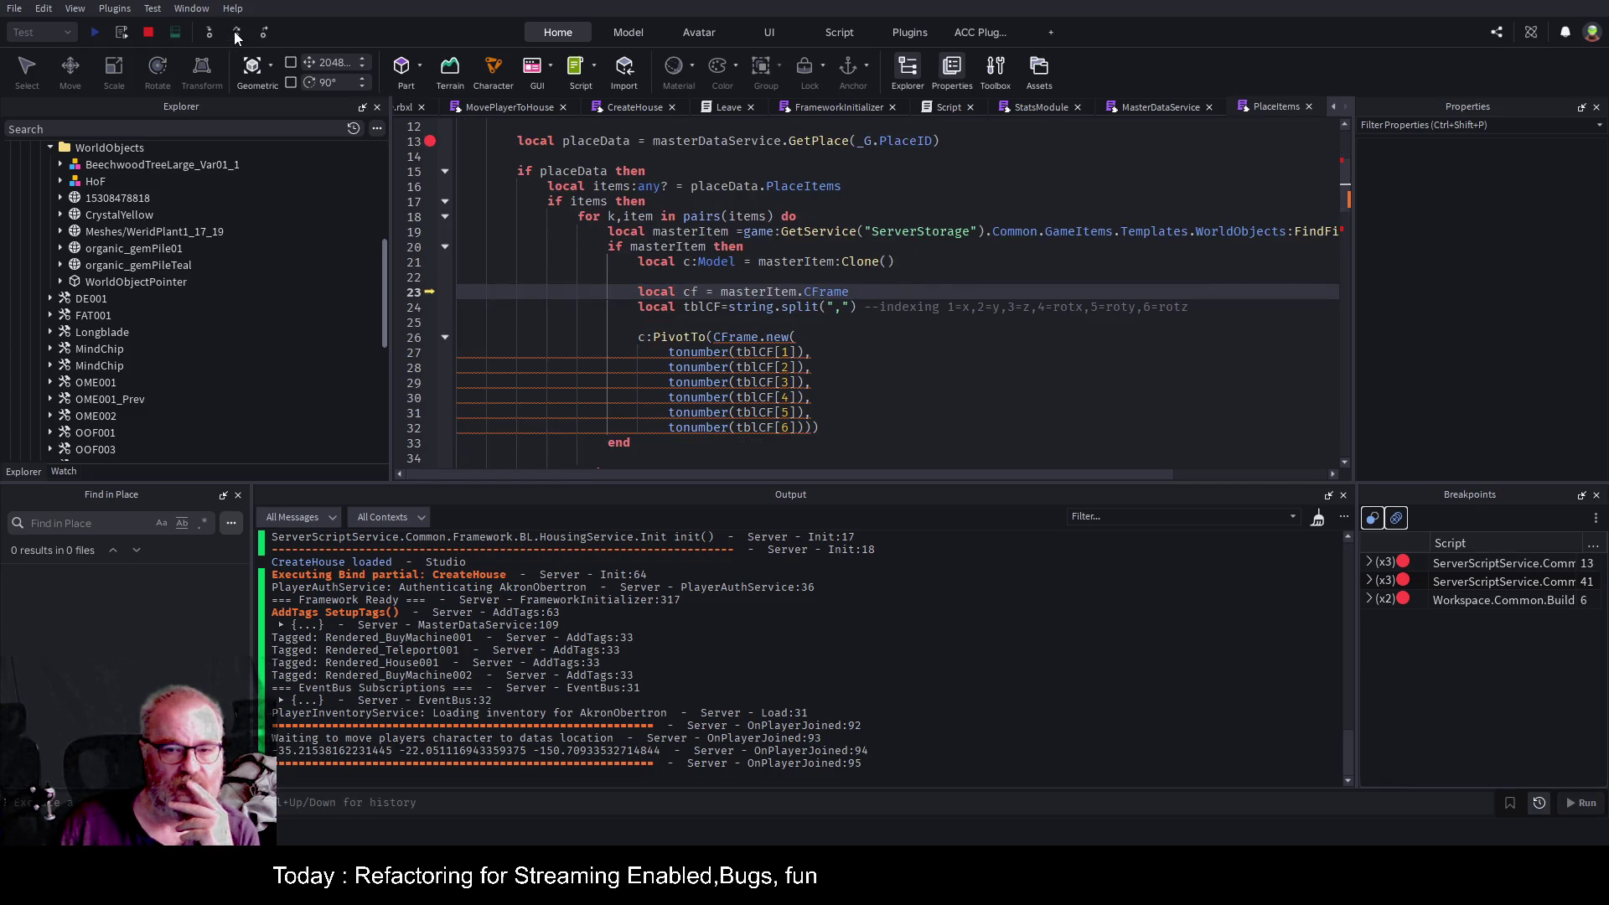
left_click(234, 32)
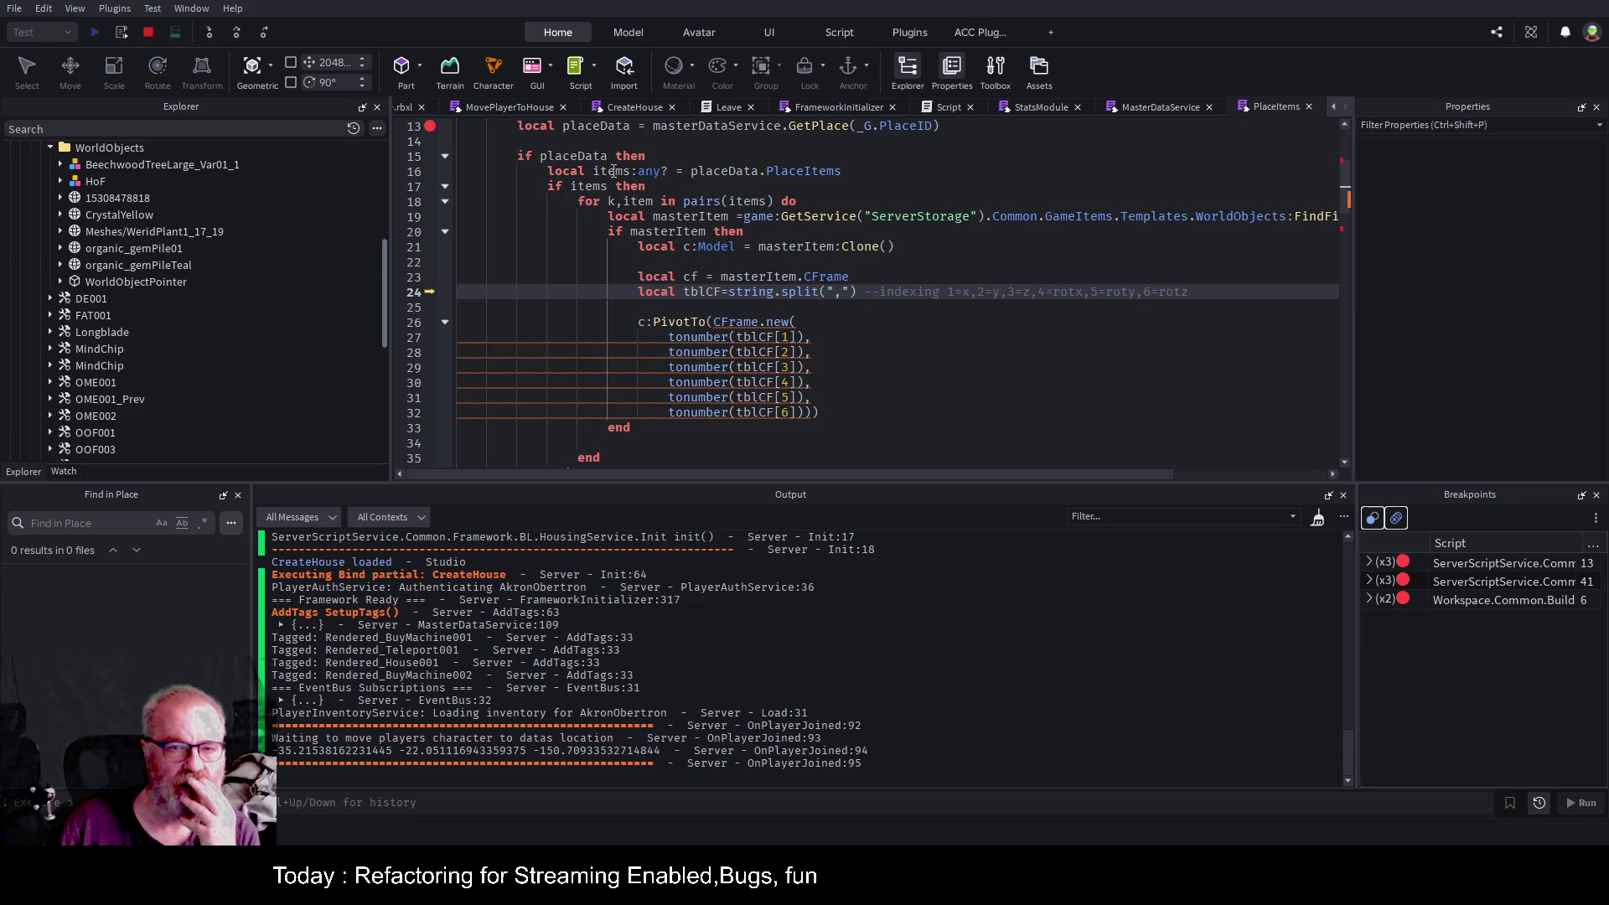
scroll(964, 304, "up", 2)
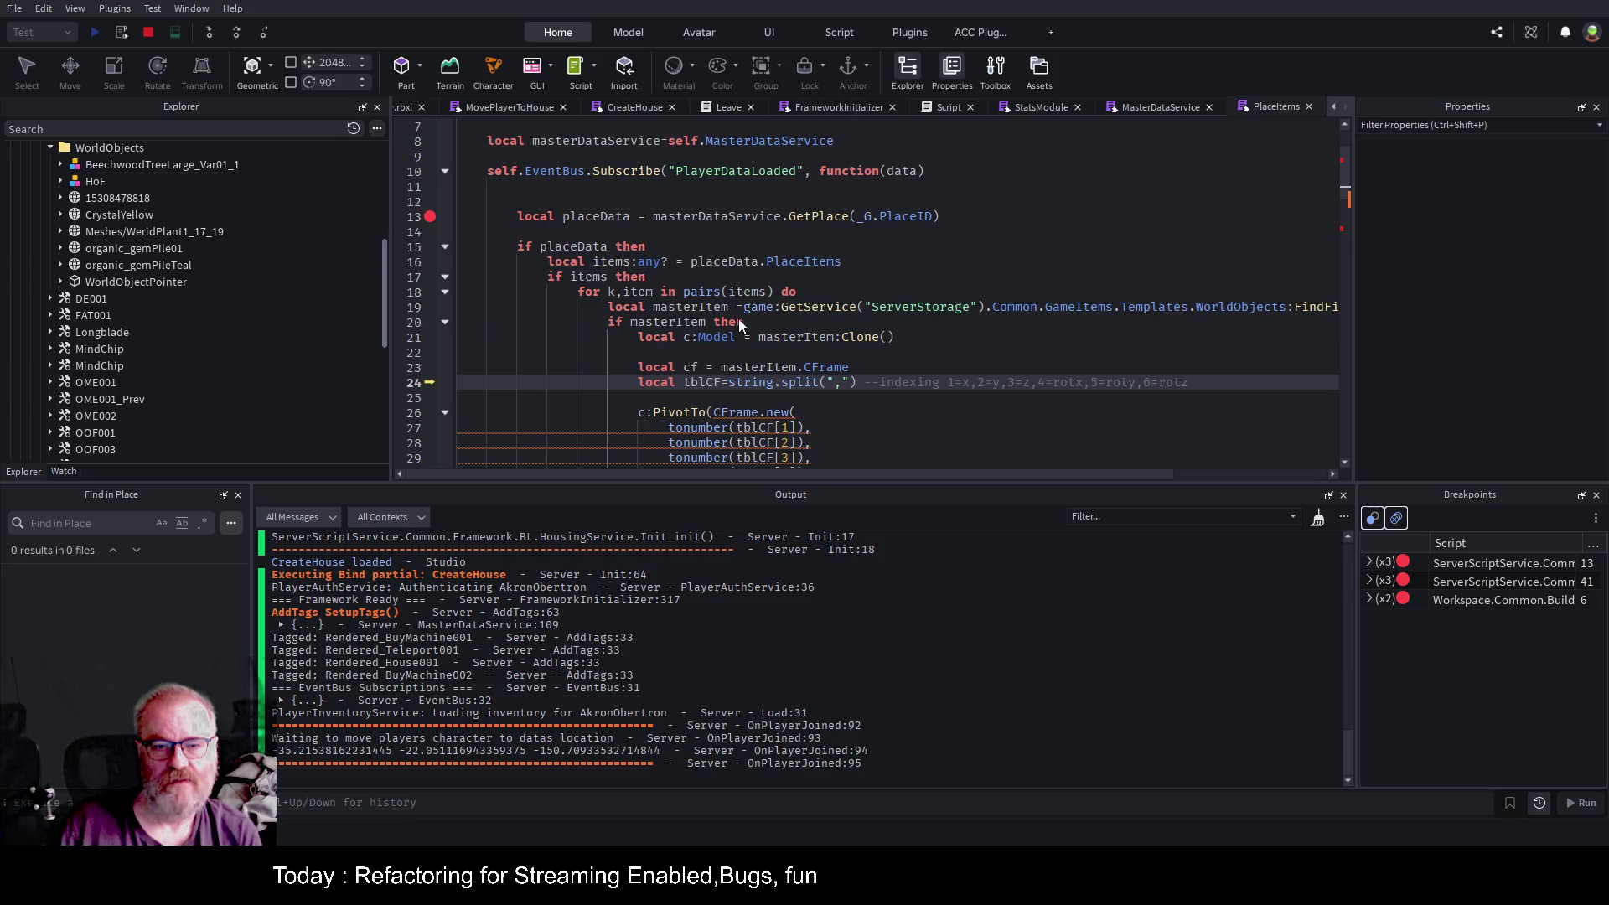
double_click(637, 292)
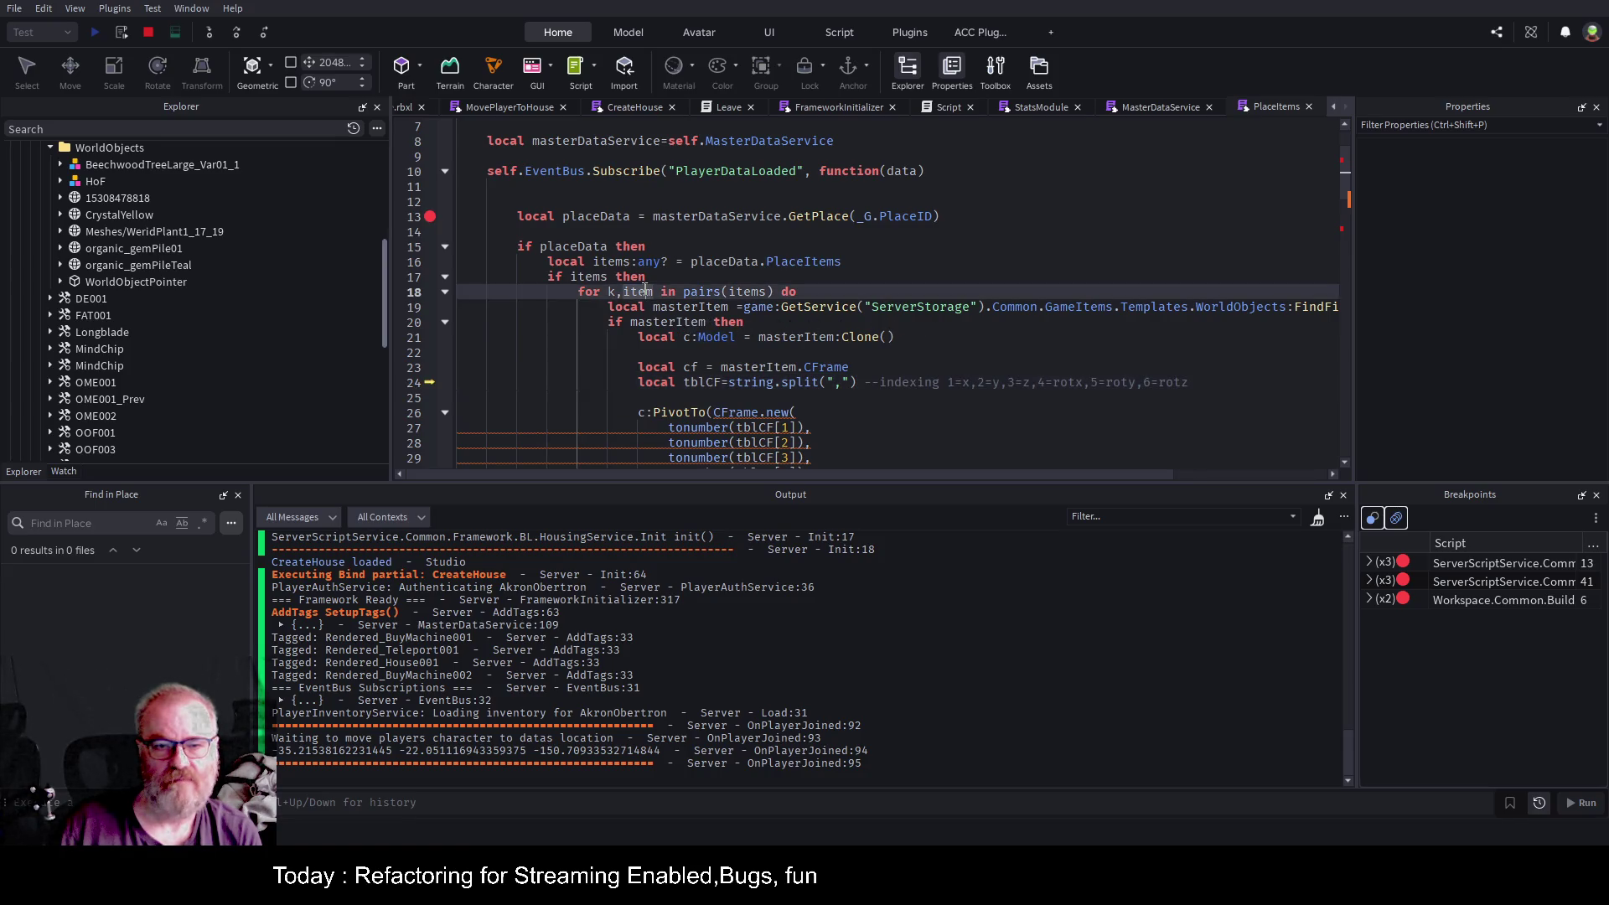
Stop the test, replace masterItem with item on line 23's CFrame, save, and replay with F5.
key("shift+F5")
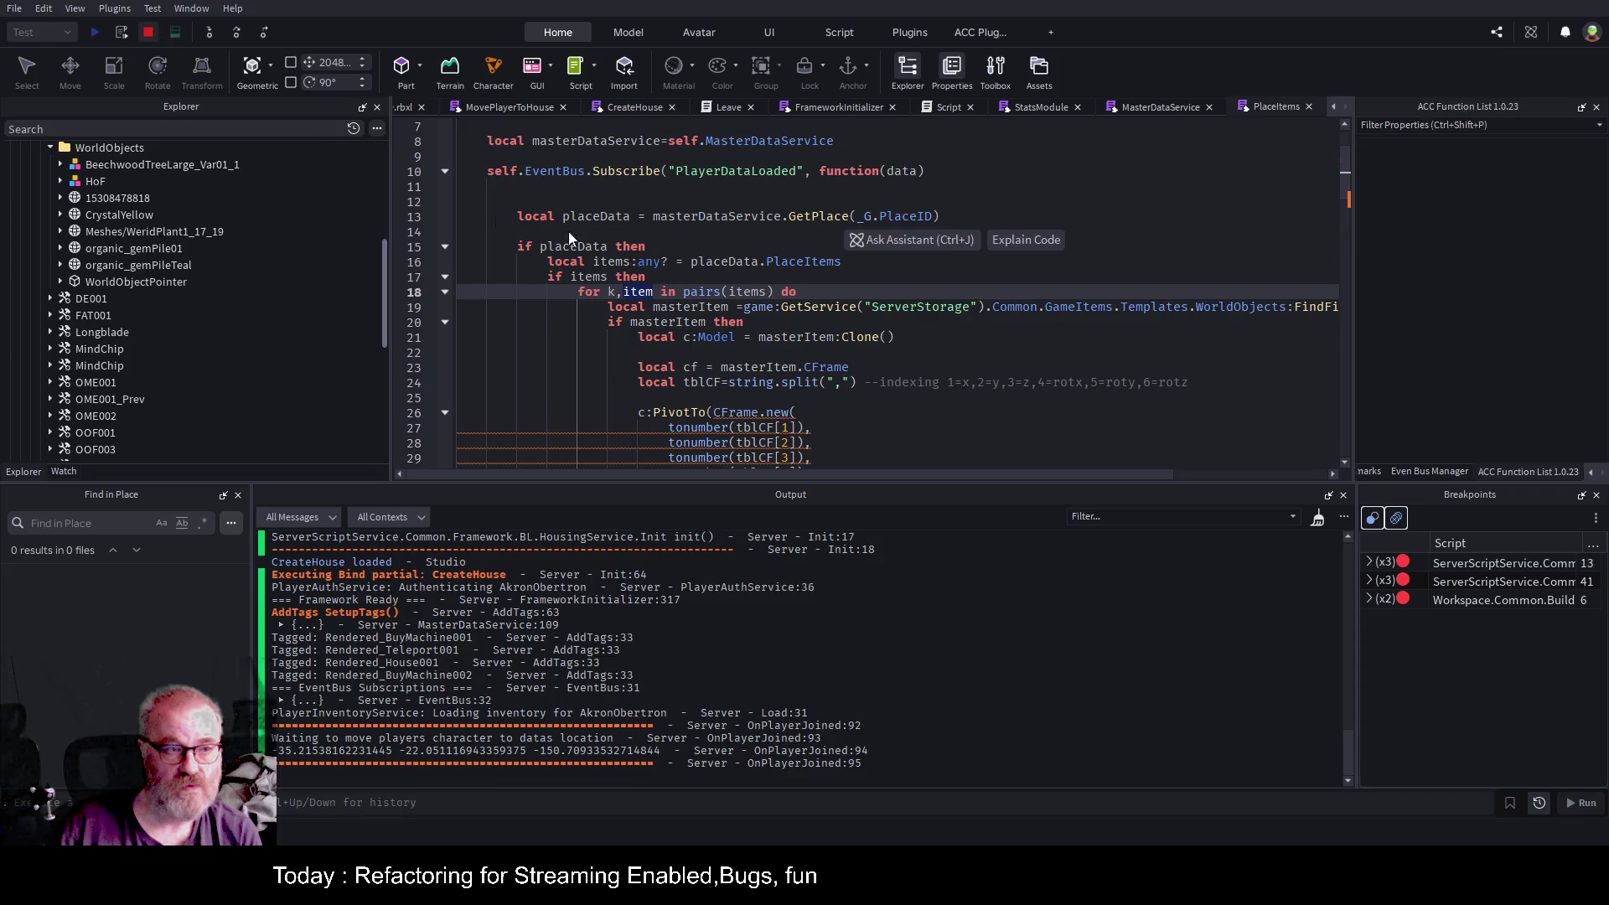
scroll(893, 284, "down", 2)
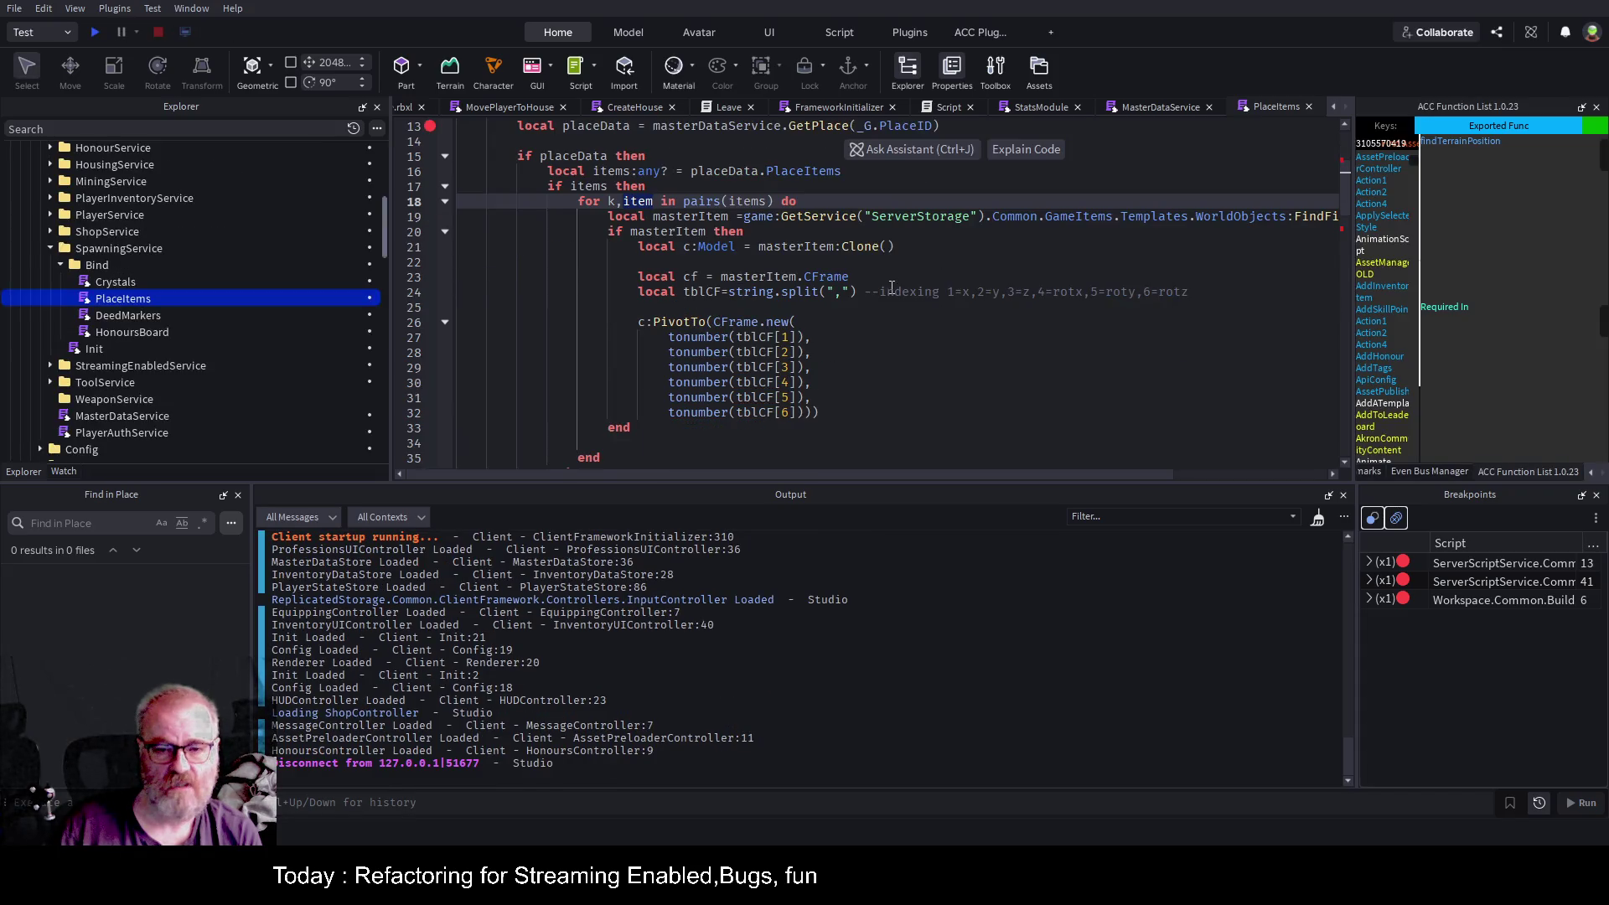
double_click(764, 278)
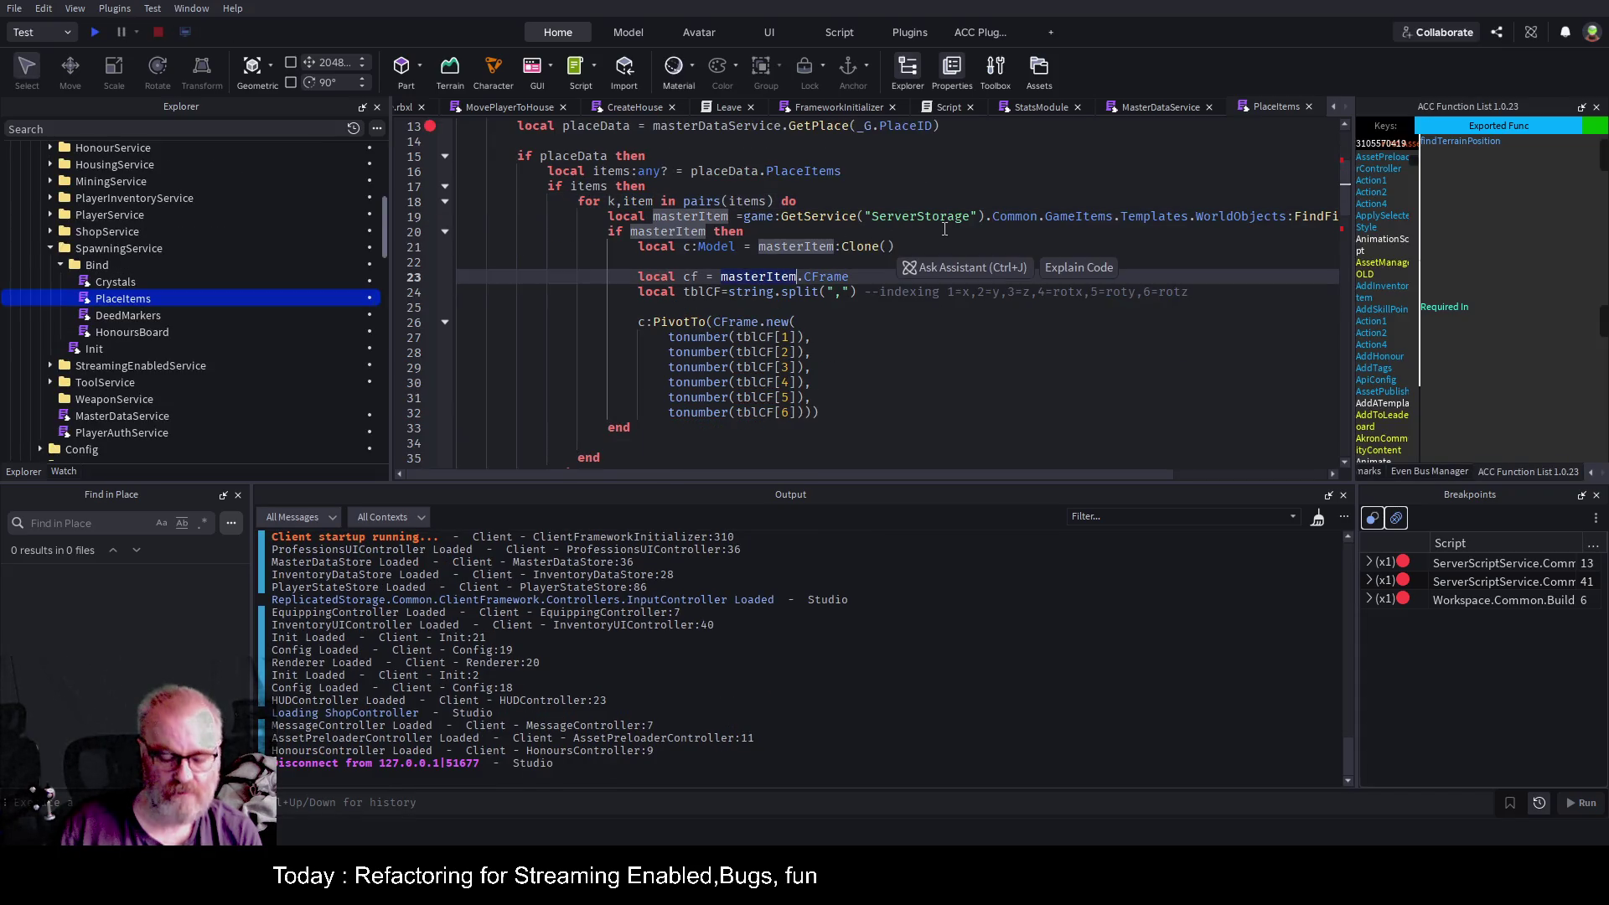
type("item")
left_click(994, 233)
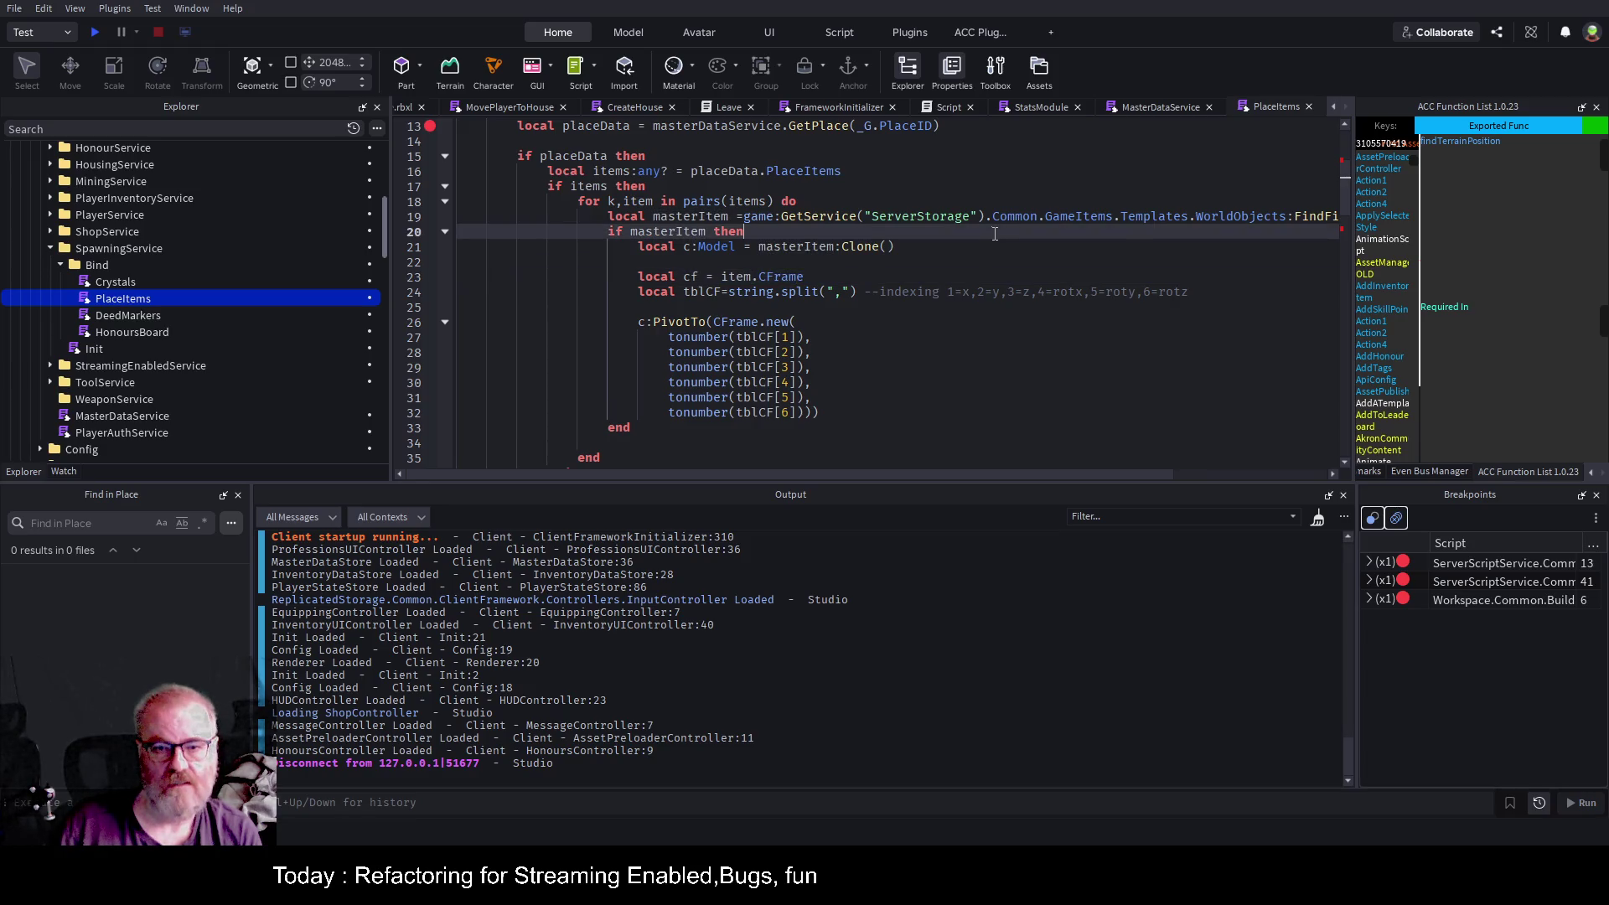
key("ctrl+s")
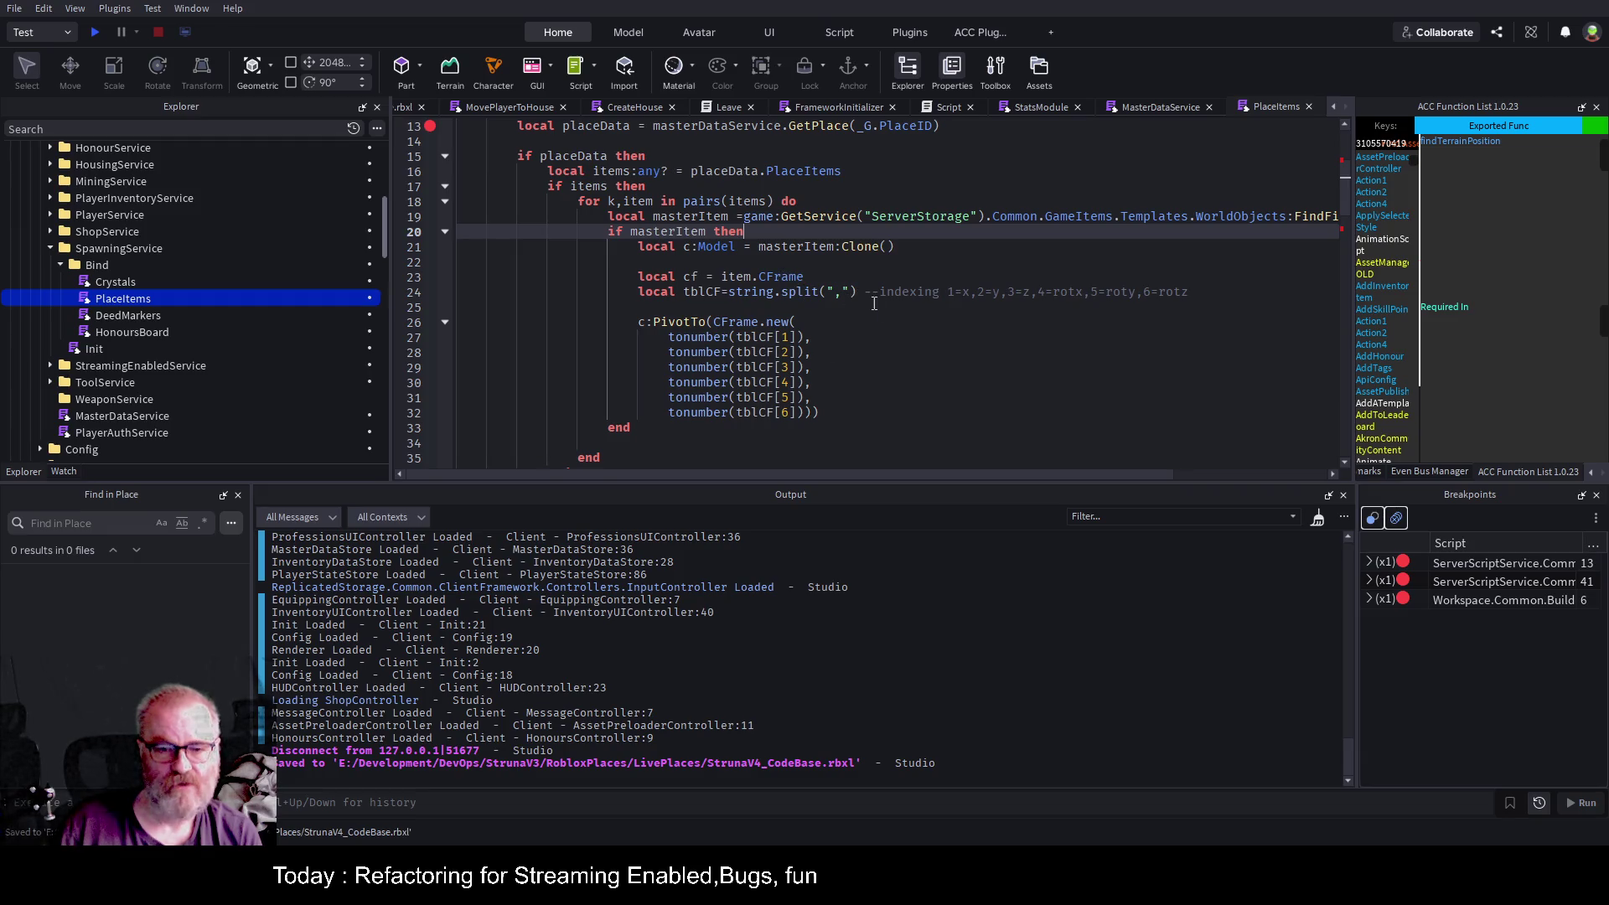
key("F5")
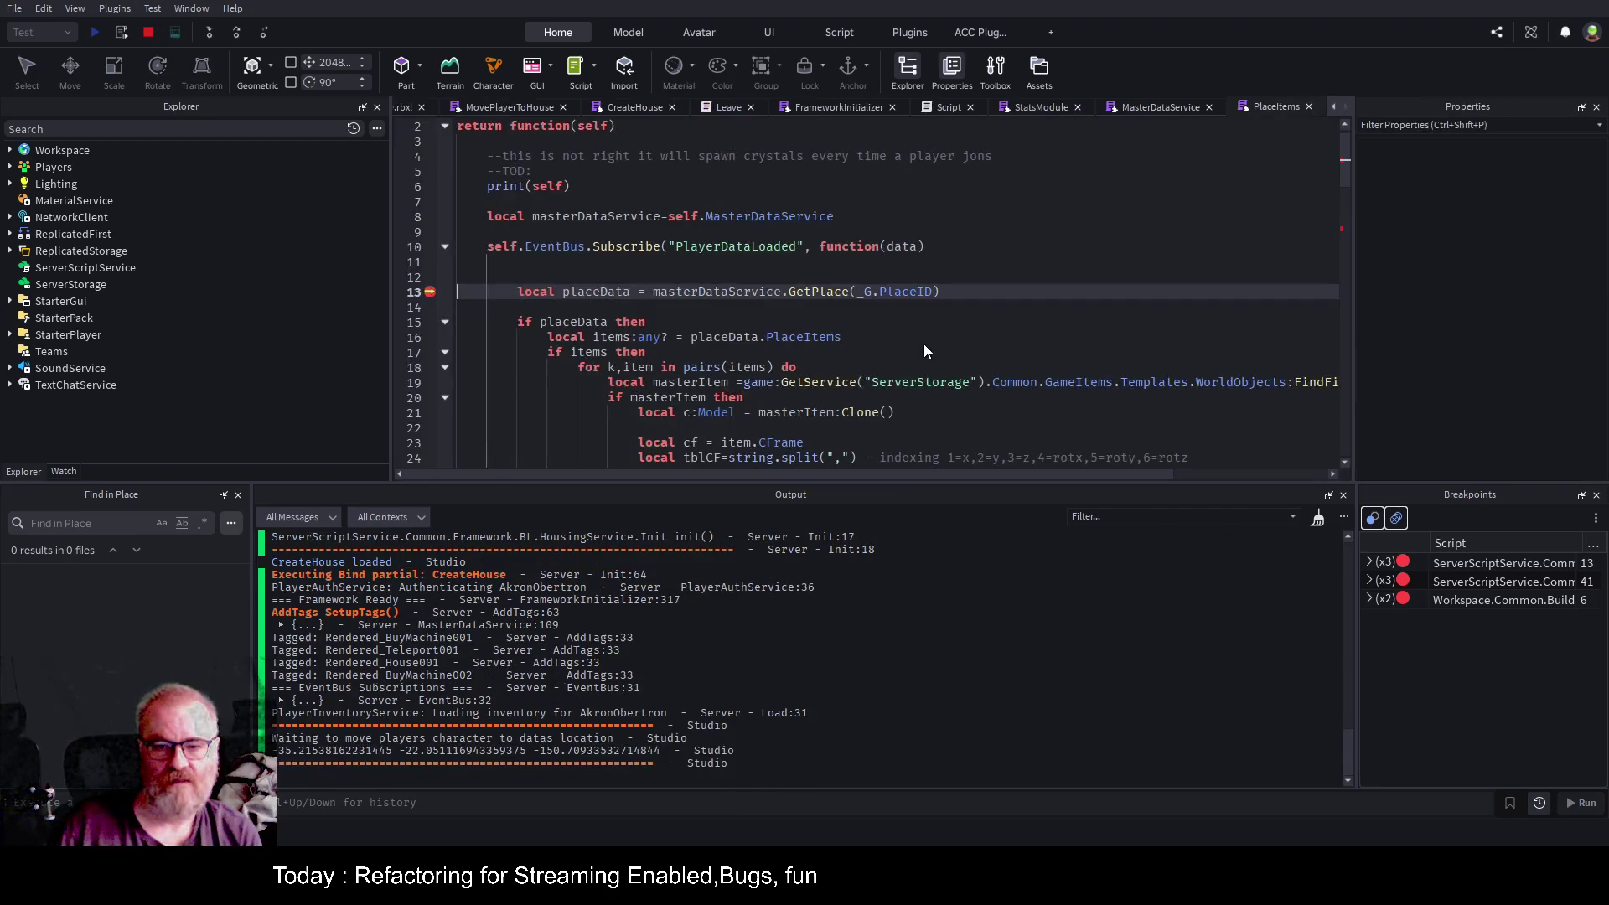
Resume past the breakpoint and jump to the 'Invalid number of arguments: 6' error at PlaceItems line 26.
key("F5")
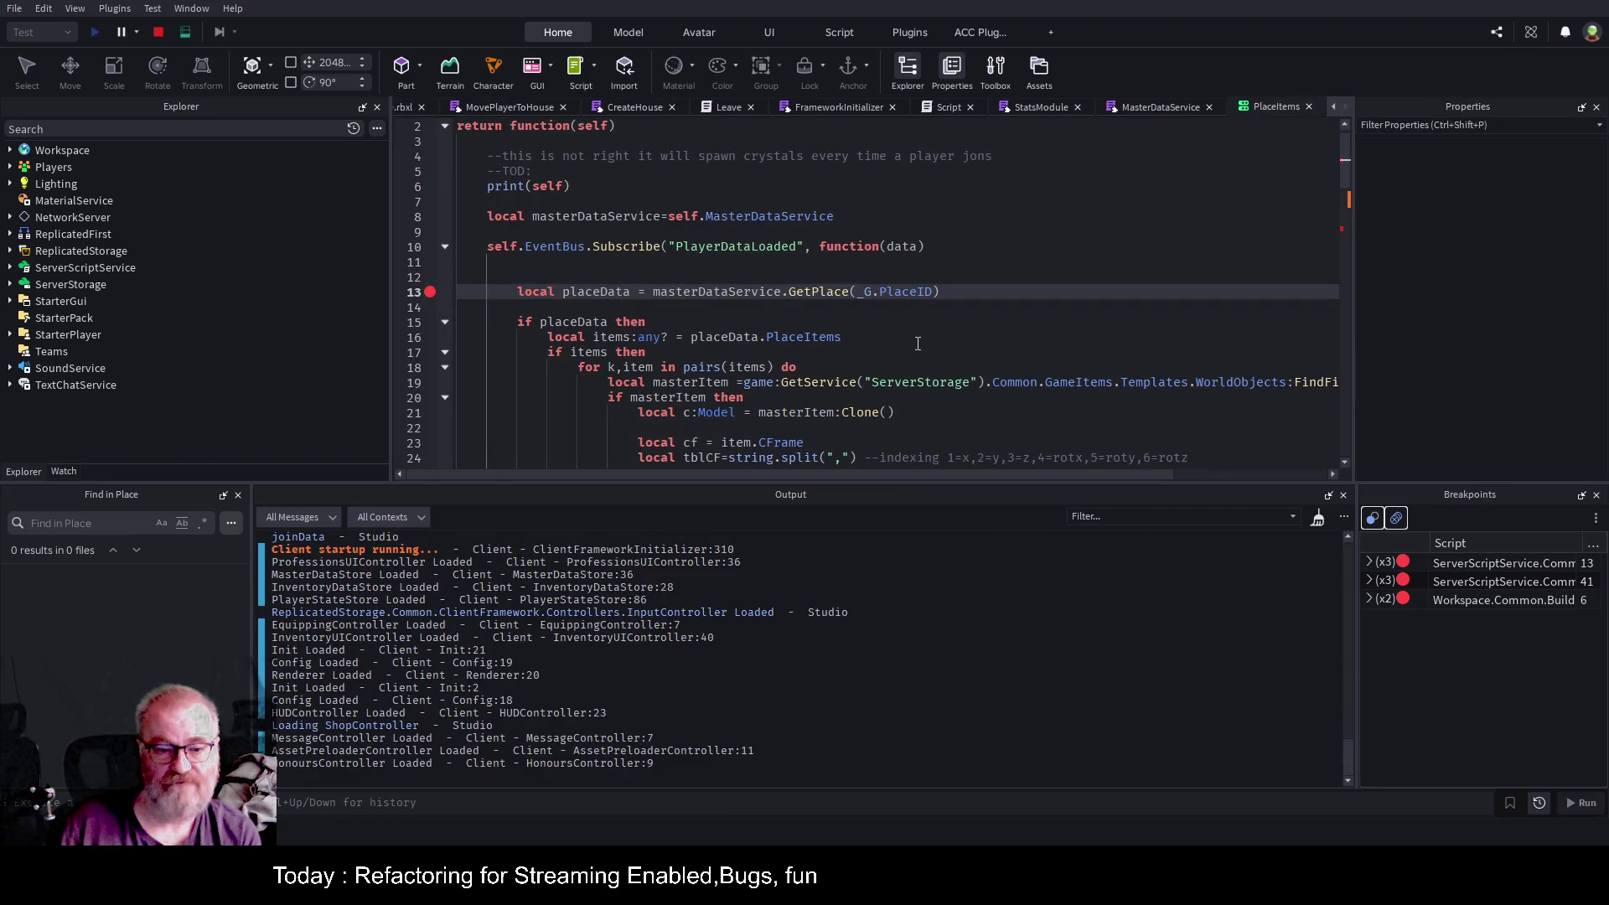
left_click(404, 108)
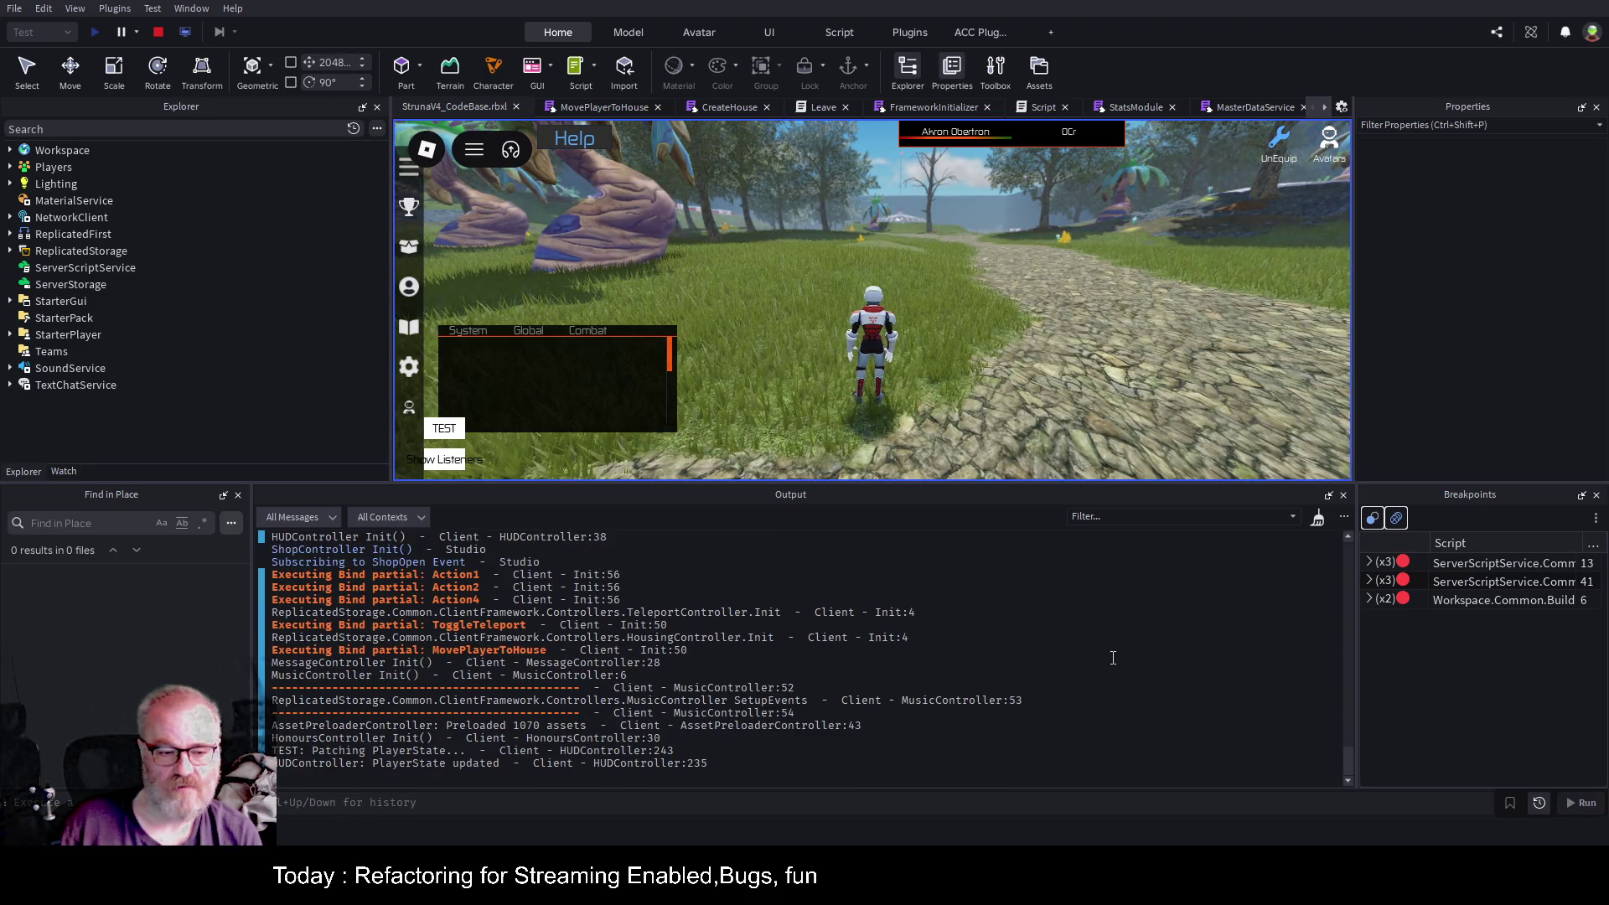
scroll(1089, 652, "up", 10)
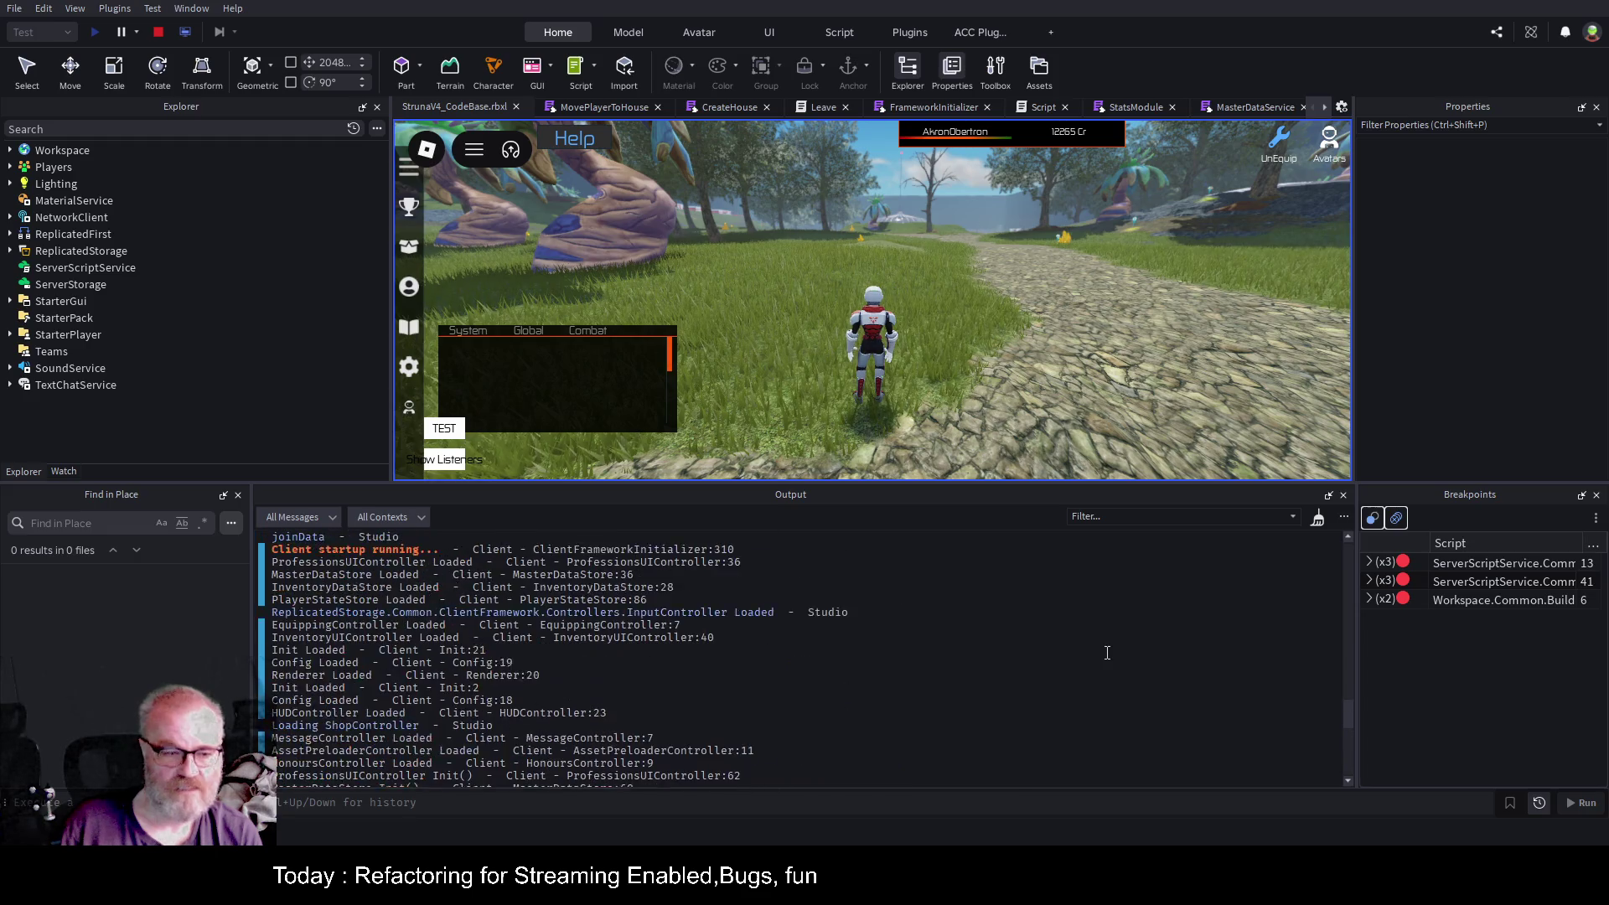
scroll(1063, 646, "up", 3)
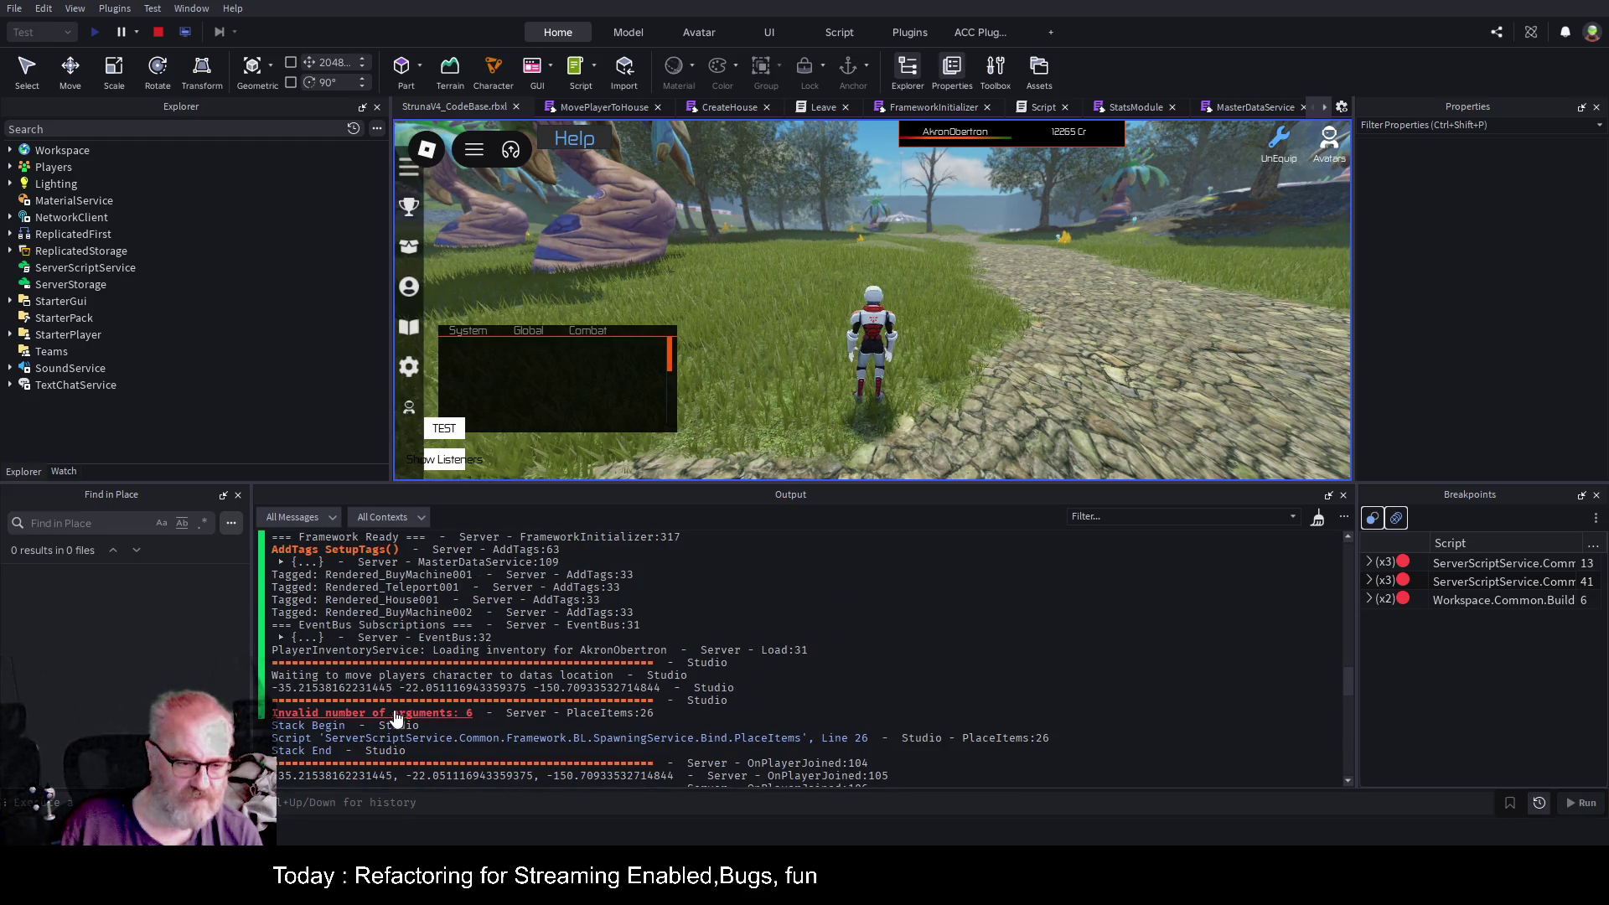
left_click(444, 716)
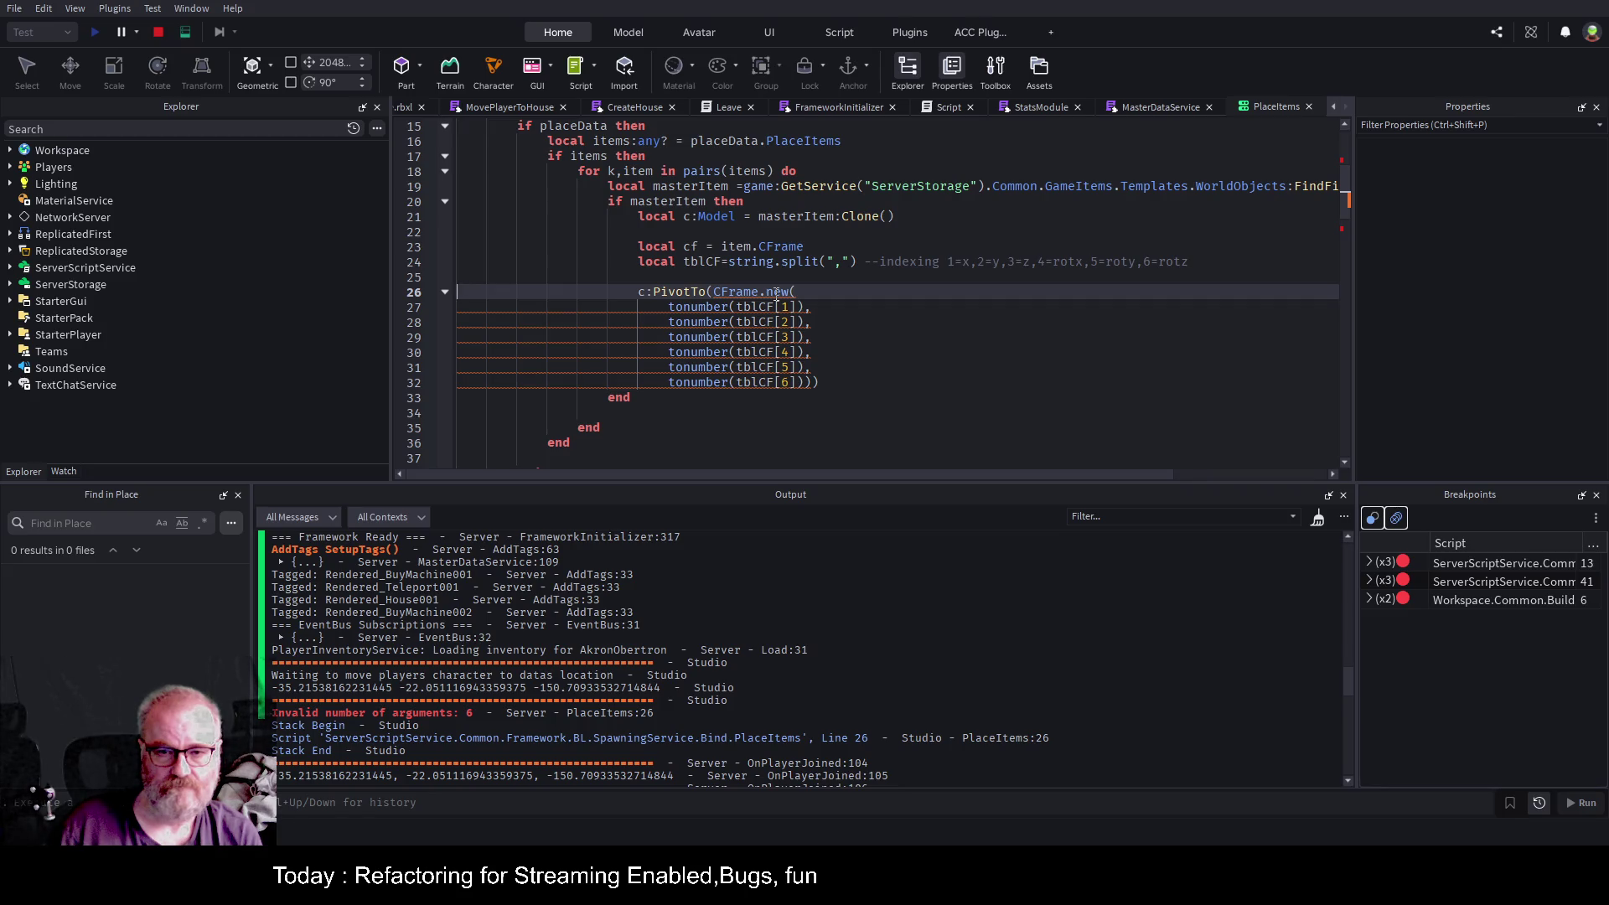
Cut the CFrame.new pivot call to three arguments, tonumber(tblCF[1]) to tblCF[3], and stop the playtest.
left_click(985, 429)
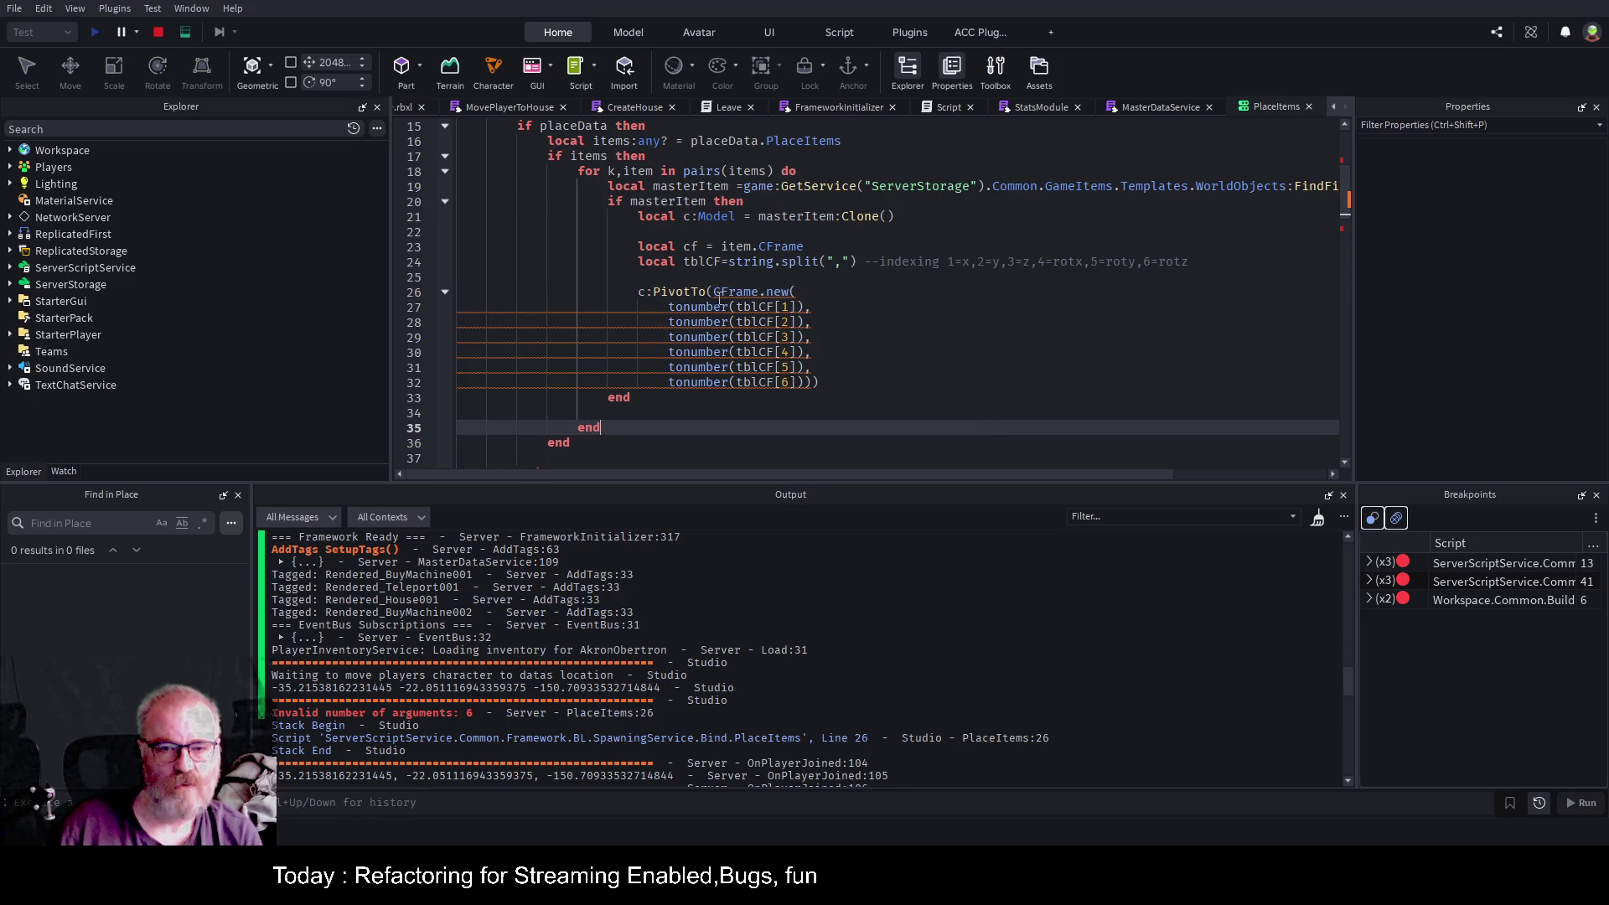
left_click(827, 301)
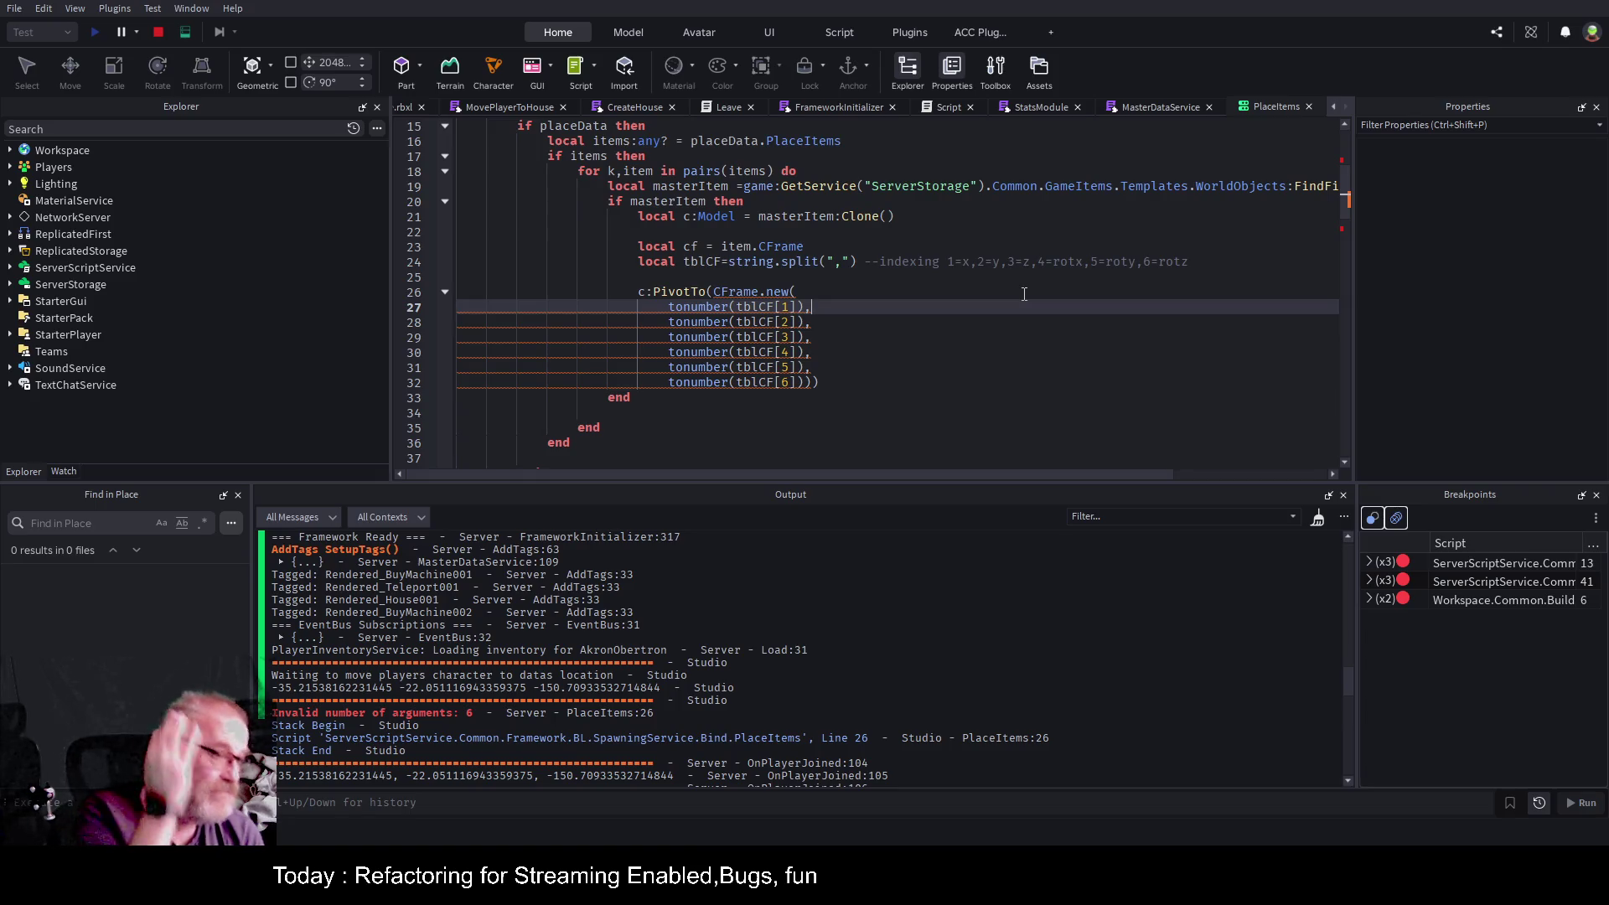
left_click(828, 339)
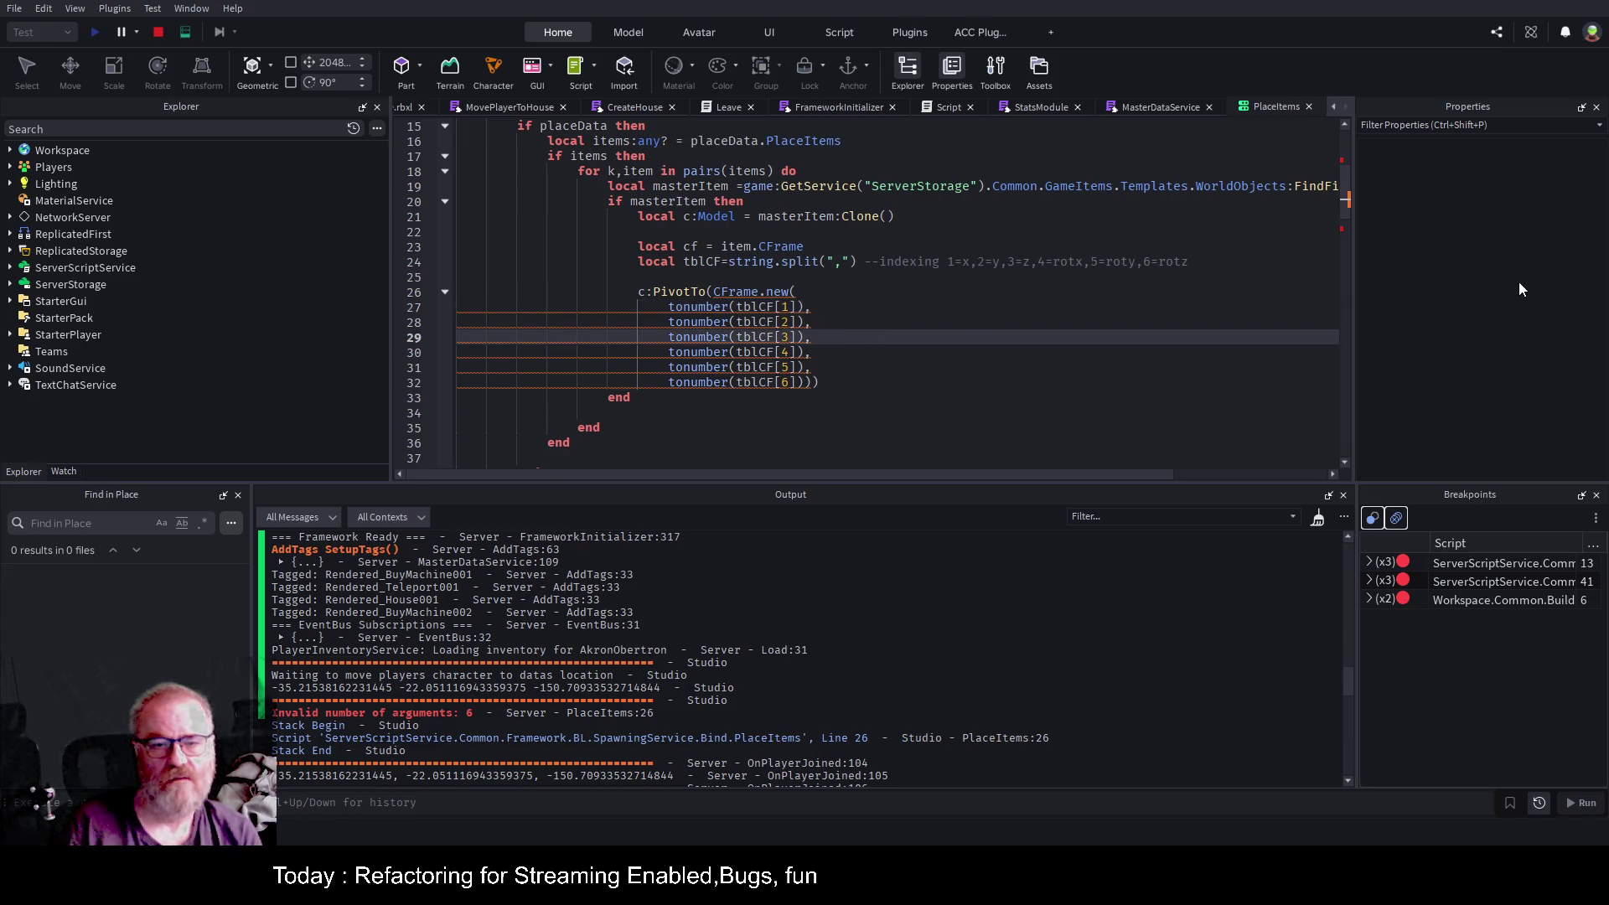
key("shift+Down")
key("shift+Down")
key("shift+Down")
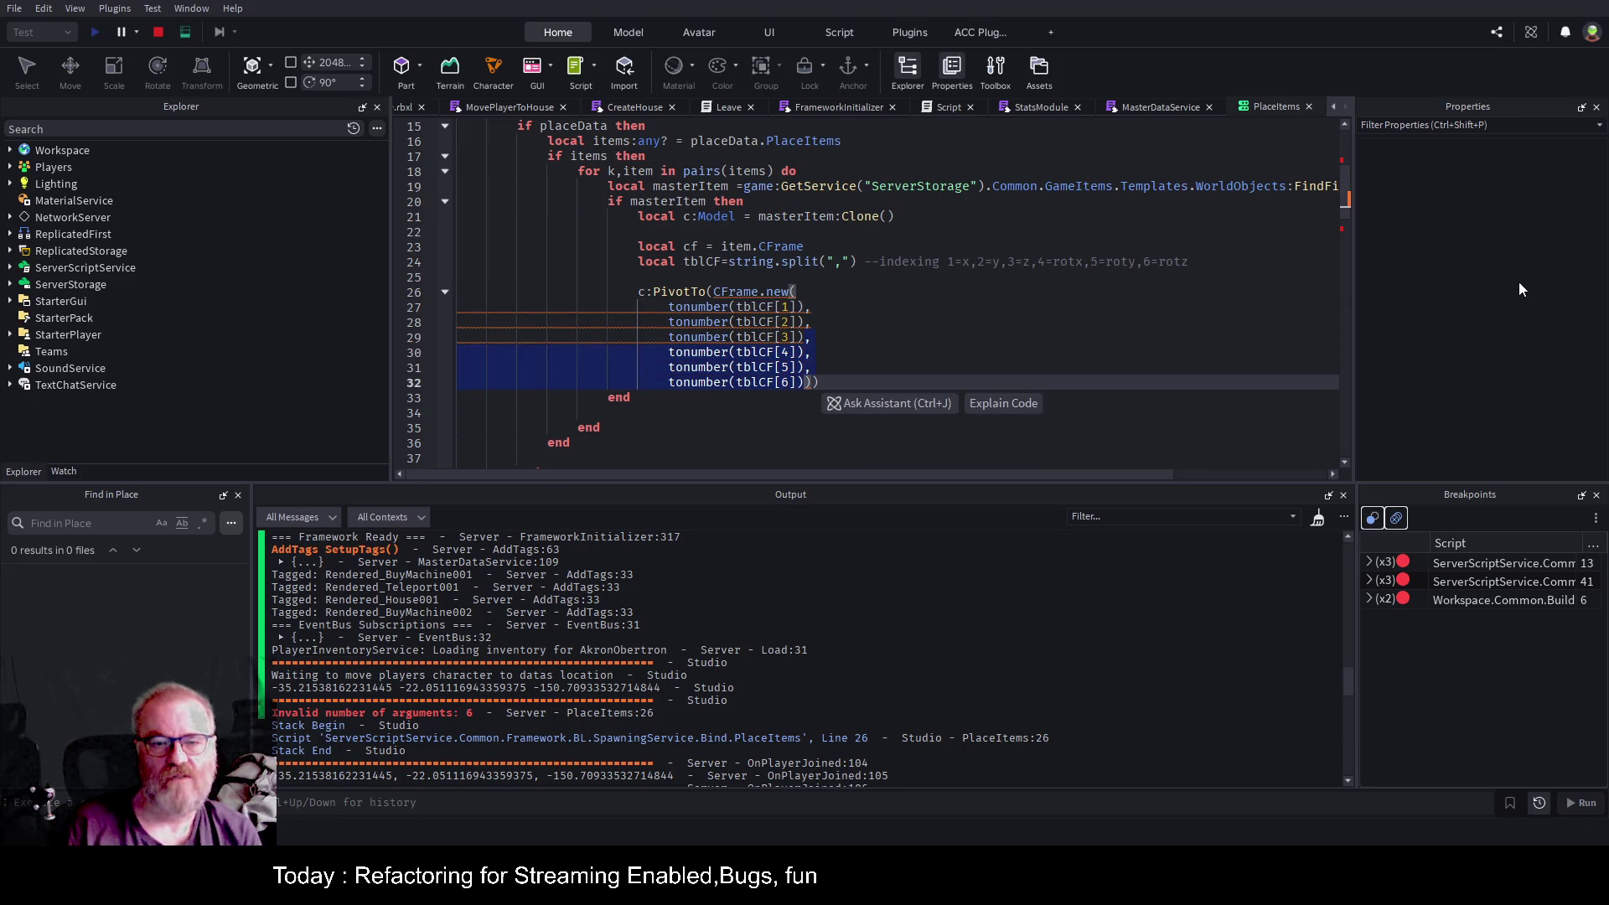
key("Left")
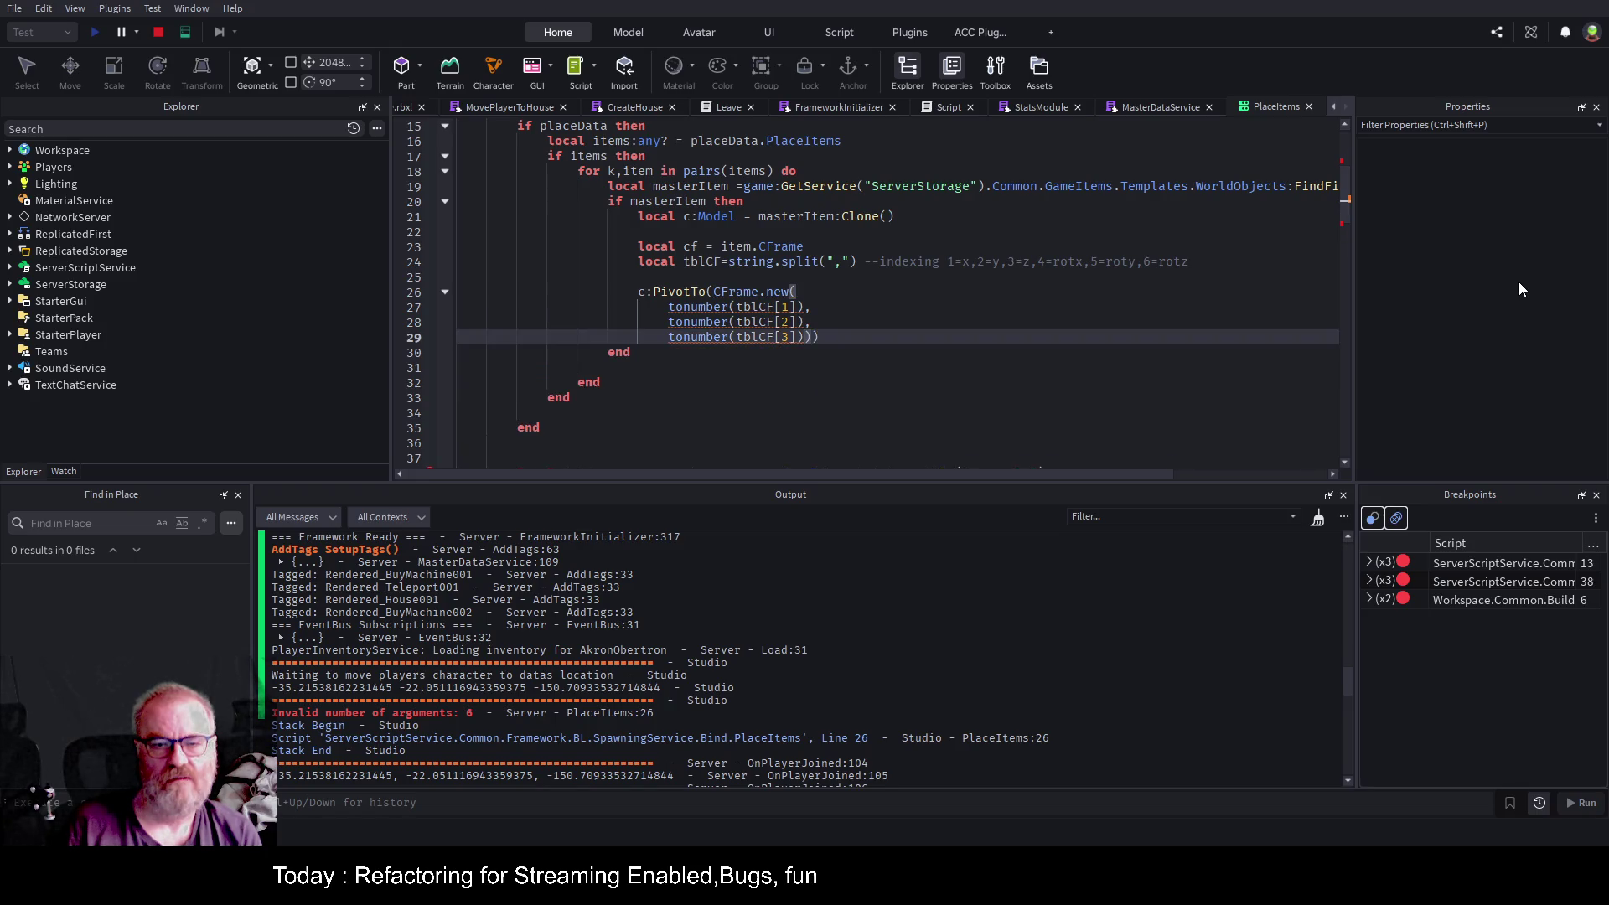
key("Up")
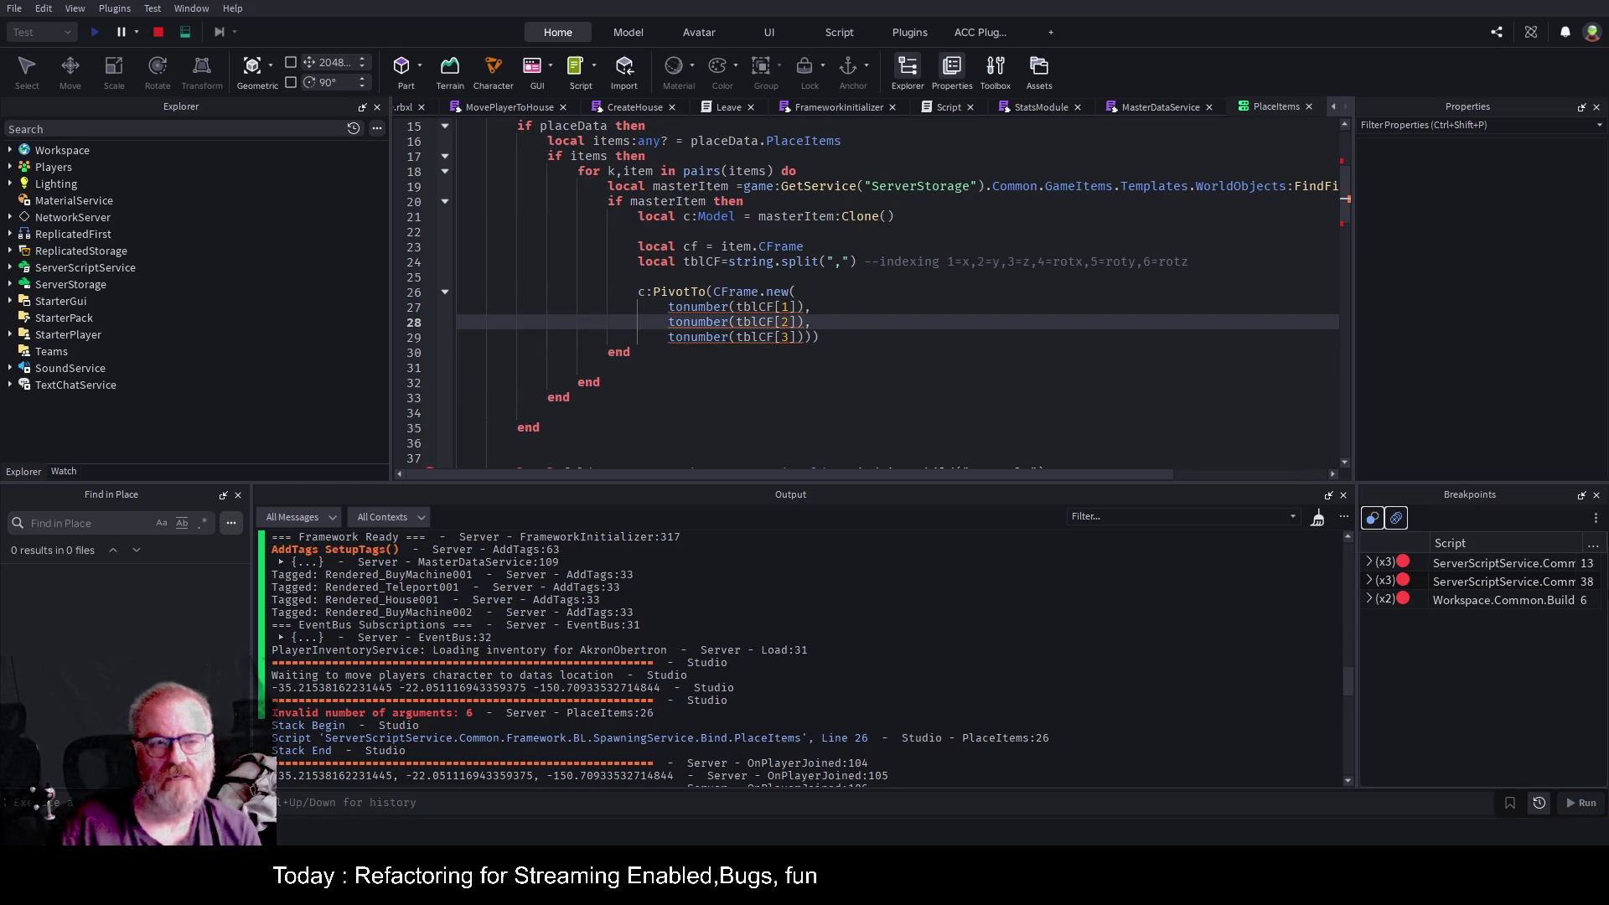
left_click(165, 38)
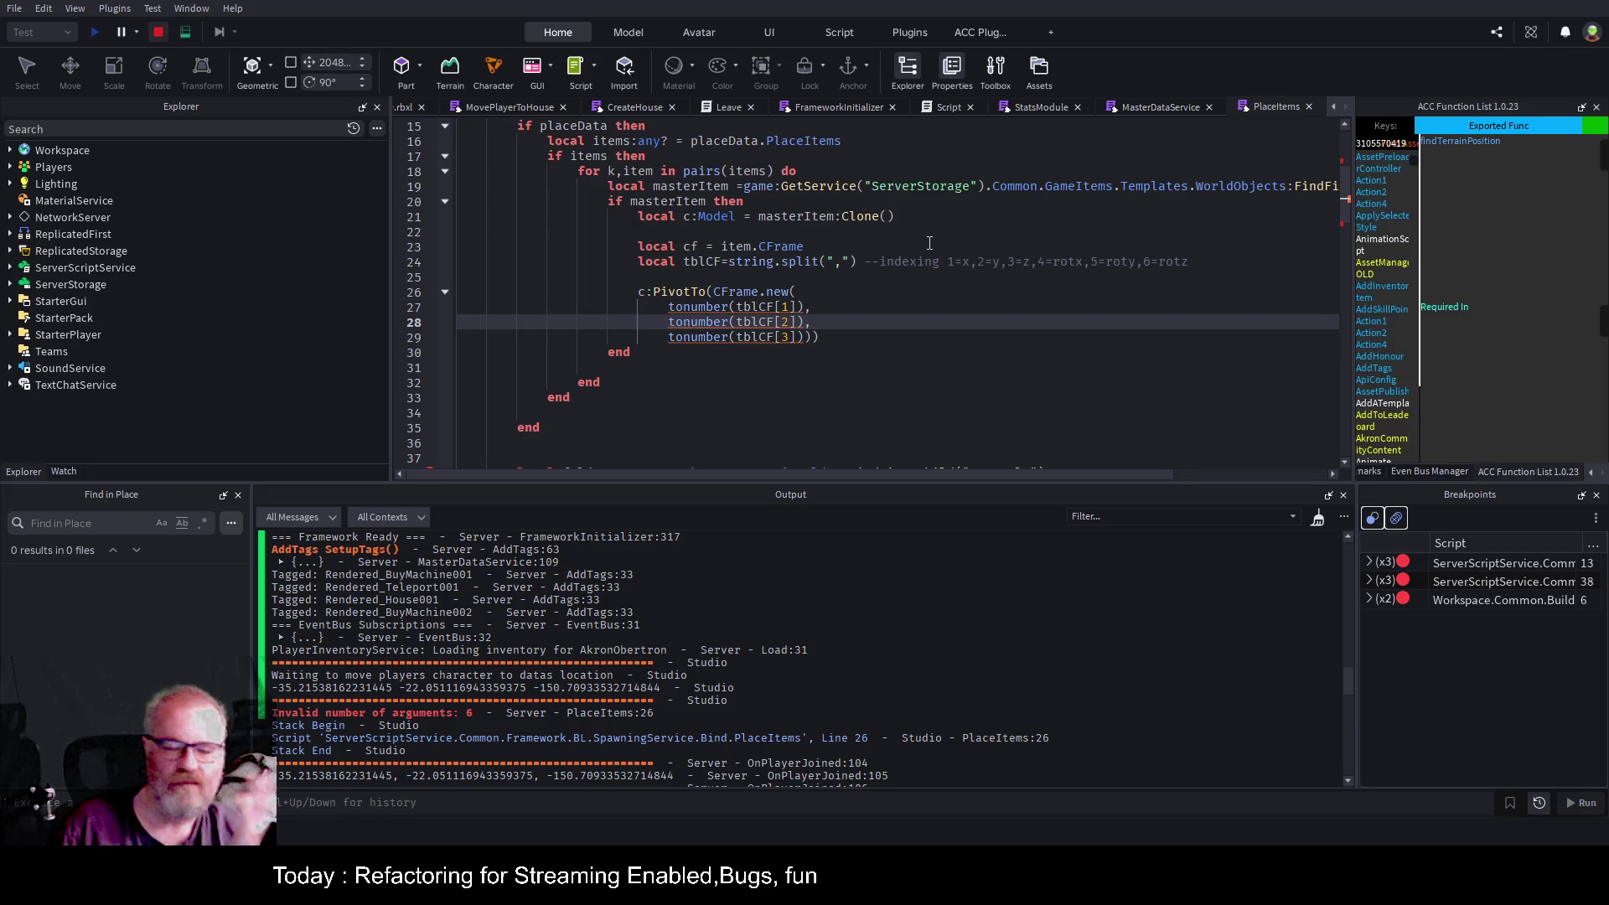
left_click(987, 380)
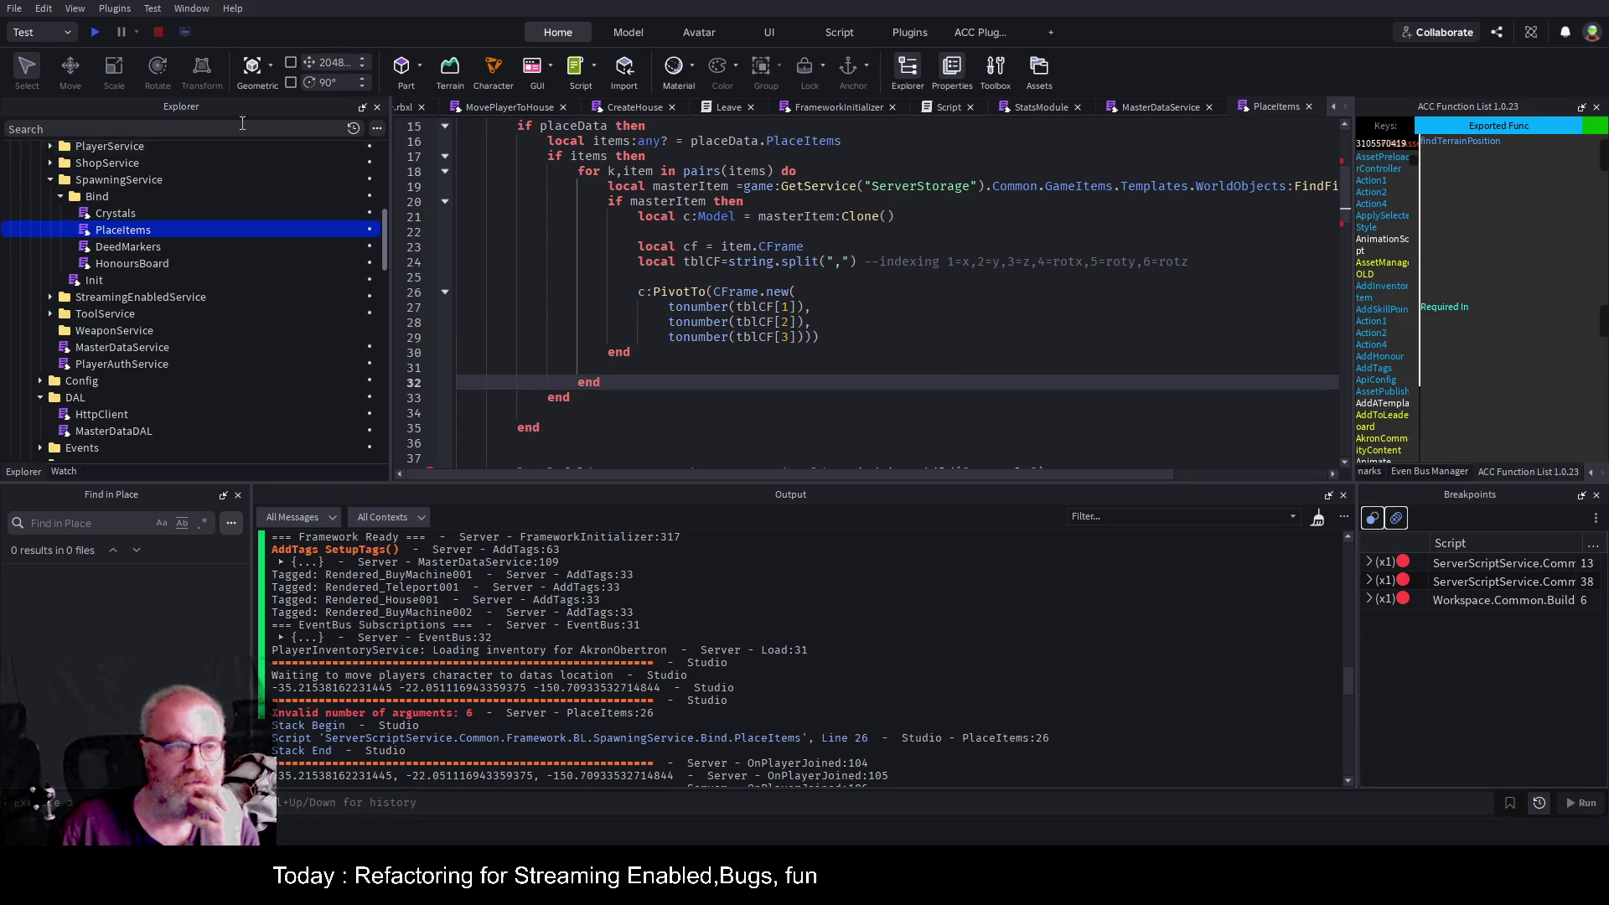
Start a new playtest, continue past the line-38 Crystals breakpoint with F5, and show the game view.
left_click(100, 37)
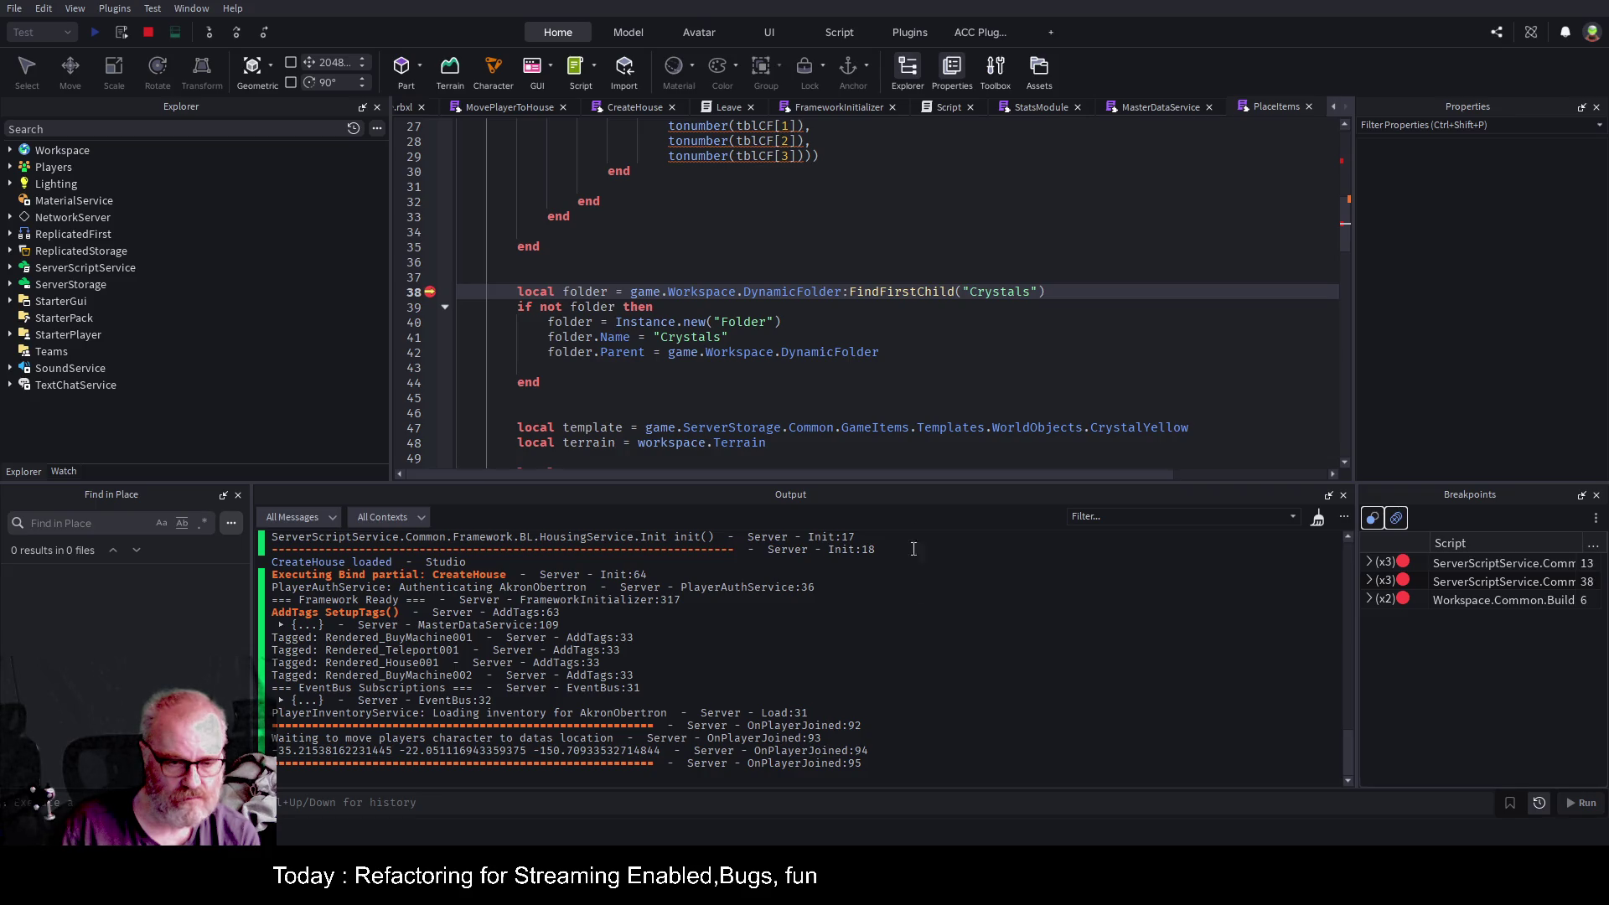
key("F5")
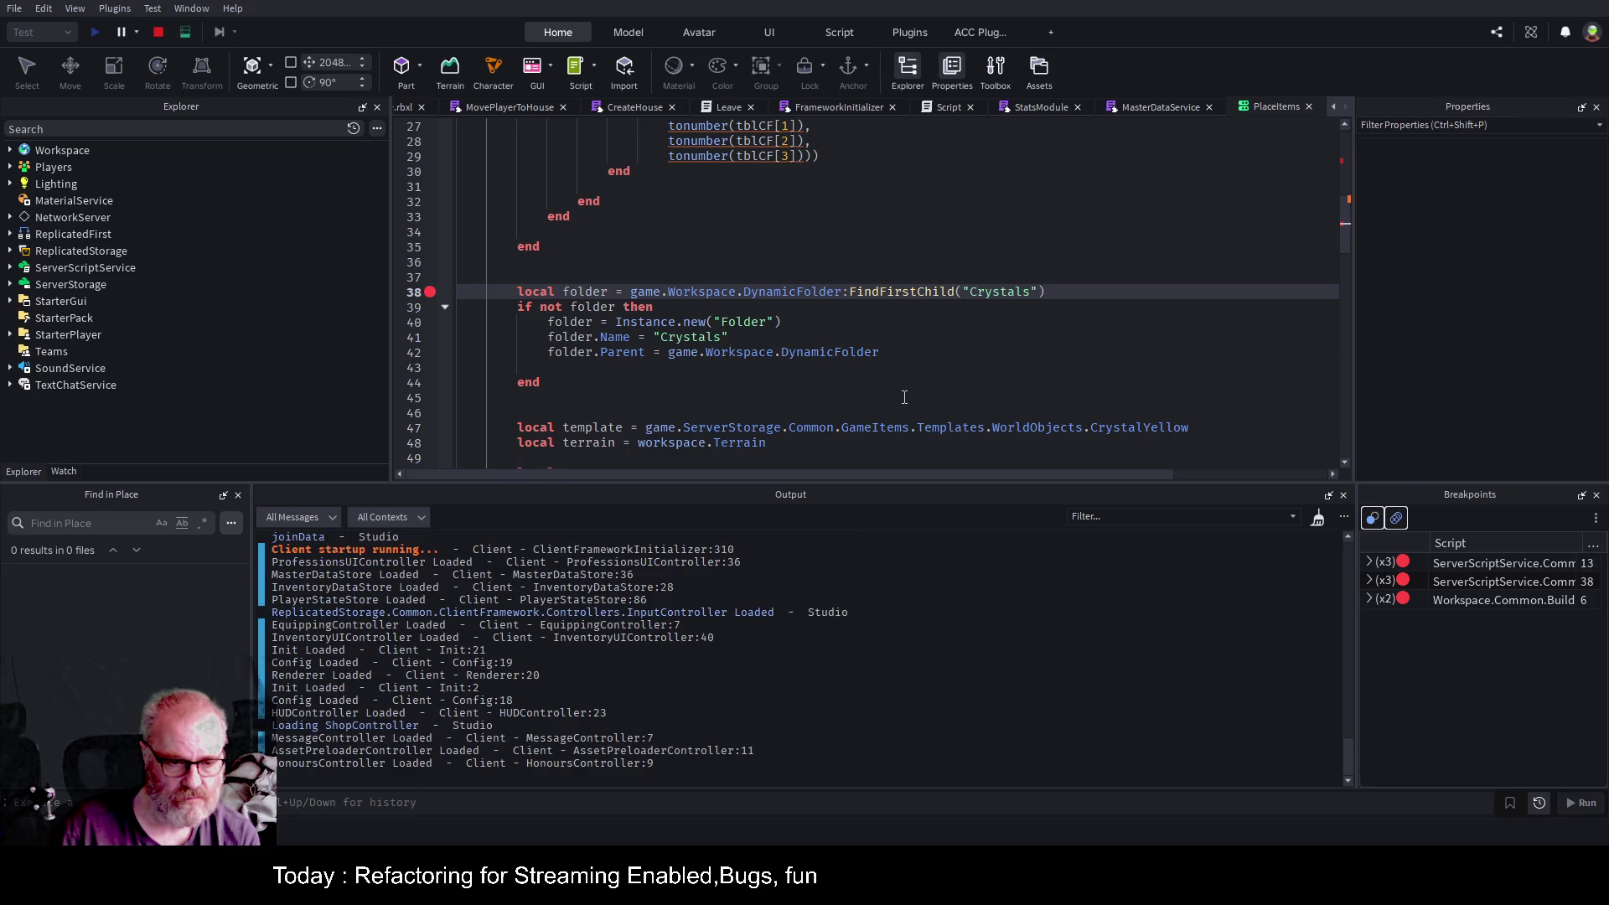
left_click(407, 107)
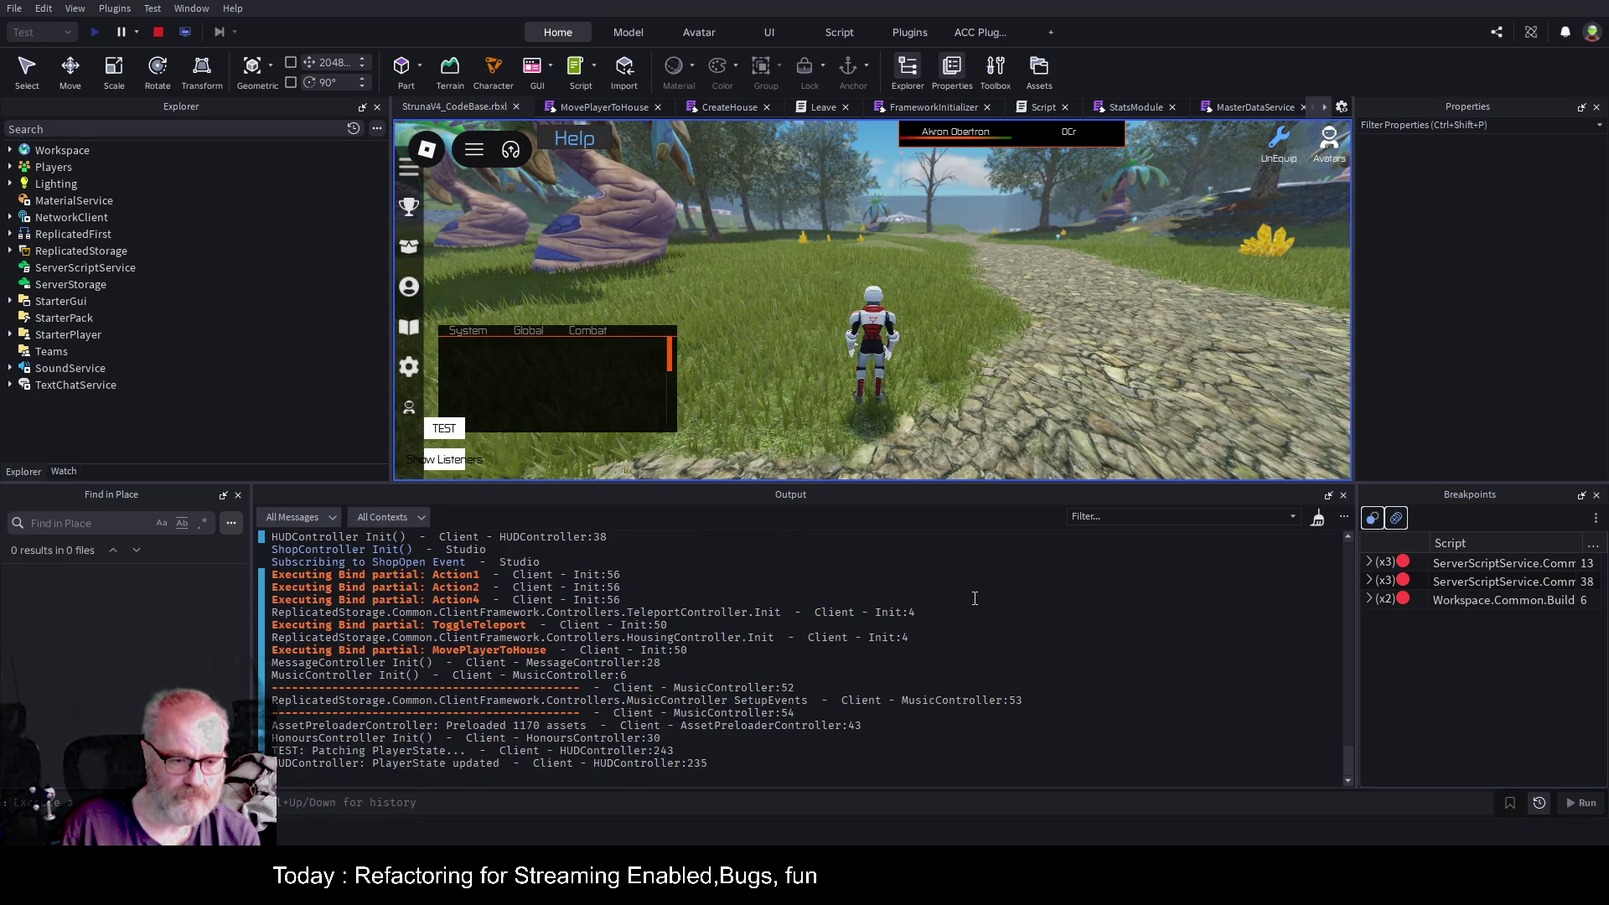
In Output, expand the logged table, place entry, PlaceItems and items [1] and [2], then stop the test.
scroll(974, 597, "up", 10)
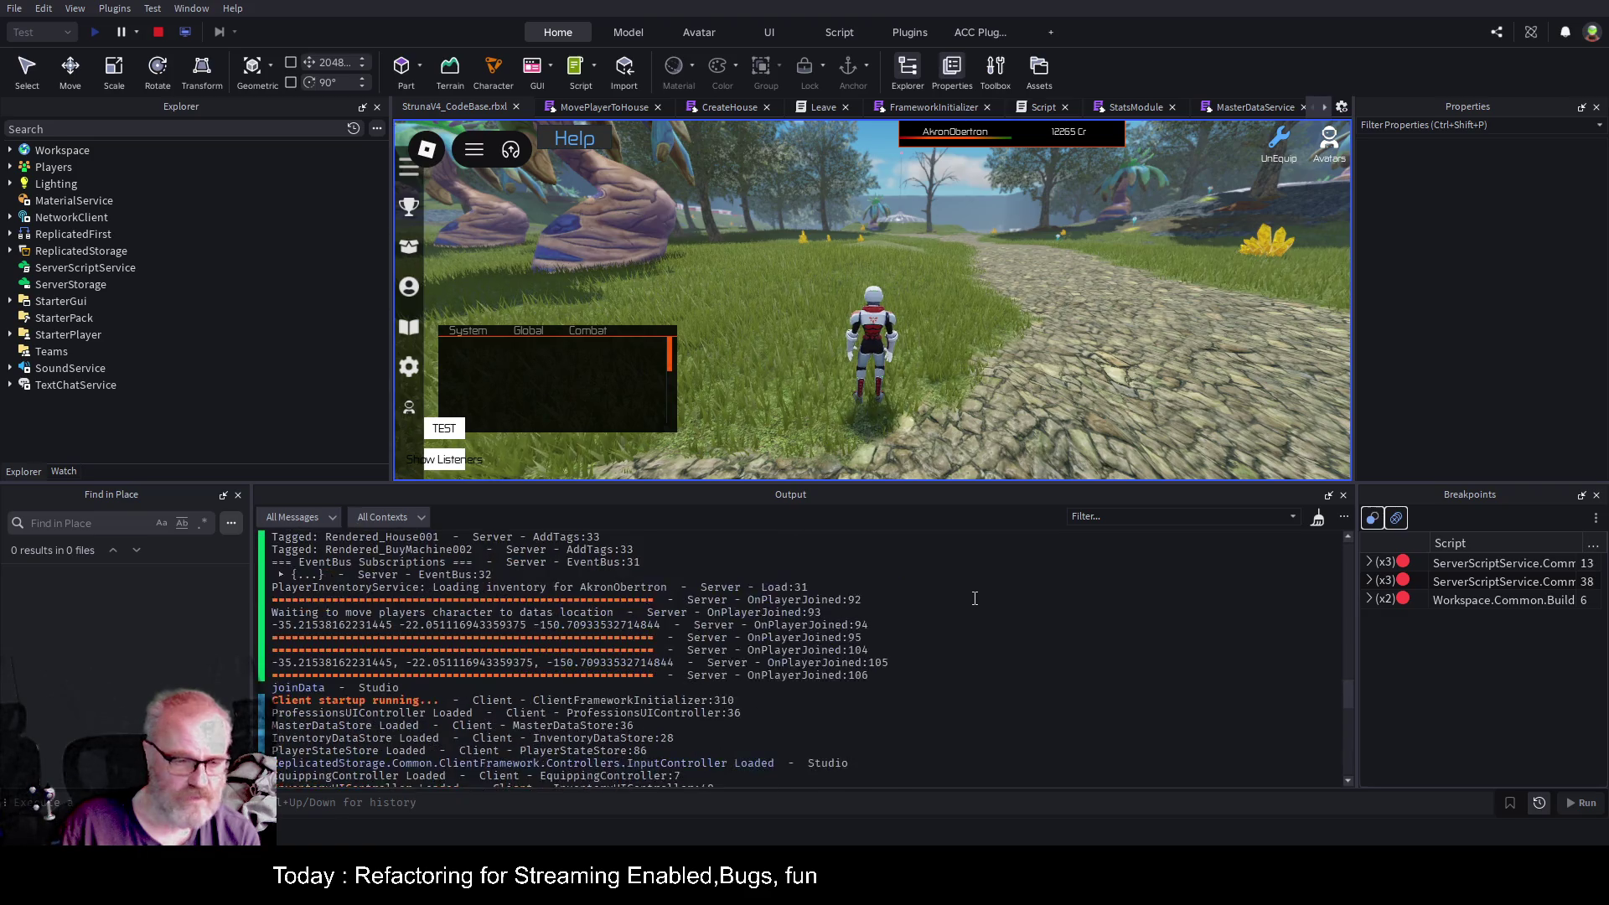
scroll(974, 597, "up", 4)
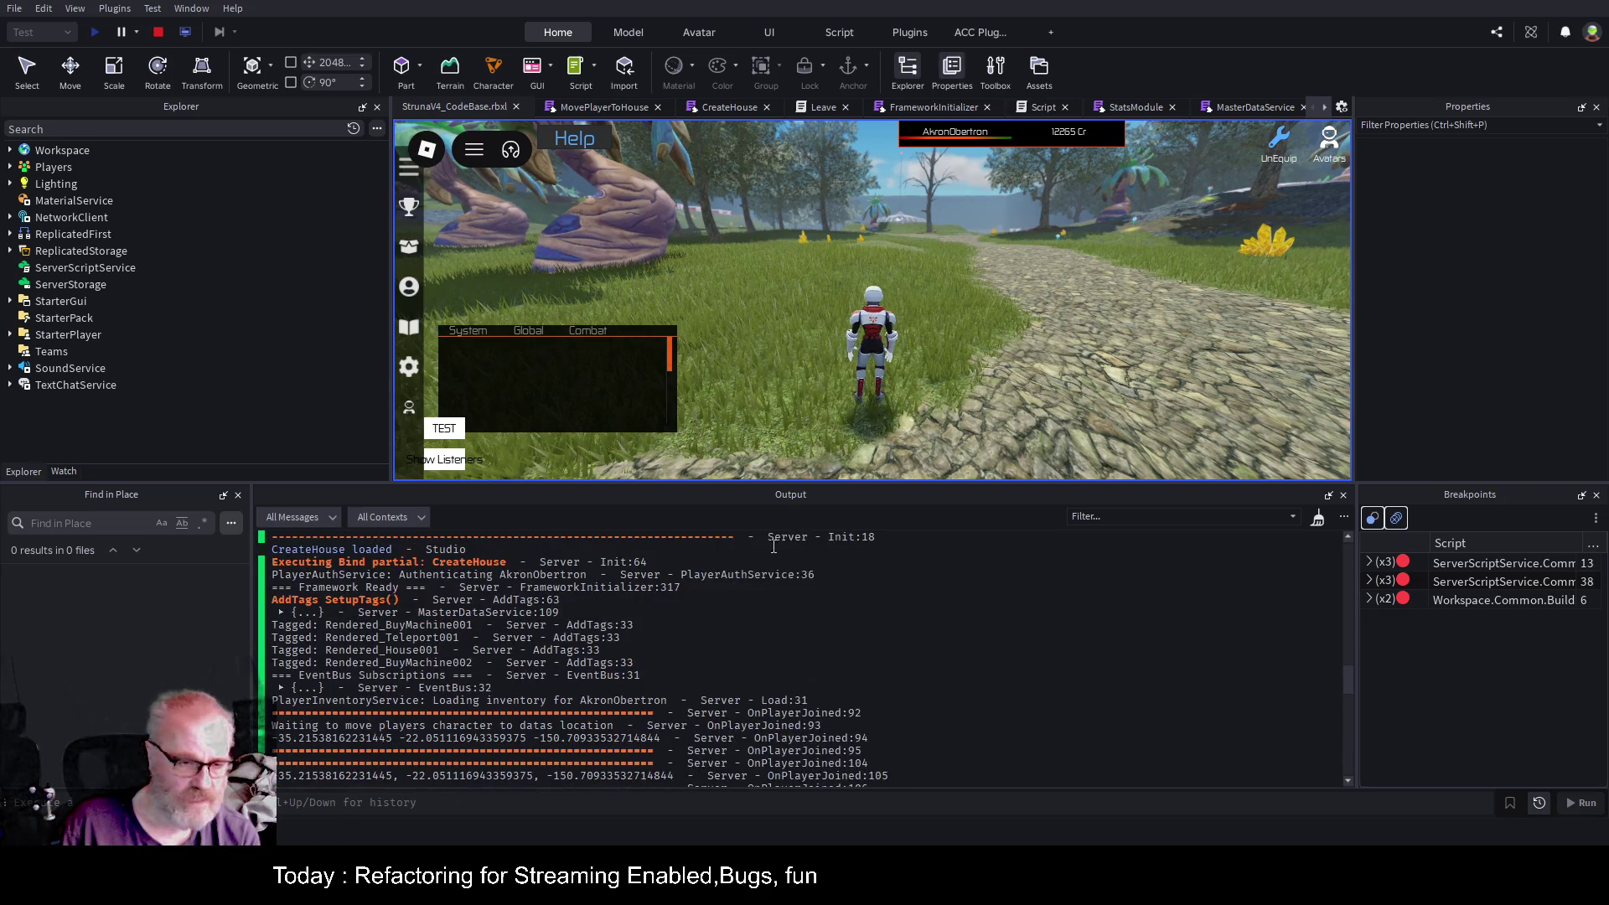
left_click(282, 613)
scroll(366, 704, "down", 5)
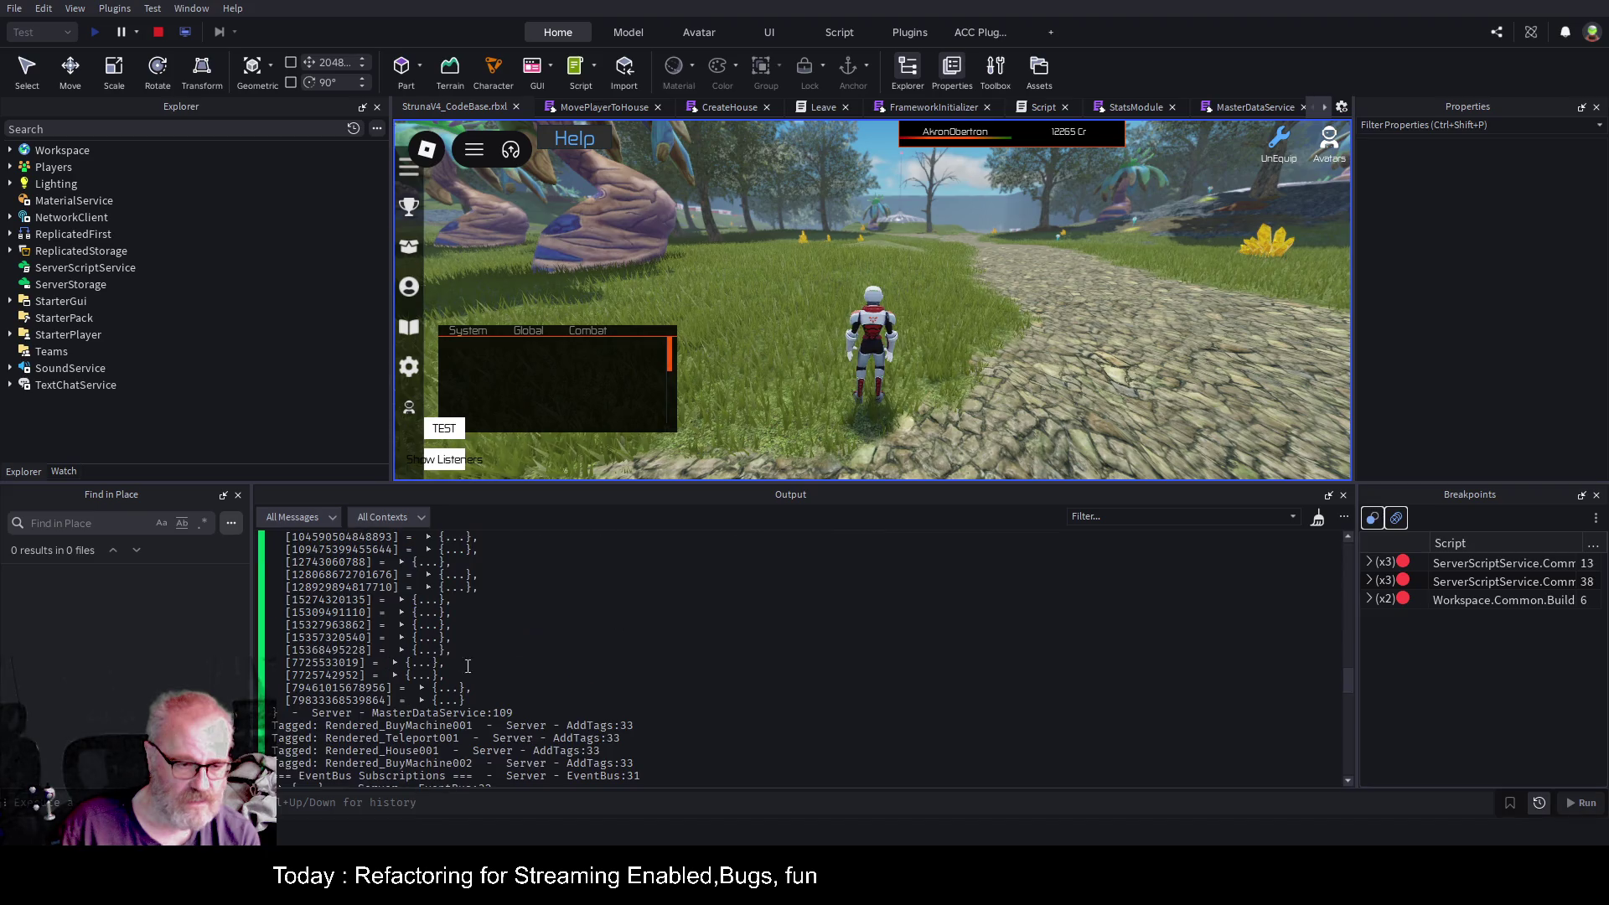
scroll(537, 595, "up", 2)
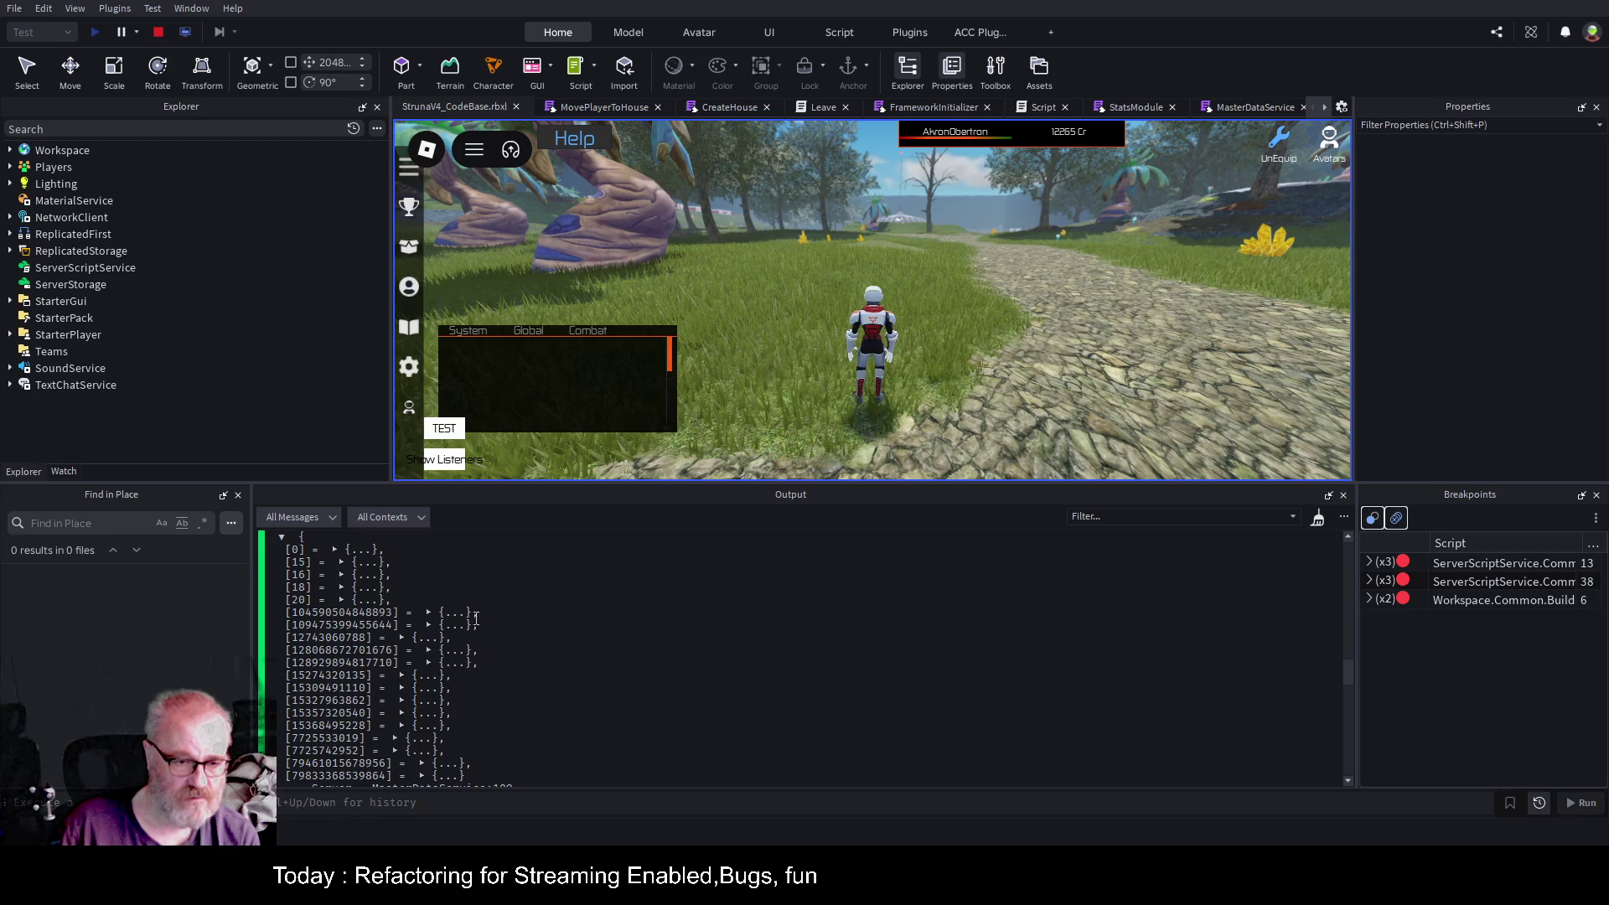
left_click(429, 625)
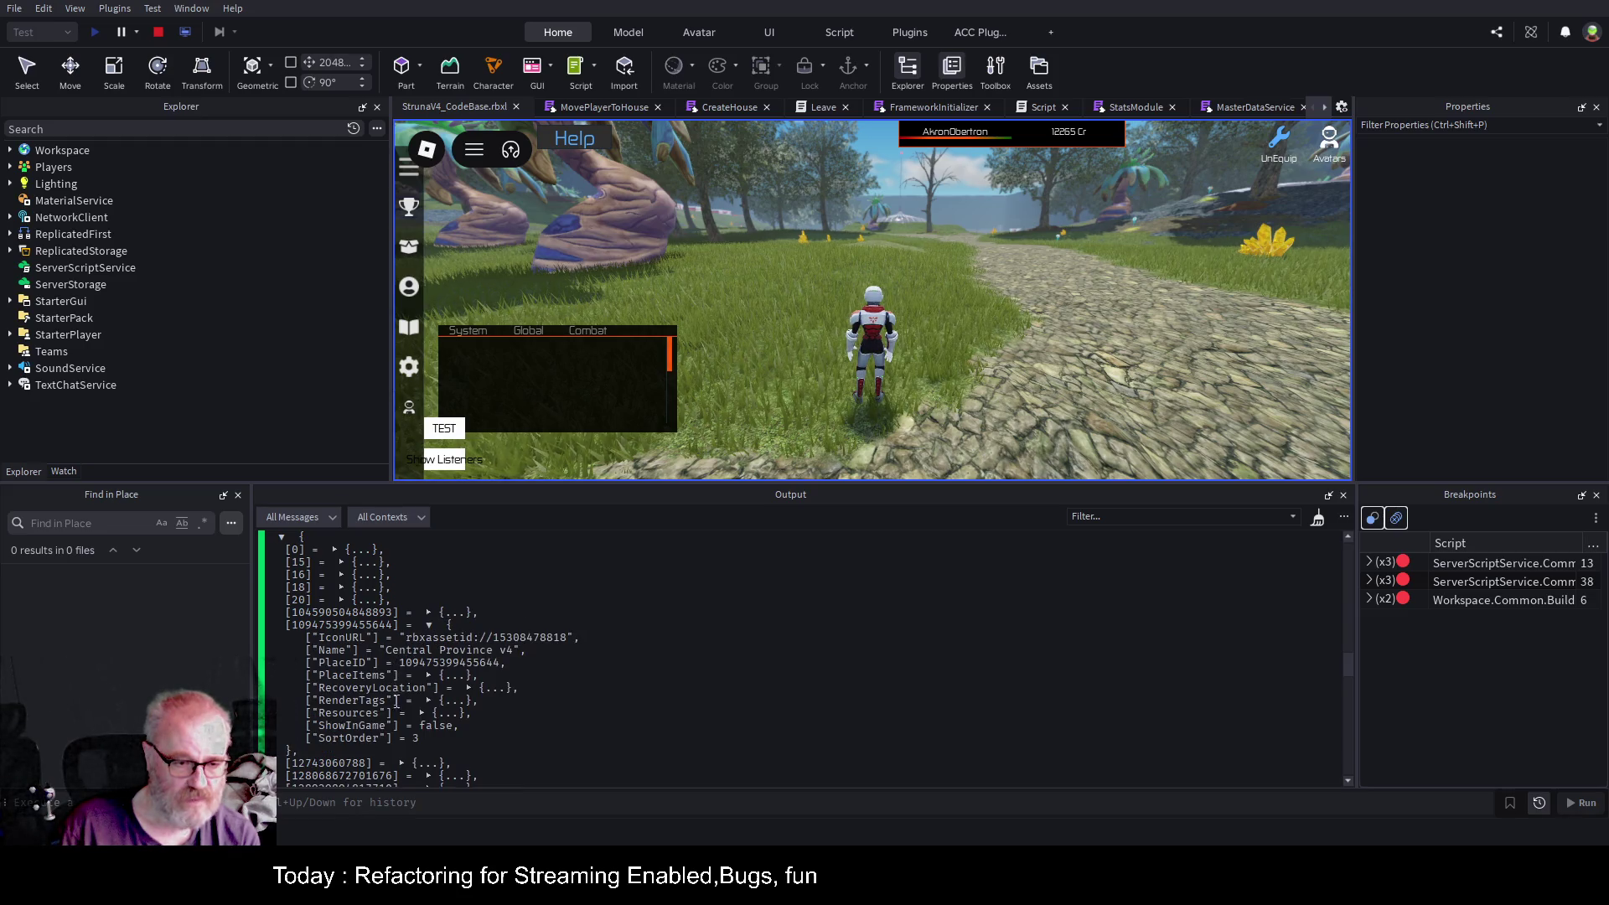
left_click(428, 675)
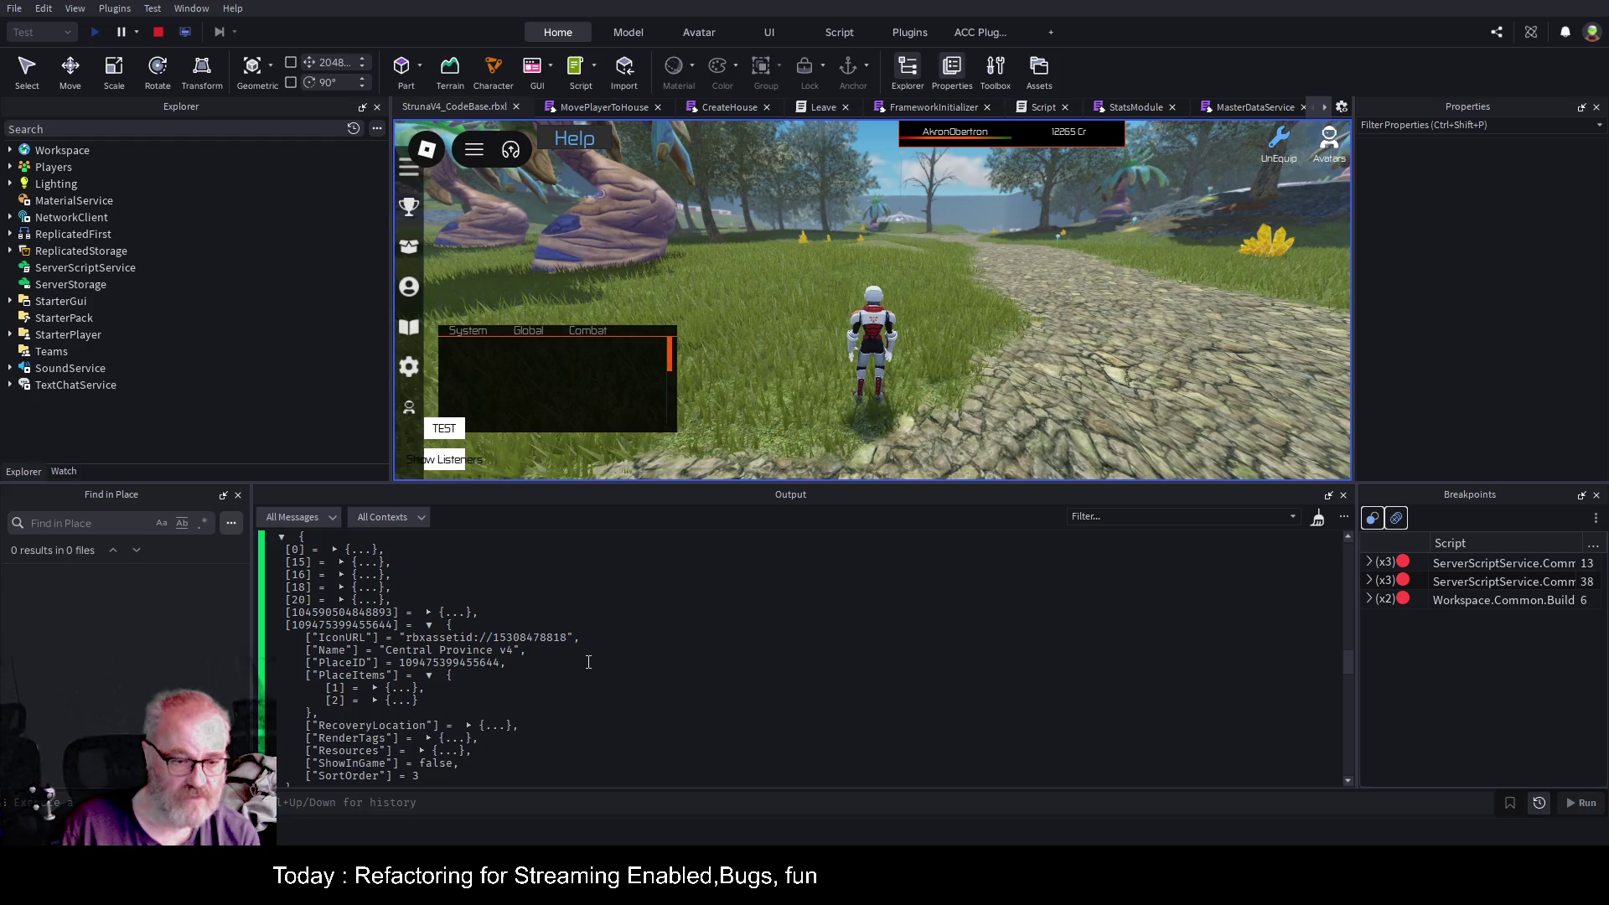
left_click(374, 688)
scroll(763, 597, "down", 2)
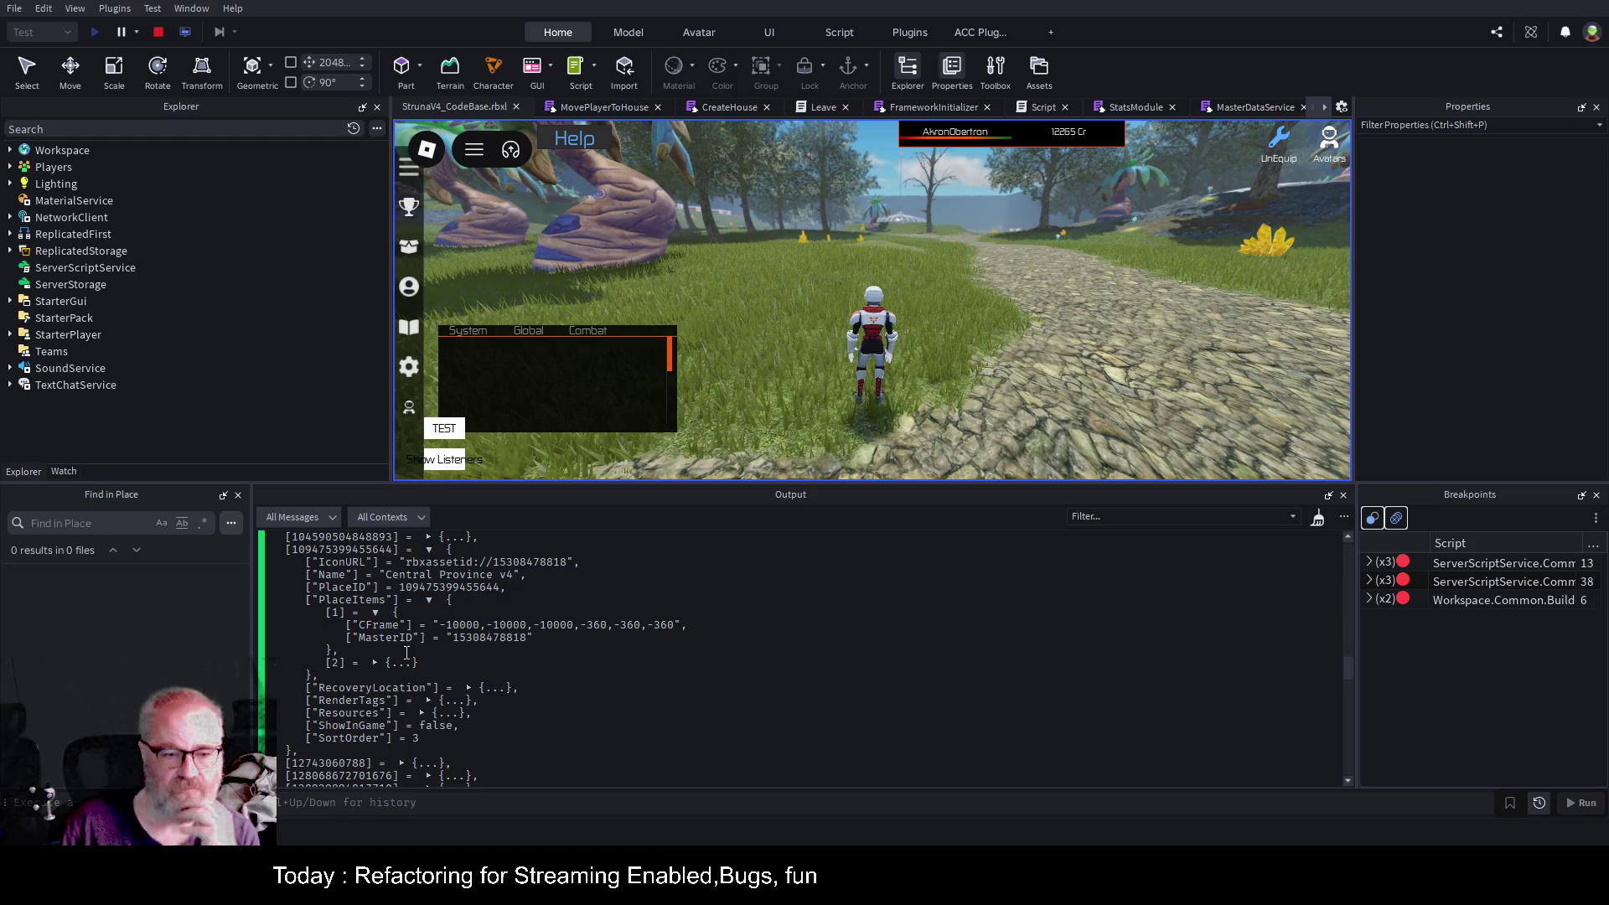
left_click(374, 663)
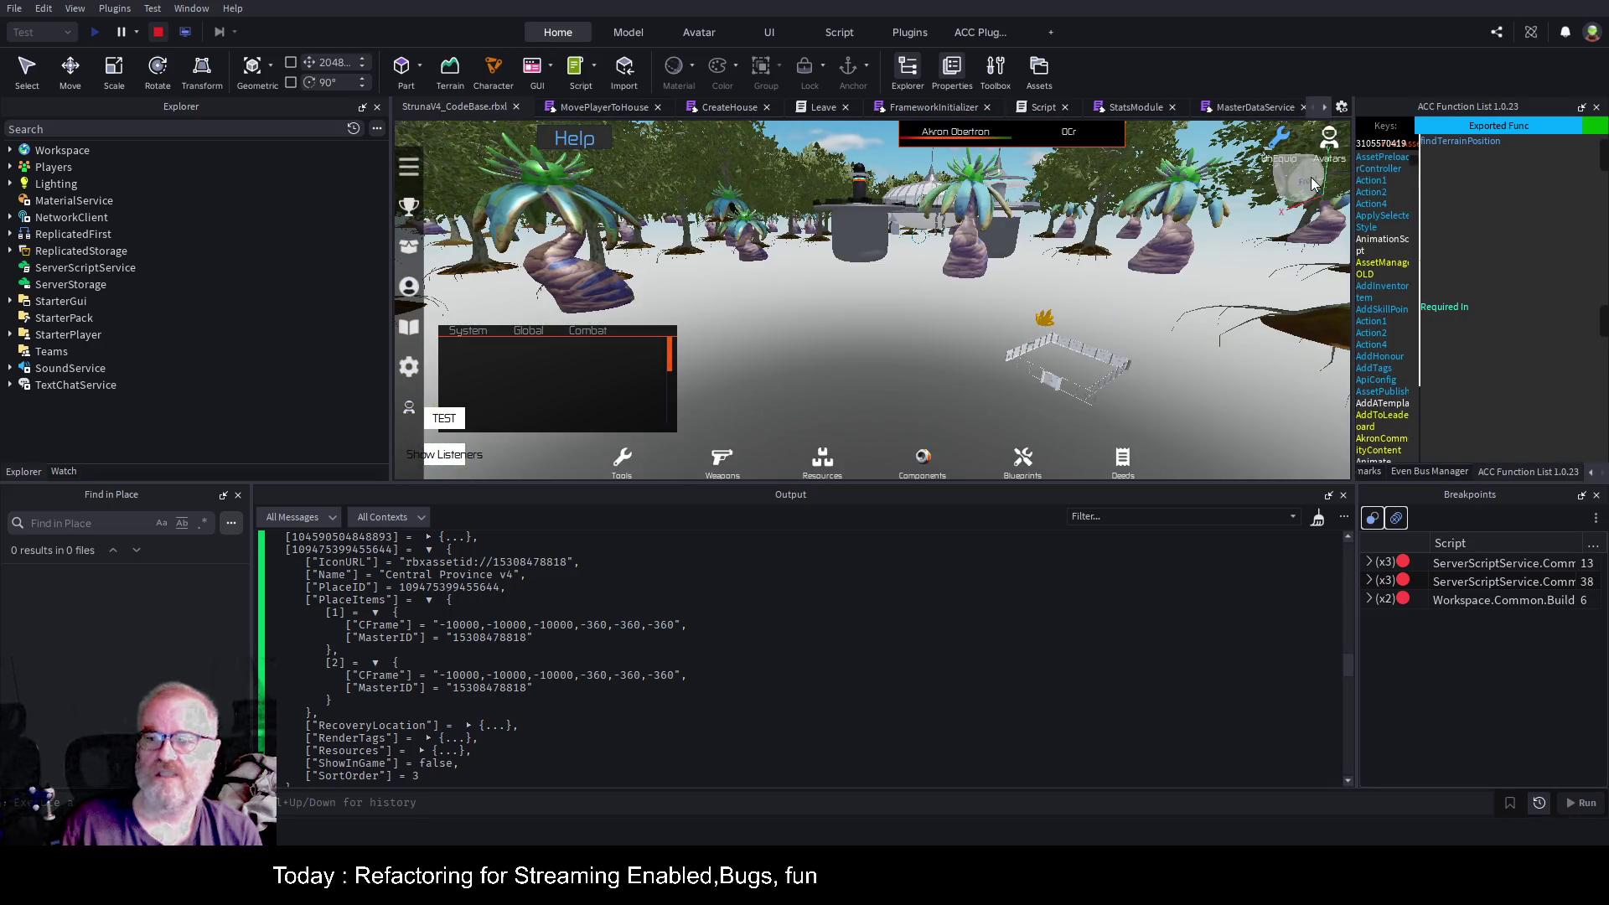
key("shift+F5")
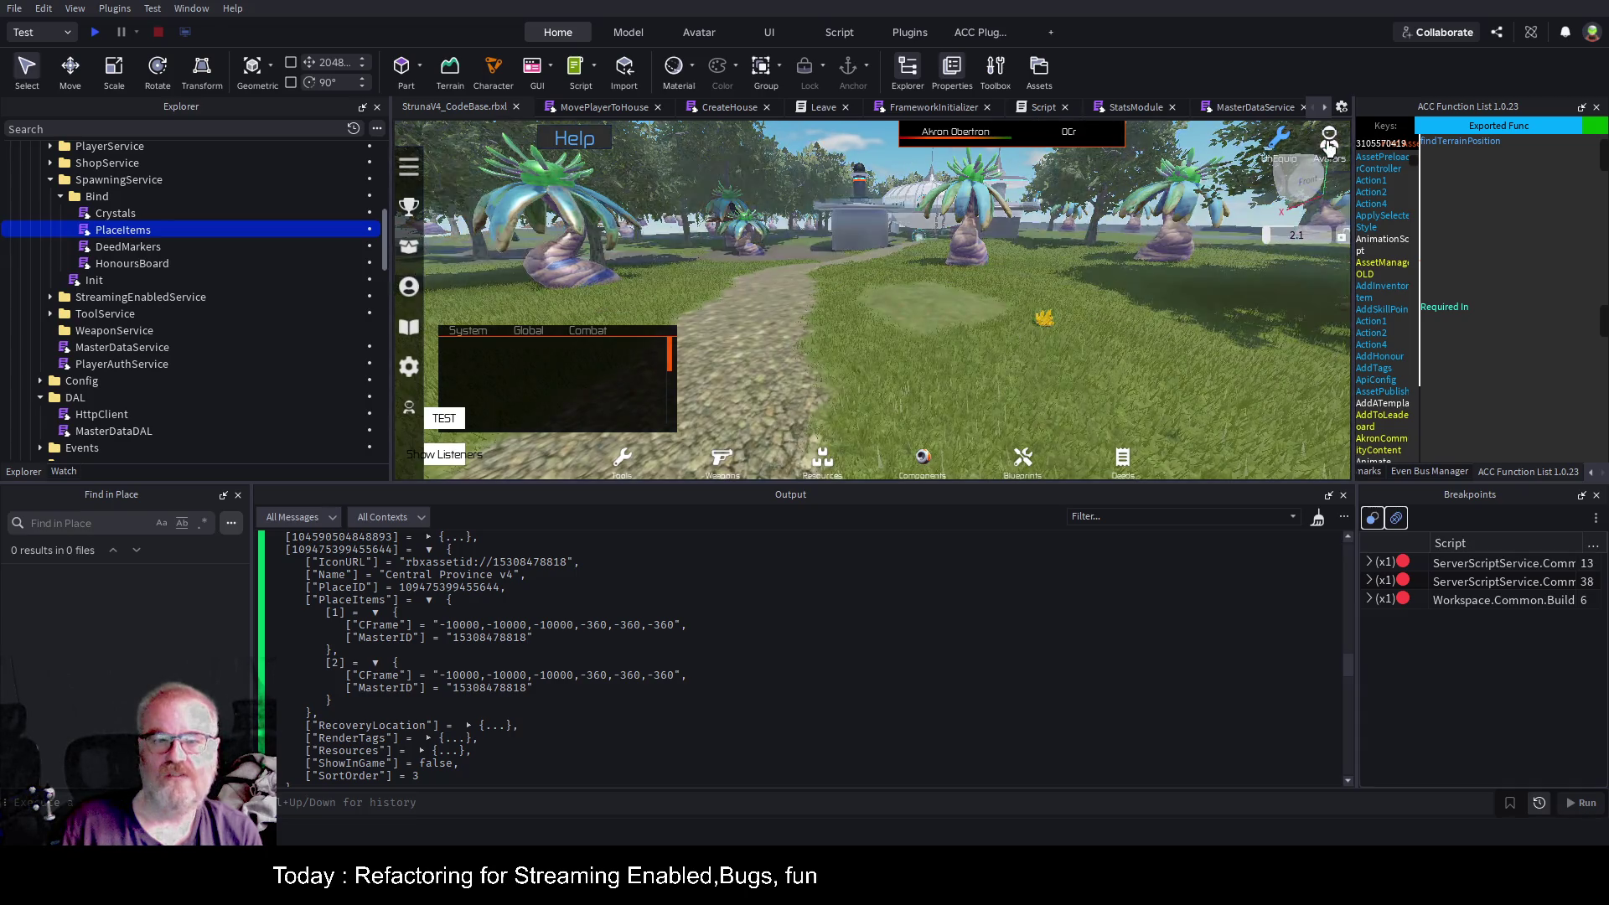
Open the PlaceItems script, close other script tabs, and fold findTerrainPosition and the if template block.
left_click(1324, 108)
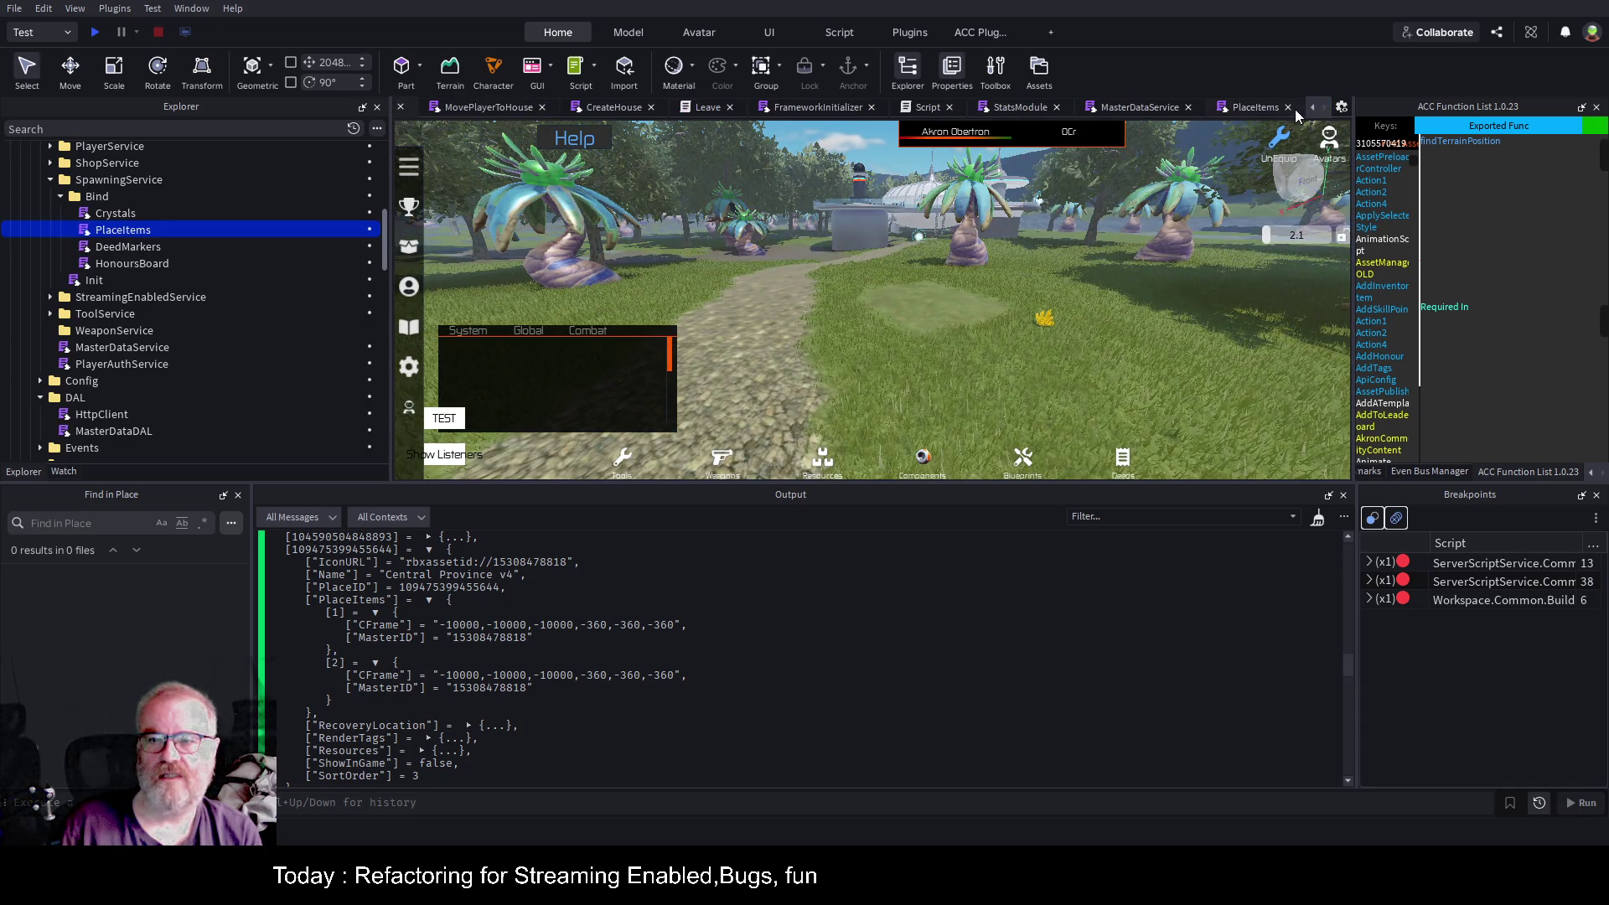
left_click(1255, 108)
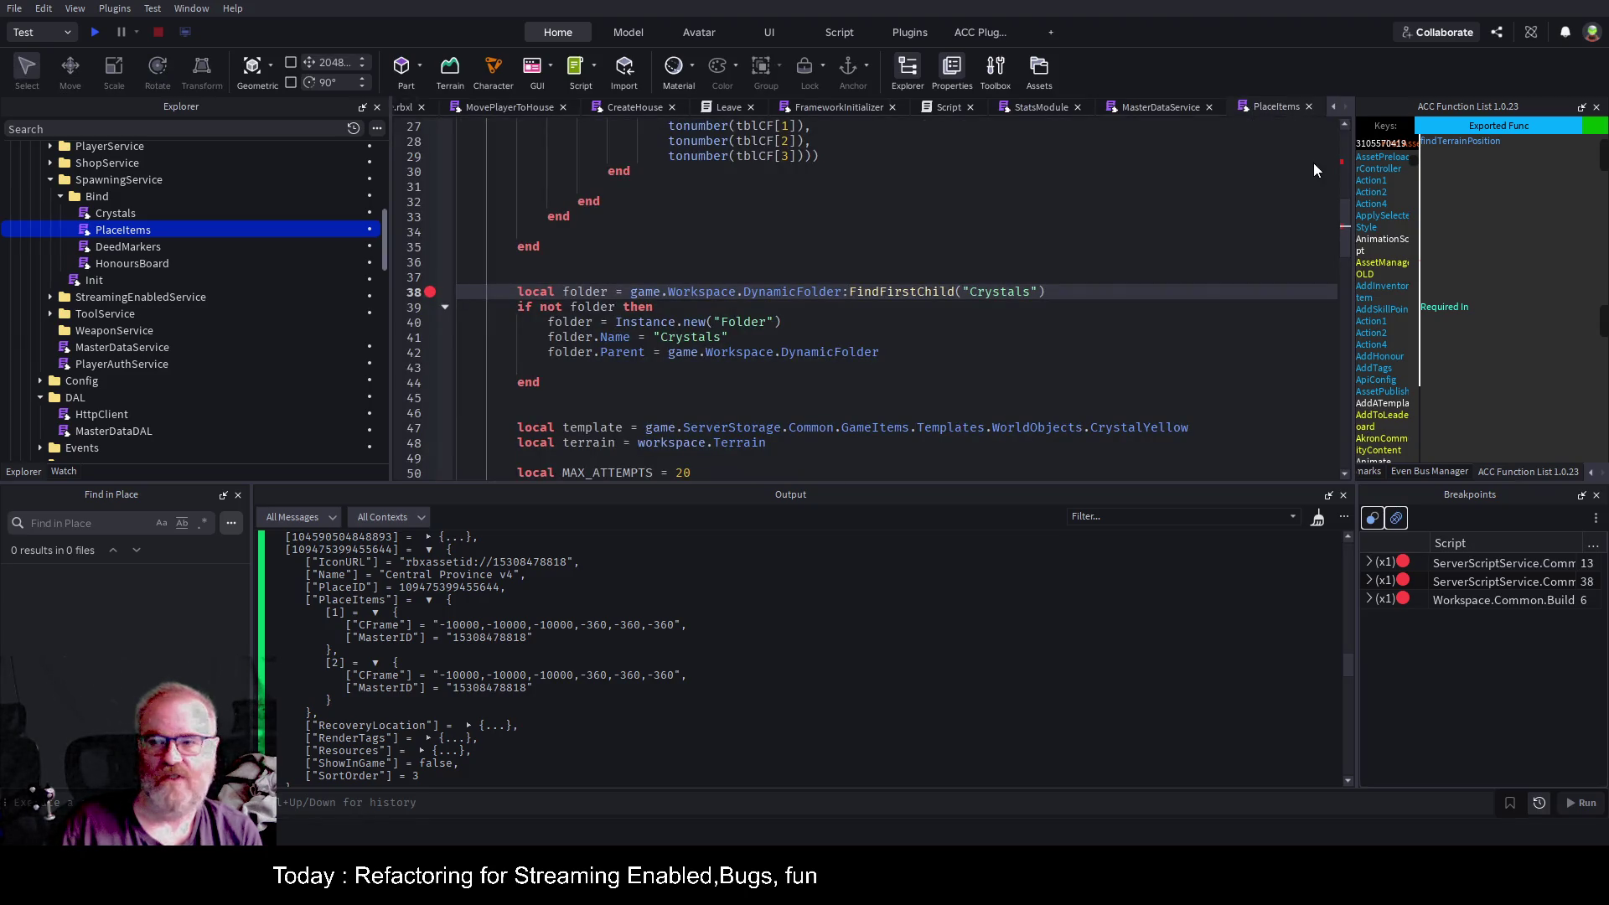
left_click(753, 260)
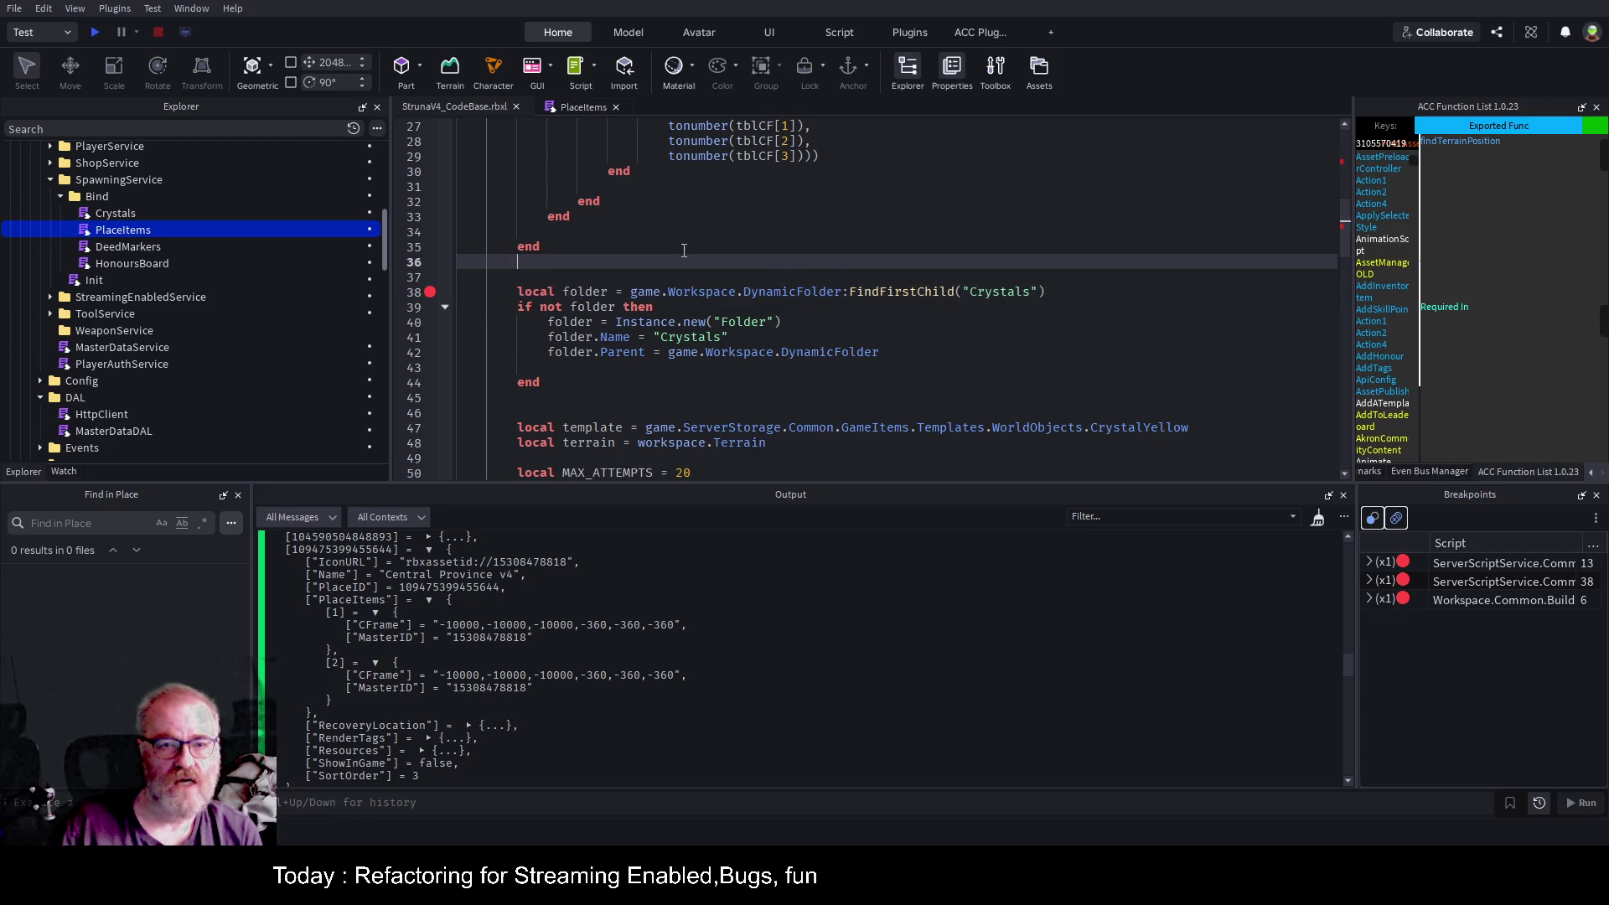
scroll(683, 250, "down", 3)
left_click(444, 413)
scroll(612, 343, "down", 3)
left_click(445, 337)
scroll(577, 315, "down", 1)
Comment out the old crystal-spawning code on lines 38–97 with Ctrl+/ and save the place.
left_click(577, 315)
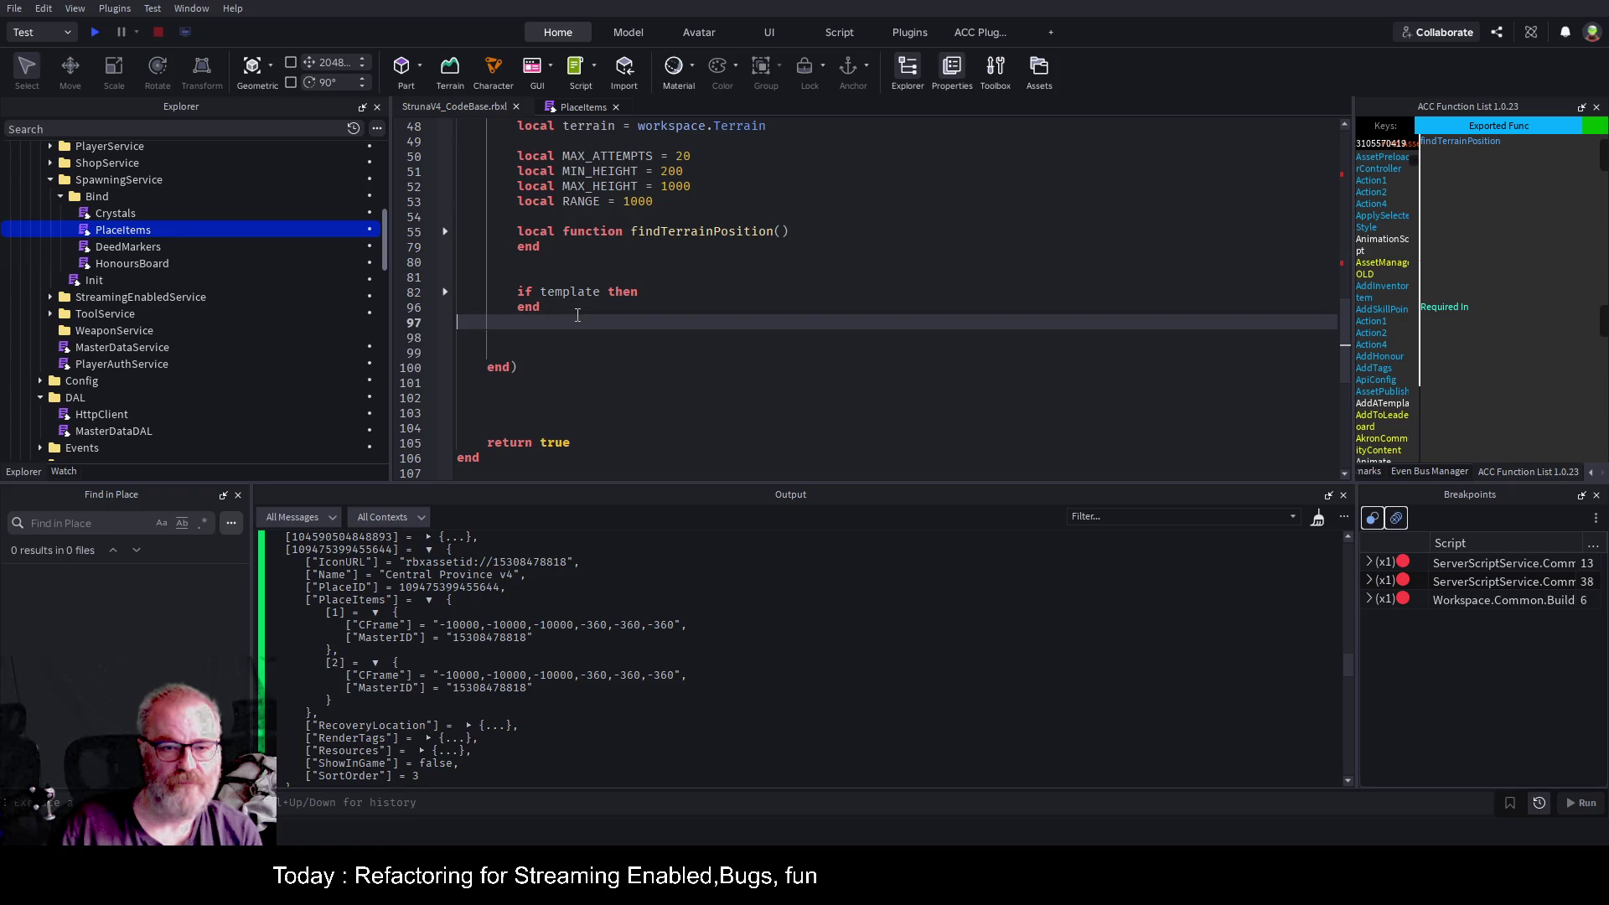
left_click(705, 295)
key("Up")
key("Up")
key("Up")
scroll(555, 285, "up", 7)
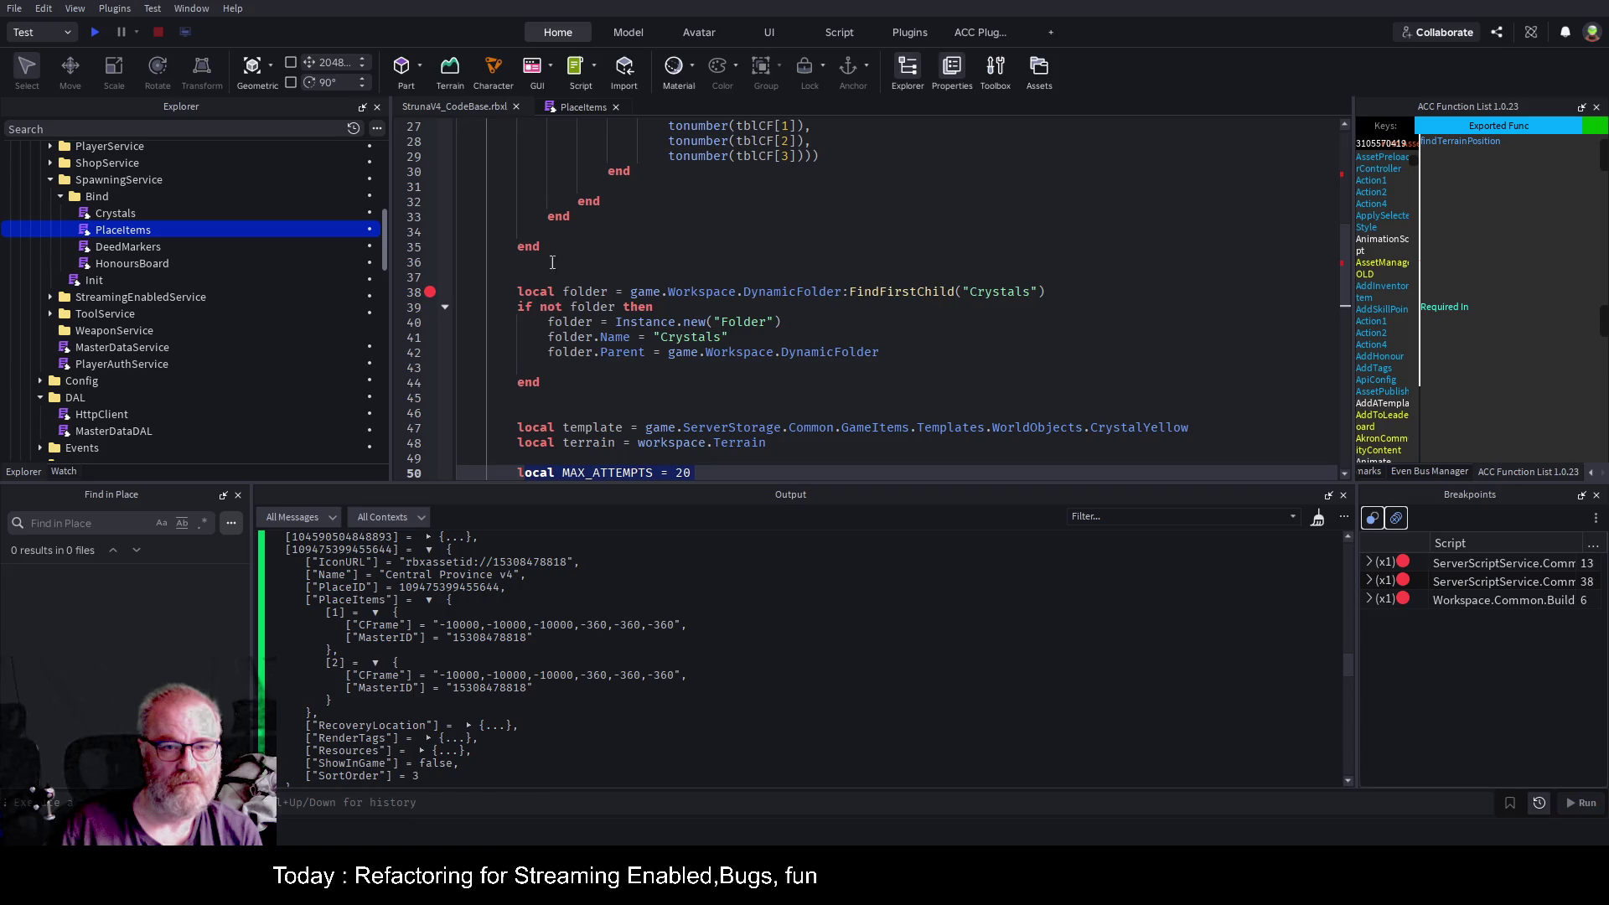
left_click_drag(528, 278, 587, 352)
scroll(586, 352, "down", 6)
left_click(592, 216, "shift")
left_click(575, 367, "shift")
key("ctrl+slash")
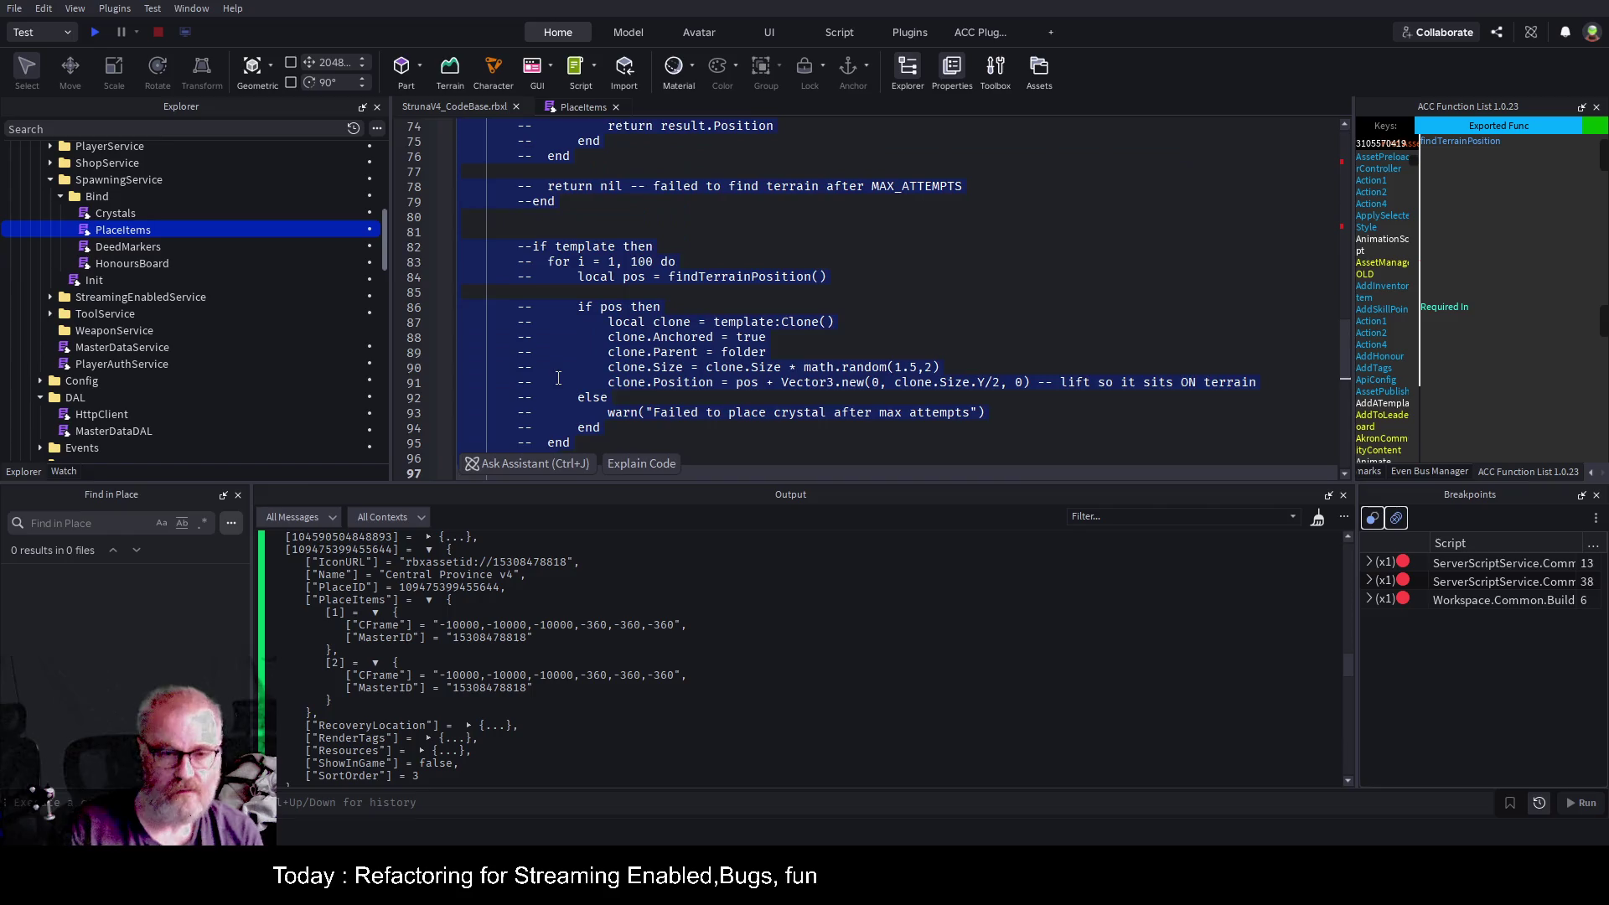
left_click(820, 352)
scroll(821, 348, "up", 15)
key("ctrl+s")
scroll(820, 343, "up", 5)
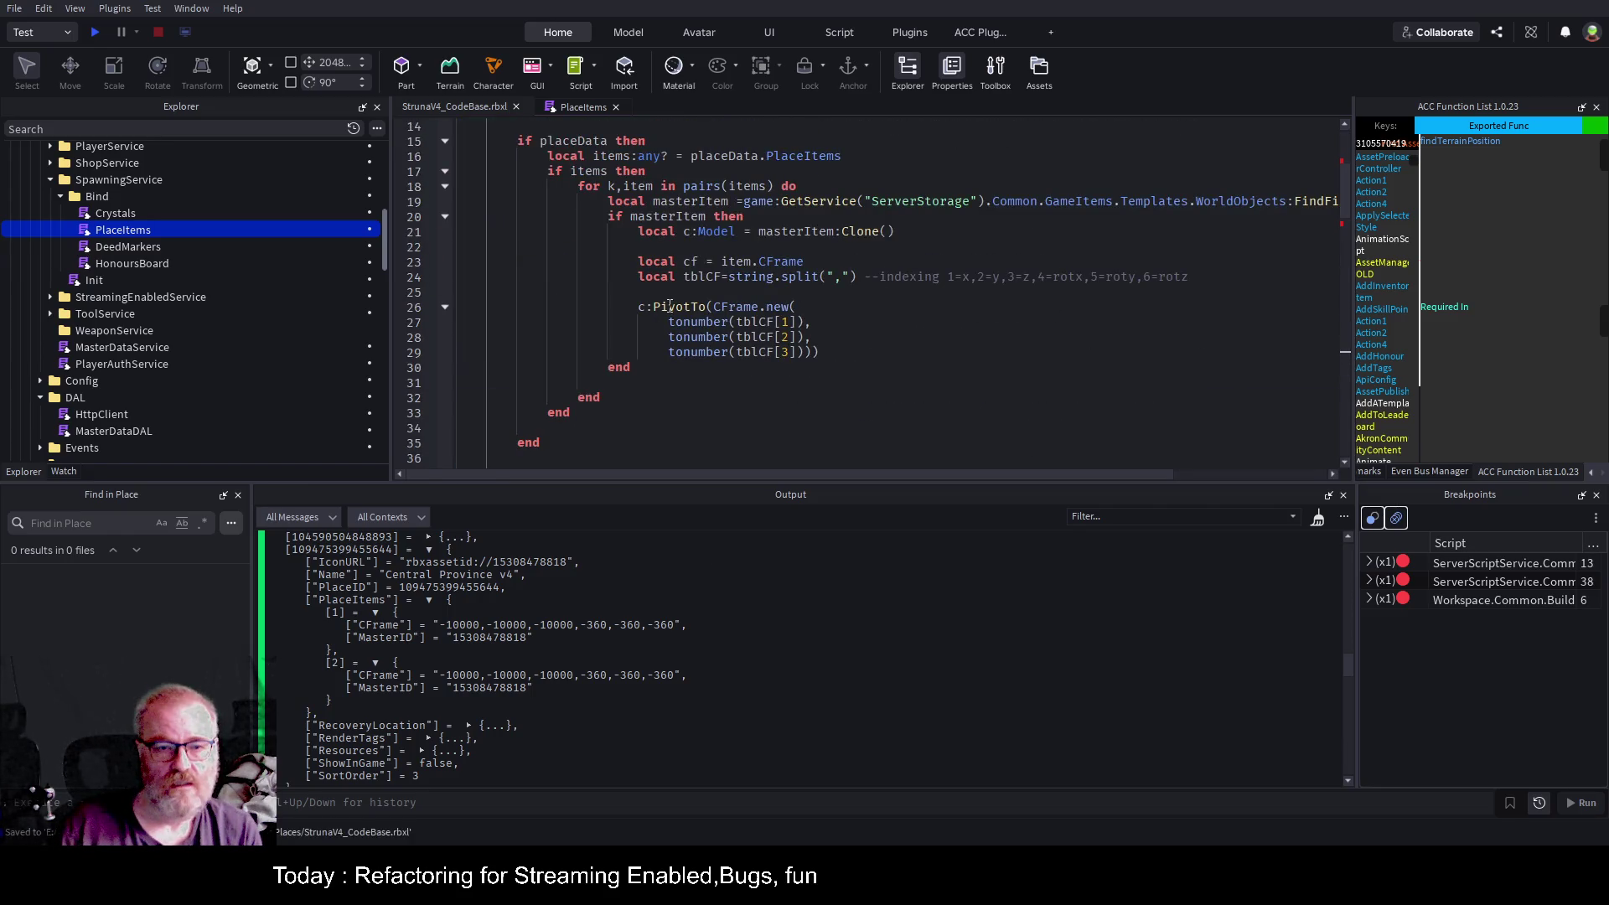
Add line 30 'c.Parent' set to game:GetService("ServerStorage").Common.GameItems, copied from line 19.
left_click(652, 362)
key("Home")
key("Return")
key("Up")
type("c.")
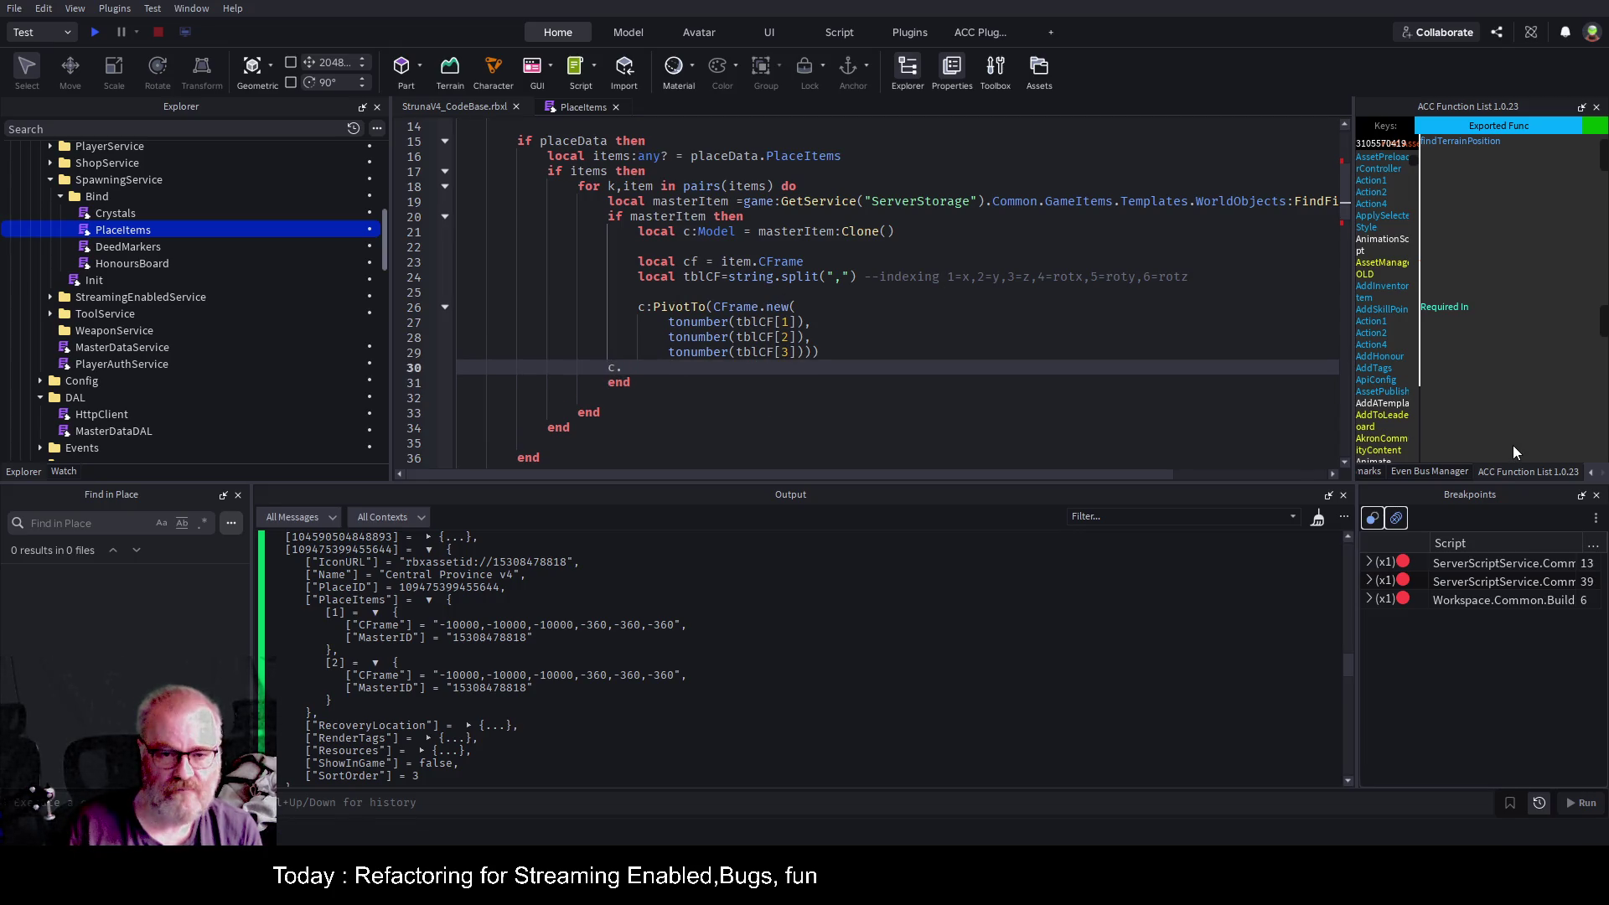
type("Parent")
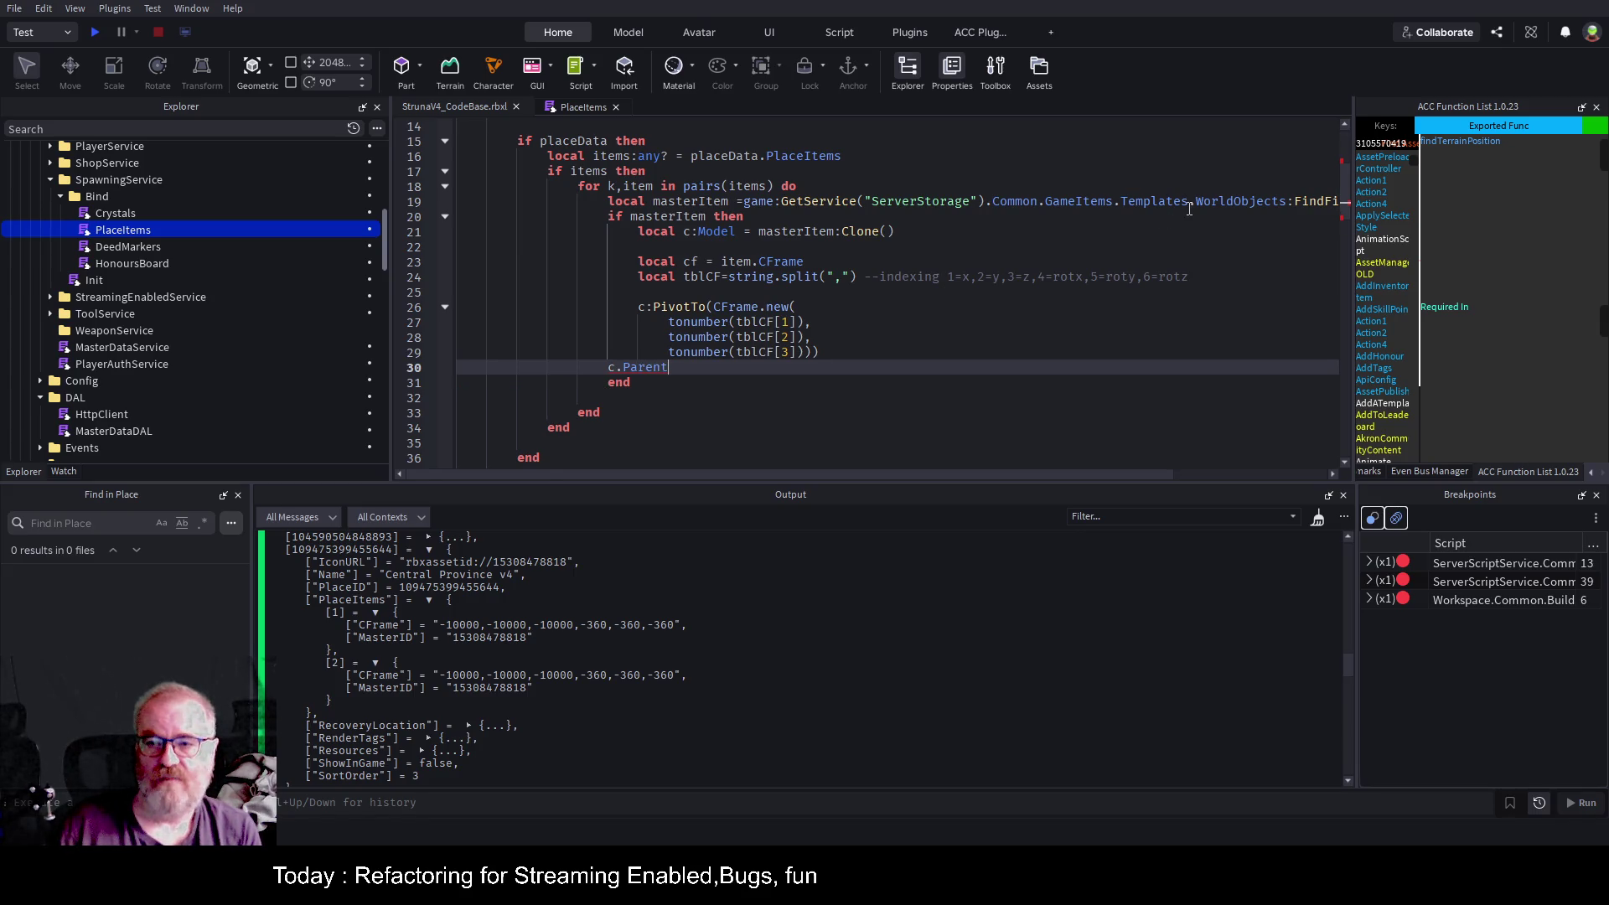
mouse_move(1115, 202)
left_mouse_down()
mouse_move(662, 202)
mouse_move(744, 203)
left_mouse_up()
key("ctrl+c")
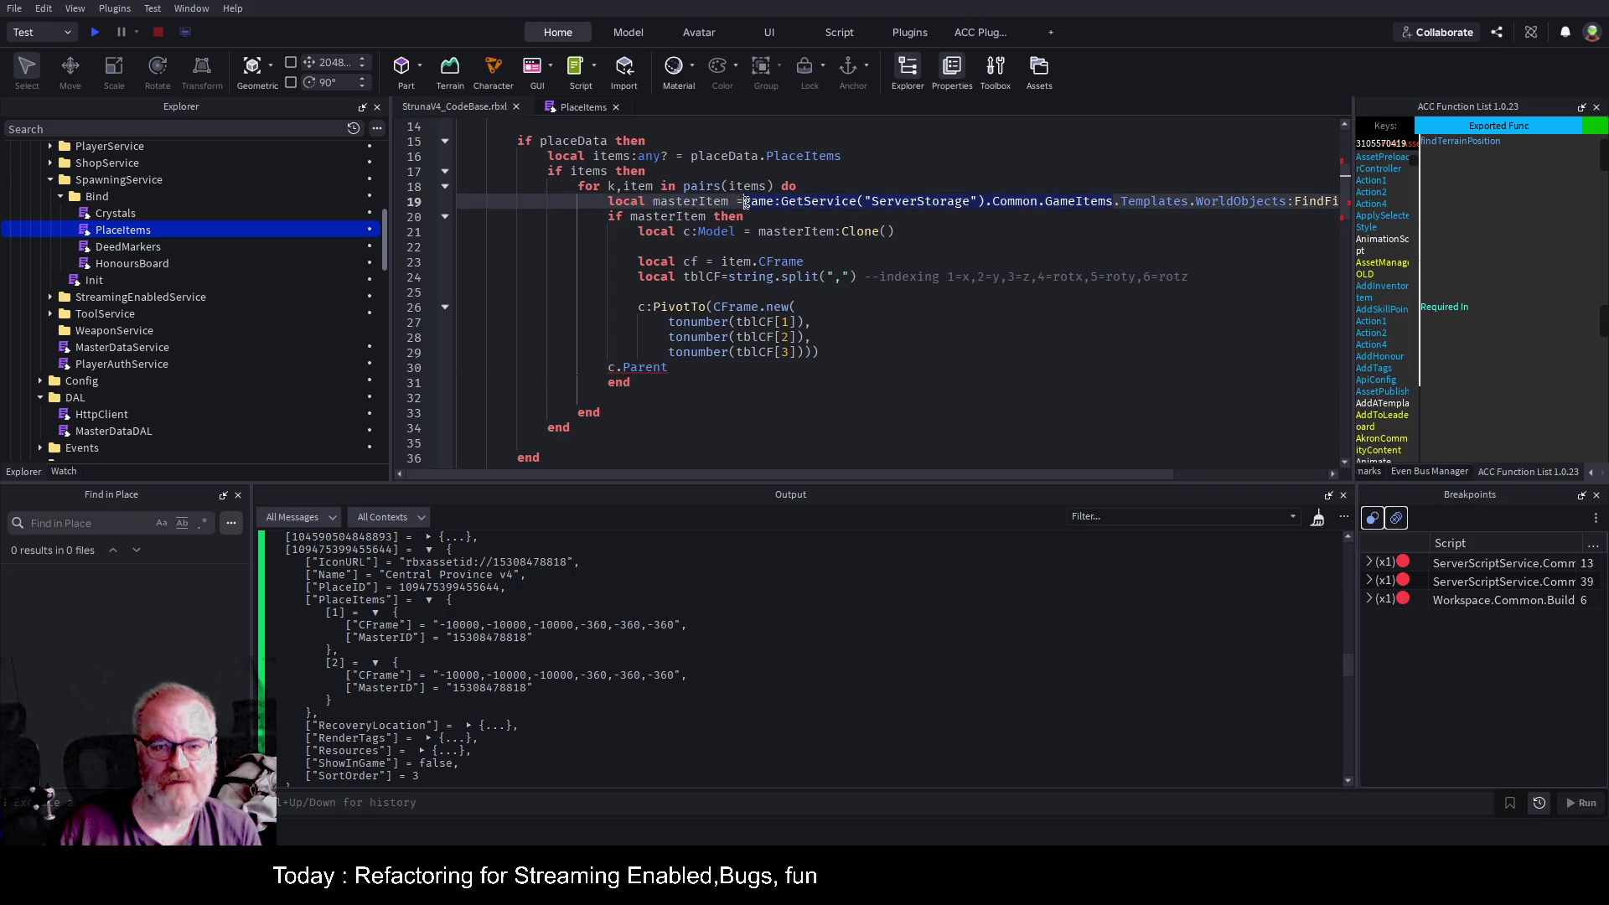
left_click(845, 374)
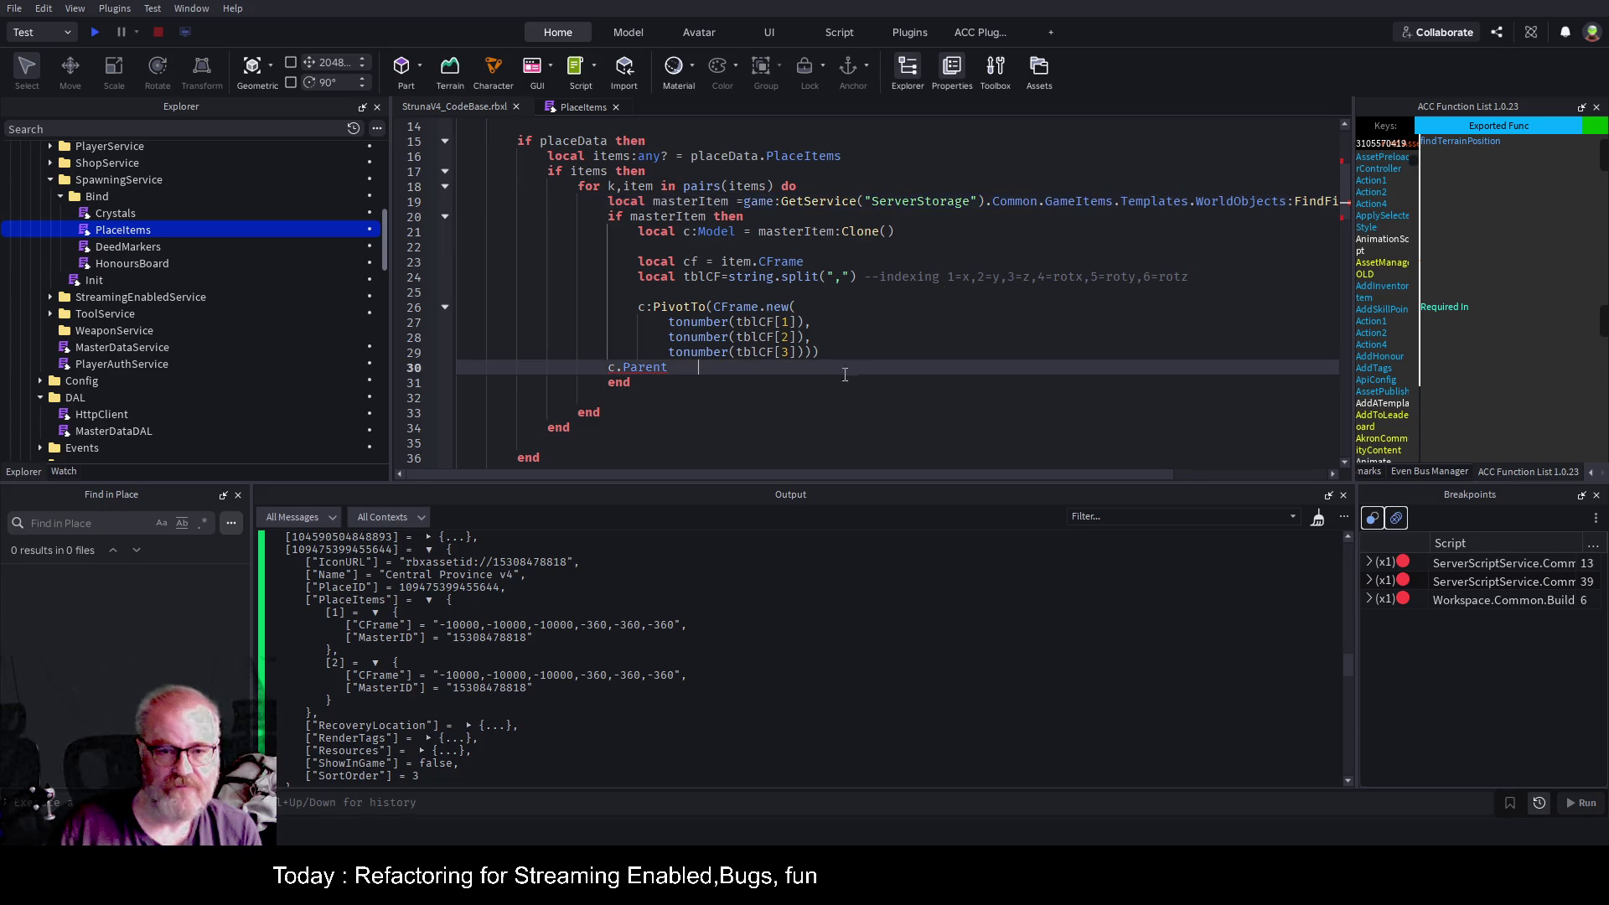
type("=")
key("ctrl+v")
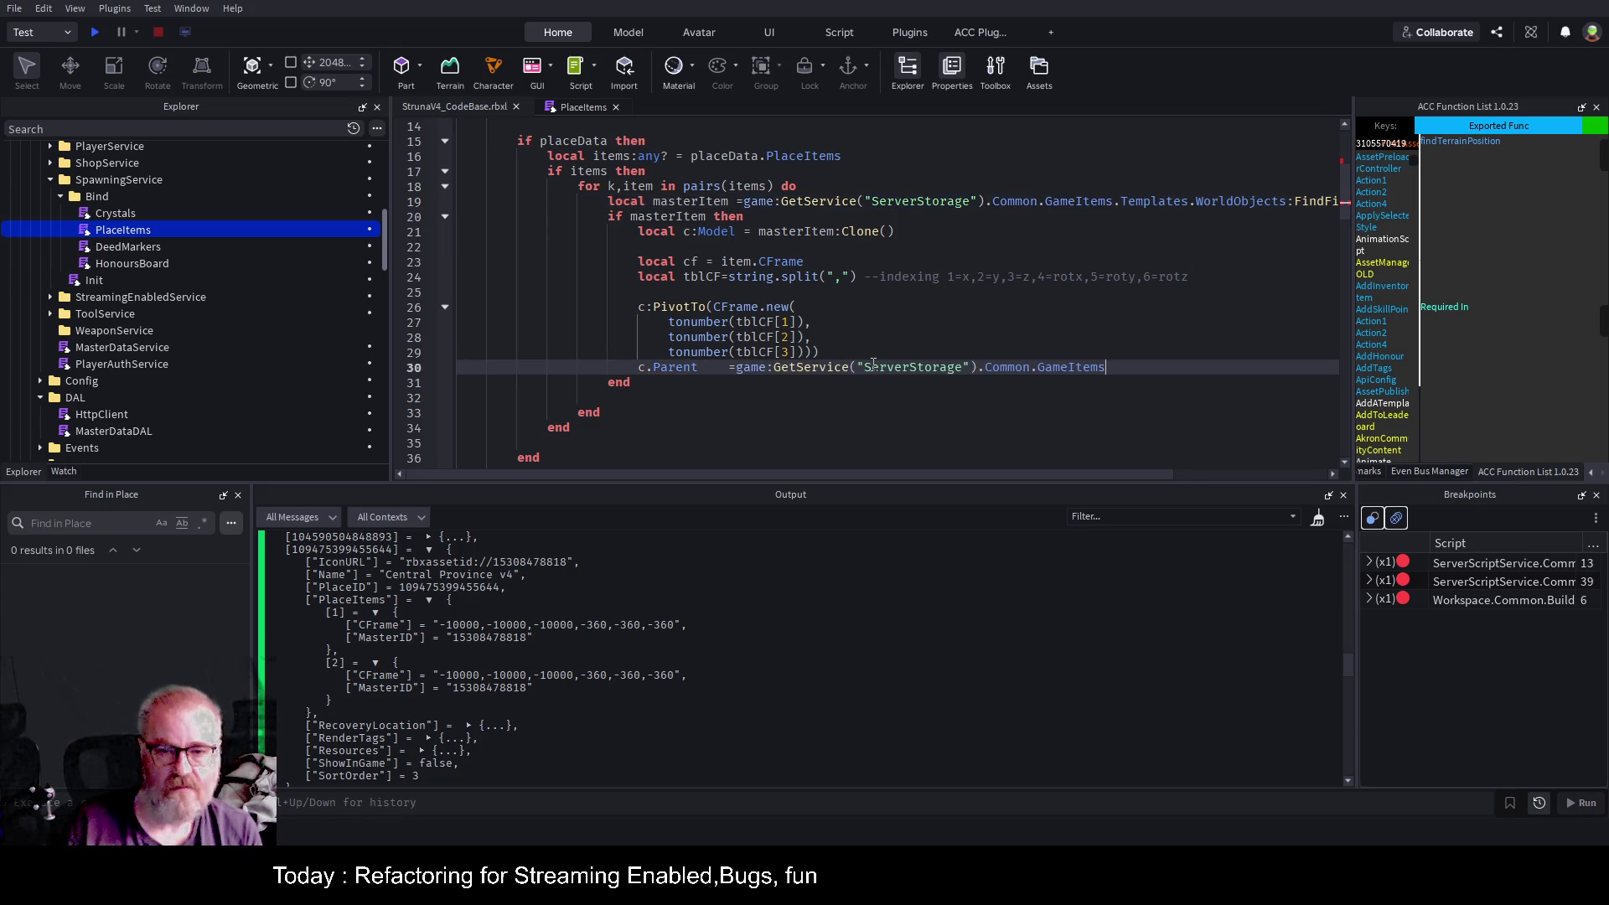
Save the place and start a new playtest.
key("Down")
key("ctrl+s")
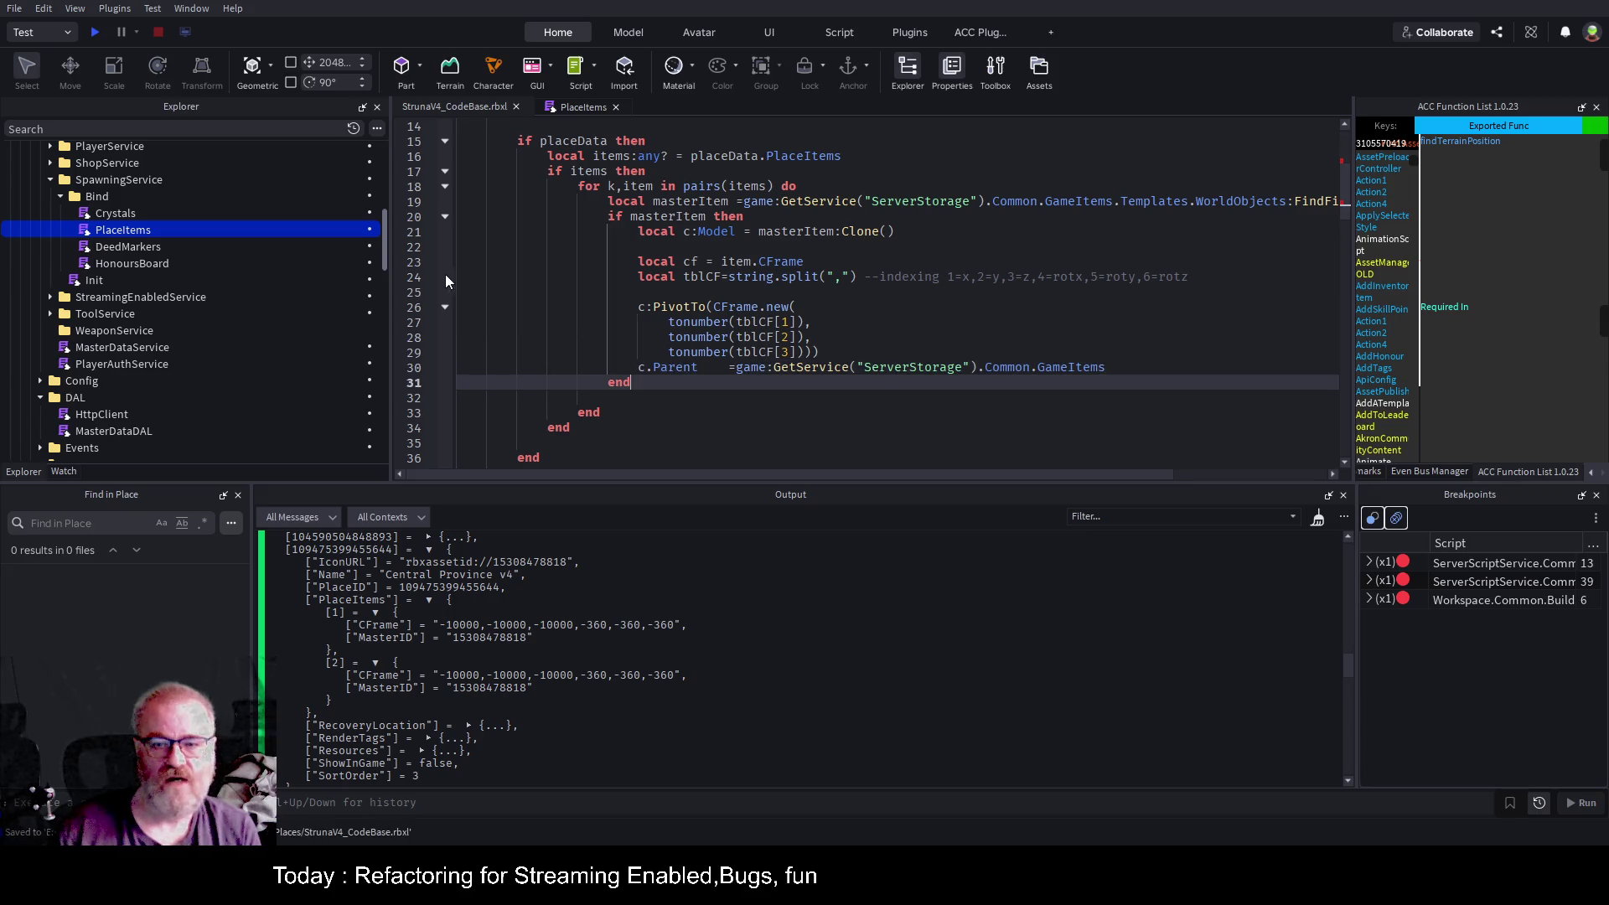
left_click(93, 29)
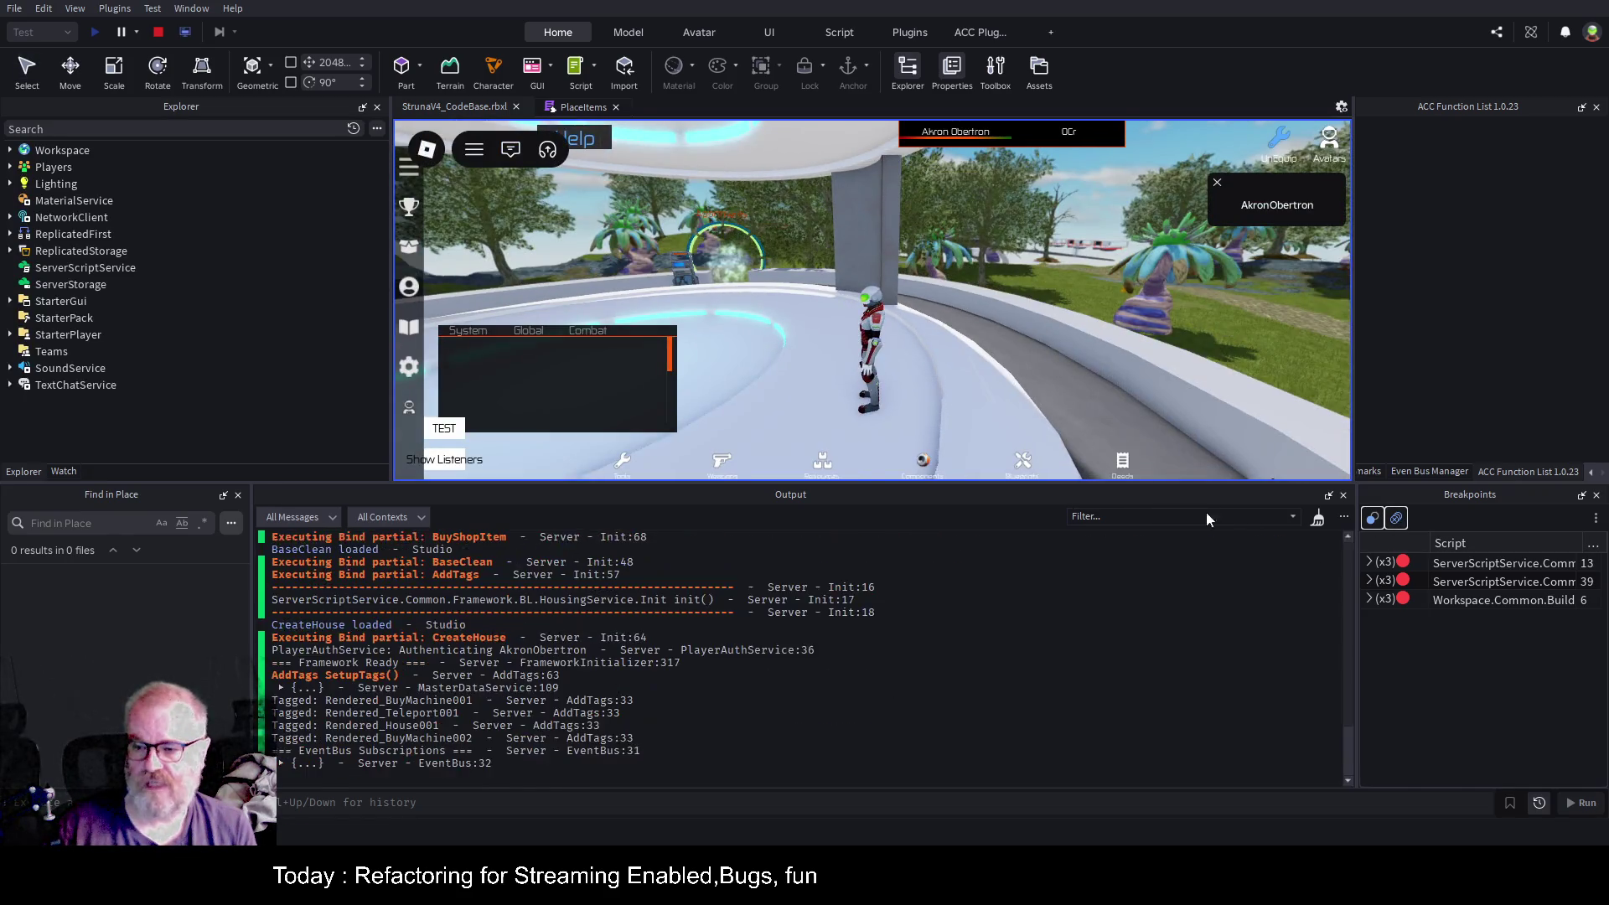
Resume the paused debugger and switch the running game to the Client view.
key("F5")
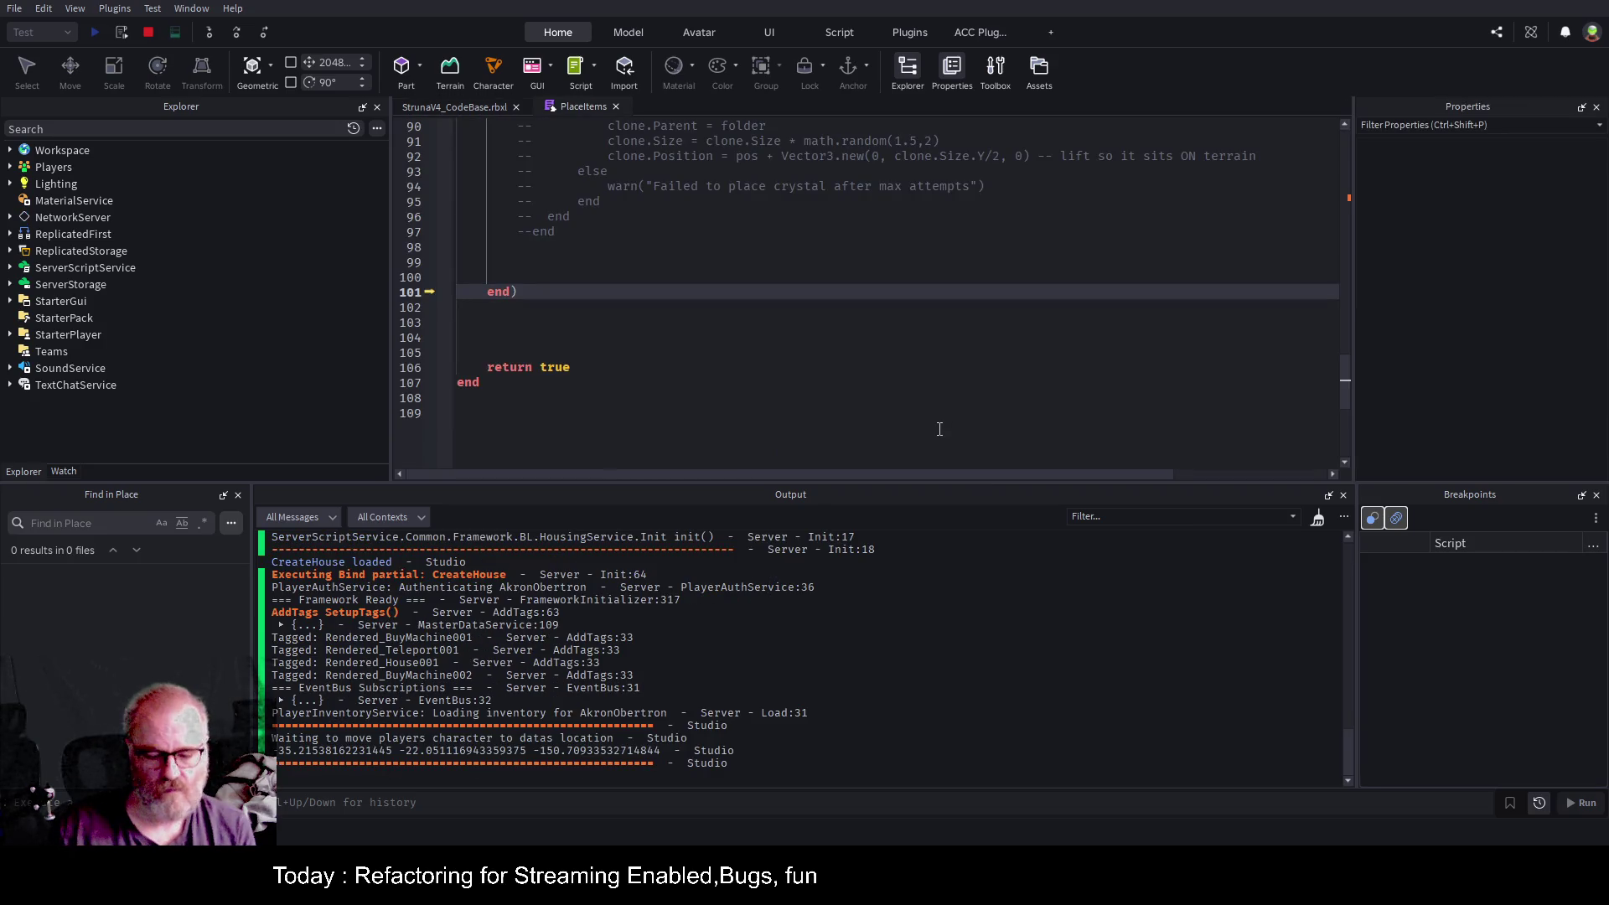
left_click(437, 107)
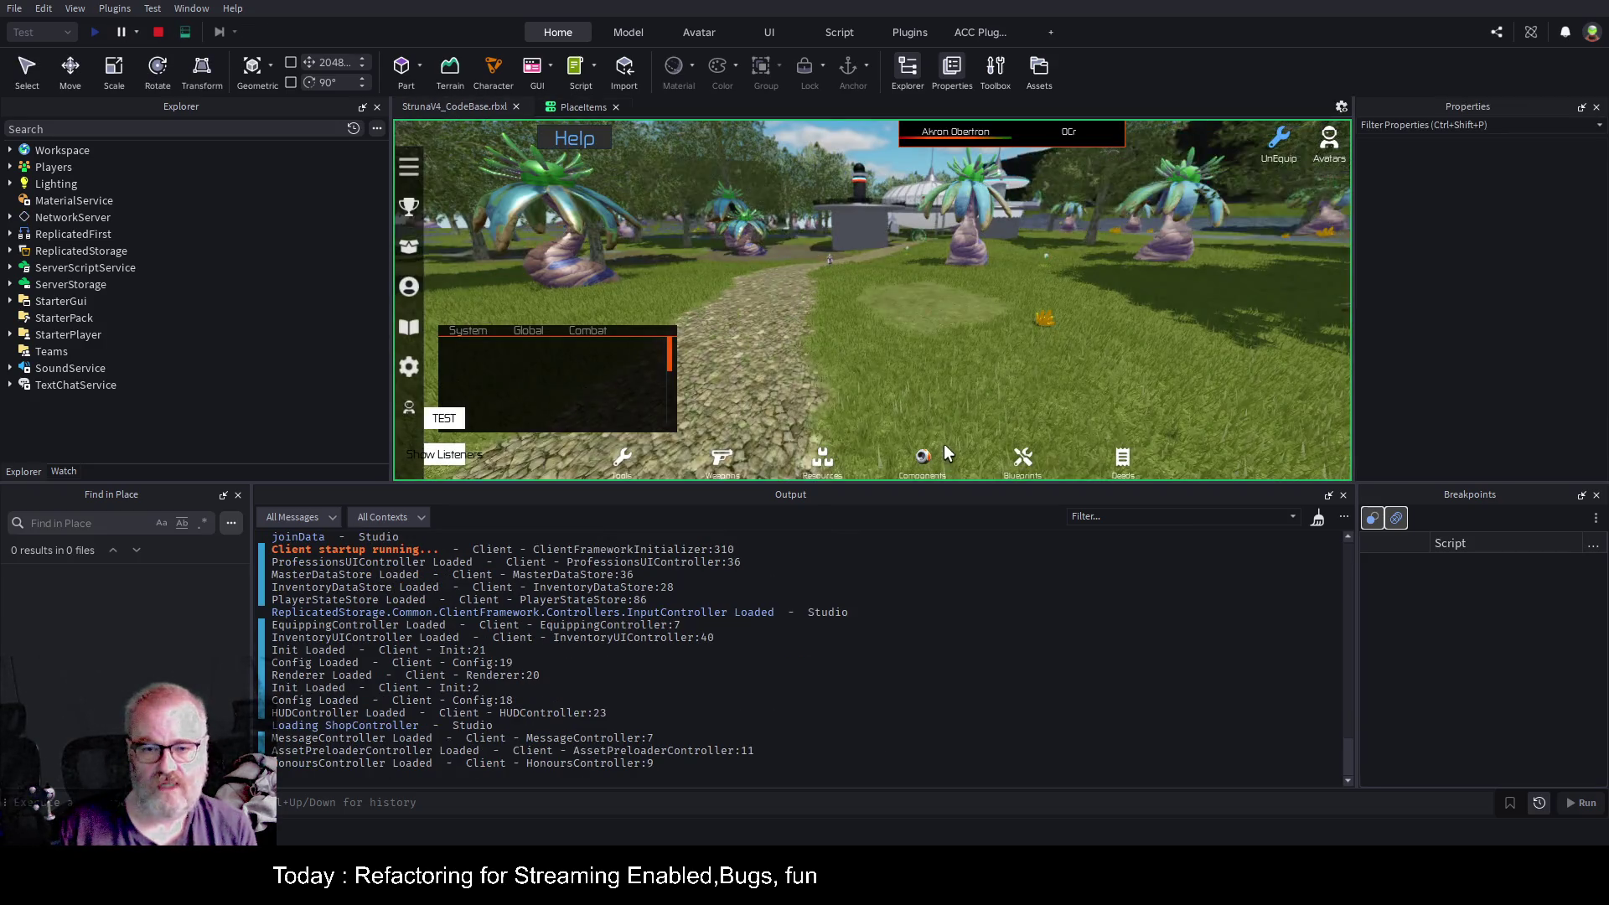
left_click(185, 32)
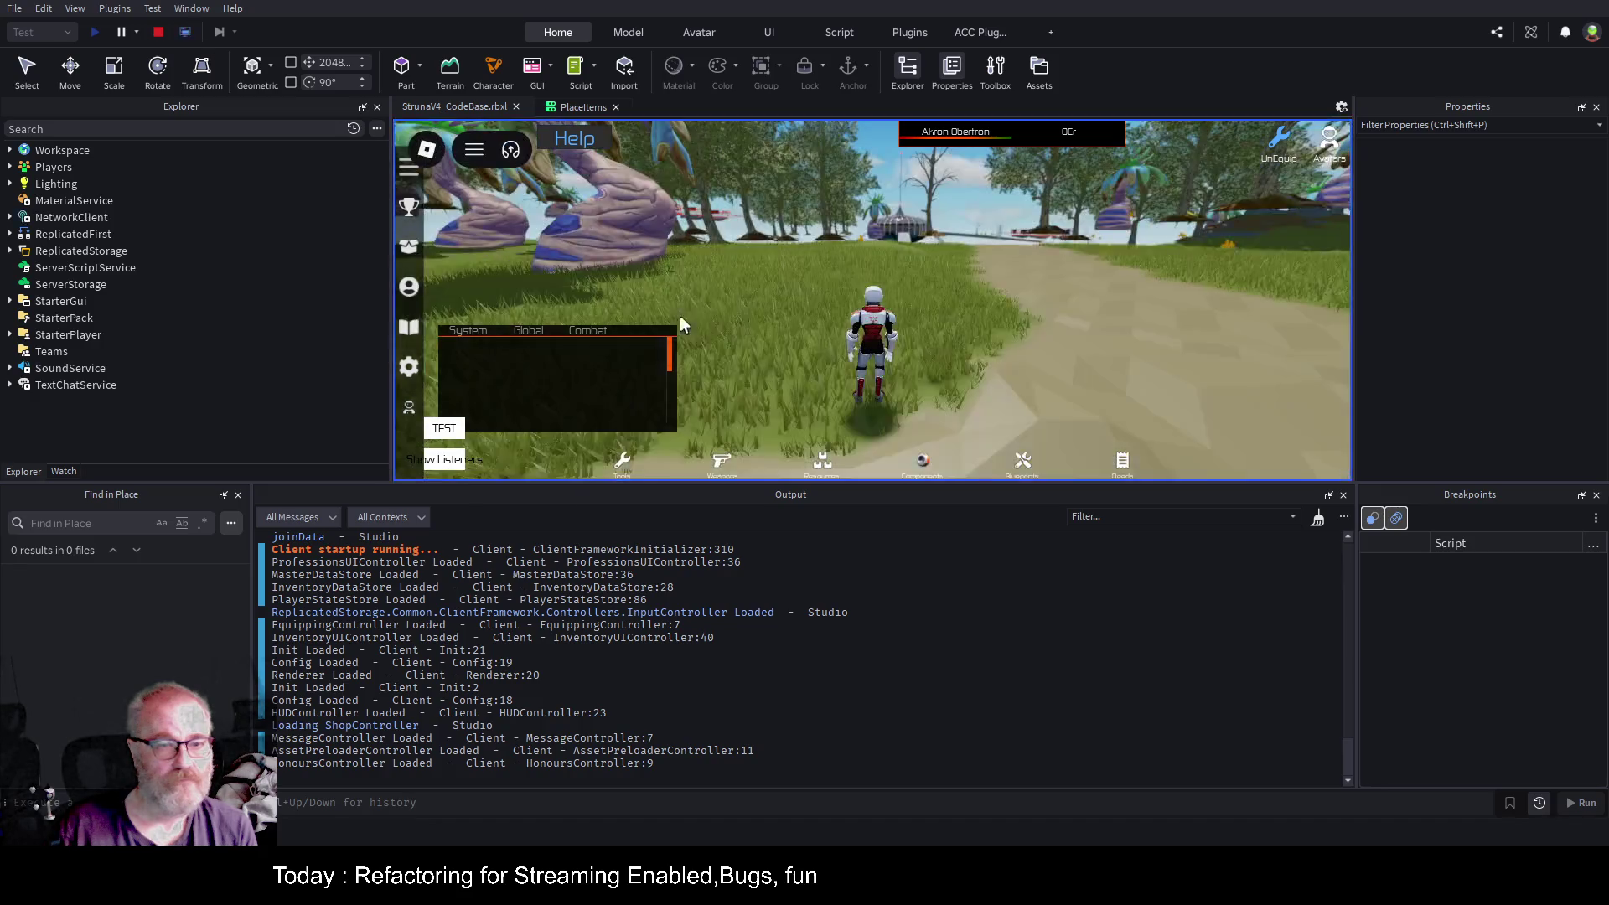
scroll(632, 608, "up", 10)
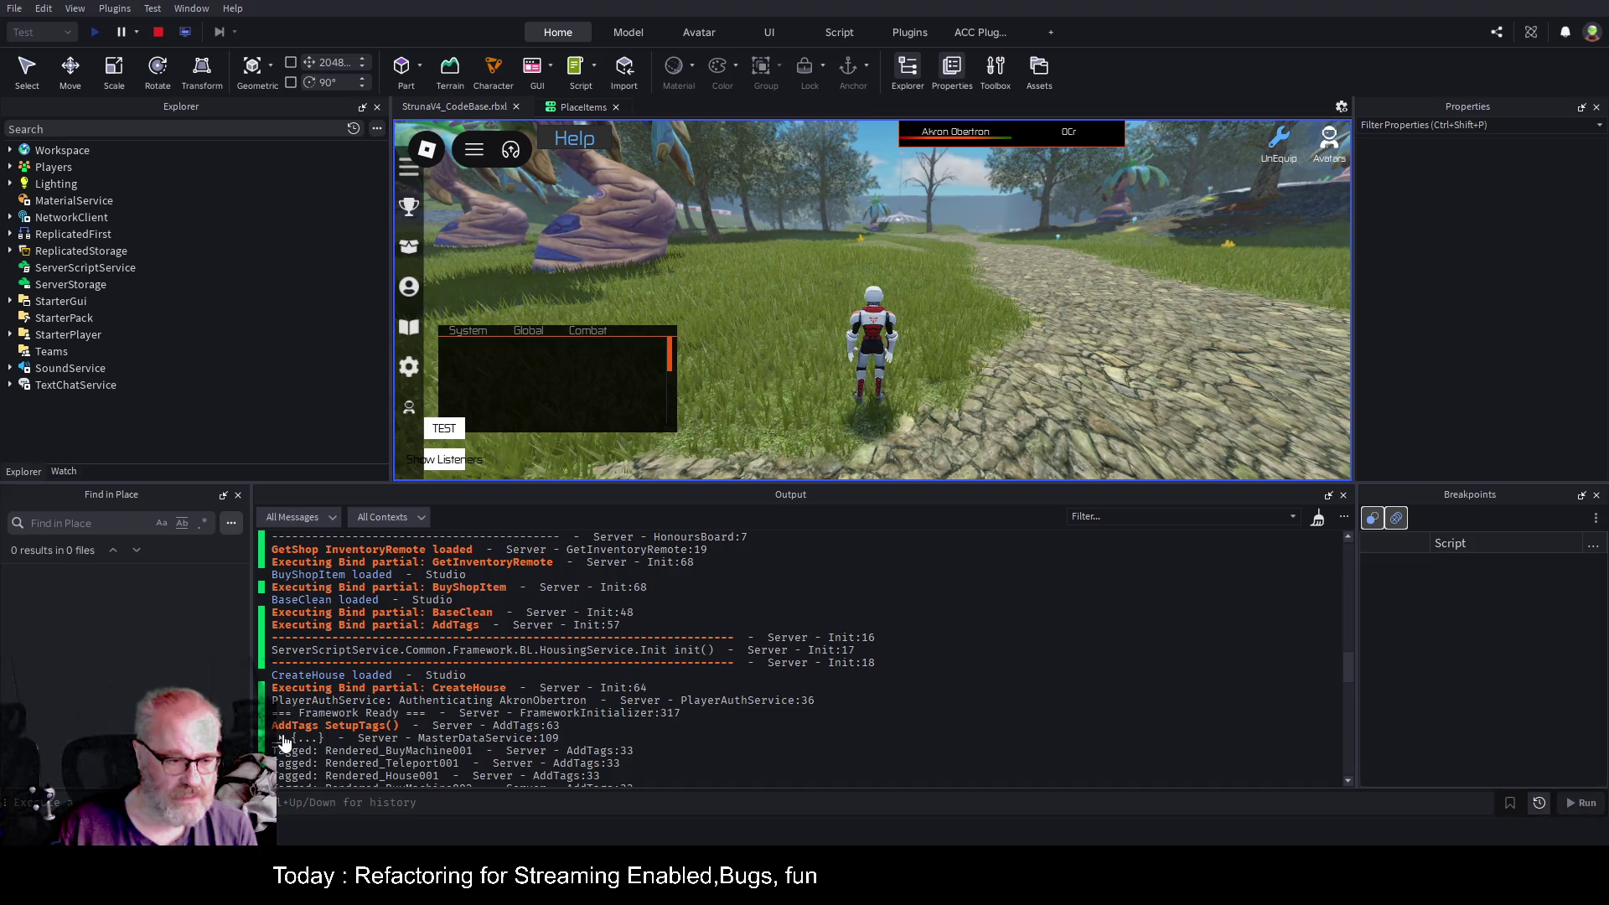
Expand SetupTags to Central Province v4's first PlaceItems entry, expand Workspace, and go back to PlaceItems.
left_click(279, 738)
scroll(403, 653, "down", 5)
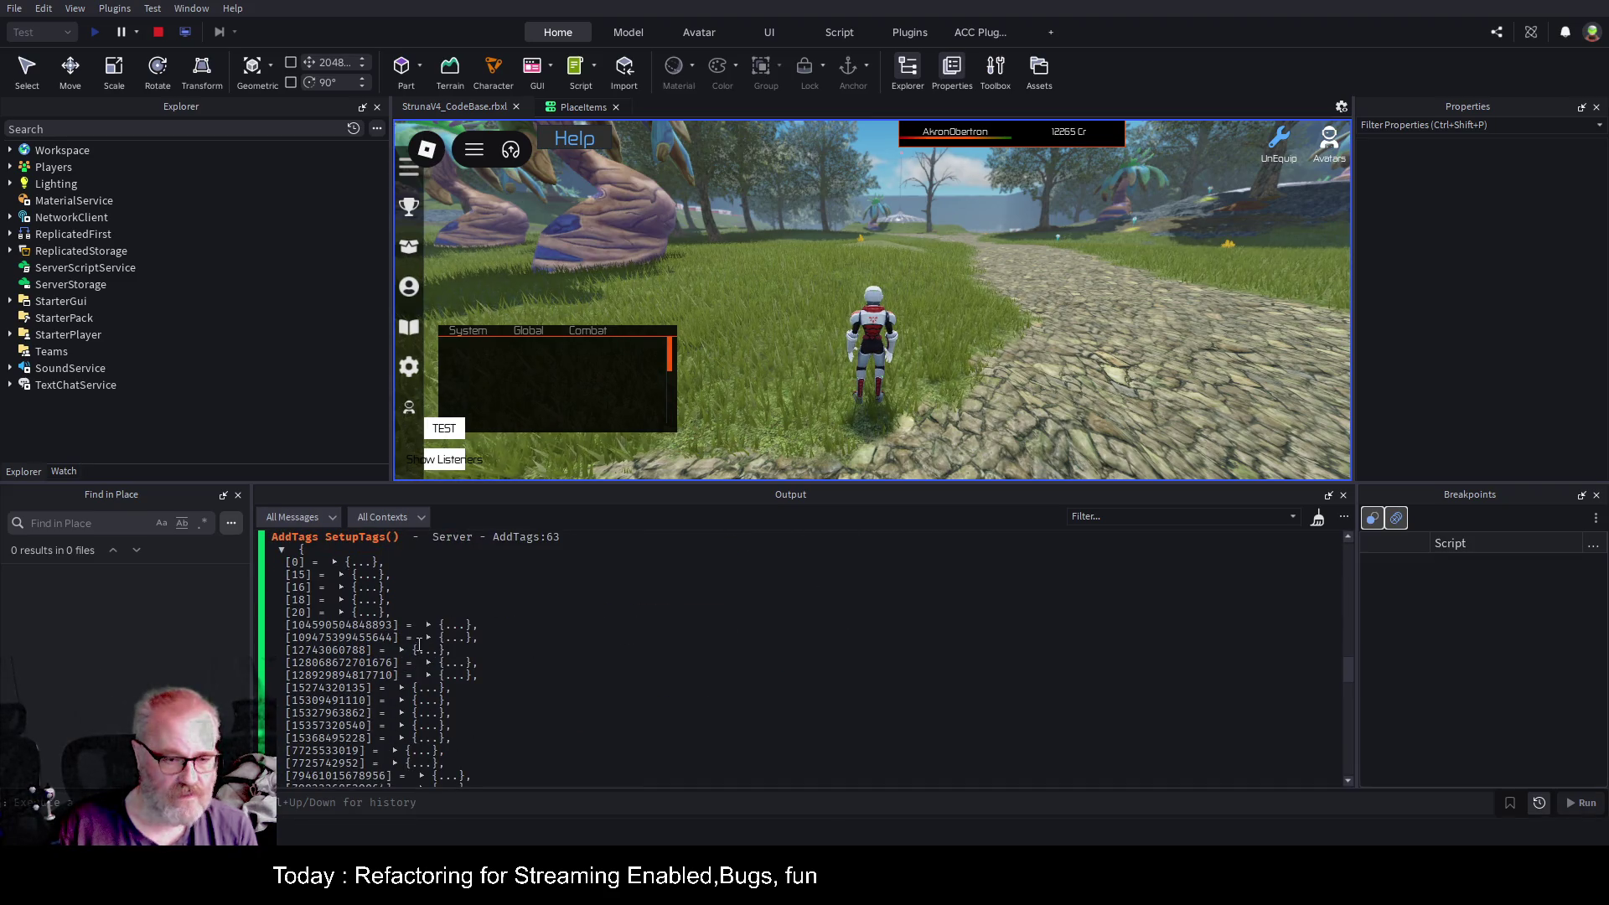
left_click(427, 638)
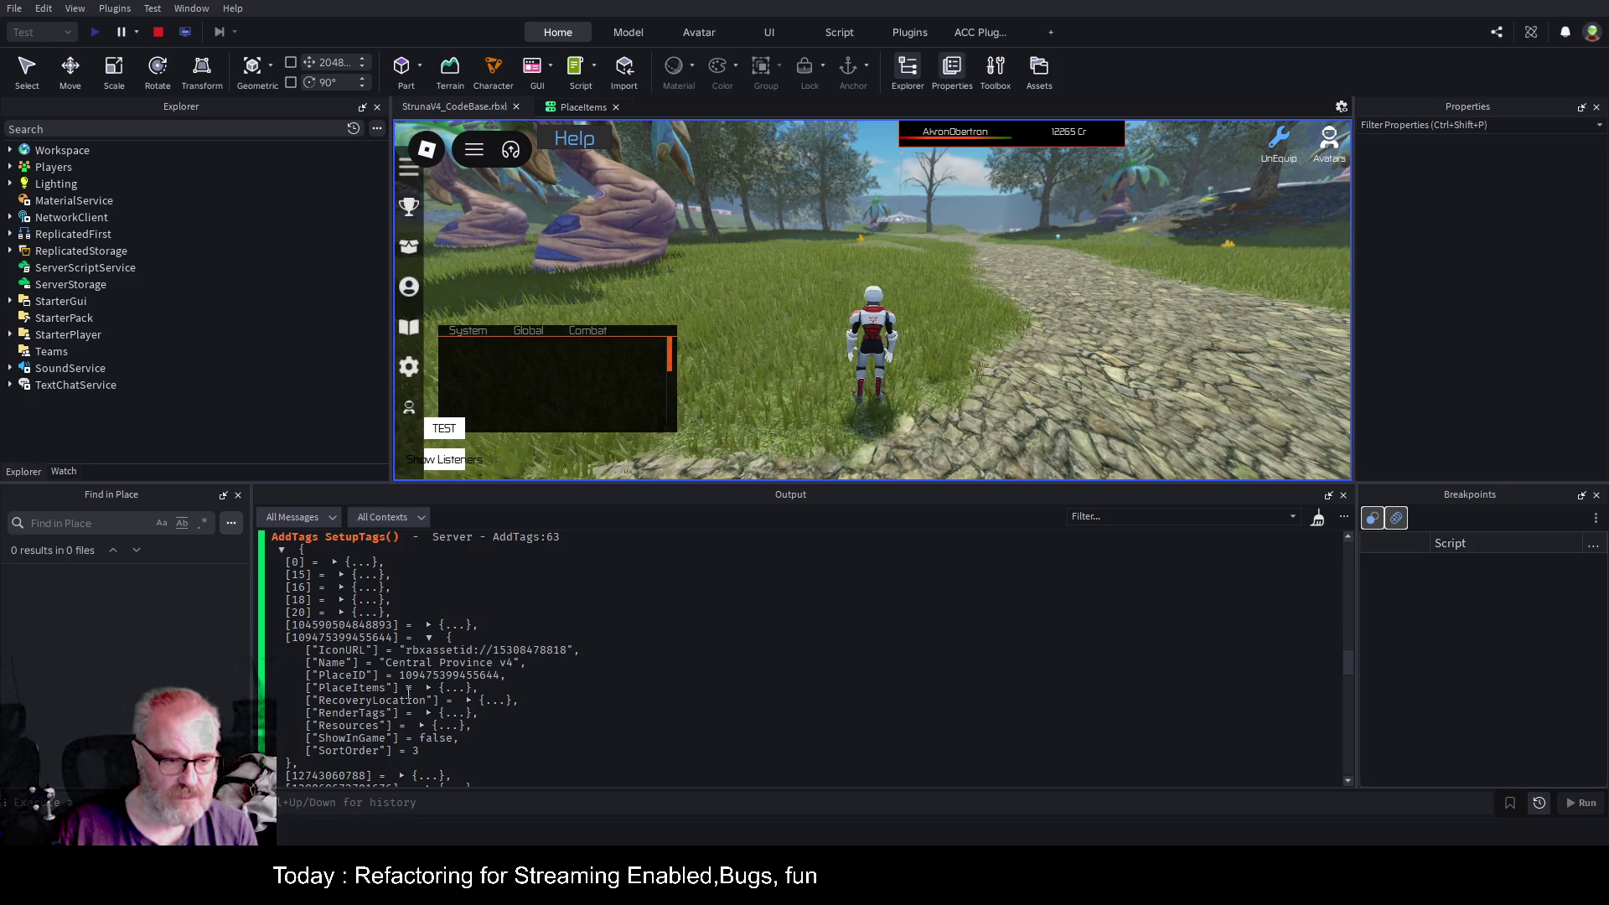
left_click(428, 687)
left_click(374, 700)
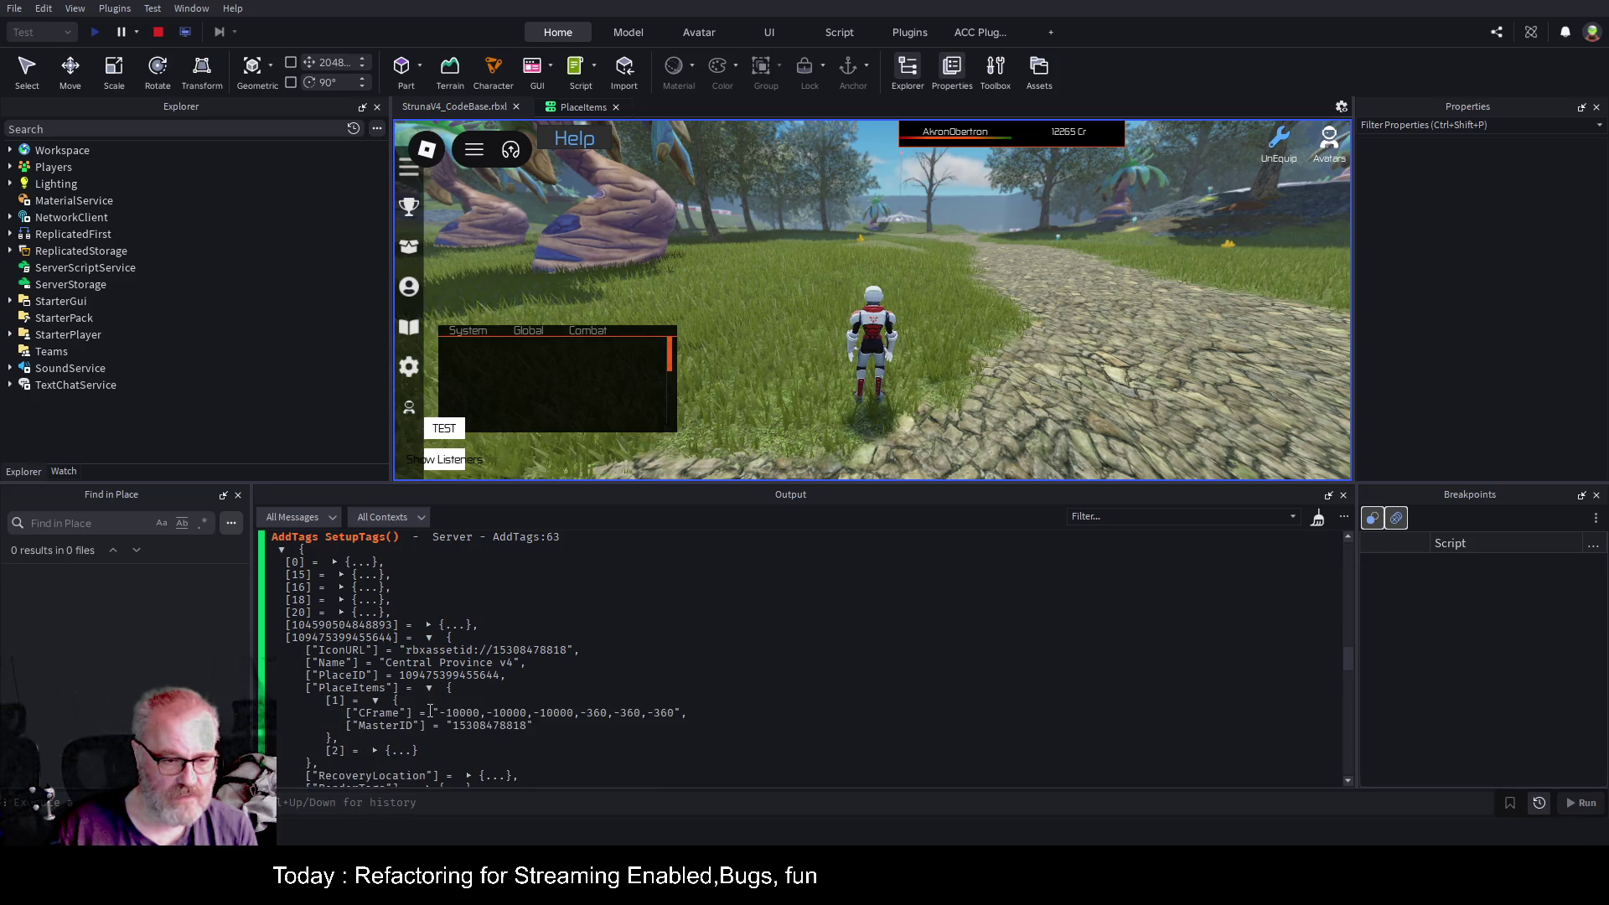
left_click(10, 150)
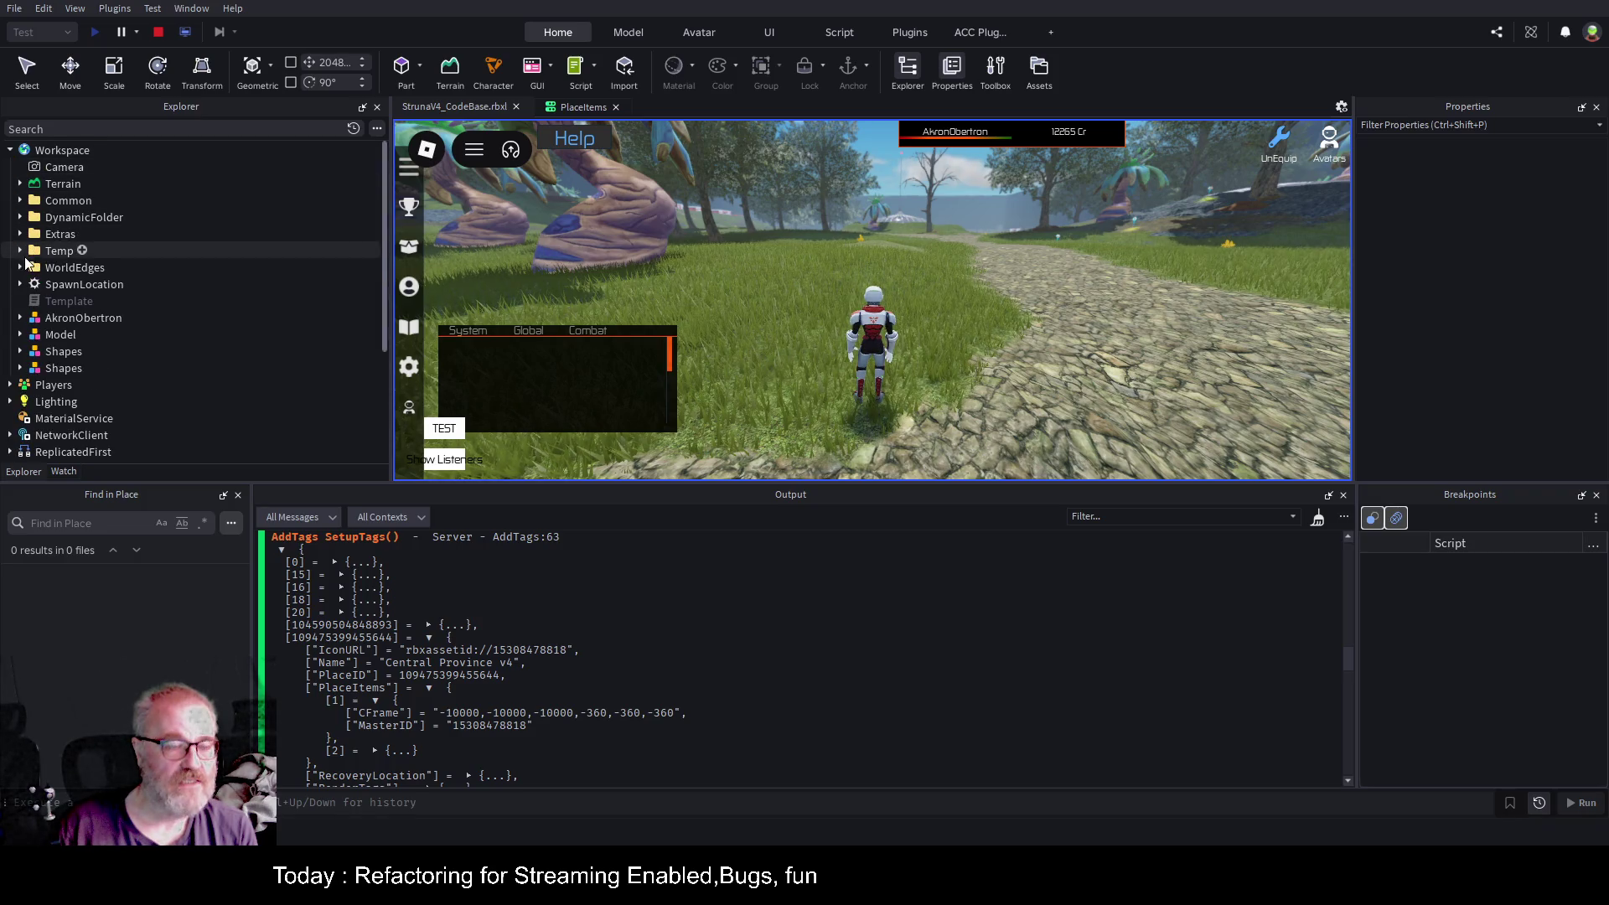
left_click(578, 106)
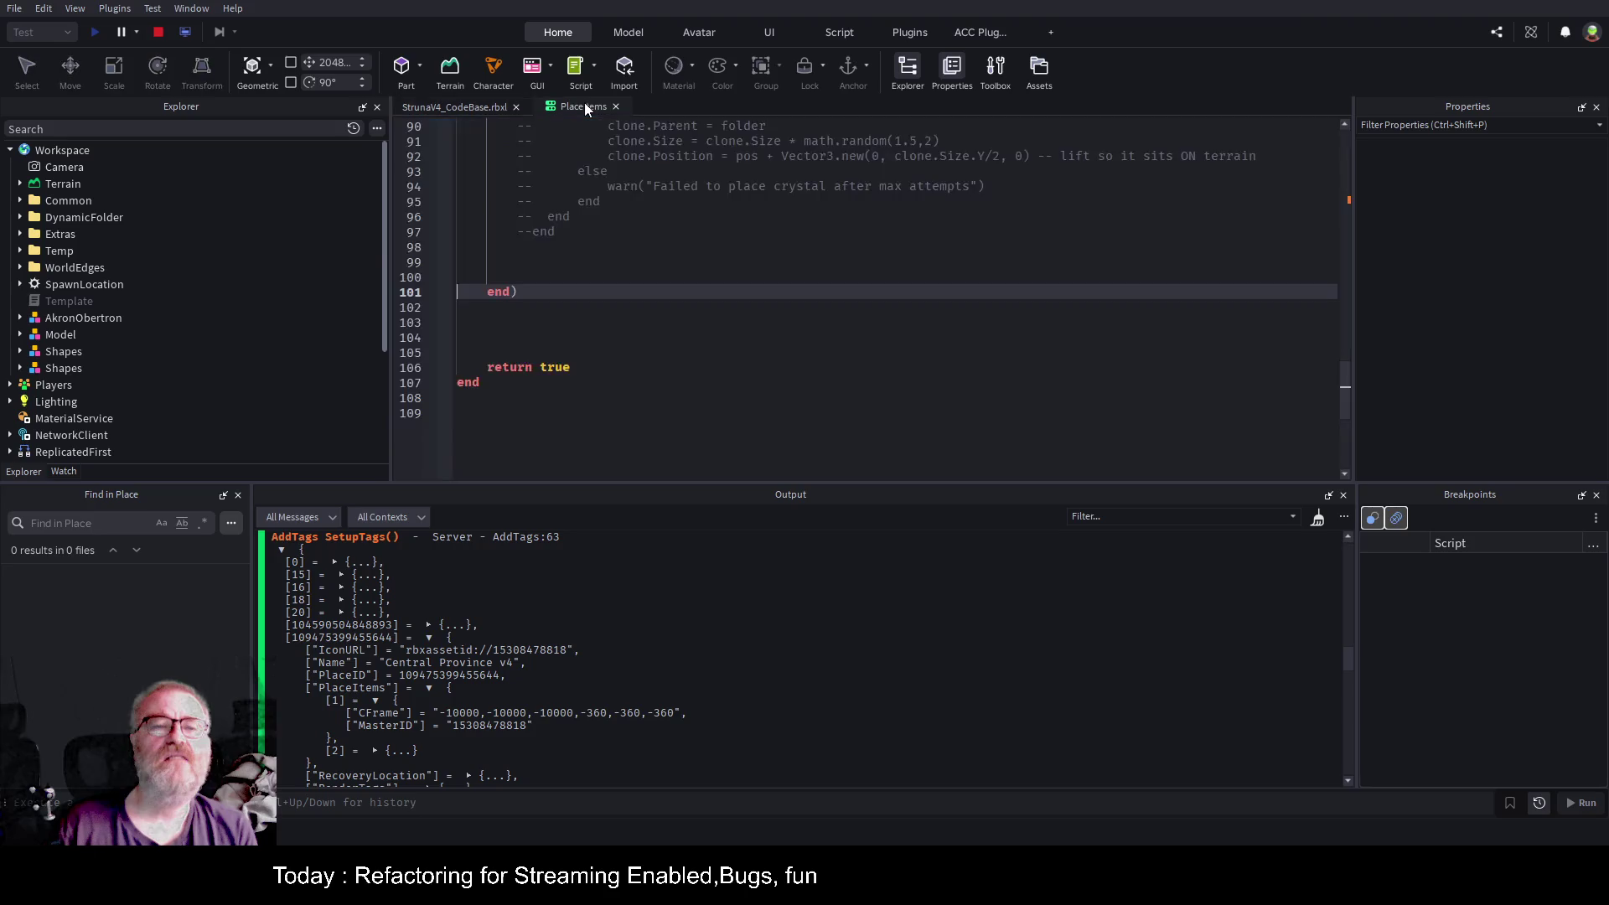
scroll(939, 293, "up", 10)
scroll(913, 287, "up", 8)
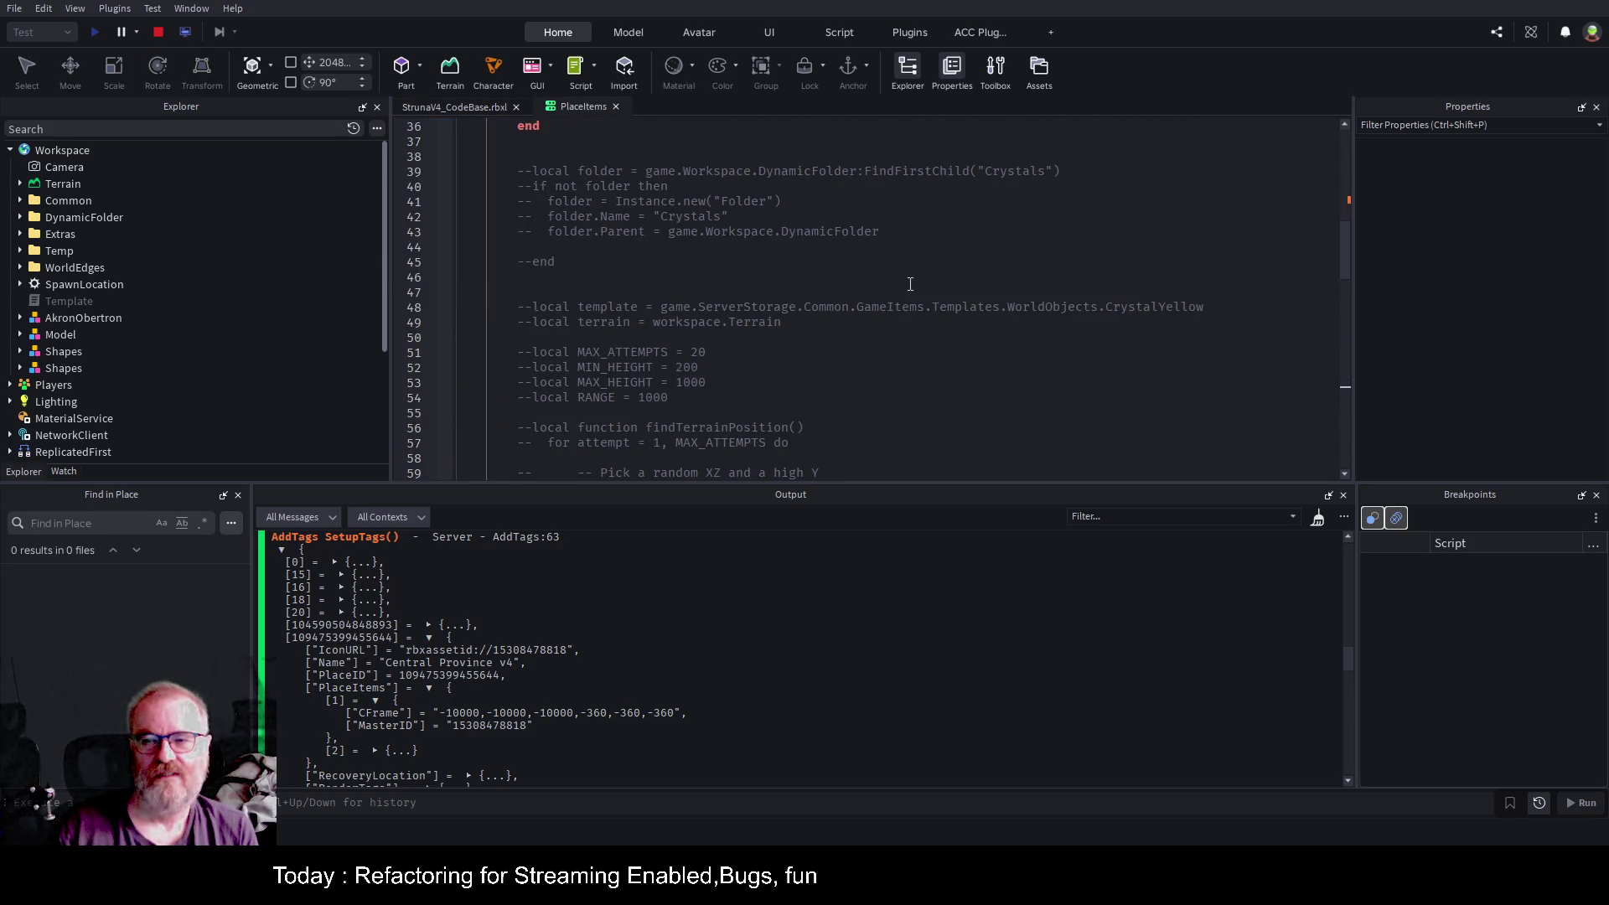
scroll(124, 300, "down", 3)
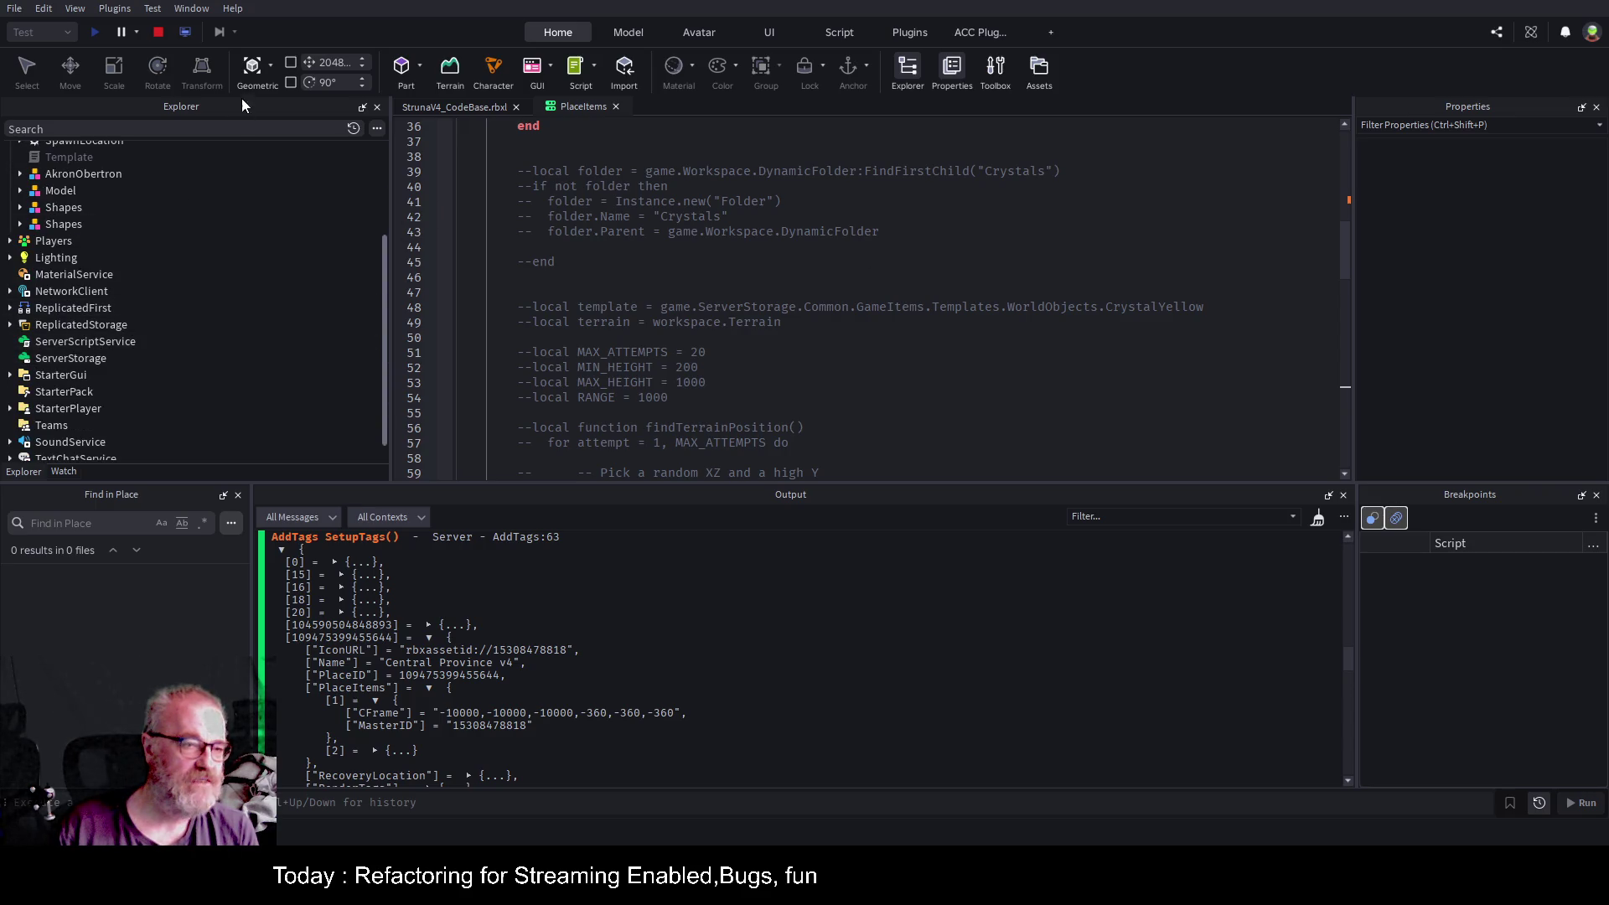
left_click(188, 33)
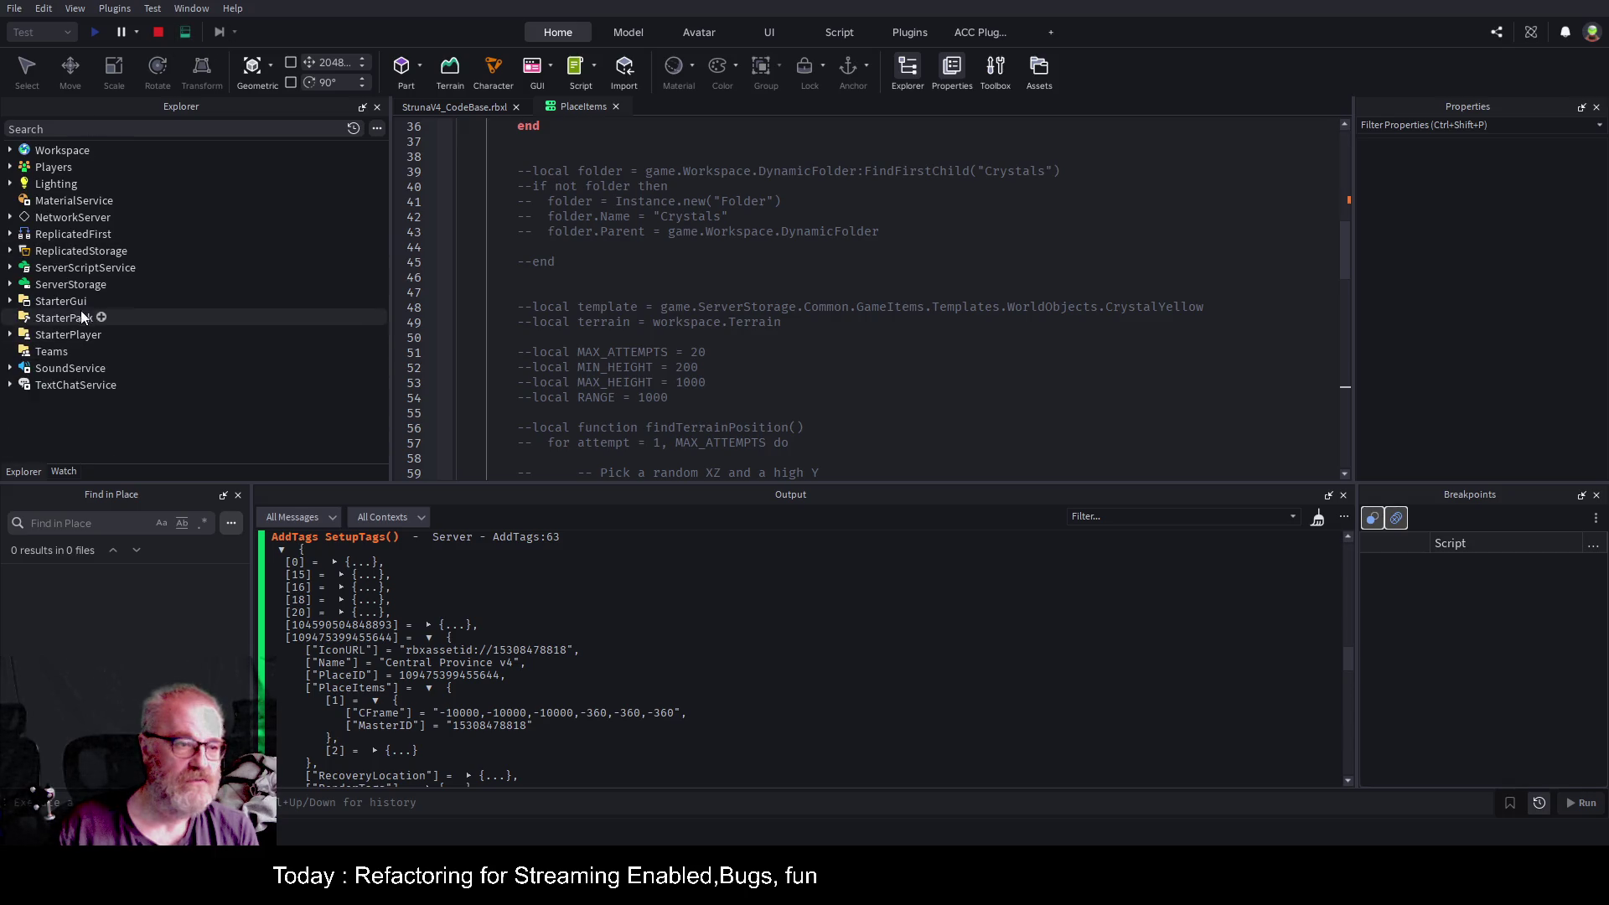
left_click(9, 284)
left_click(19, 317)
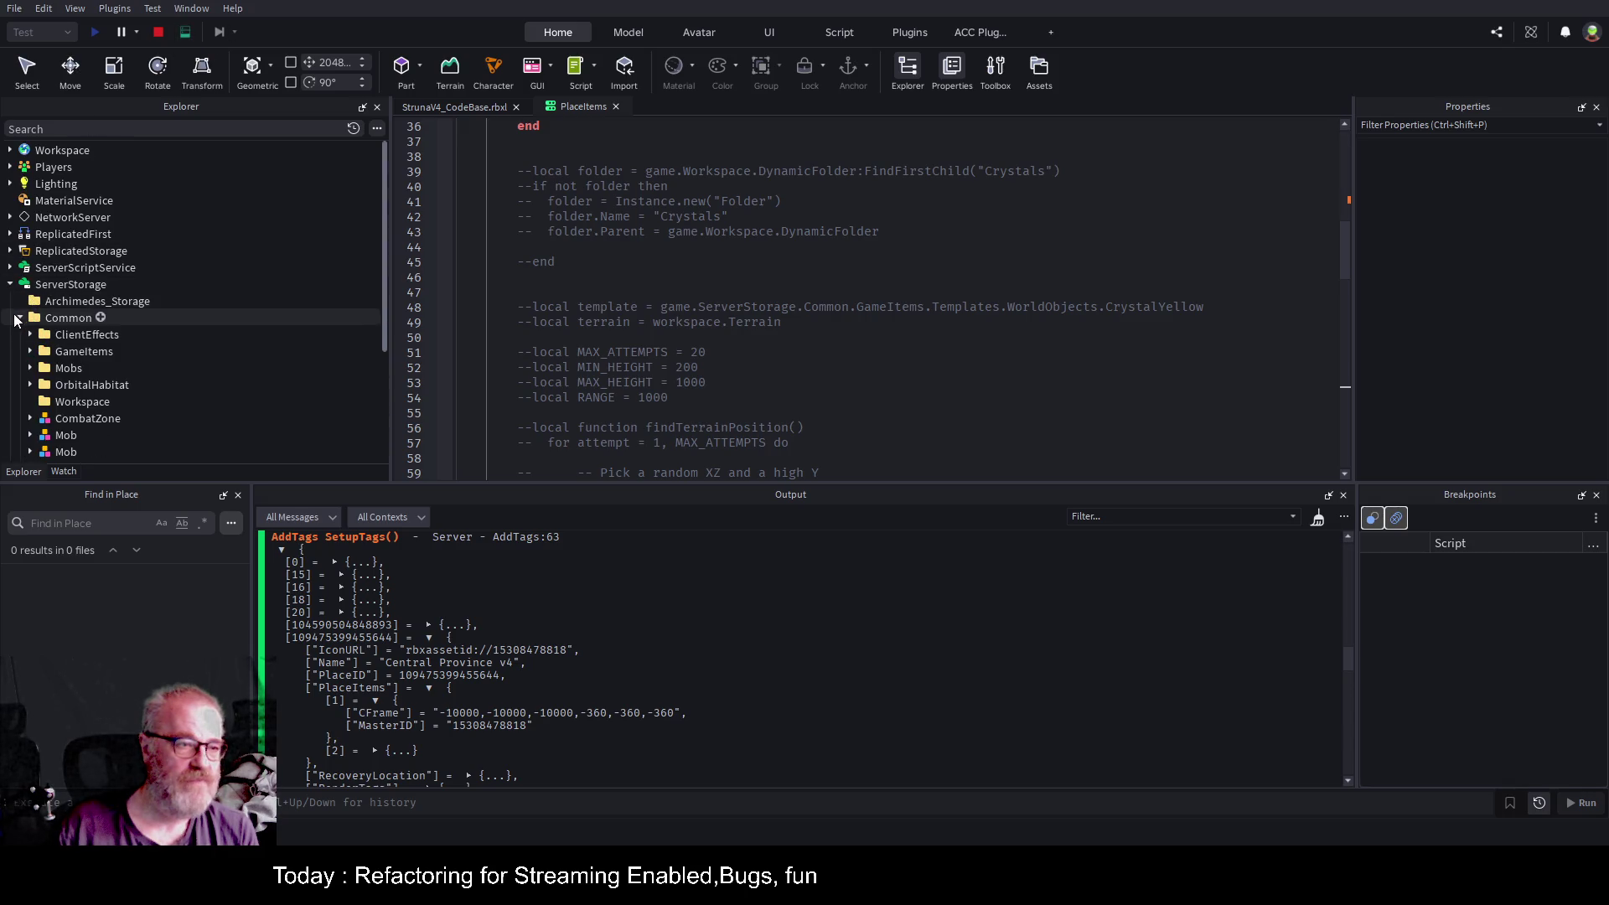
left_click(30, 351)
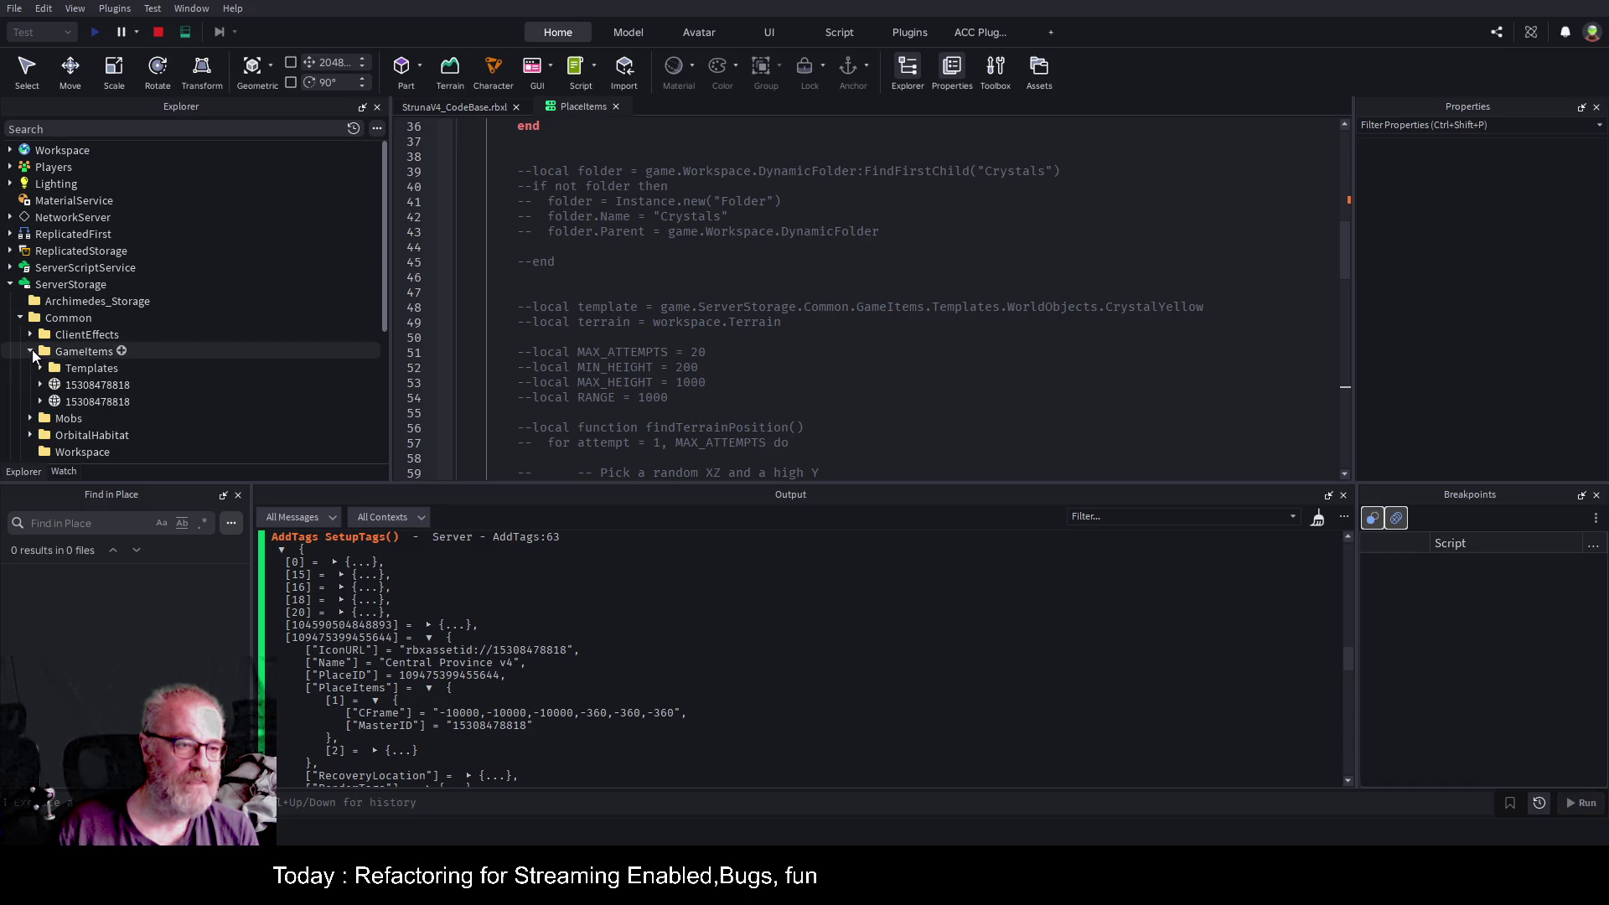
left_click(102, 390)
left_click(104, 404, "shift")
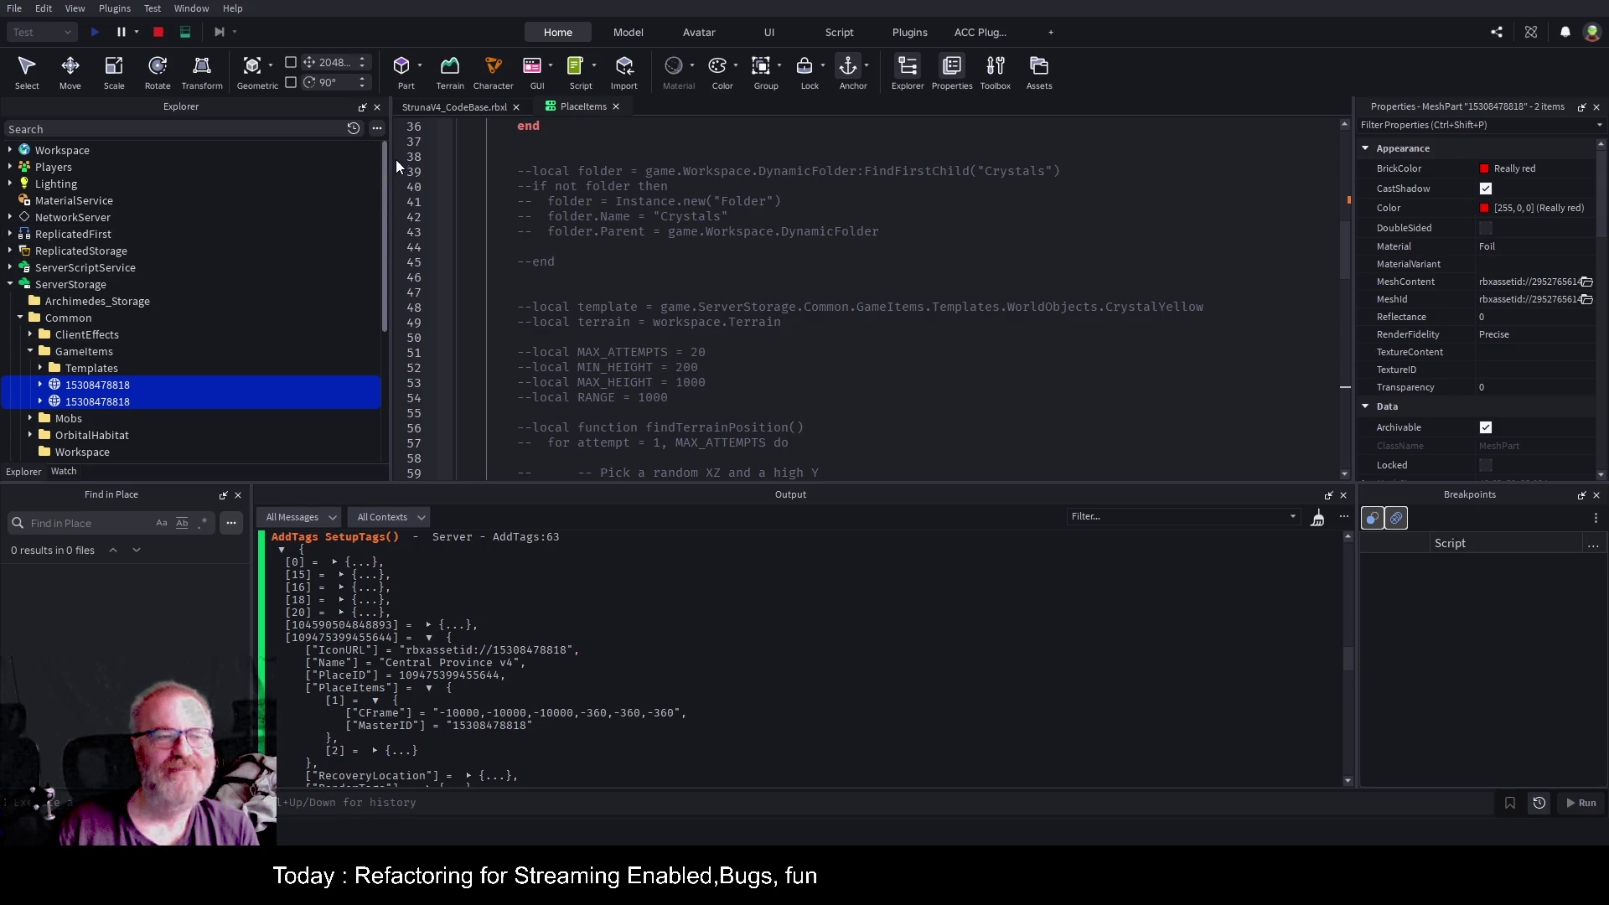
left_click(76, 153)
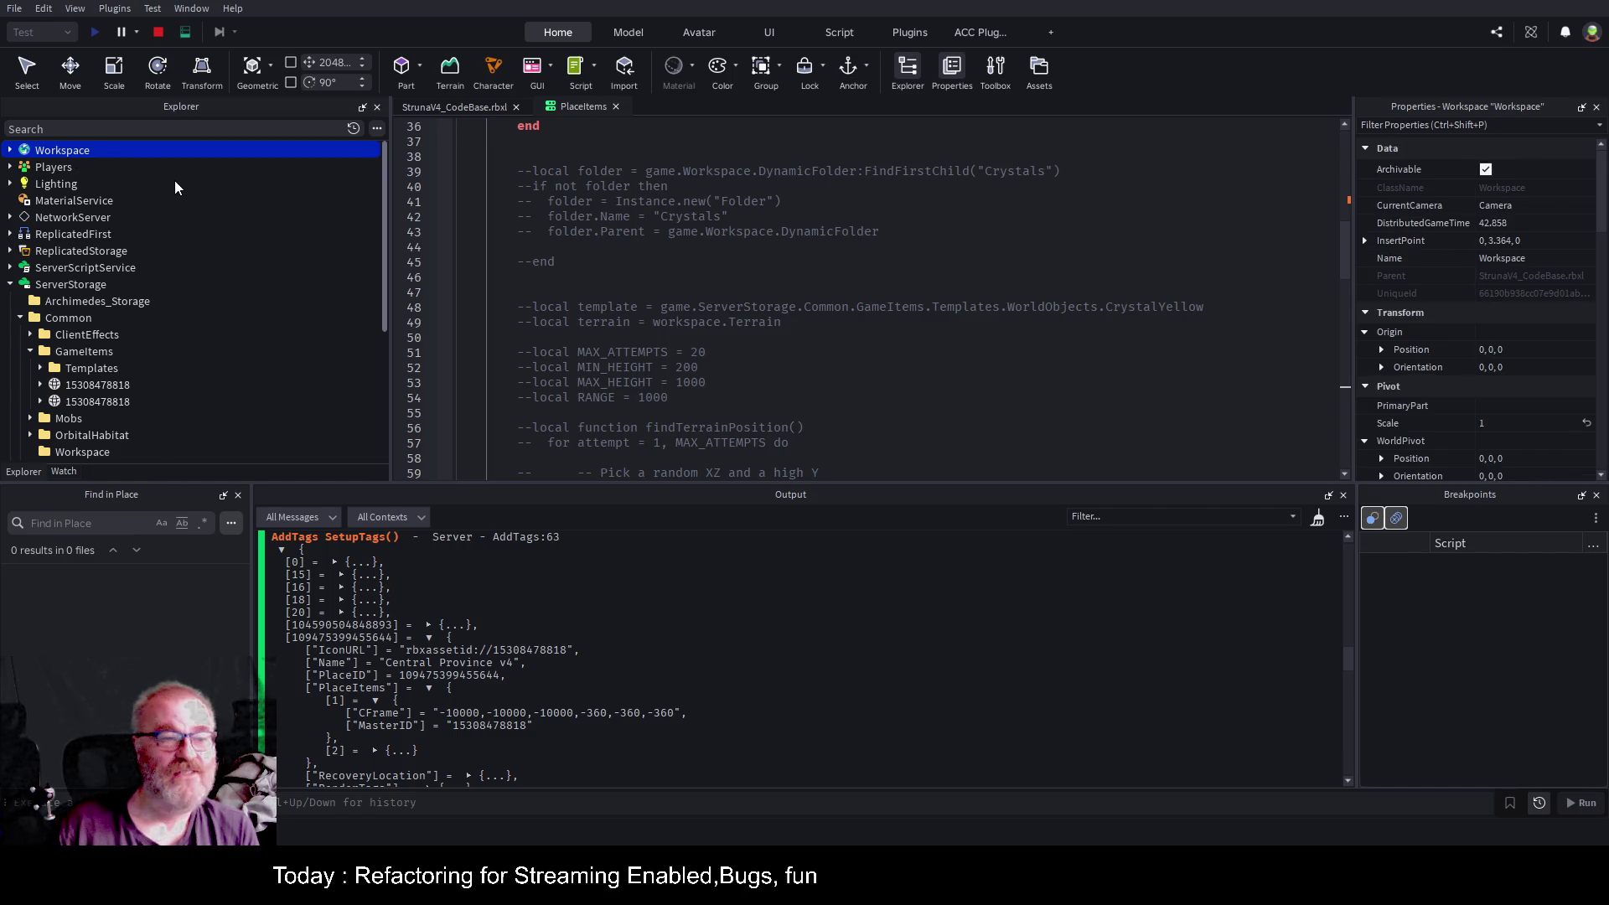
key("ctrl+v")
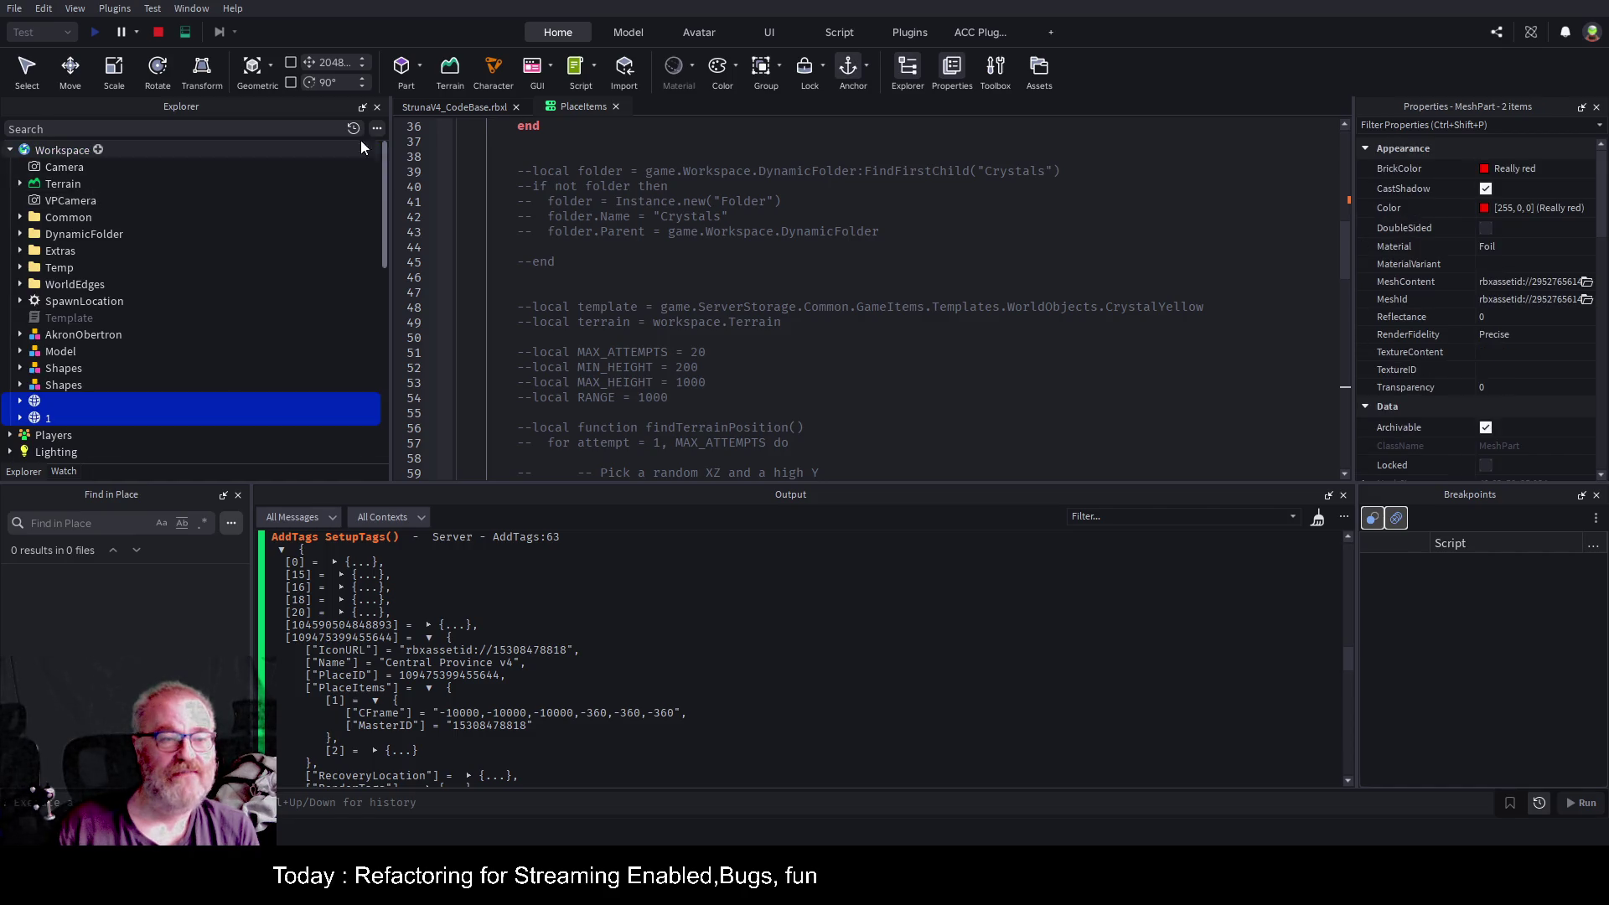
Focus the camera on the pasted mesh and move mesh 1 about 16 units with the Move tool.
left_click(471, 106)
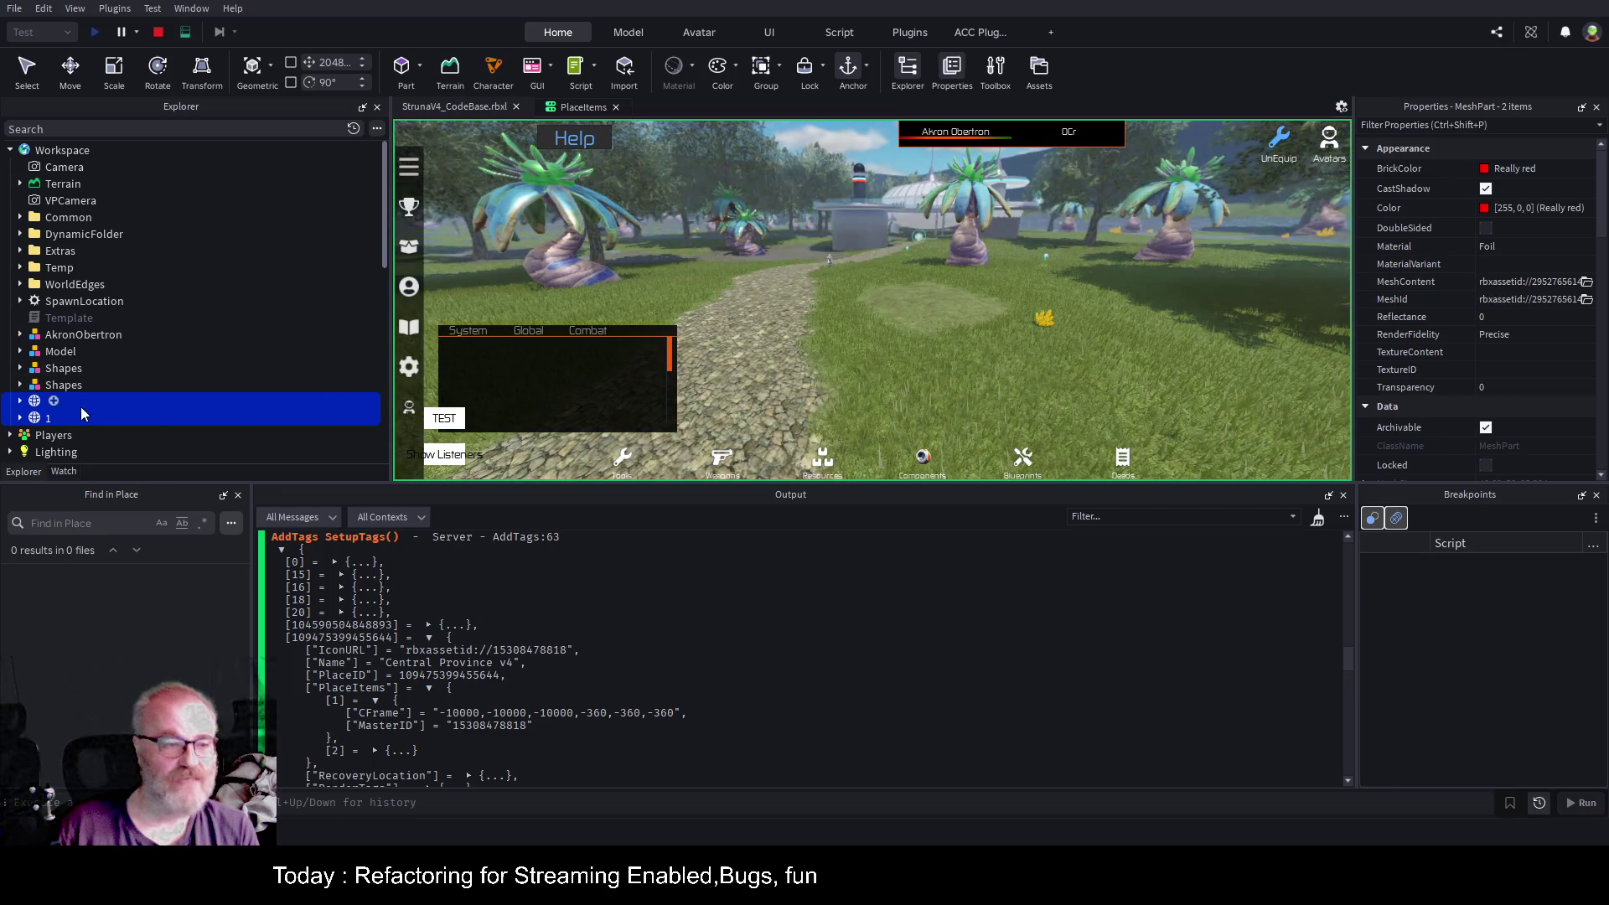
left_click(63, 384)
left_click(50, 401)
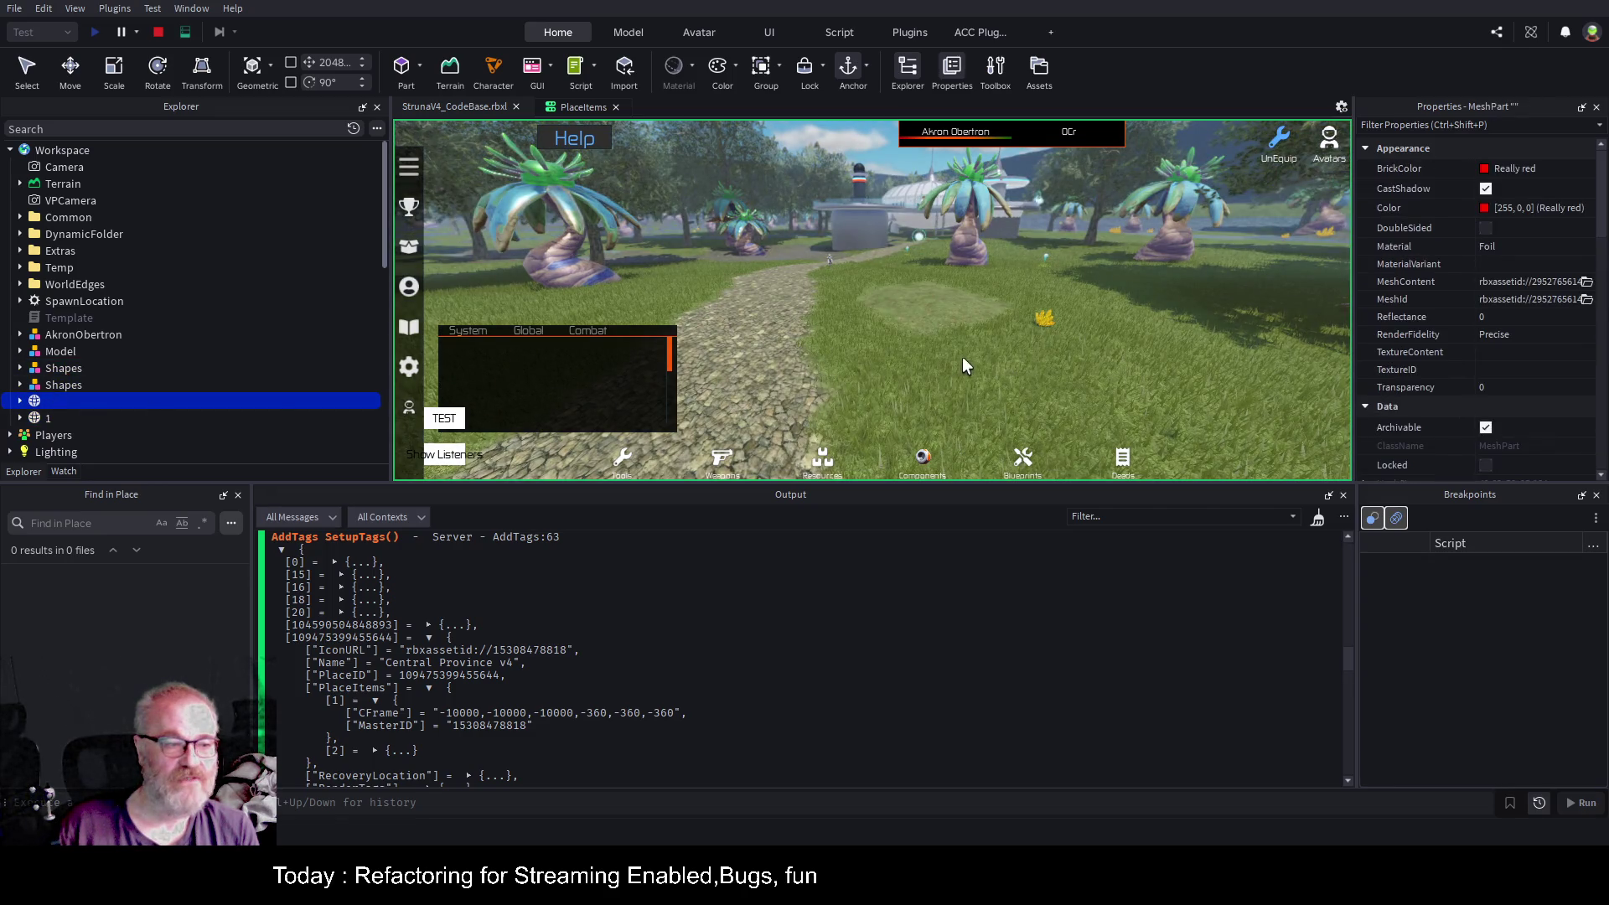
key("f")
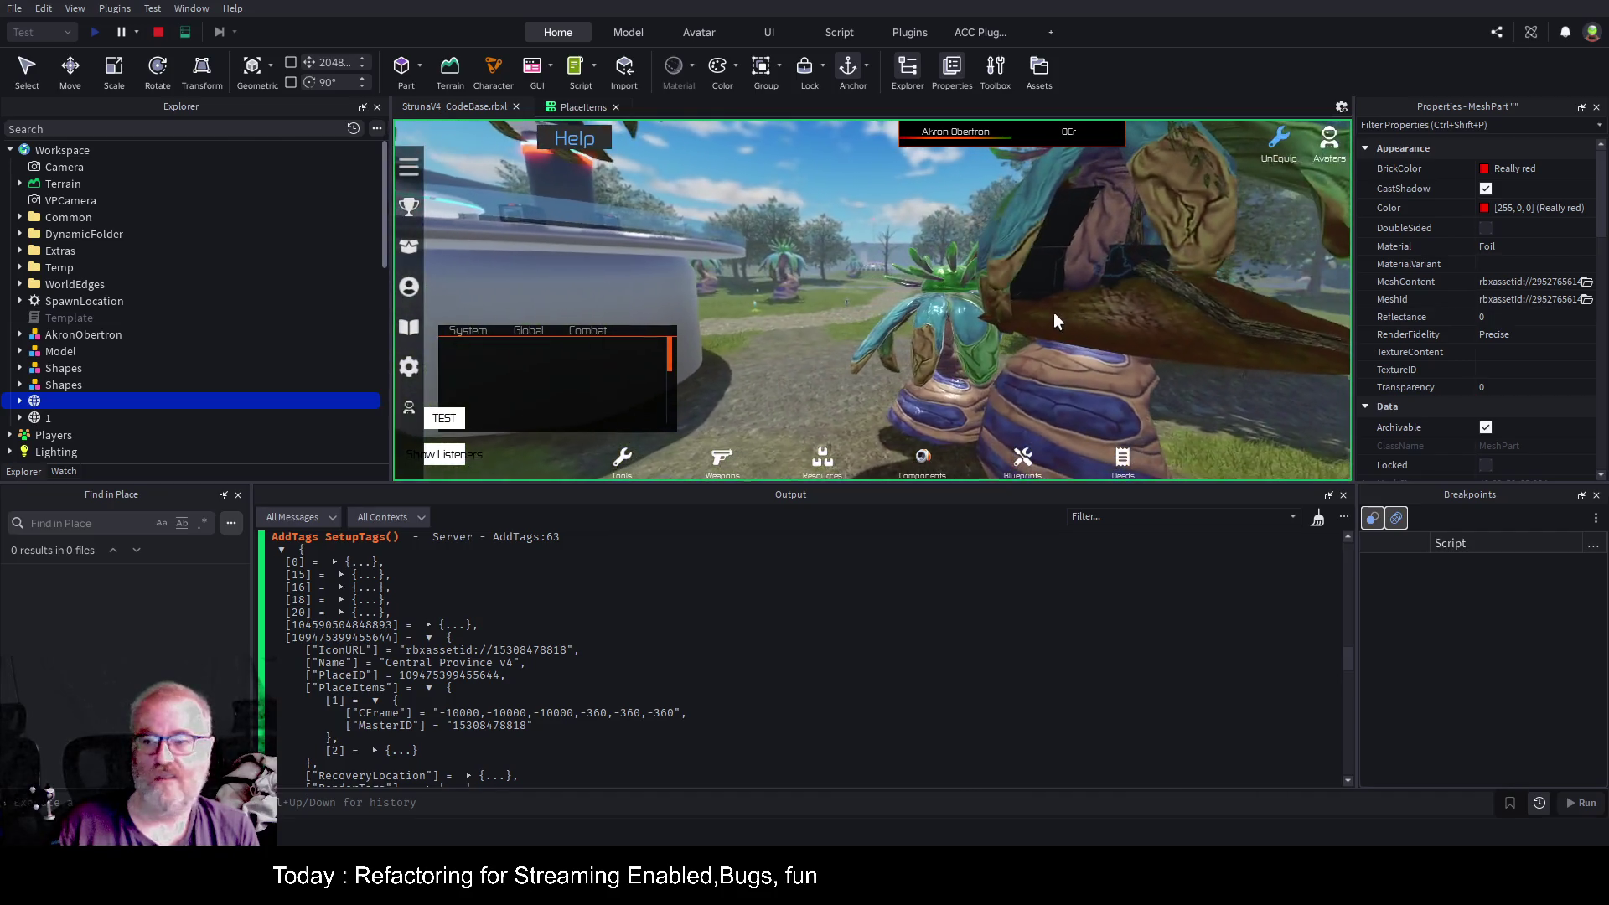
left_click(40, 417)
key("ctrl+2")
left_click_drag(1194, 279, 252, 270)
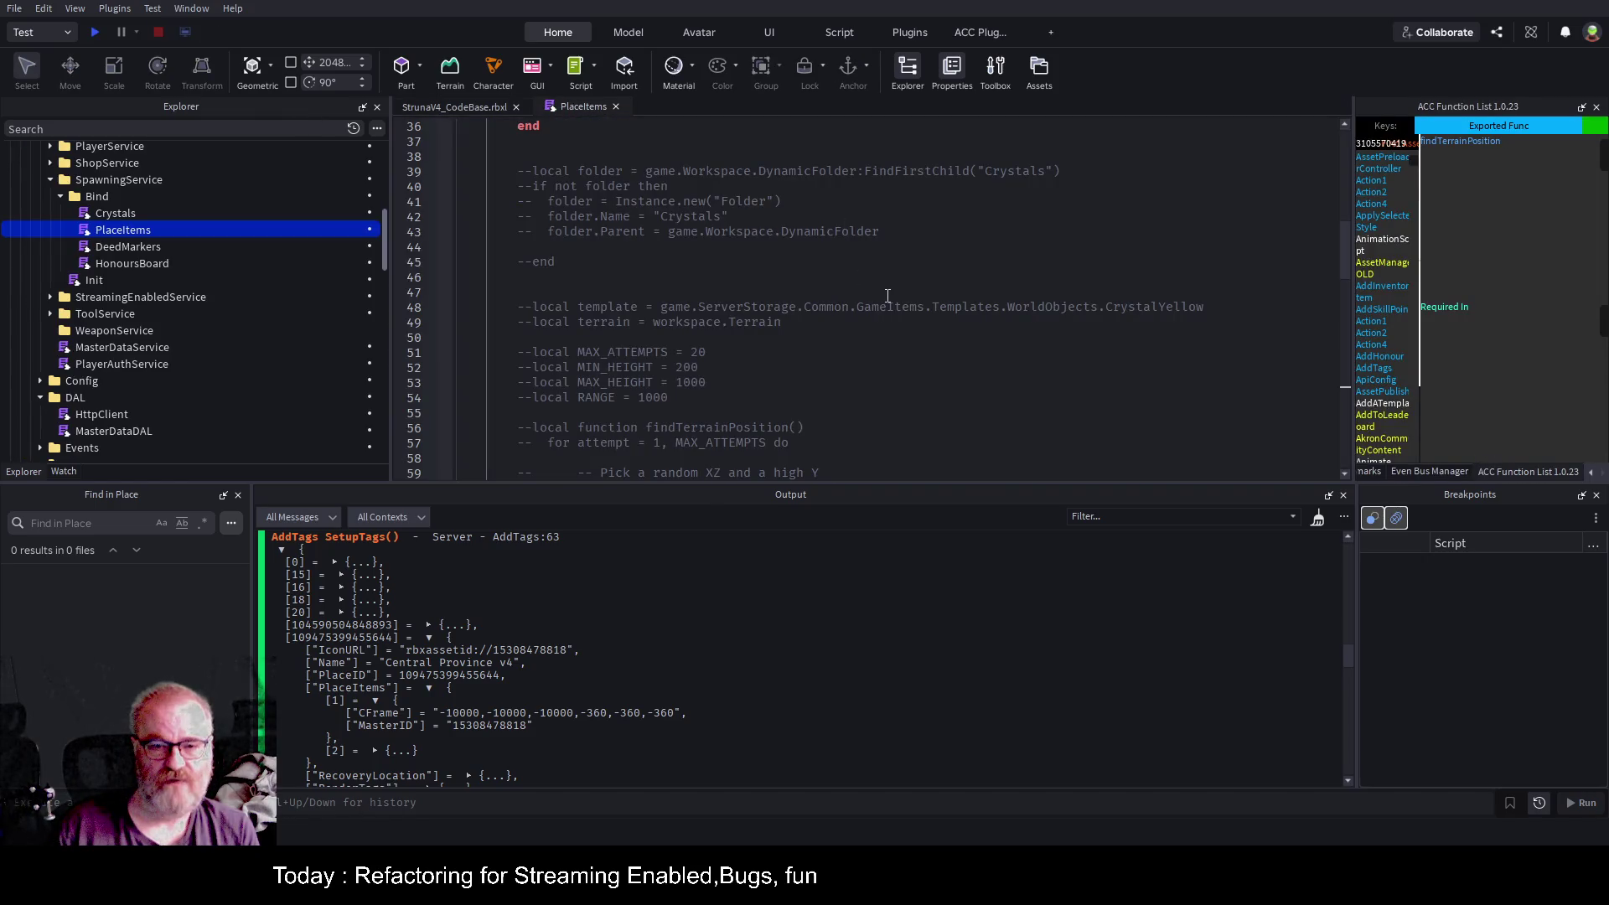
Scroll PlaceItems up to the PlayerDataLoaded block and expand Workspace > Common in Explorer.
scroll(856, 335, "up", 9)
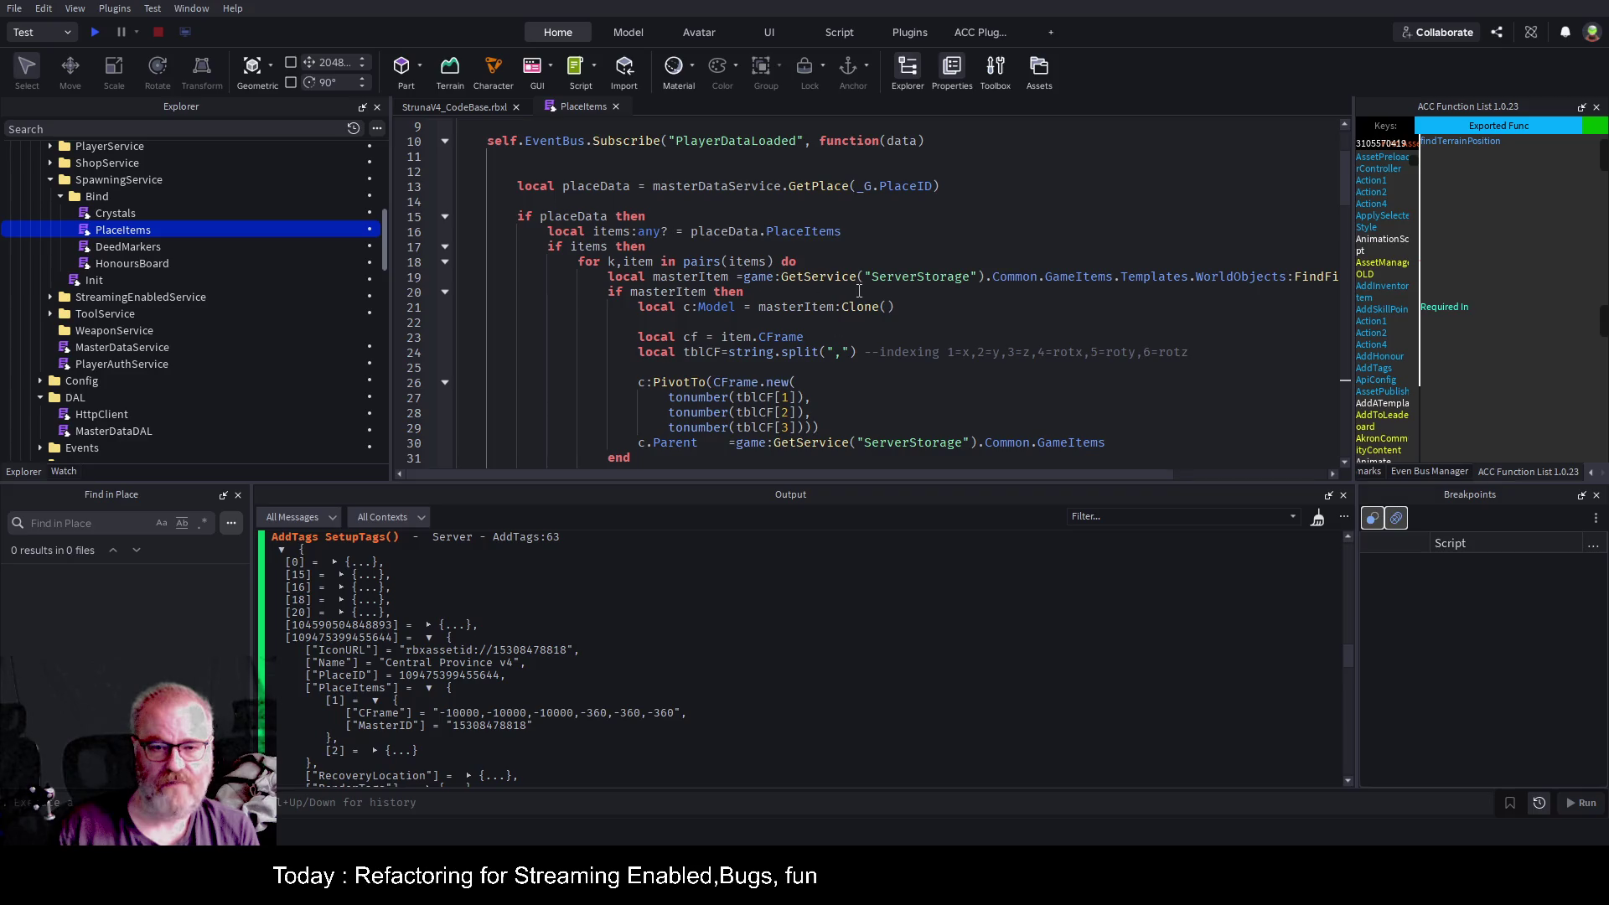
scroll(278, 310, "up", 6)
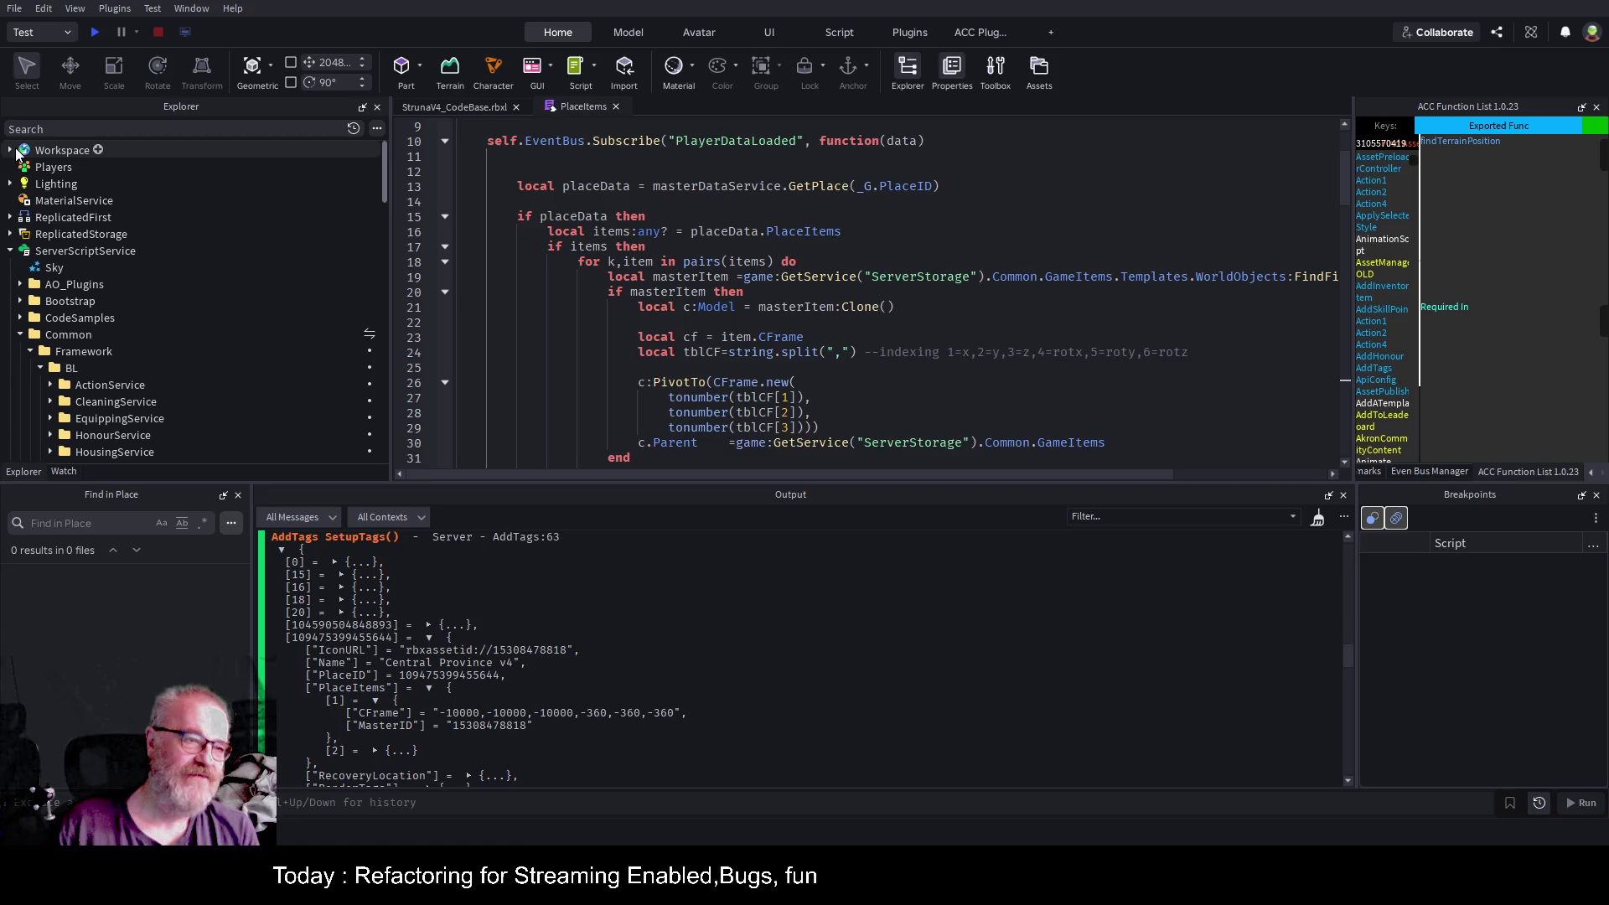
left_click(11, 150)
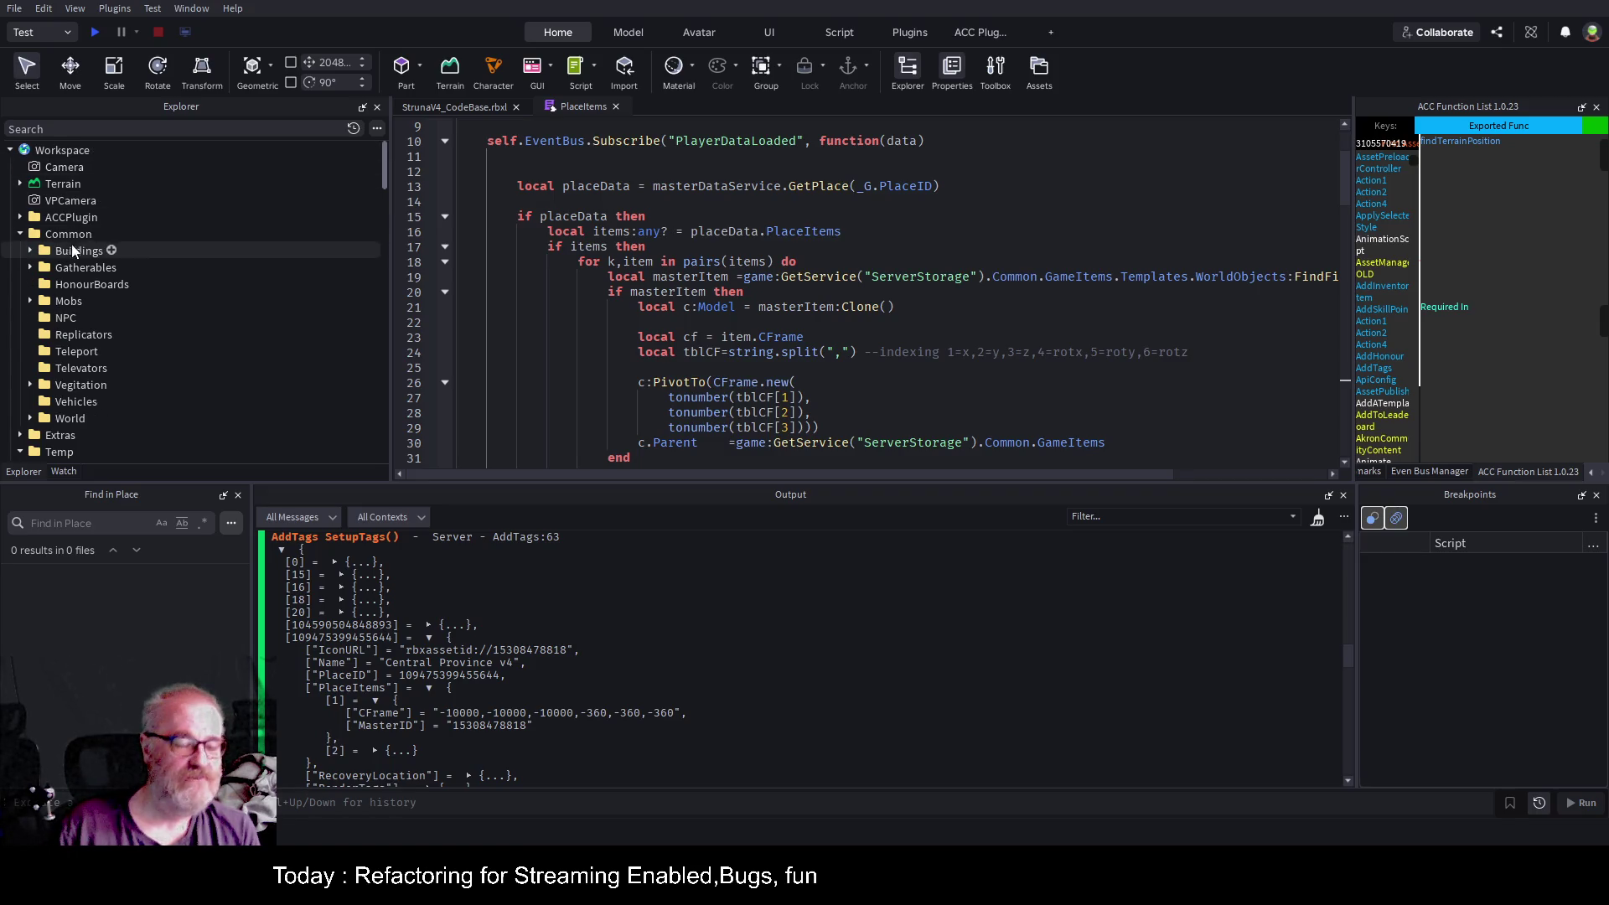
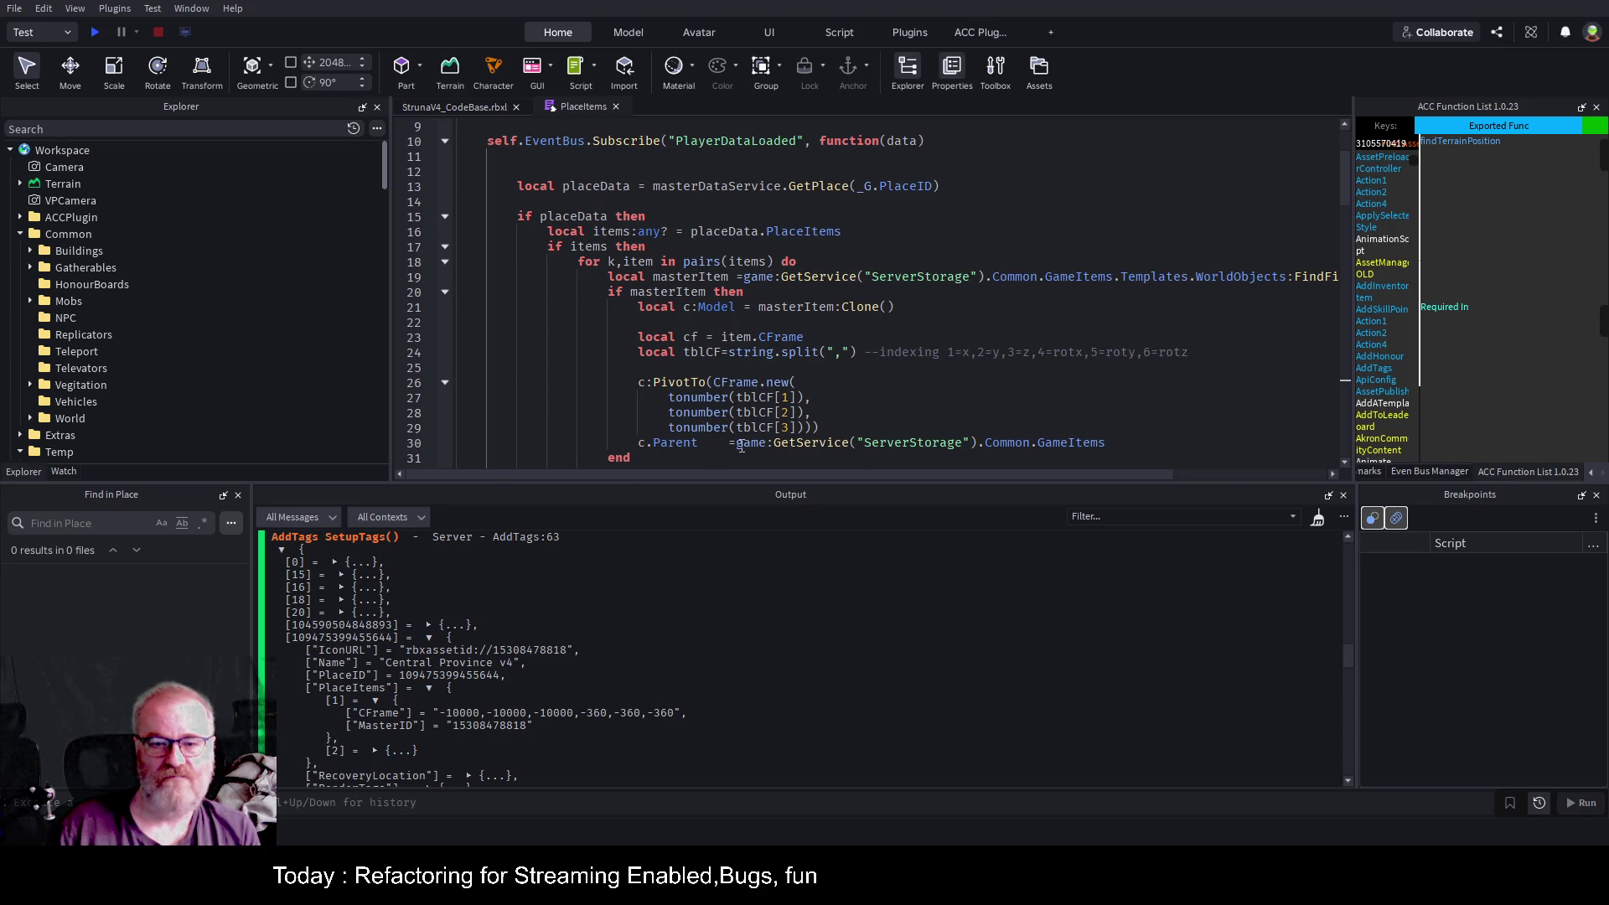
Change line 30's parent path to workspace.Common.World, save the place, and start a play test.
left_click(1110, 442)
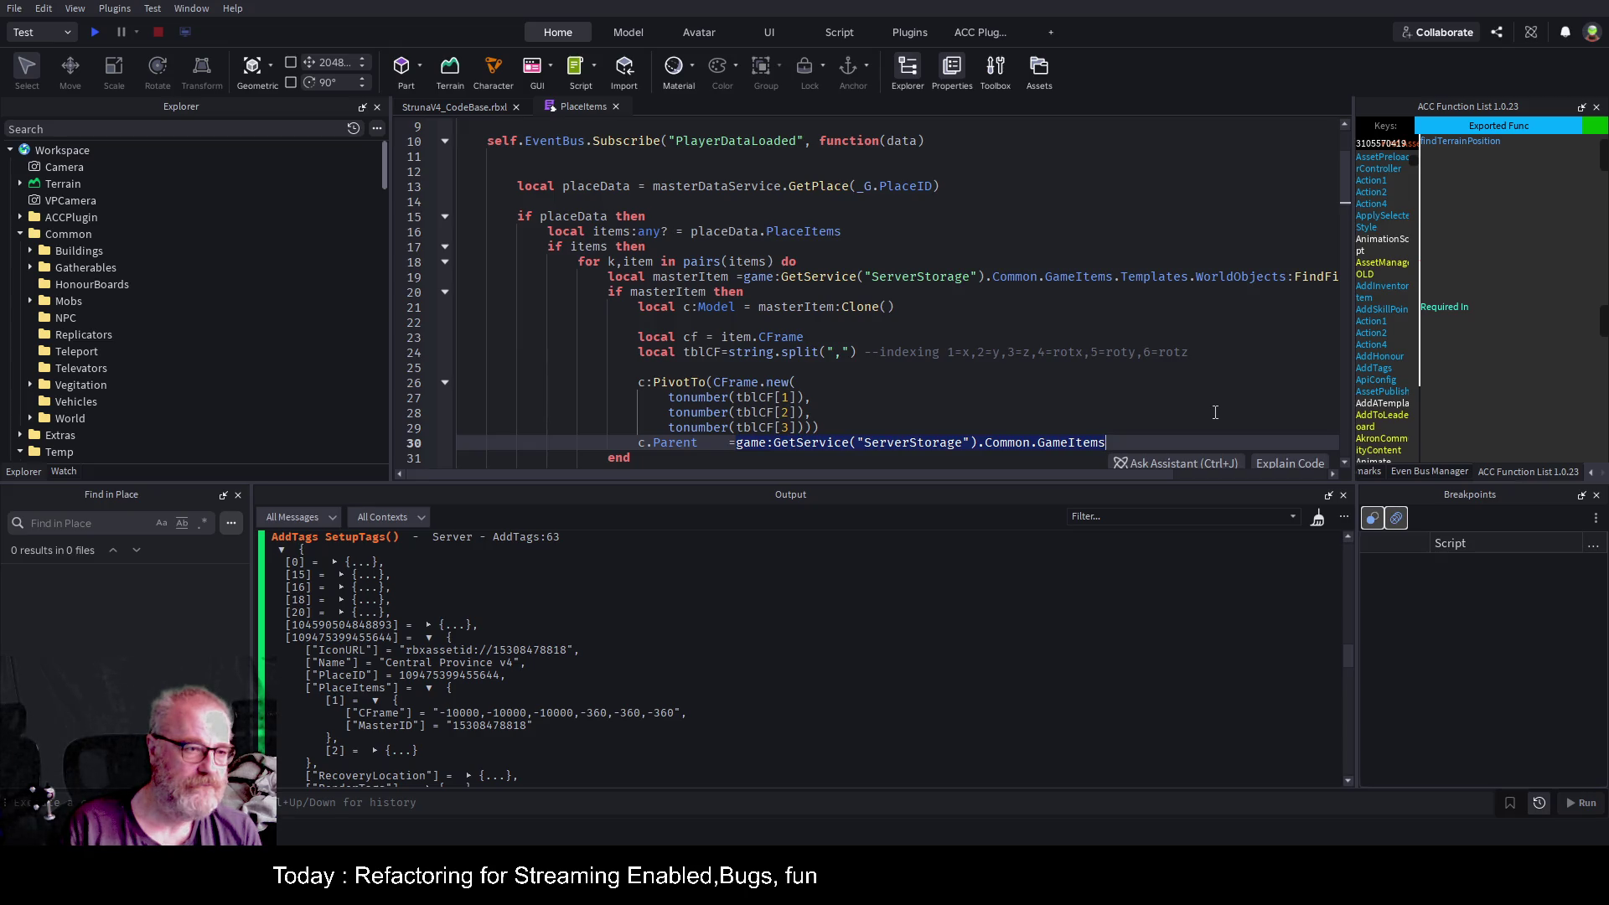
type("workspace.co")
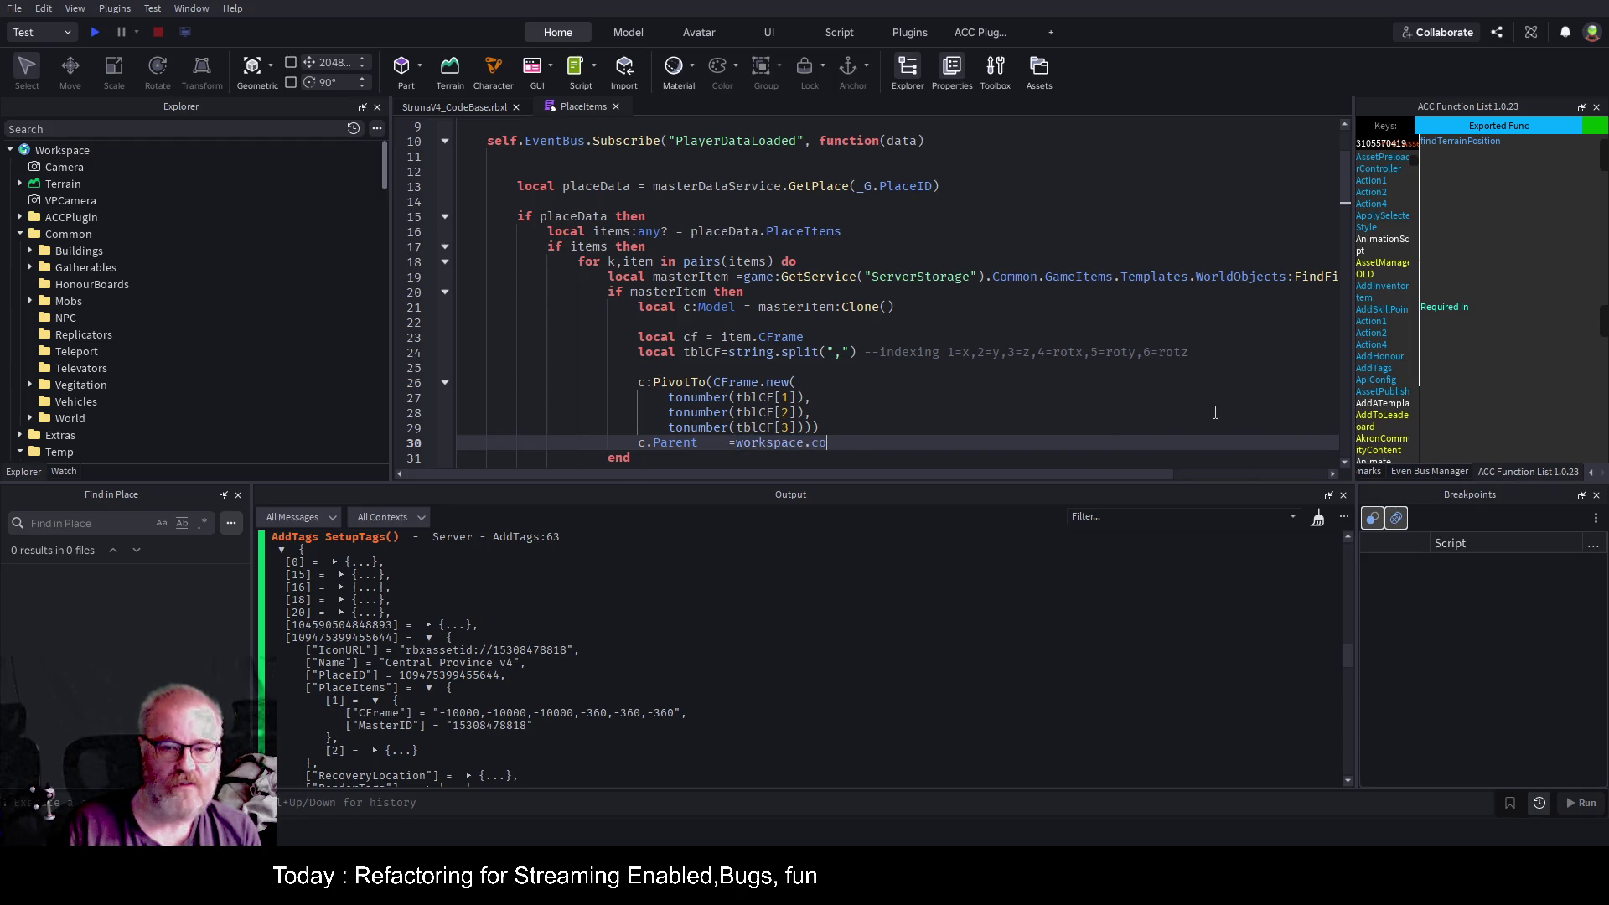
key("Tab")
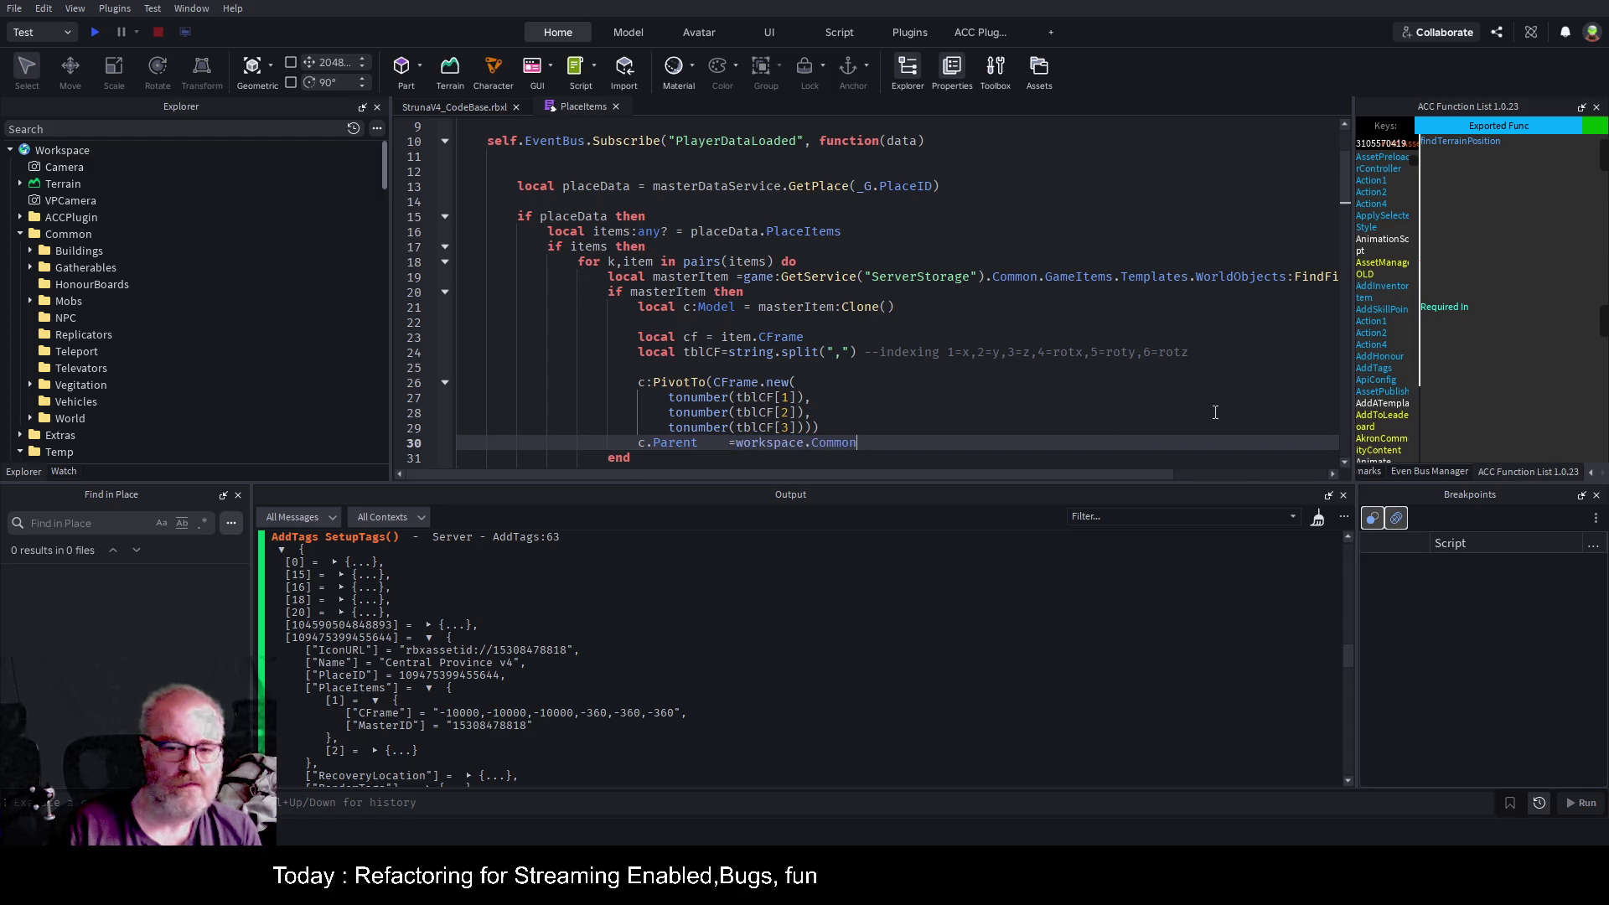
type(".World")
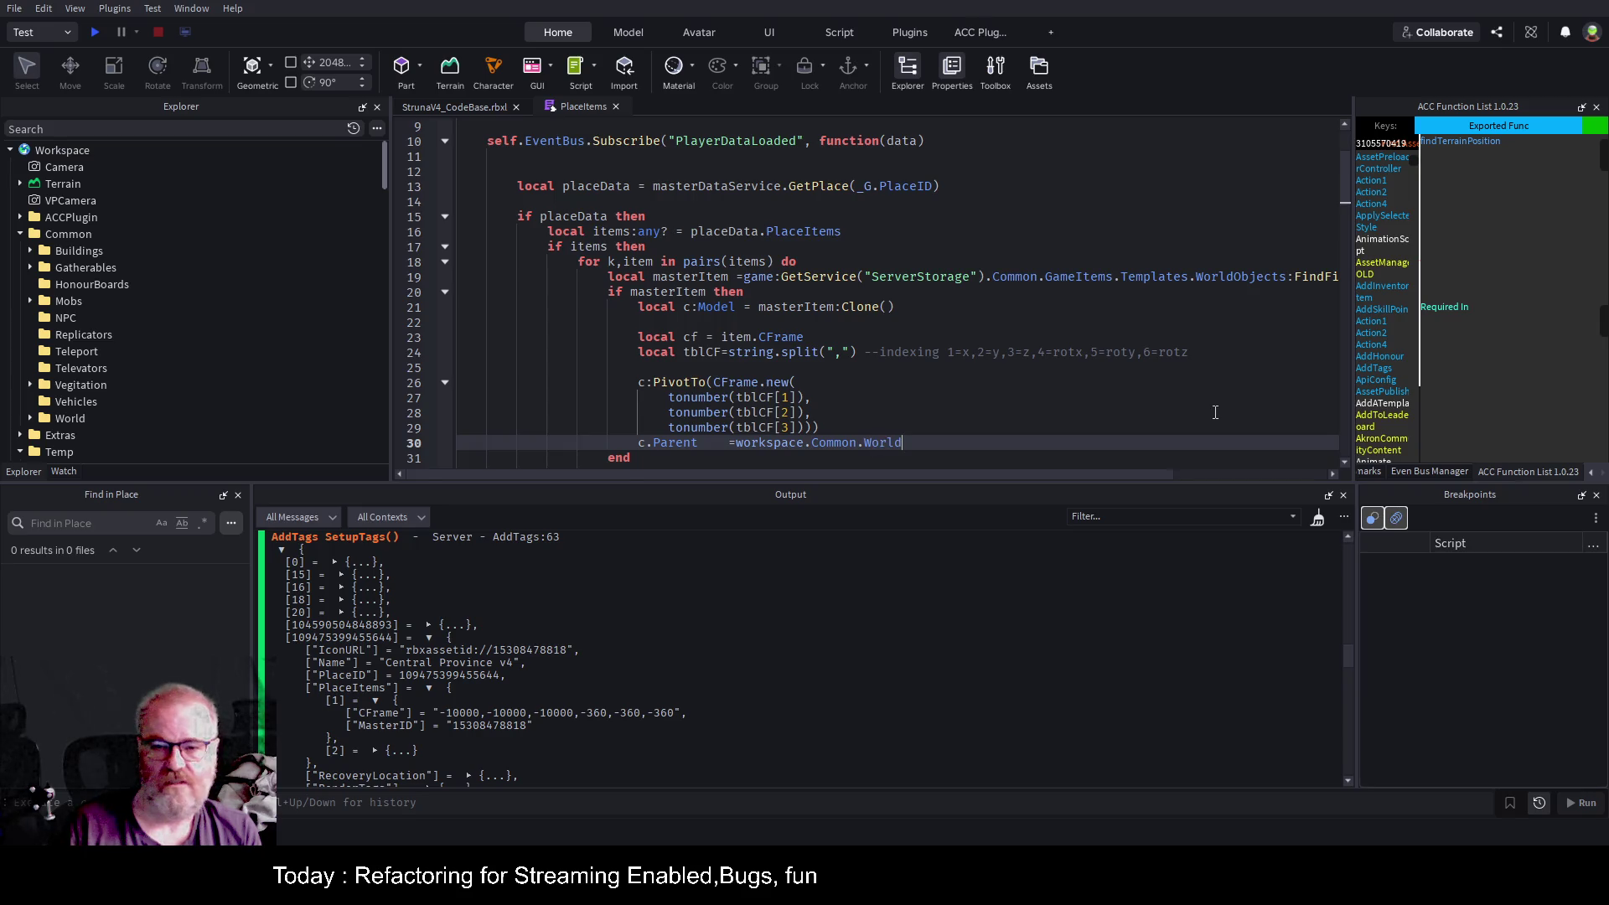
key("ctrl+s")
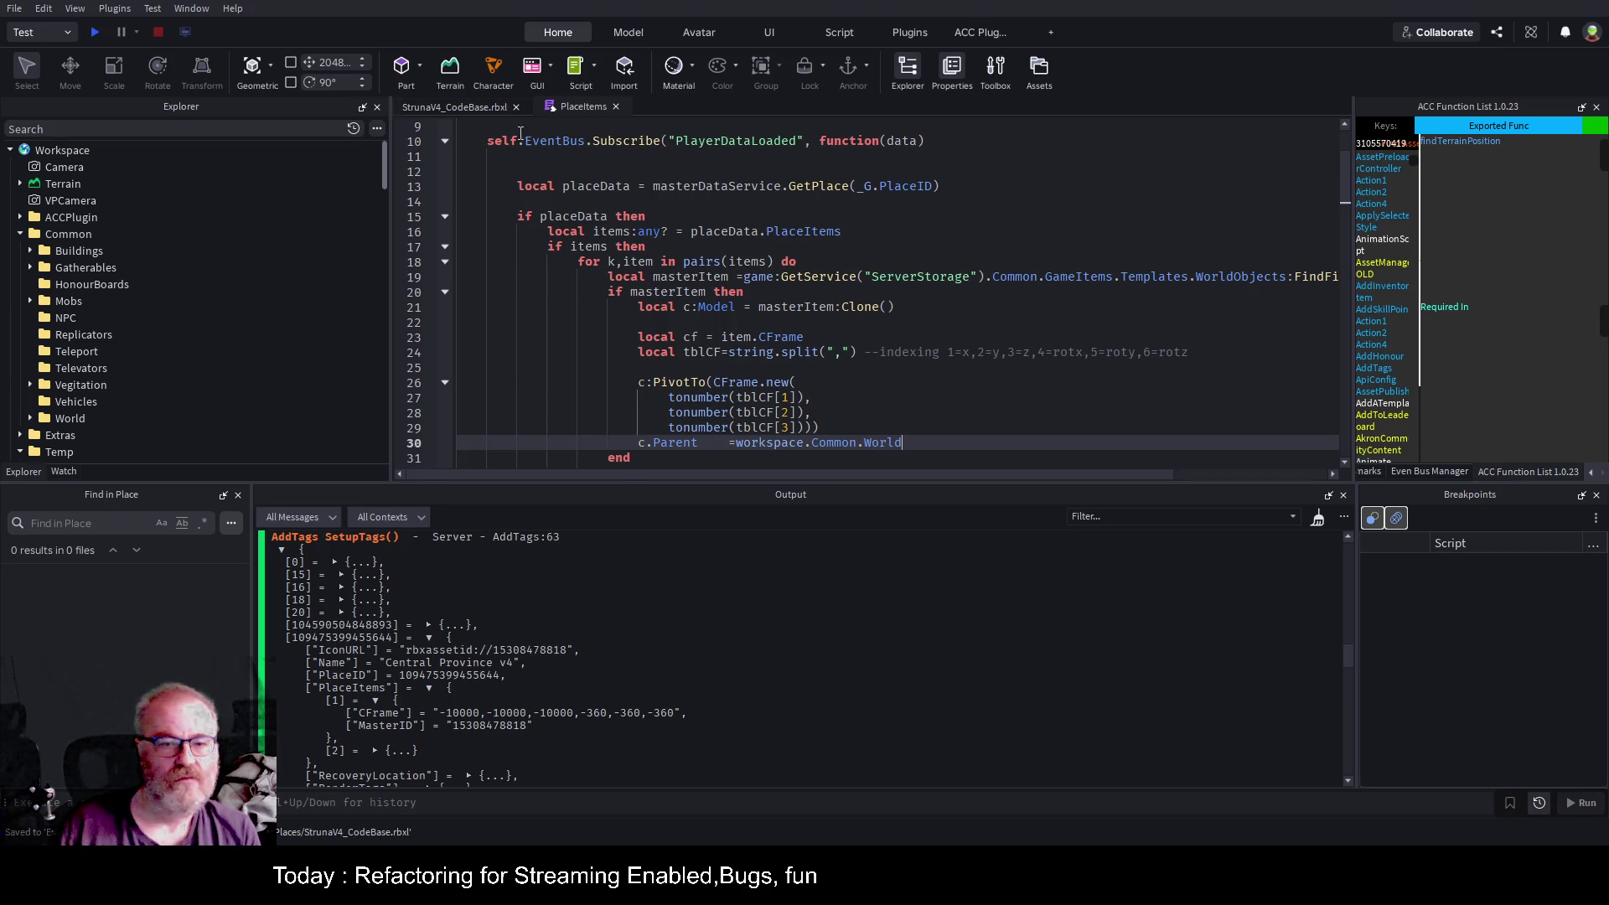
left_click(95, 32)
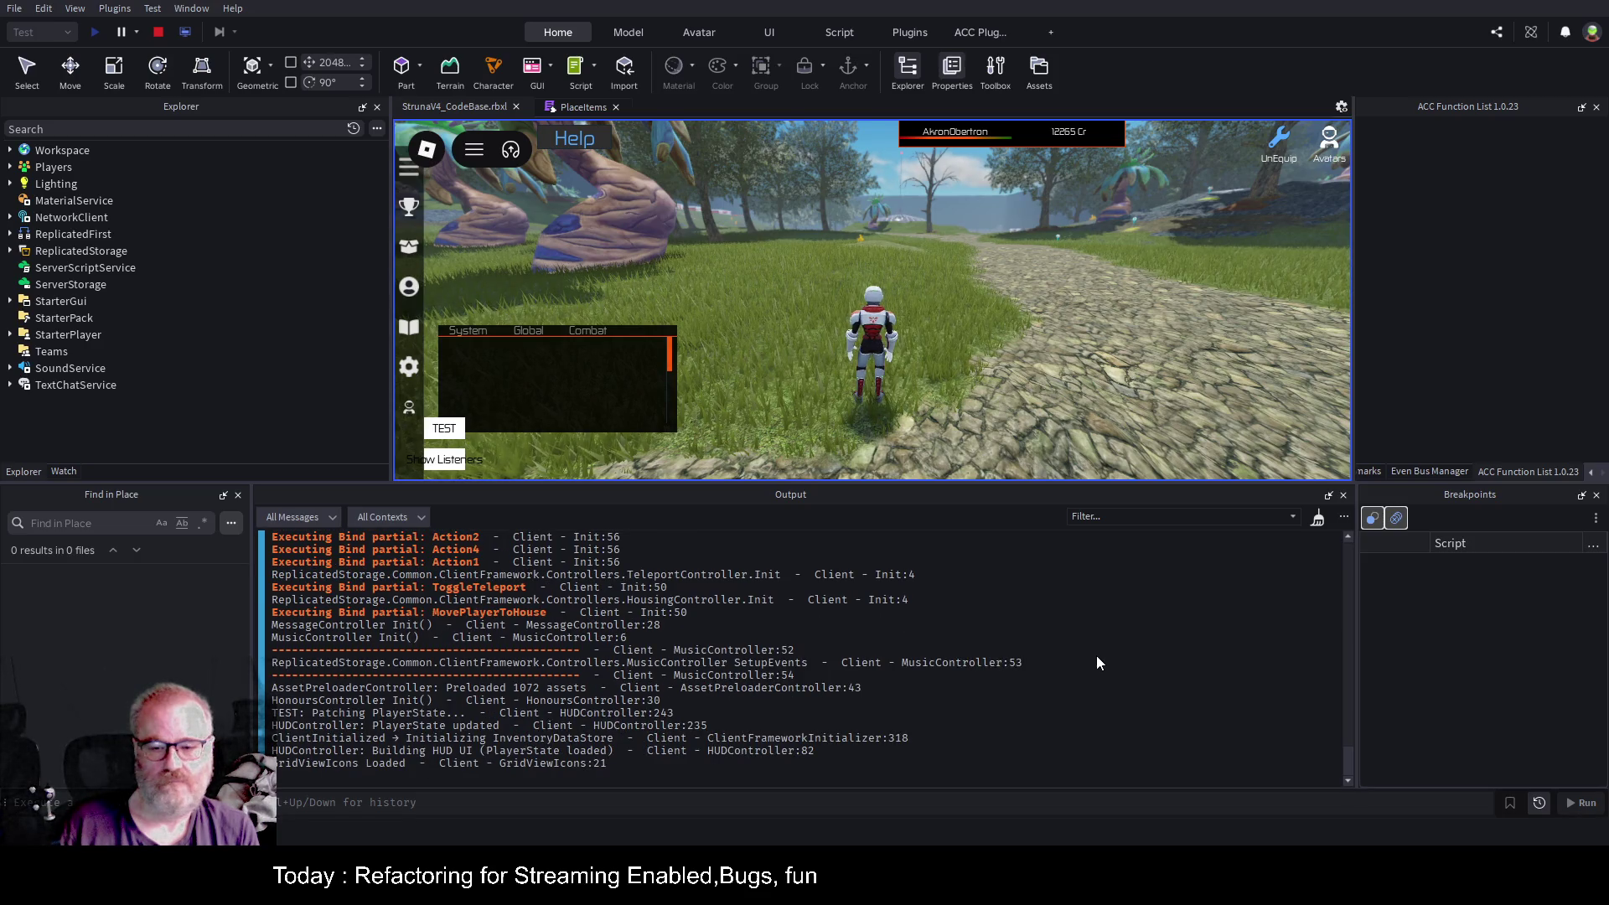
left_click(10, 150)
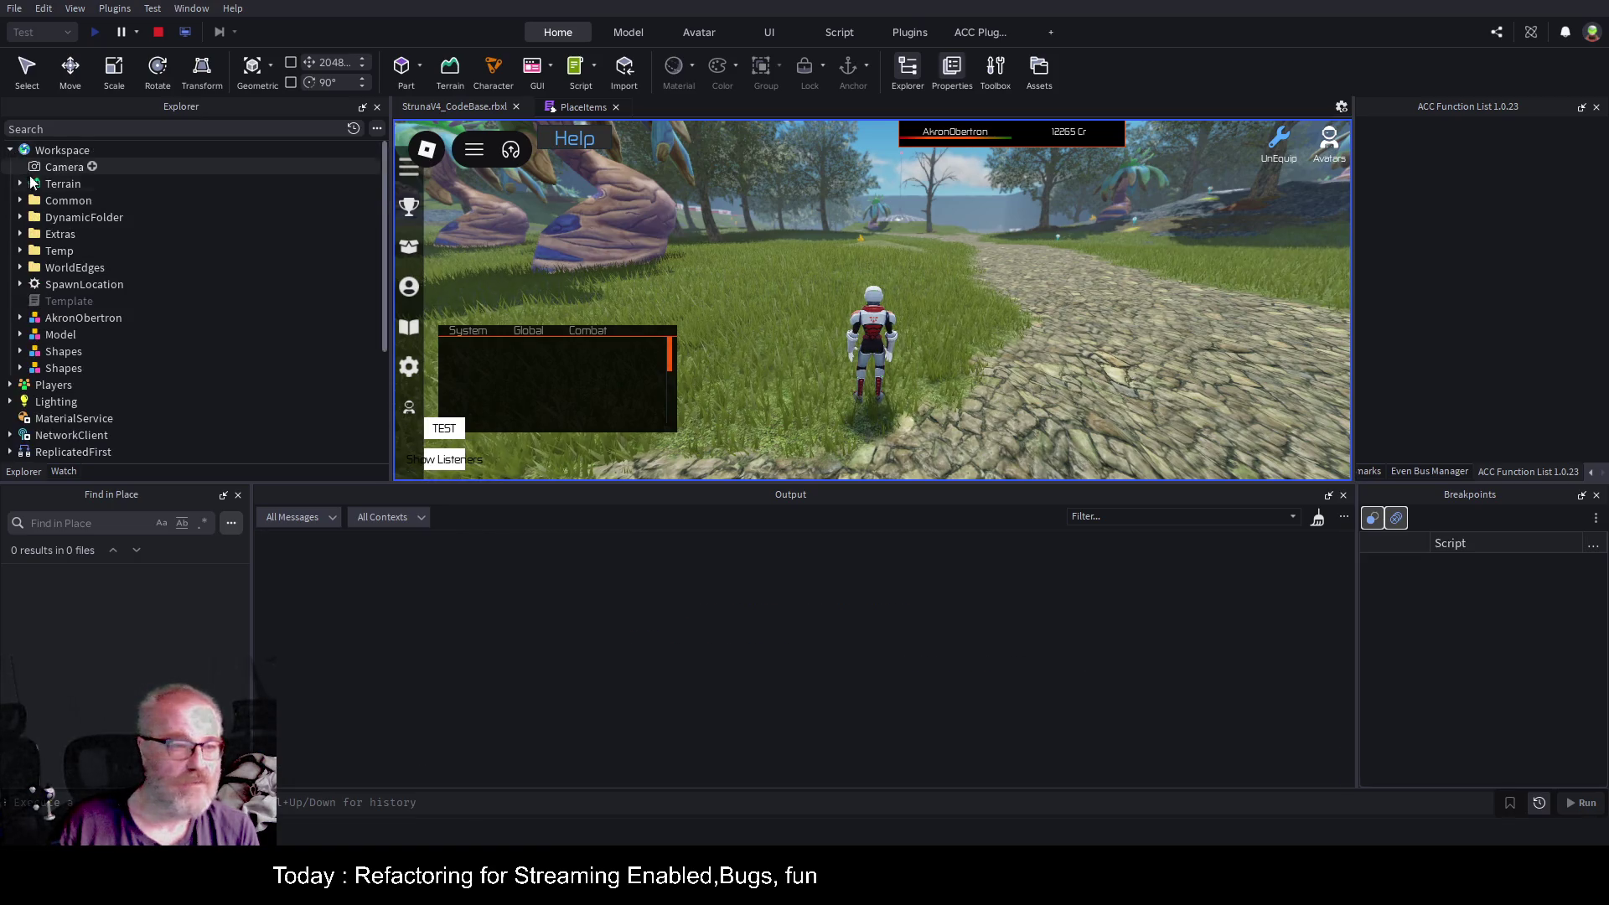
left_click(20, 200)
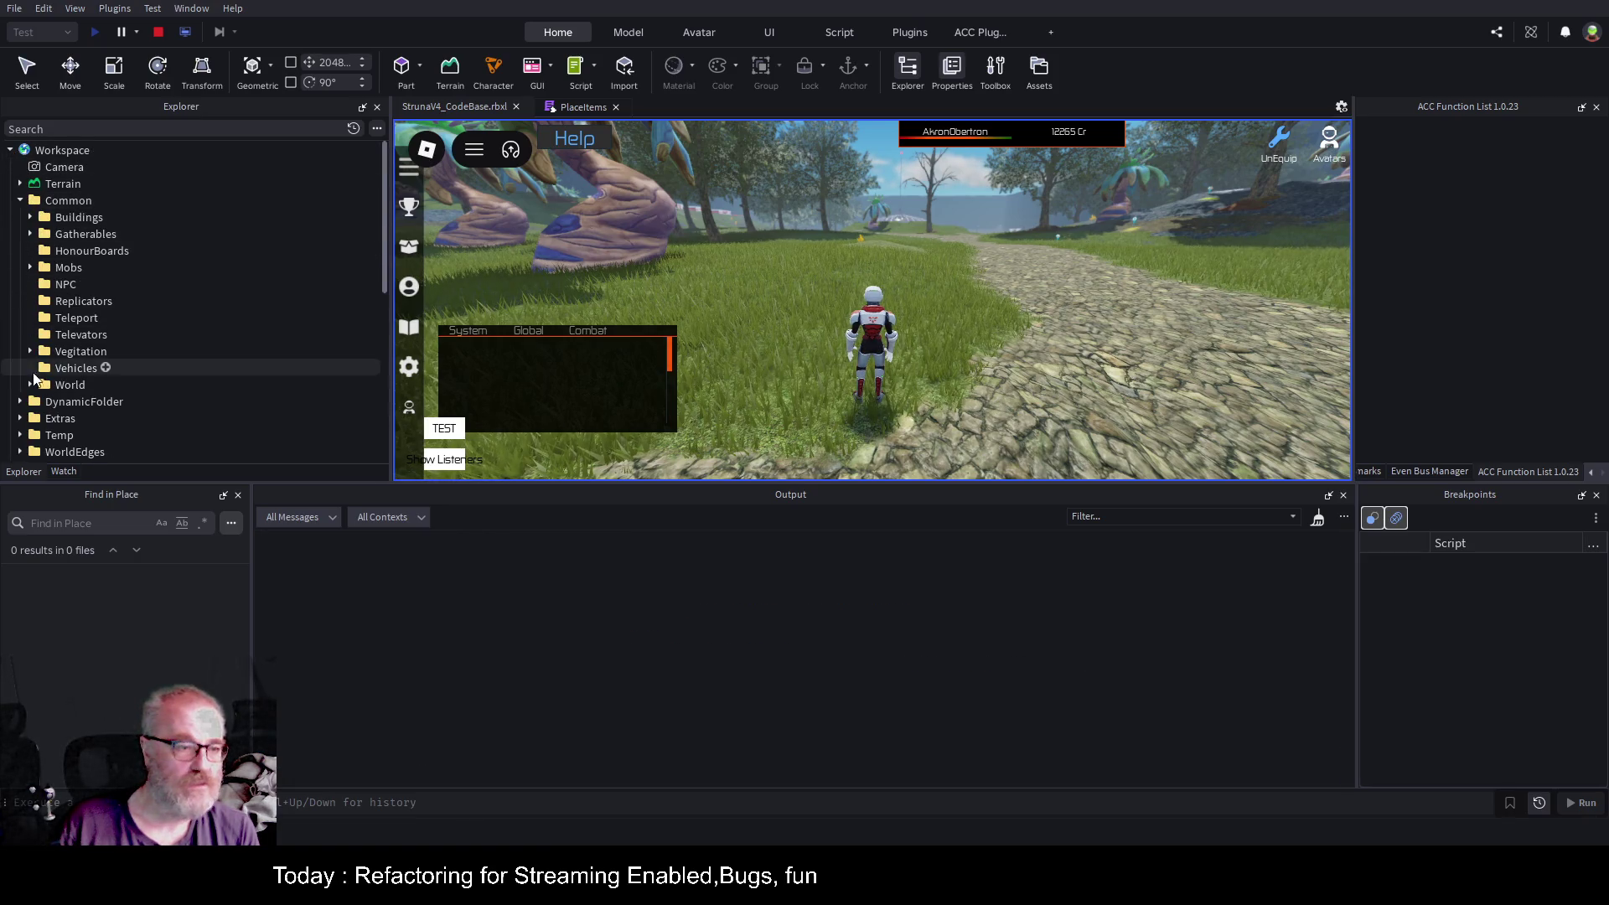
left_click(31, 384)
scroll(209, 264, "down", 2)
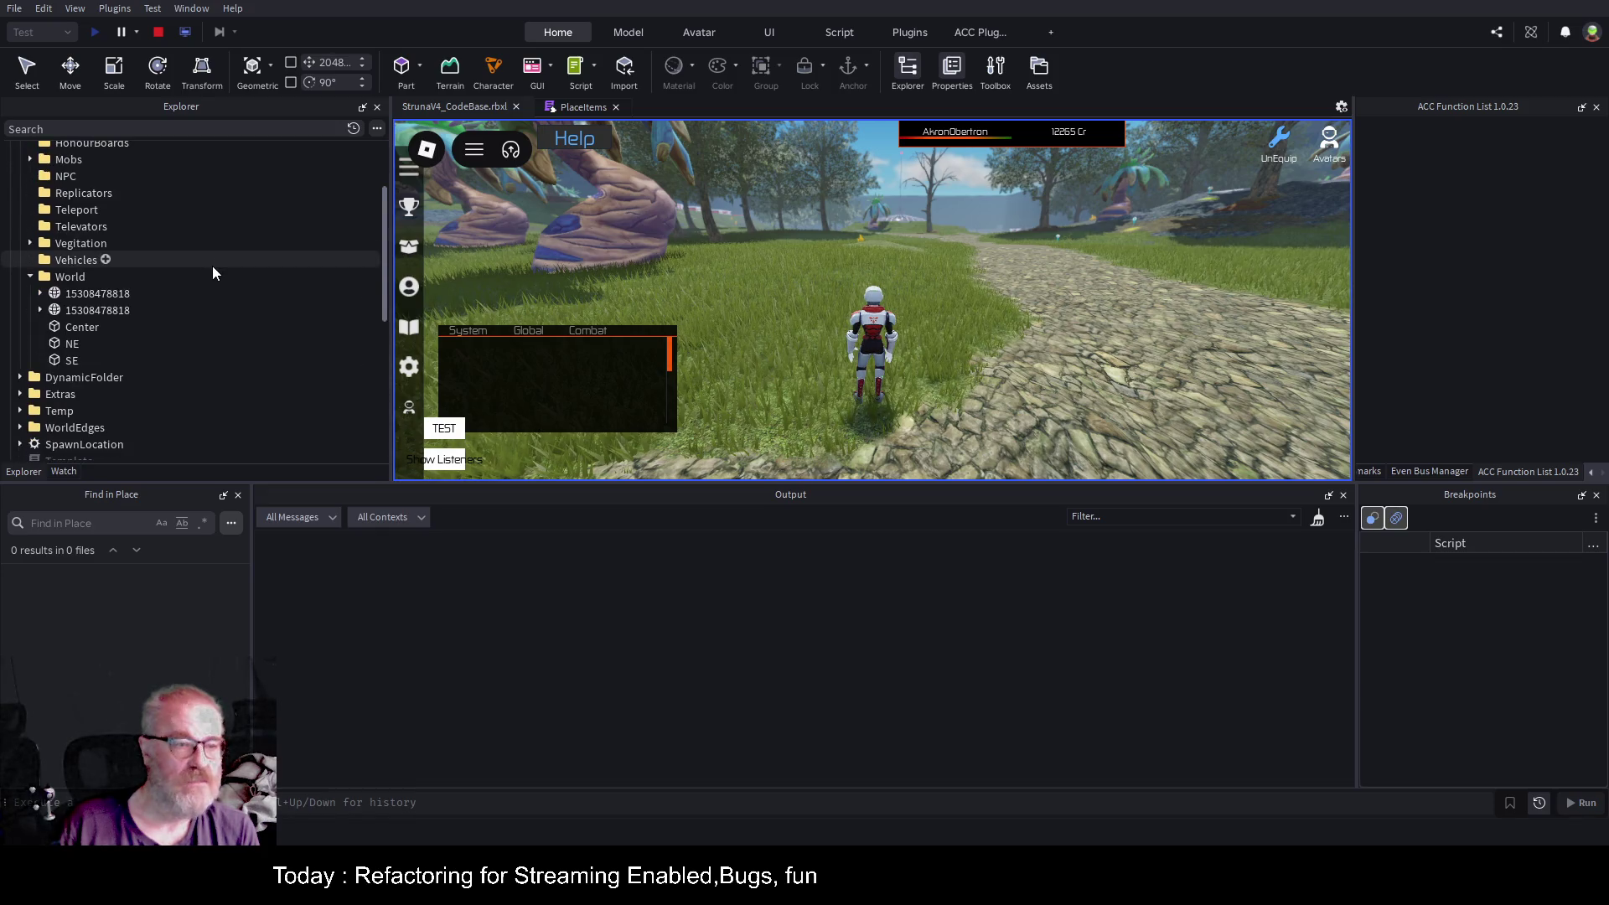
left_click(84, 294)
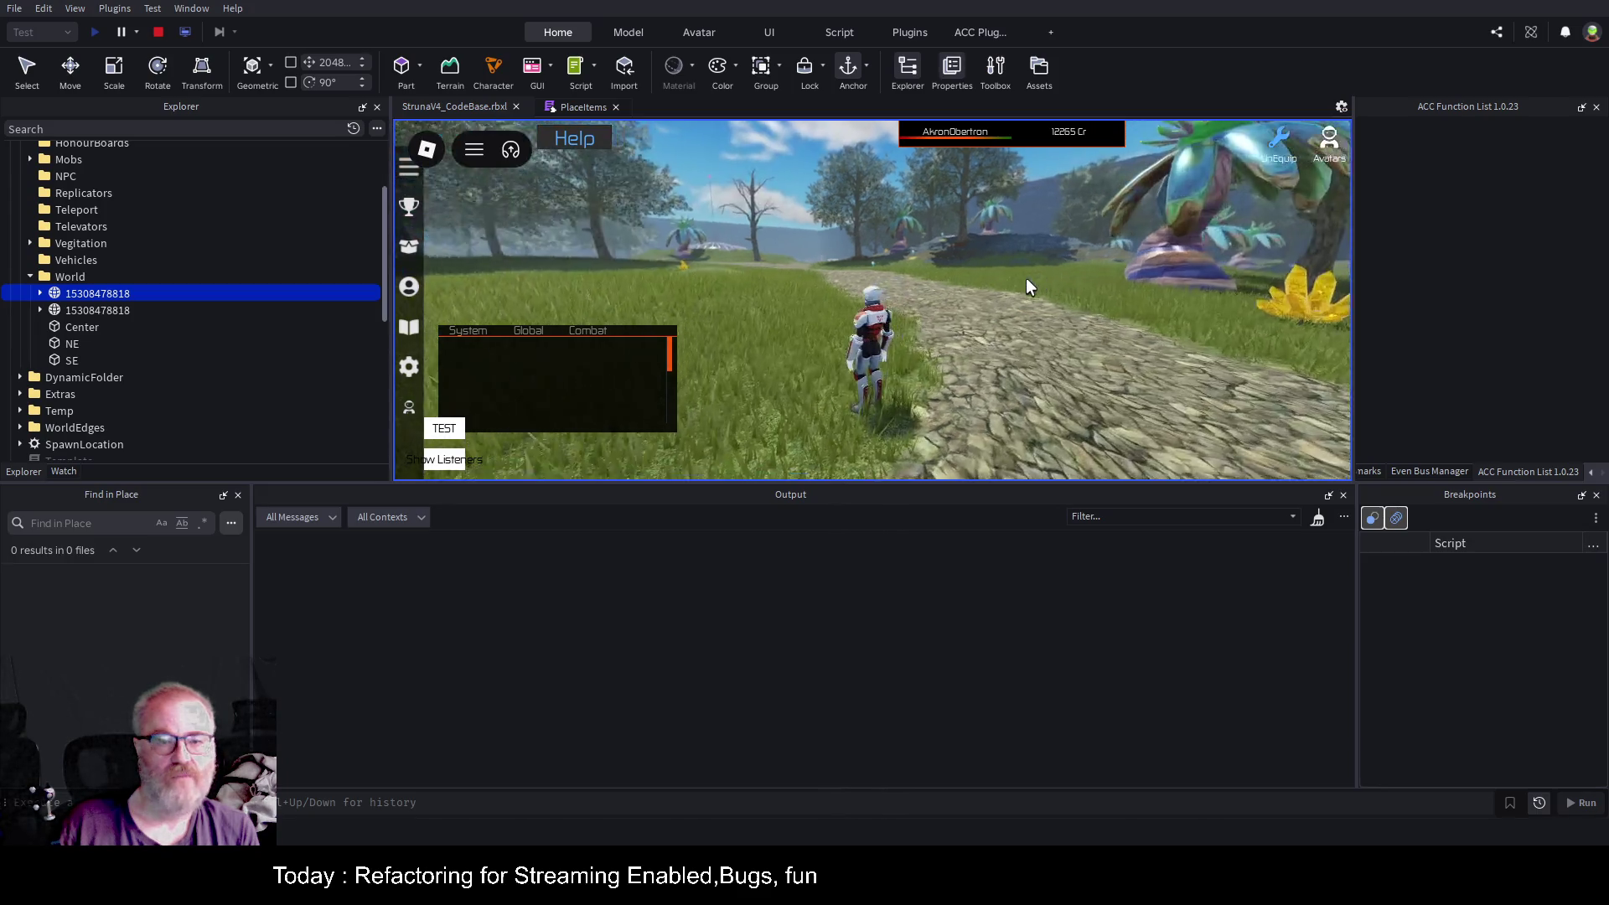
left_click(27, 67)
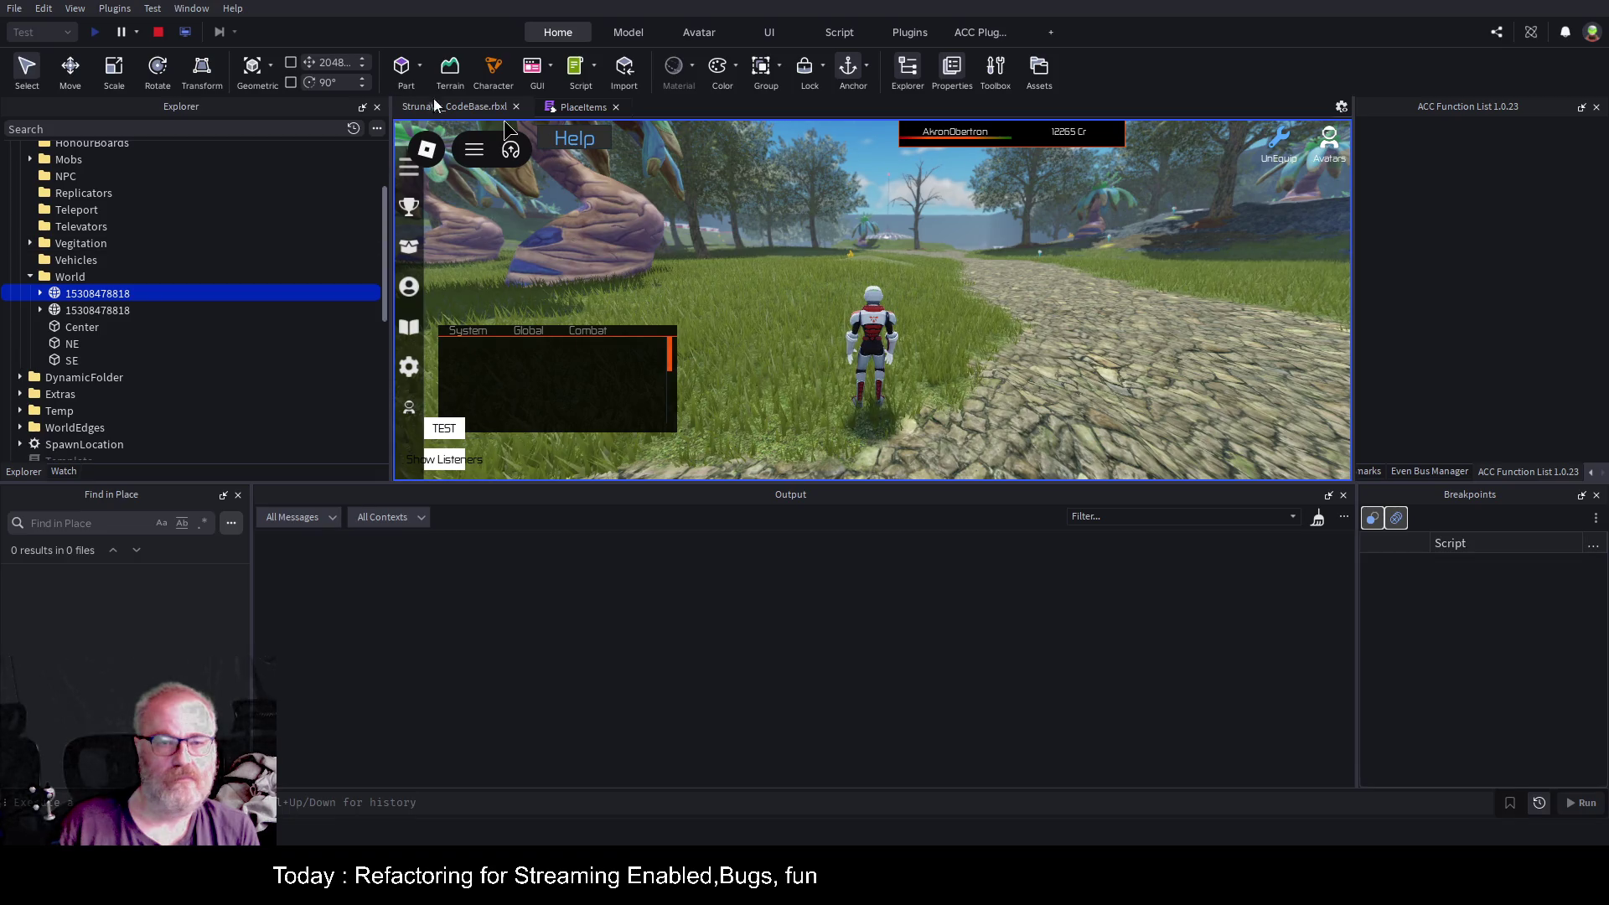
left_click(183, 32)
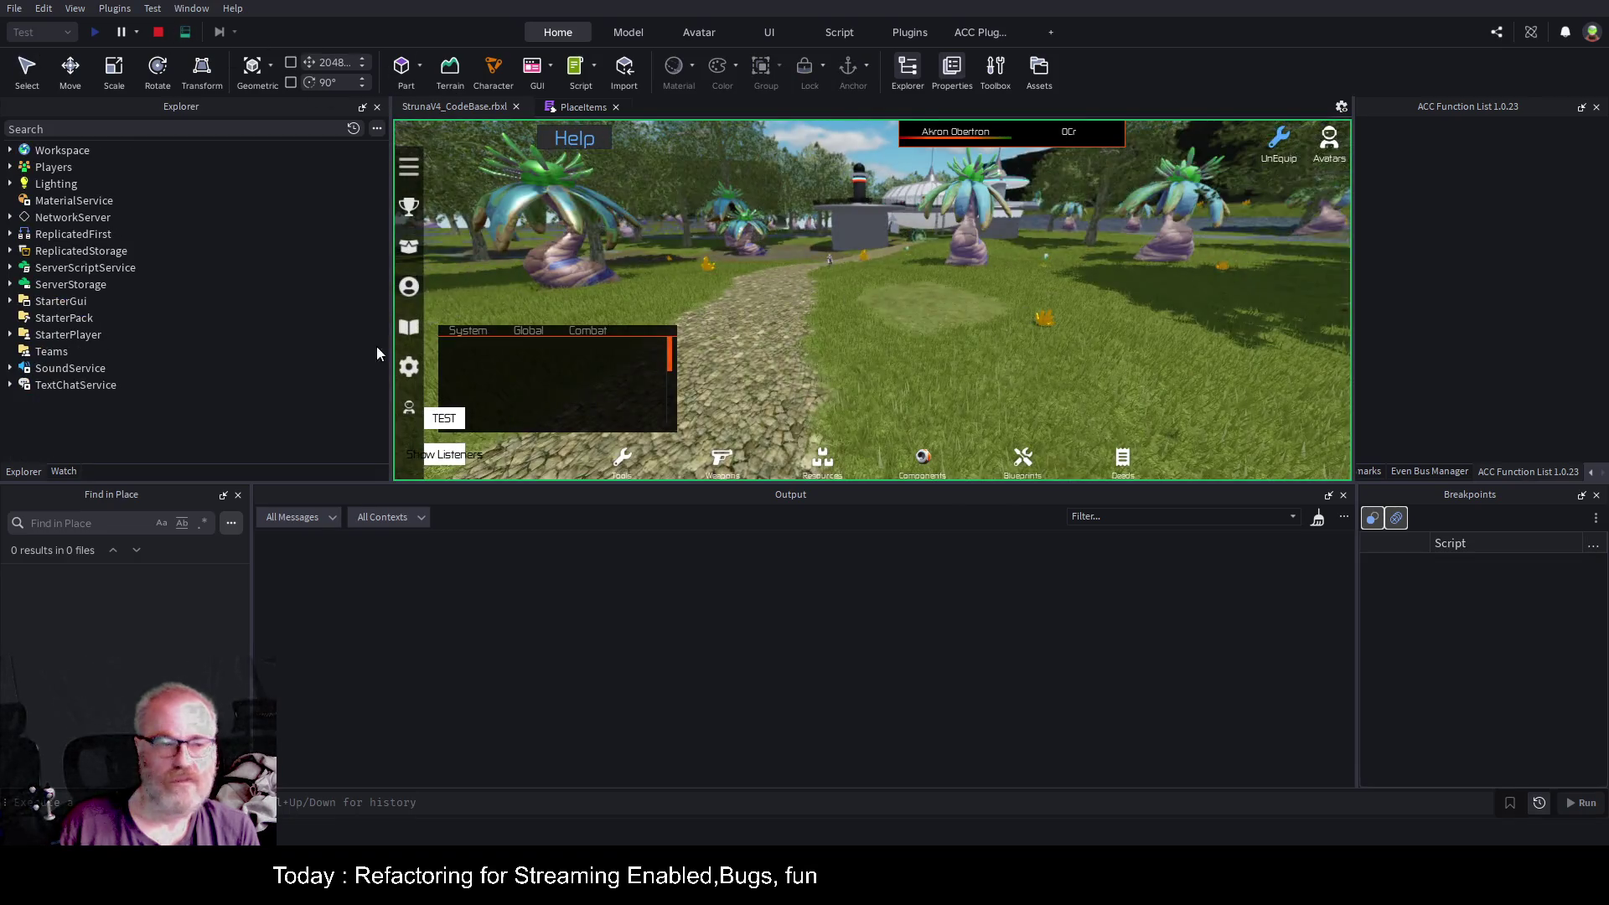
left_click(10, 150)
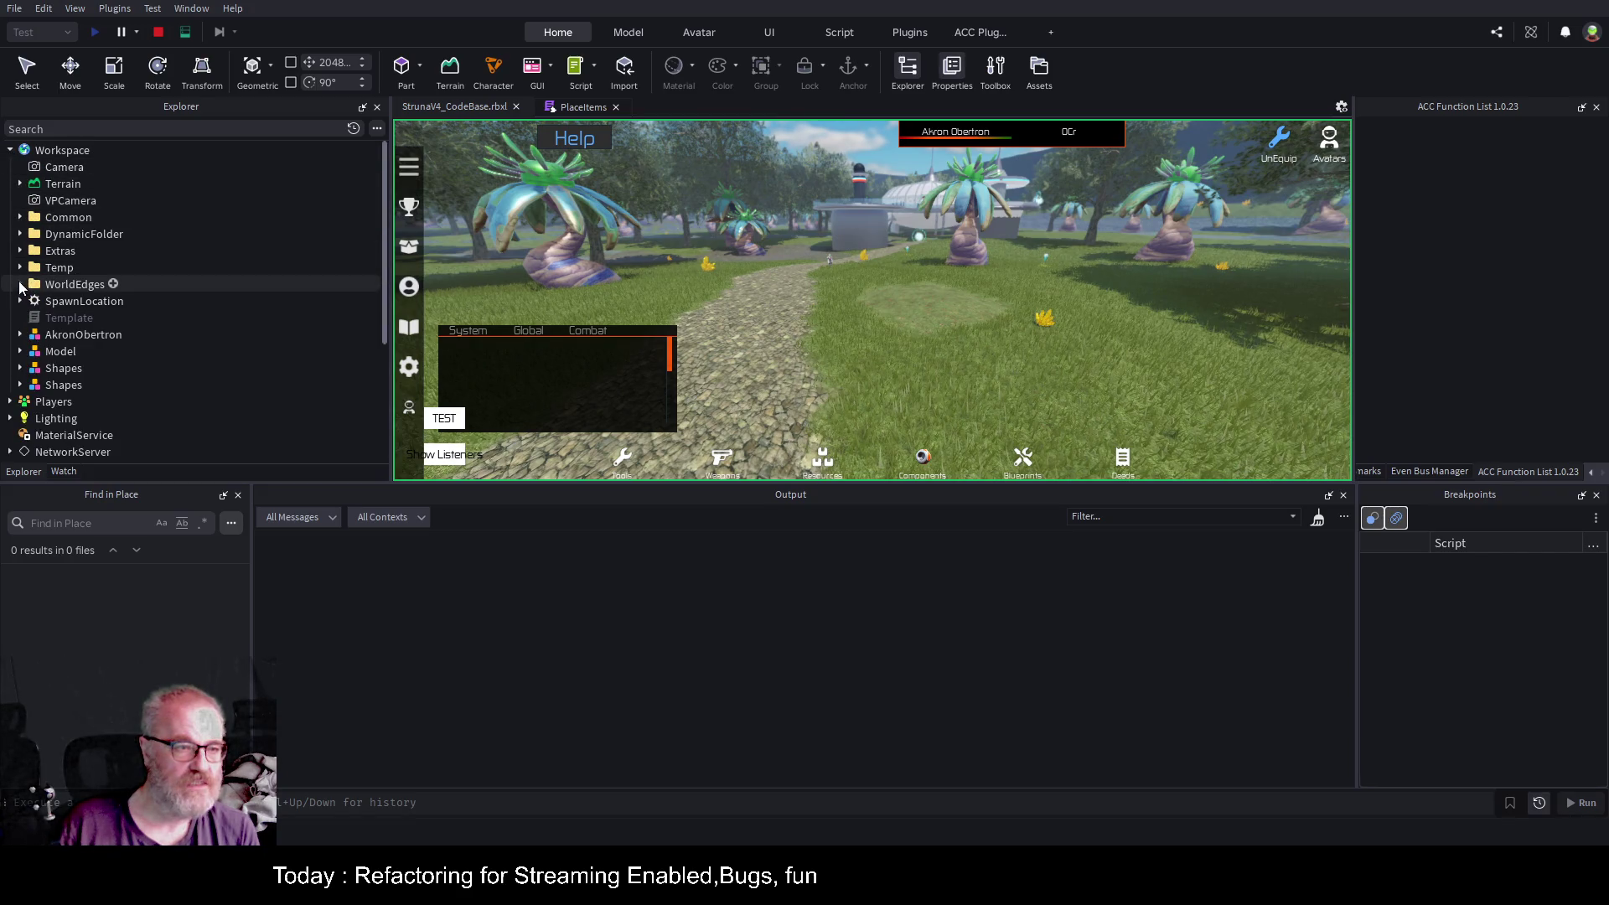
left_click(22, 220)
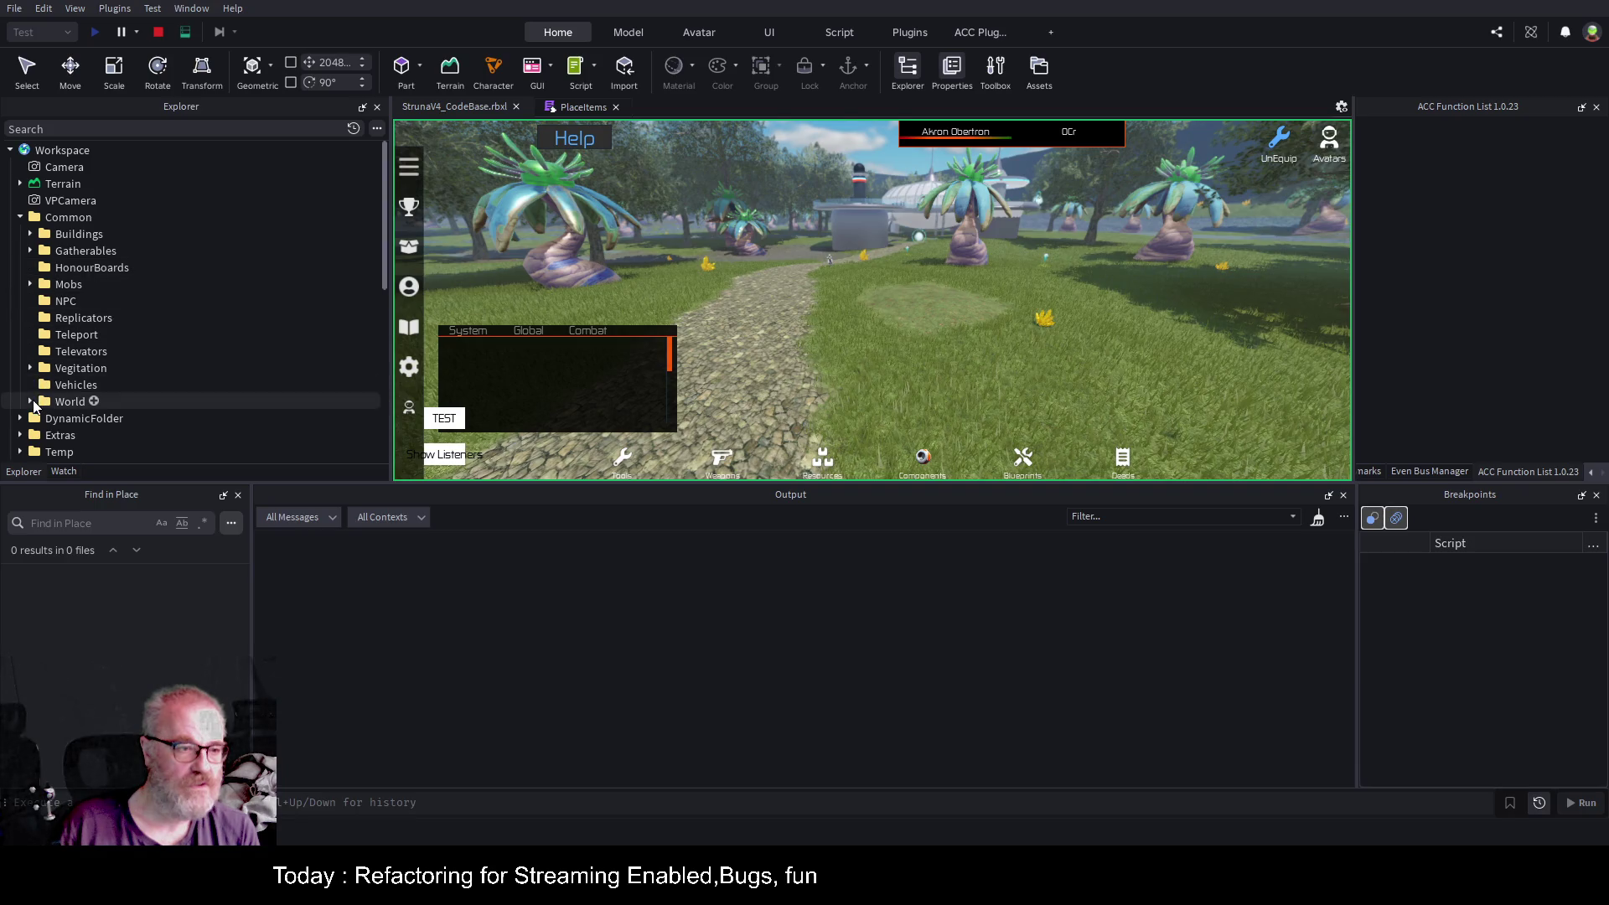
left_click(30, 401)
left_click(92, 418)
key("f")
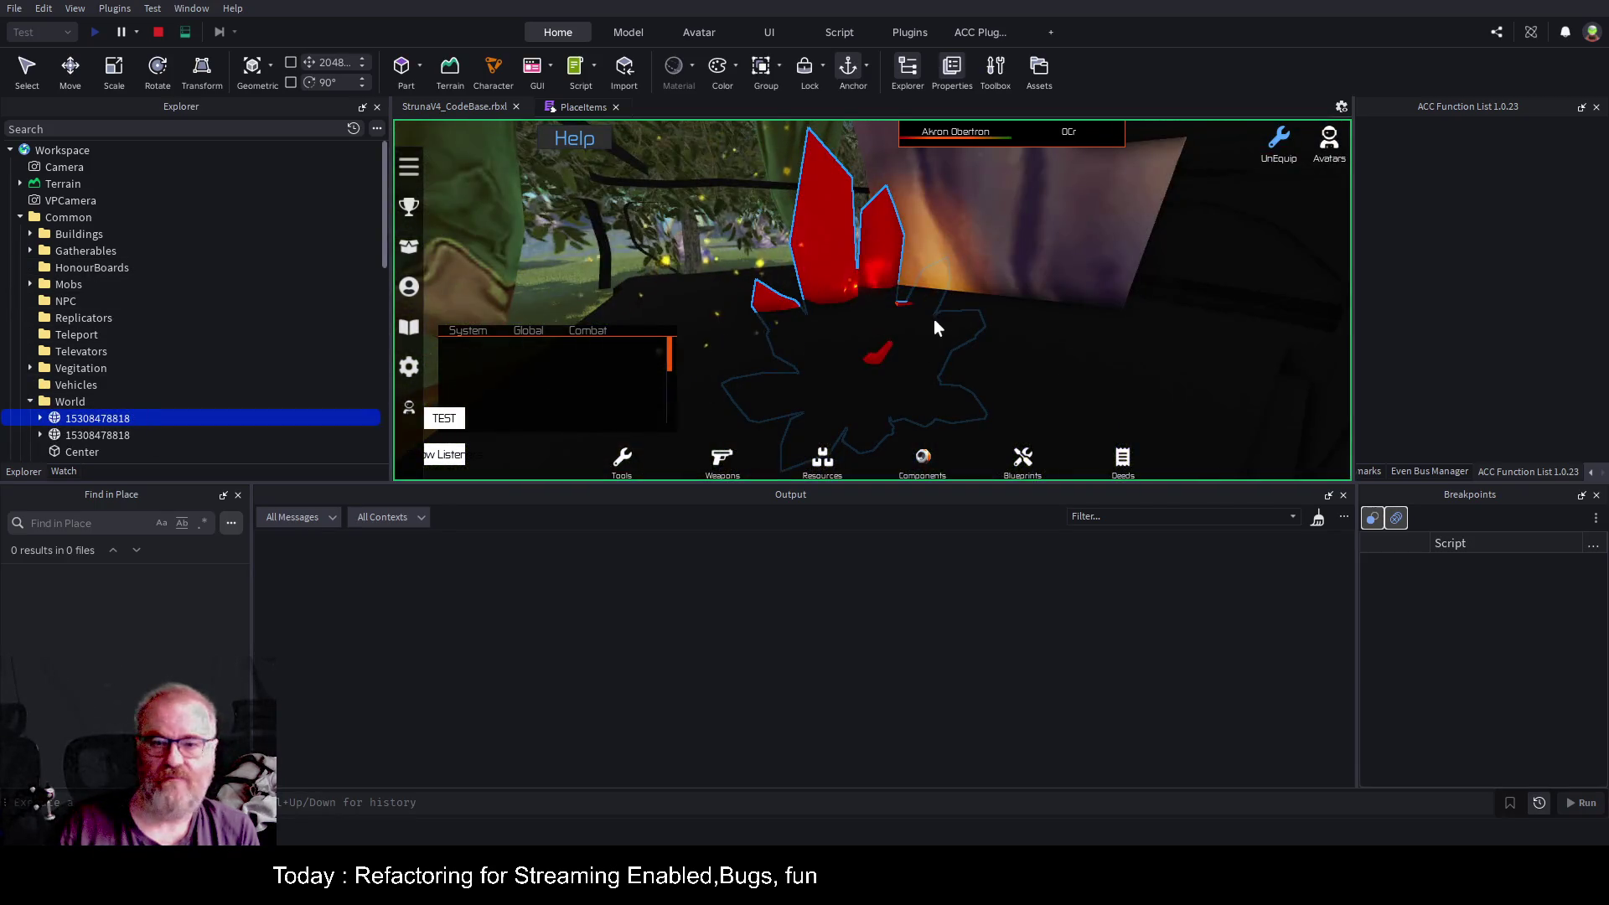
left_click(92, 435)
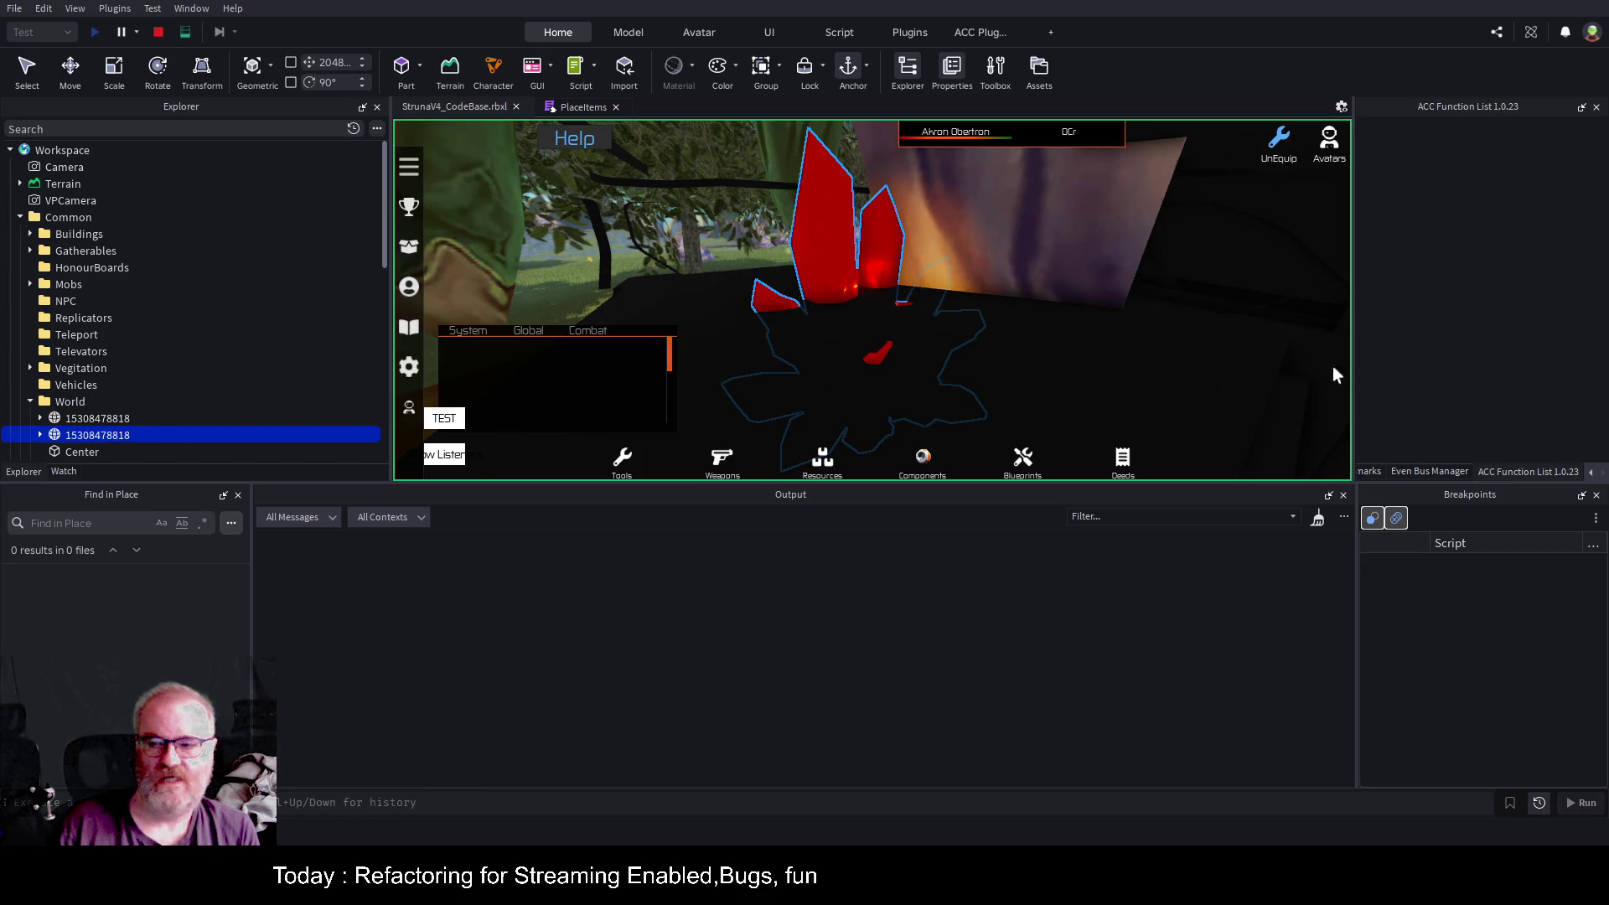
left_click(39, 435)
scroll(229, 316, "down", 2)
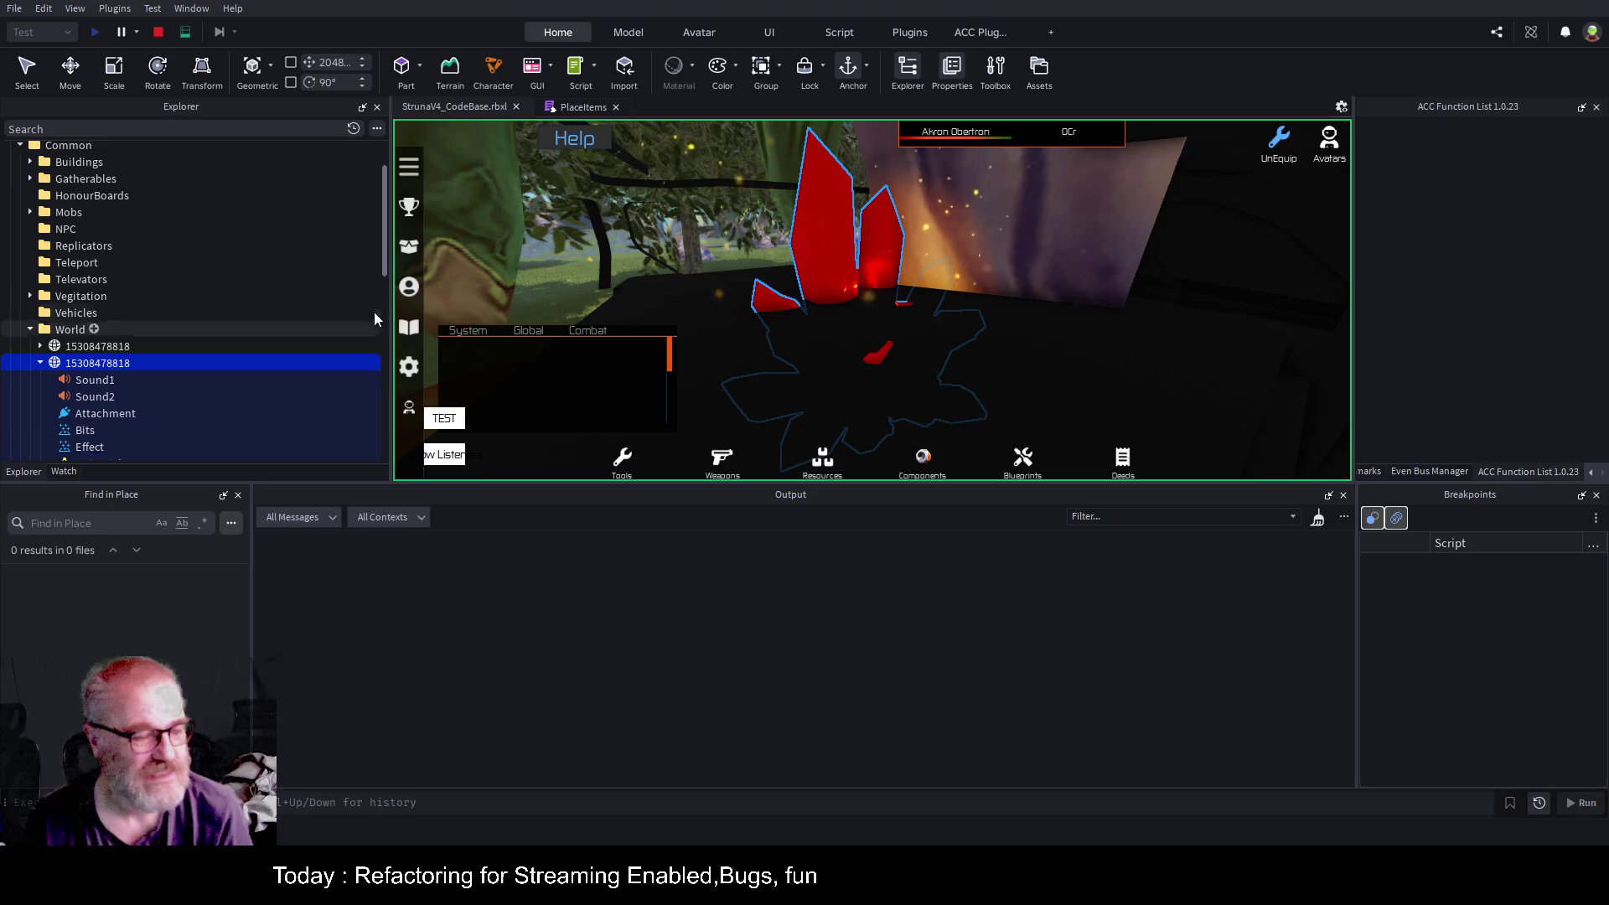
left_click(584, 107)
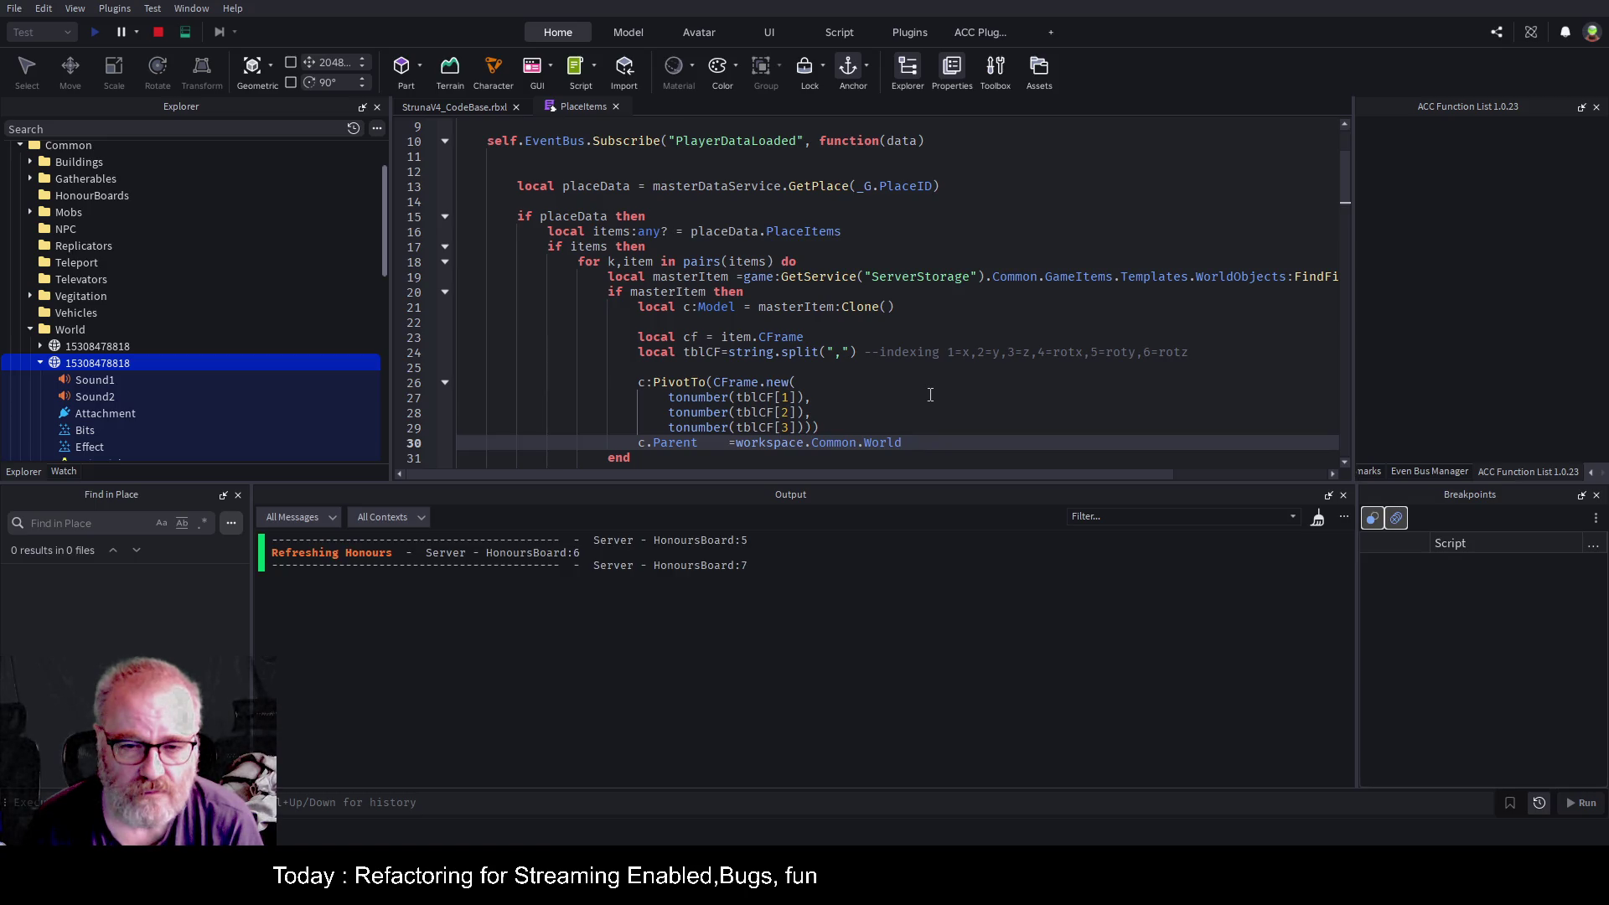
Set a breakpoint on the PivotTo line and add 'local v3 = Vector3.new()' above it.
scroll(930, 395, "down", 1)
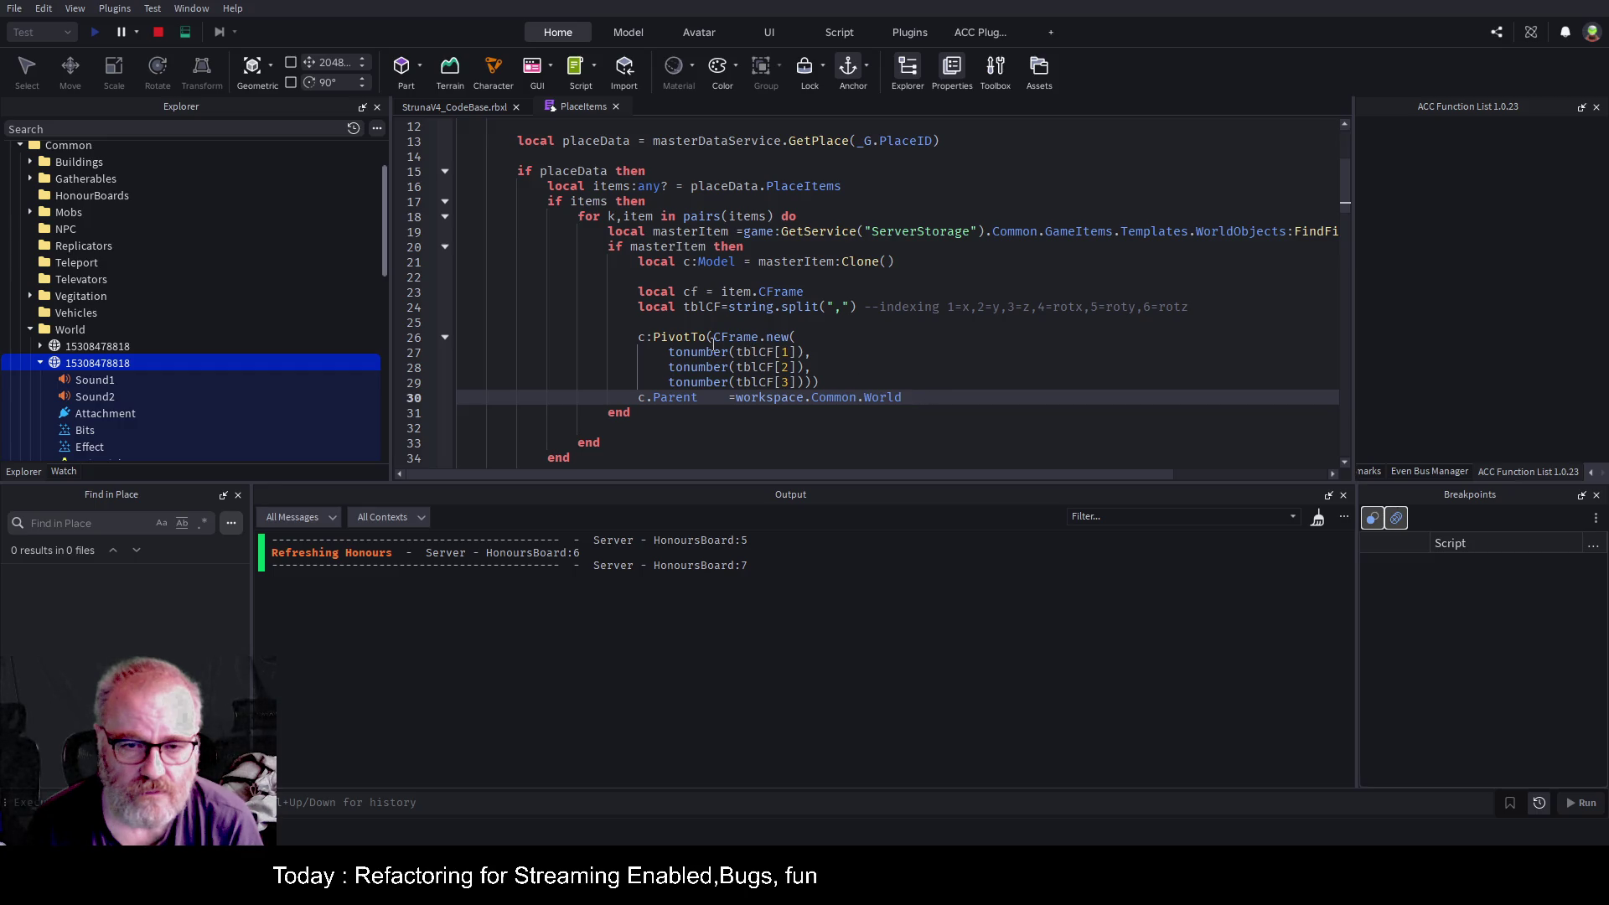
left_click(428, 336)
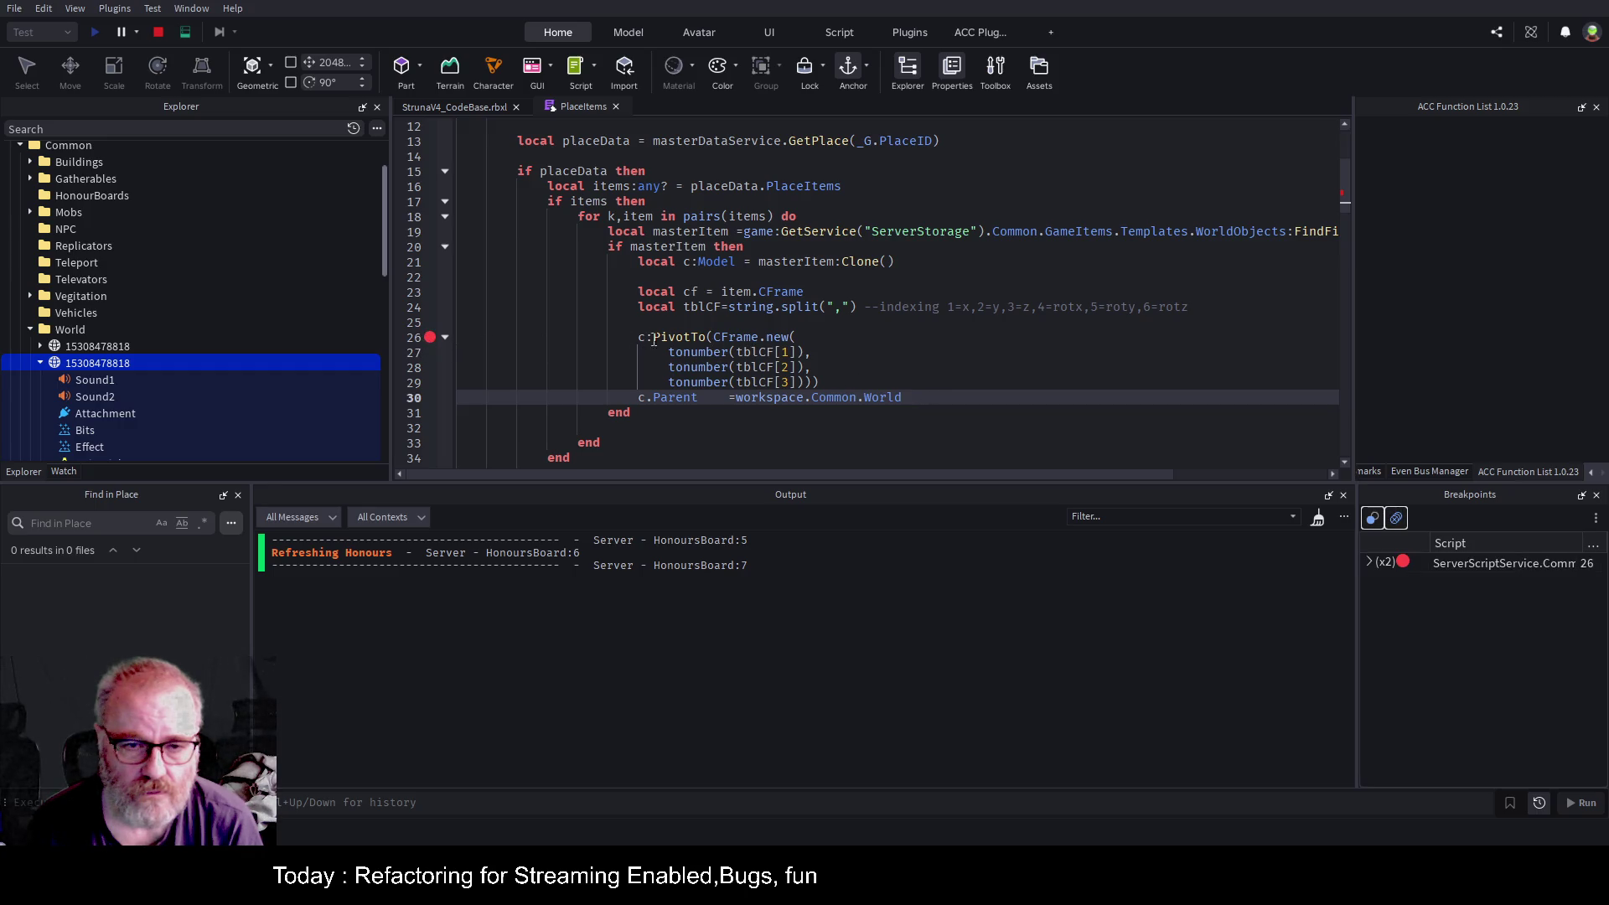
left_click(709, 325)
key("Return")
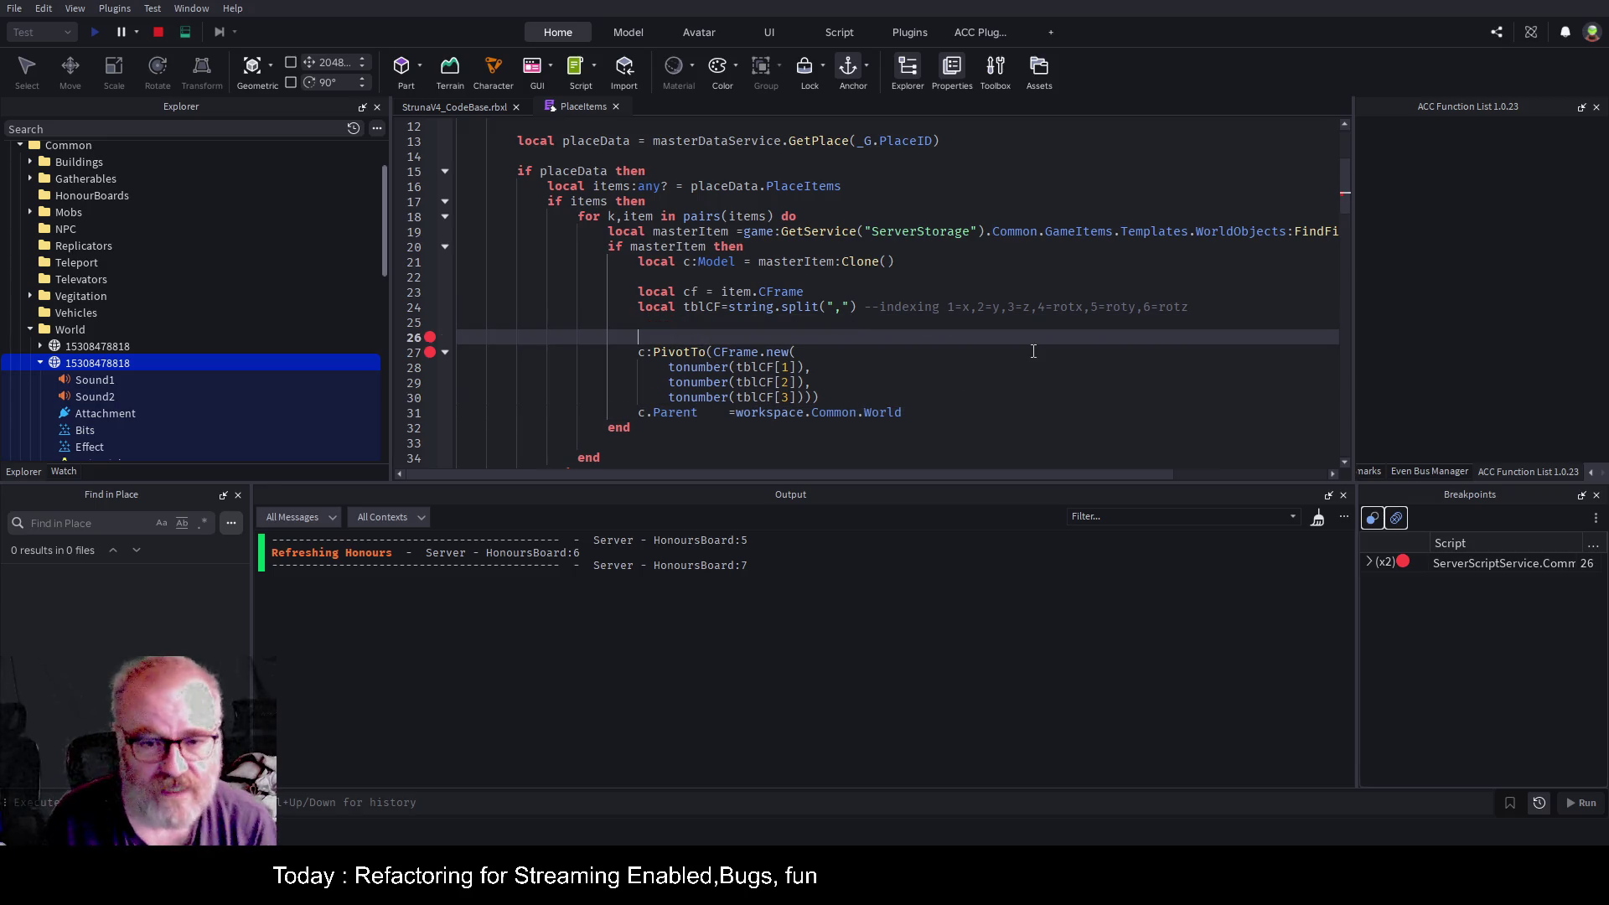
key("Up")
key("Return")
type("loca")
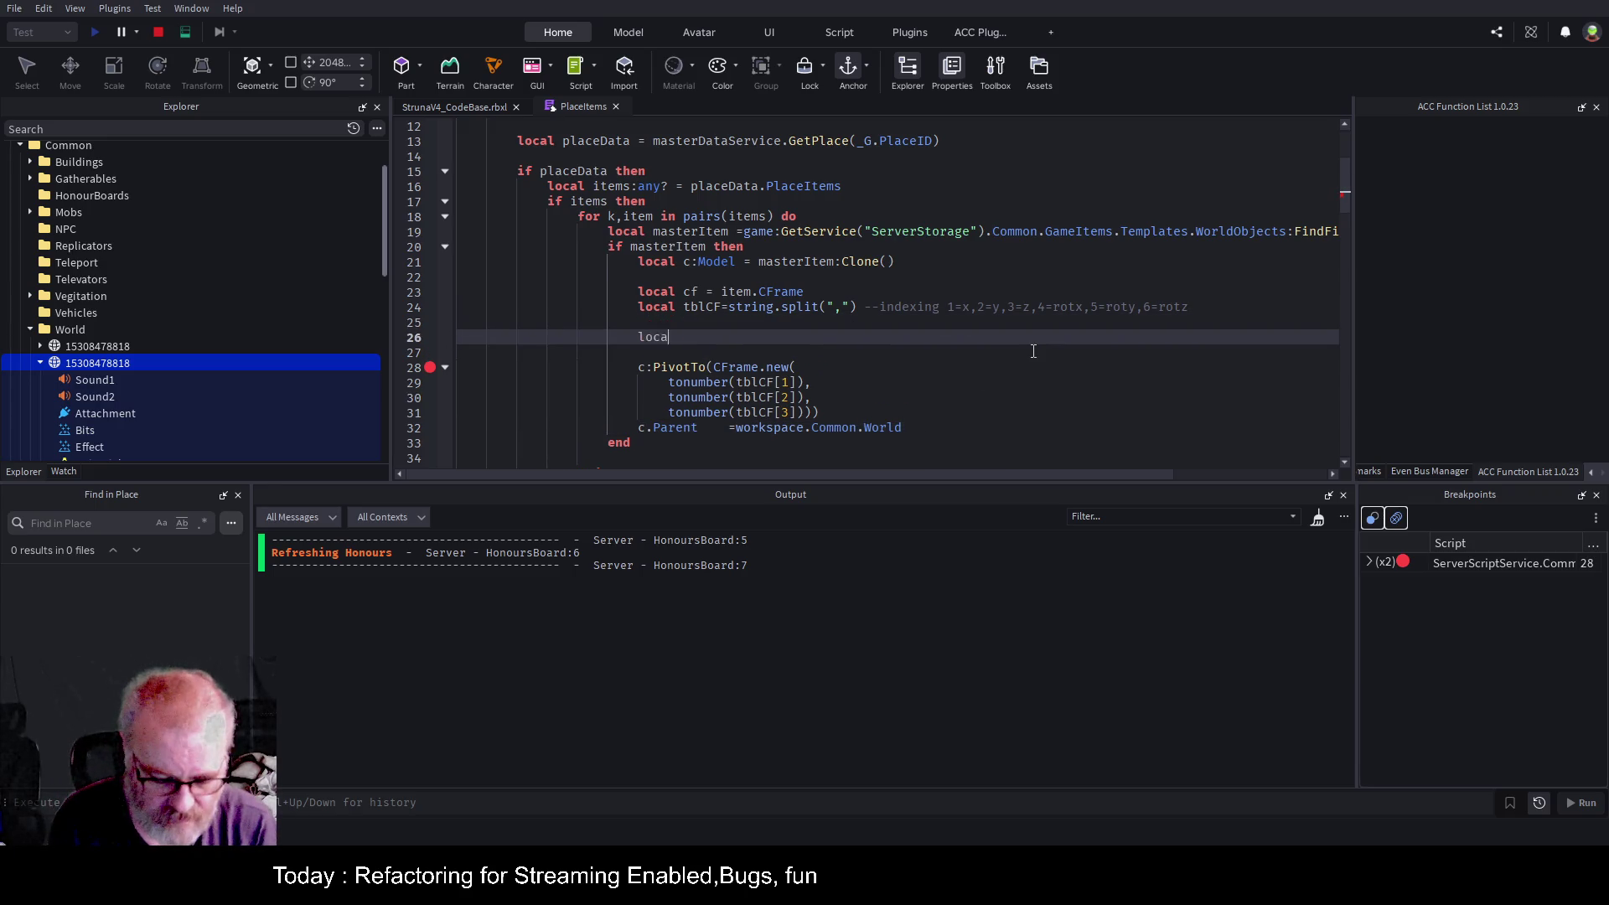
type("l v3 =")
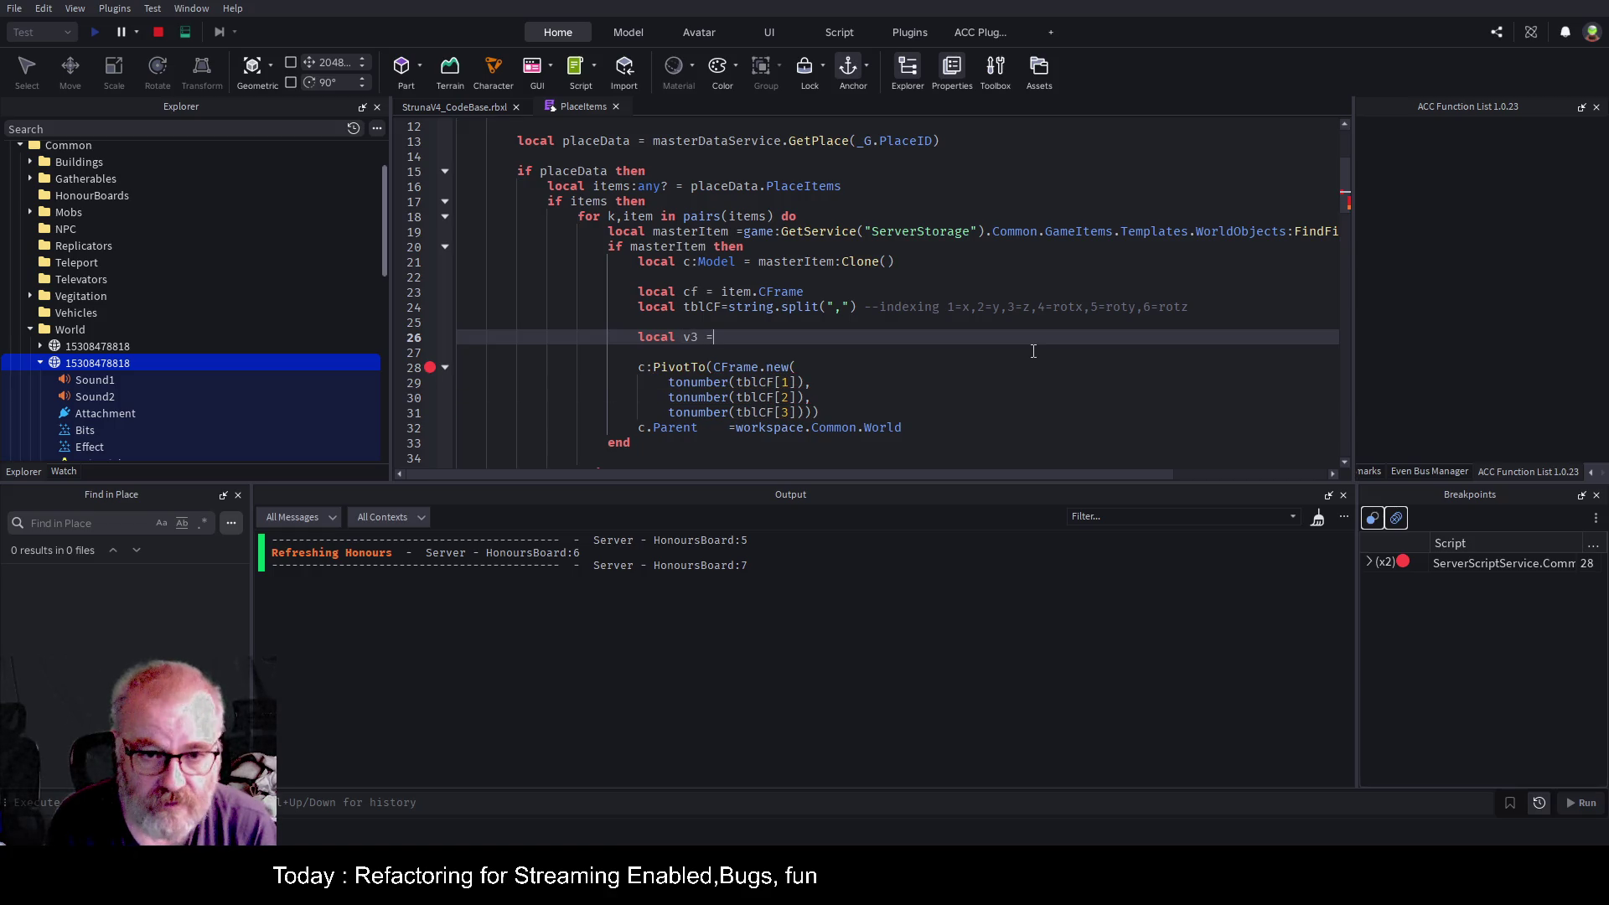
type(" Vector3.new()")
Paste the three tonumber(tblCF) arguments into Vector3.new and stop the play test.
key("Down")
key("Down")
key("Down")
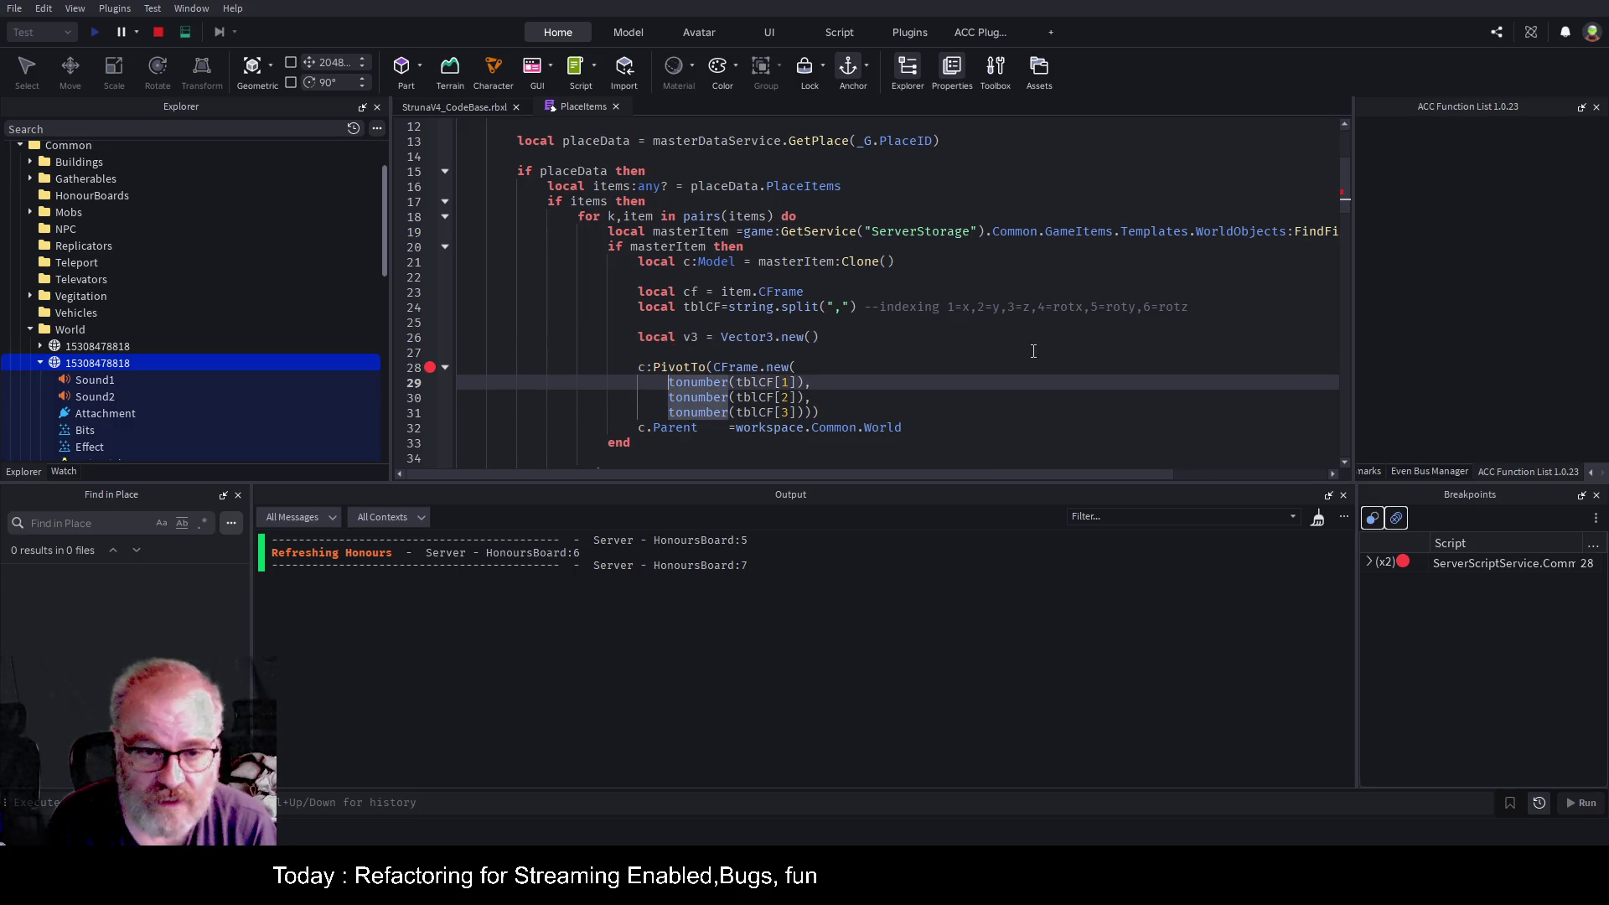
key("shift+Down")
key("shift+Down")
key("shift+End")
key("shift+Left")
key("shift+Left")
key("shift+Left")
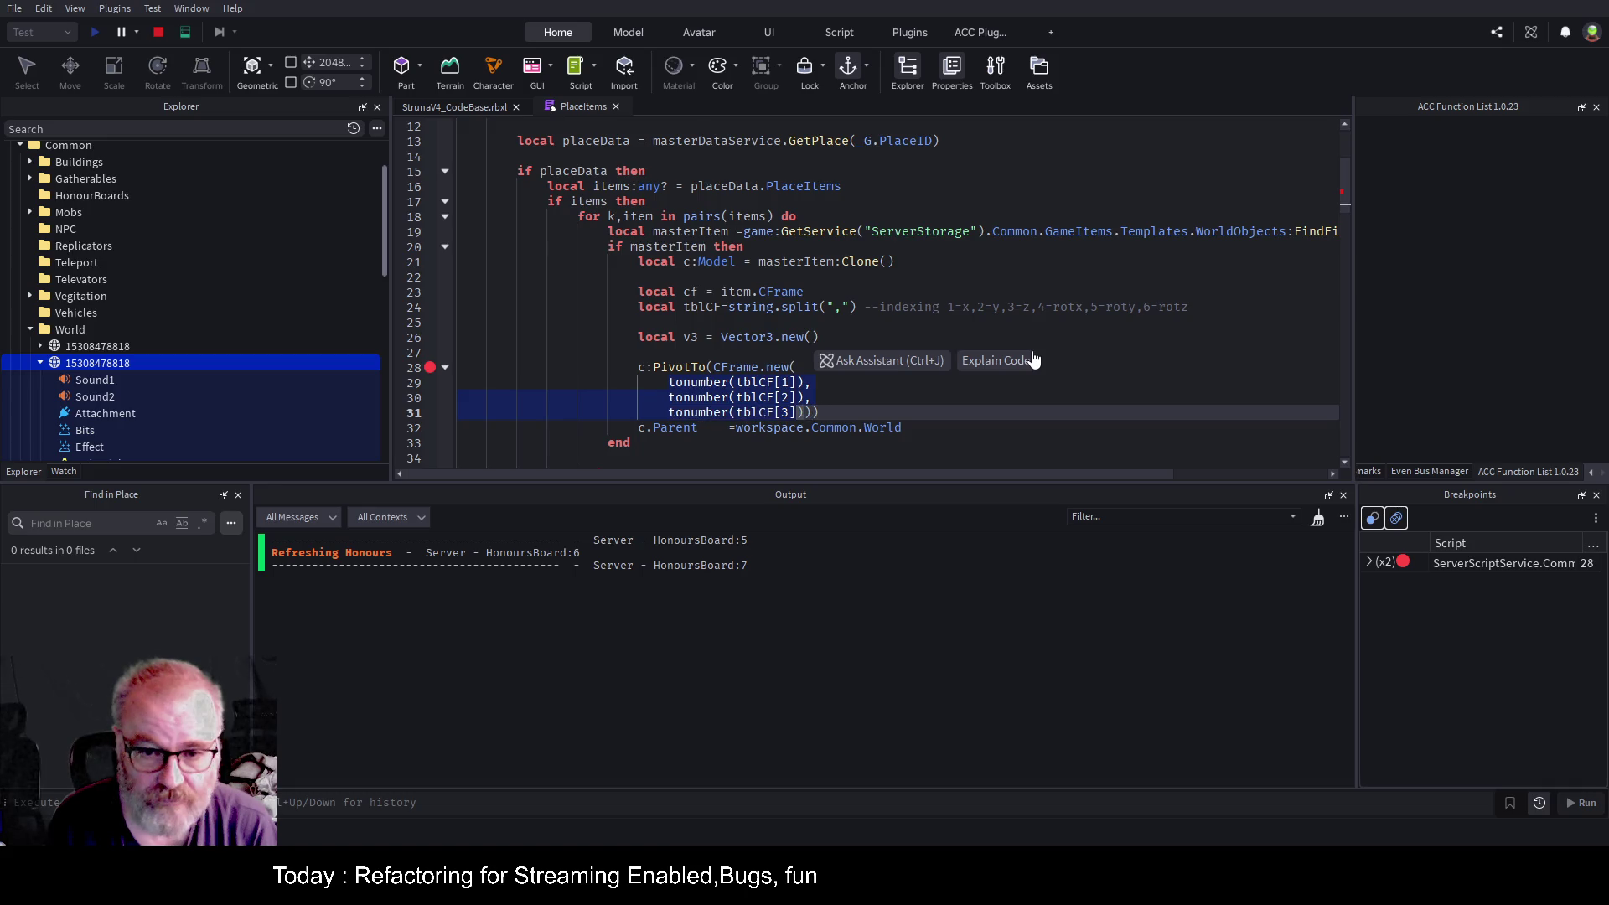
key("ctrl+c")
key("Up")
key("Up")
key("Up")
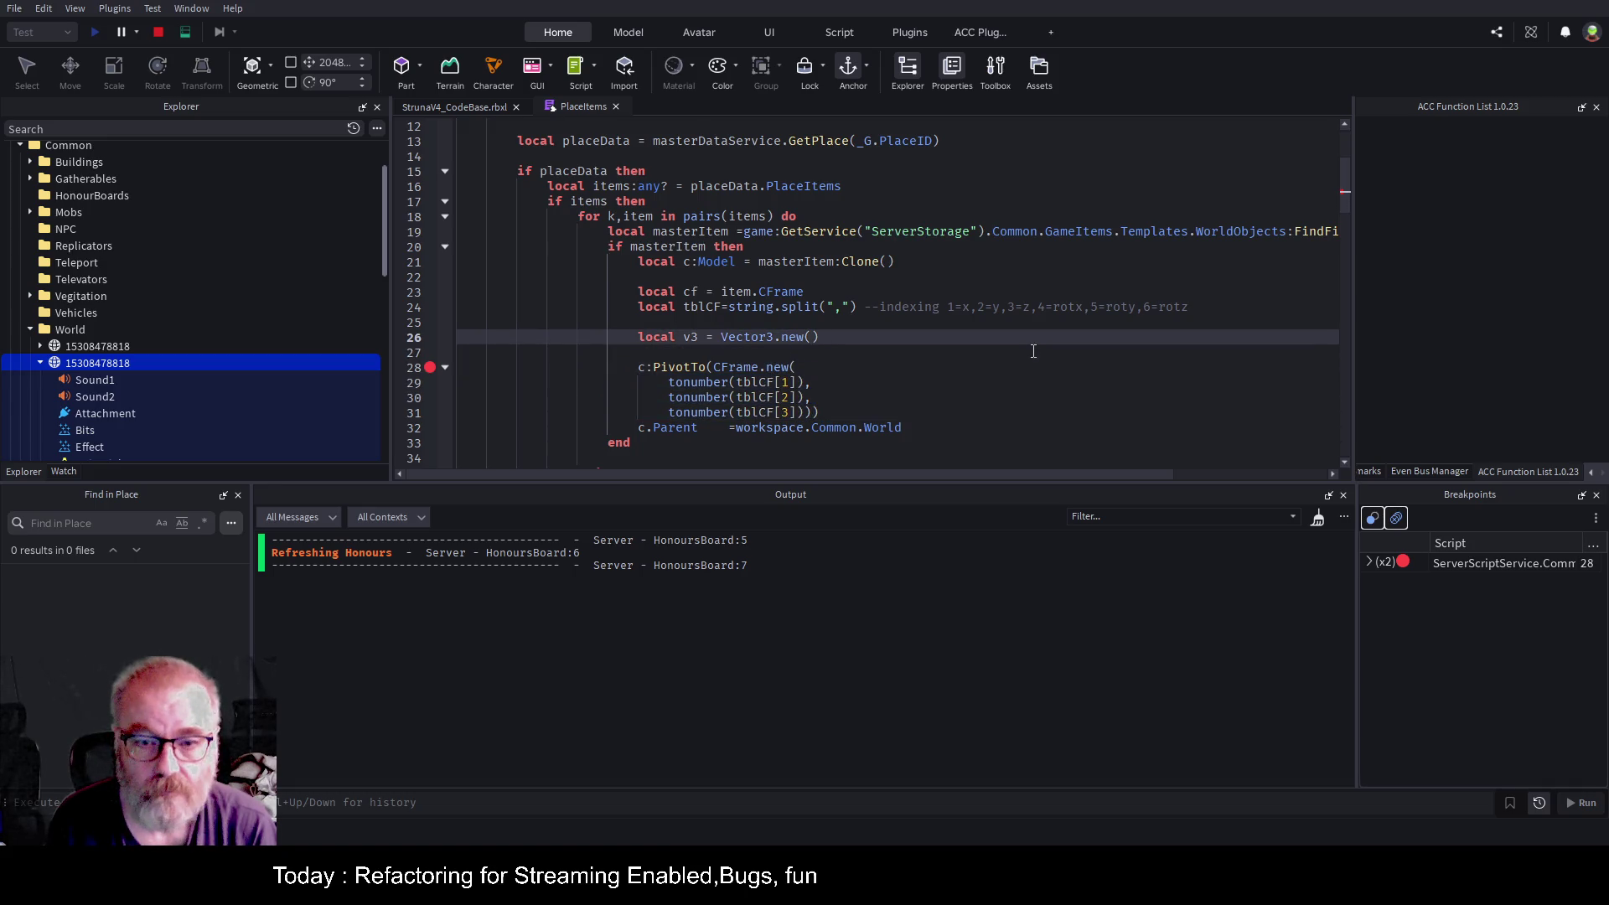
key("Right")
key("ctrl+v")
key("F9")
key("Down")
left_click(961, 408)
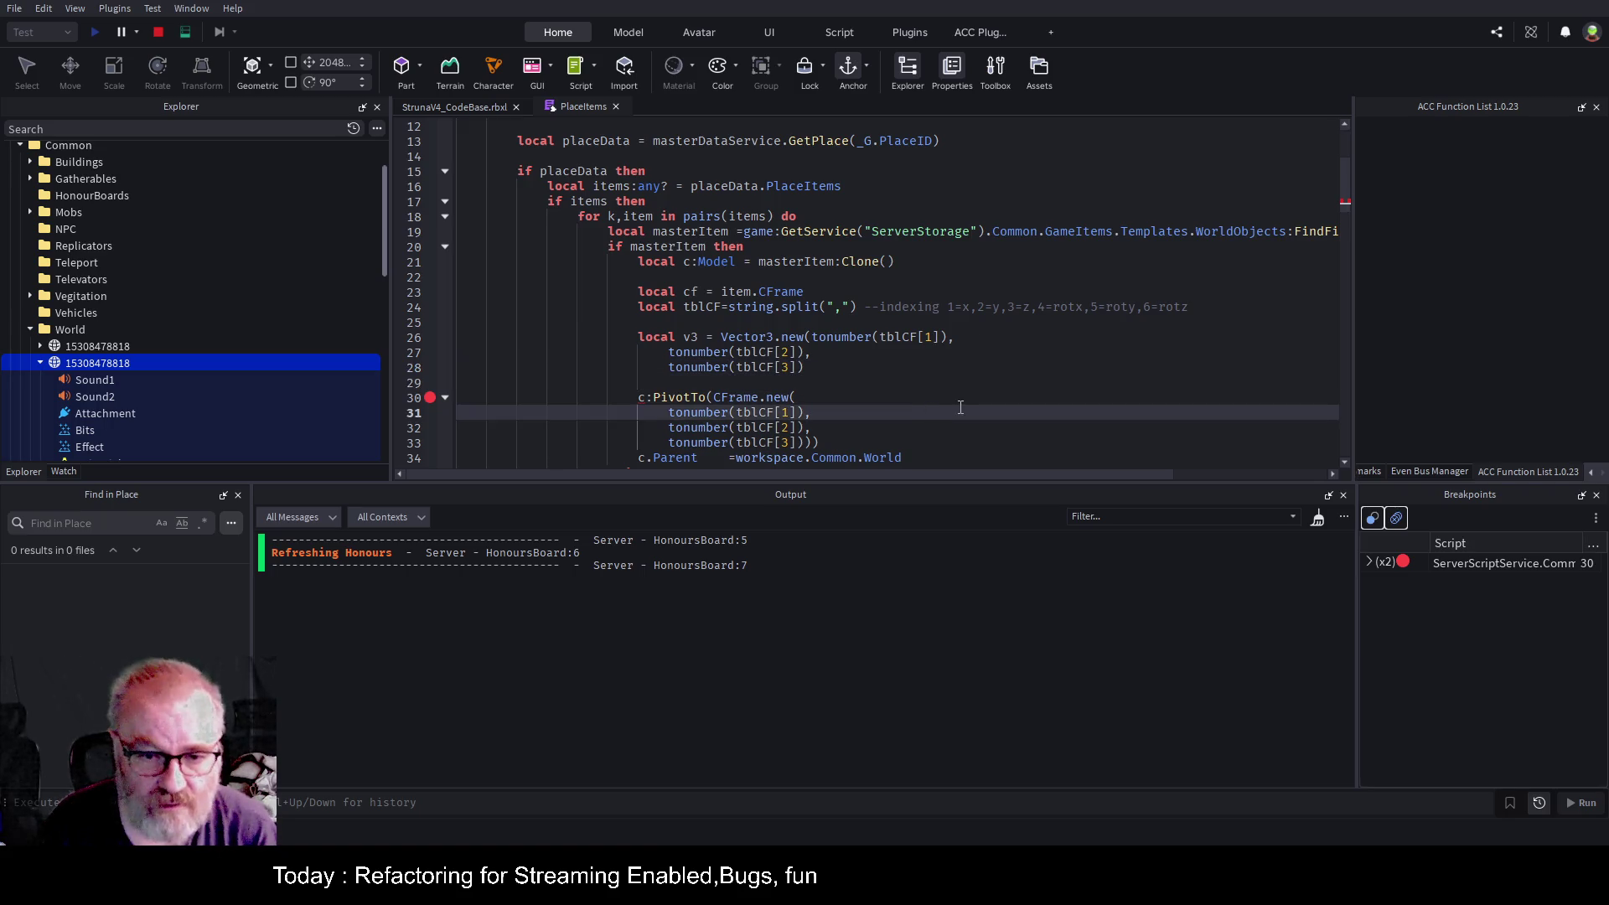
left_click(159, 31)
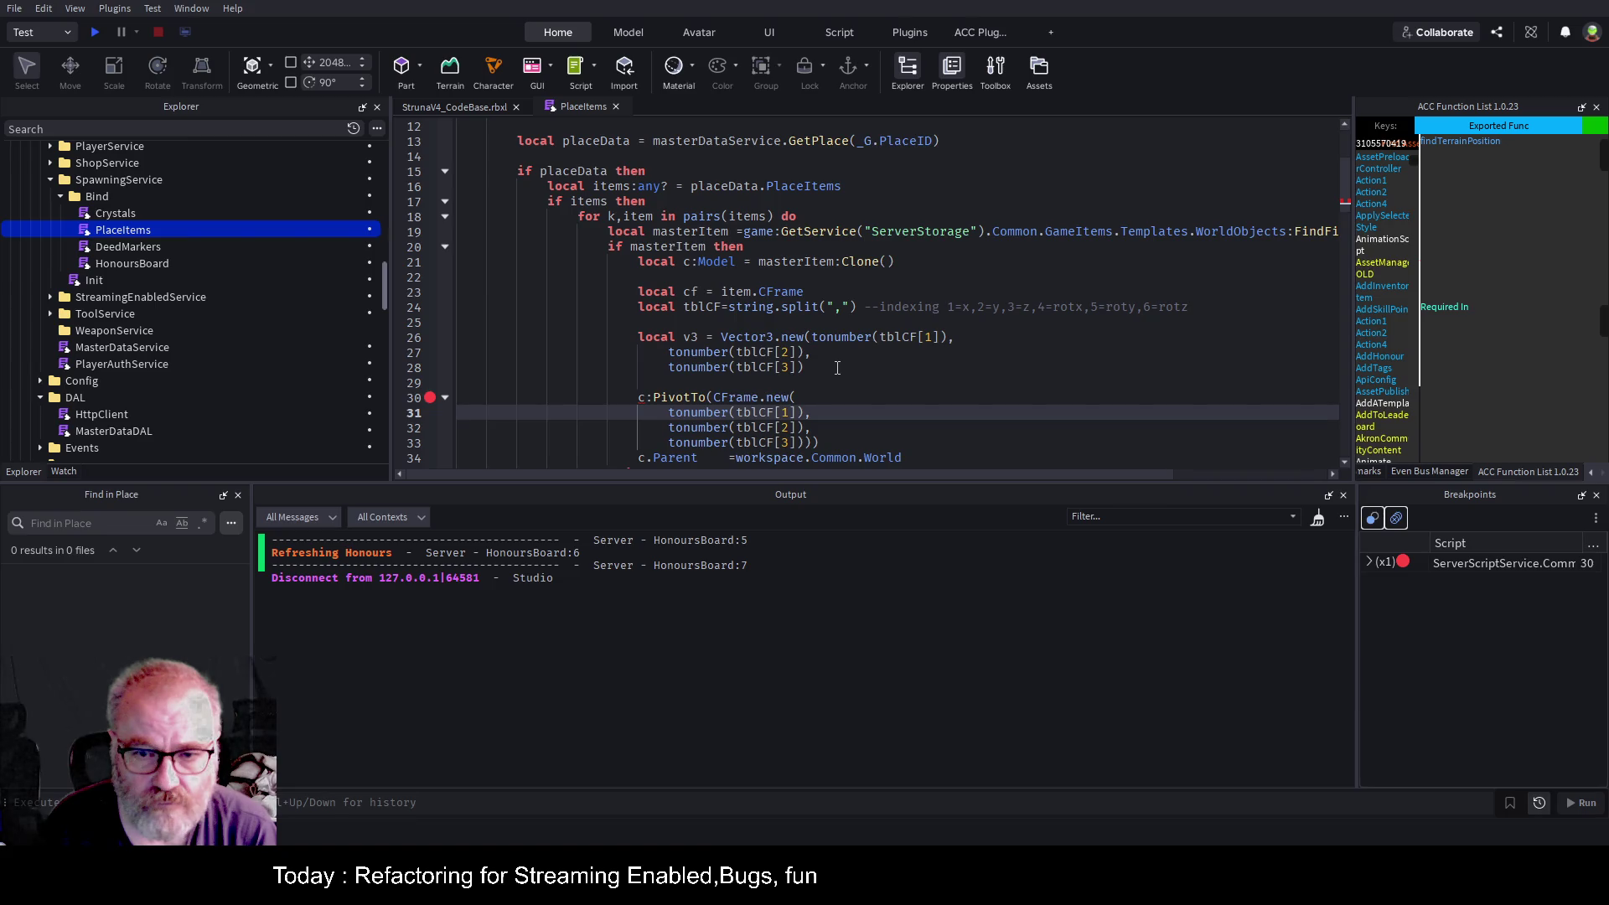
Close the v3 Vector3.new call and put each tonumber argument on its own line.
left_click(837, 369)
type(")")
key("Return")
key("Up")
key("End")
key("Left")
key("Return")
key("Up")
key("Up")
key("Up")
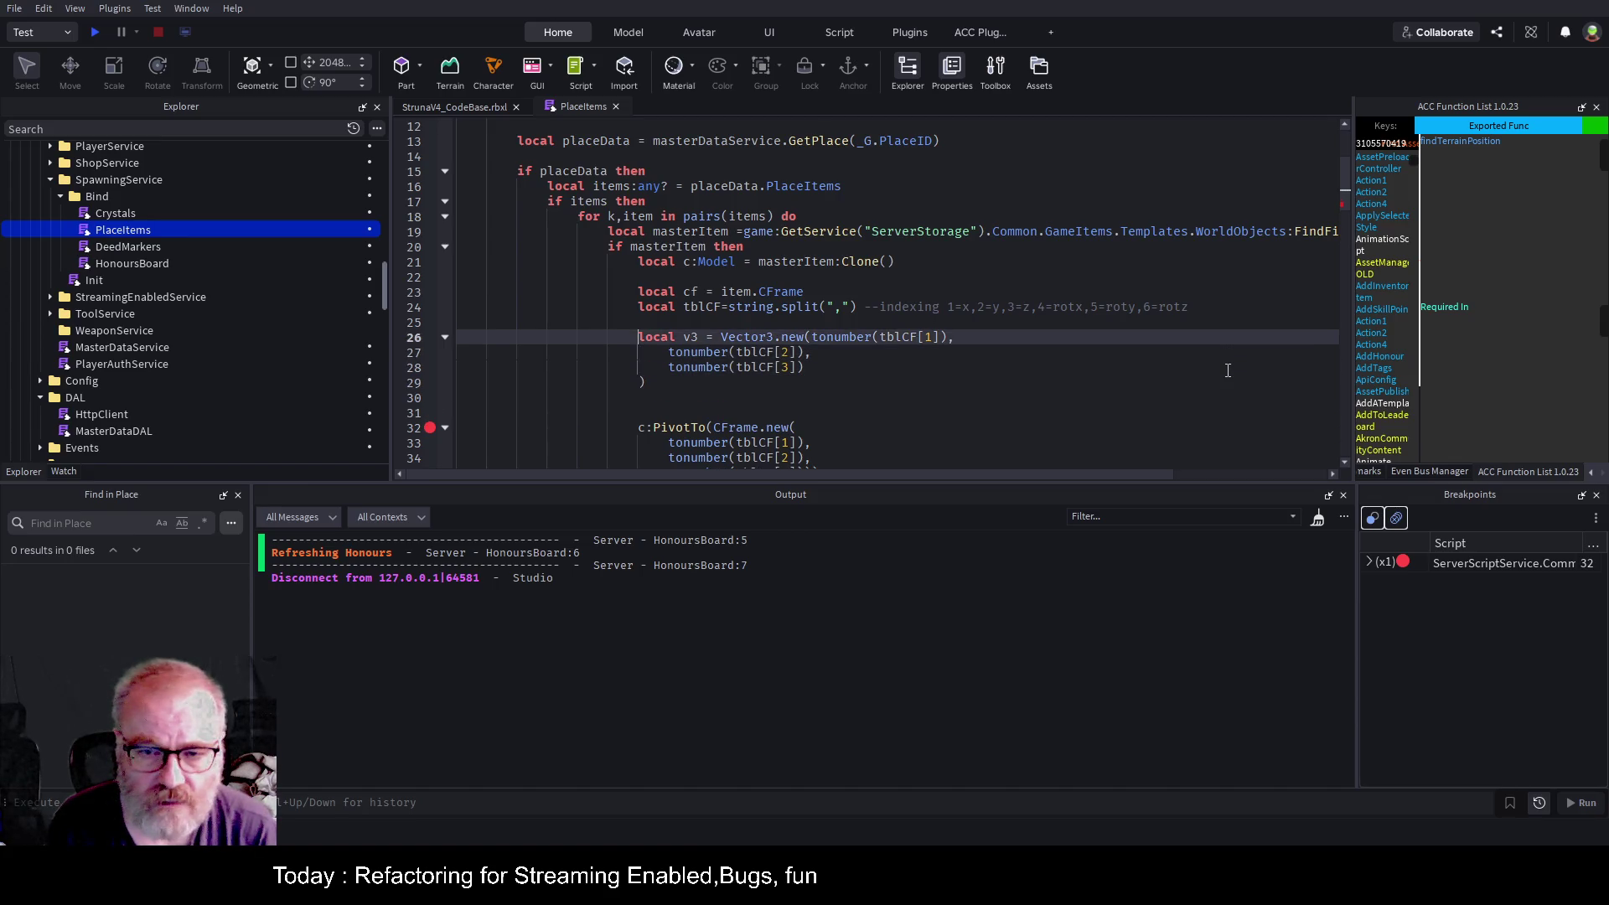
key("ctrl+Right")
key("ctrl+Right")
key("ctrl+Right")
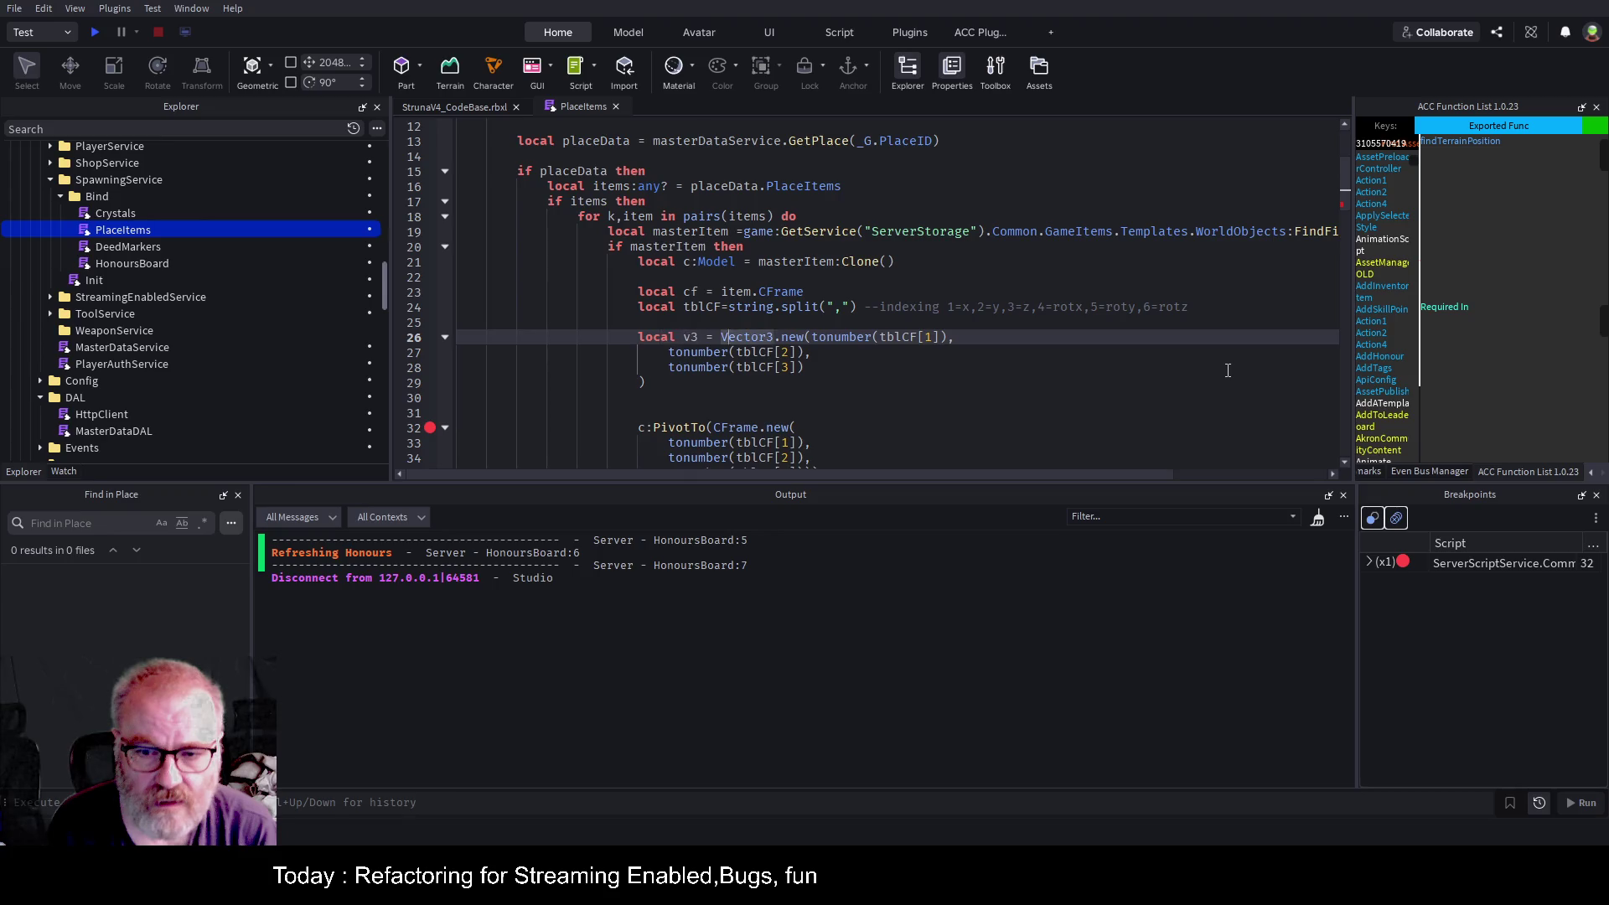
key("Return")
key("Down")
key("Down")
key("Down")
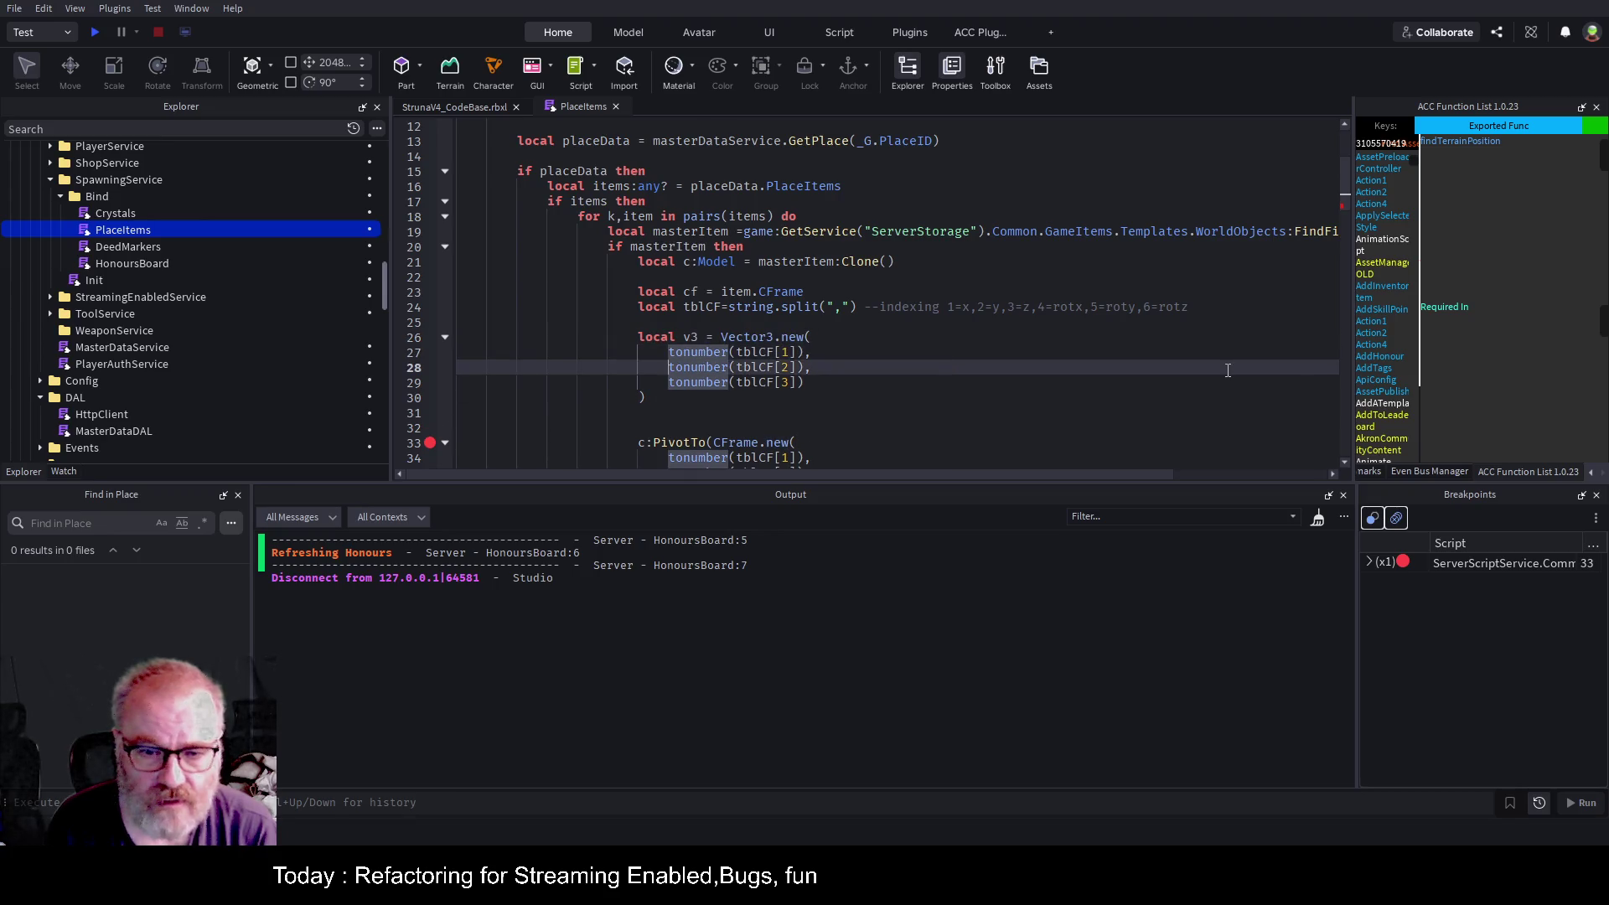
Replace the three tonumber arguments in the PivotTo CFrame.new with v3 and save.
scroll(1228, 369, "down", 2)
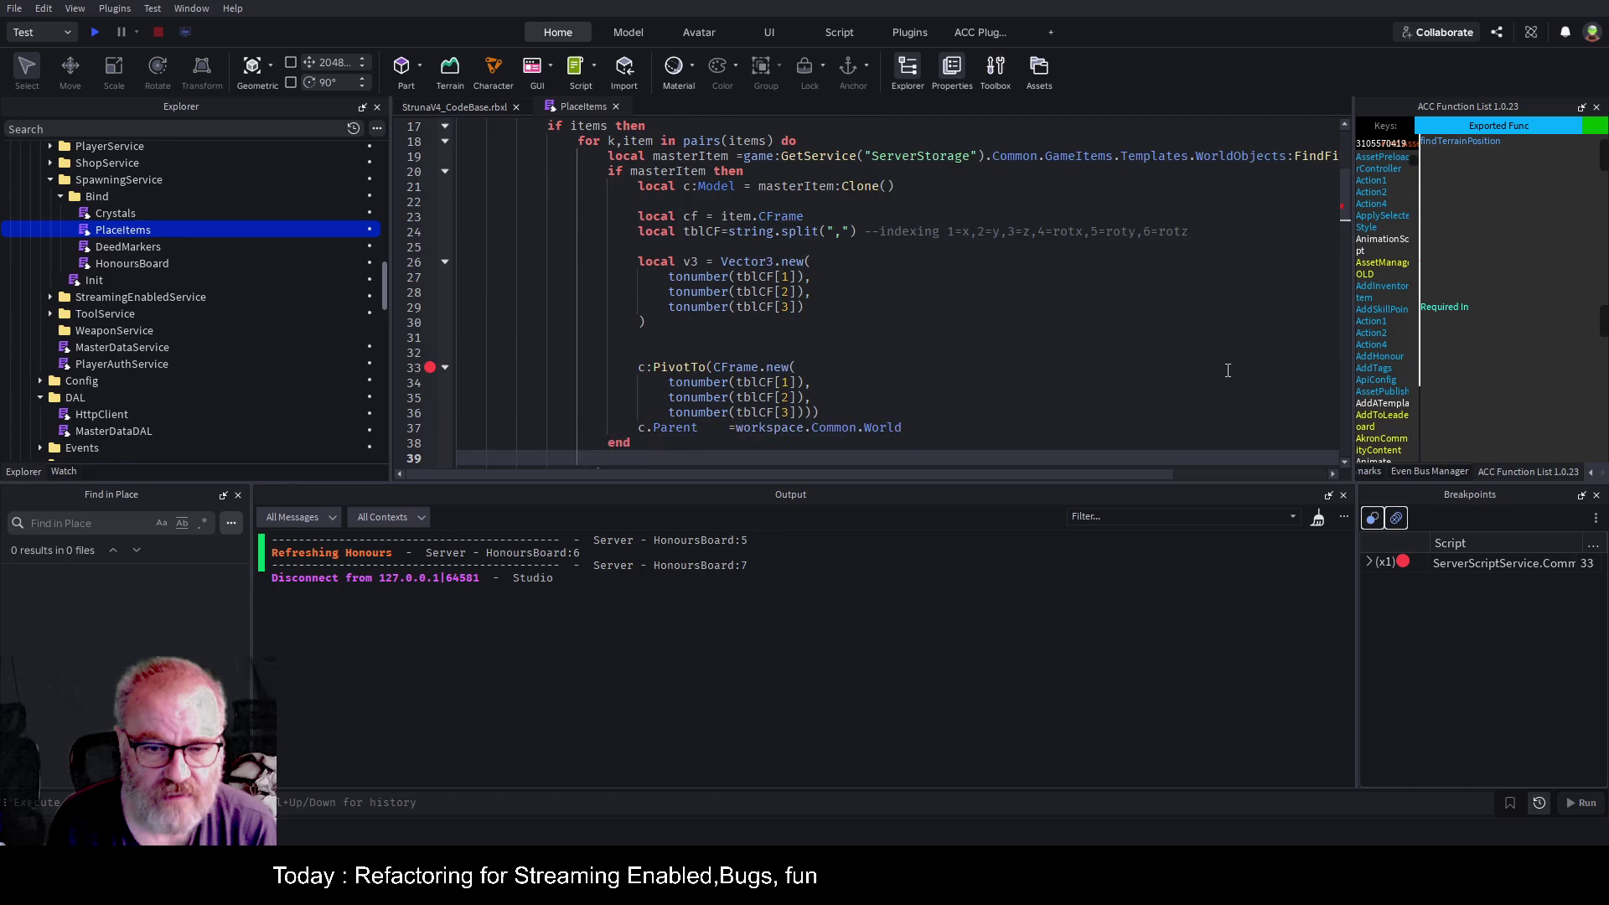
key("End")
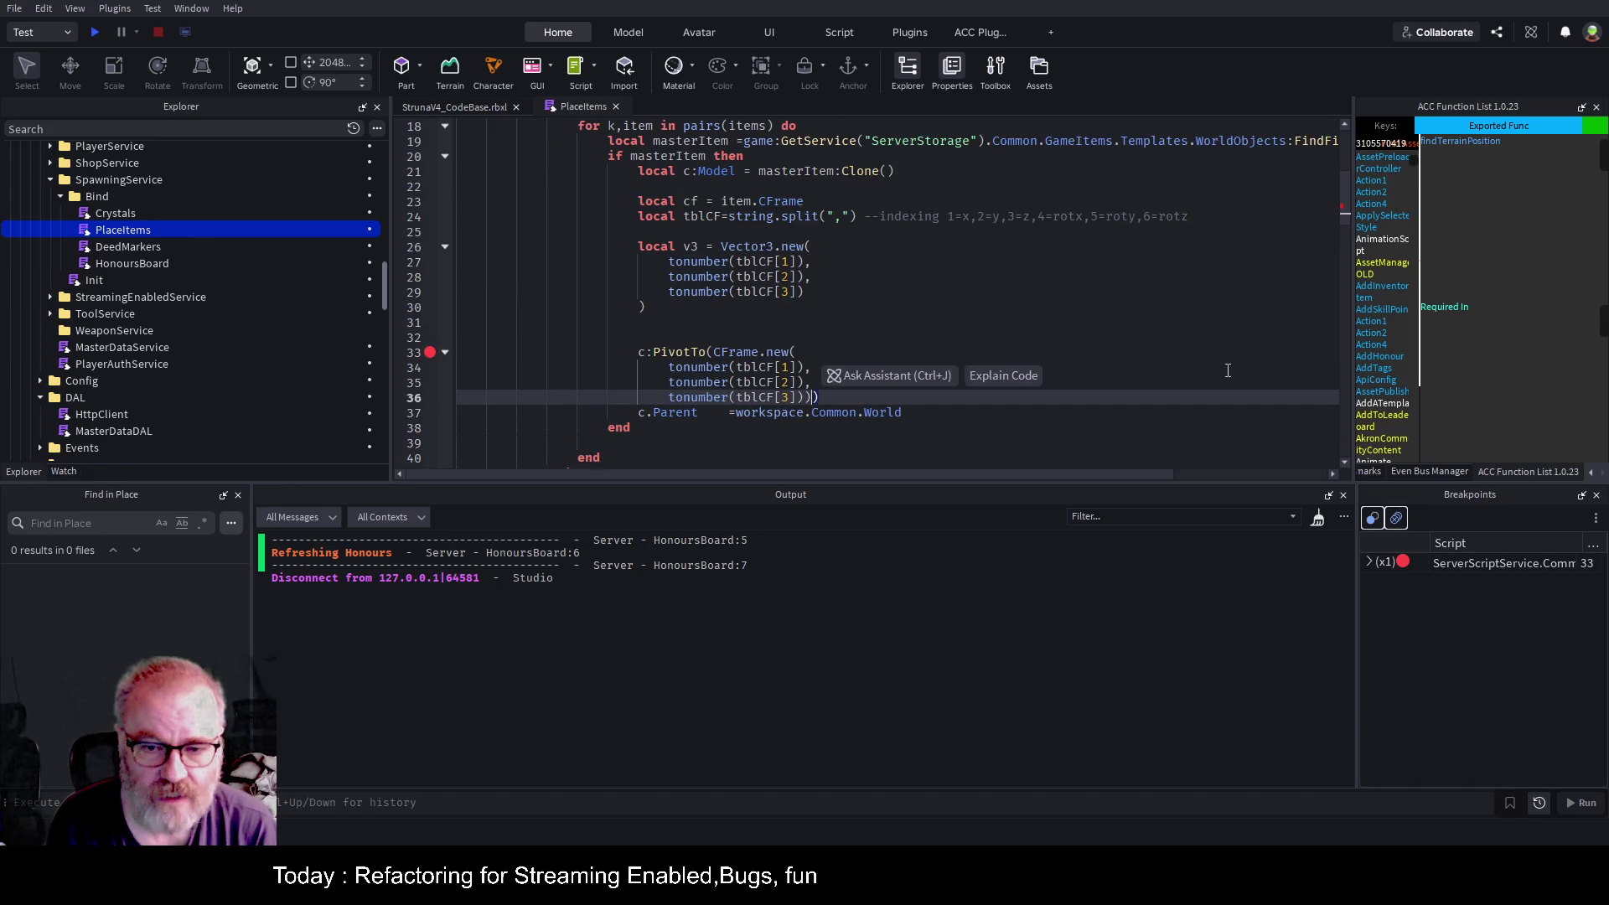
key("shift+Up")
key("shift+Up")
key("shift+Up")
key("BackSpace")
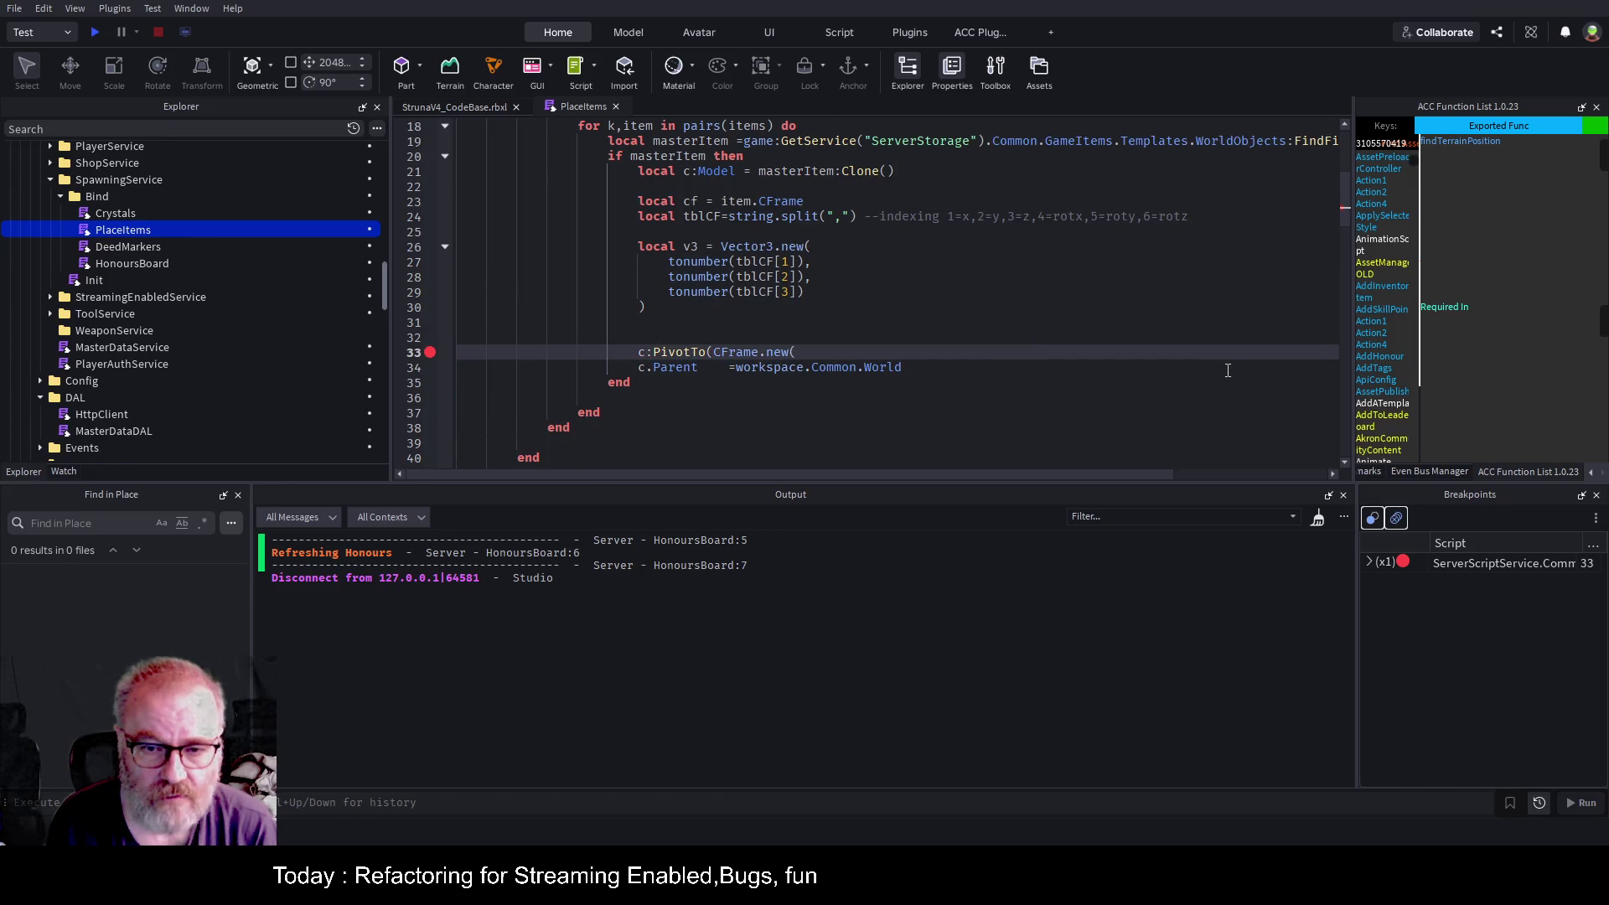
type("v3);")
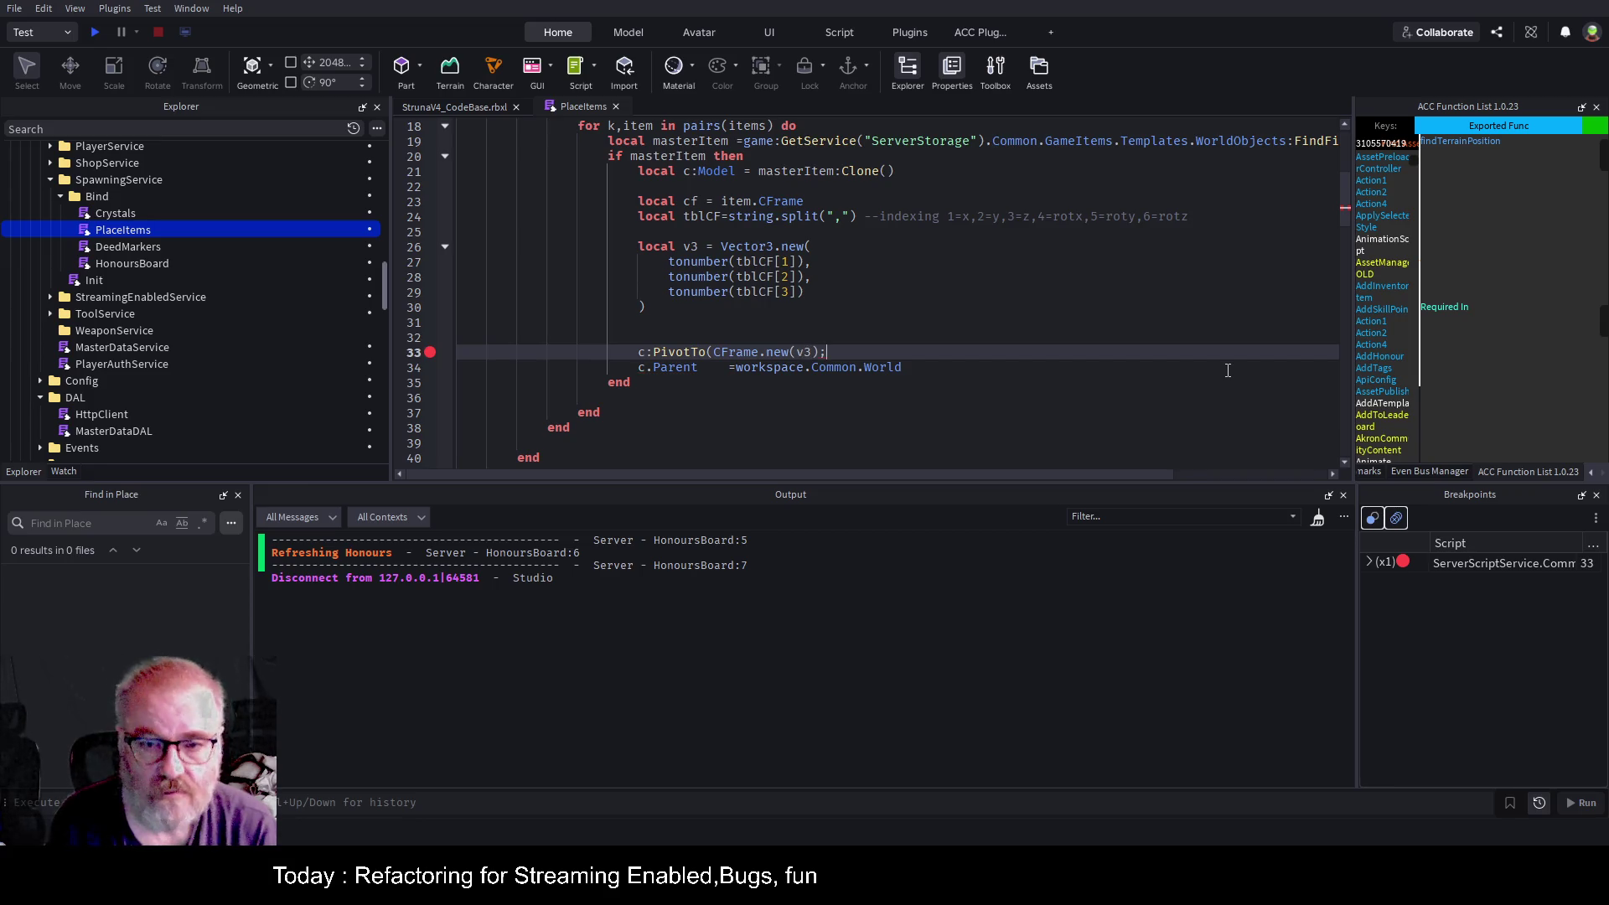
key("Up")
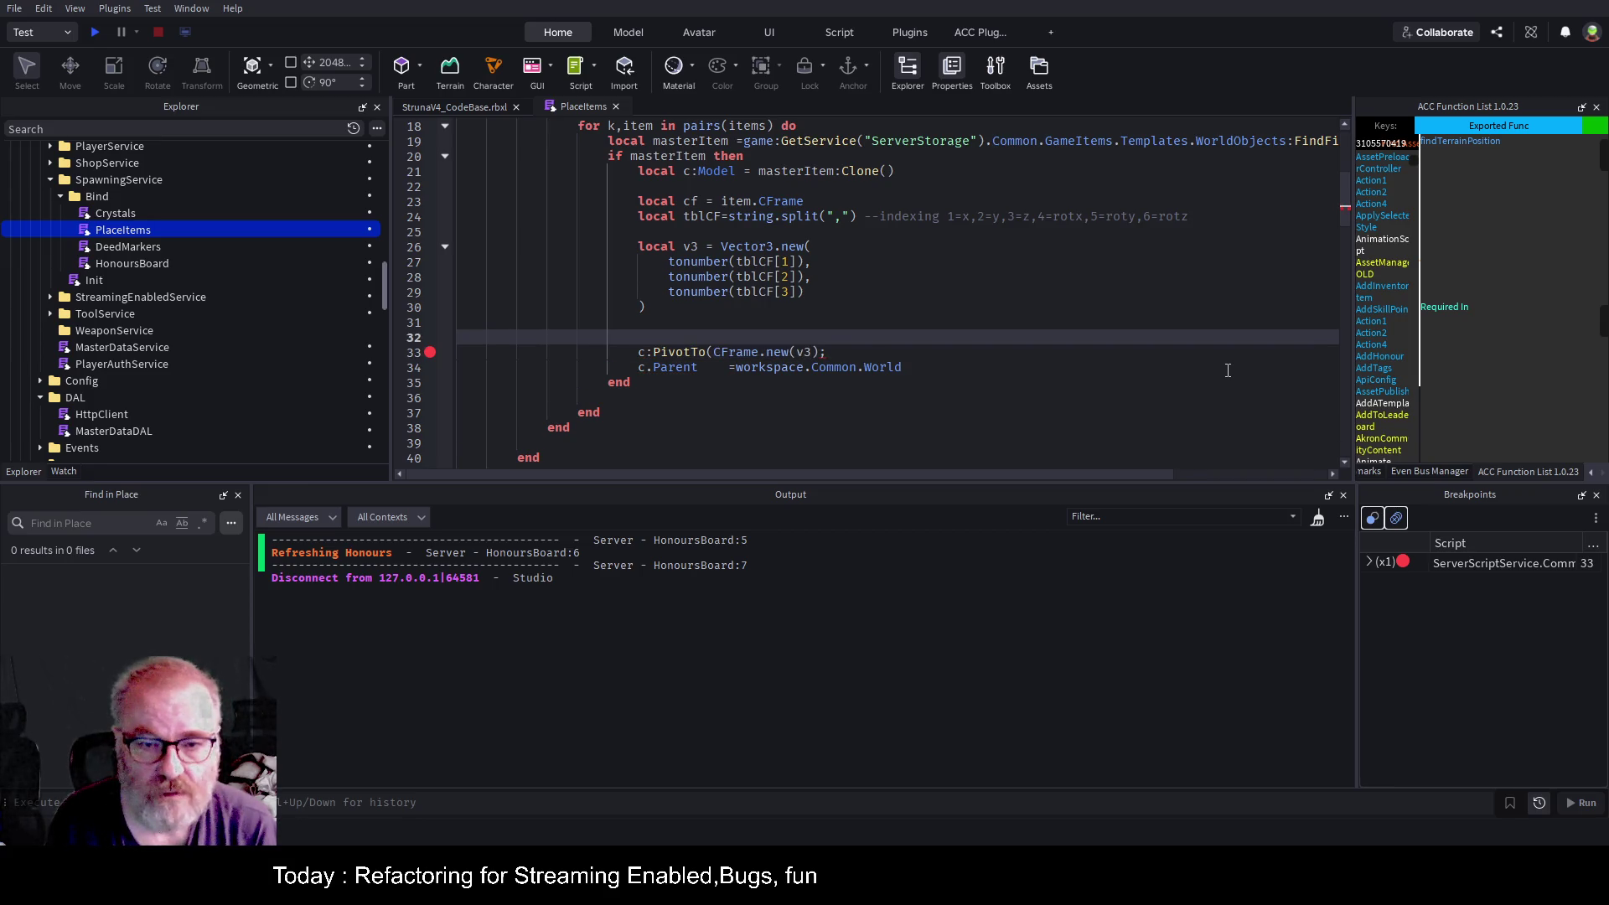
key("ctrl+s")
Close the PivotTo(CFrame.new(v3)) call, remove the trailing semicolon, save, and start a play test.
key("Down")
key("End")
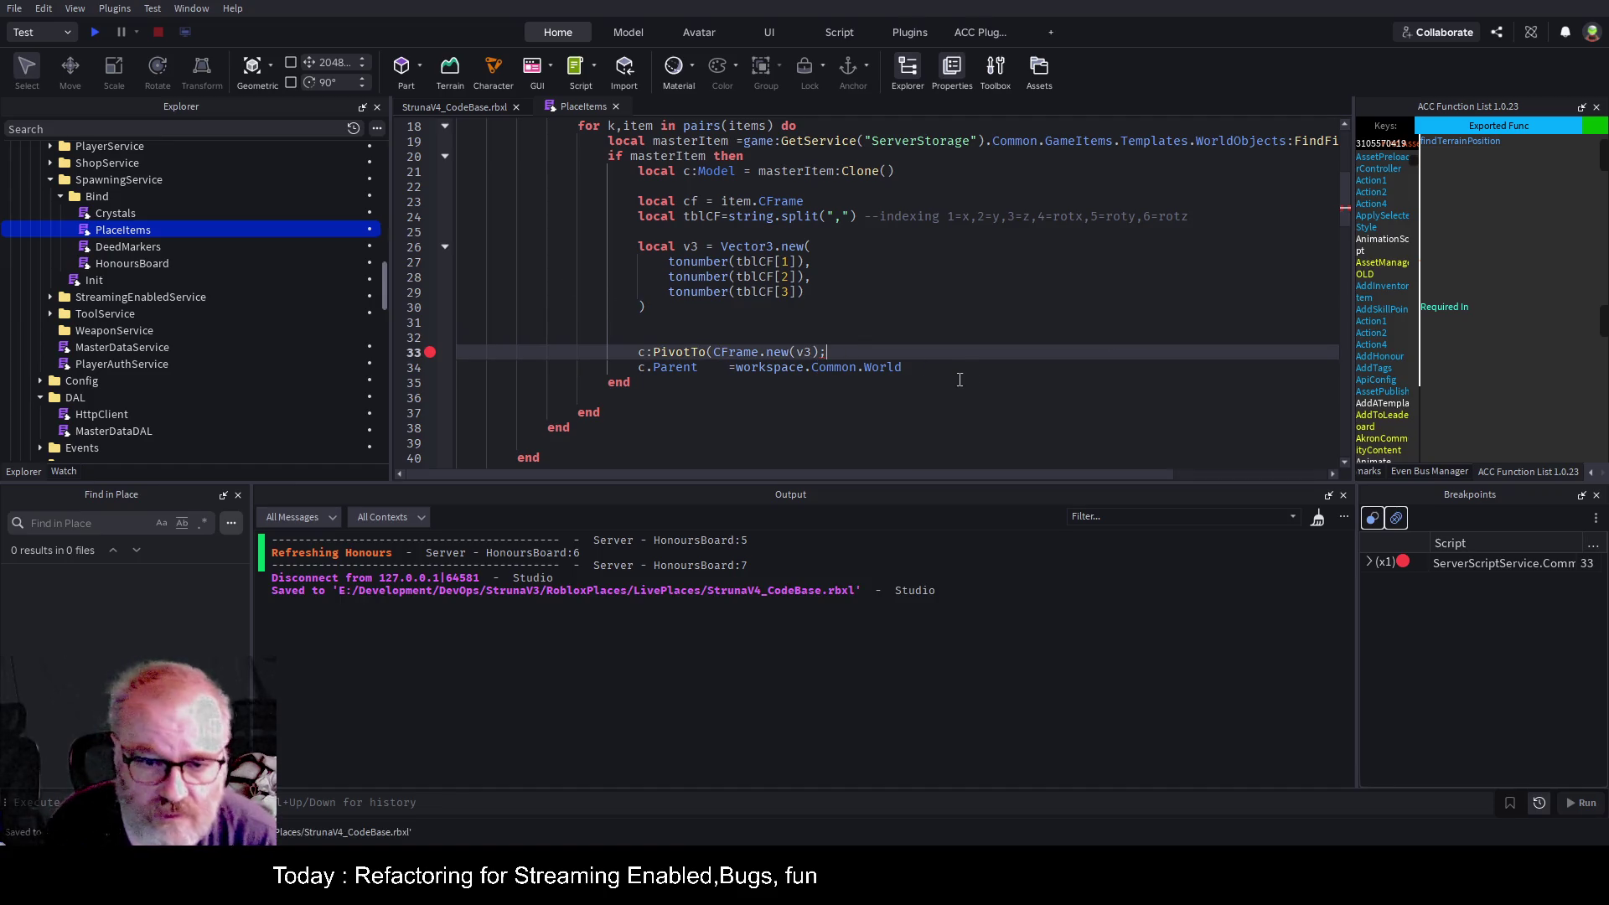
type(")")
key("BackSpace")
key("ctrl+s")
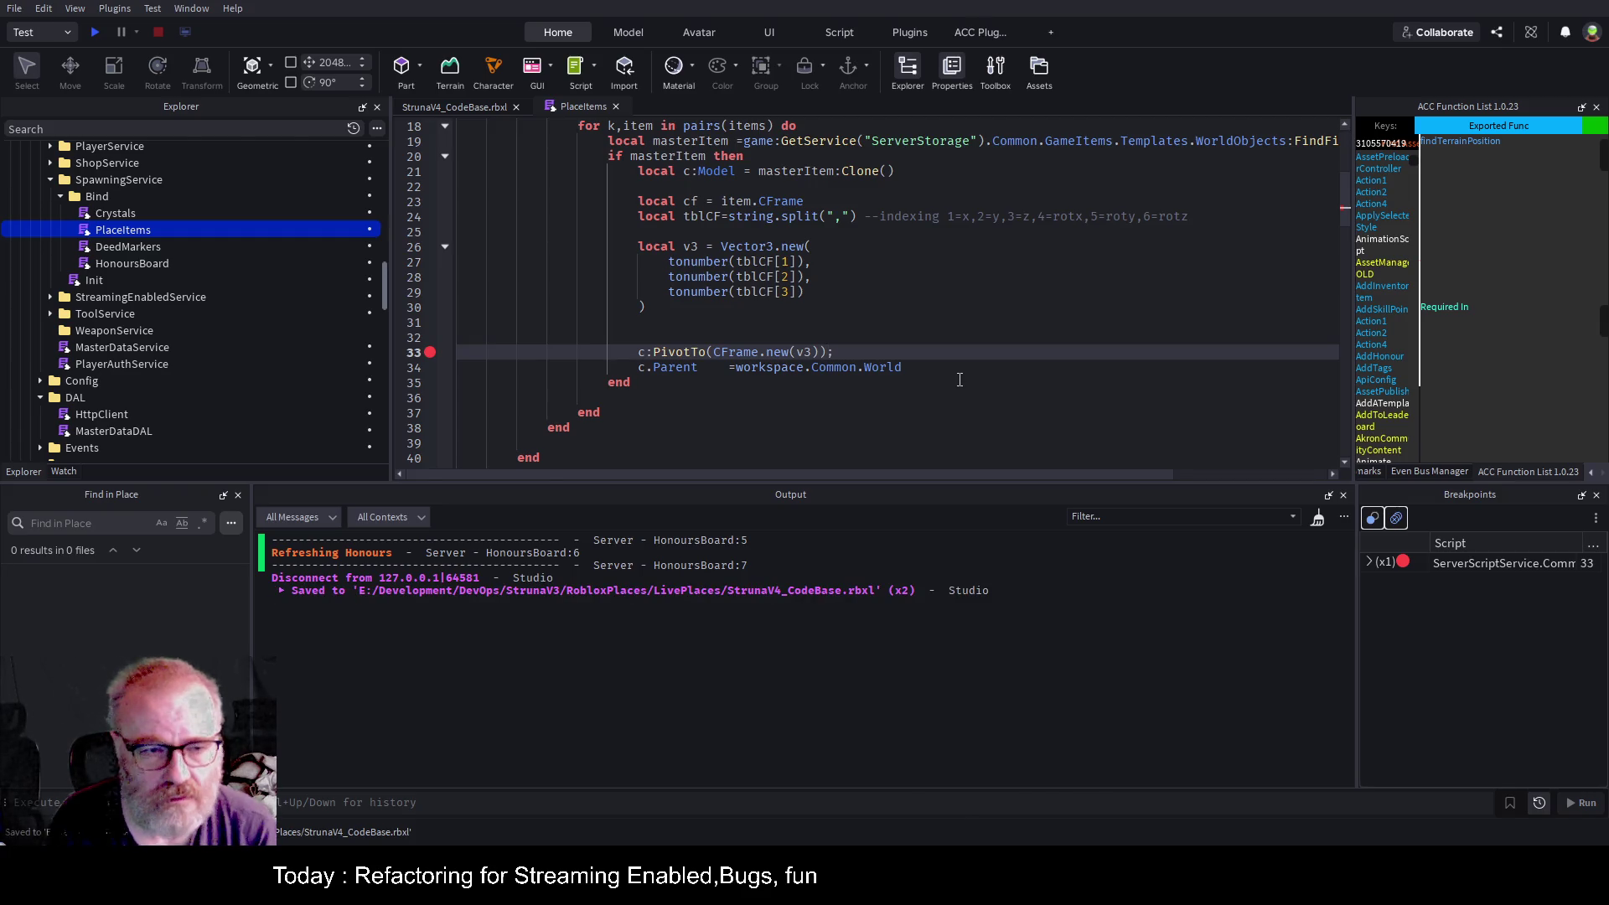
key("BackSpace")
left_click(94, 32)
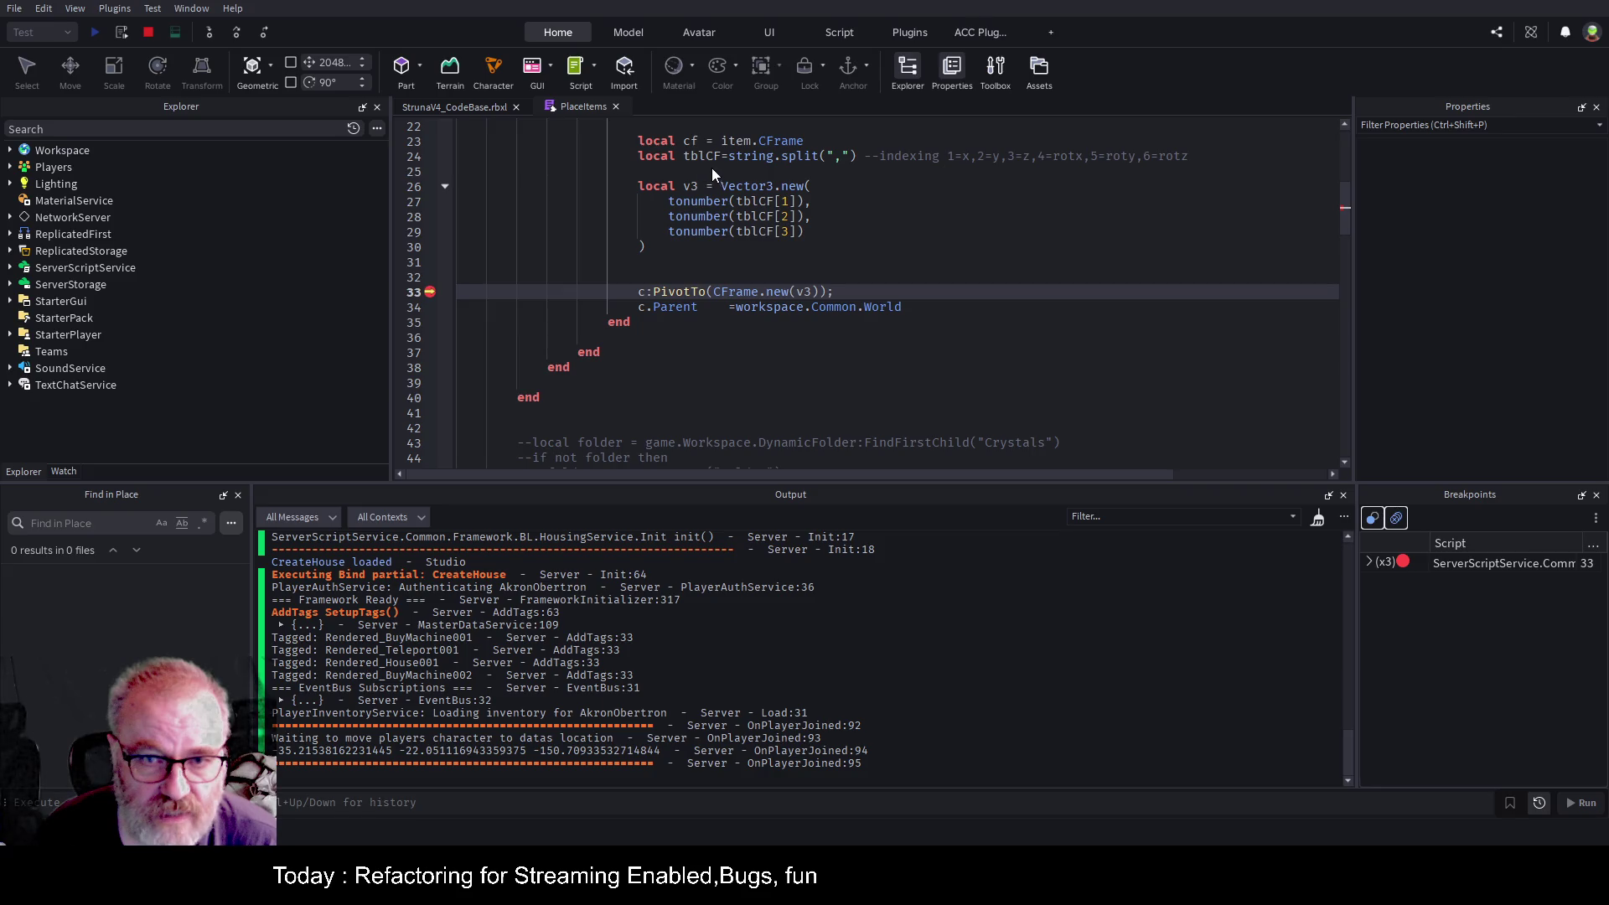
left_click(1036, 250)
scroll(1036, 253, "up", 2)
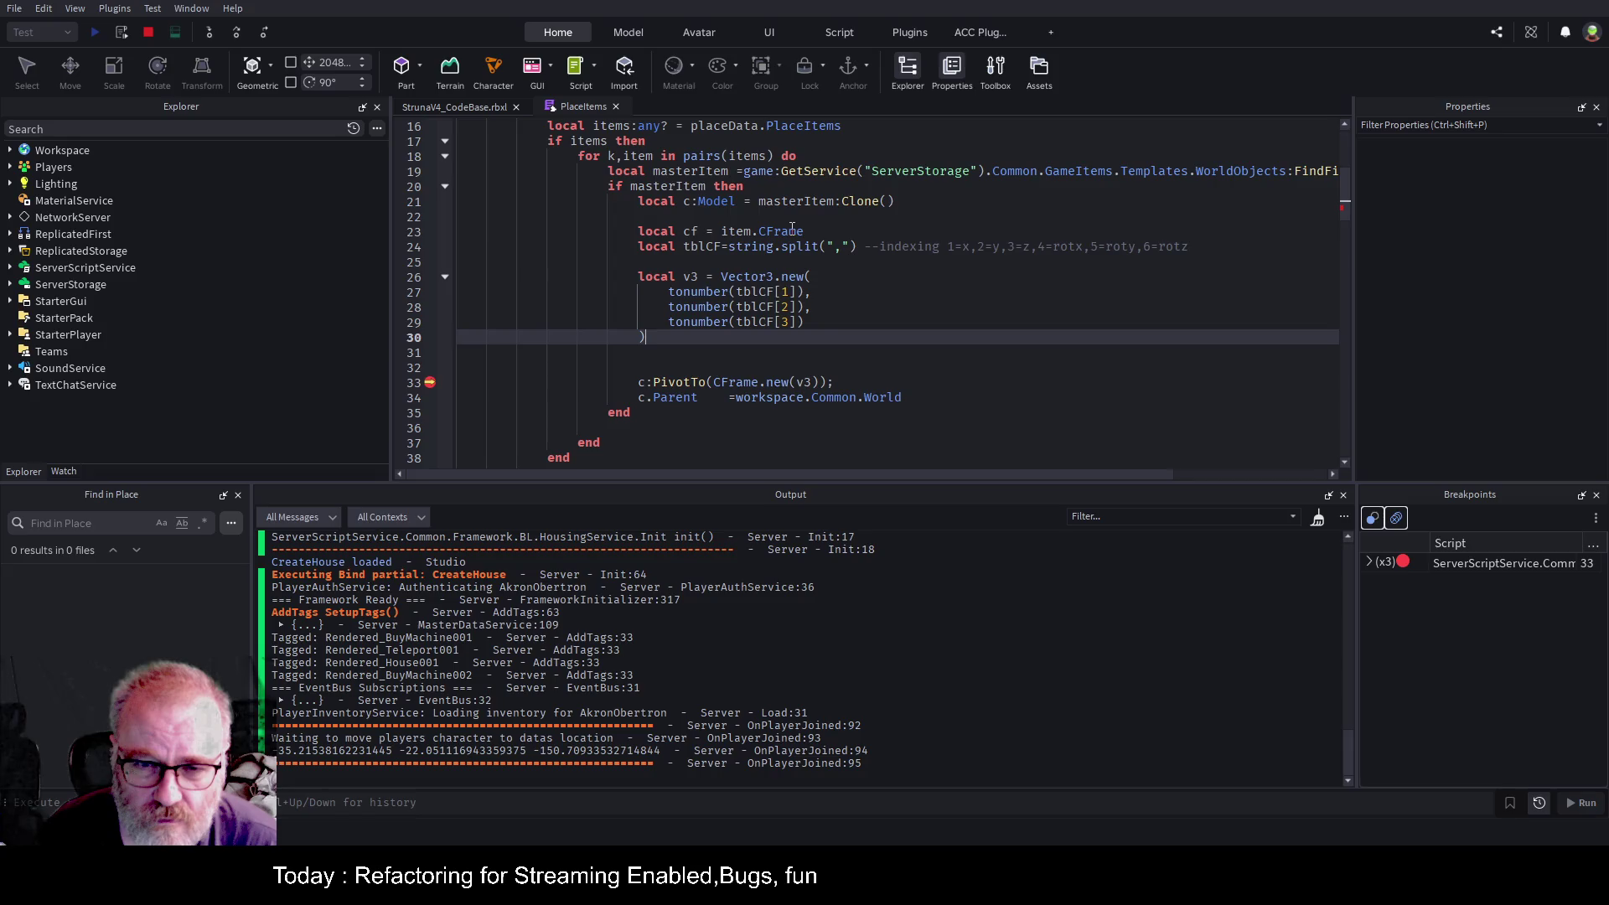
left_click(852, 283)
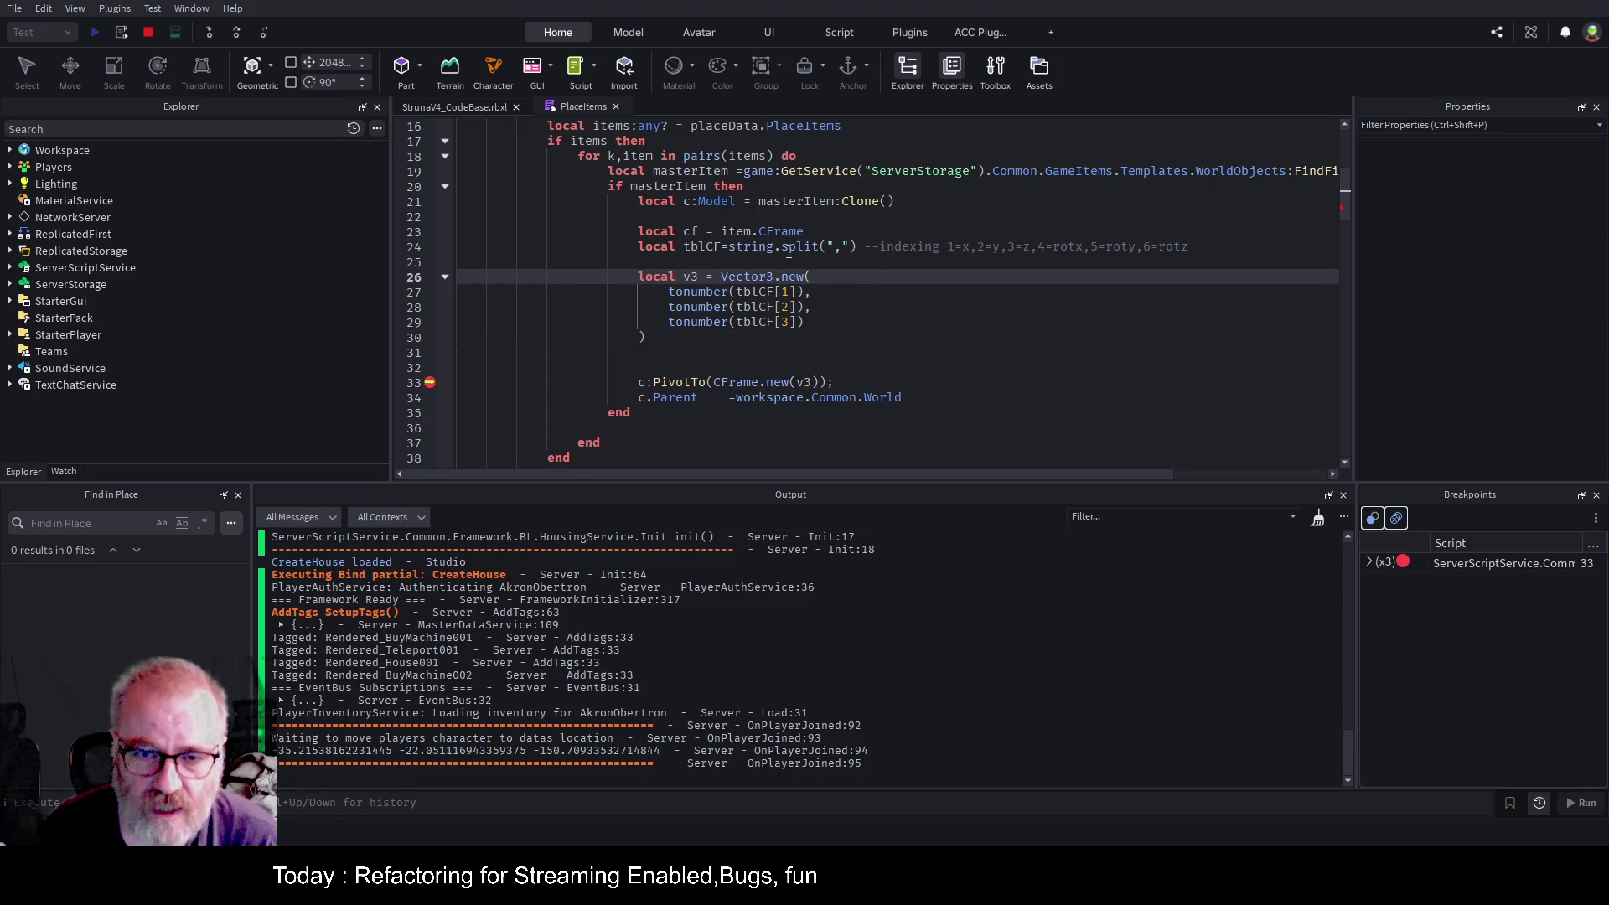
left_click(145, 33)
left_click(827, 246)
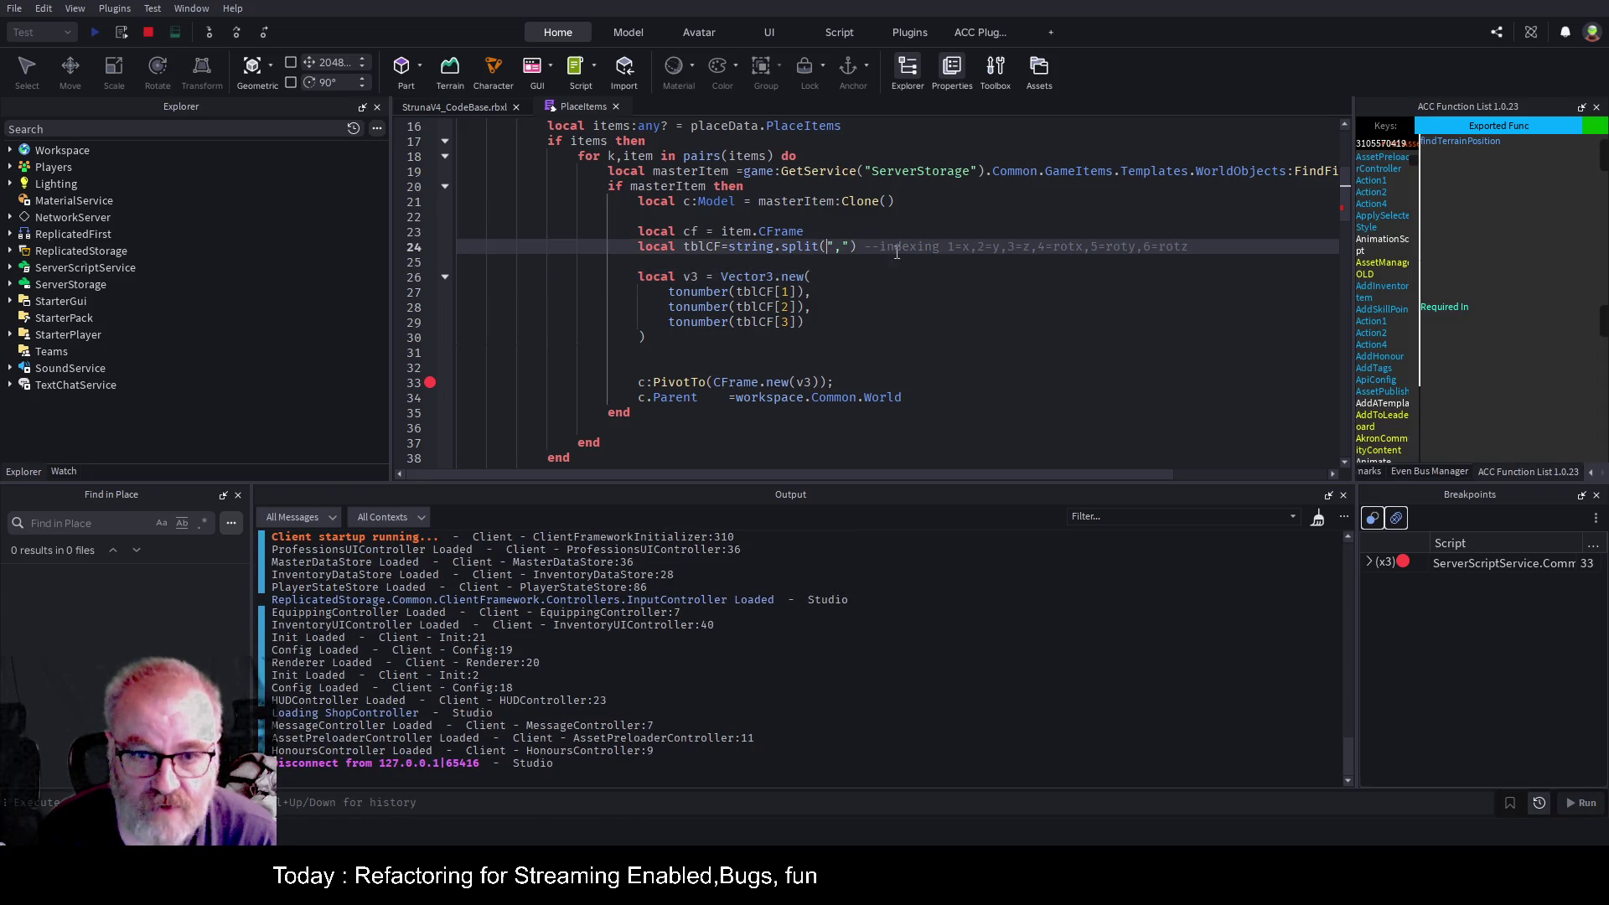
Pass cf, to the split call on line 24, save, and run past the PivotTo breakpoint.
type("cf,")
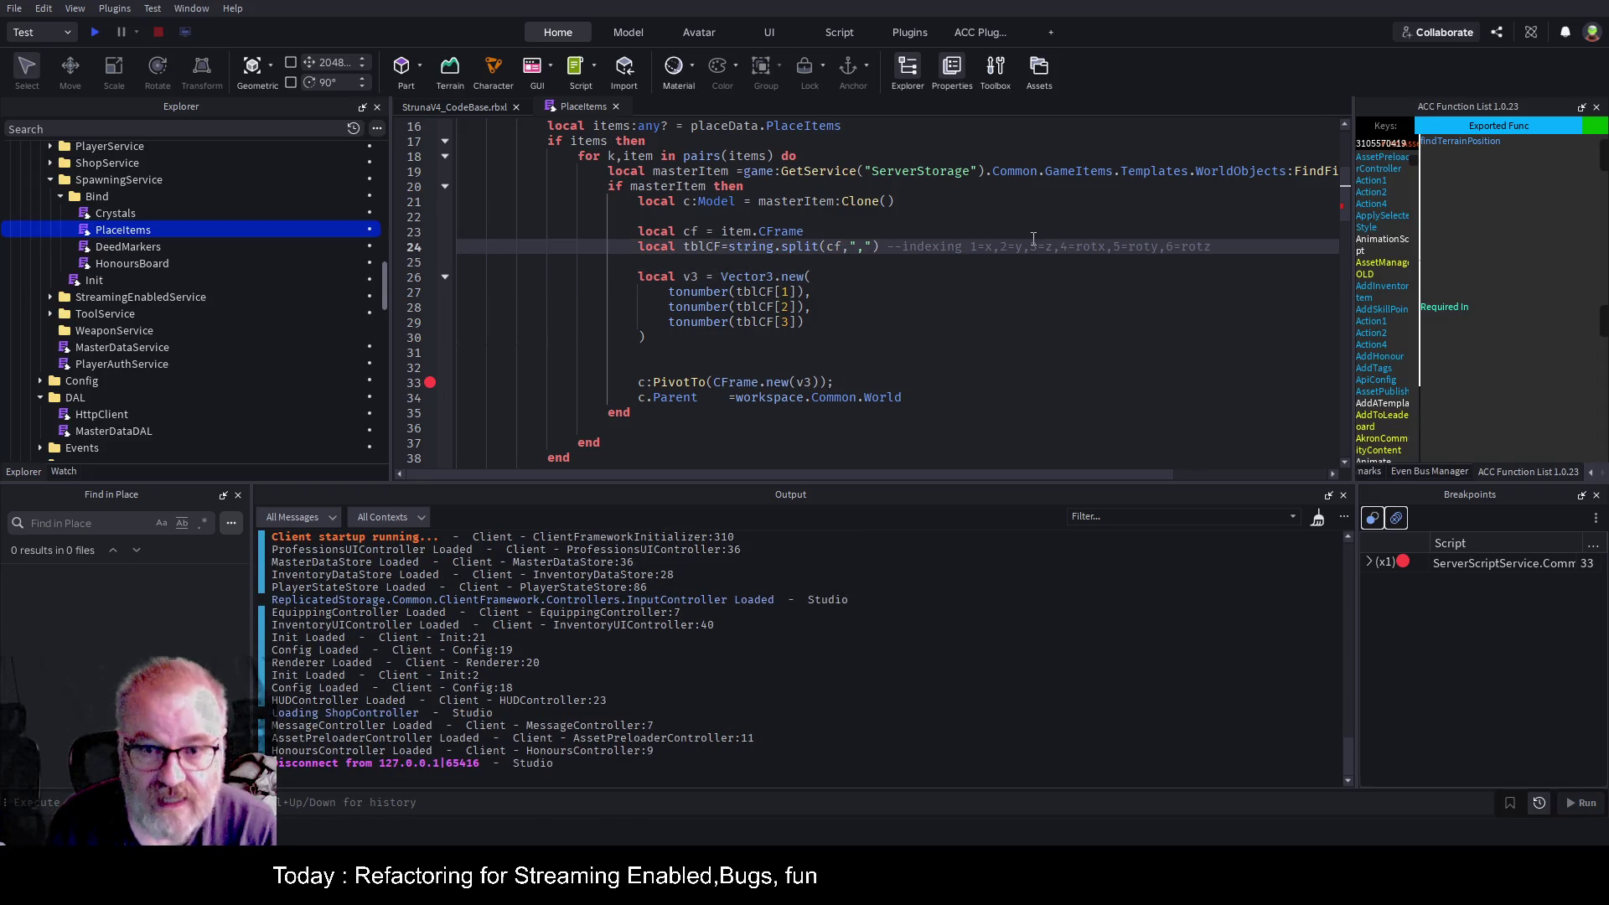
left_click(929, 303)
key("ctrl+s")
key("F5")
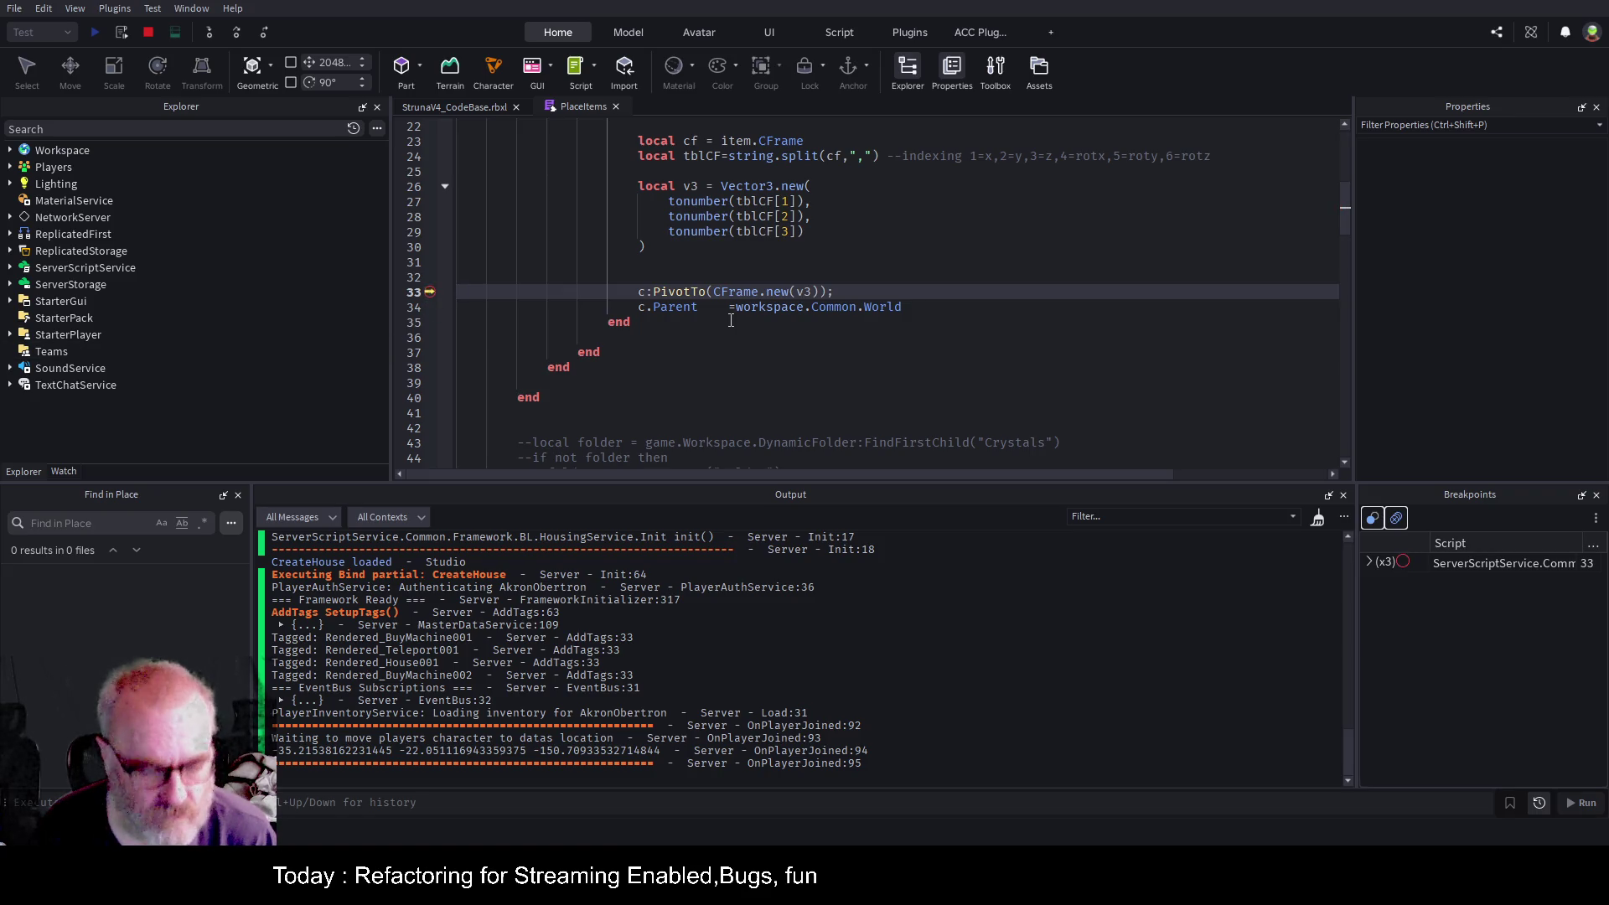
key("F5")
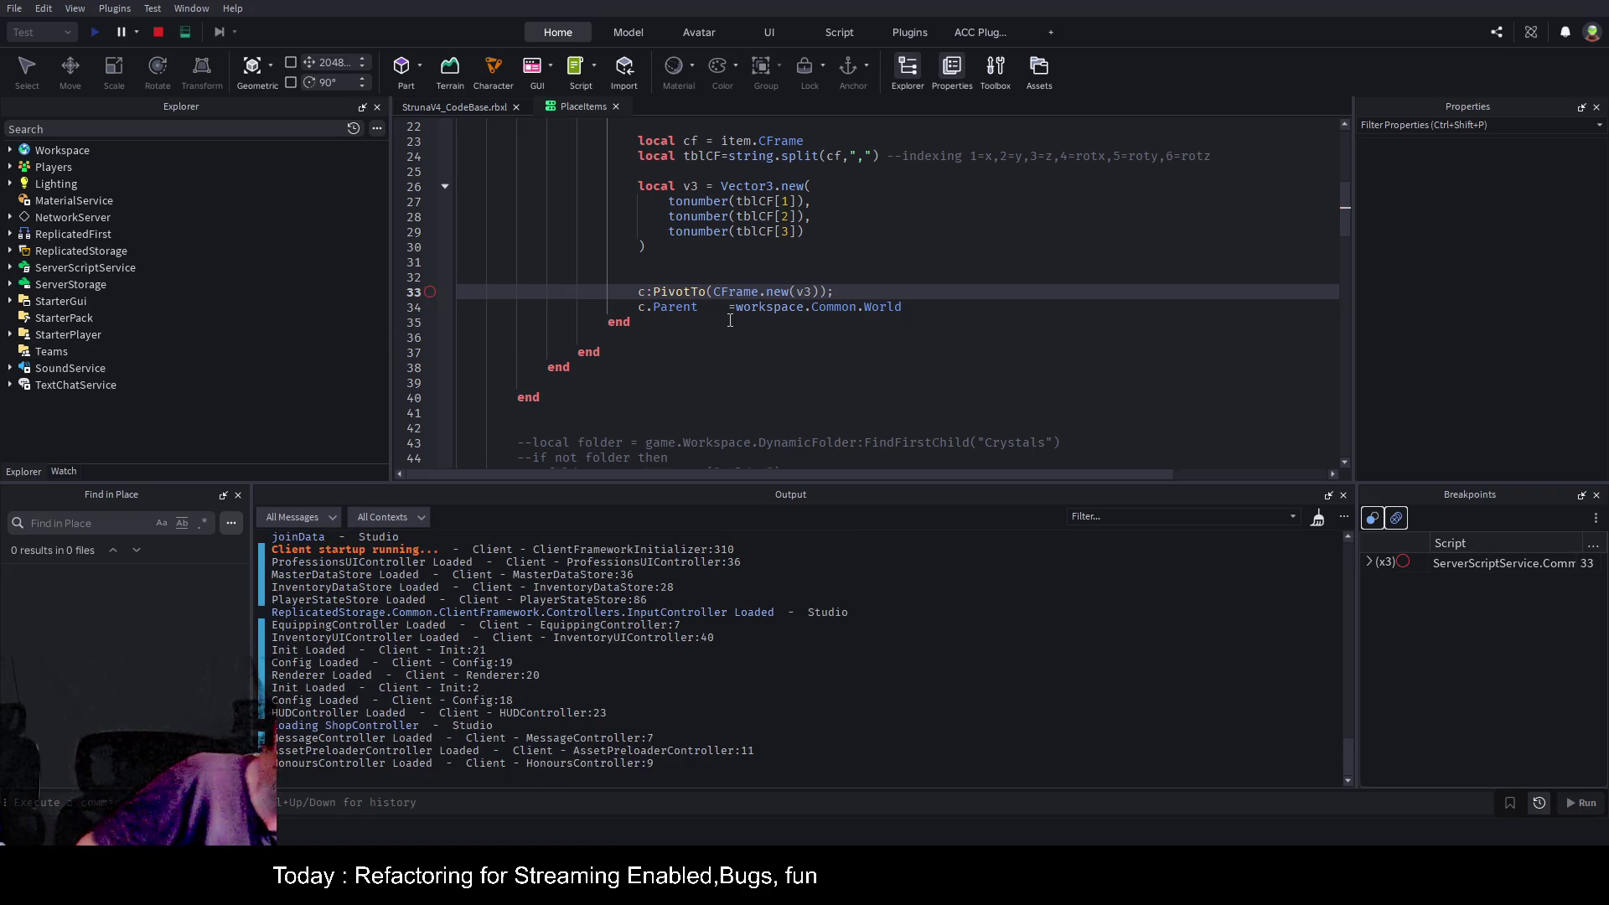
In the game view, expand Workspace > Common > World and focus on the first crystal.
left_click(459, 109)
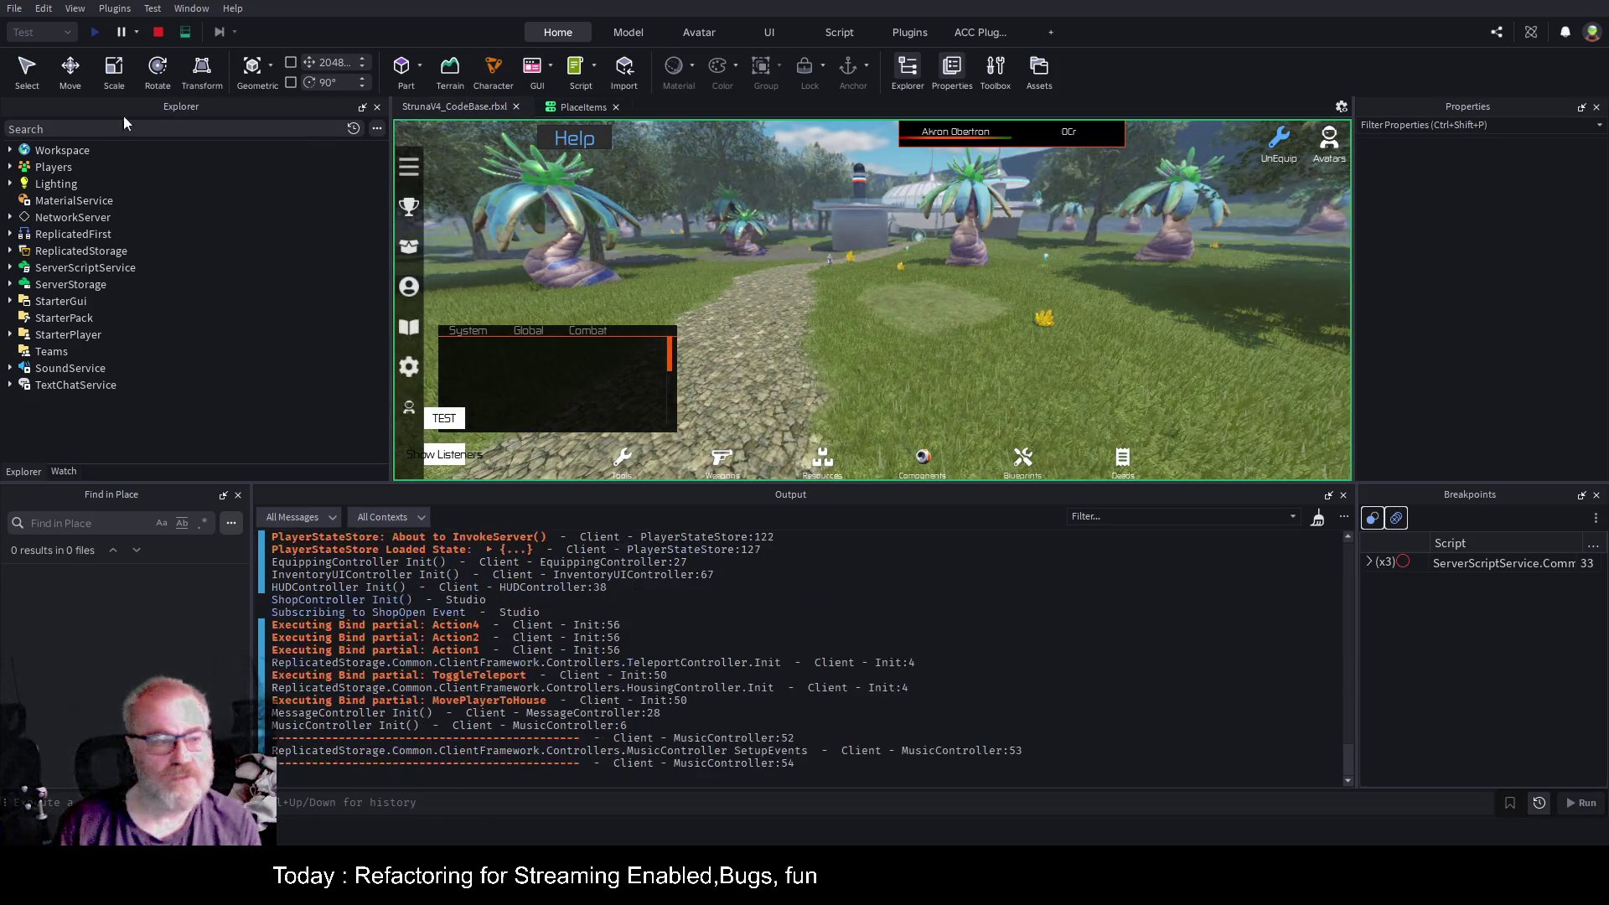
left_click(10, 151)
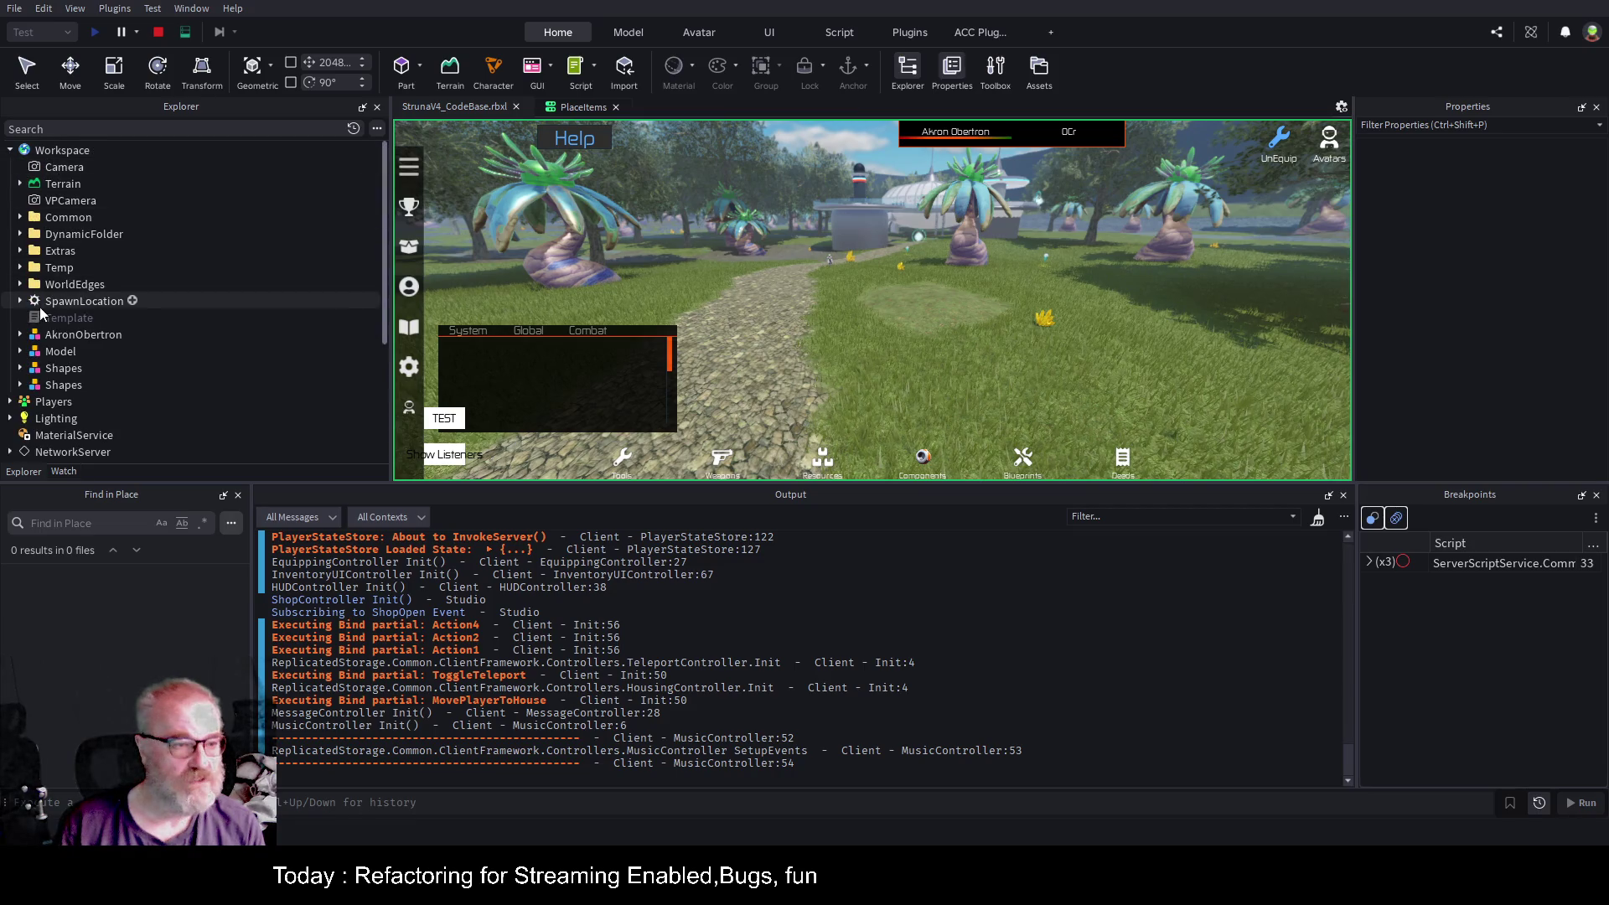
left_click(19, 219)
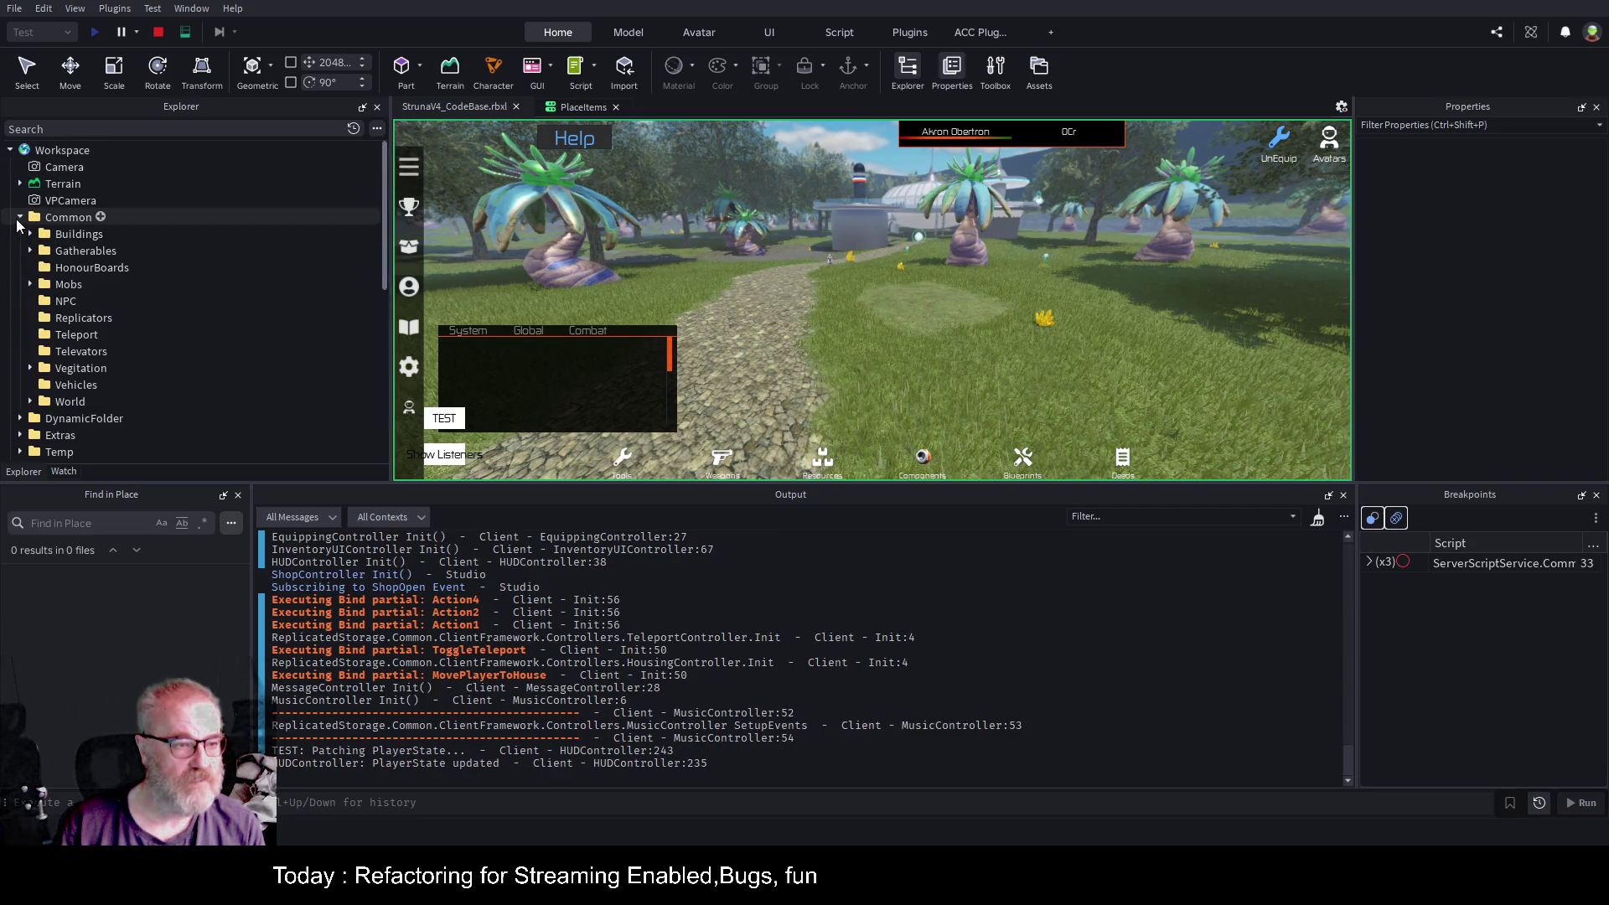
left_click(30, 401)
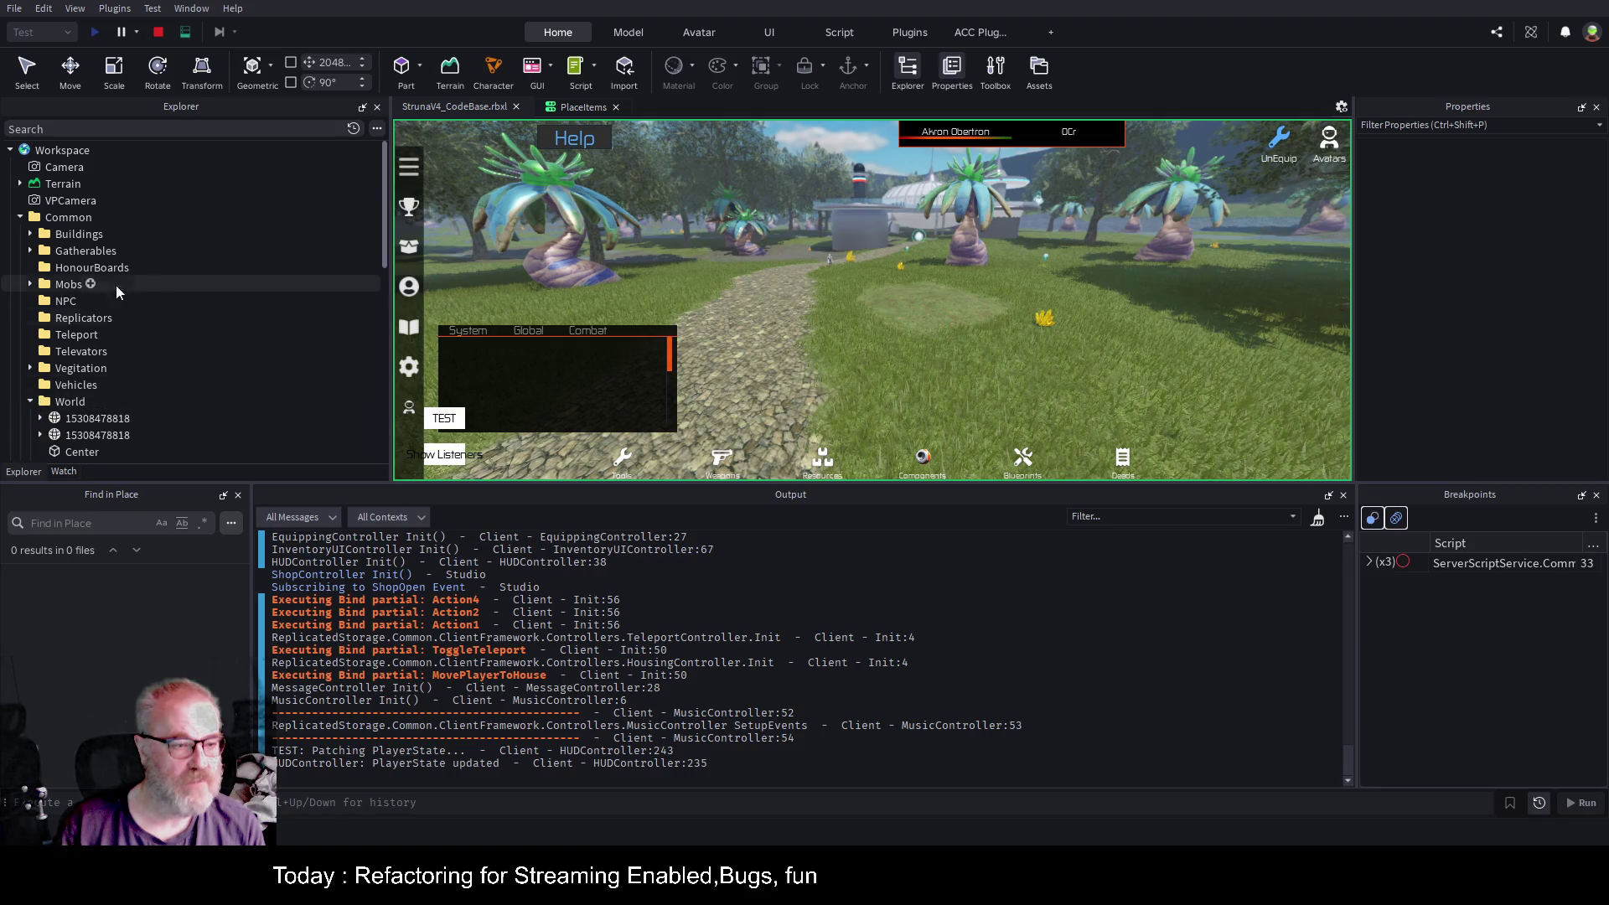
scroll(160, 293, "down", 2)
left_click(159, 346)
key("f")
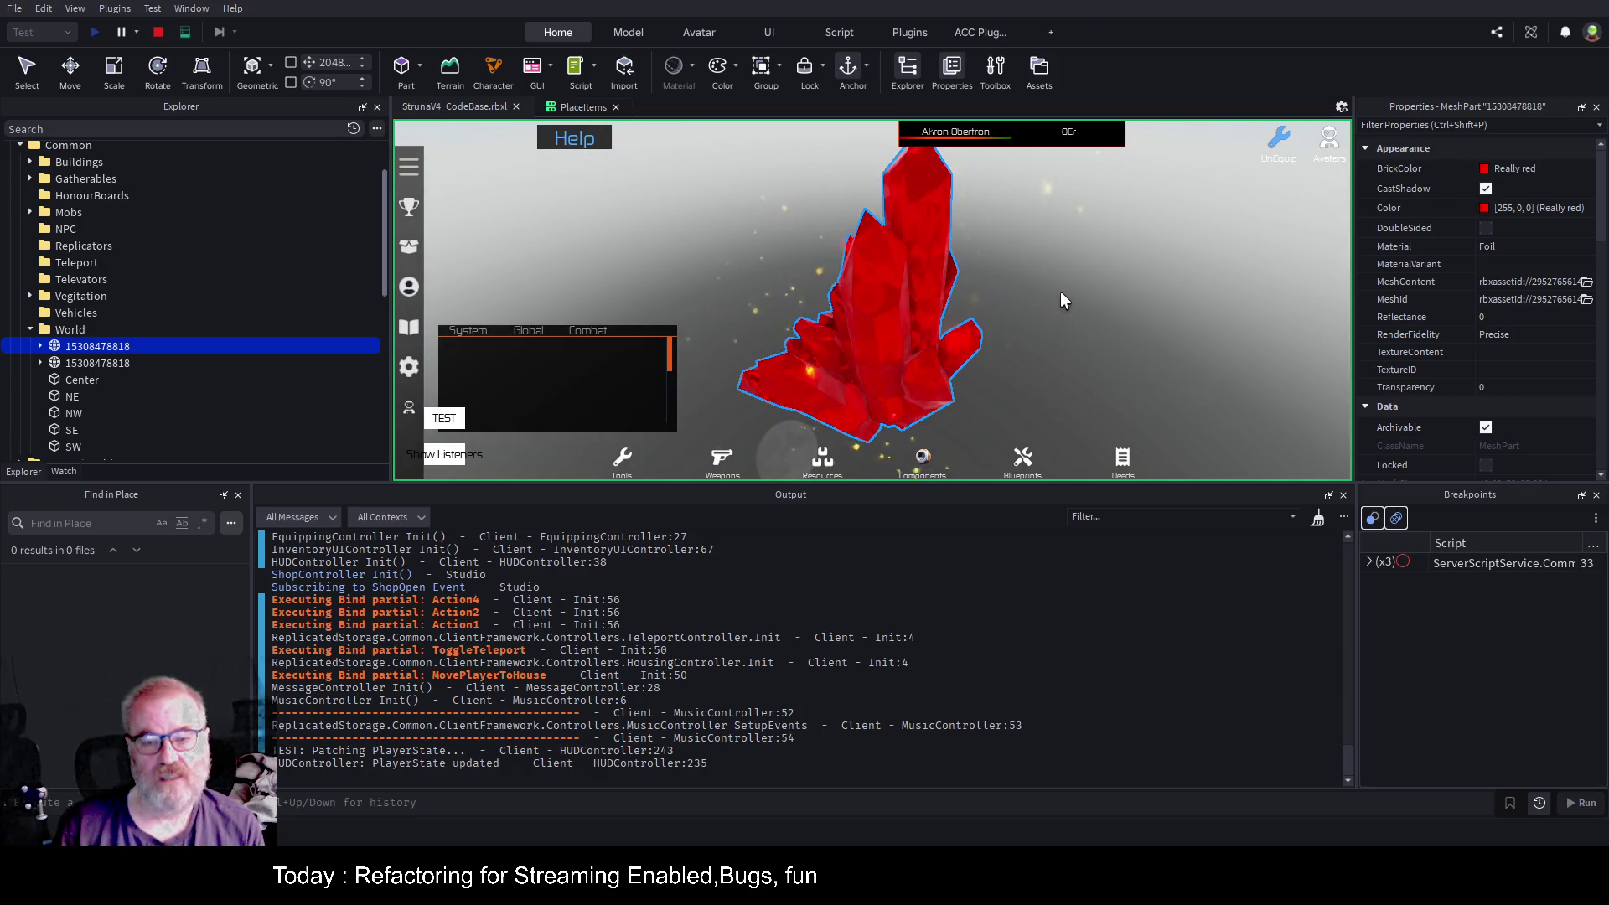
scroll(1472, 359, "down", 6)
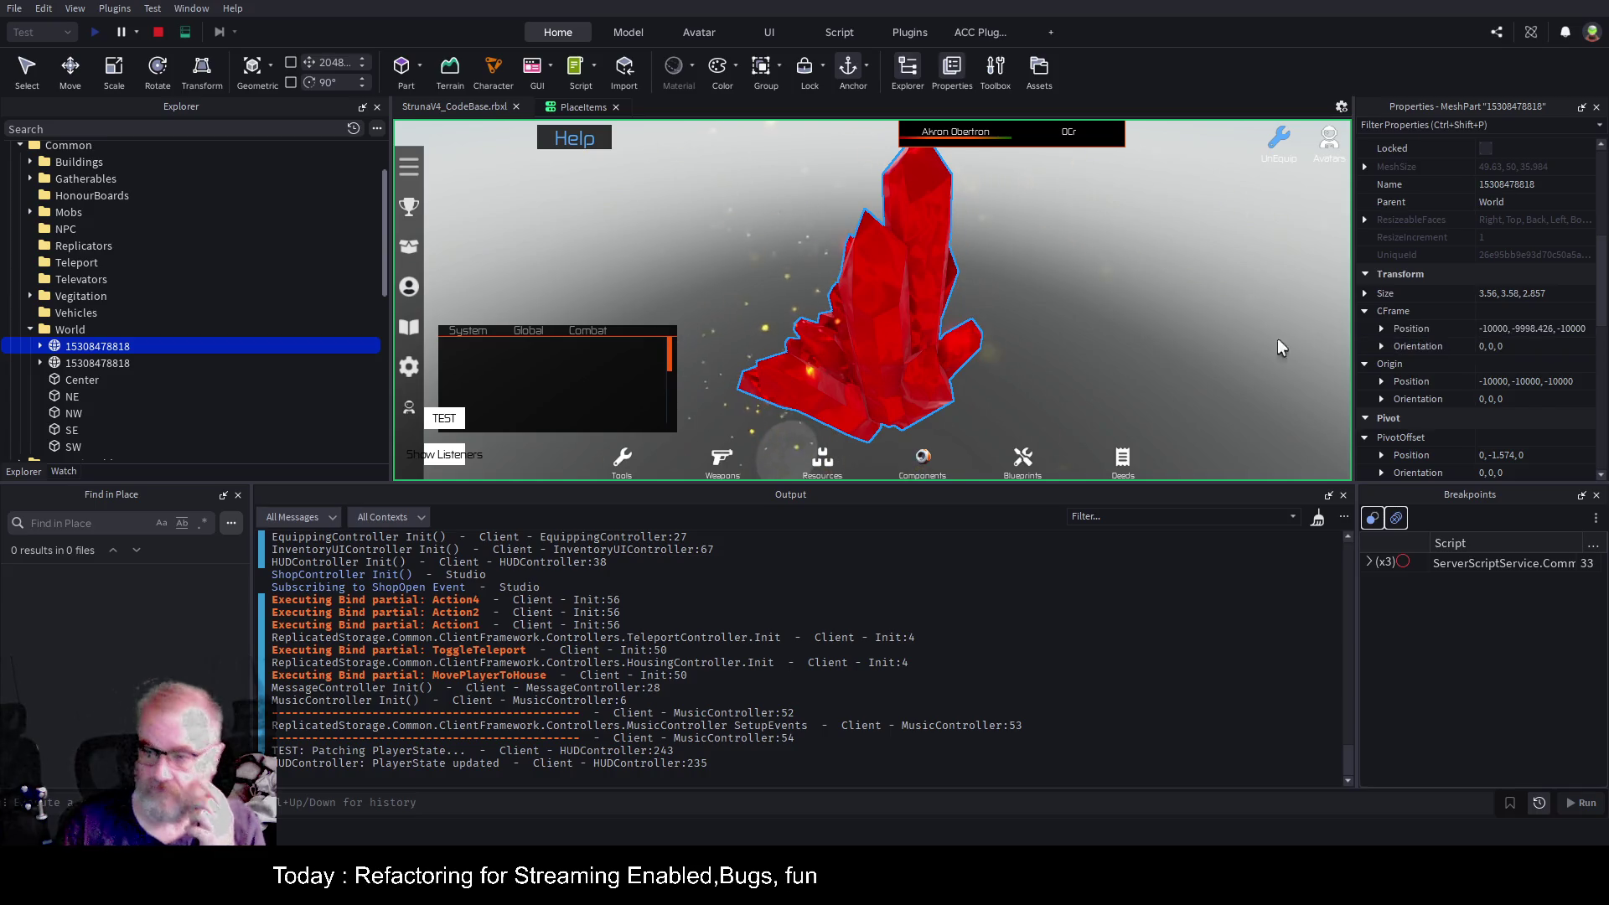
Move the second crystal about 5.8 studs along X and edit its CFrame position value.
left_click(97, 362)
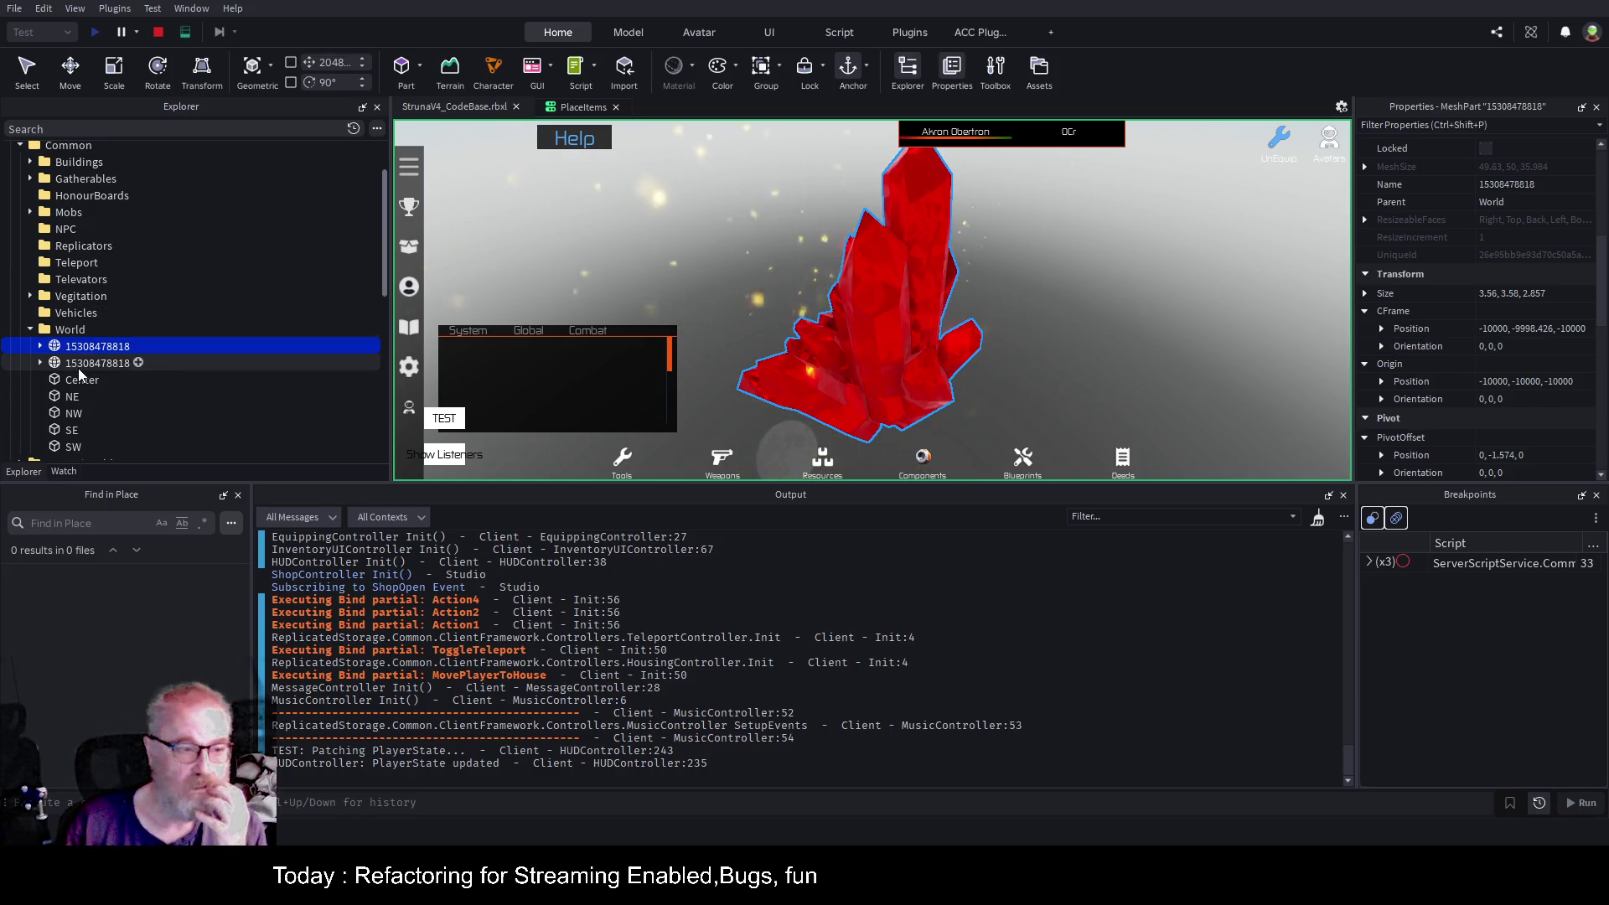
key("ctrl+2")
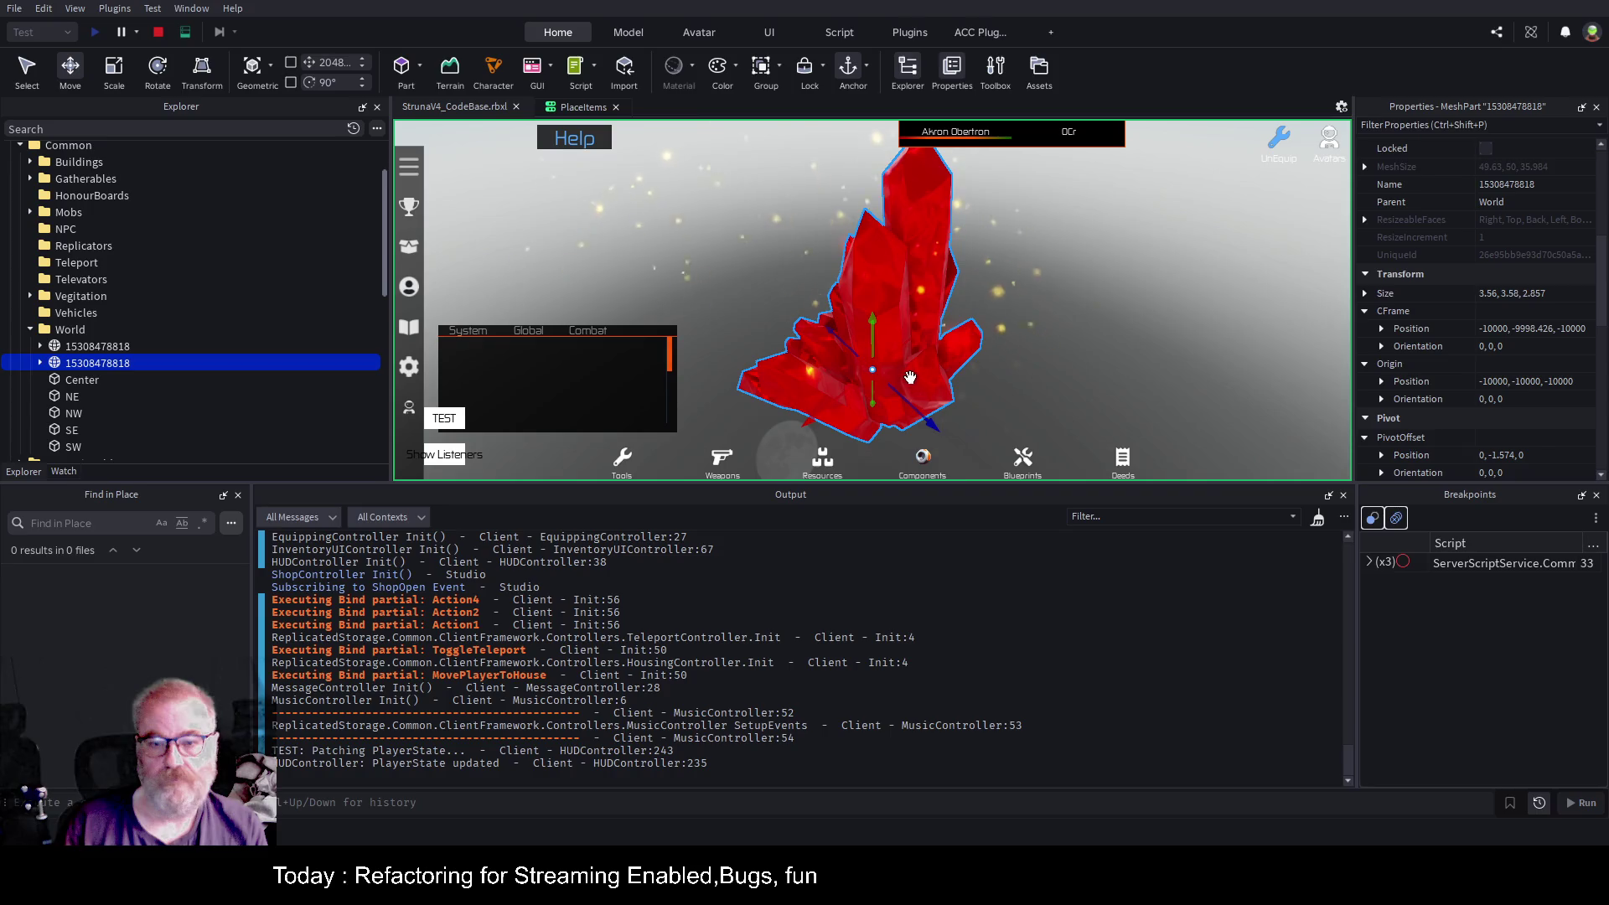
left_click_drag(819, 414, 922, 319)
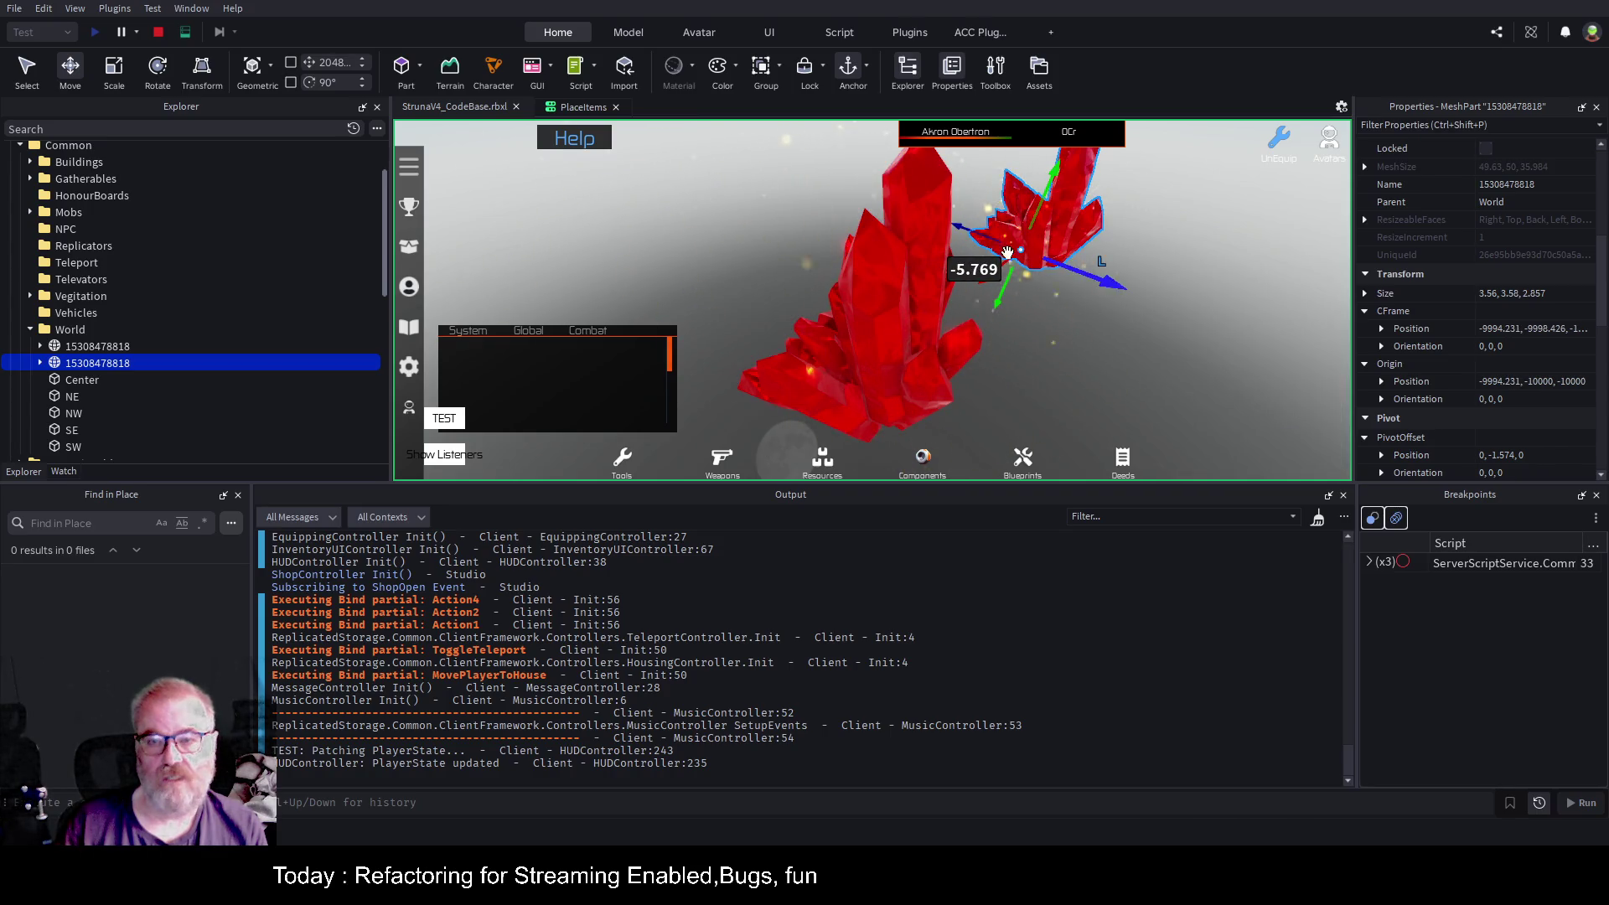
left_click(1542, 328)
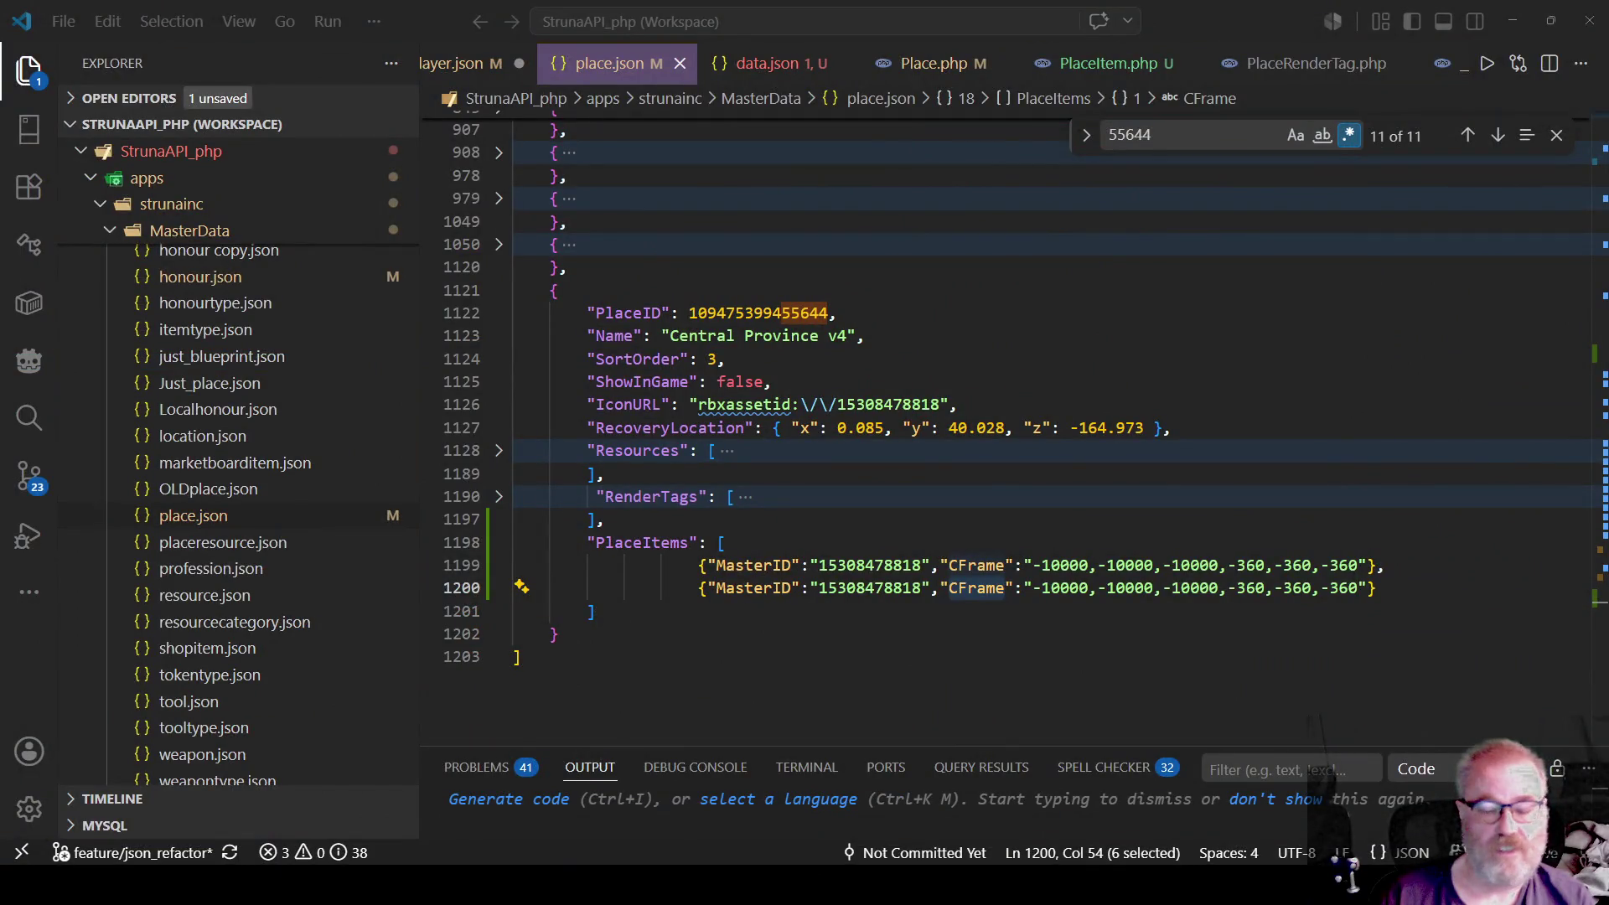
Paste the new position -9994.231, -9998.426, -10000 into the second entry's CFrame string.
double_click(950, 587)
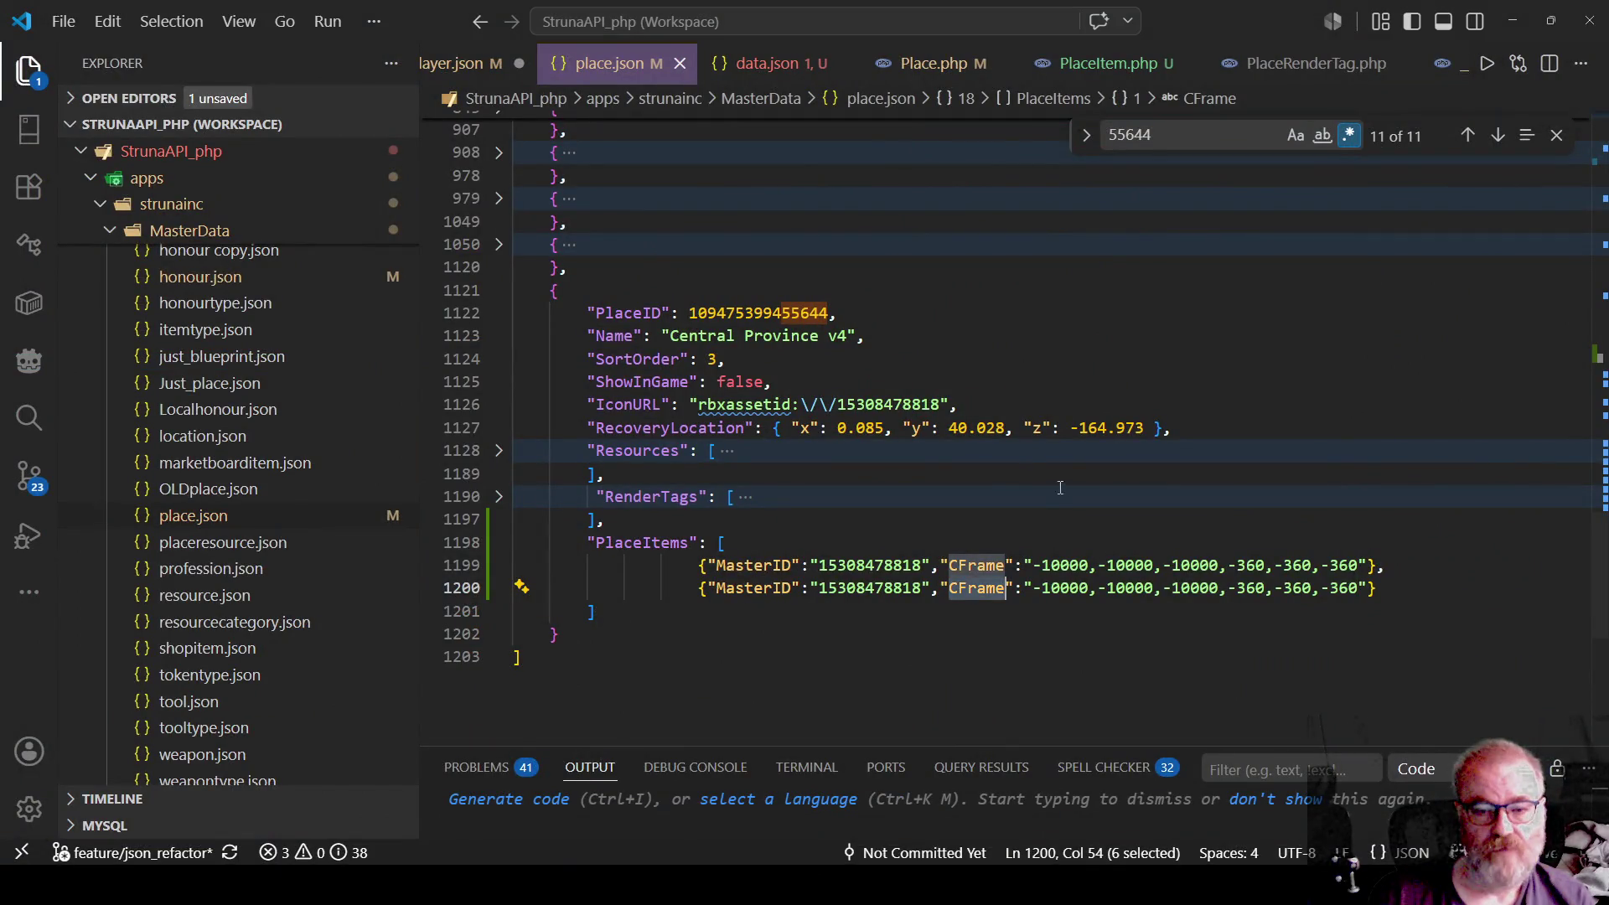
left_click(1033, 588)
left_click(1368, 588, "shift")
key("shift+Left")
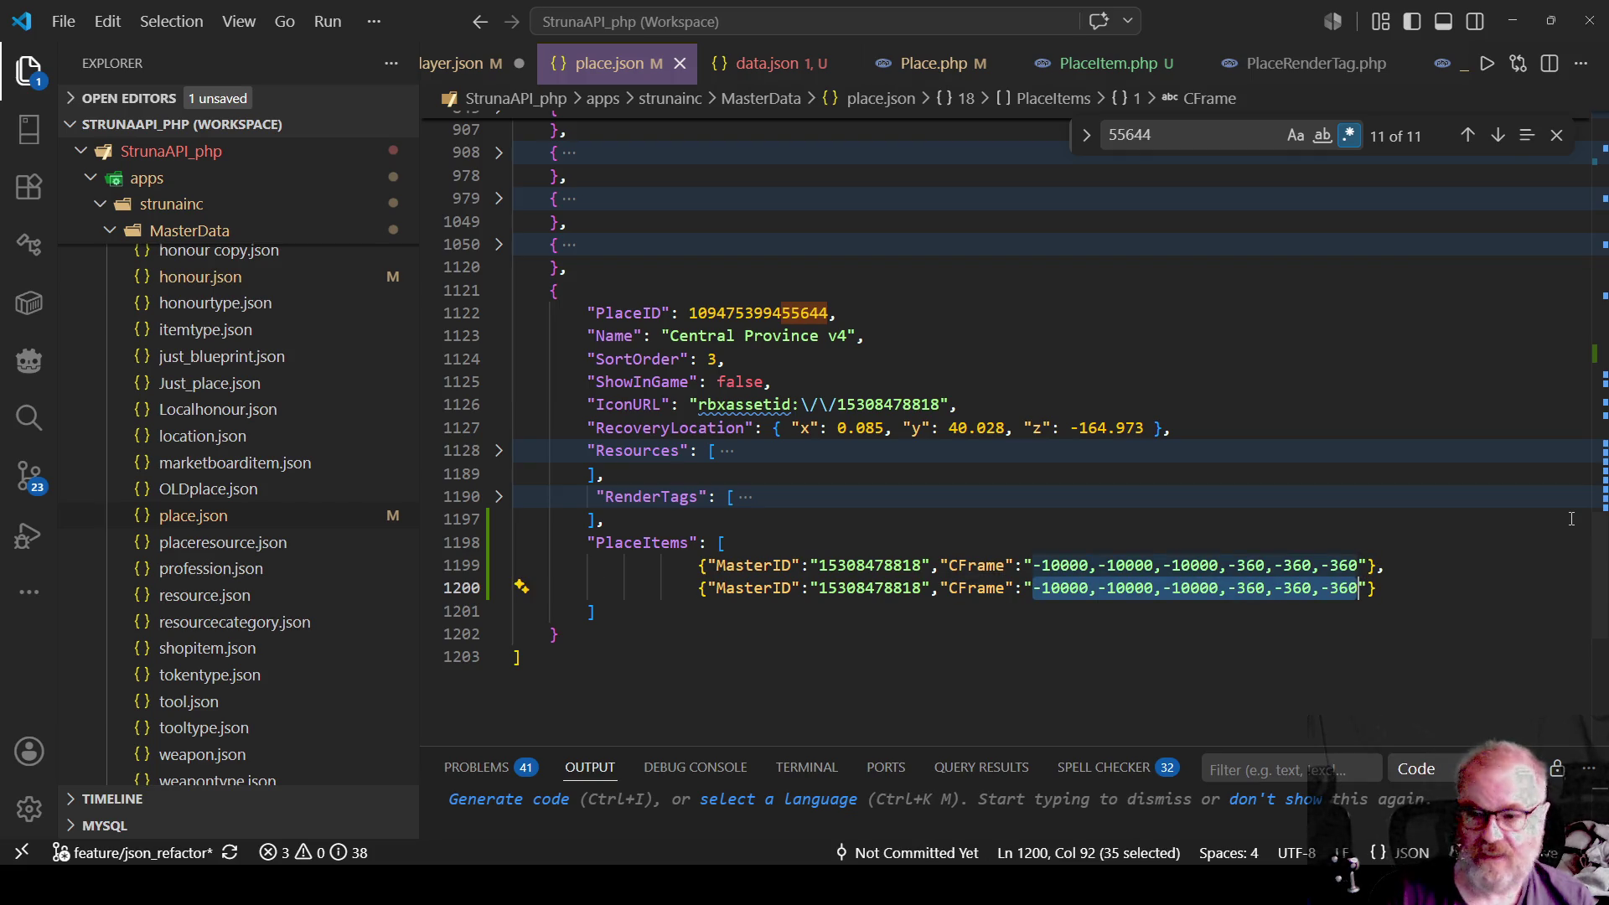
type("-9994.231, -9998.426, -10000")
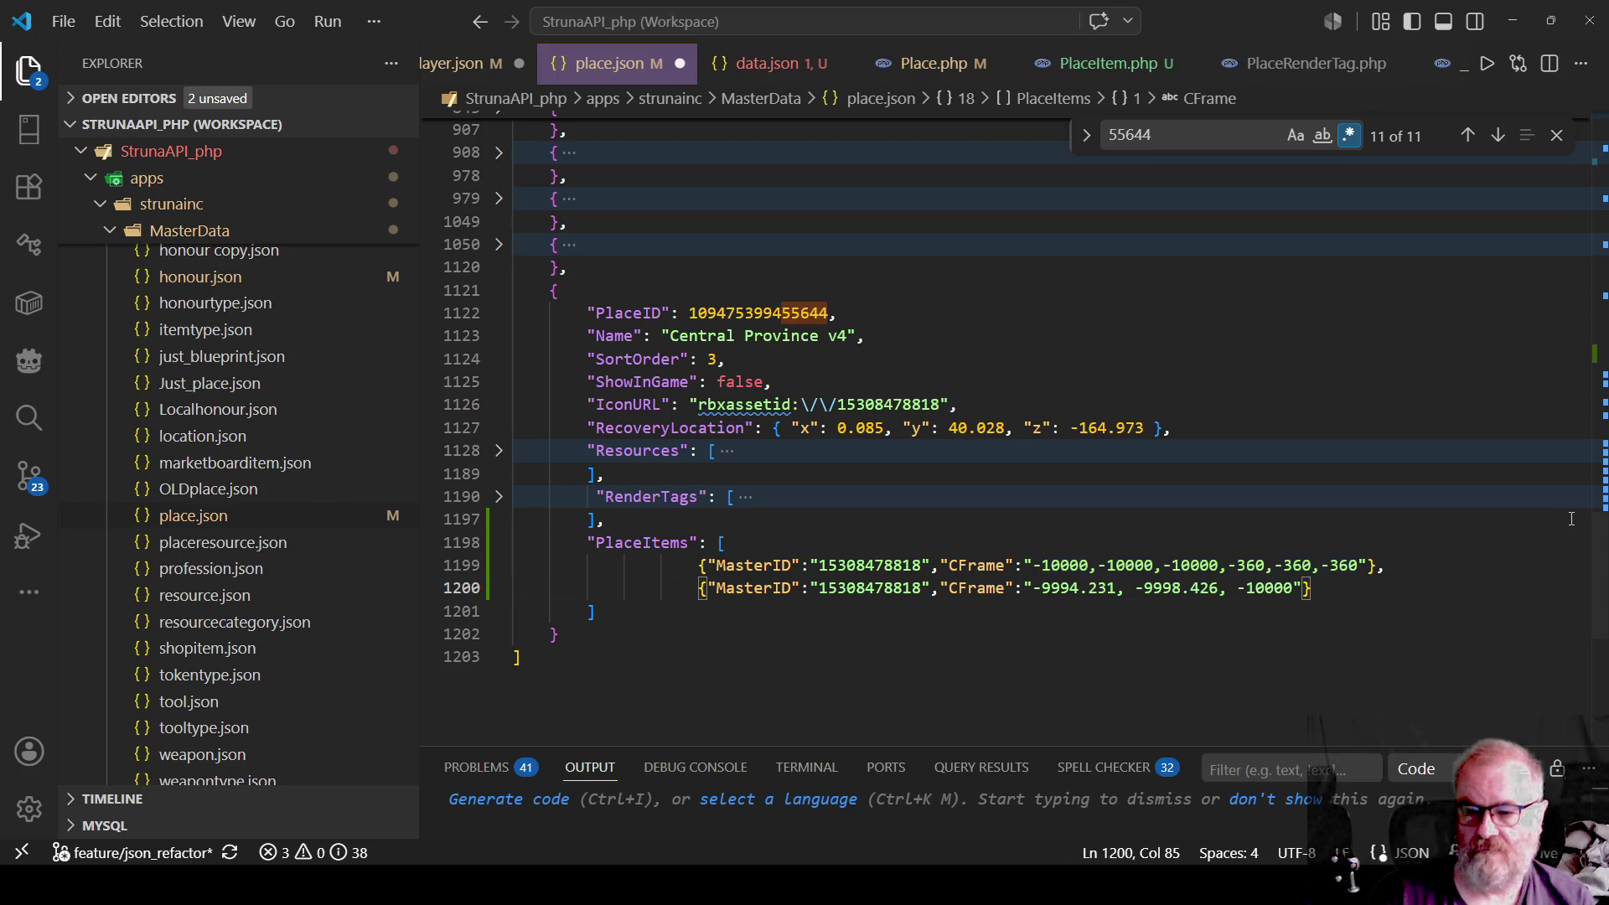
Append the -360,-360,-360 rotation values after the new position, save place.json, and return to Roblox Studio.
key("Up")
key("ctrl+Left")
key("ctrl+Left")
key("Left")
key("shift+End")
key("shift+Left")
key("shift+Left")
key("shift+Left")
key("ctrl+c")
key("Down")
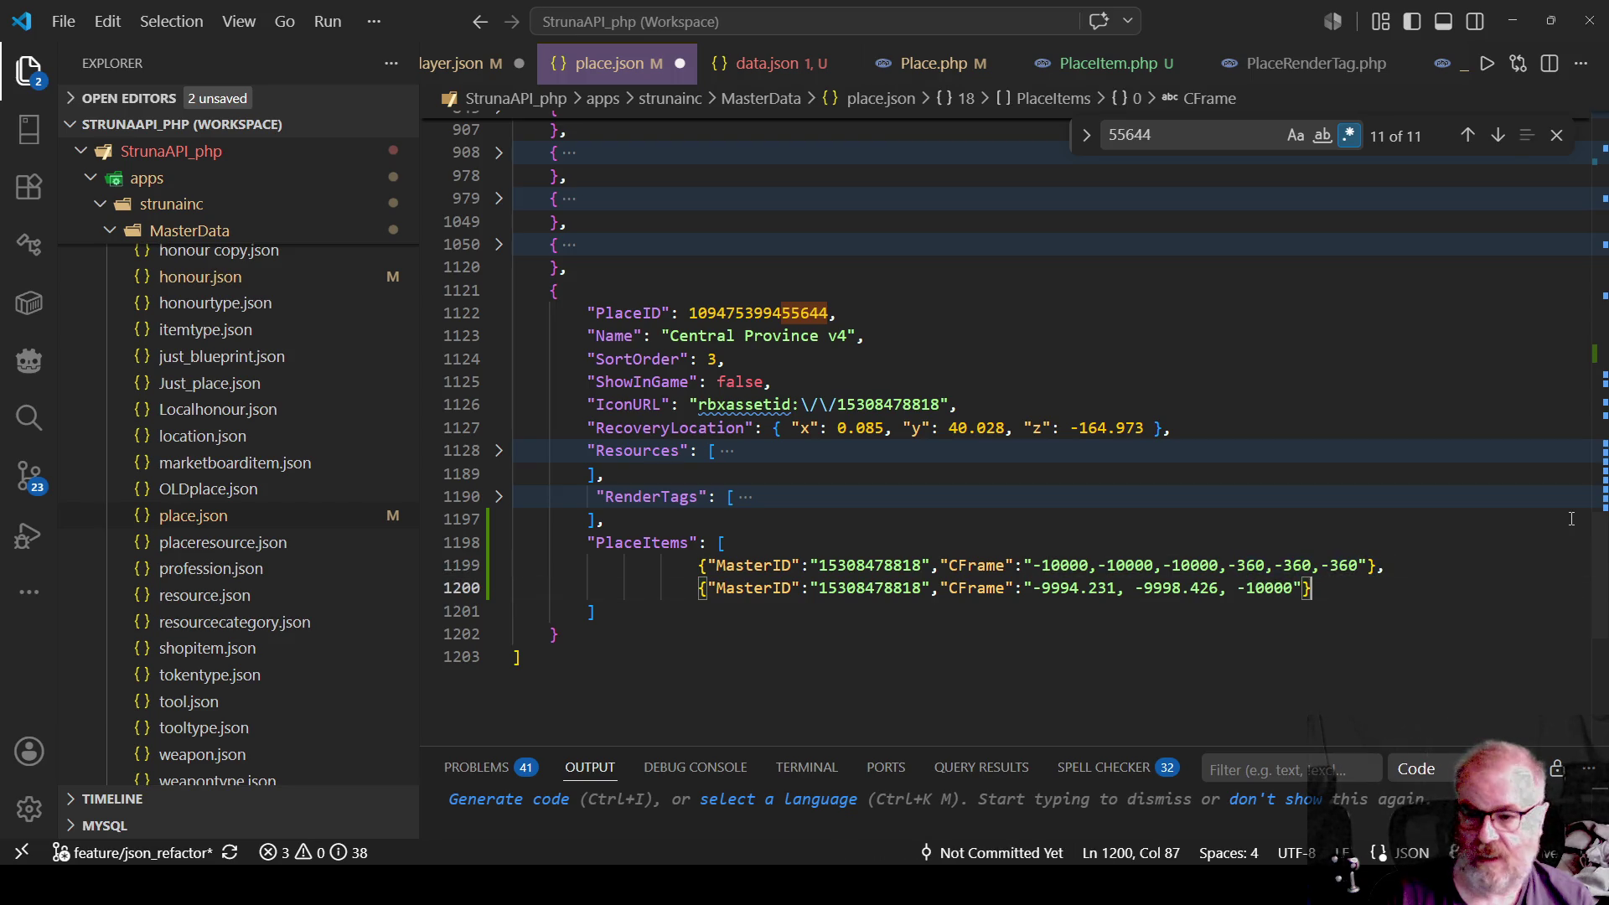
type(".")
key("ctrl+v")
key("ctrl+s")
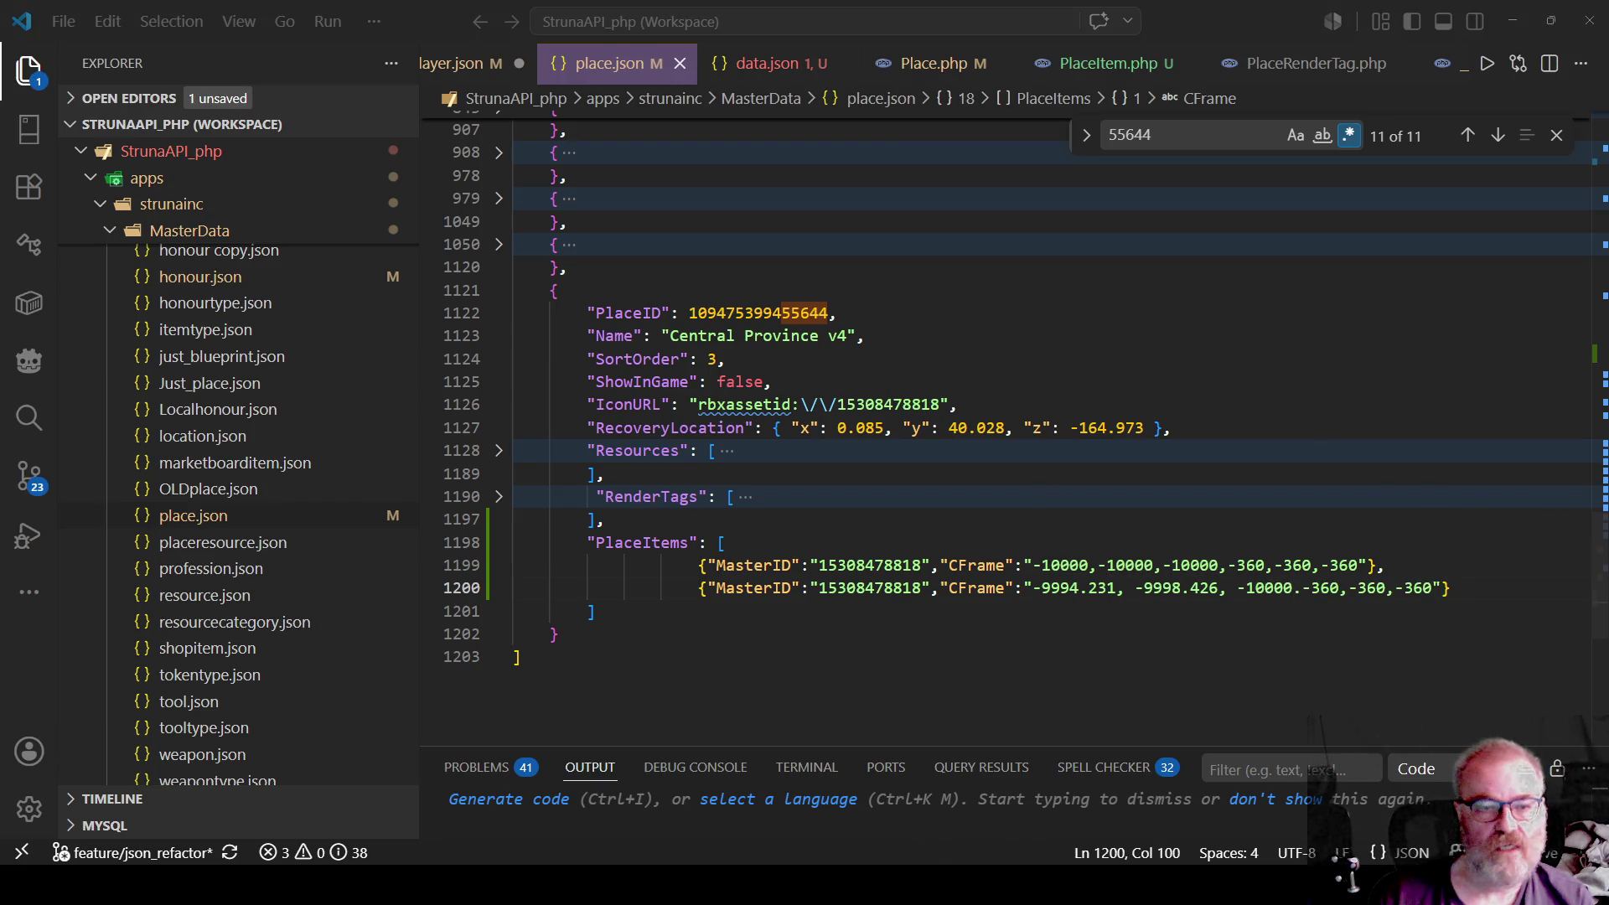
key("alt+Tab")
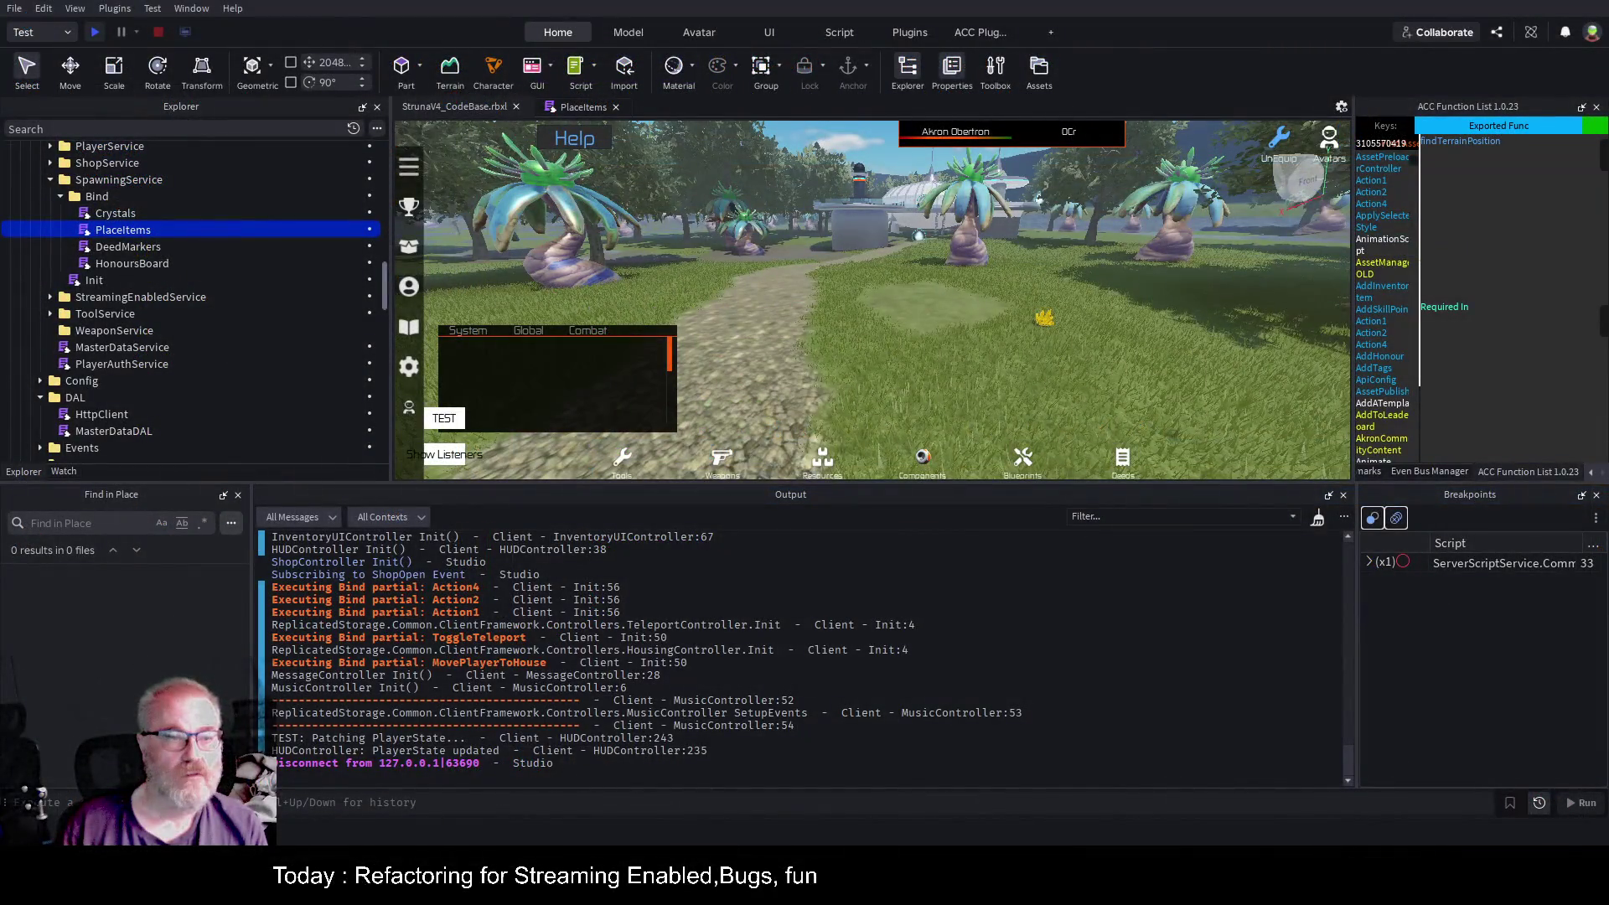
Start a new play test, look around the scene, and switch to the server view.
left_click(95, 32)
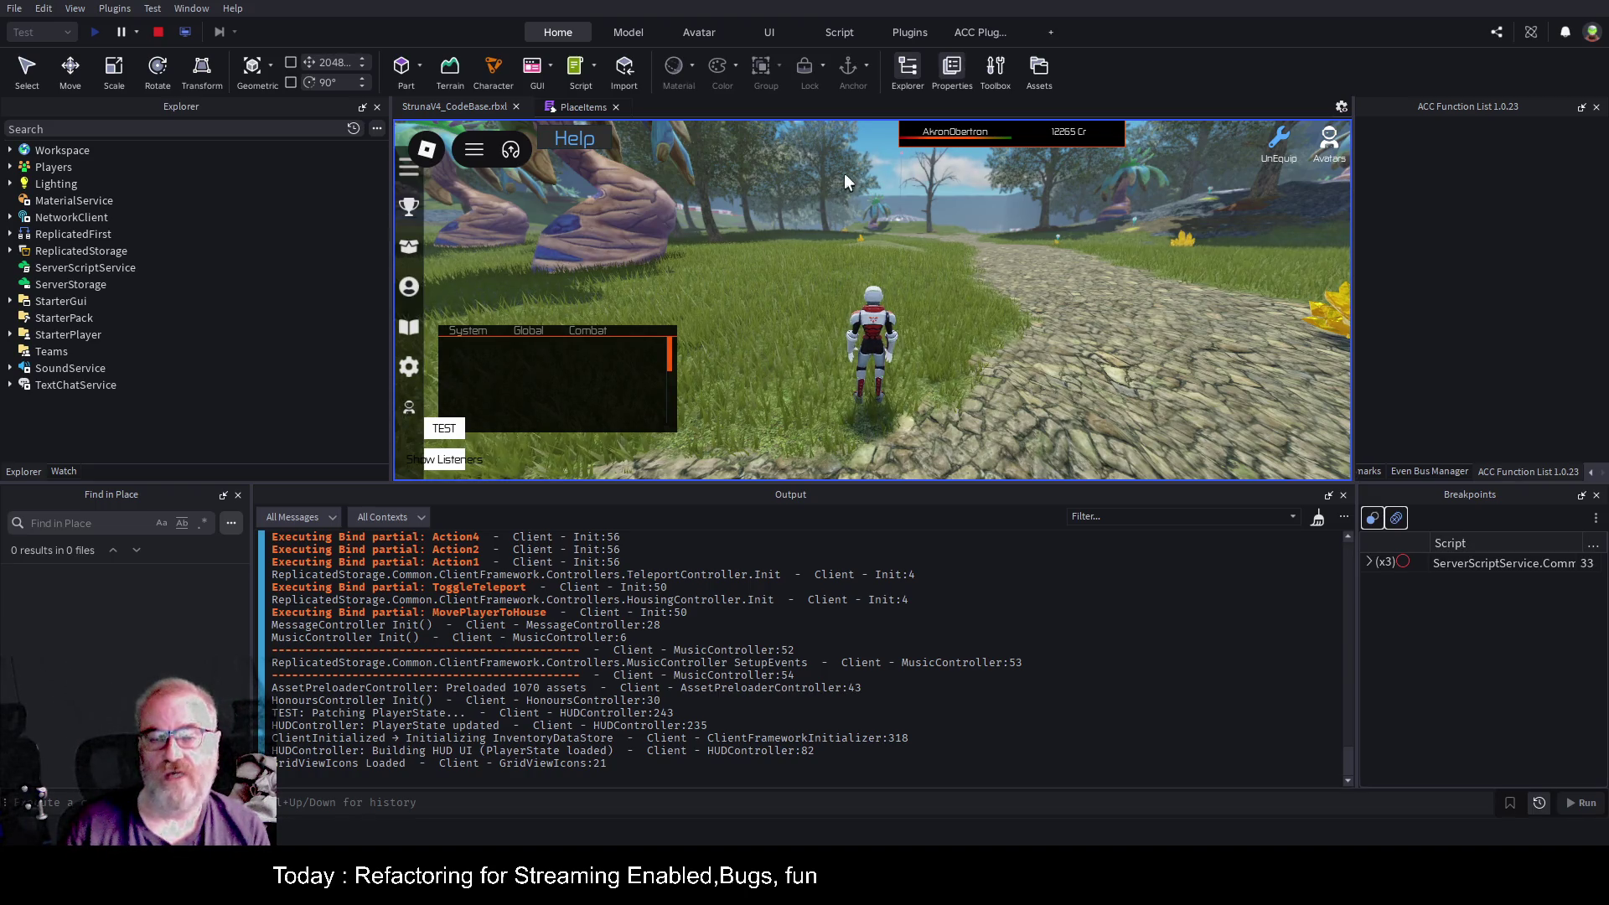
right_click(992, 277)
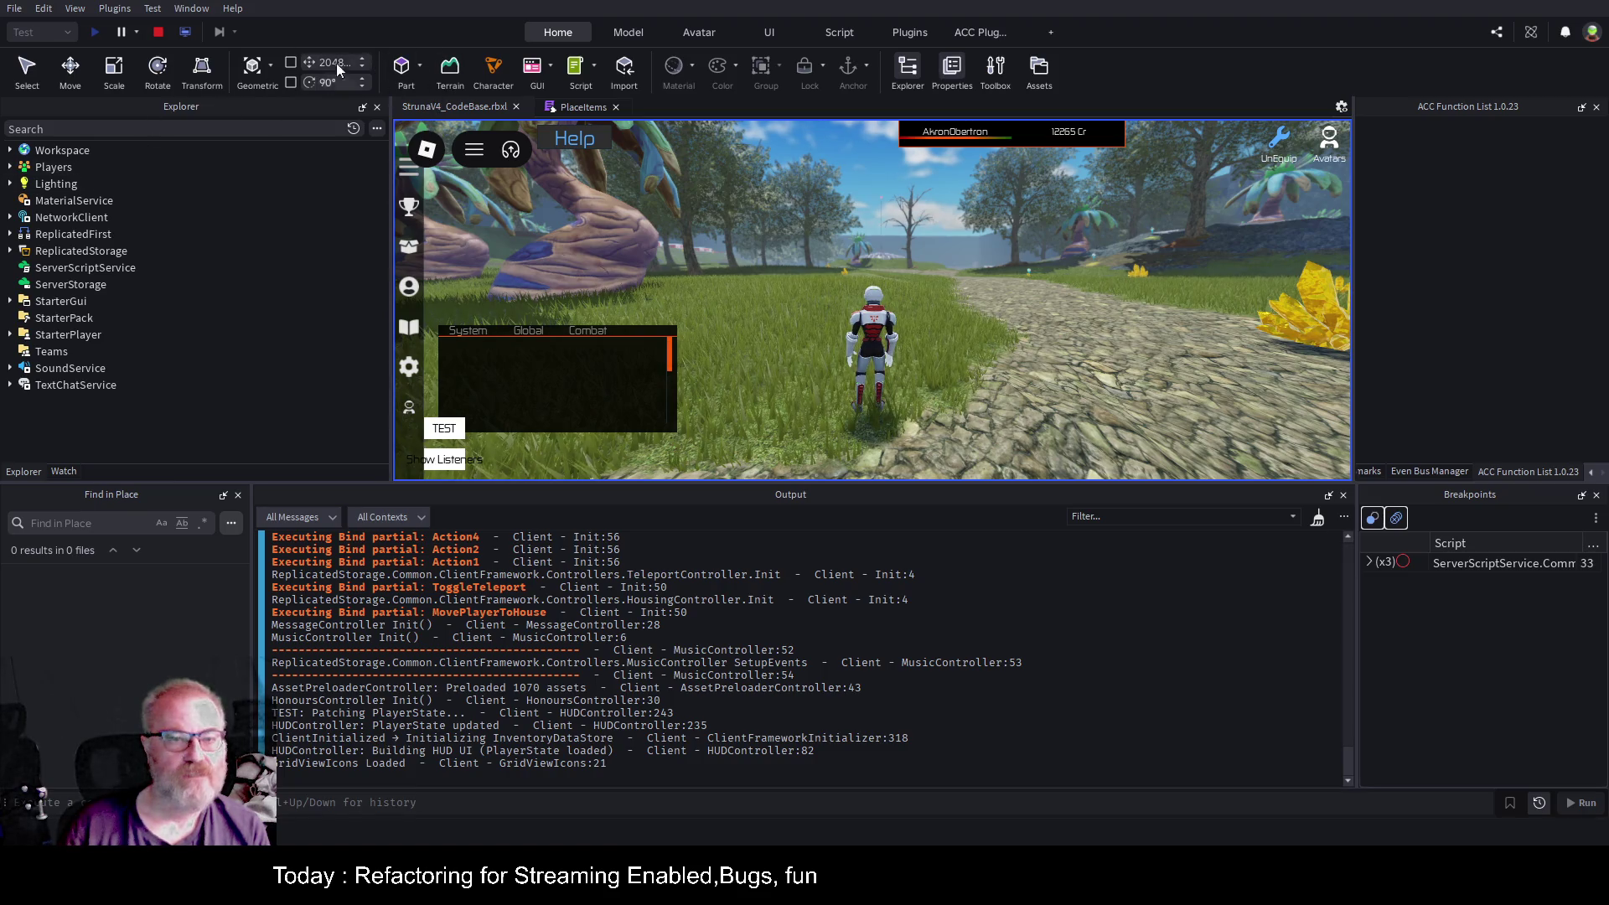
left_click(185, 37)
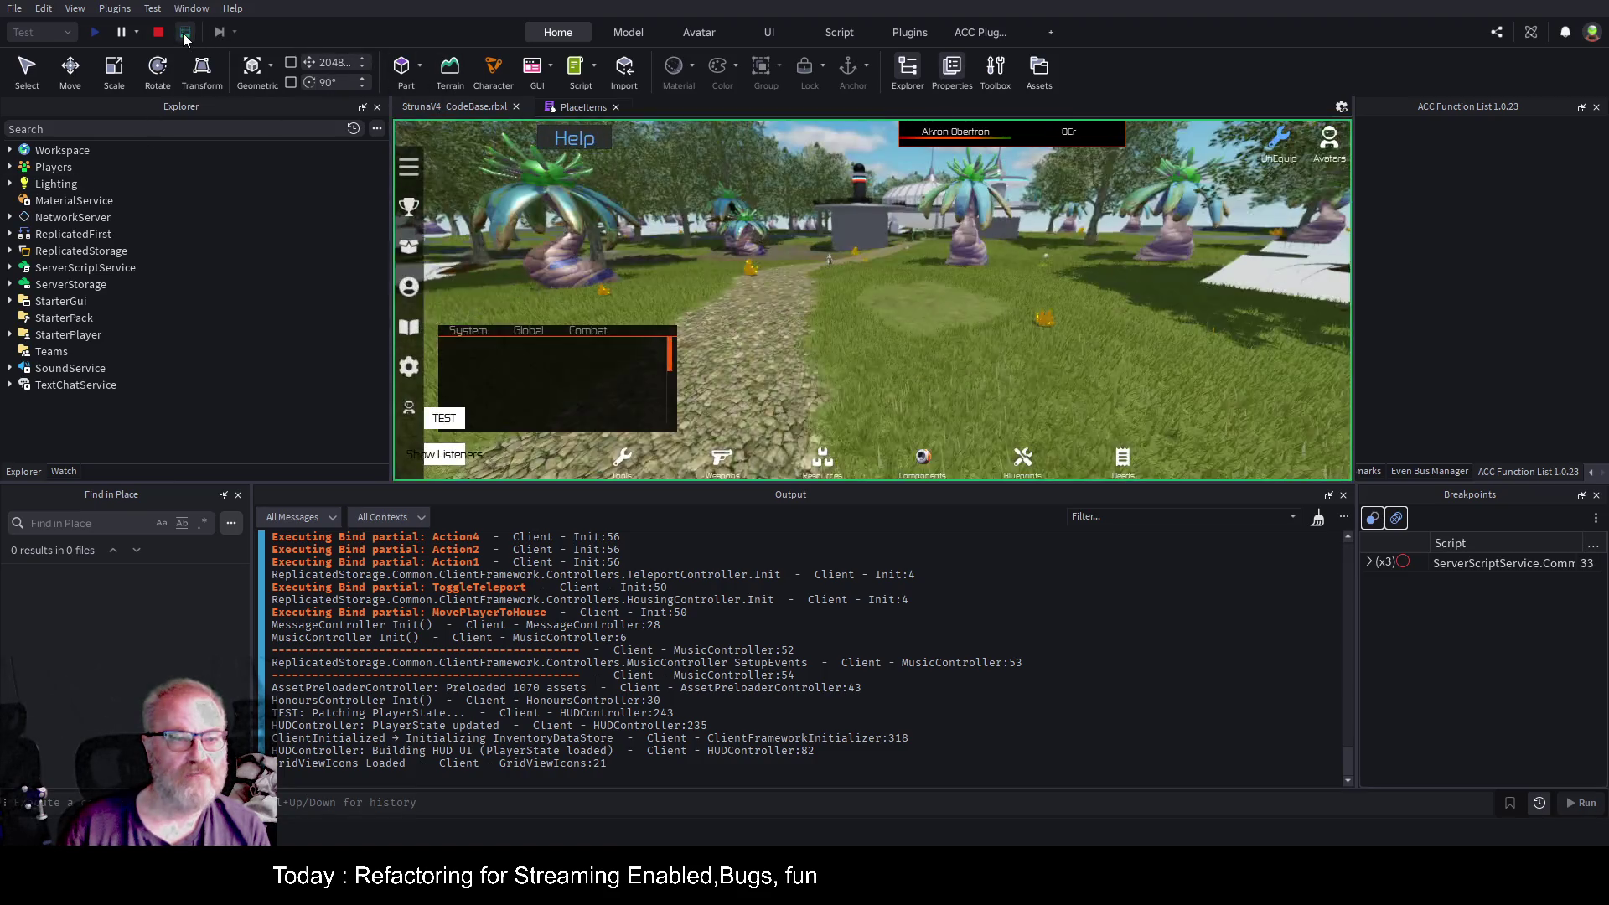
Expand Workspace > Common > World and focus on the first red crystal model.
left_click(10, 150)
left_click(20, 217)
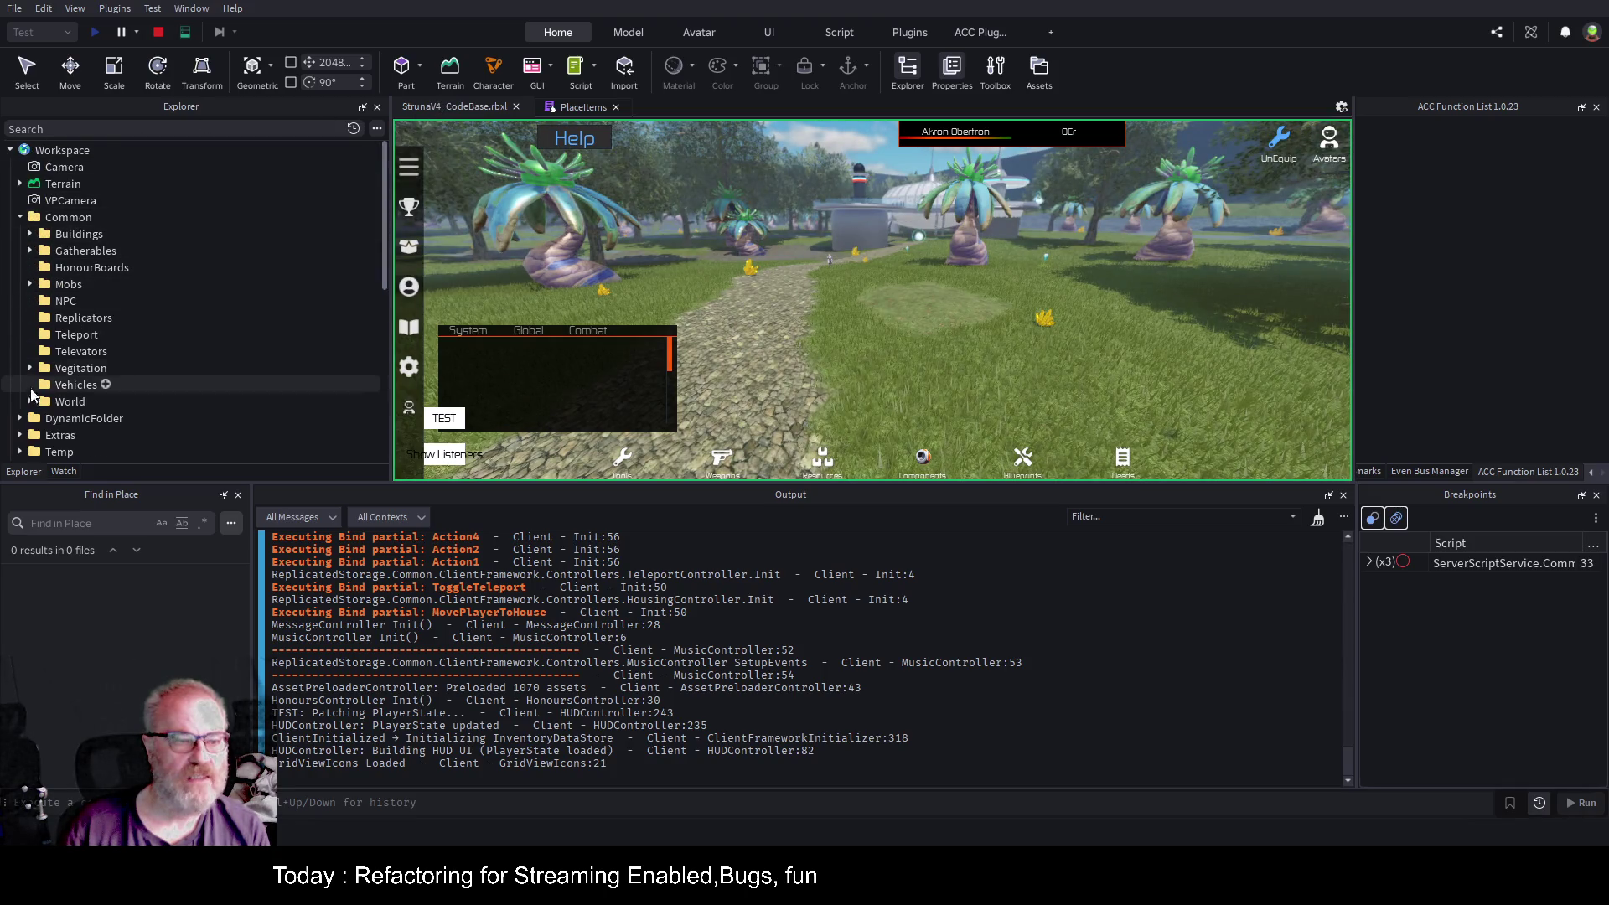
left_click(30, 401)
left_click(86, 419)
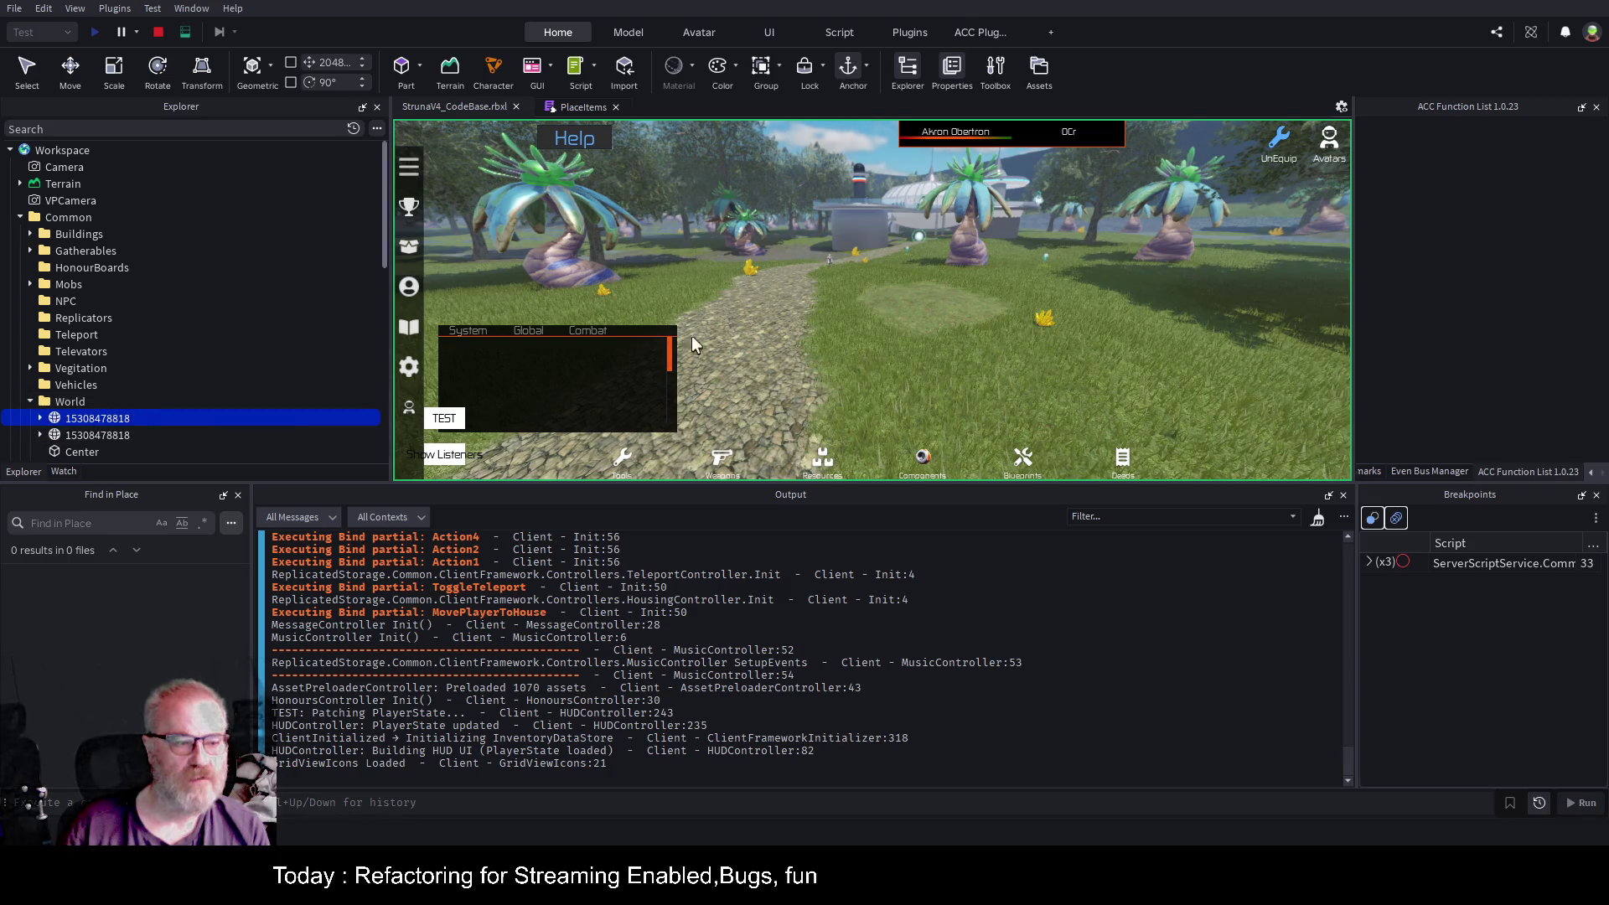
key("f")
scroll(903, 335, "down", 5)
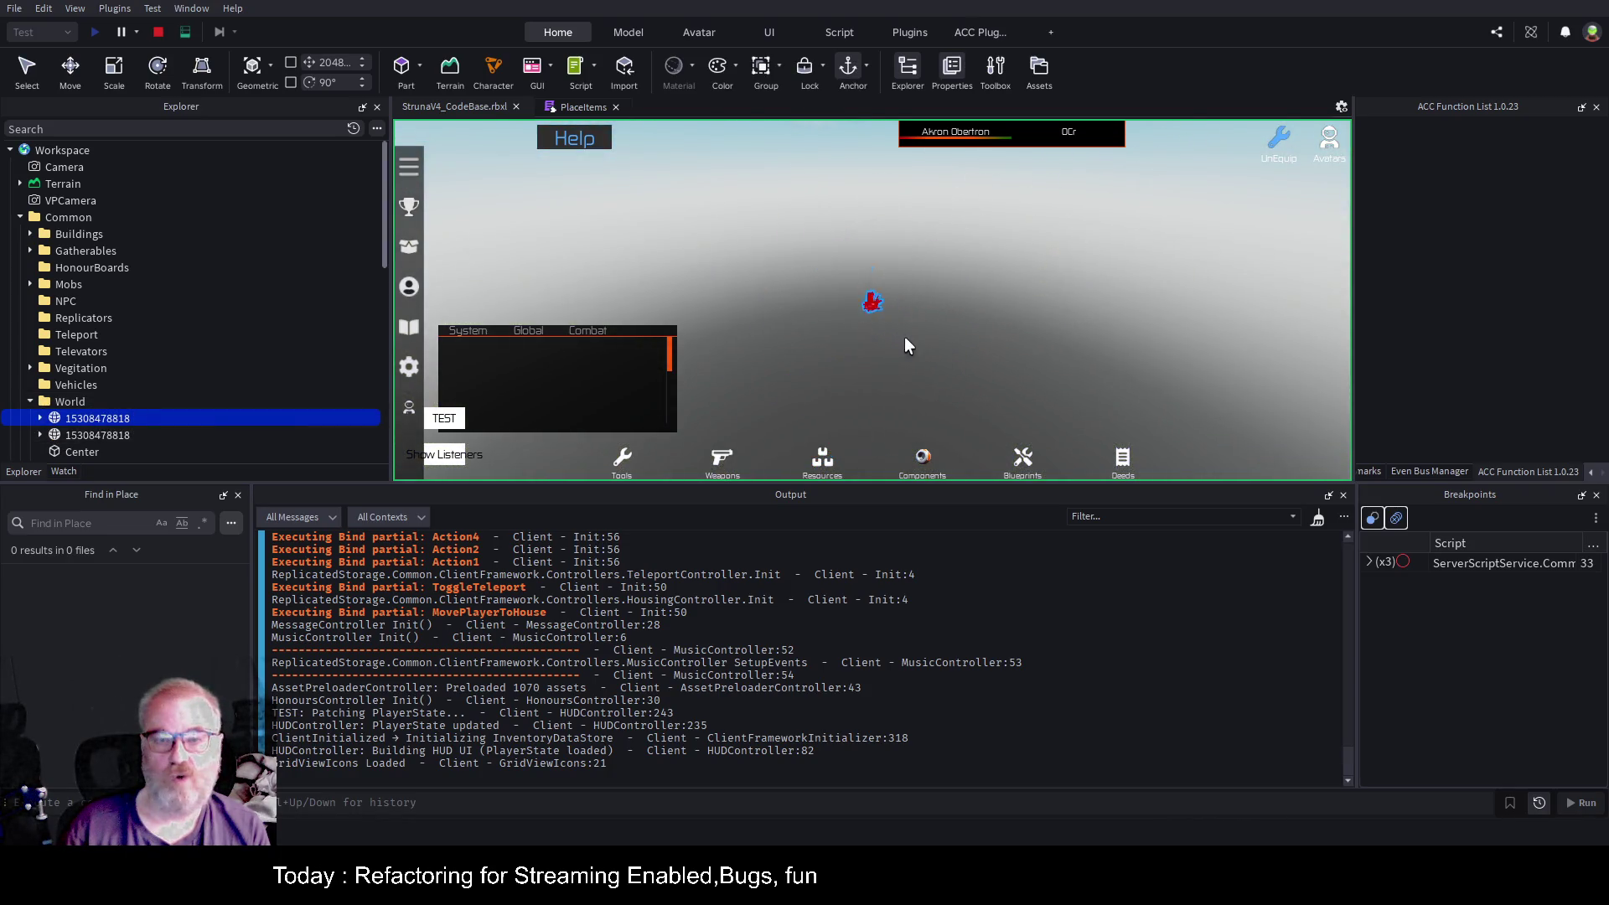
scroll(917, 329, "up", 3)
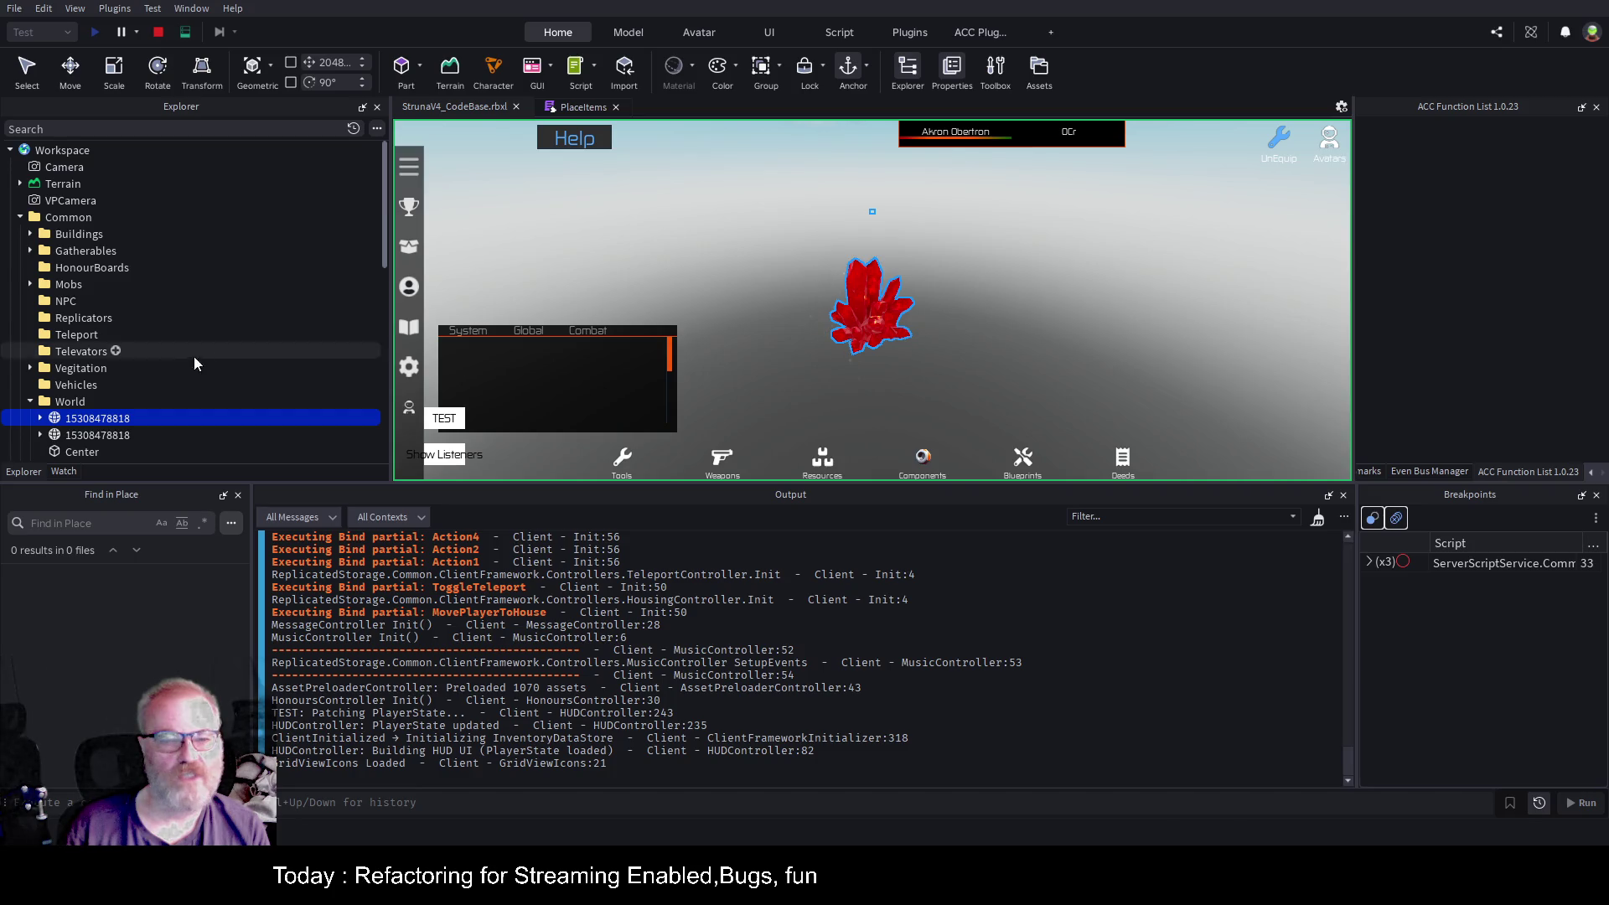
Focus on the second crystal model, then stop the play test.
left_click(117, 435)
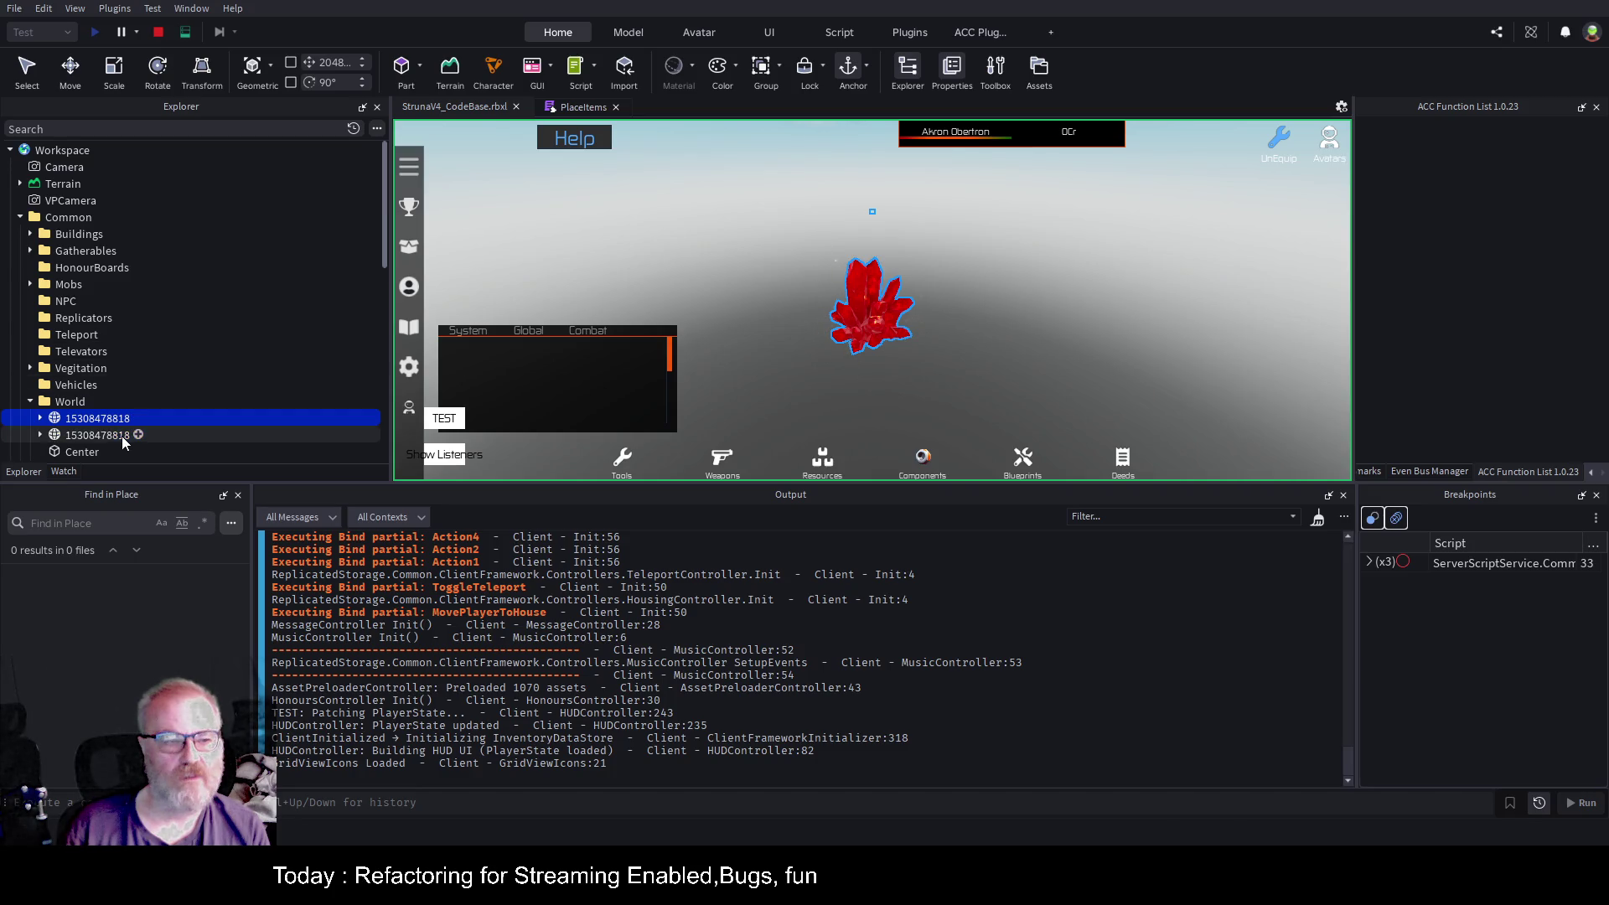
key("f")
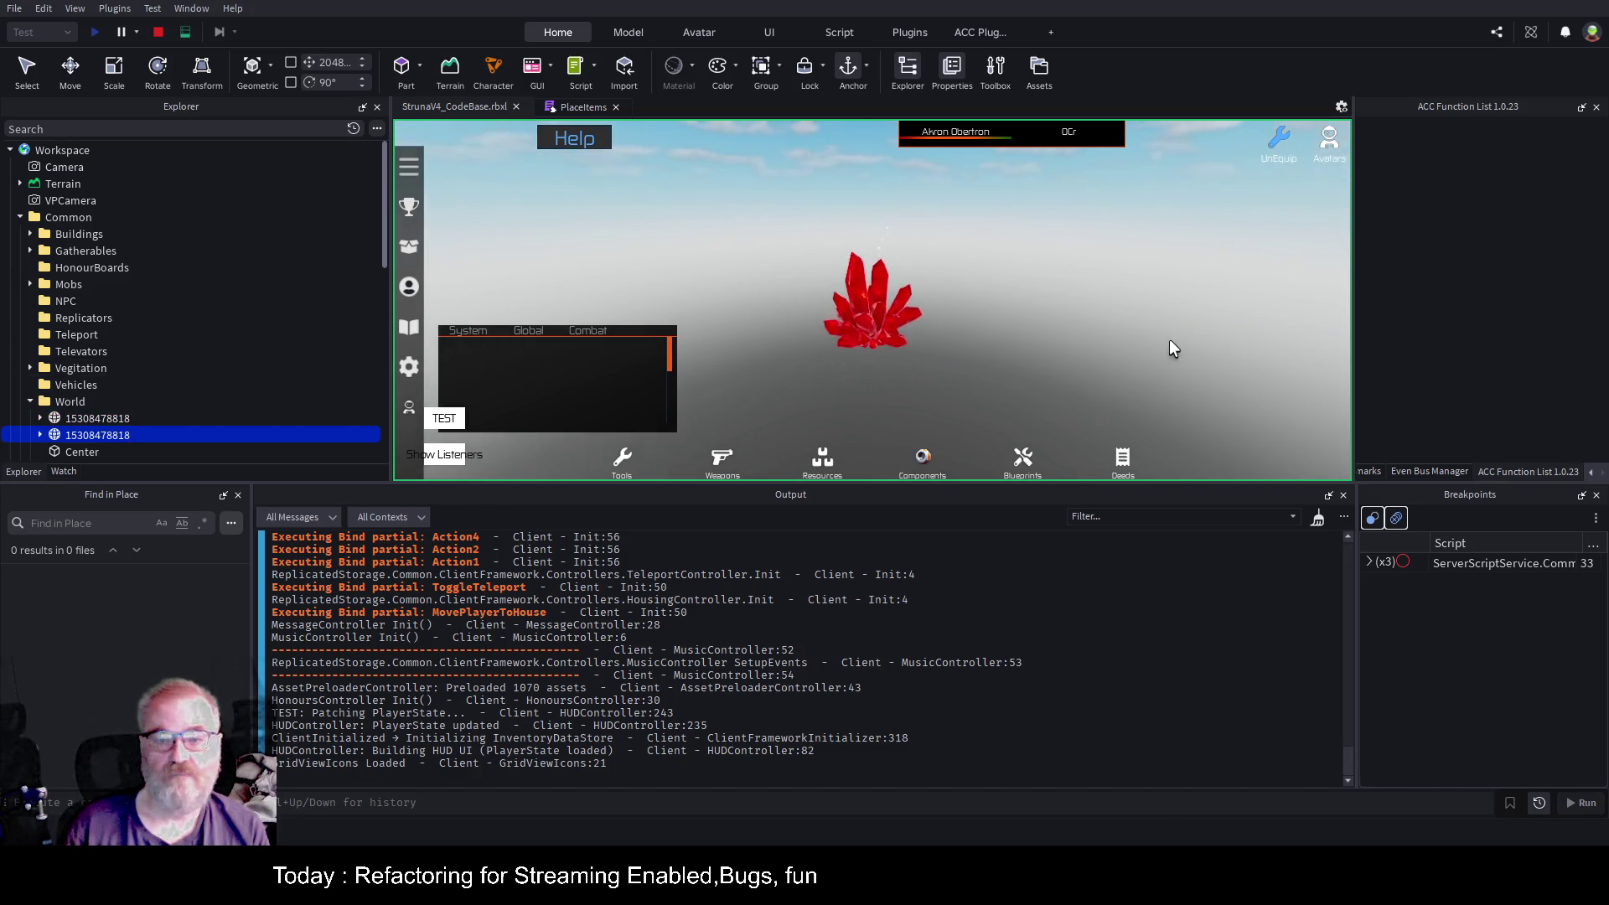
key("ctrl+2")
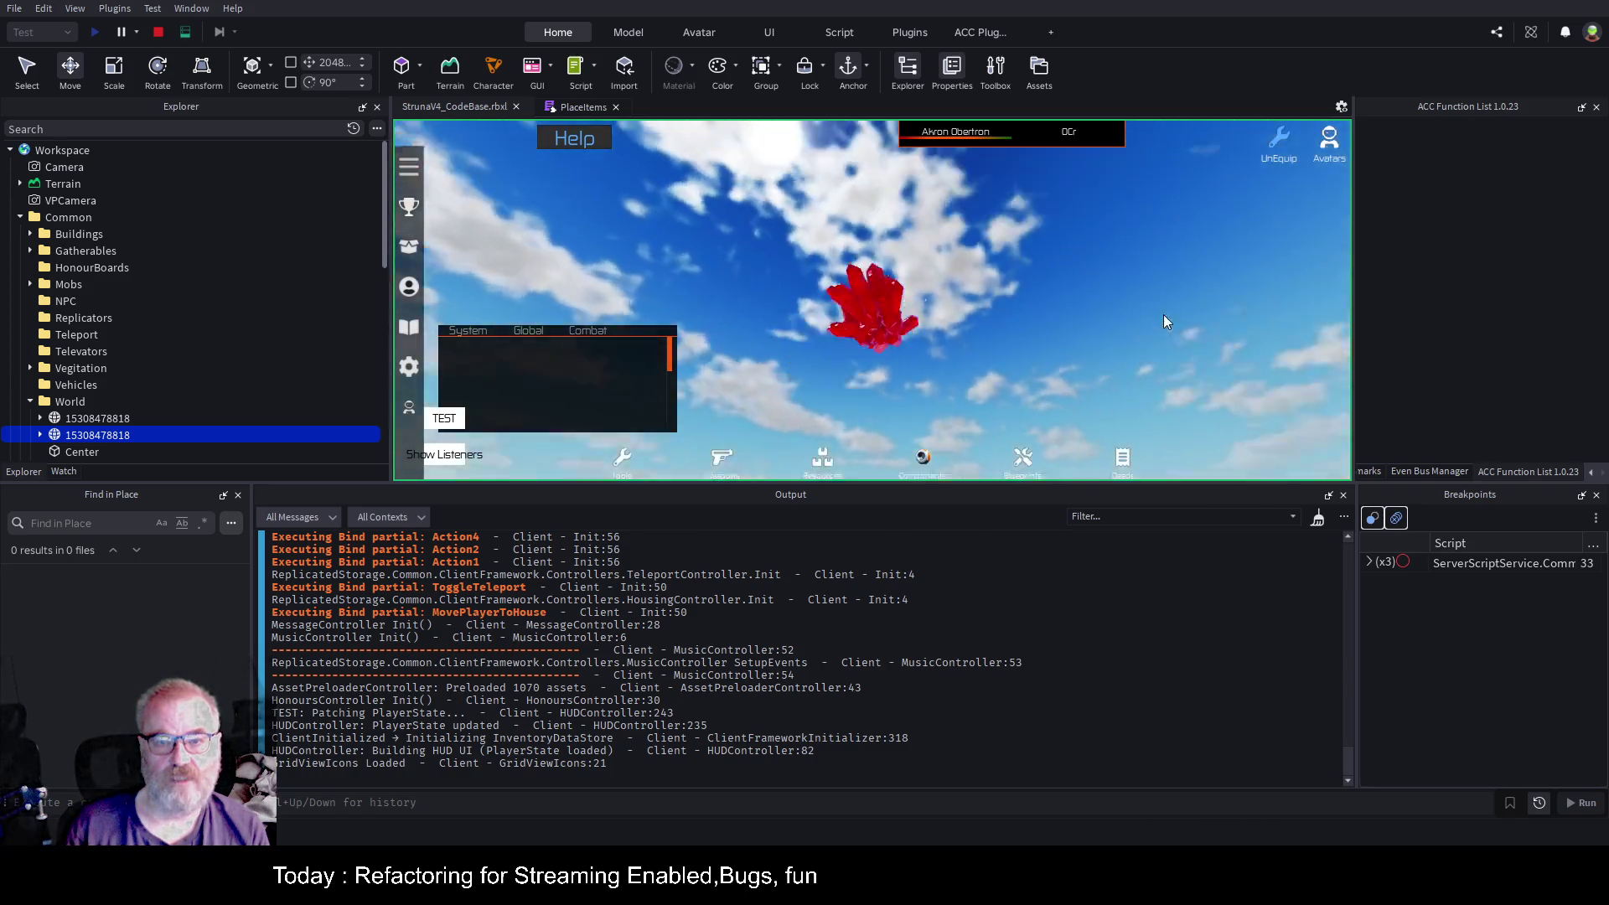
key("ctrl+1")
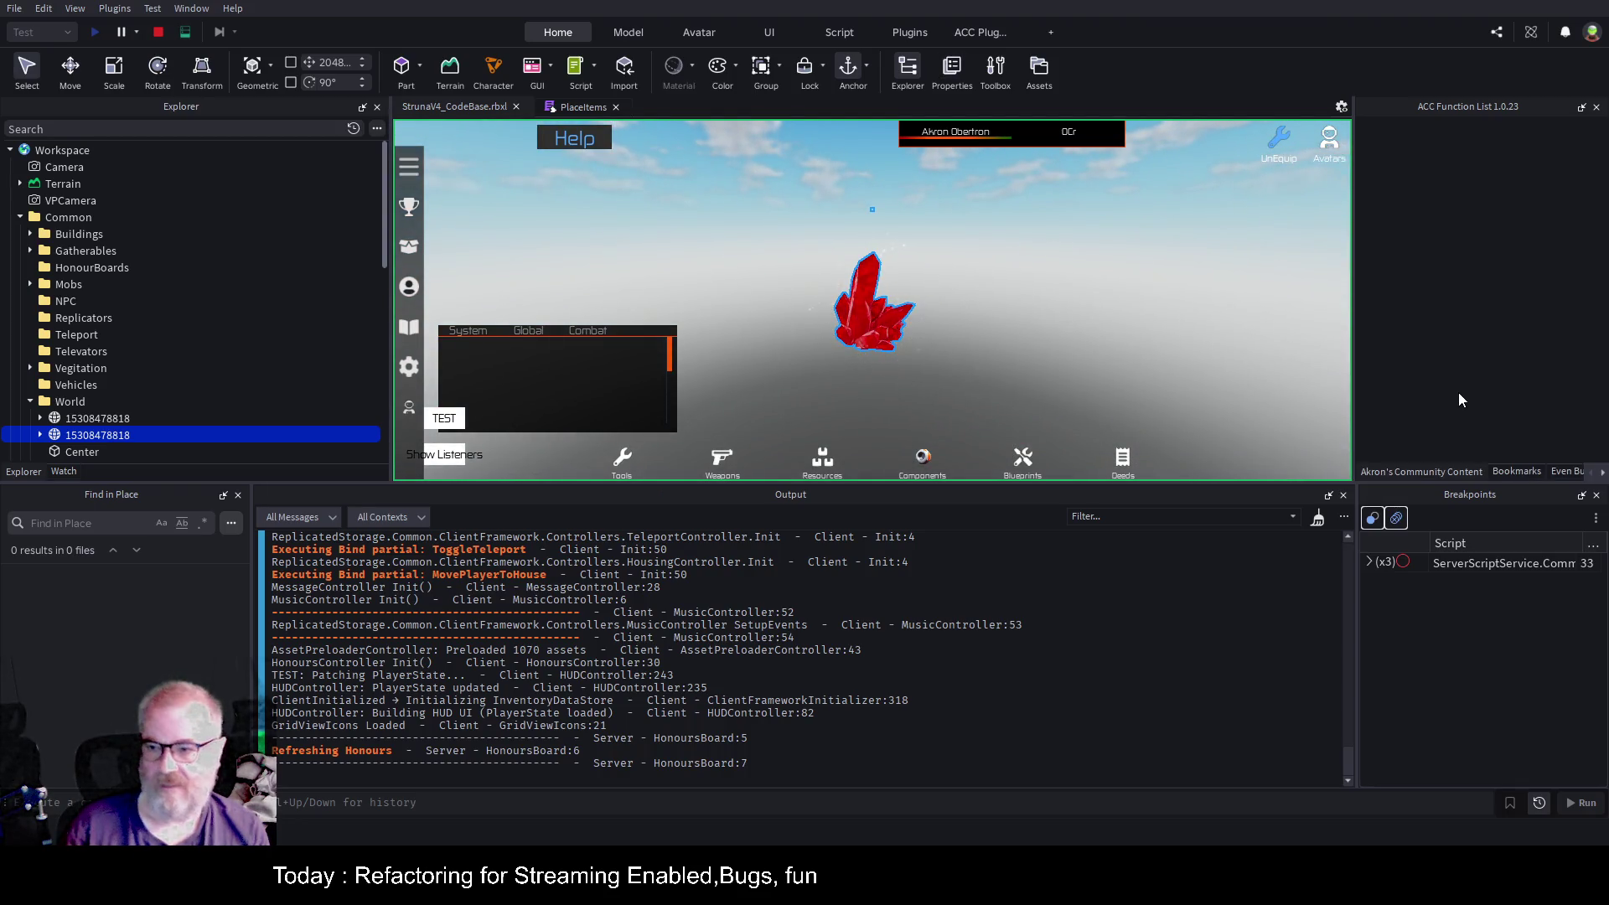
scroll(1509, 327, "down", 2)
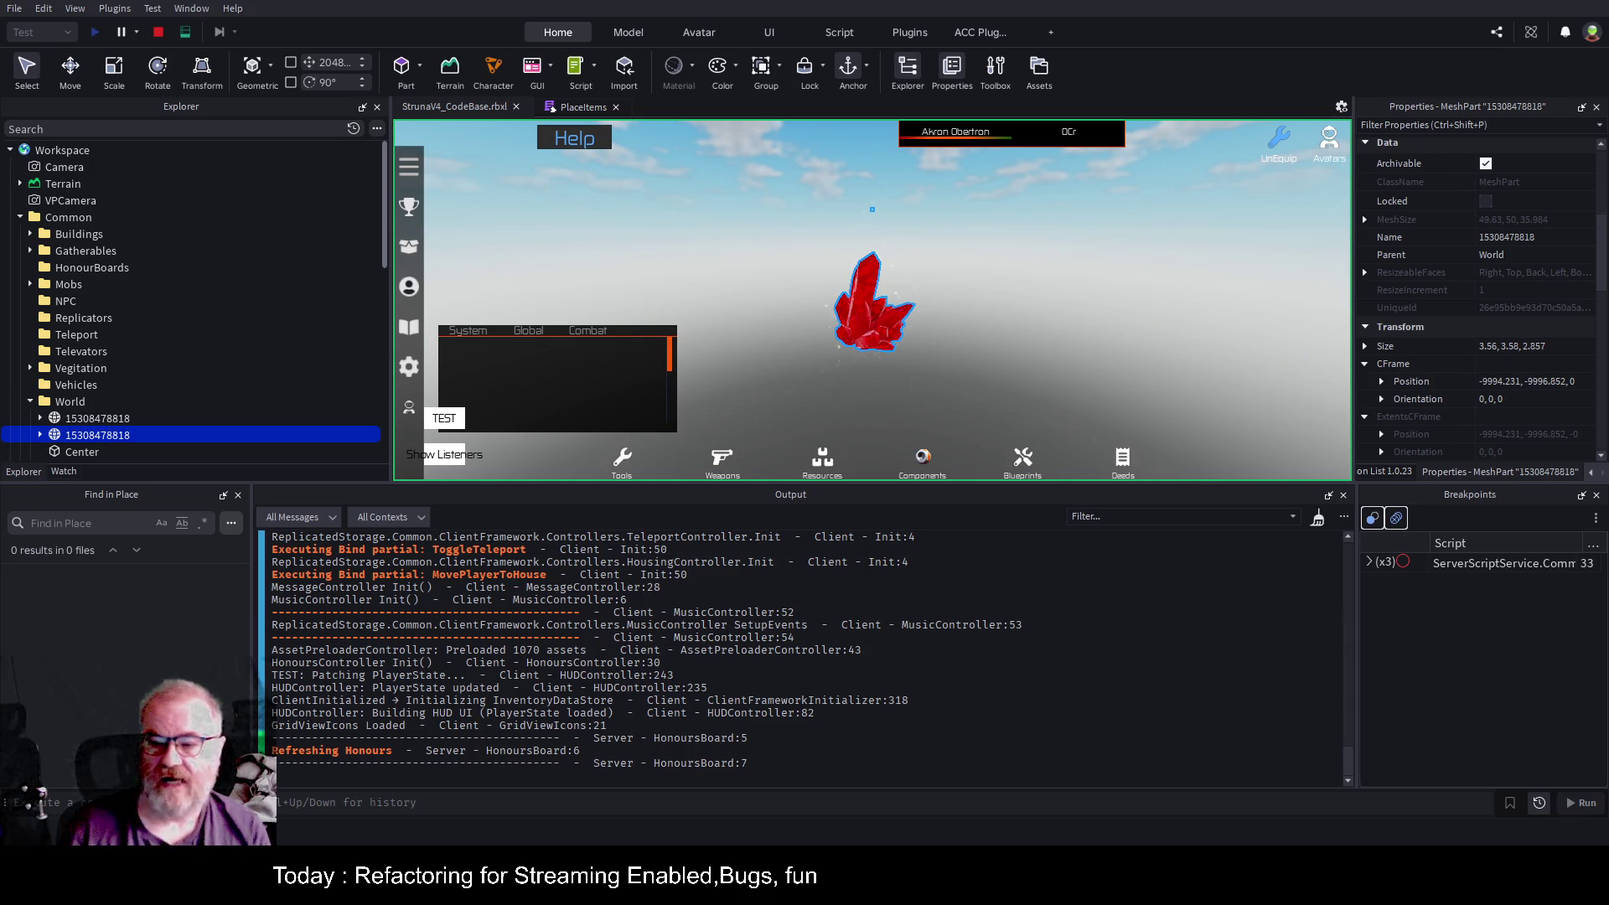
left_click(158, 32)
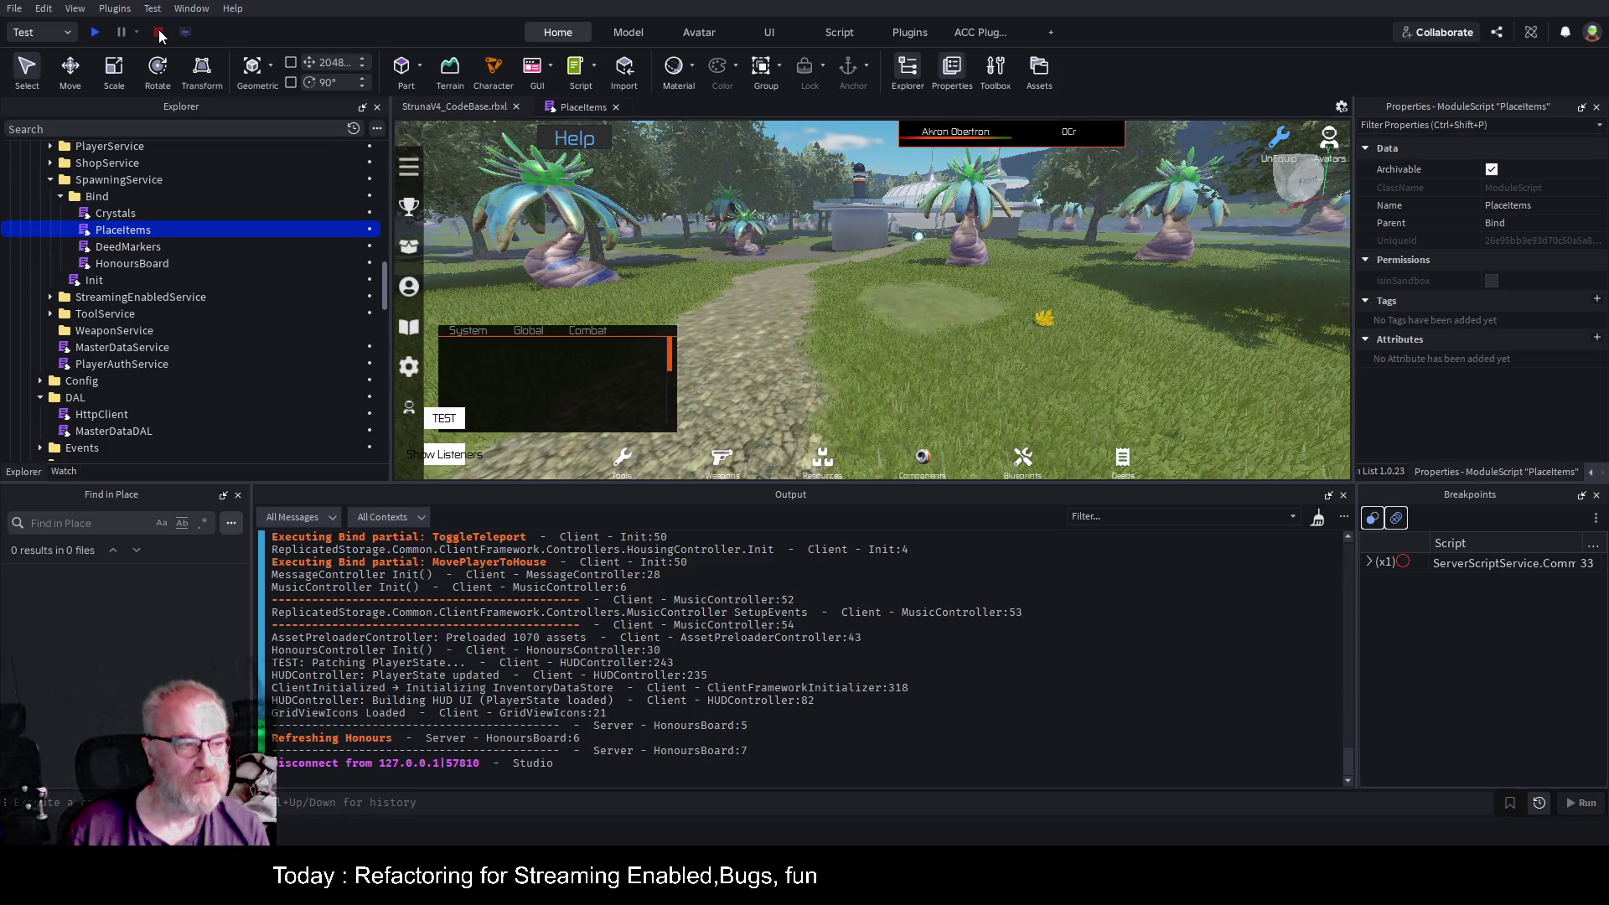
Start a play test, turn the camera and character, and shrink the Output panel to enlarge the game view.
left_click(95, 32)
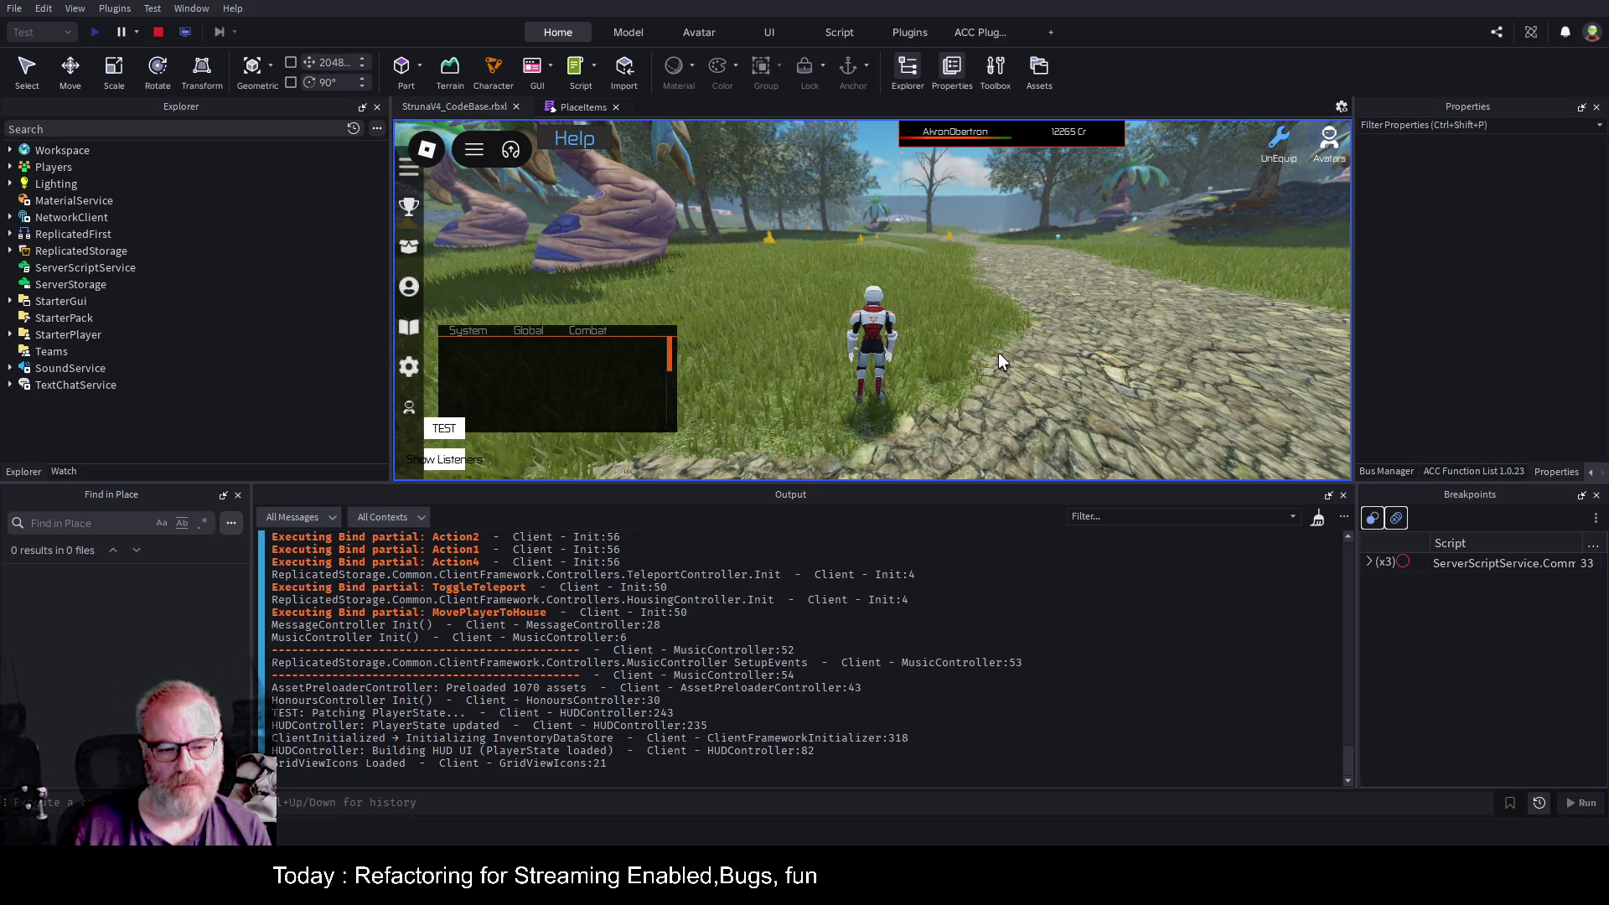
left_click(1317, 519)
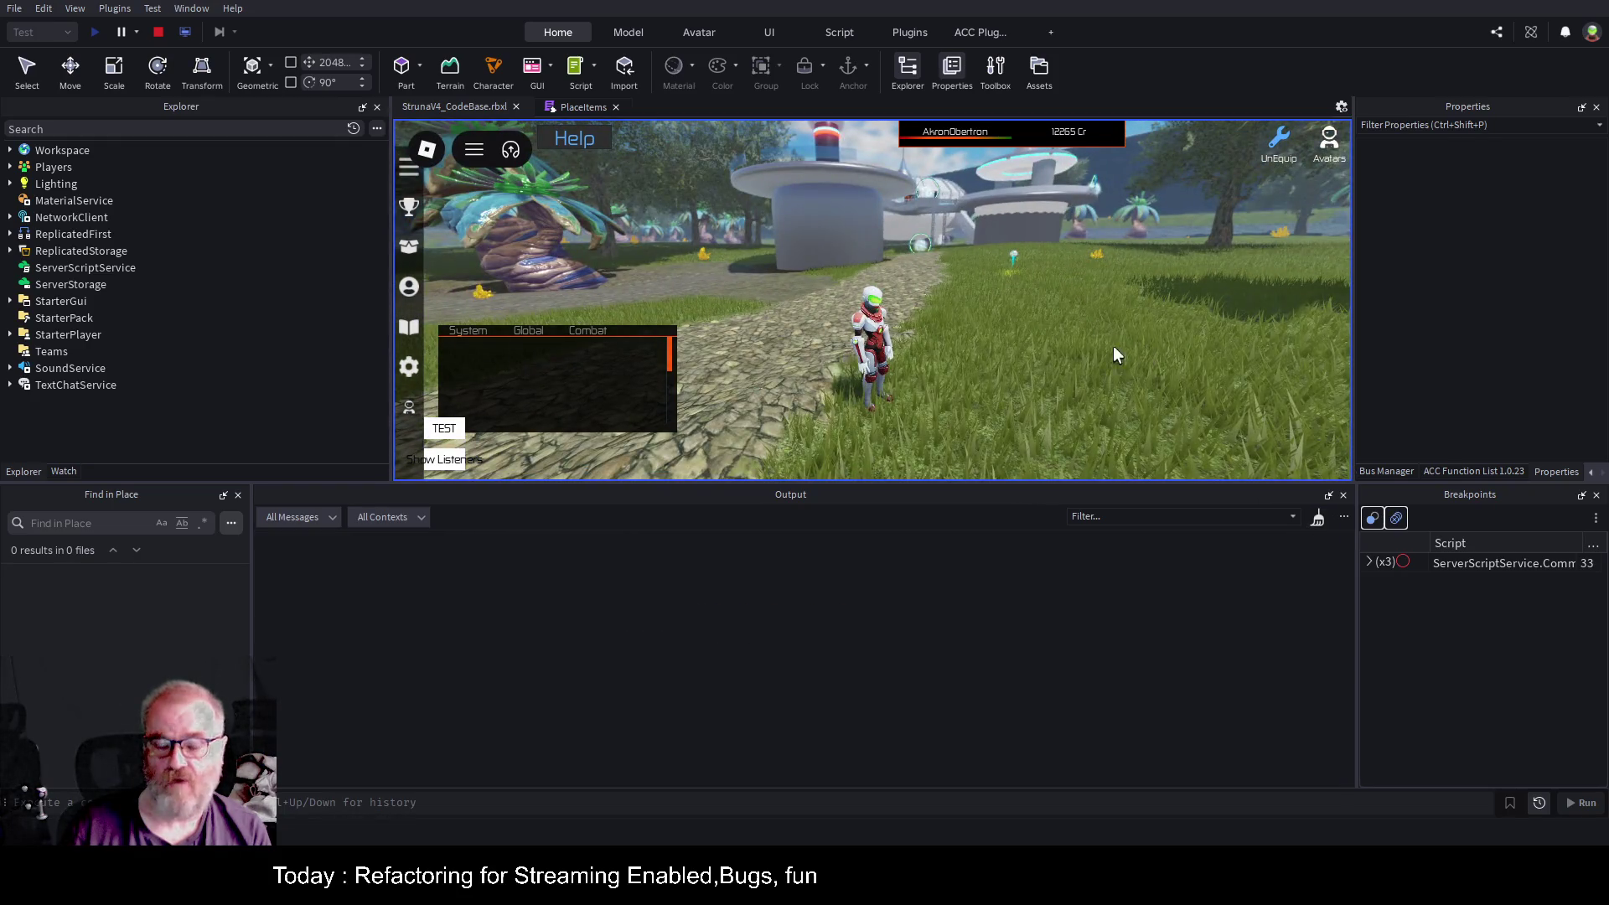
key("Left")
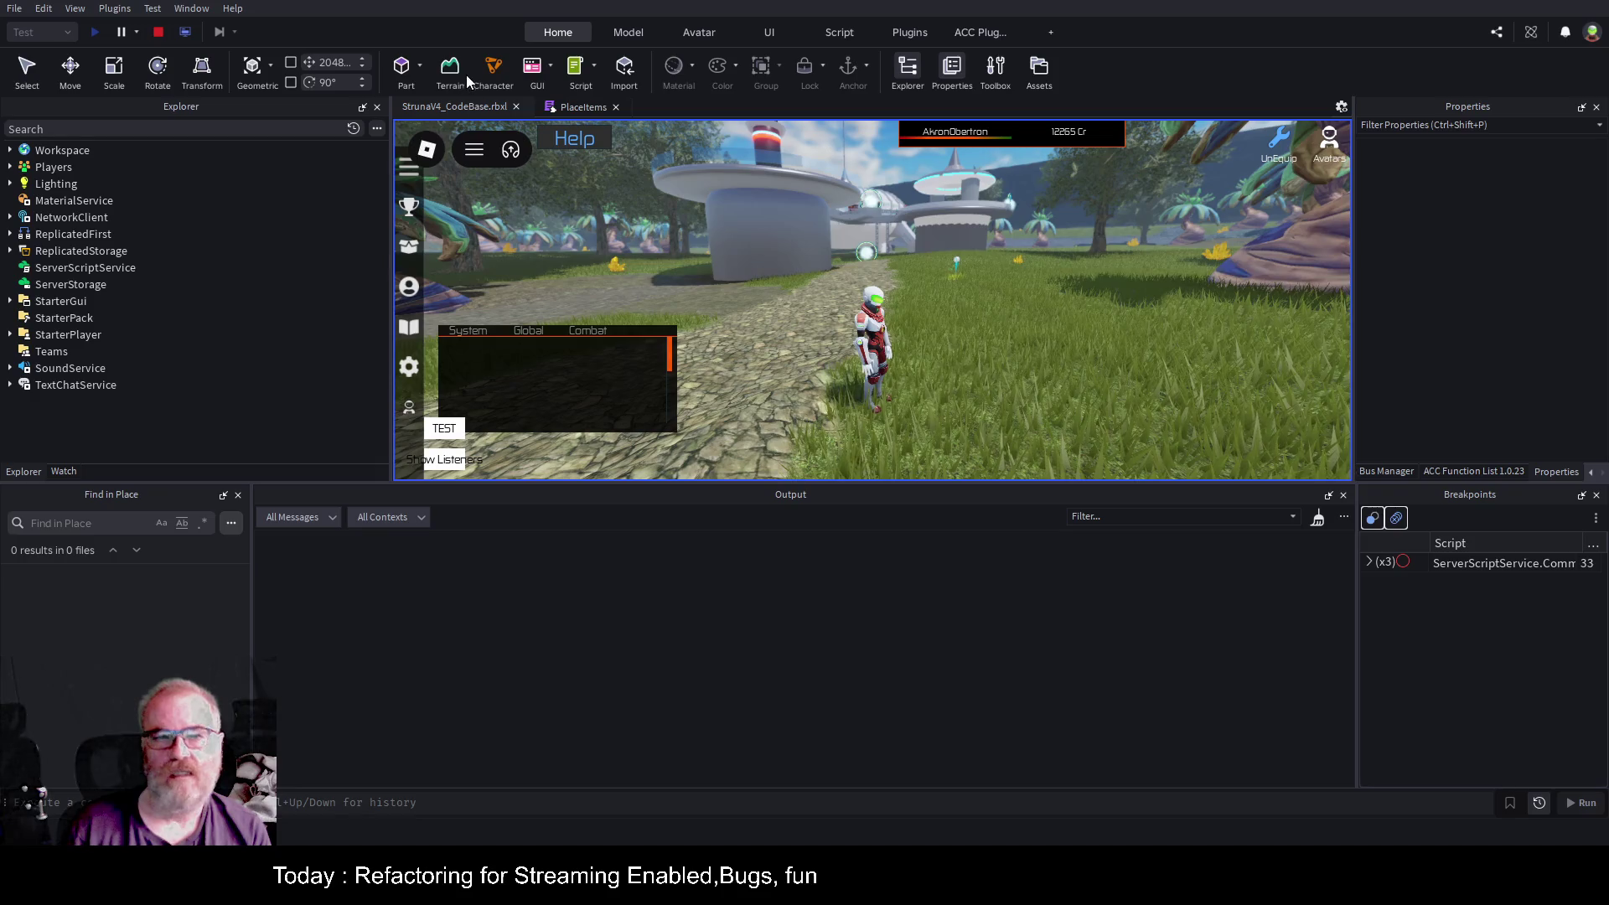
key("w")
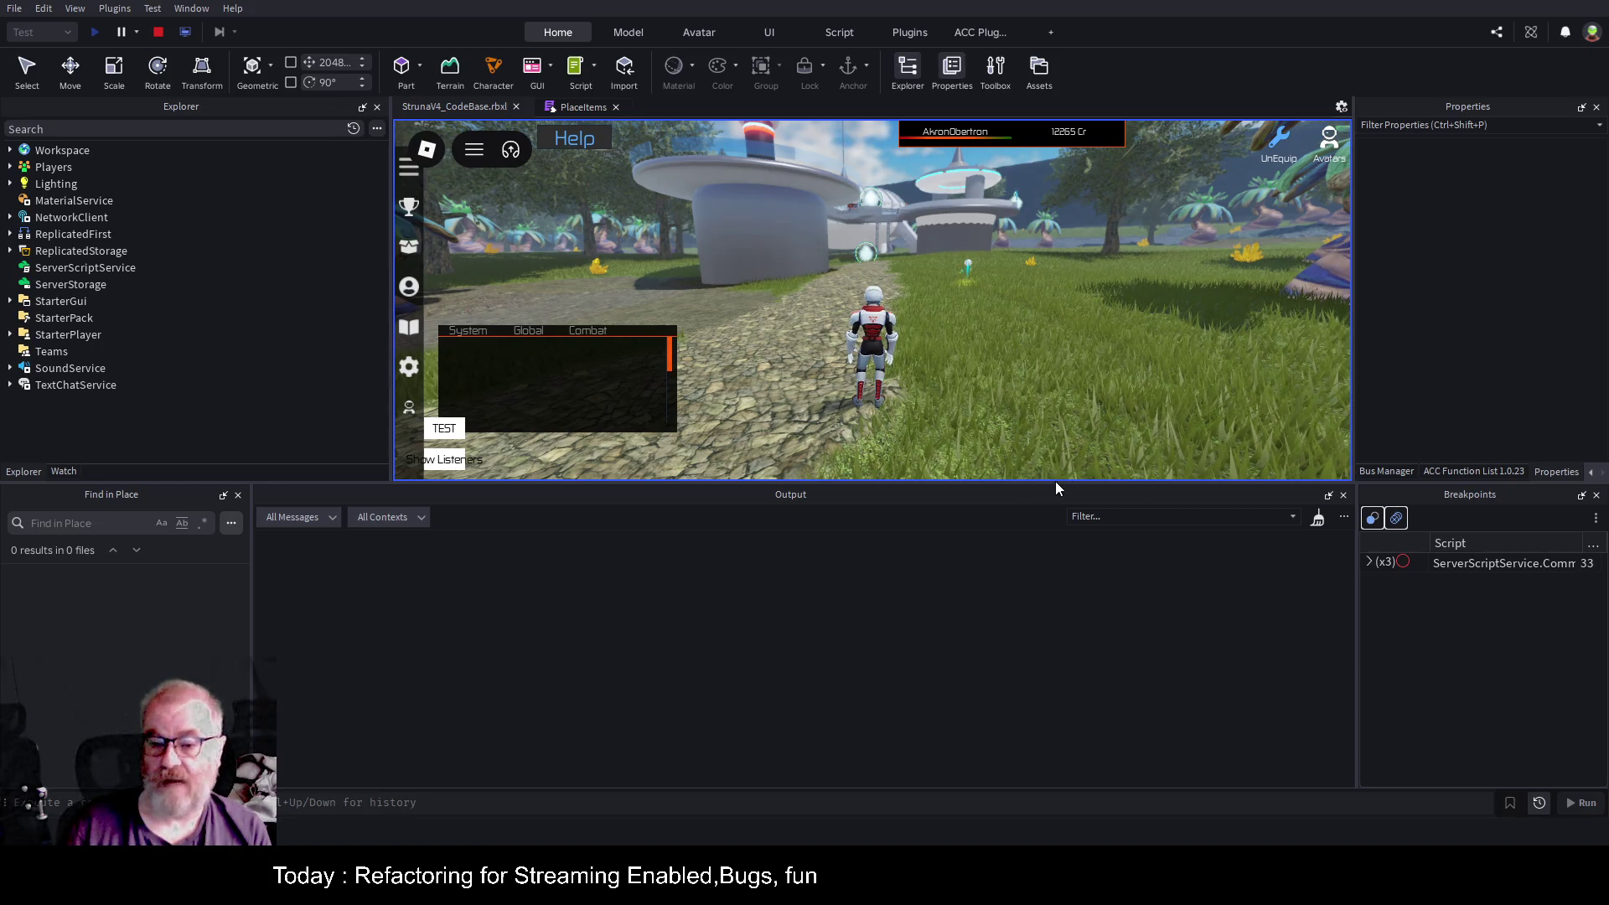
left_click_drag(1054, 481, 1053, 582)
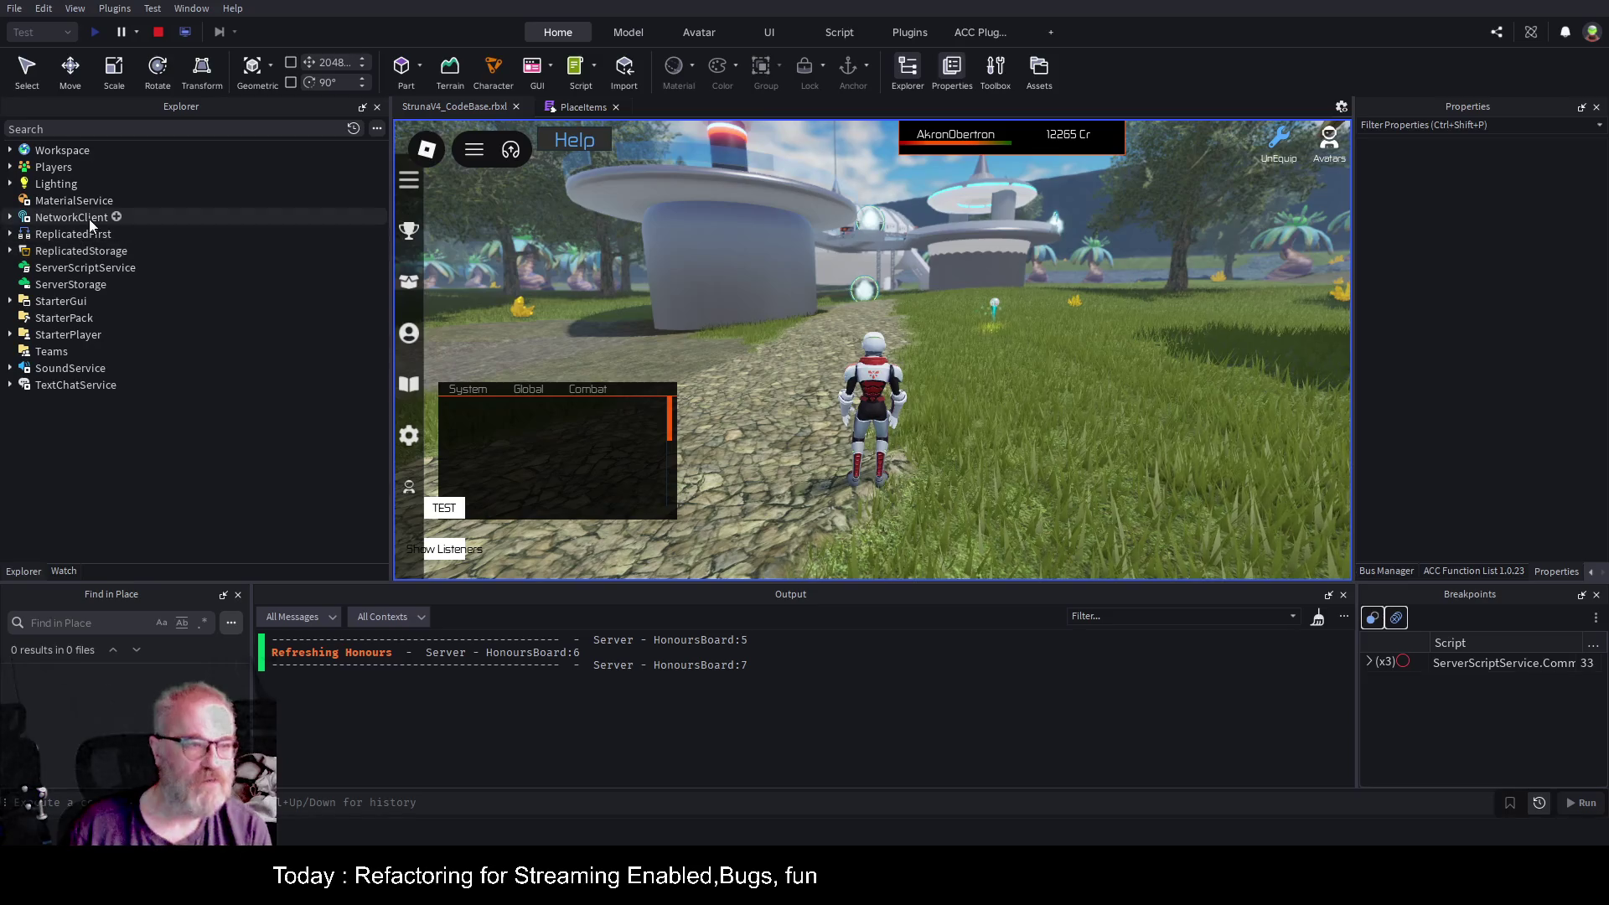
Expand Workspace > Common > World to reveal Center, NE and SE, then switch to the Server view.
left_click(10, 151)
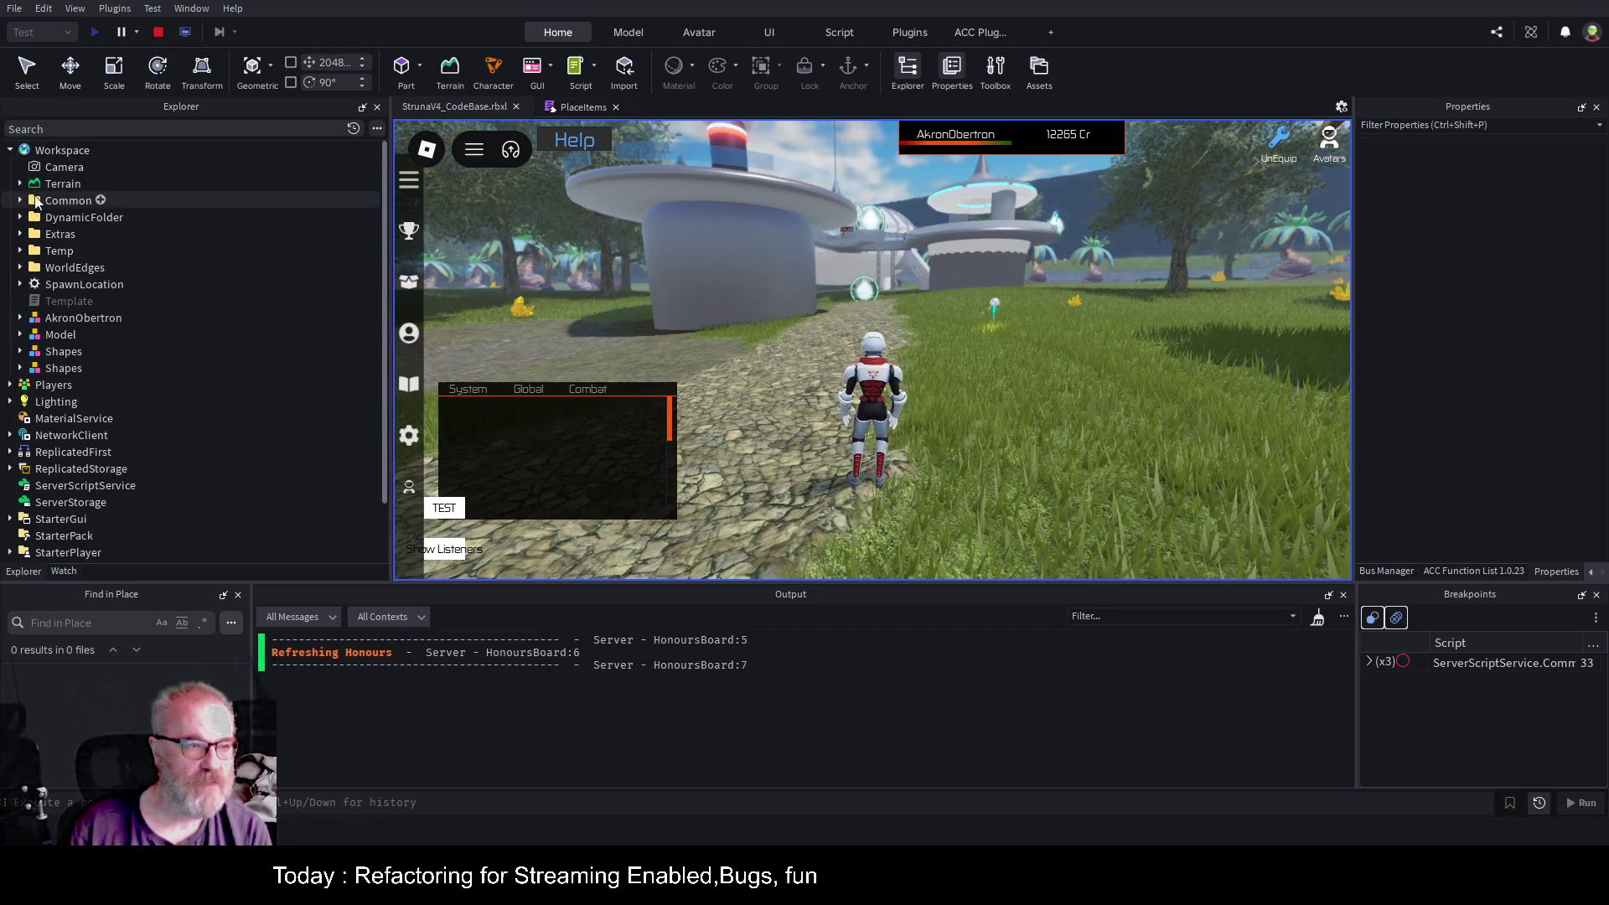
left_click(21, 201)
left_click(31, 385)
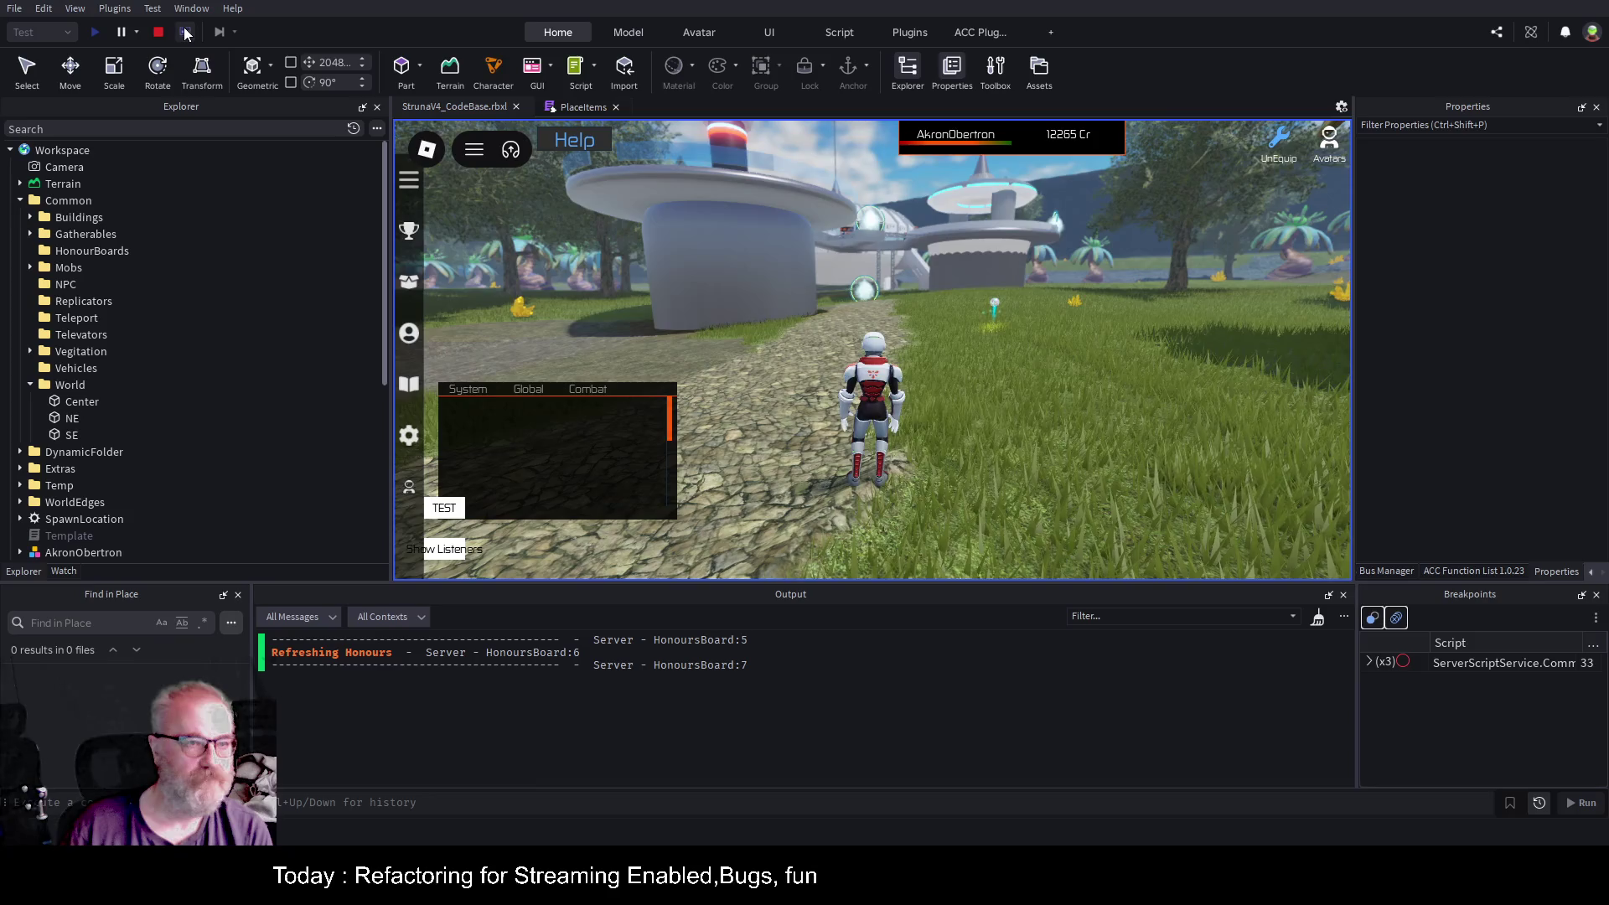
left_click(185, 32)
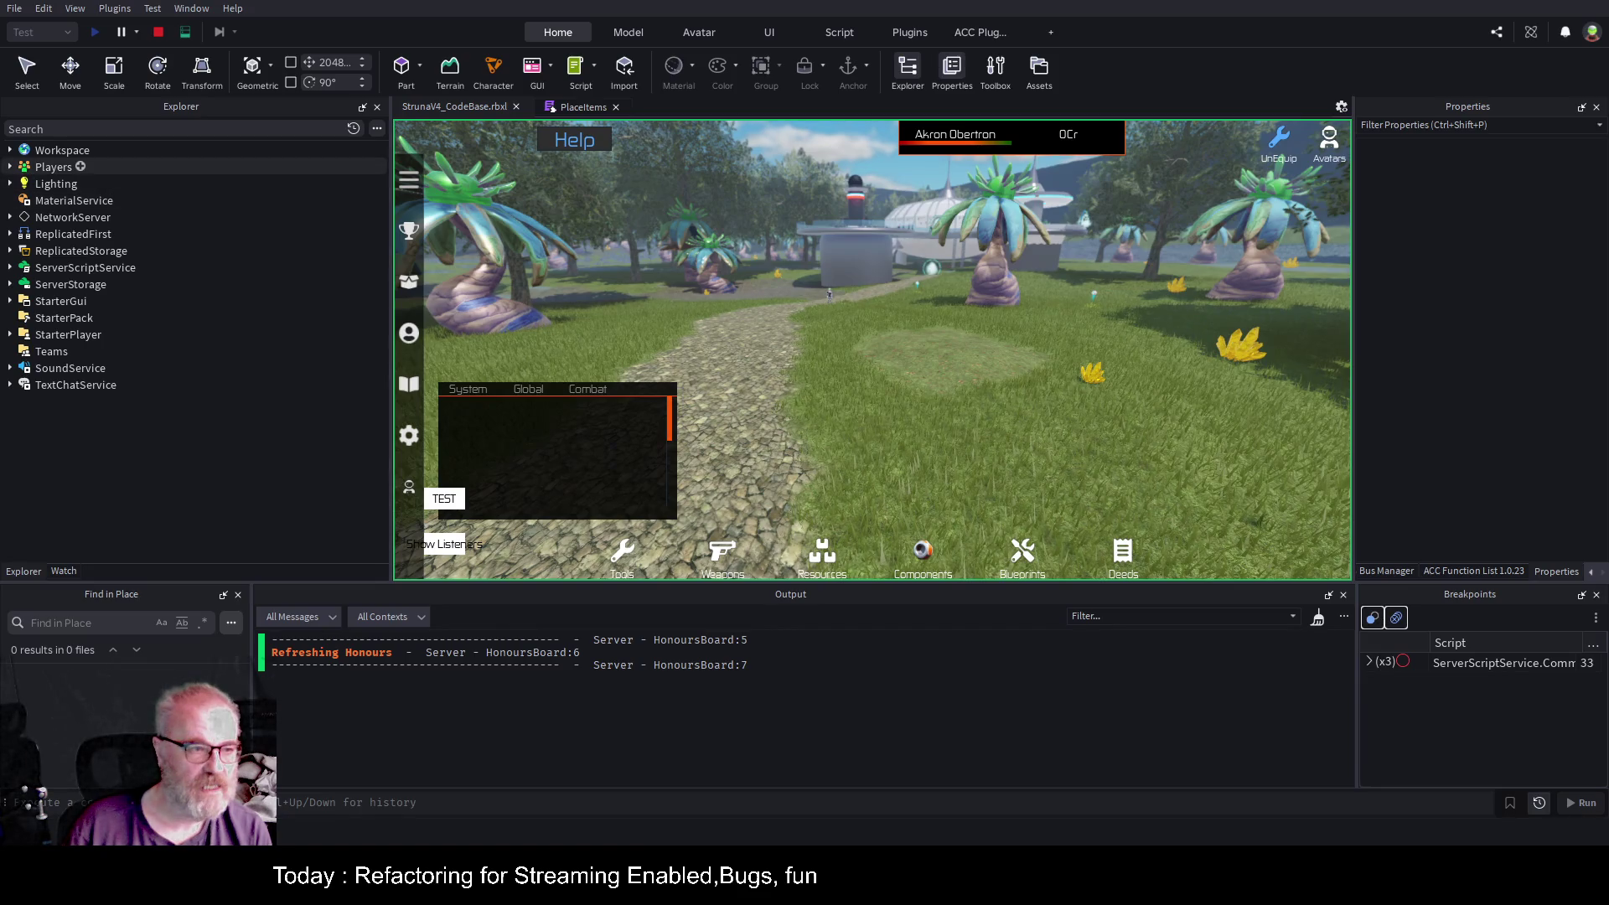
Check the server's Players list, then expand Workspace > Common > World.
left_click(10, 167)
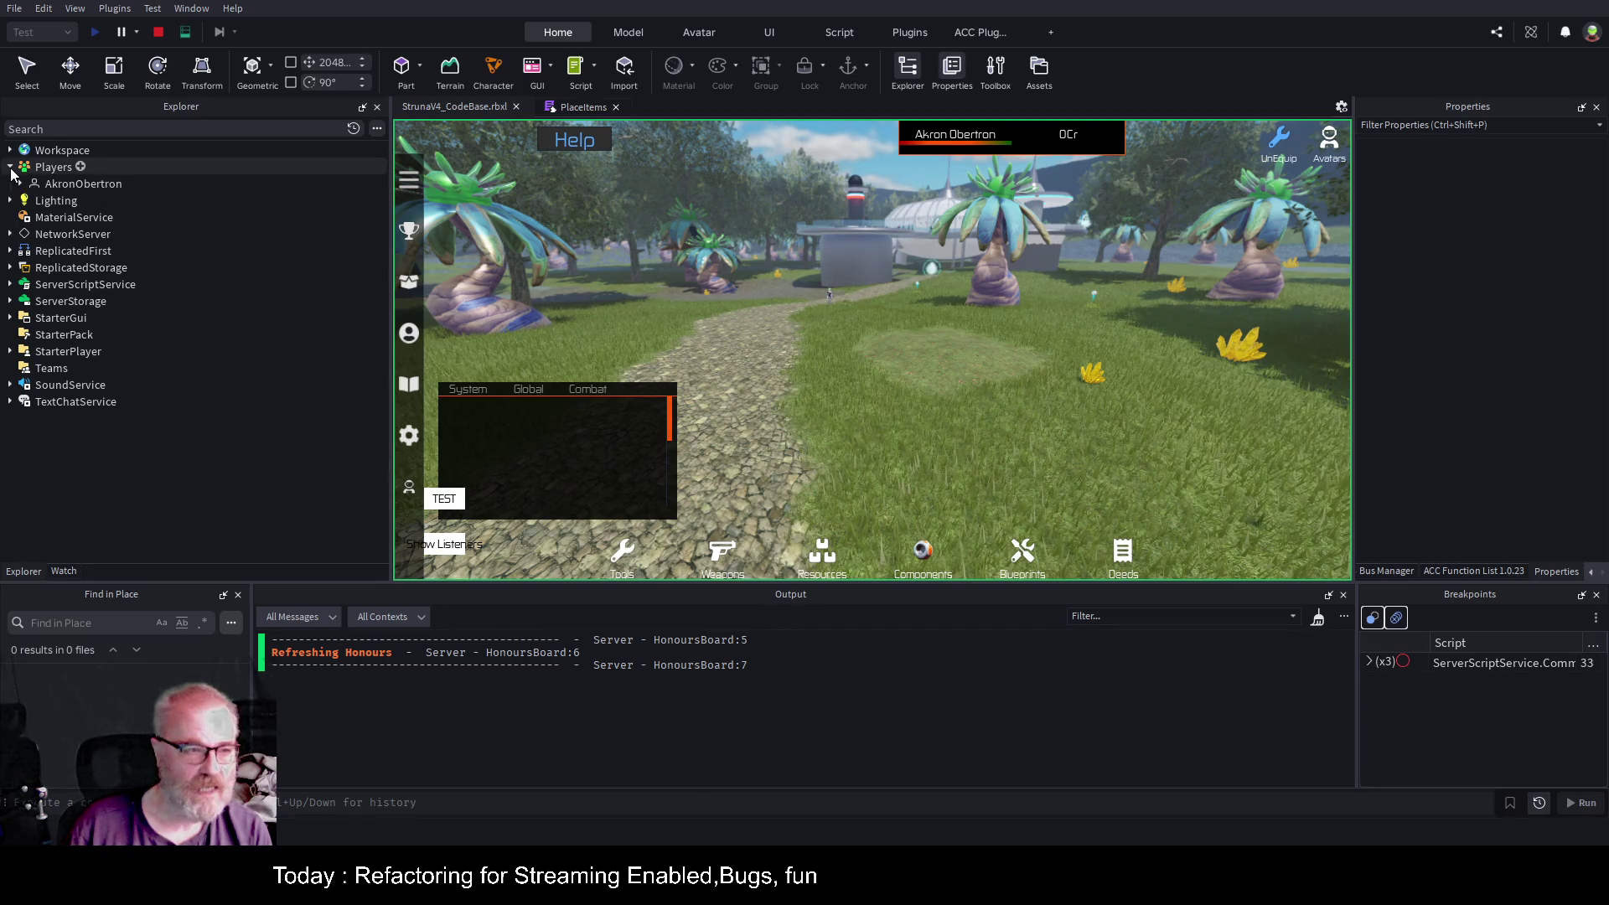
left_click(10, 167)
left_click(11, 150)
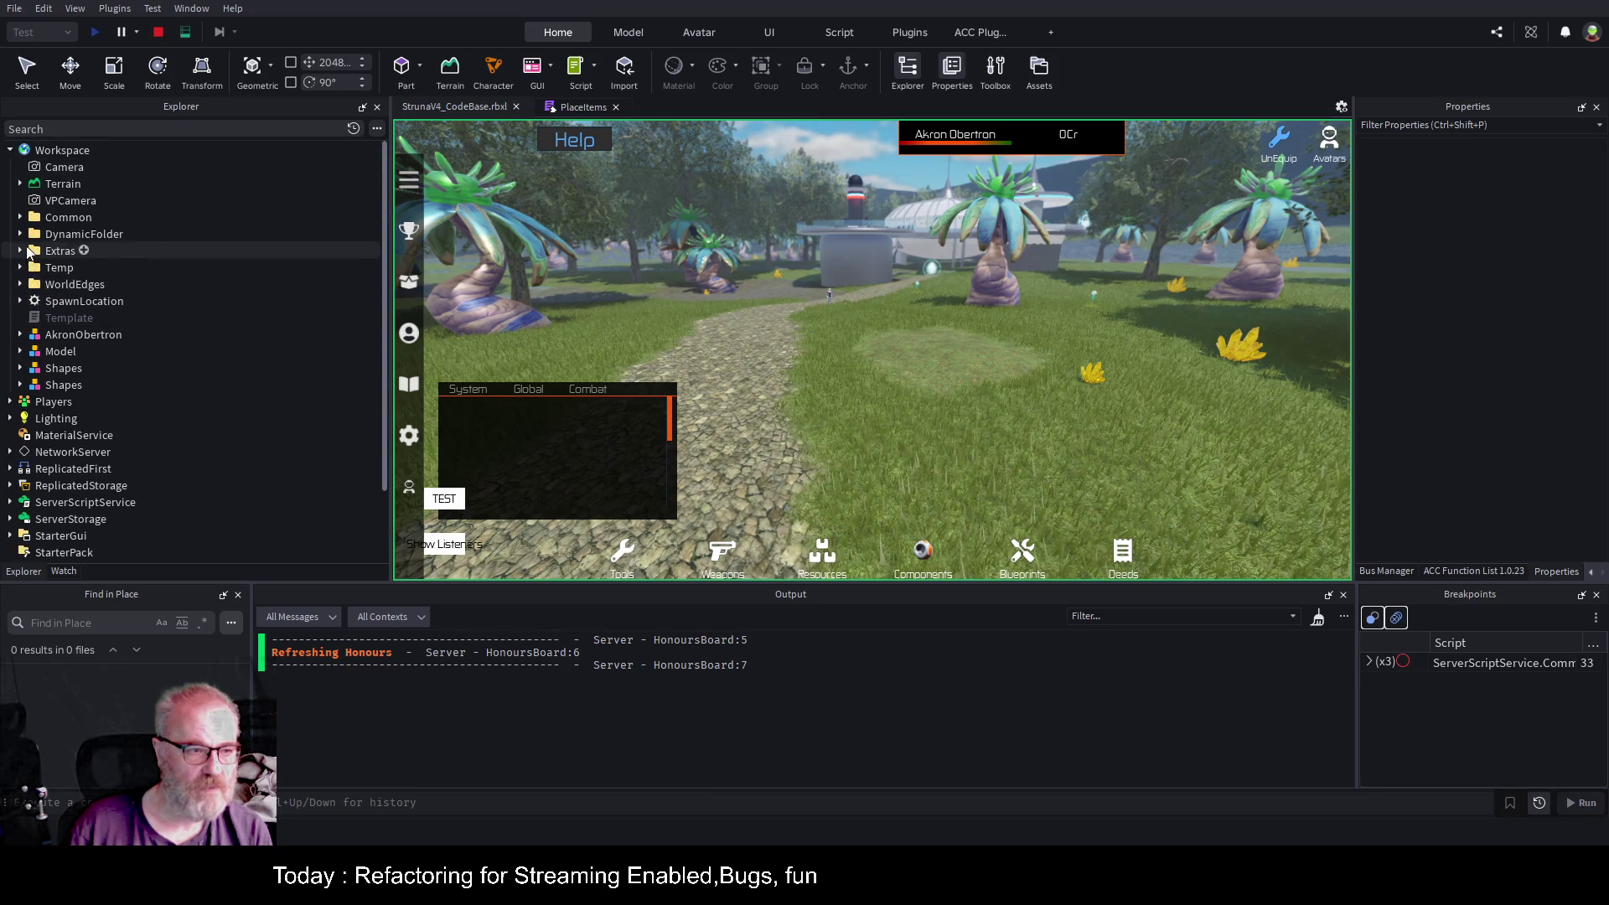
left_click(20, 217)
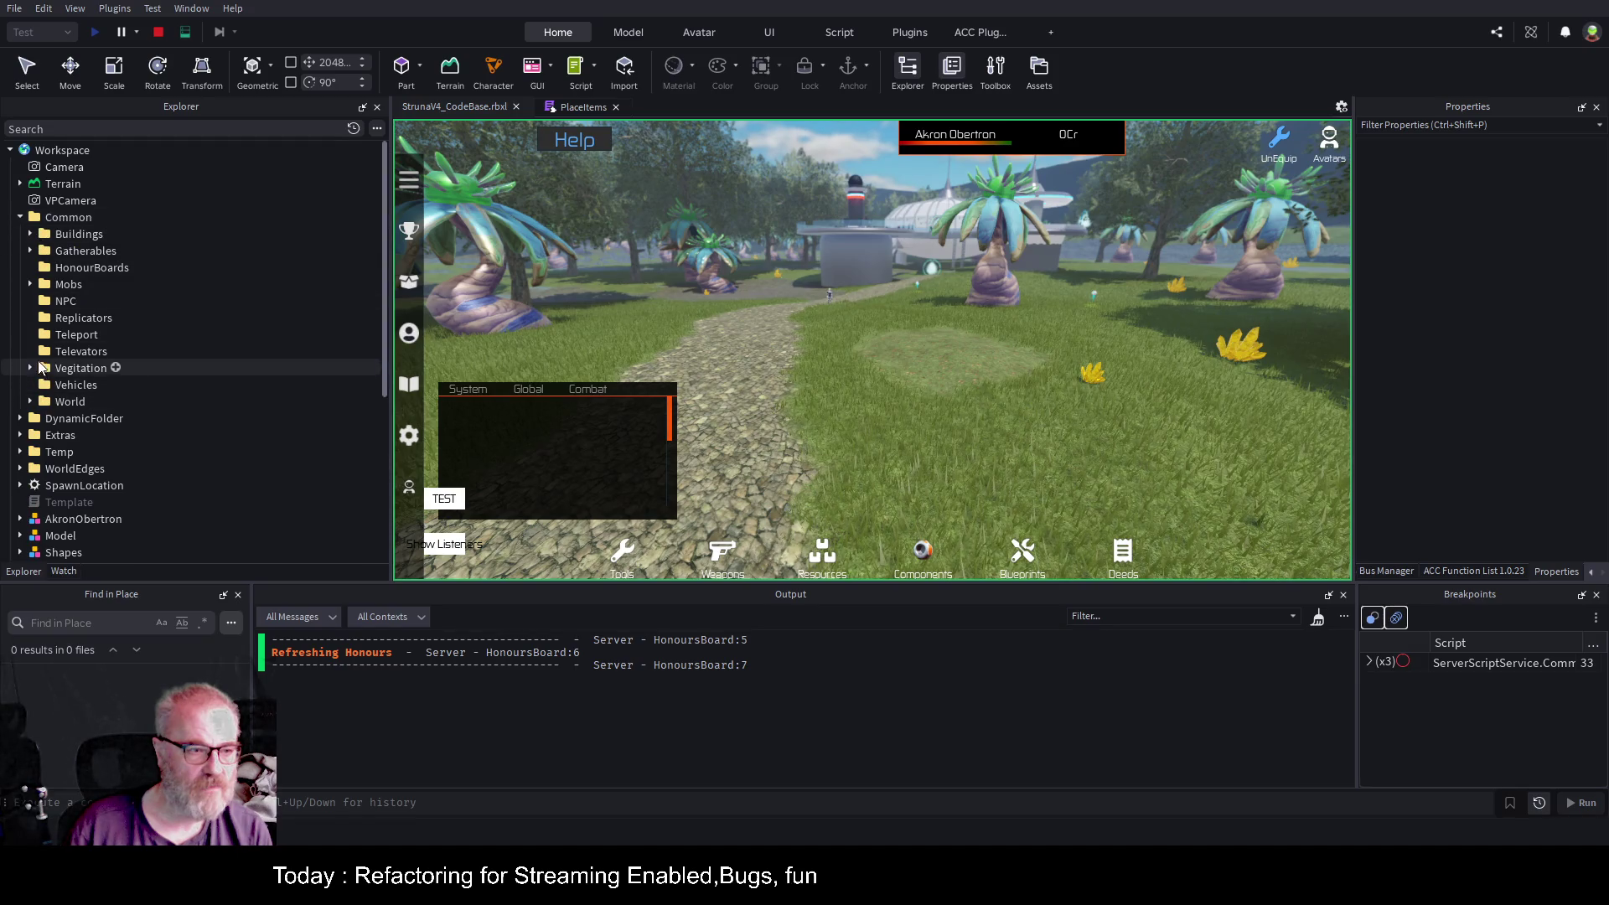
left_click(31, 401)
left_click(90, 418)
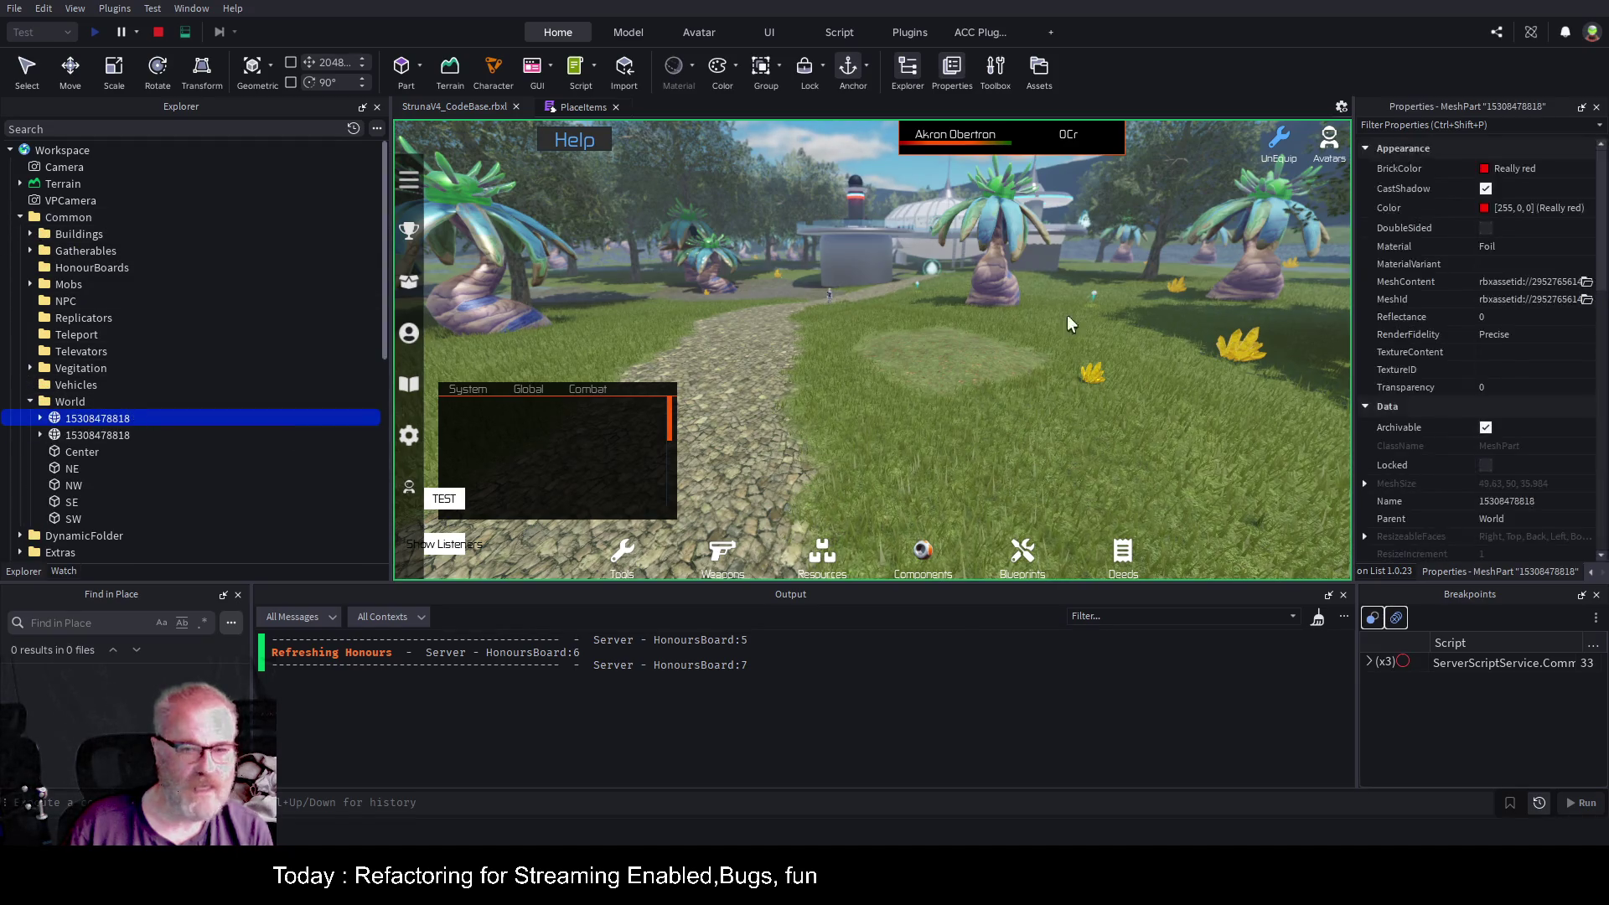
key("f")
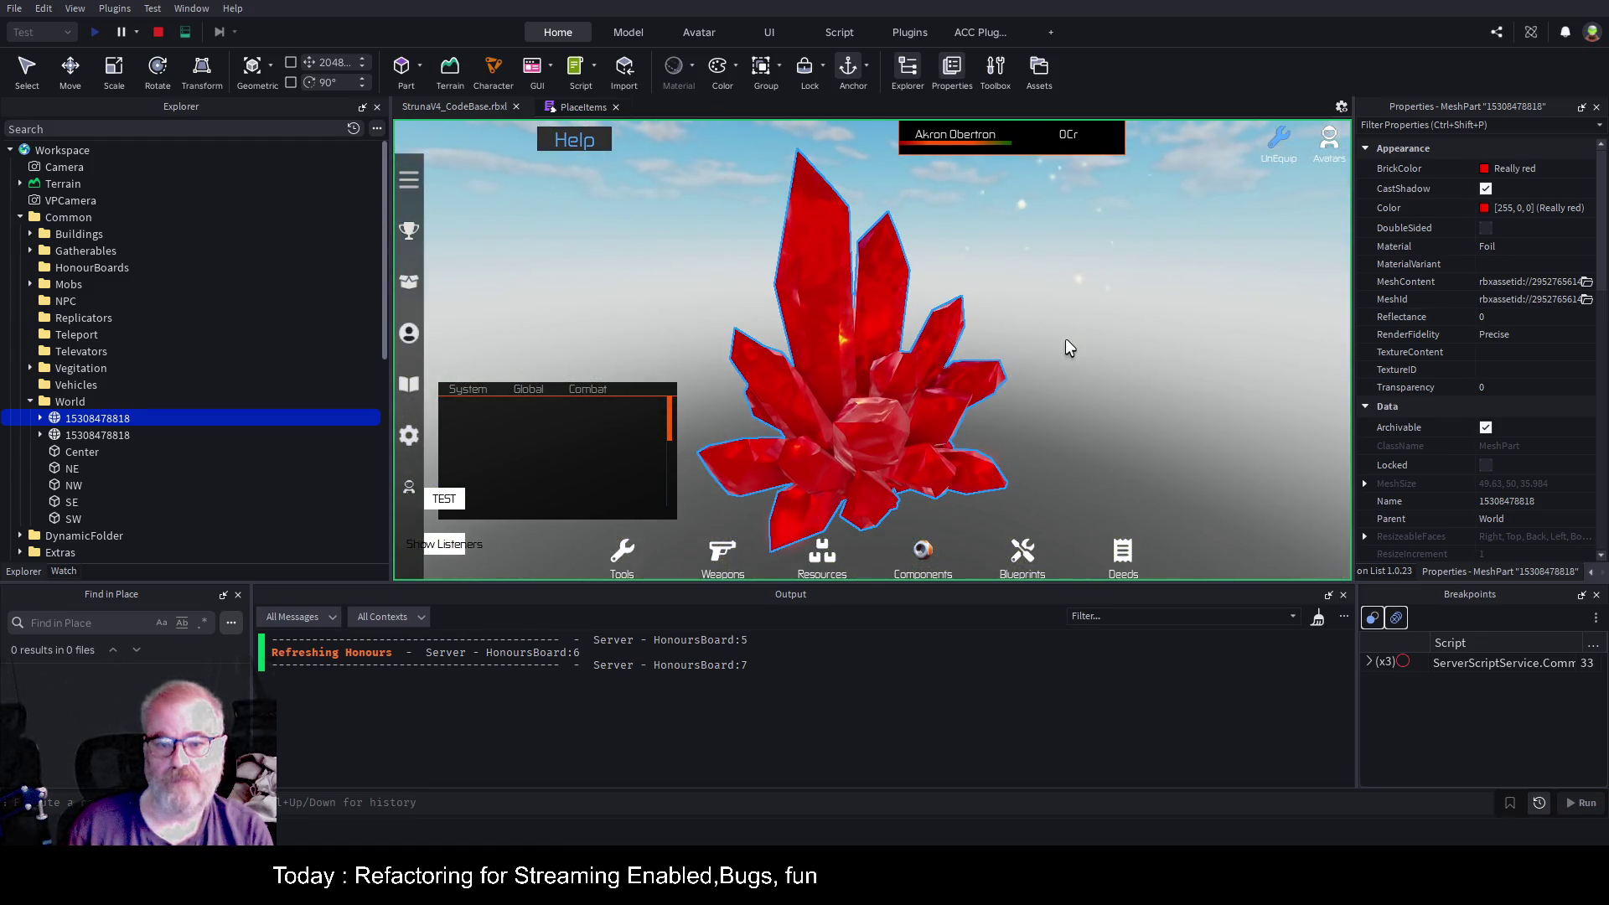
scroll(1064, 339, "down", 5)
scroll(1062, 329, "up", 3)
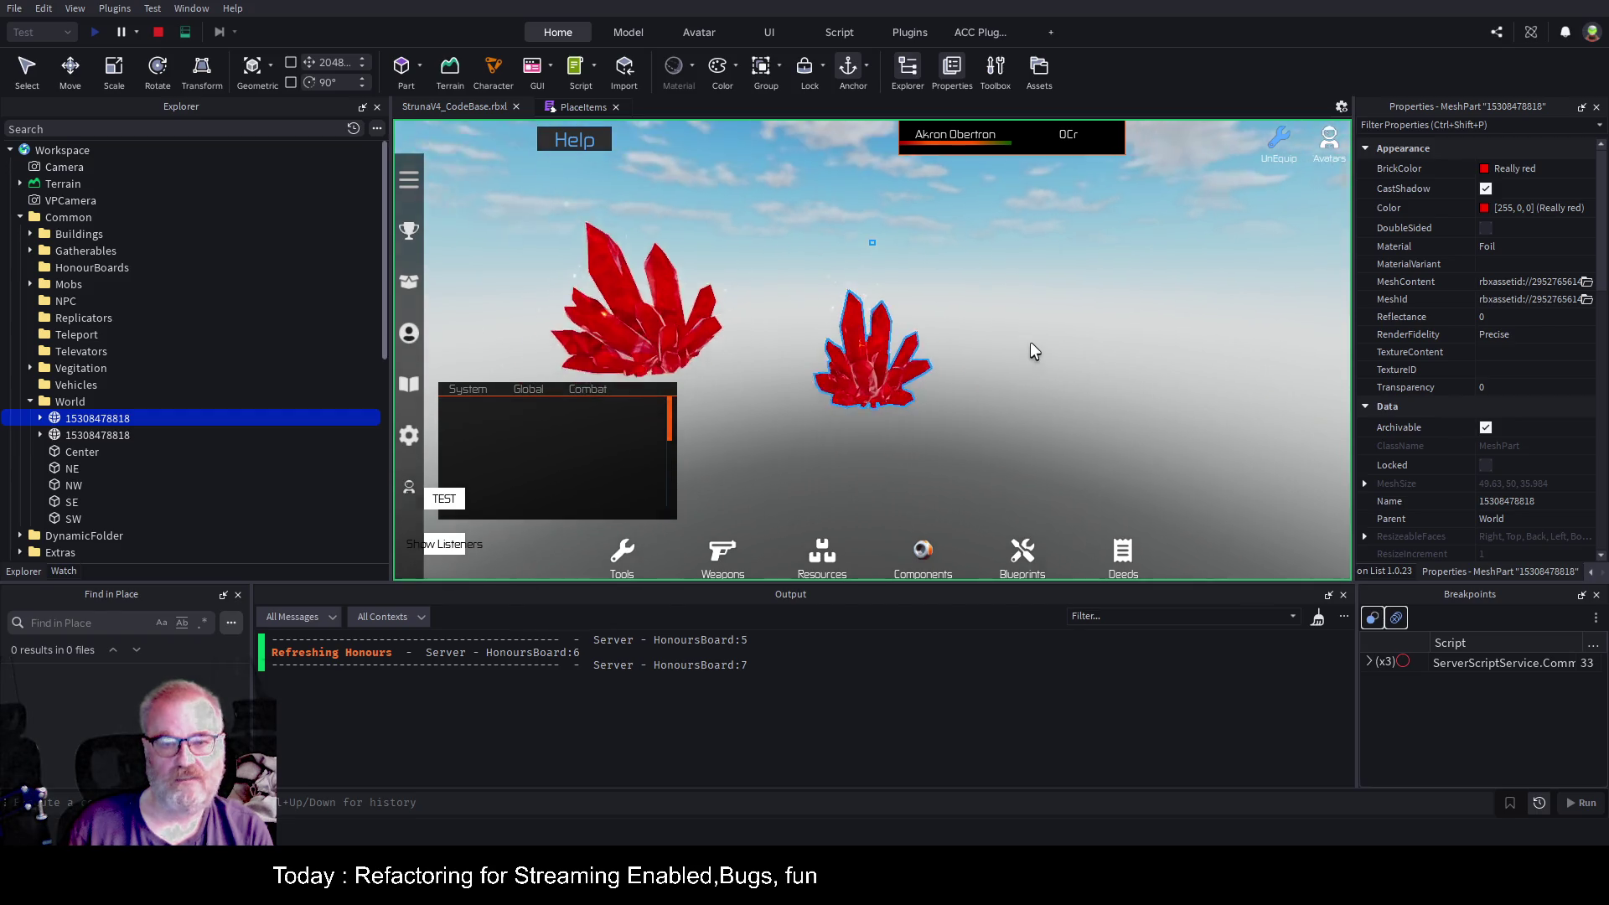
left_click(126, 435, "shift")
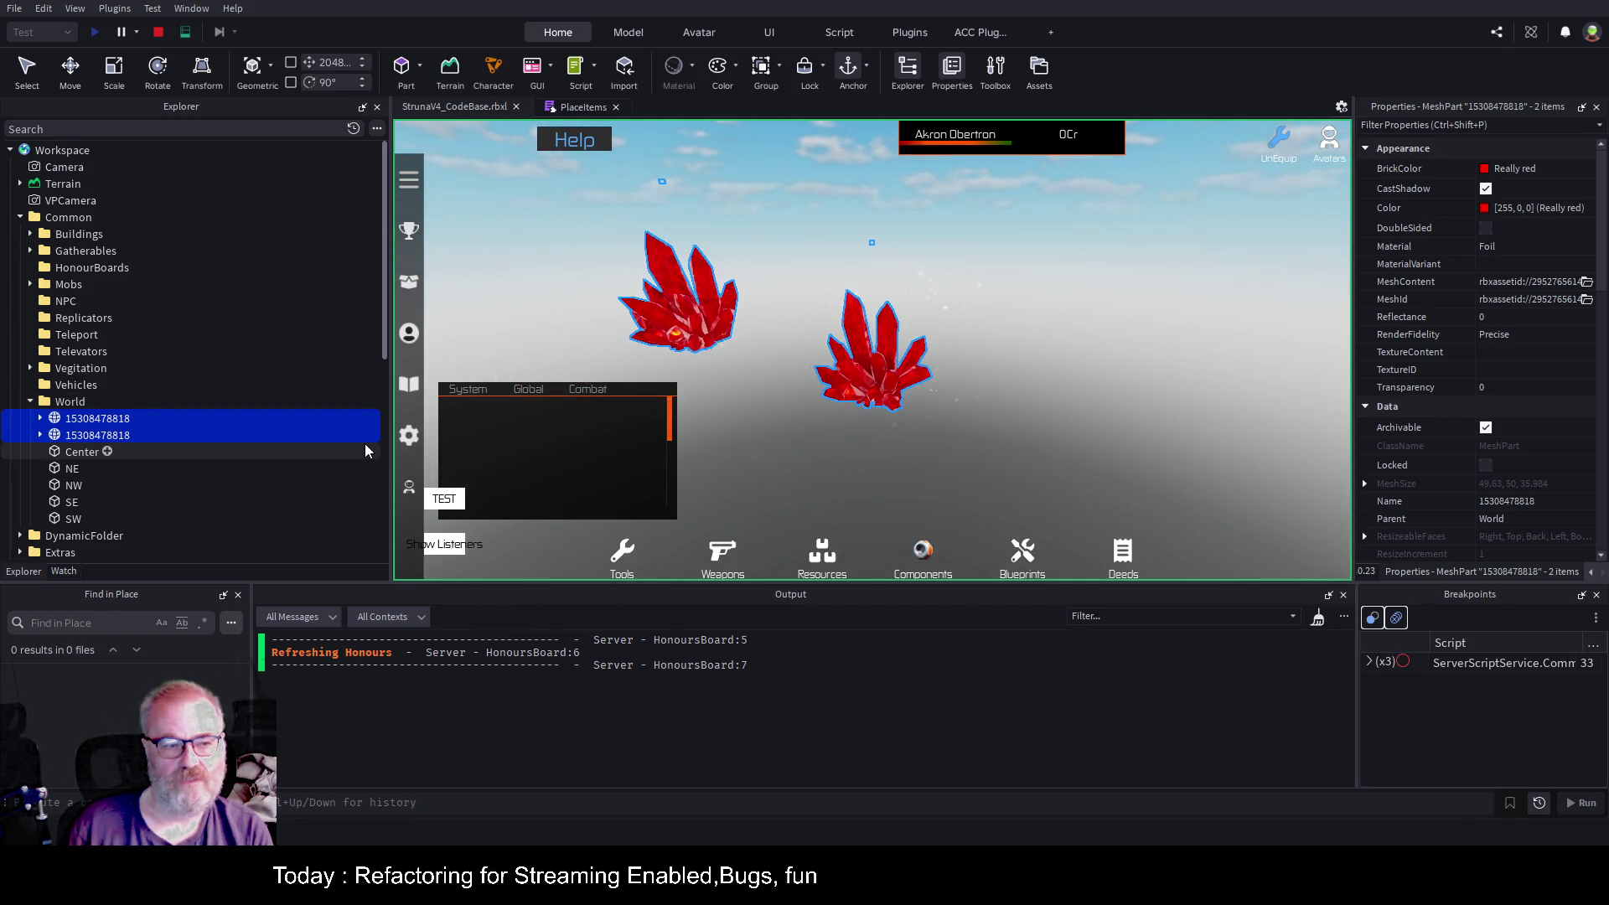
left_click(158, 31)
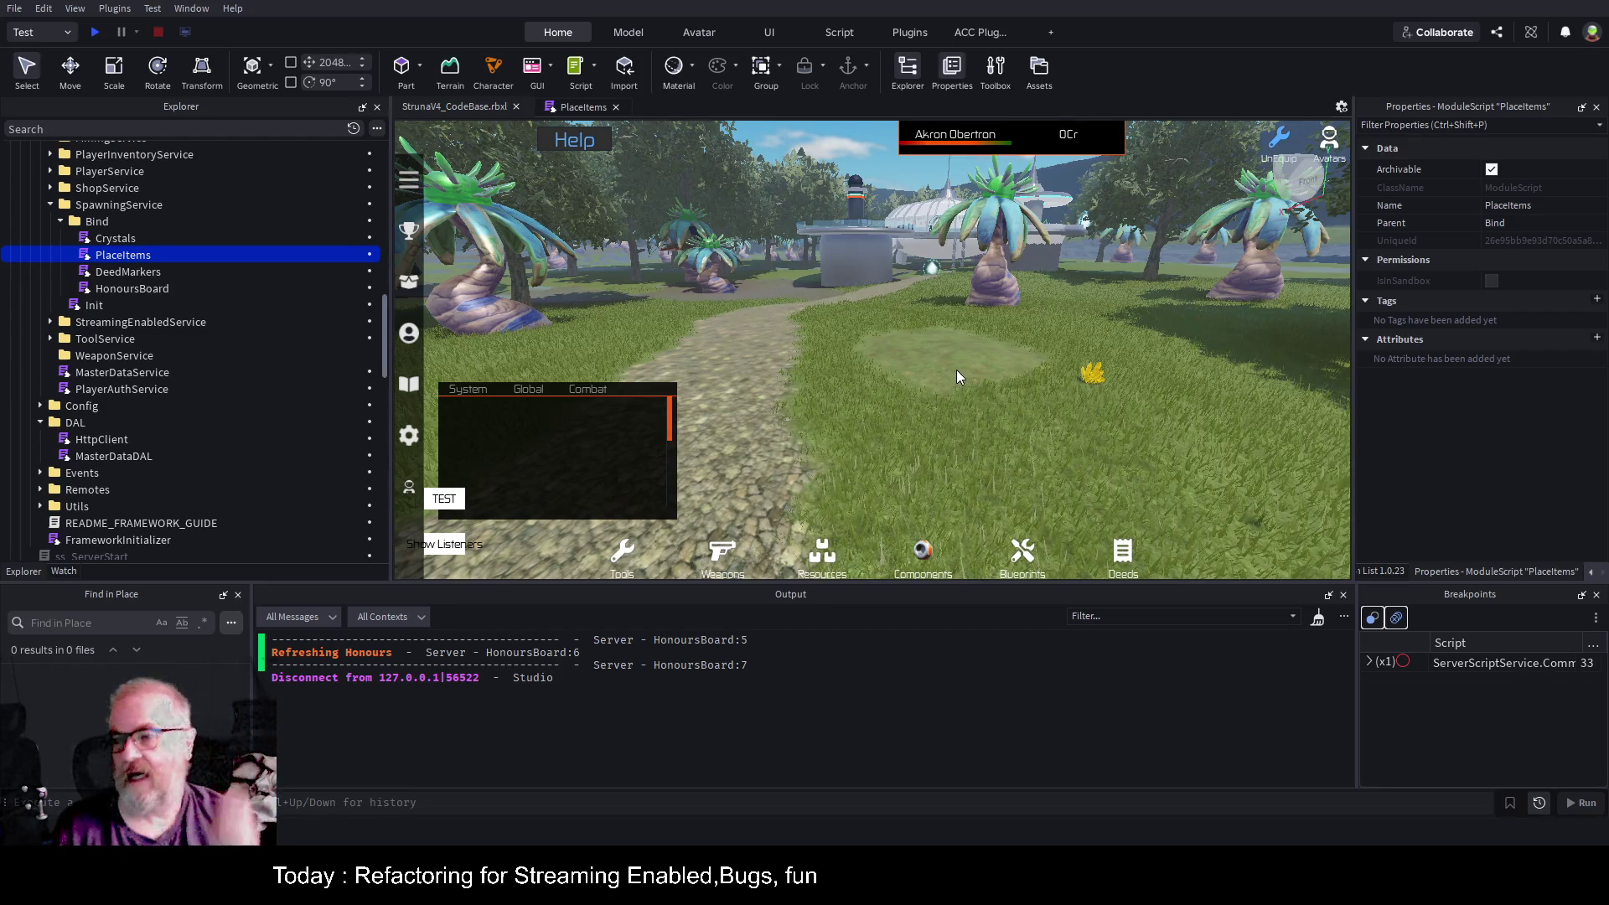
Fly the editor camera forward and left past the trees, then bring up the PlaceItems script.
key("w")
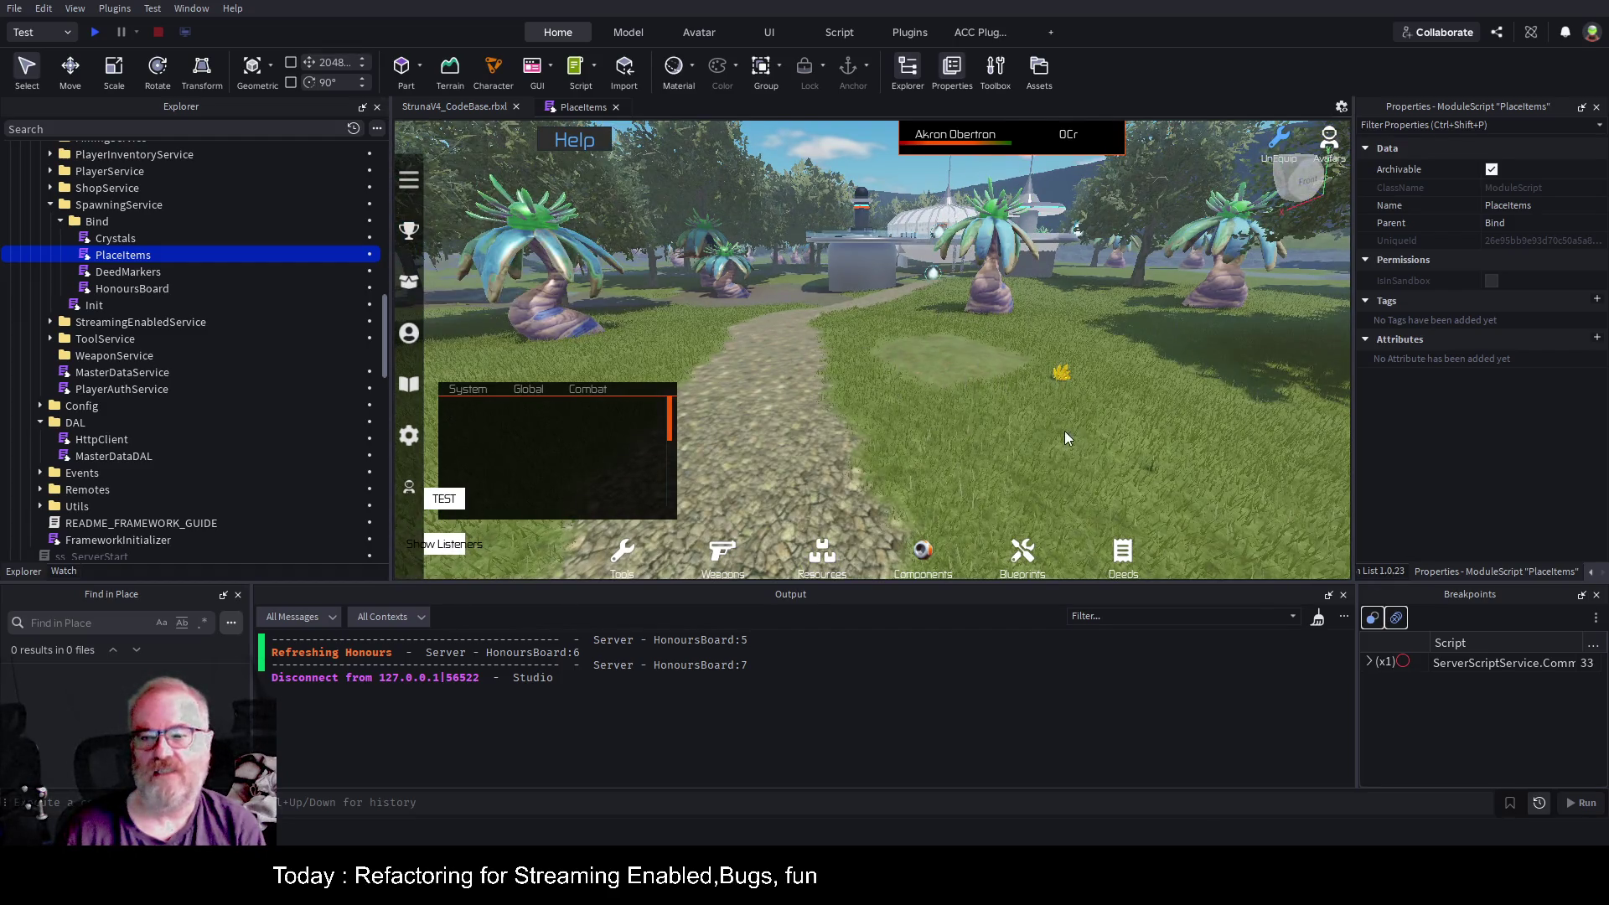
key("w")
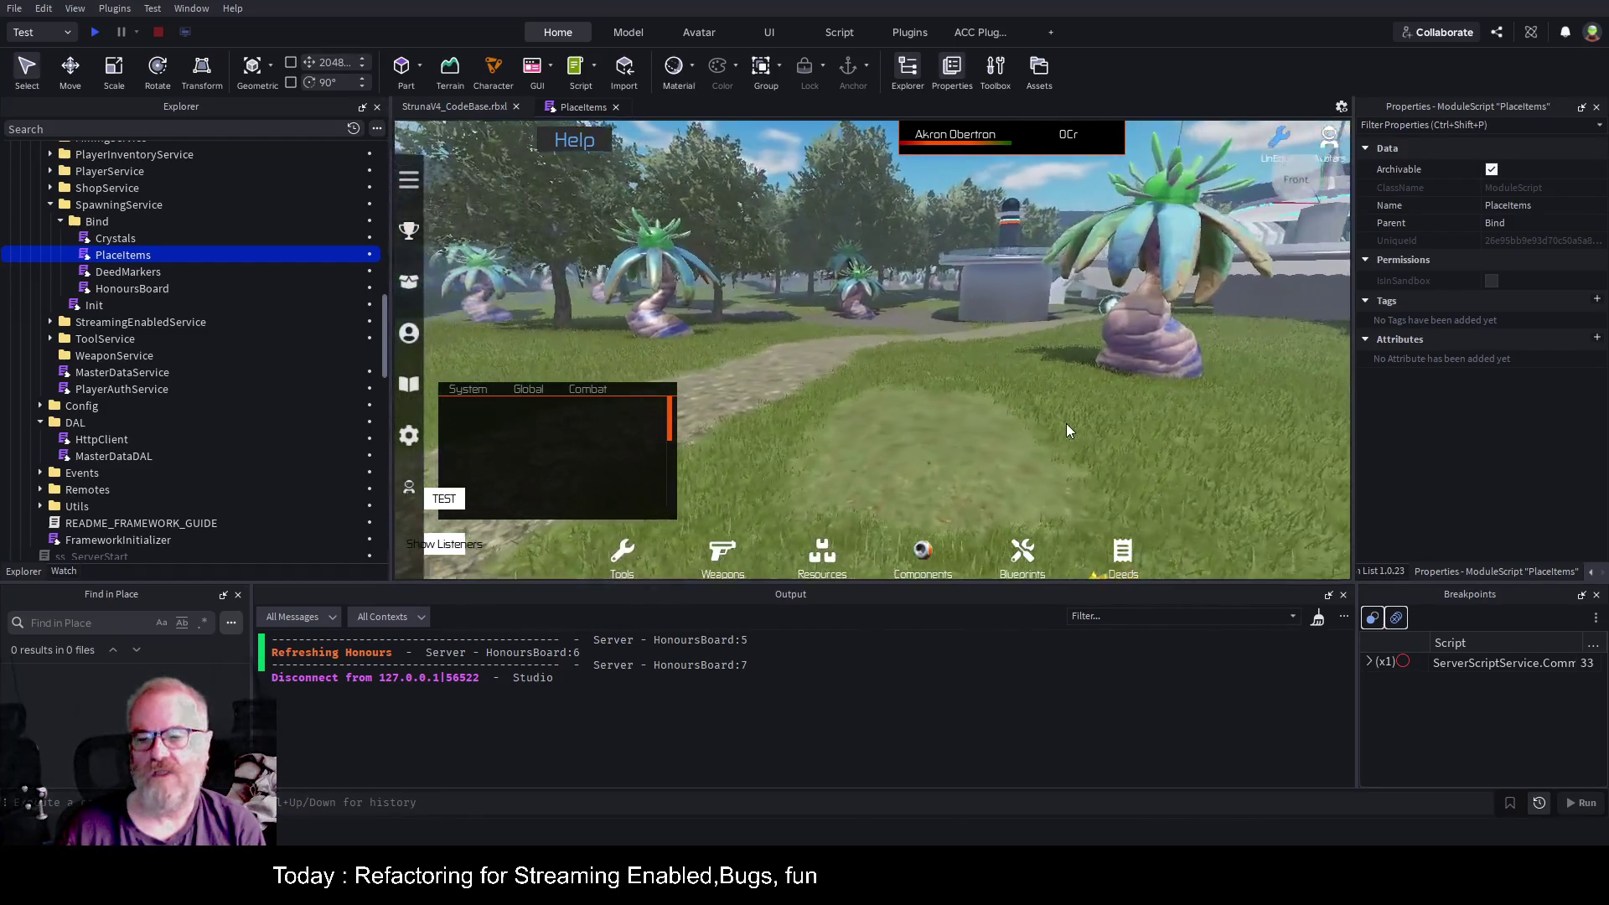
key("a")
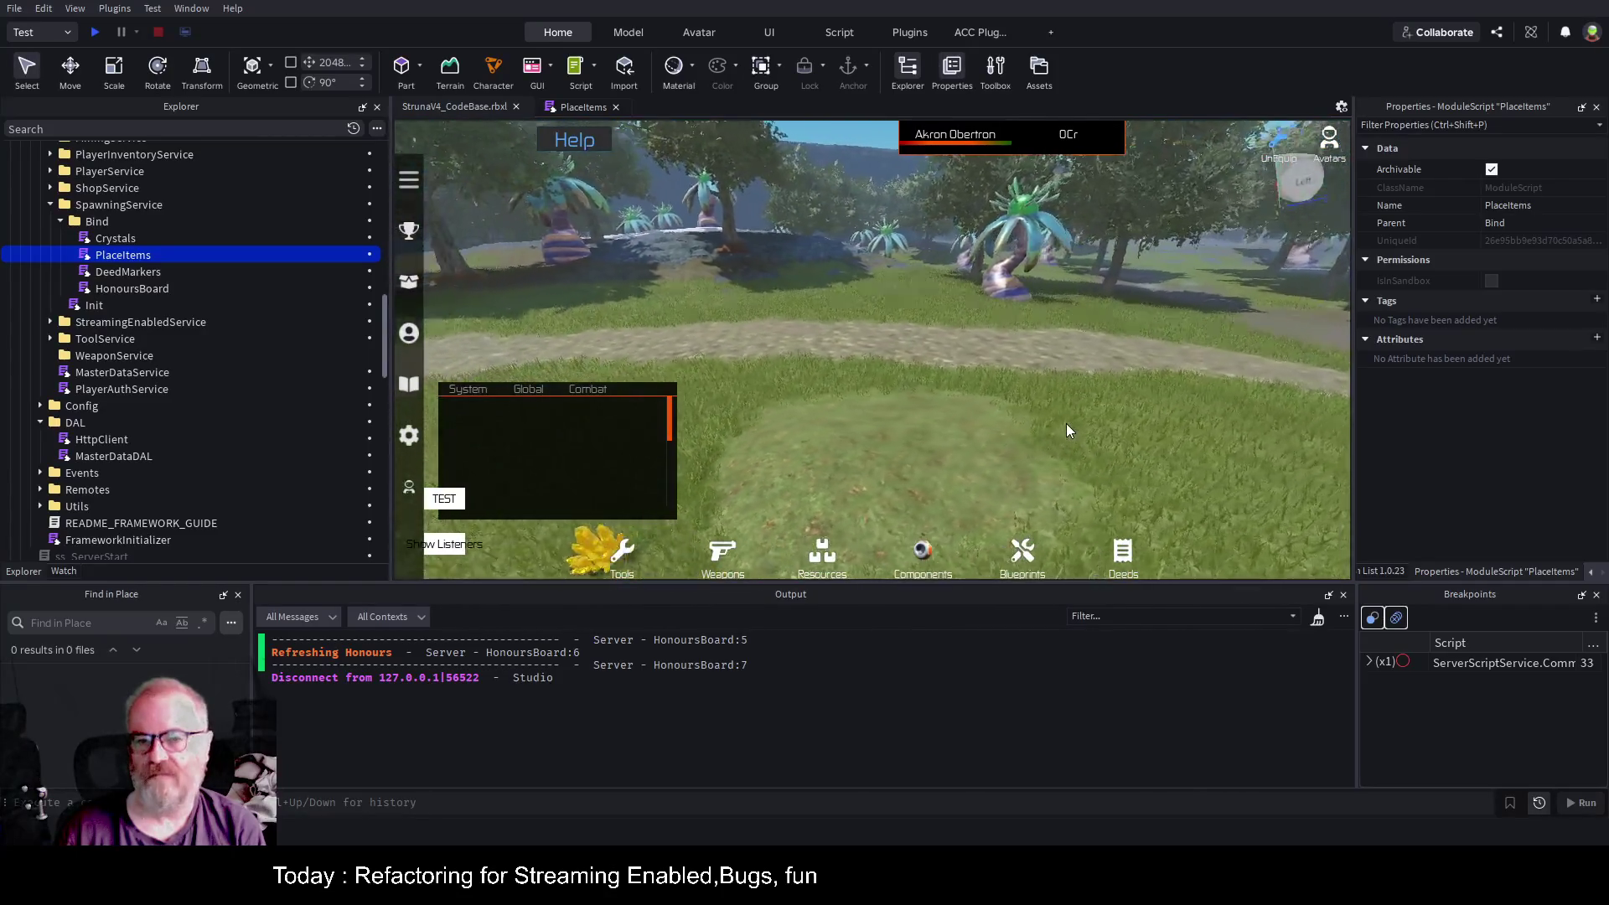
key("a")
key("a")
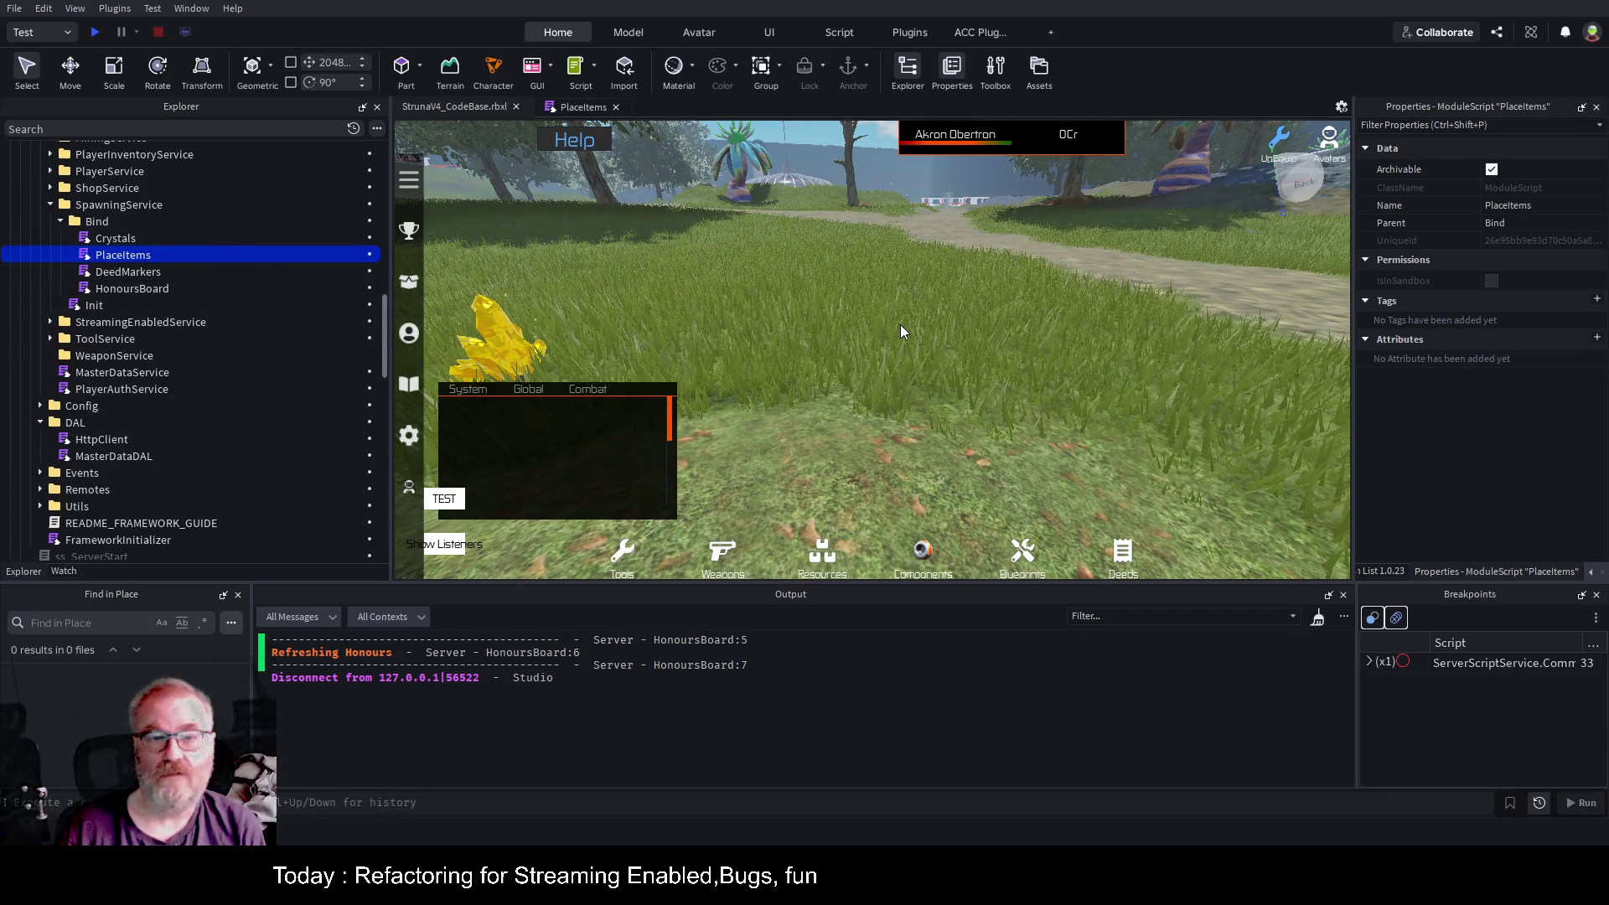
left_click(566, 107)
scroll(726, 276, "up", 7)
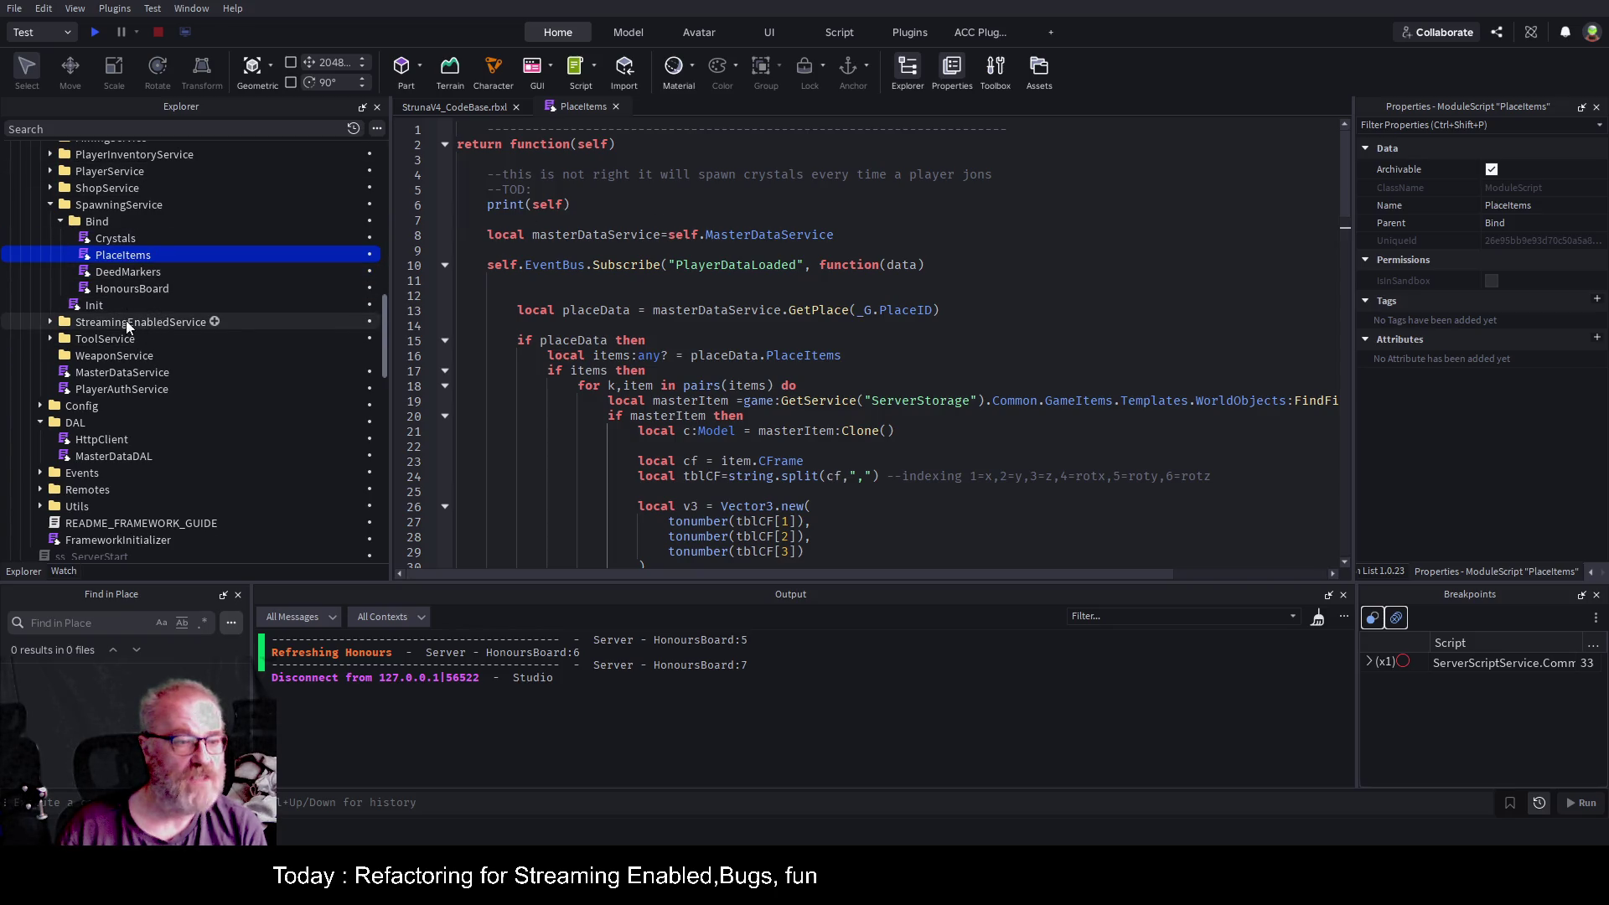
Delete the TODO comment, the debug print line and the blank lines above local placeData.
left_click_drag(578, 205, 487, 159)
key("Delete")
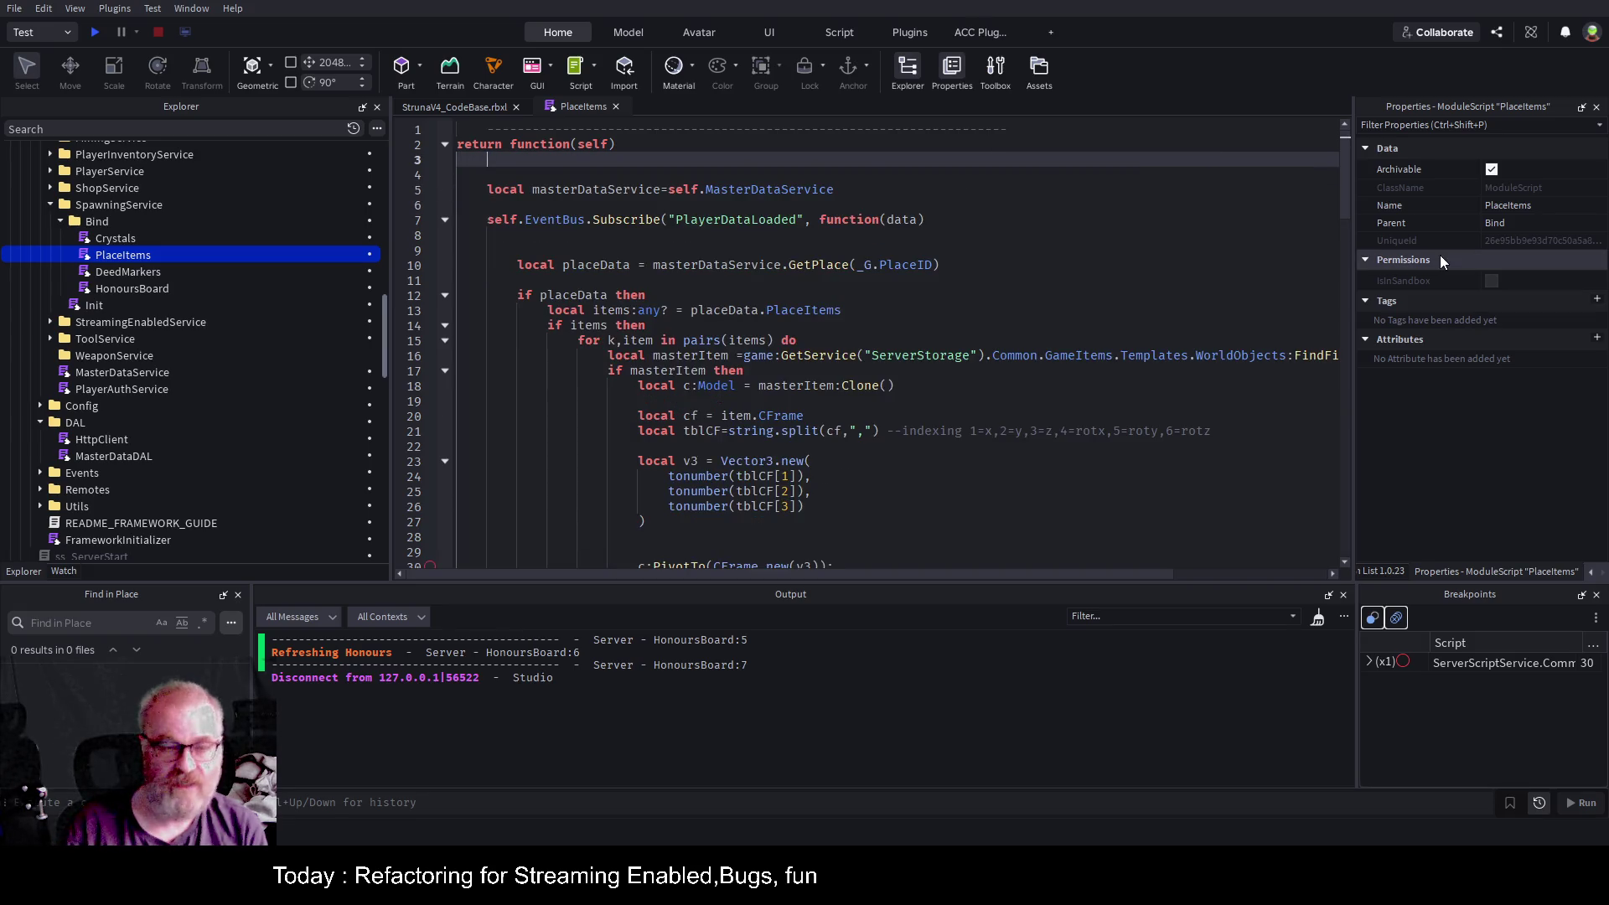
key("Delete")
key("Down")
key("Down")
key("Down")
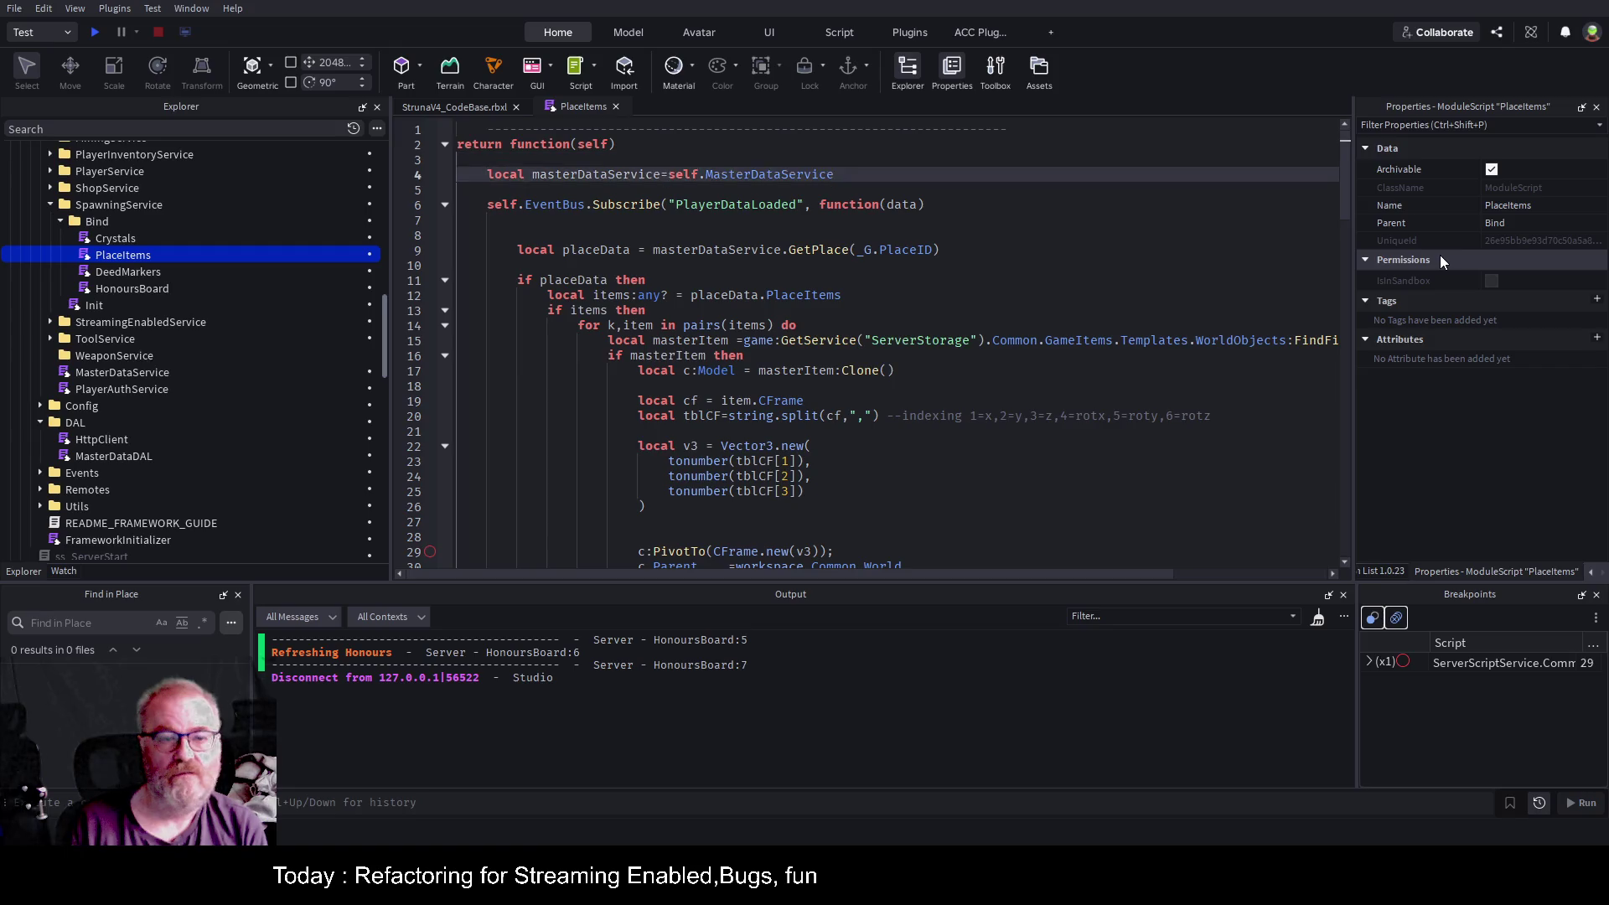
key("Down")
key("Down")
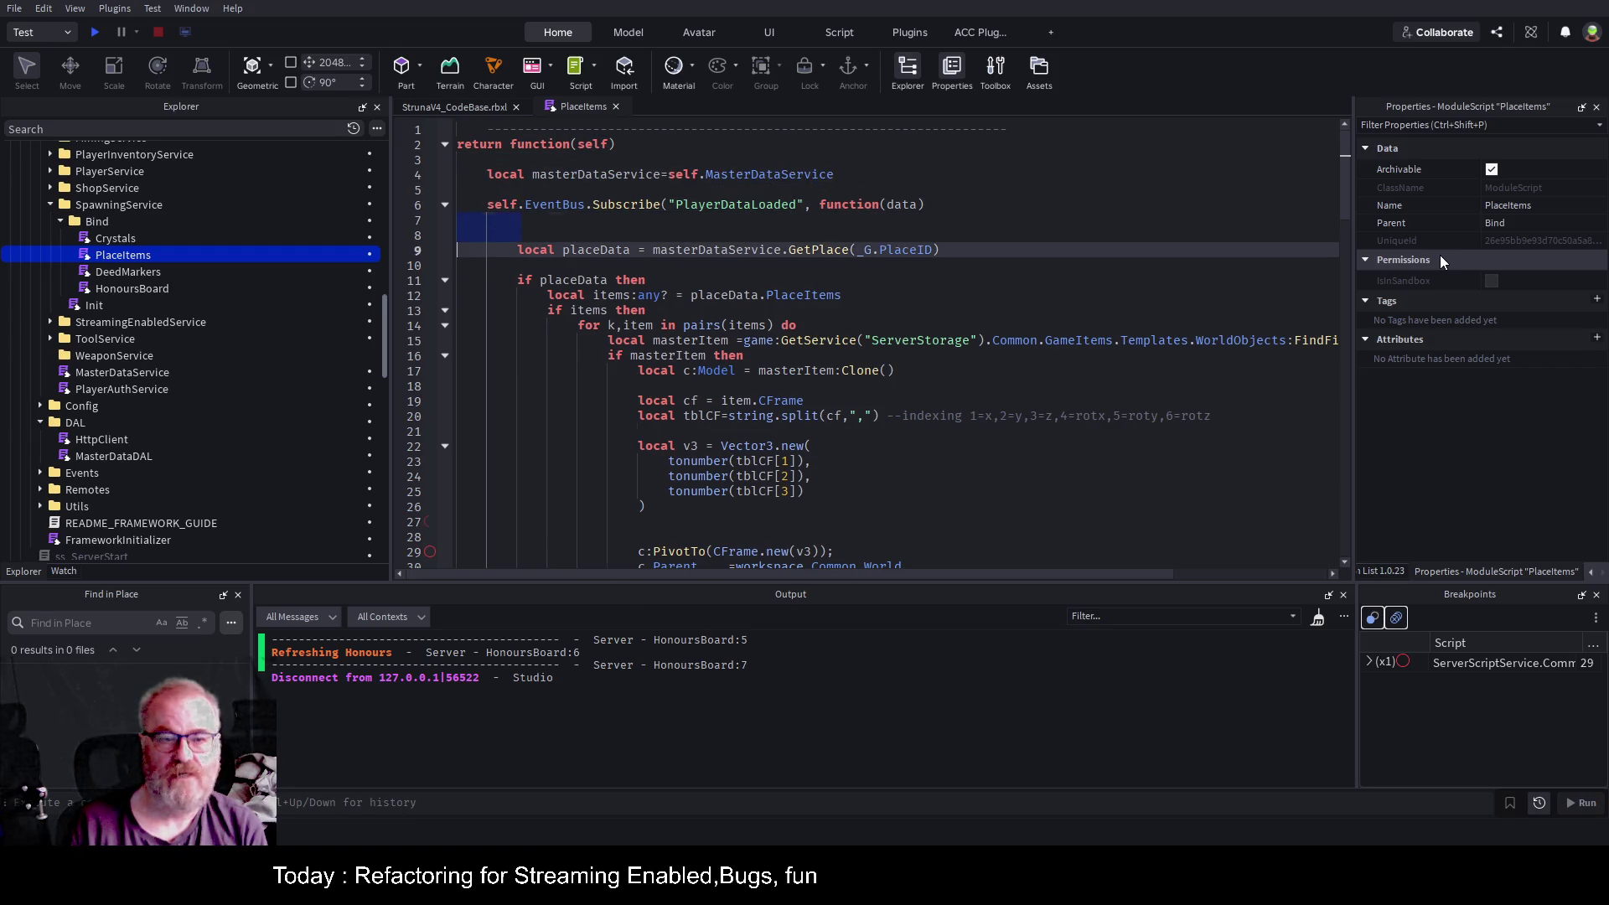
key("BackSpace")
key("BackSpace")
key("Down")
Save the place as StrunaV4_CodeBase.rbxl and return to the game view.
key("ctrl+s")
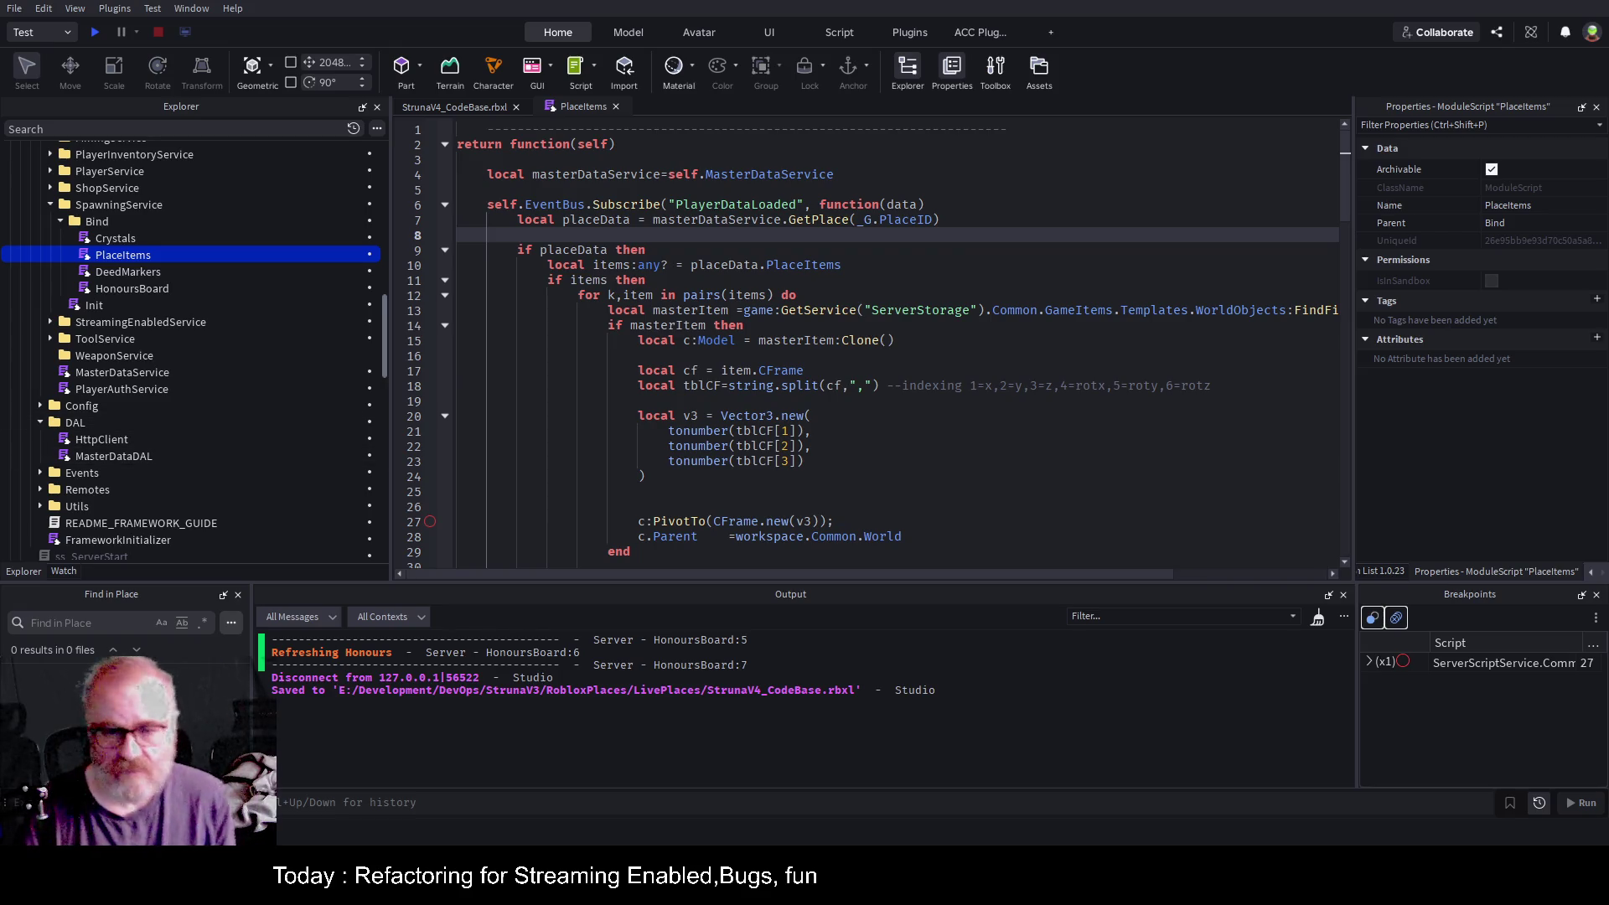
left_click(911, 370)
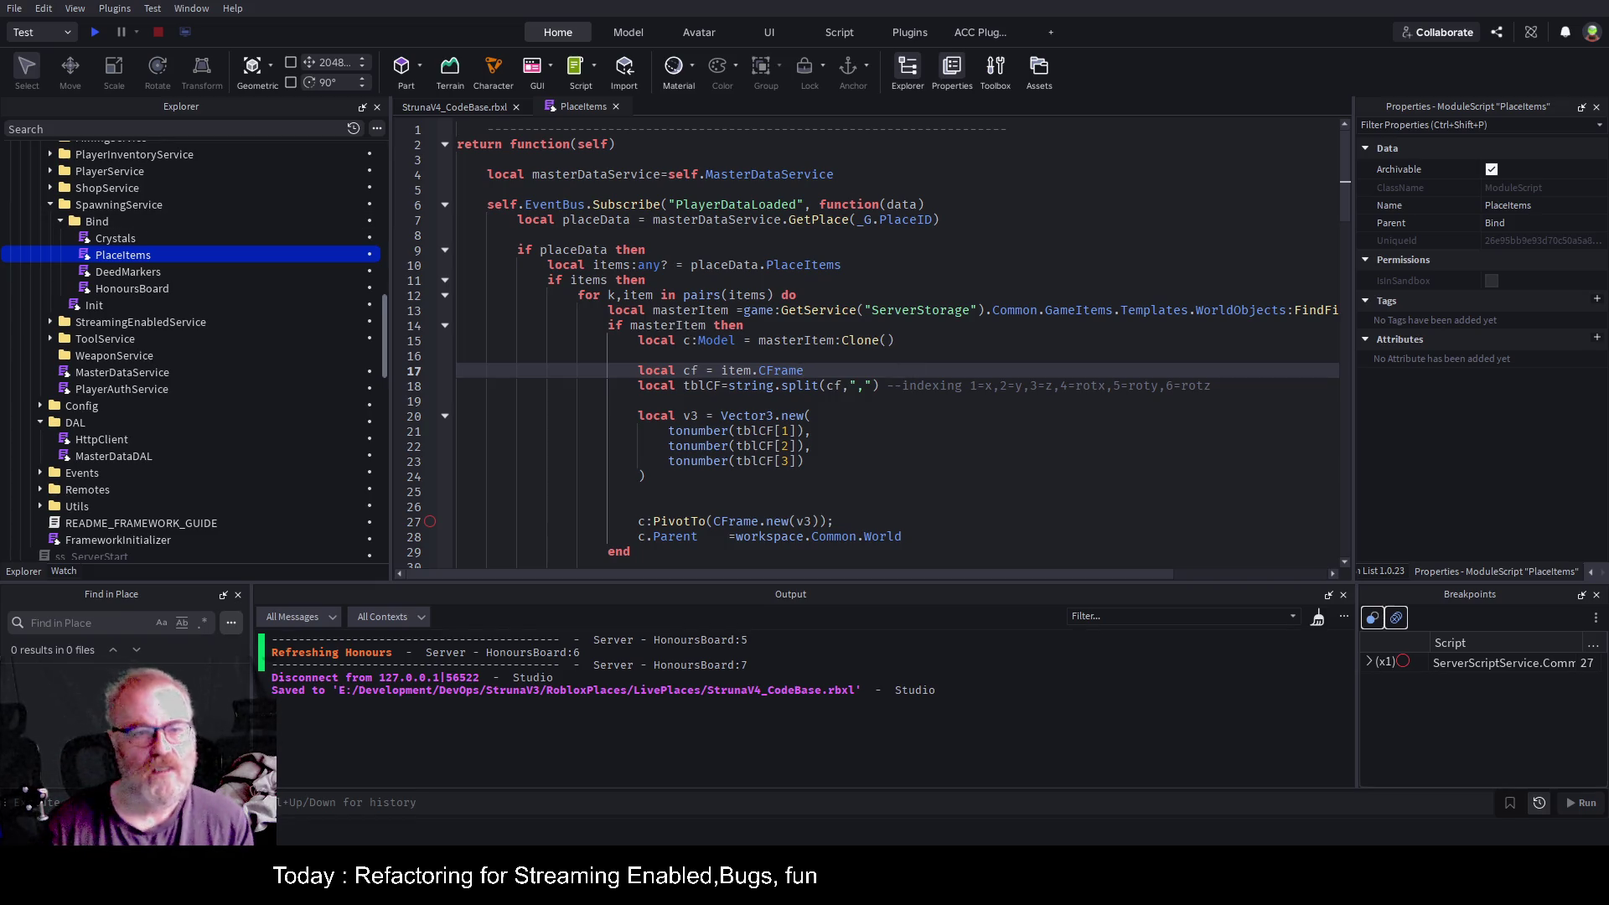
left_click(478, 110)
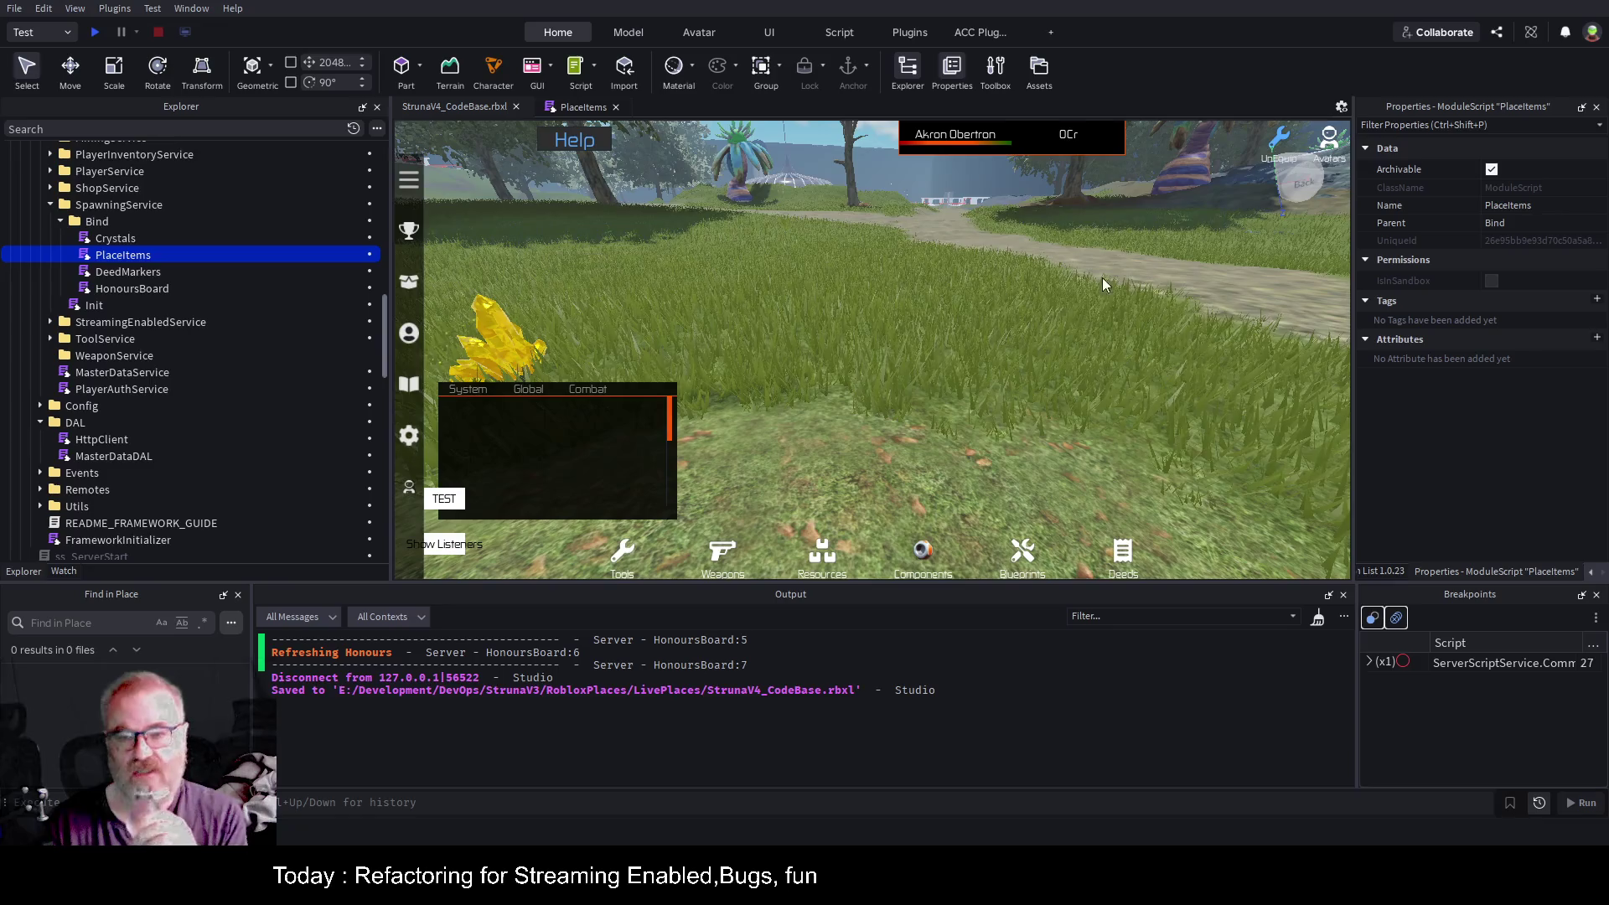
Pick a tree in the viewport, select the SifiTrees folder, then collapse Vegitation > Trees.
scroll(989, 404, "down", 3)
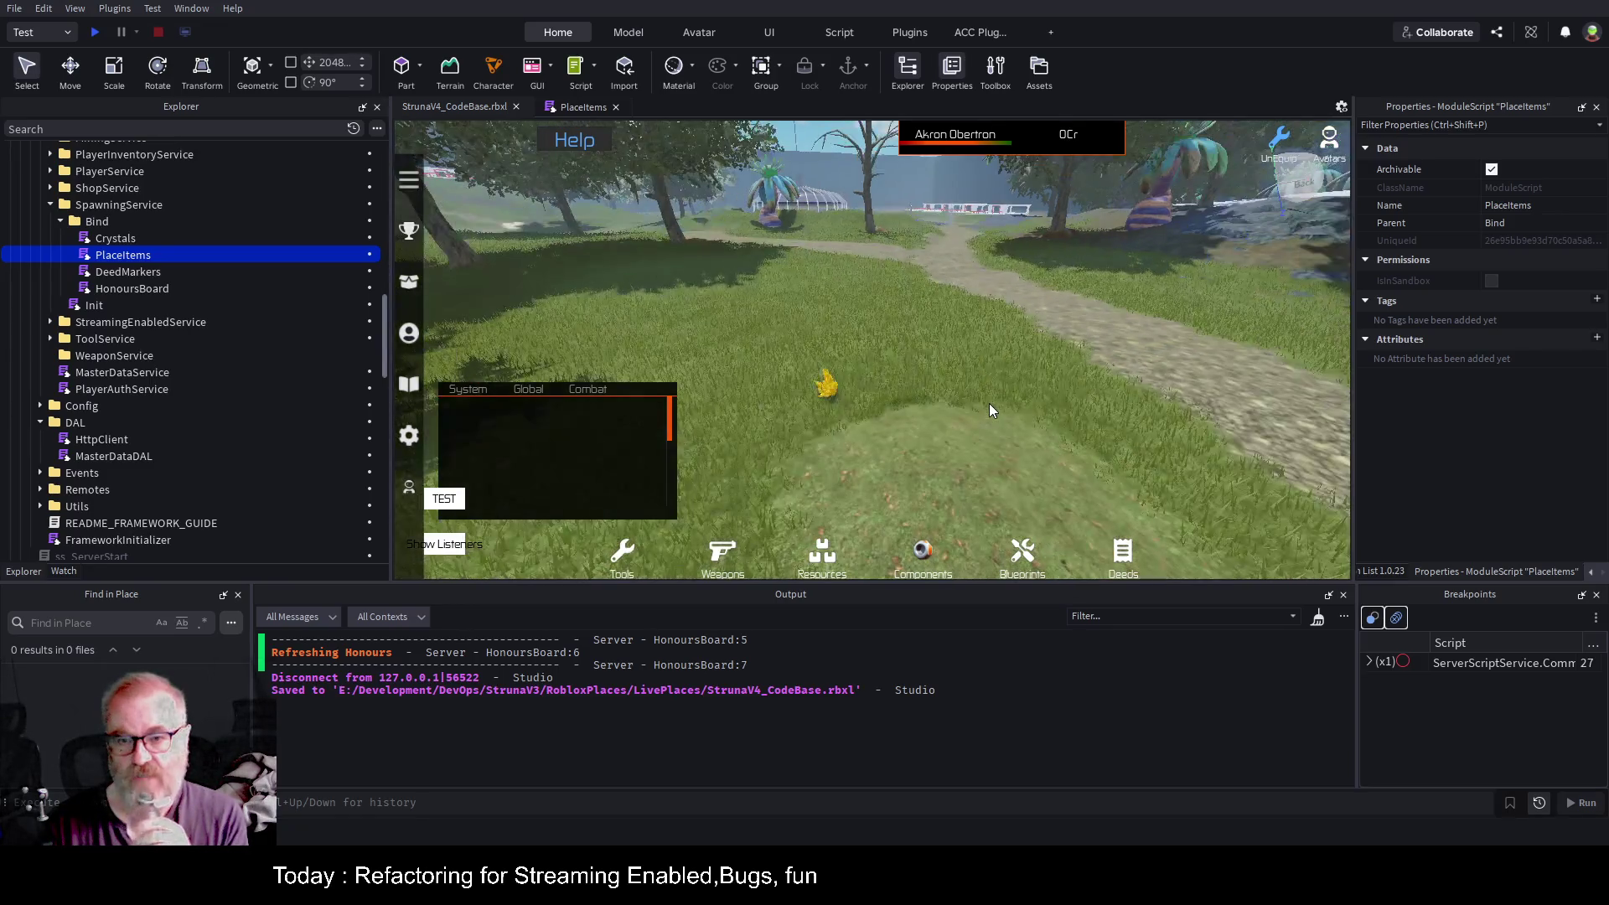
key("Left")
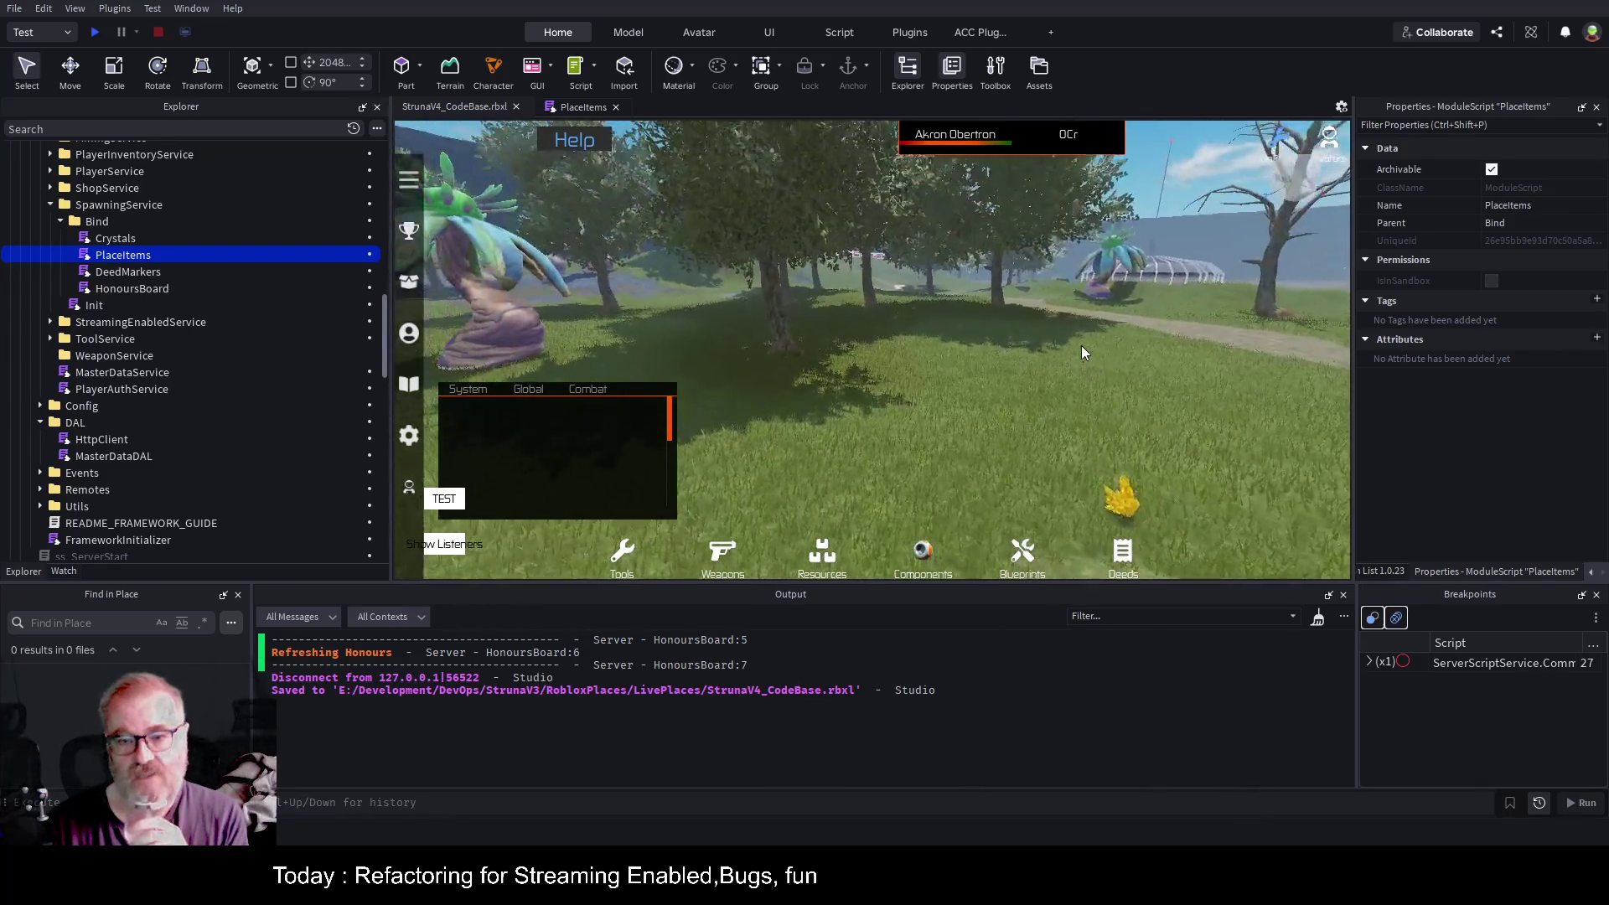
left_click(1153, 295)
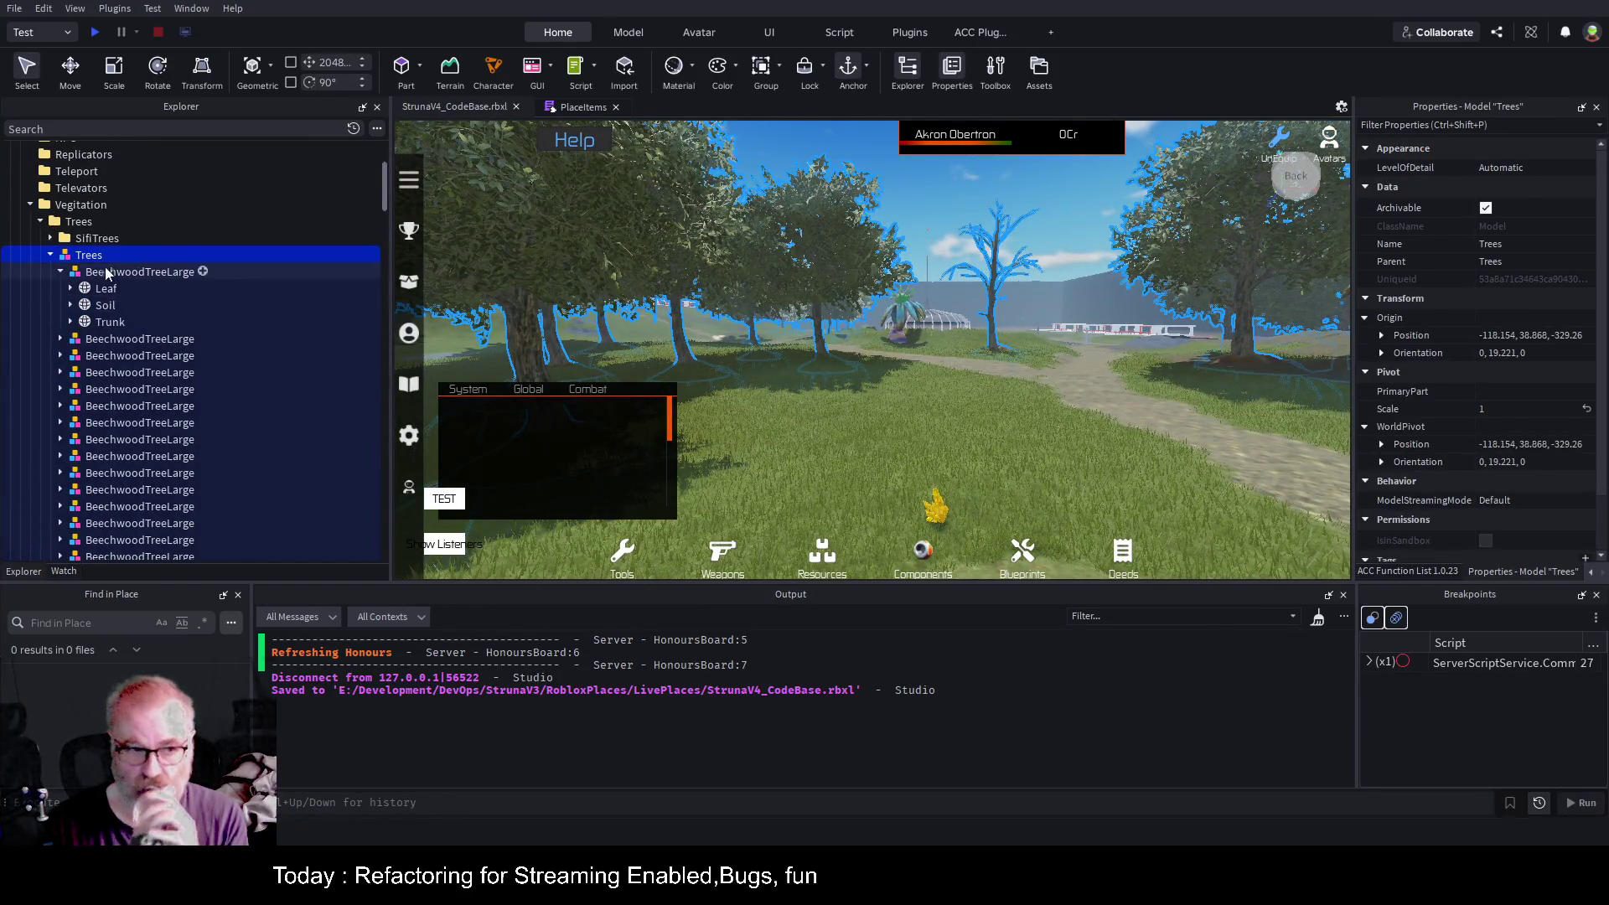
left_click(92, 241)
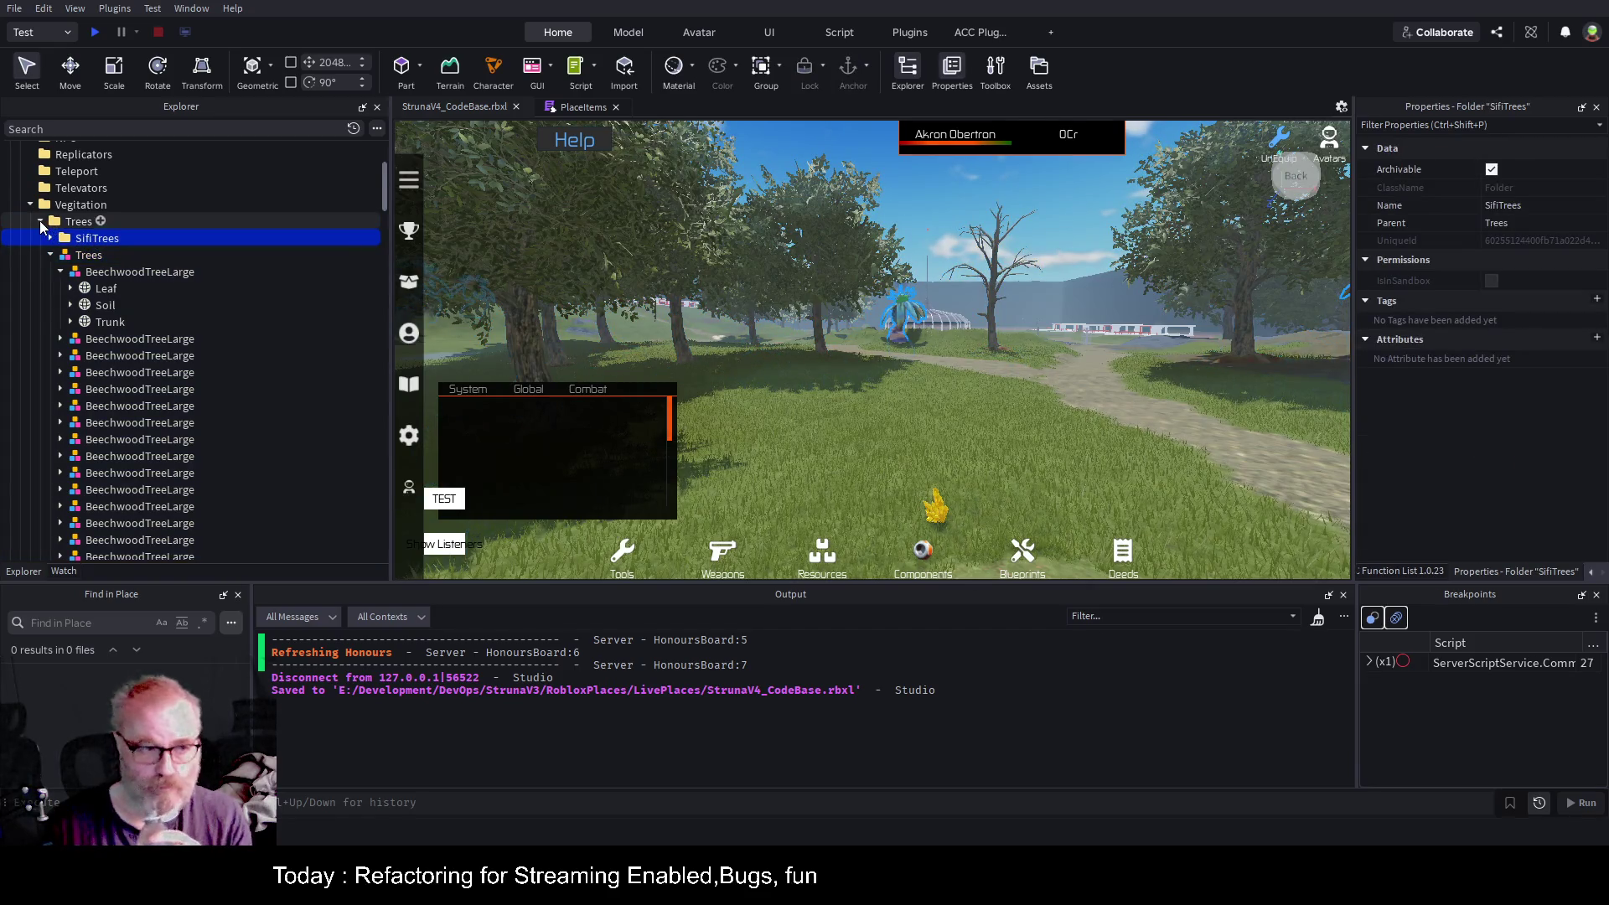
left_click(40, 221)
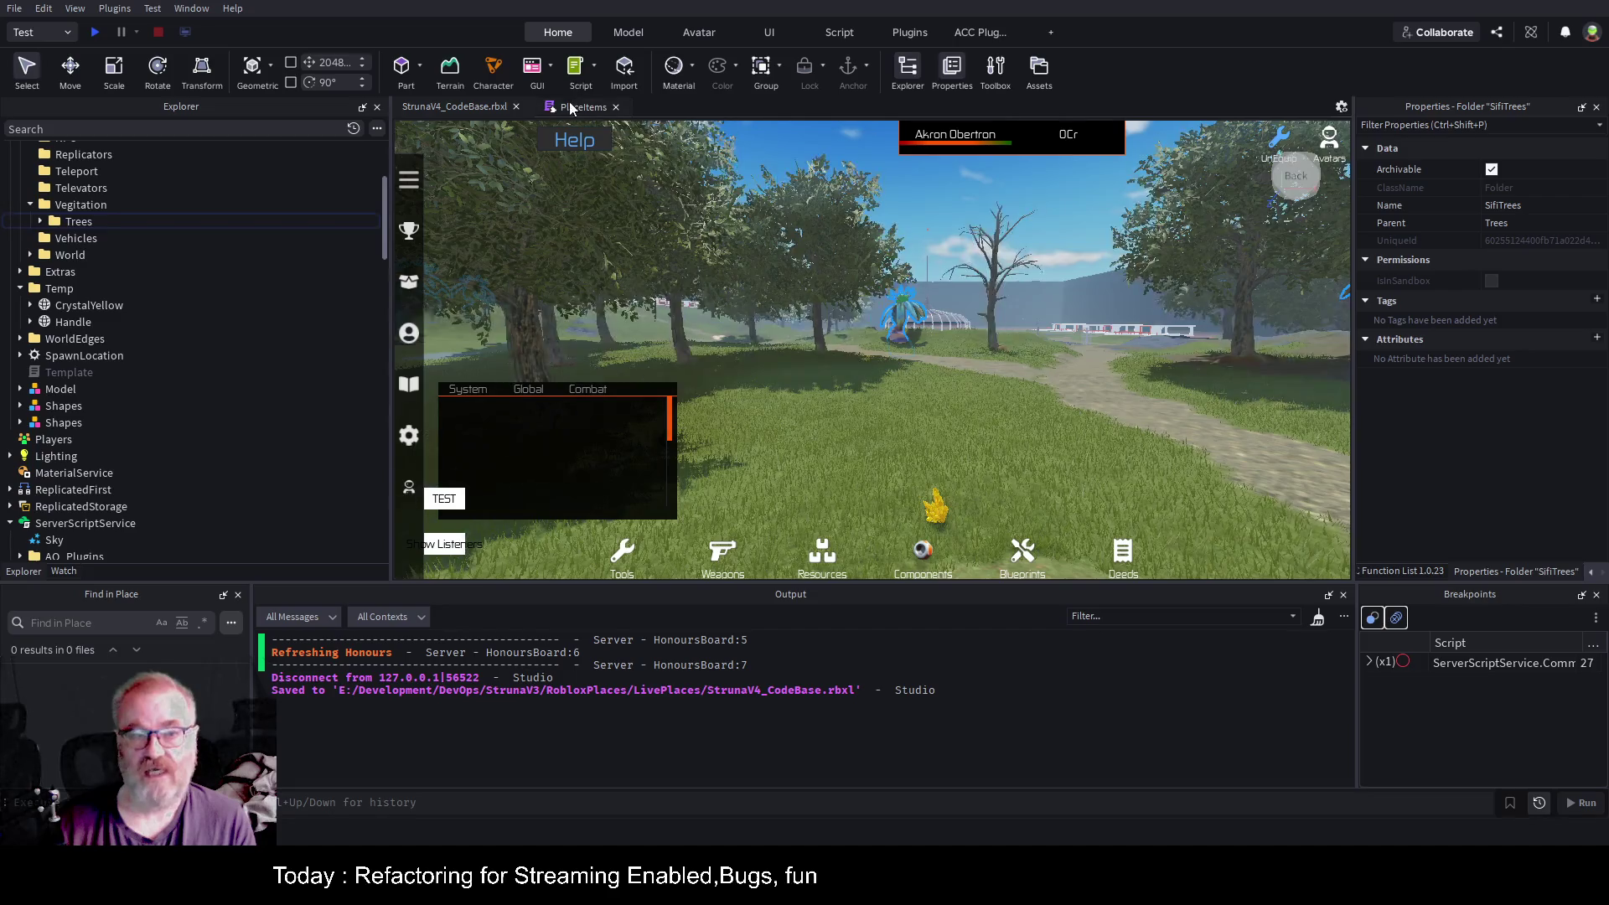
Close the PlaceItems script and collapse Common, Temp and ServerScriptService in Explorer.
left_click(596, 107)
left_click(615, 107)
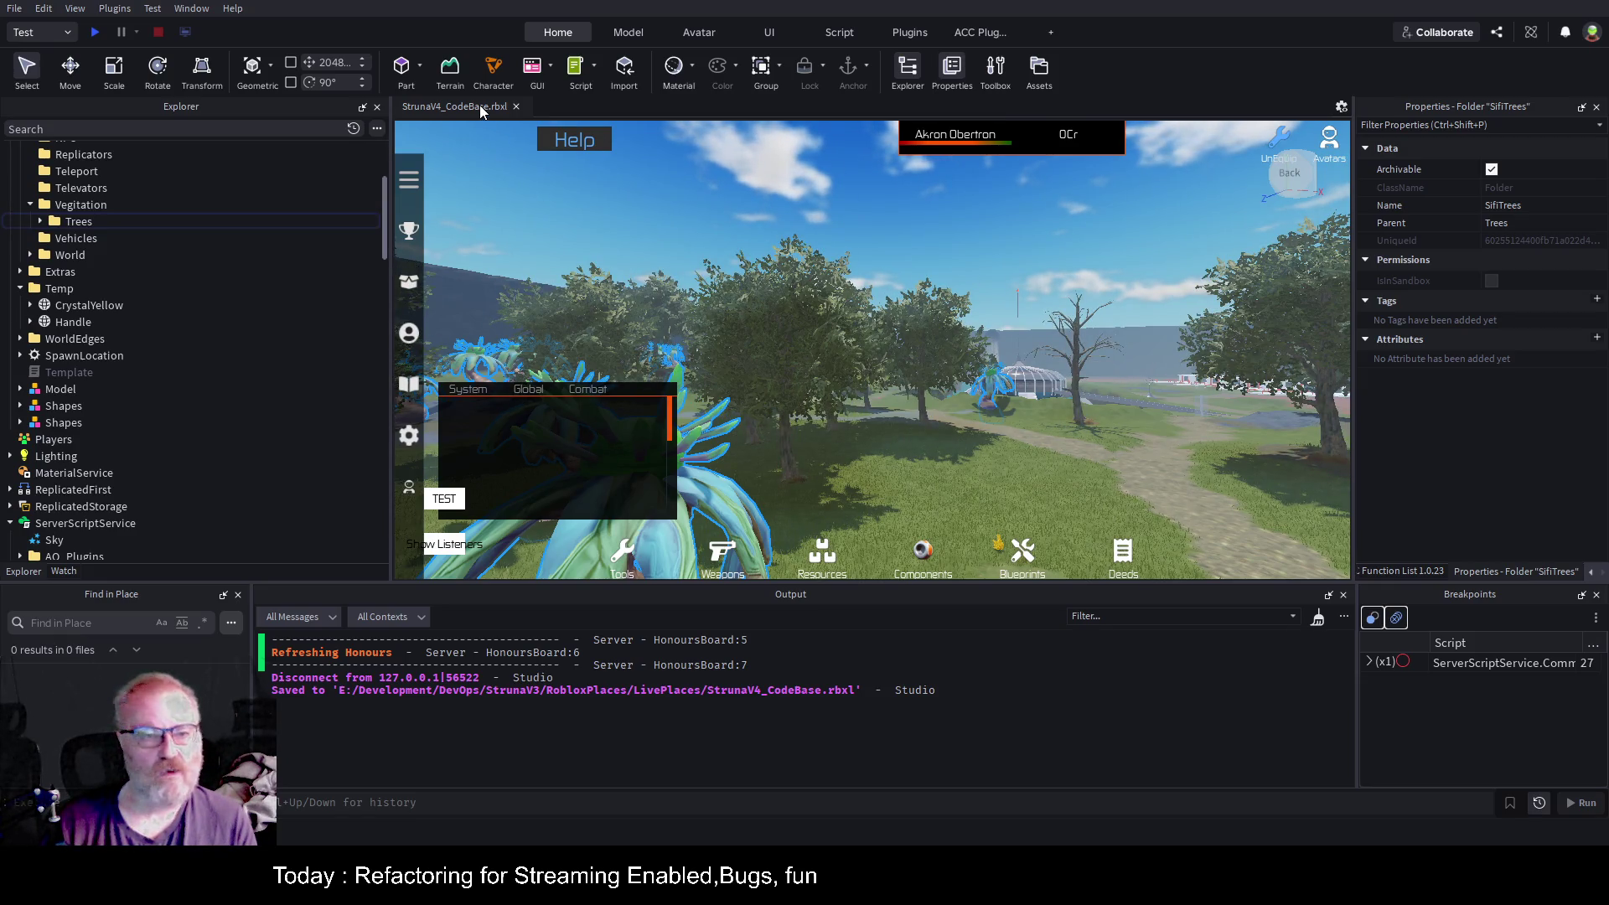
scroll(230, 386, "down", 4)
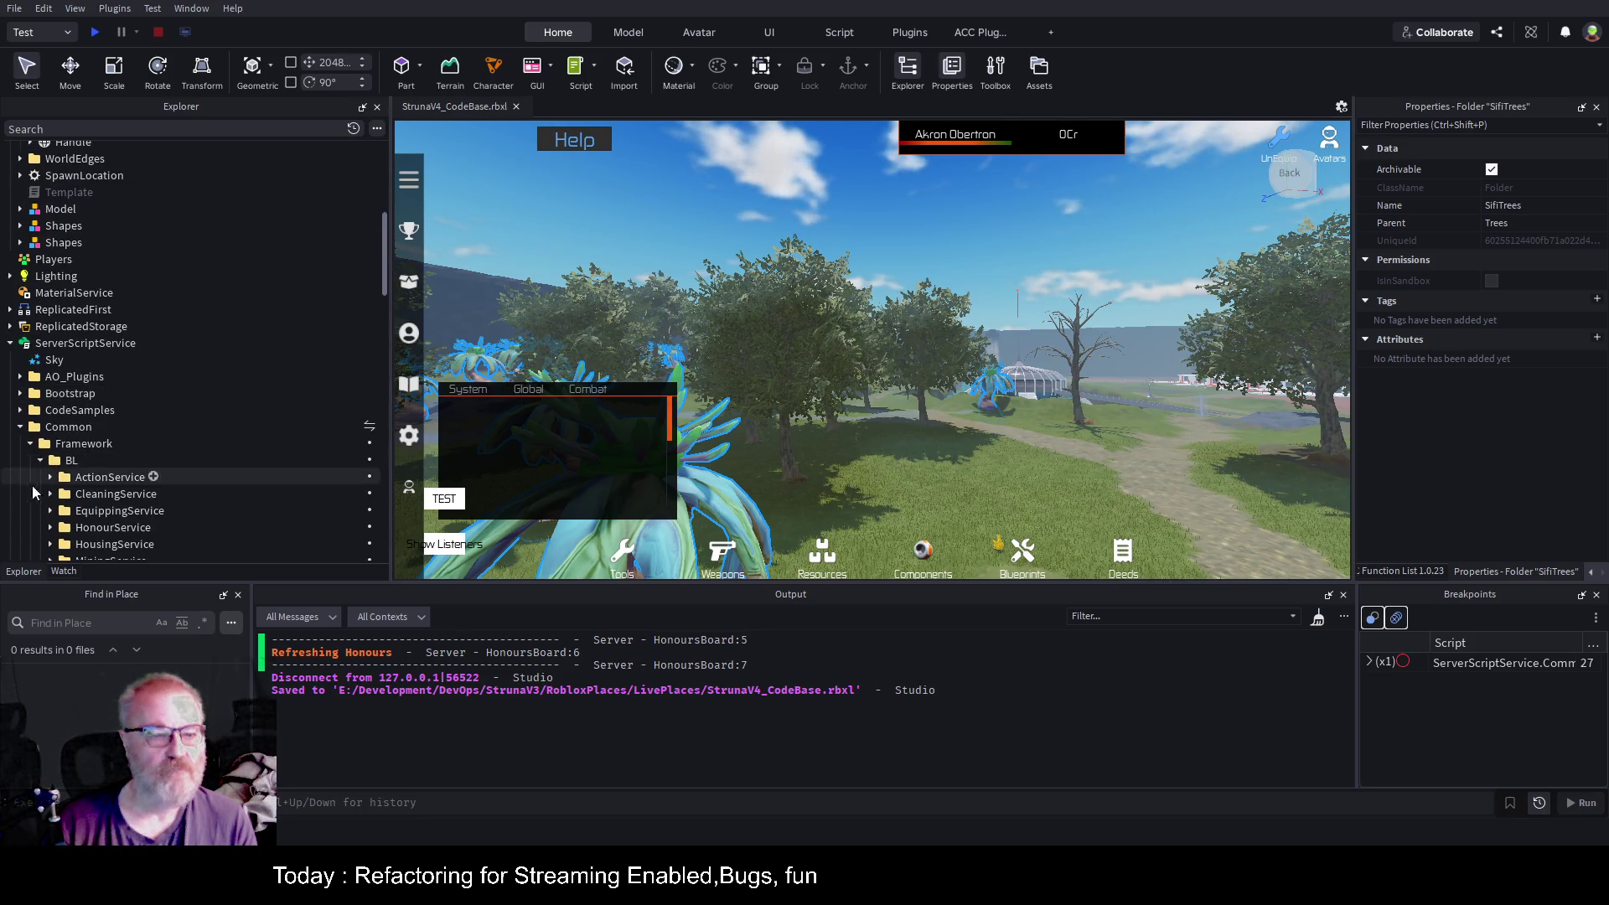
left_click(20, 427)
scroll(173, 405, "up", 4)
scroll(174, 397, "up", 4)
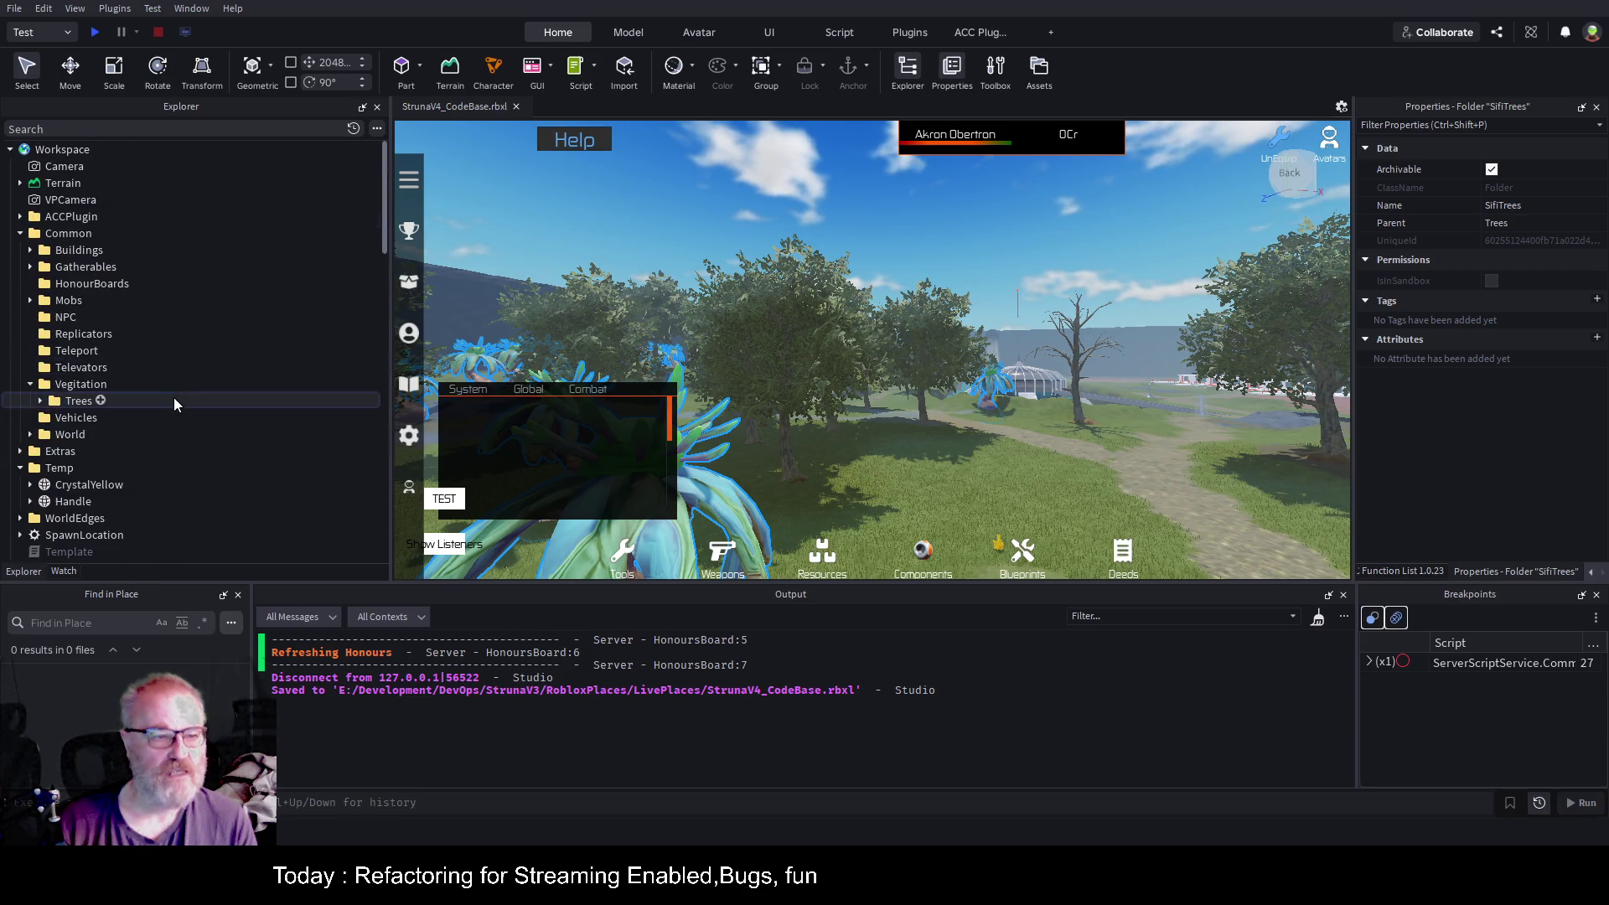
left_click(20, 234)
left_click(16, 267)
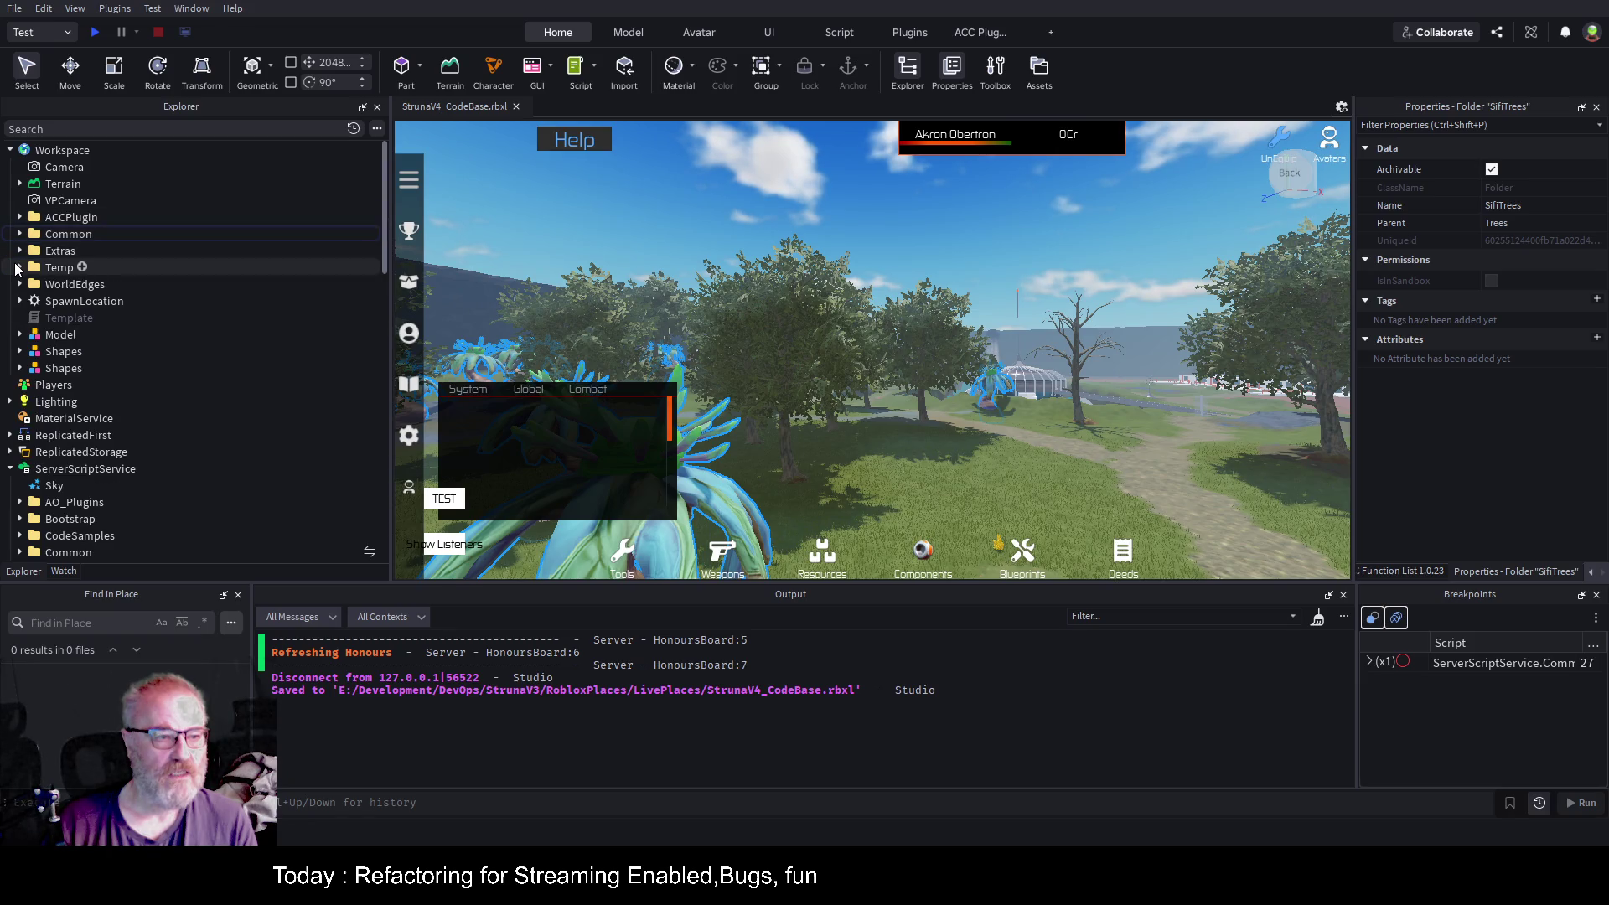
left_click(10, 469)
Expand ServerStorage and insert a new Folder inside it.
left_click(10, 485)
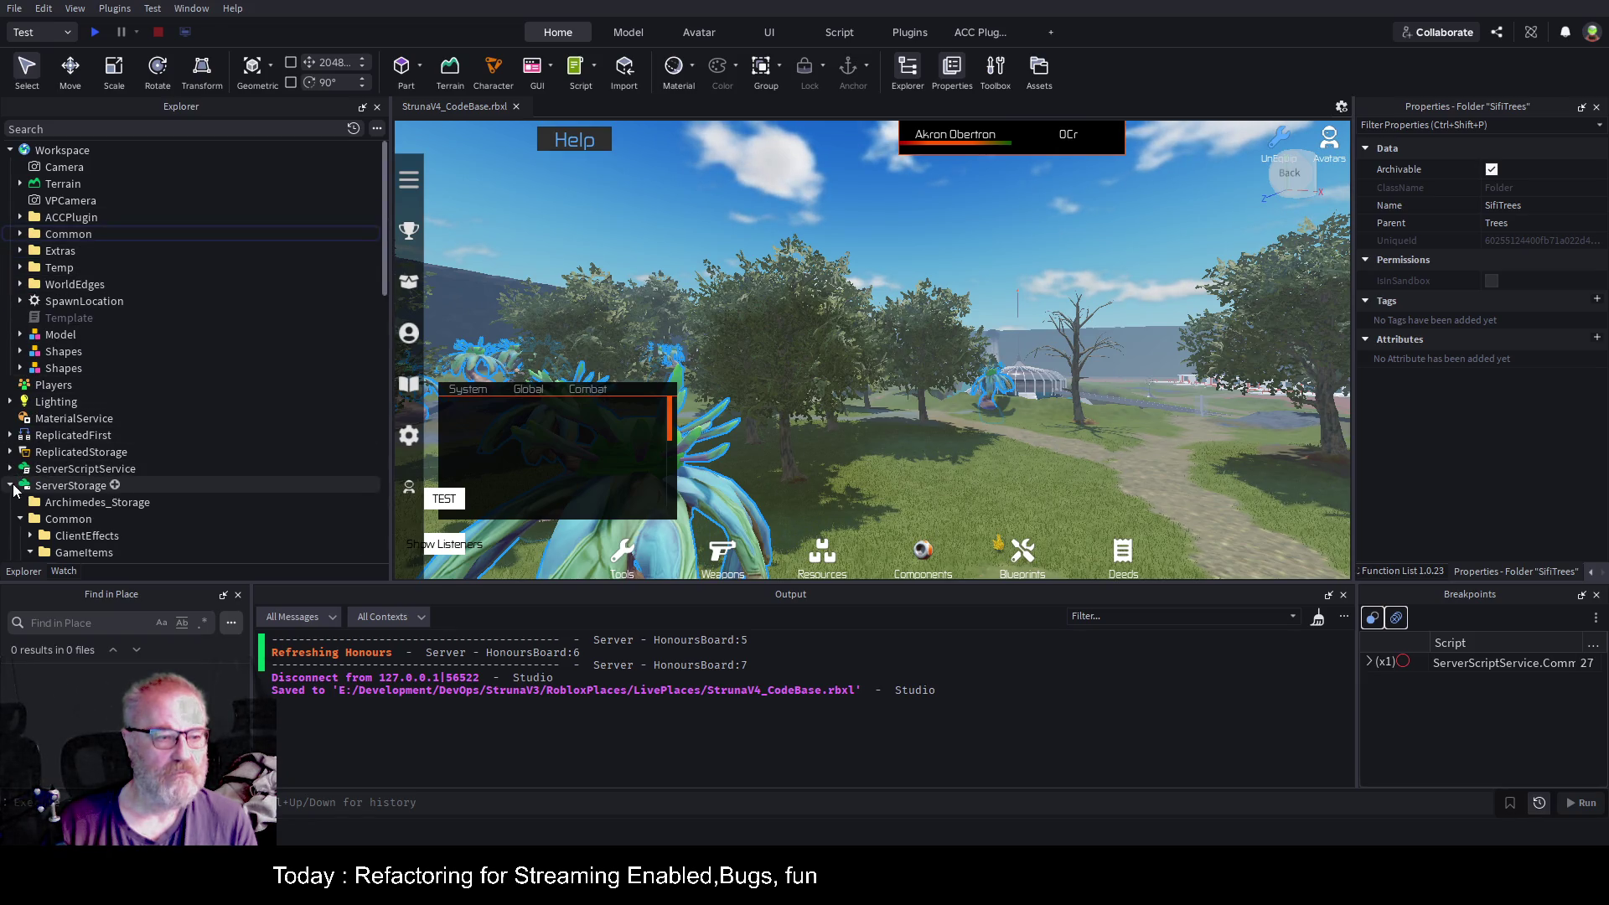
left_click(12, 486)
scroll(159, 330, "down", 1)
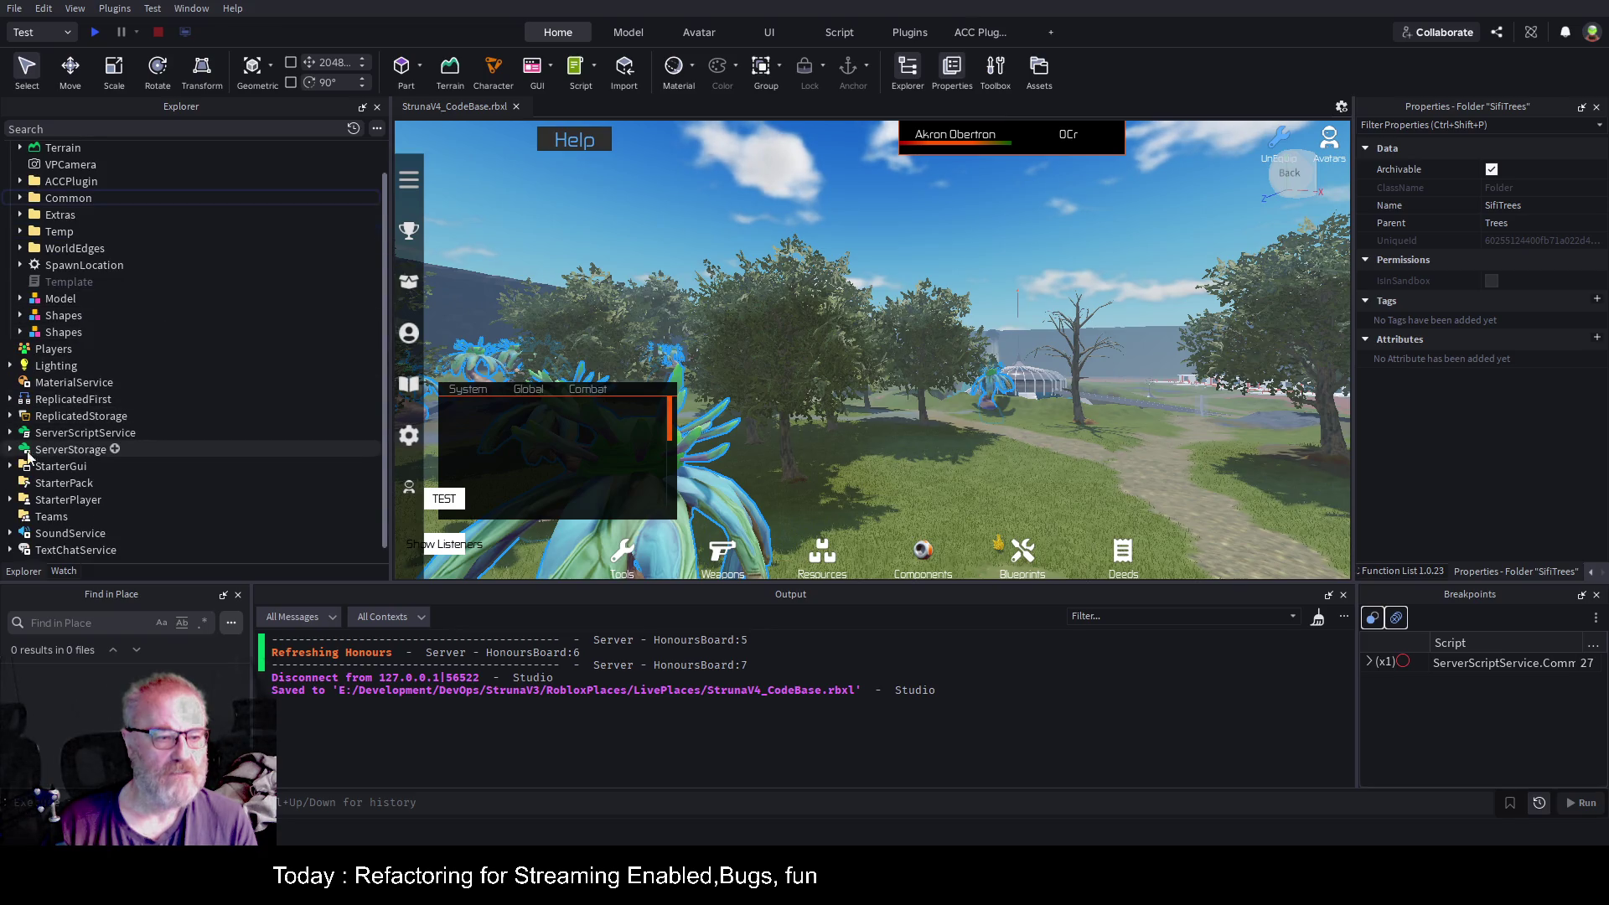
left_click(10, 450)
scroll(135, 325, "down", 1)
scroll(136, 321, "down", 1)
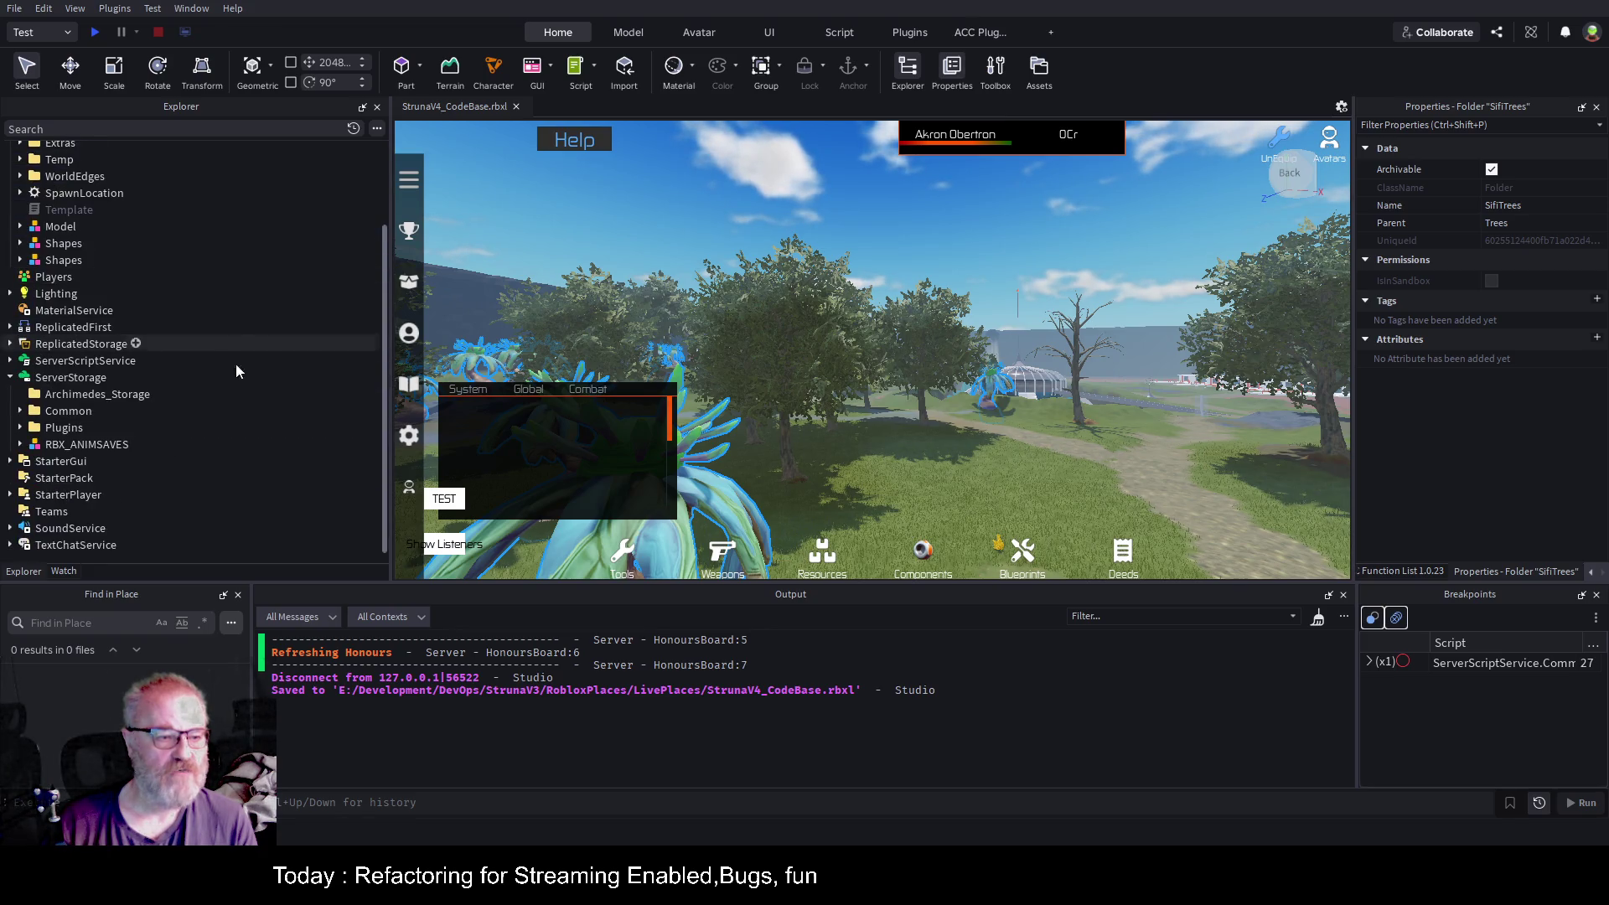
left_click(117, 381)
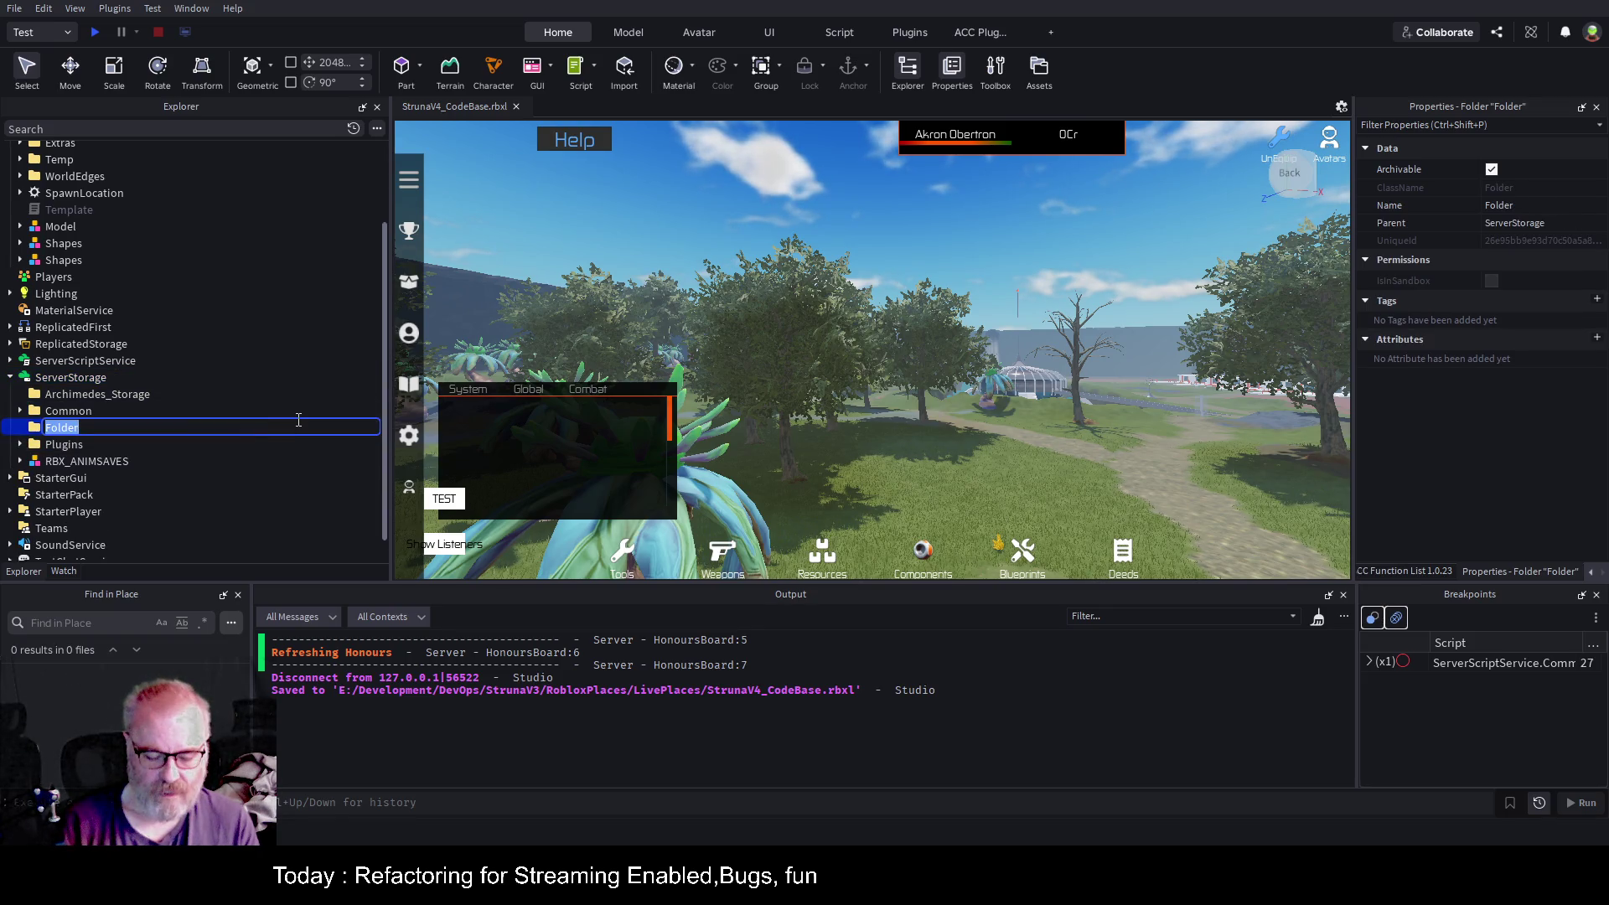
Name the new ServerStorage folder WorkflowData.
type("Wo")
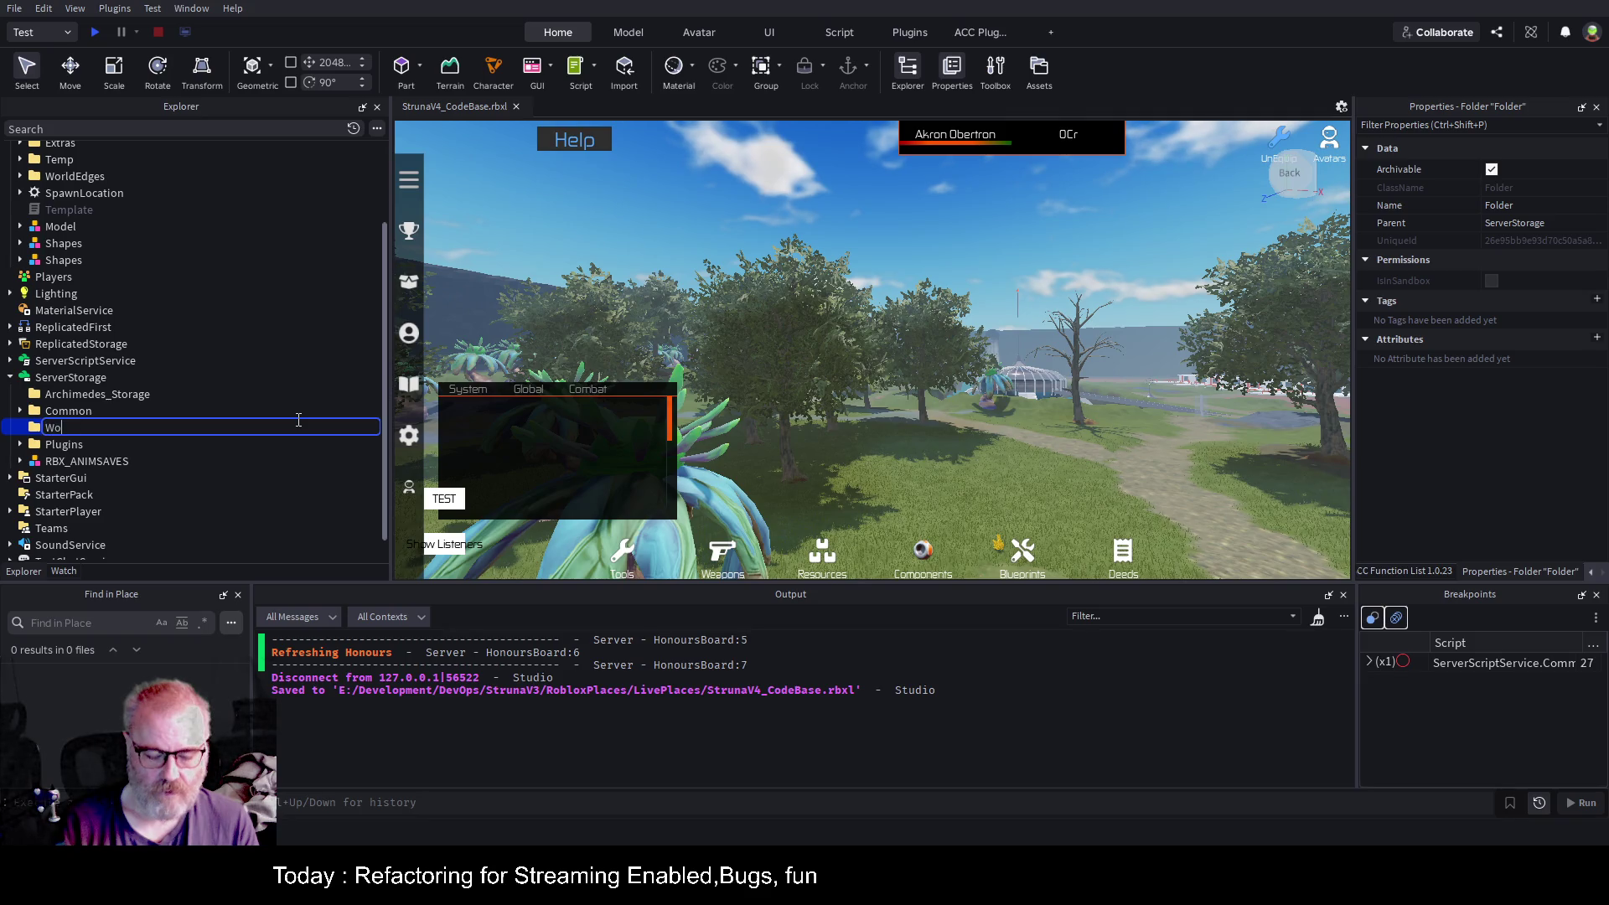
type("rkflowDatat")
key("Return")
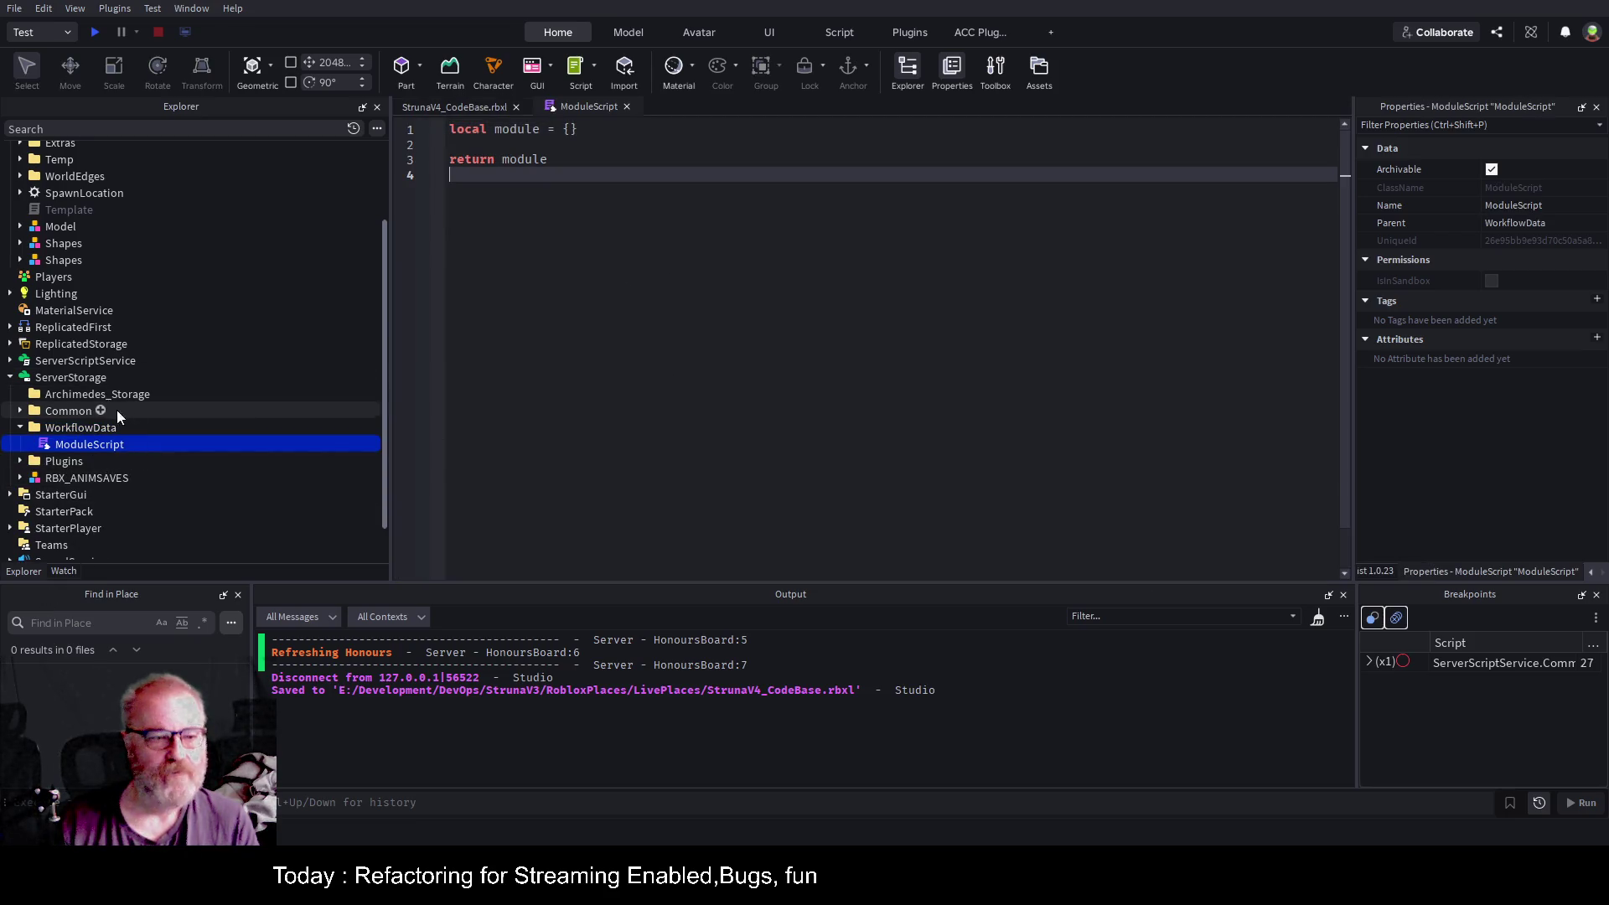
left_click(82, 427)
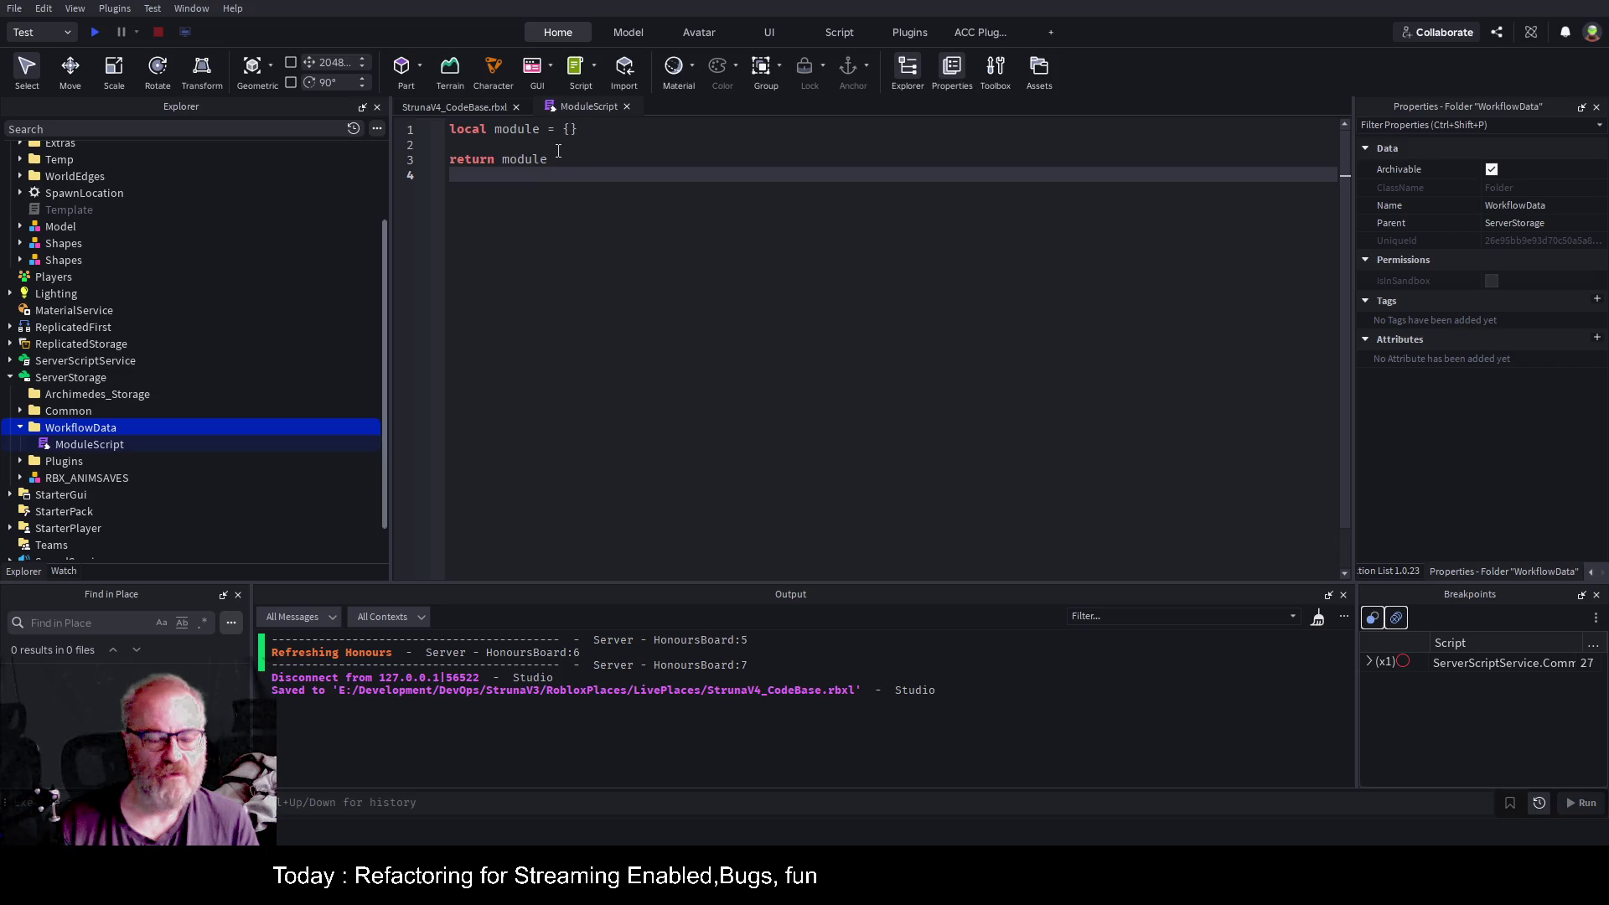
Replace the ModuleScript's code with a --[[ comment 'this is where our data will get writen' and save.
key("ctrl+a")
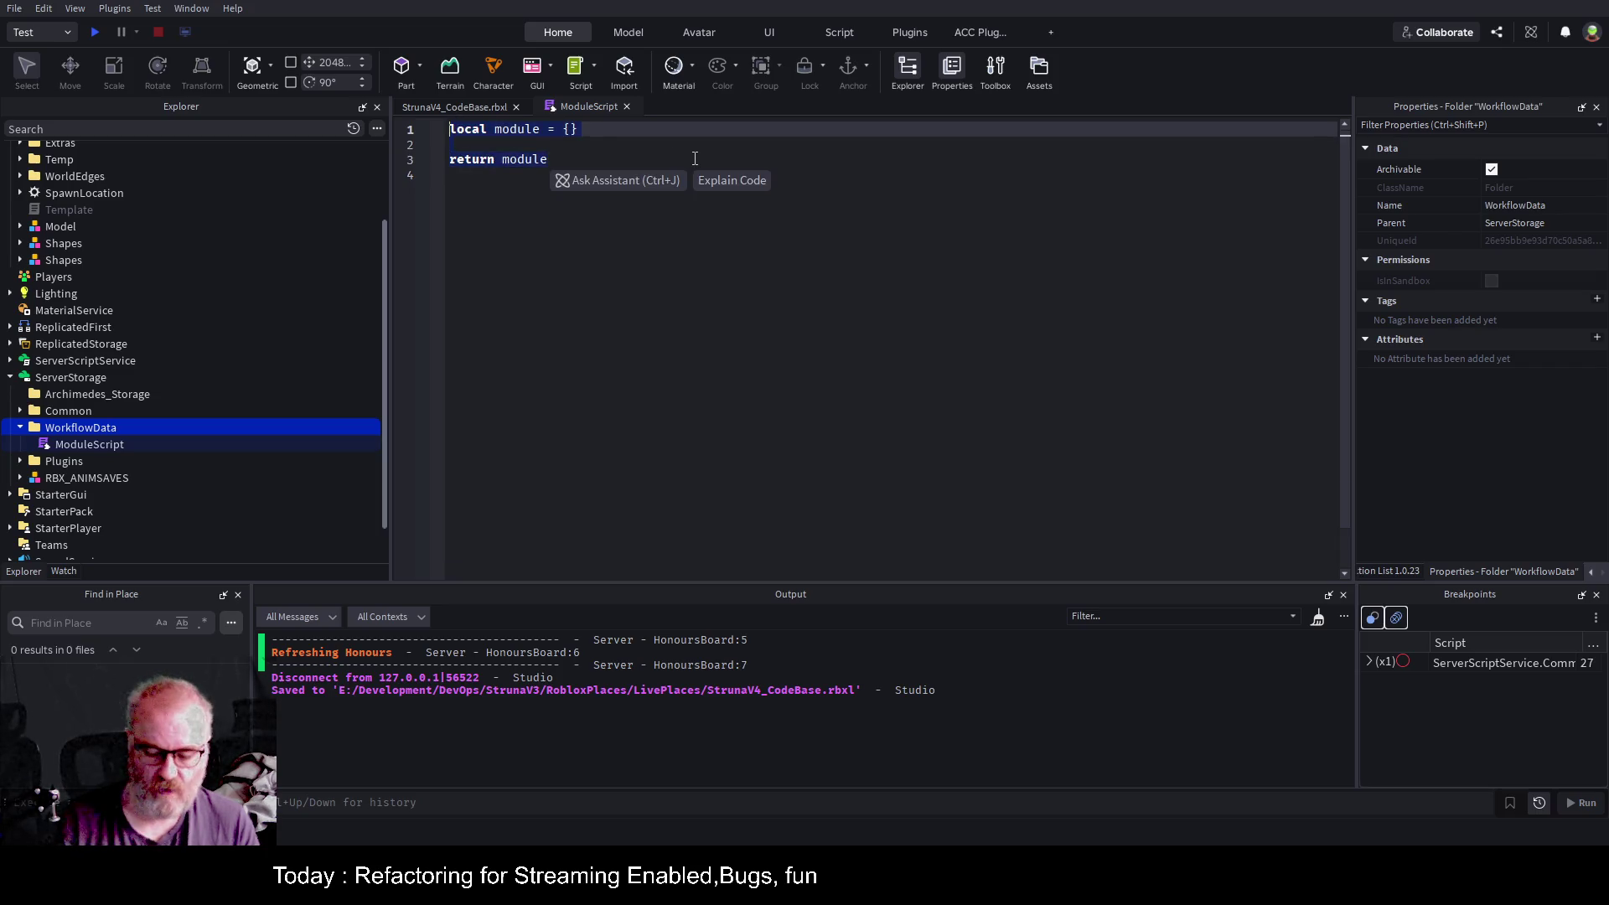
key("BackSpace")
type("--[[")
key("Return")
key("Return")
key("Return")
key("Up")
key("Up")
key("Up")
type("this is where our data will get writen")
key("ctrl+s")
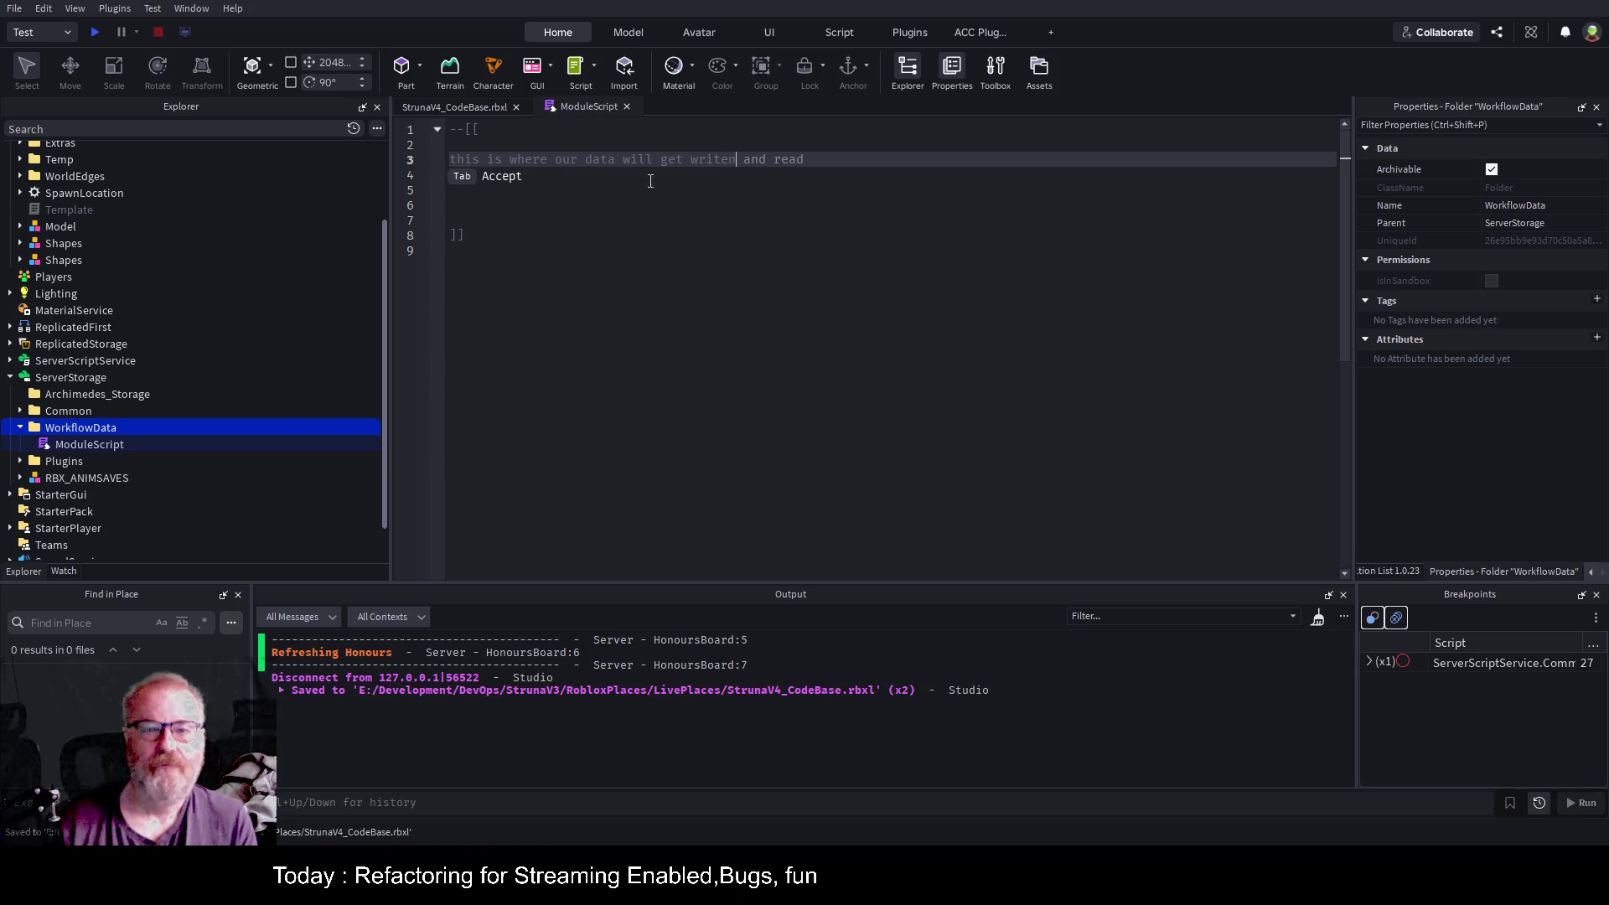
left_click(666, 243)
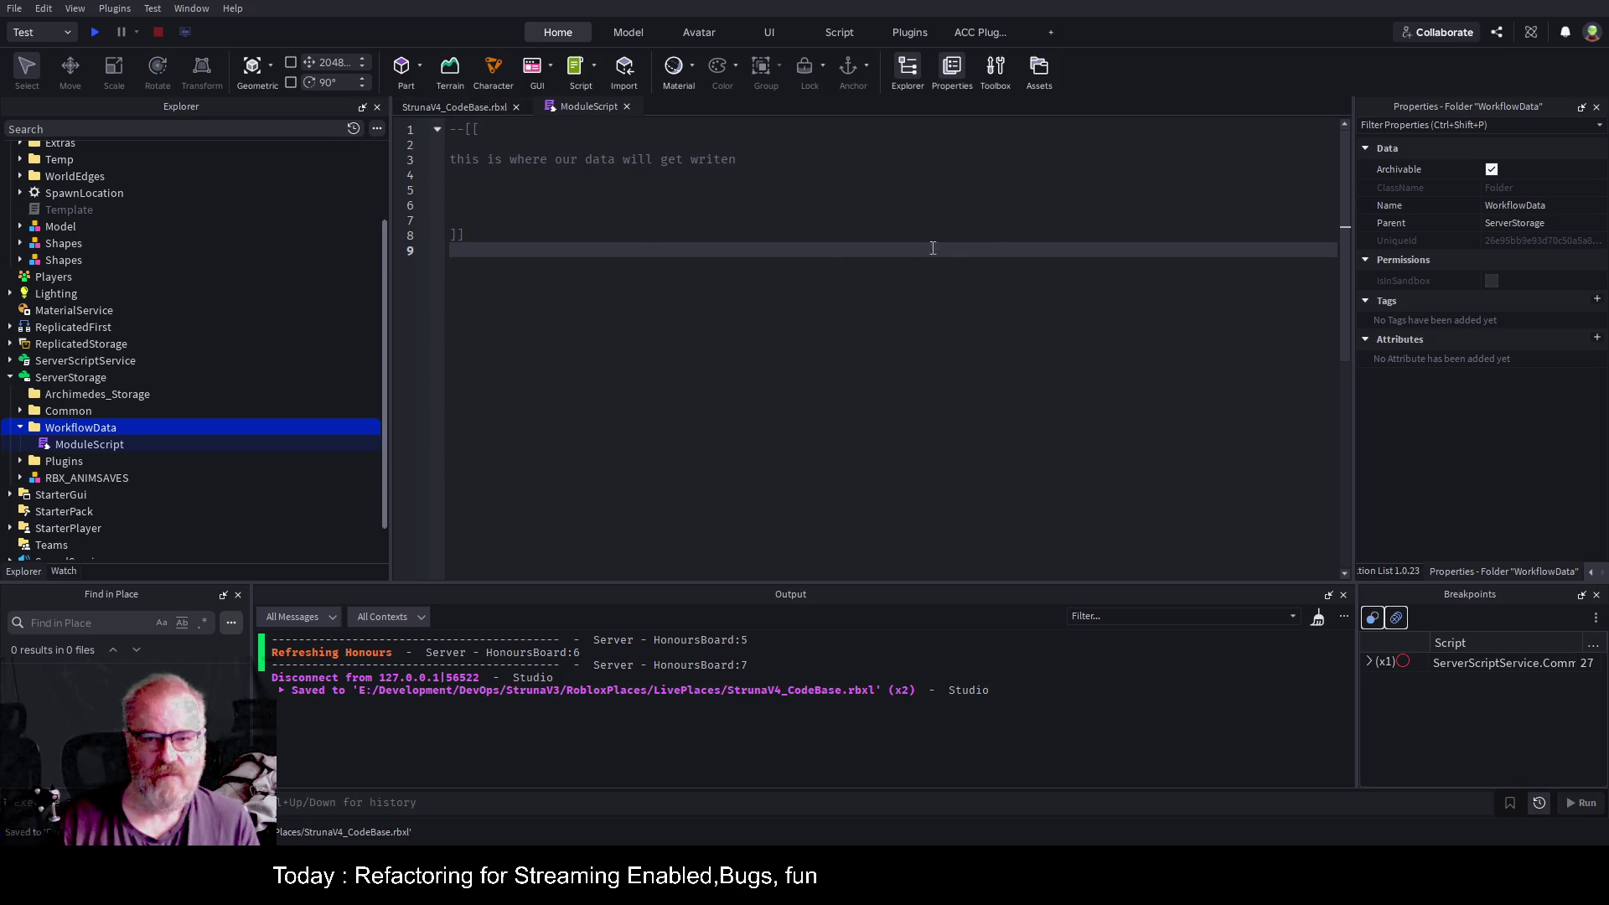
Place the cursor on empty line 5 of the comment, then switch over to place.json in VS Code.
left_click(757, 191)
left_click(796, 220)
left_click(829, 264)
left_click(531, 190)
left_click(457, 104)
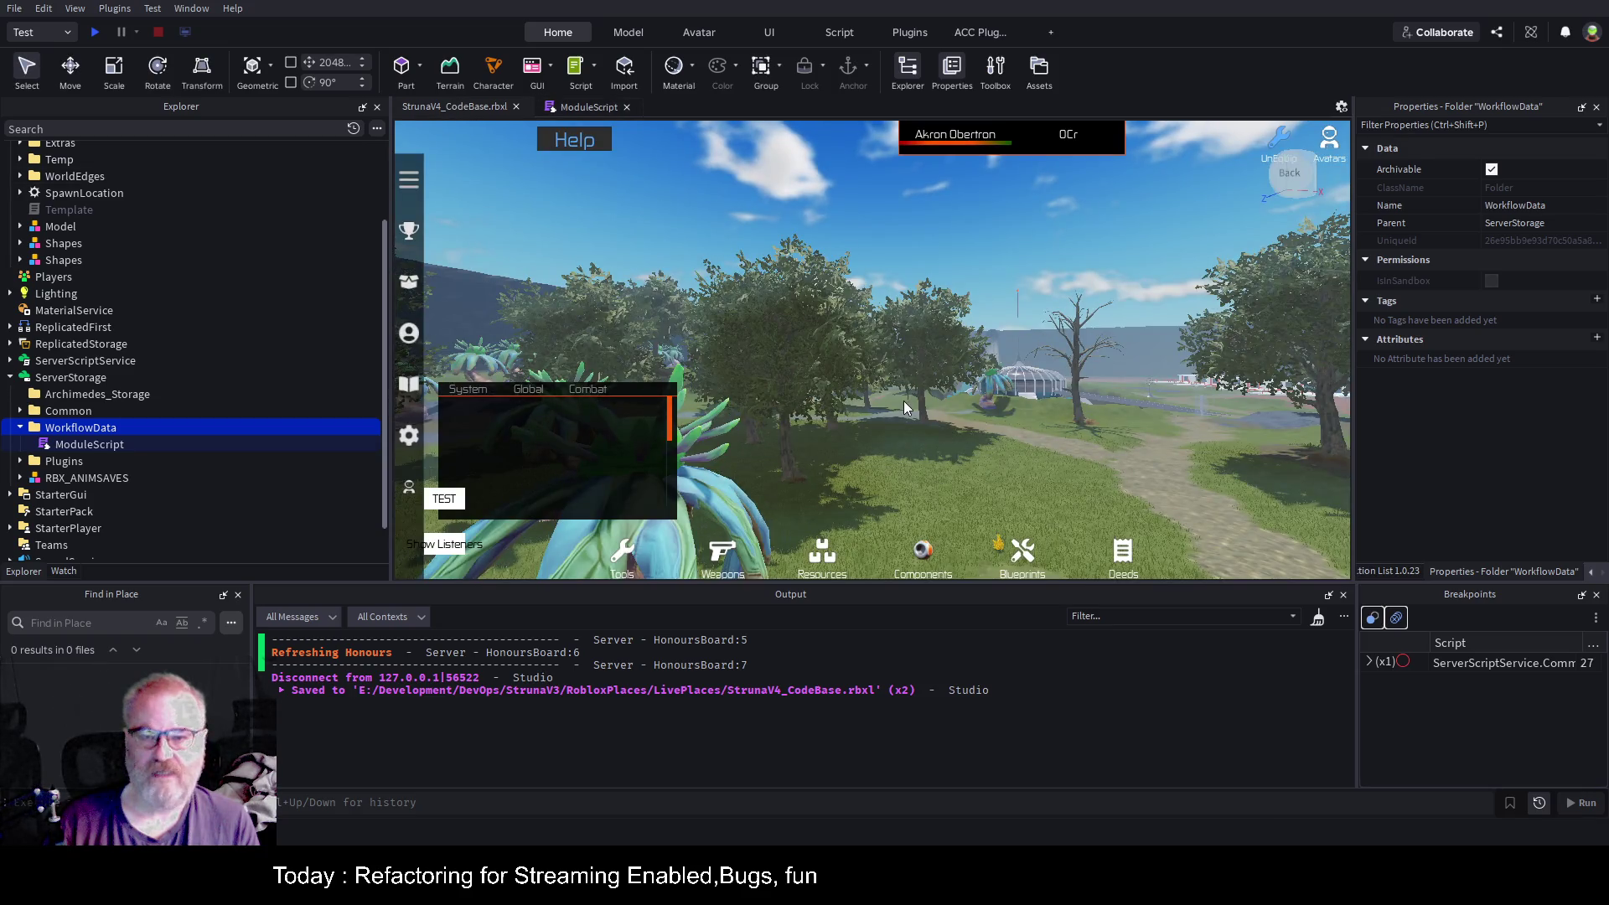
left_click(566, 108)
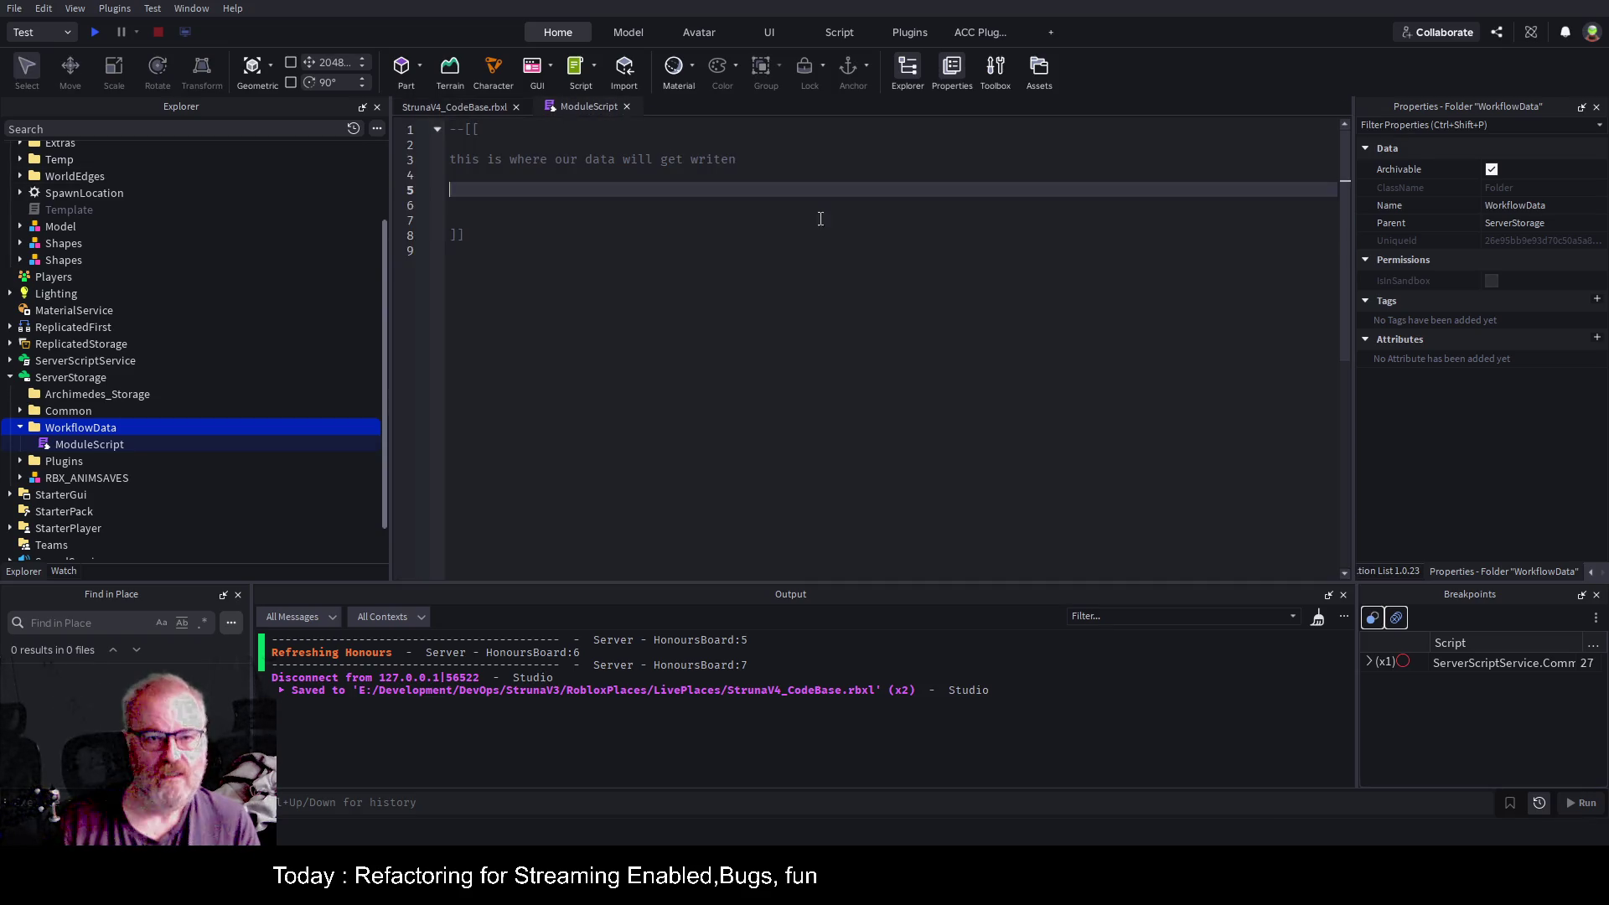
key("alt+Tab")
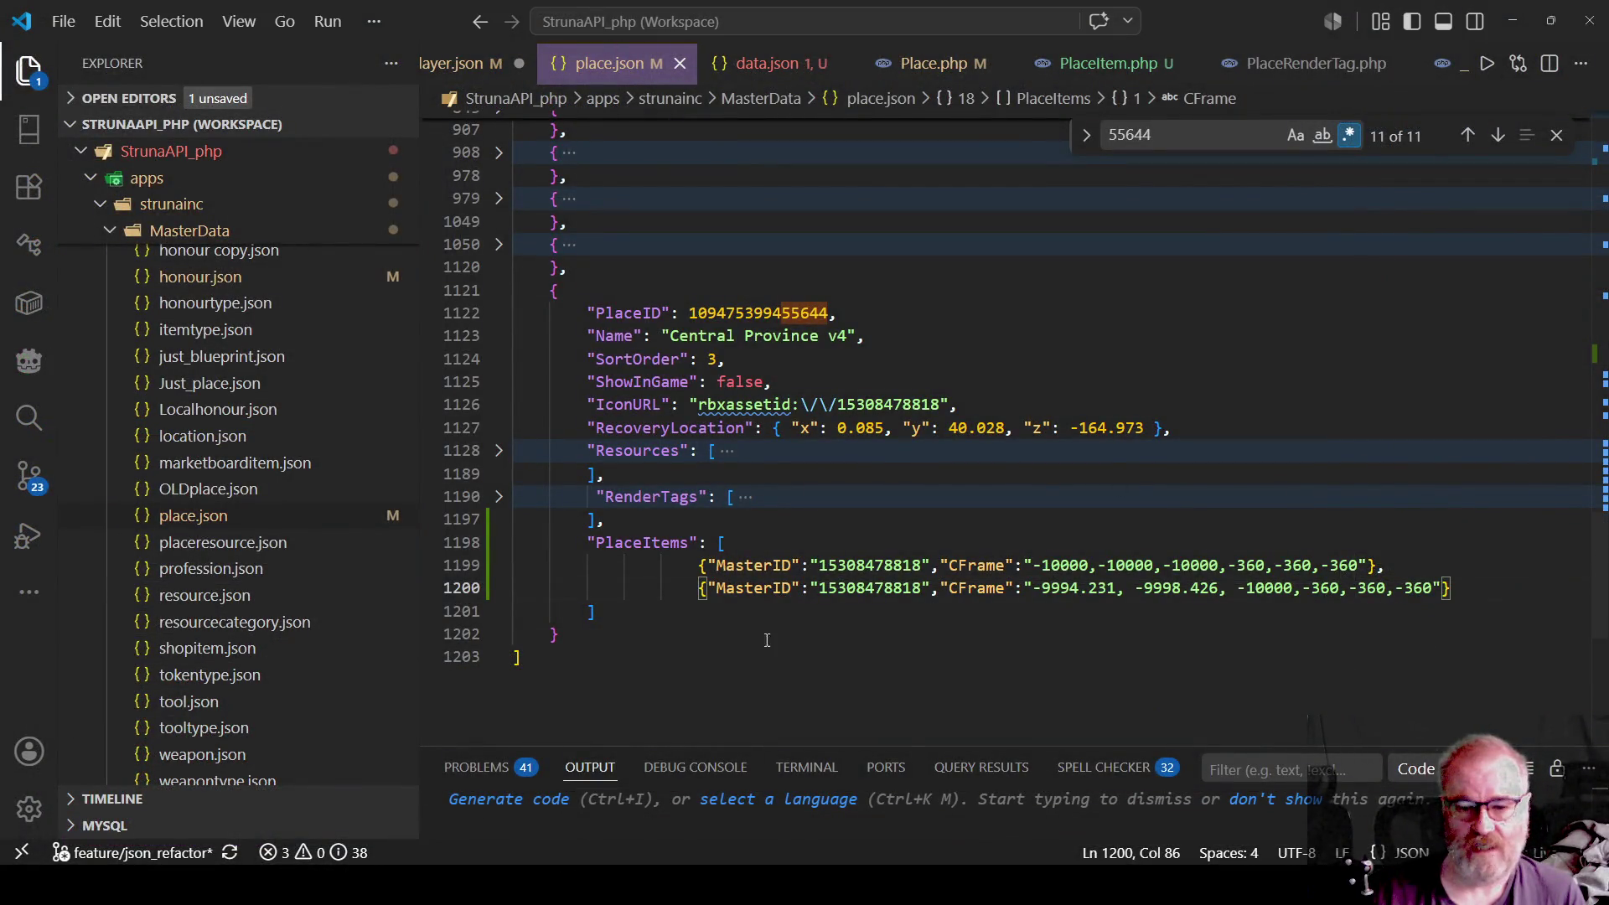
left_click_drag(692, 565, 1453, 587)
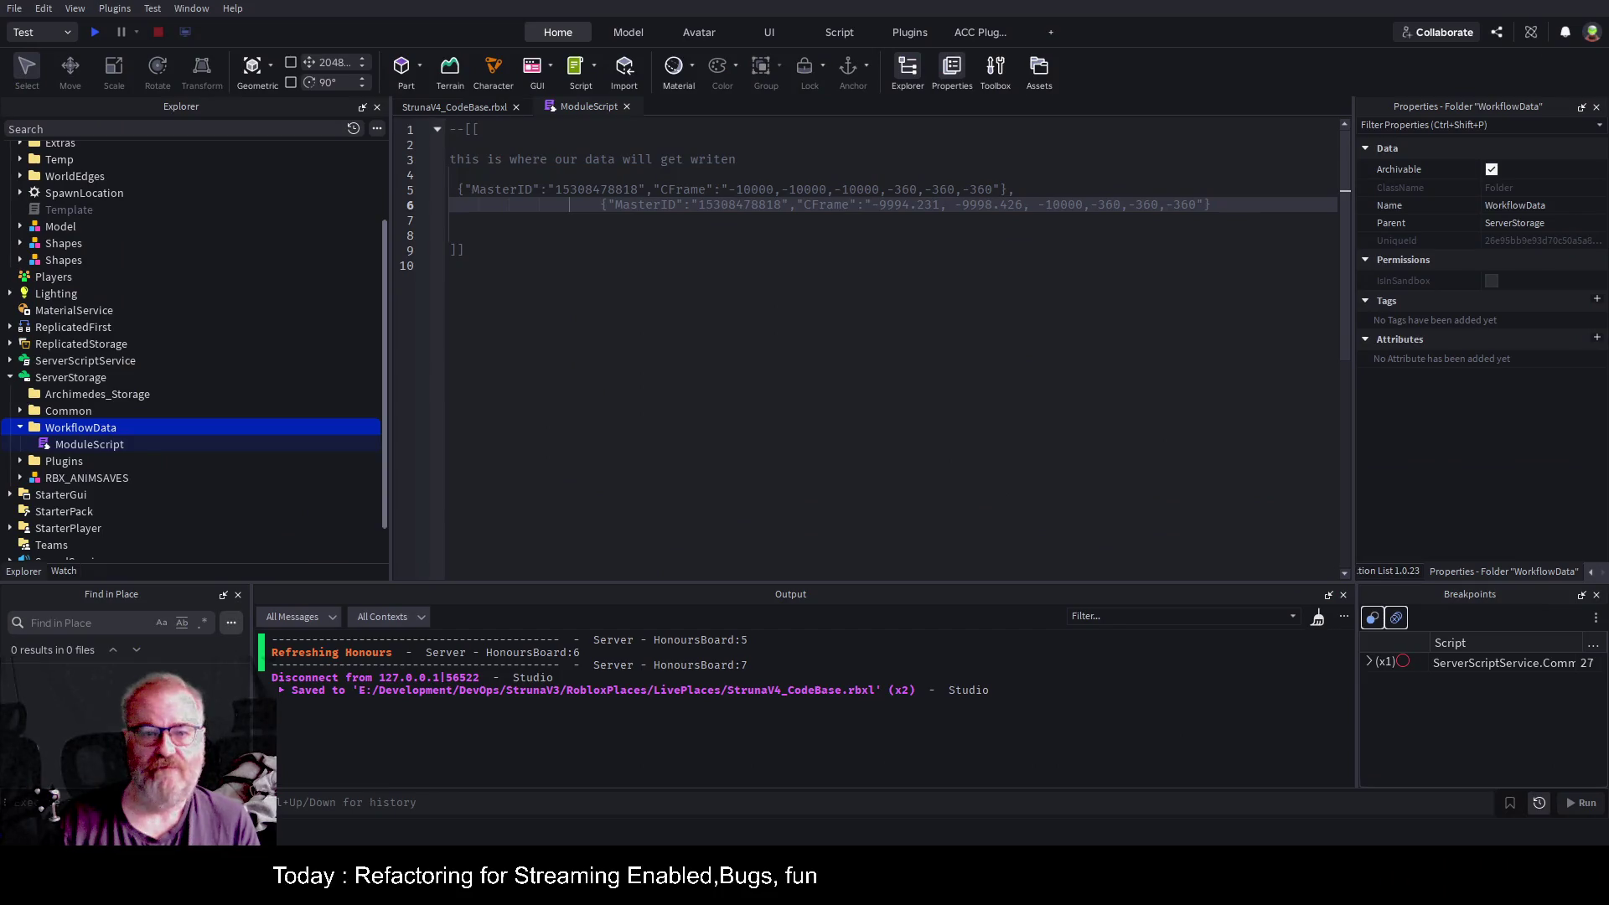
Strip the leading whitespace from the pasted entries on lines 5 and 6, then return to the game view.
key("shift+Home")
key("BackSpace")
key("Up")
key("Delete")
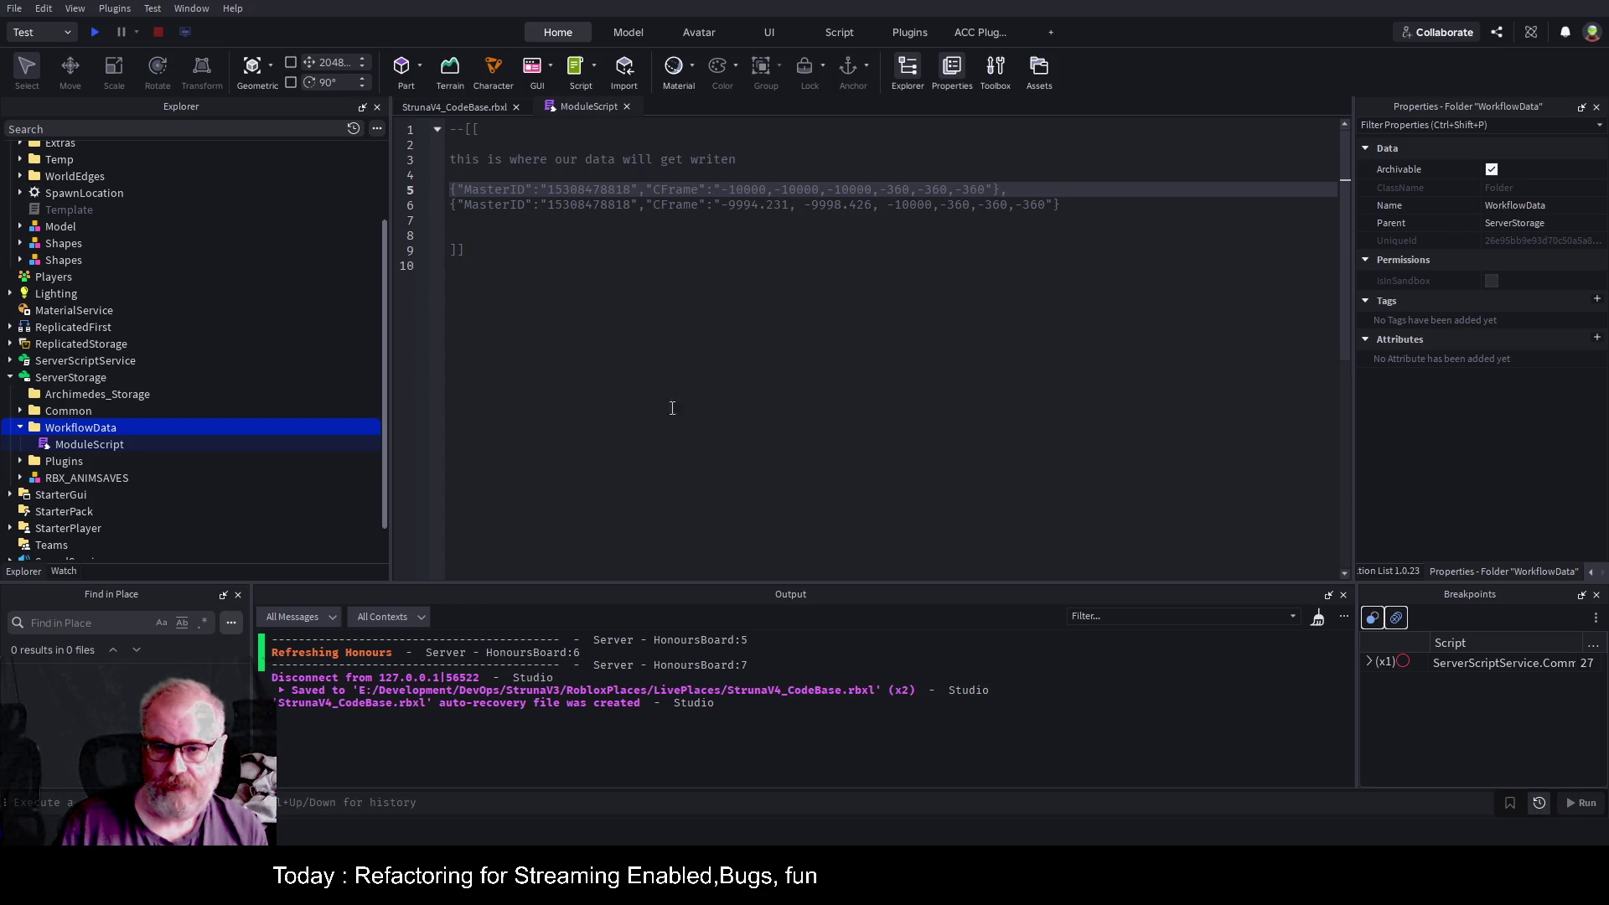
left_click(476, 105)
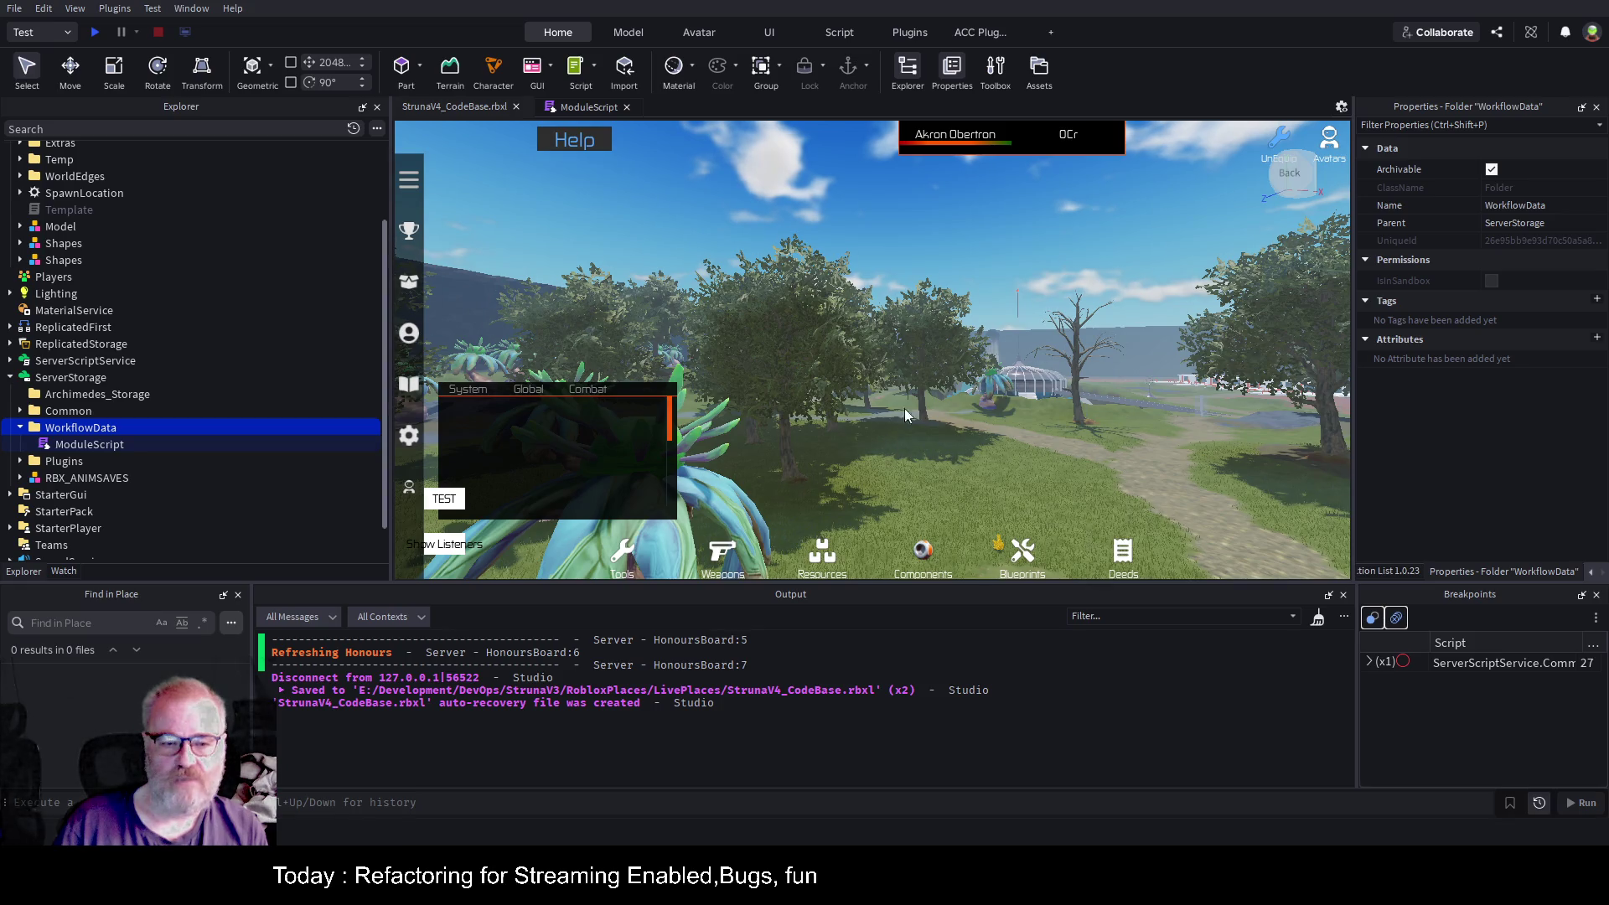
Select and frame a BeechwoodTreeLarge tree, then drag it about 23.9 studs along X.
left_click(1078, 403)
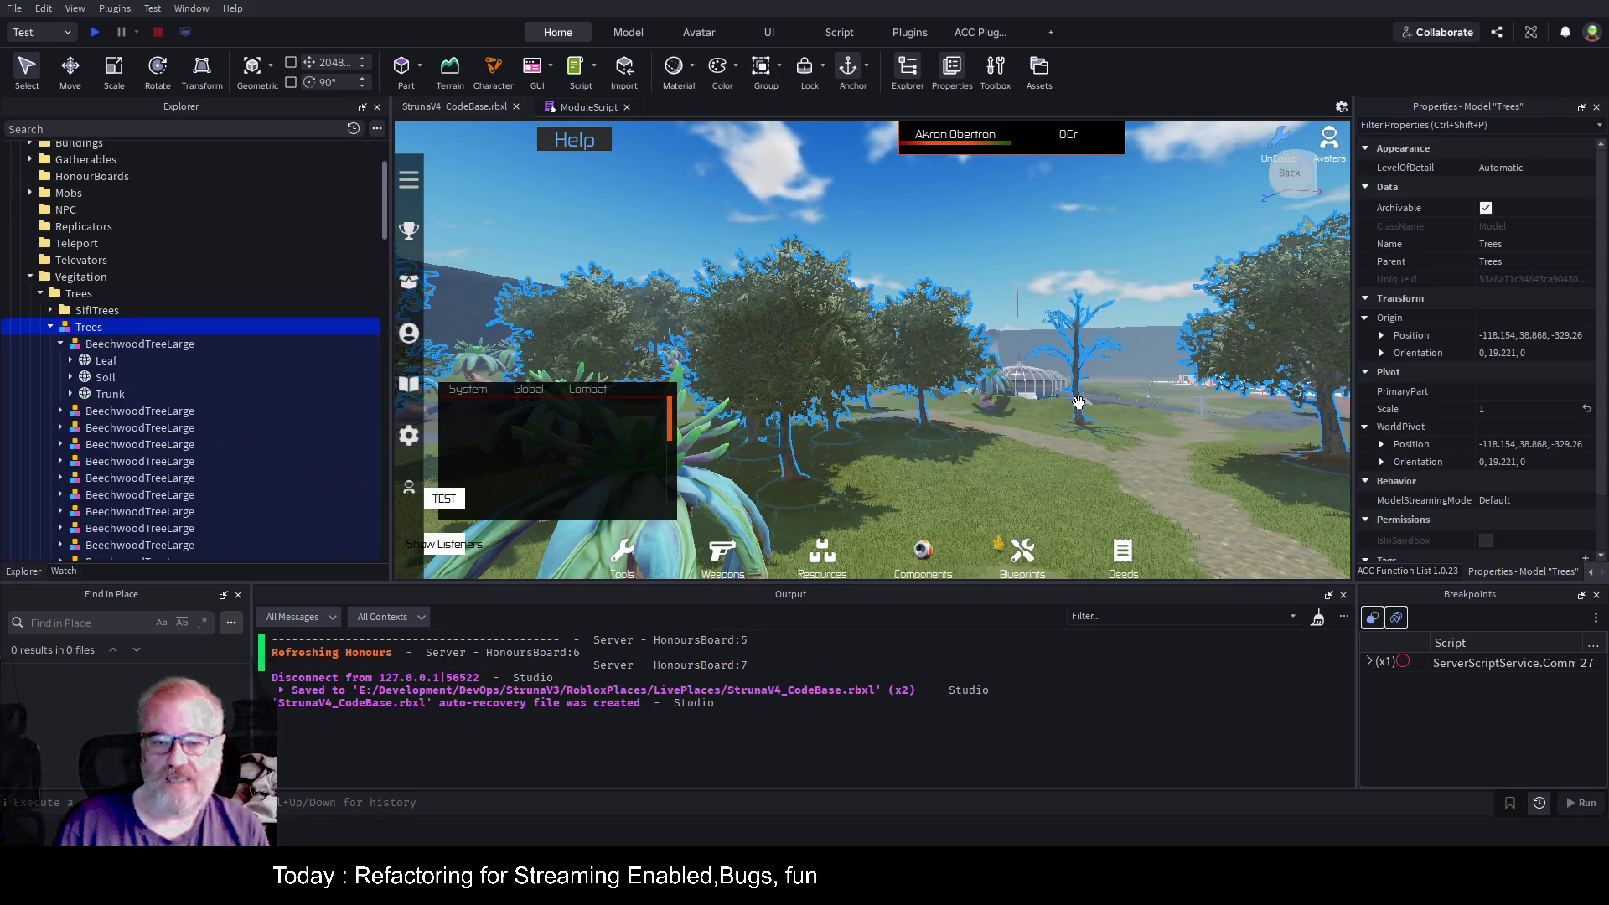
left_click(159, 345)
key("f")
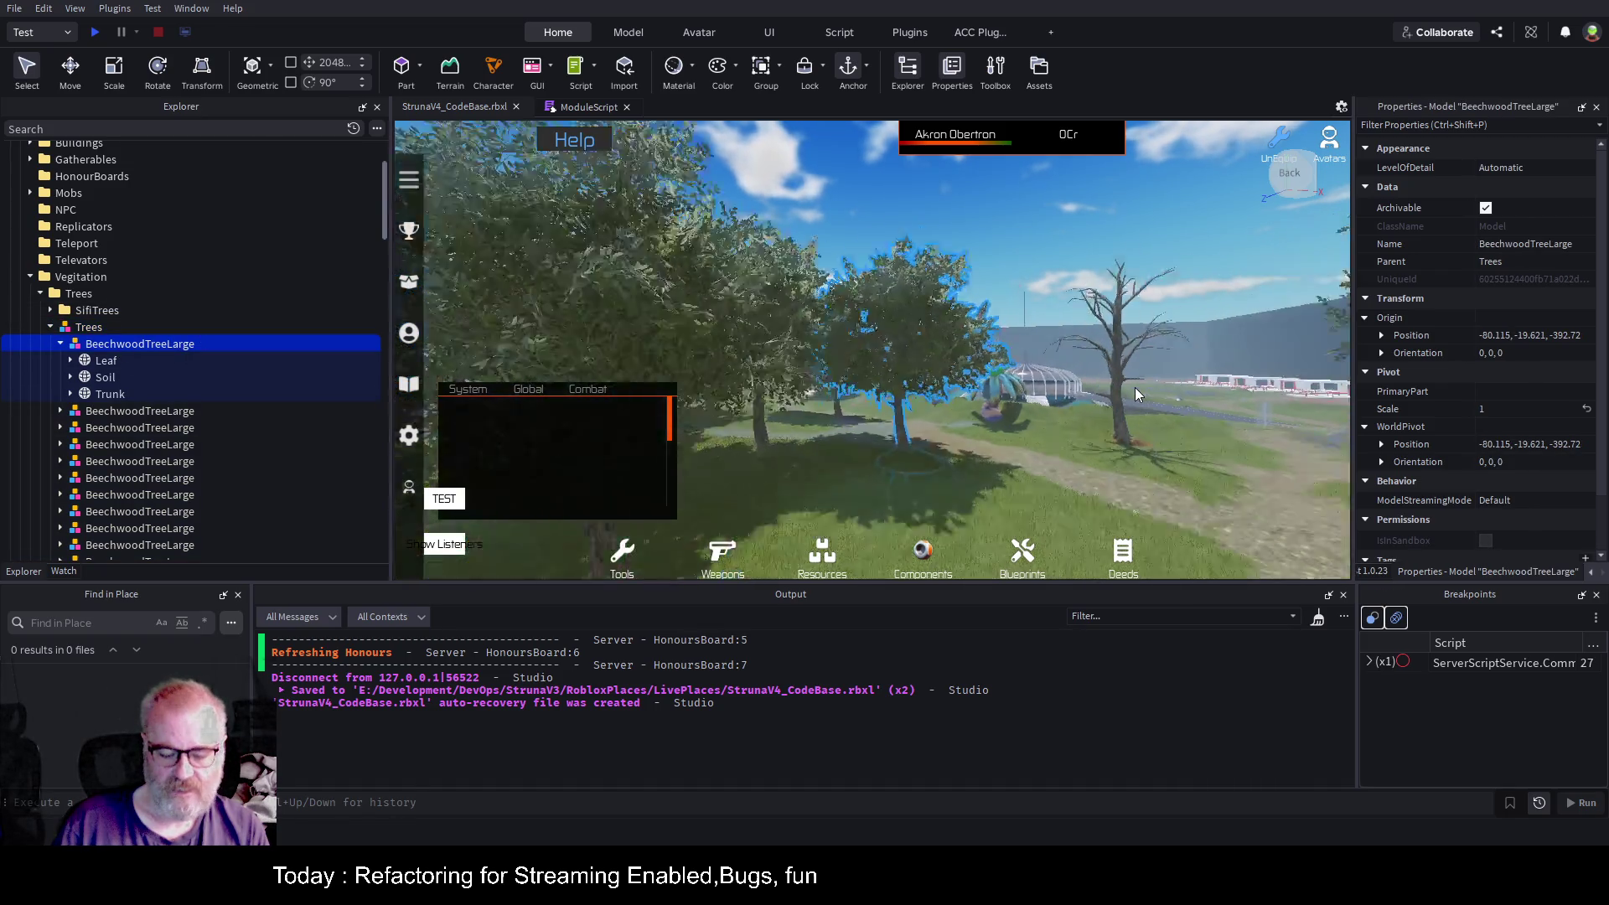
key("ctrl+2")
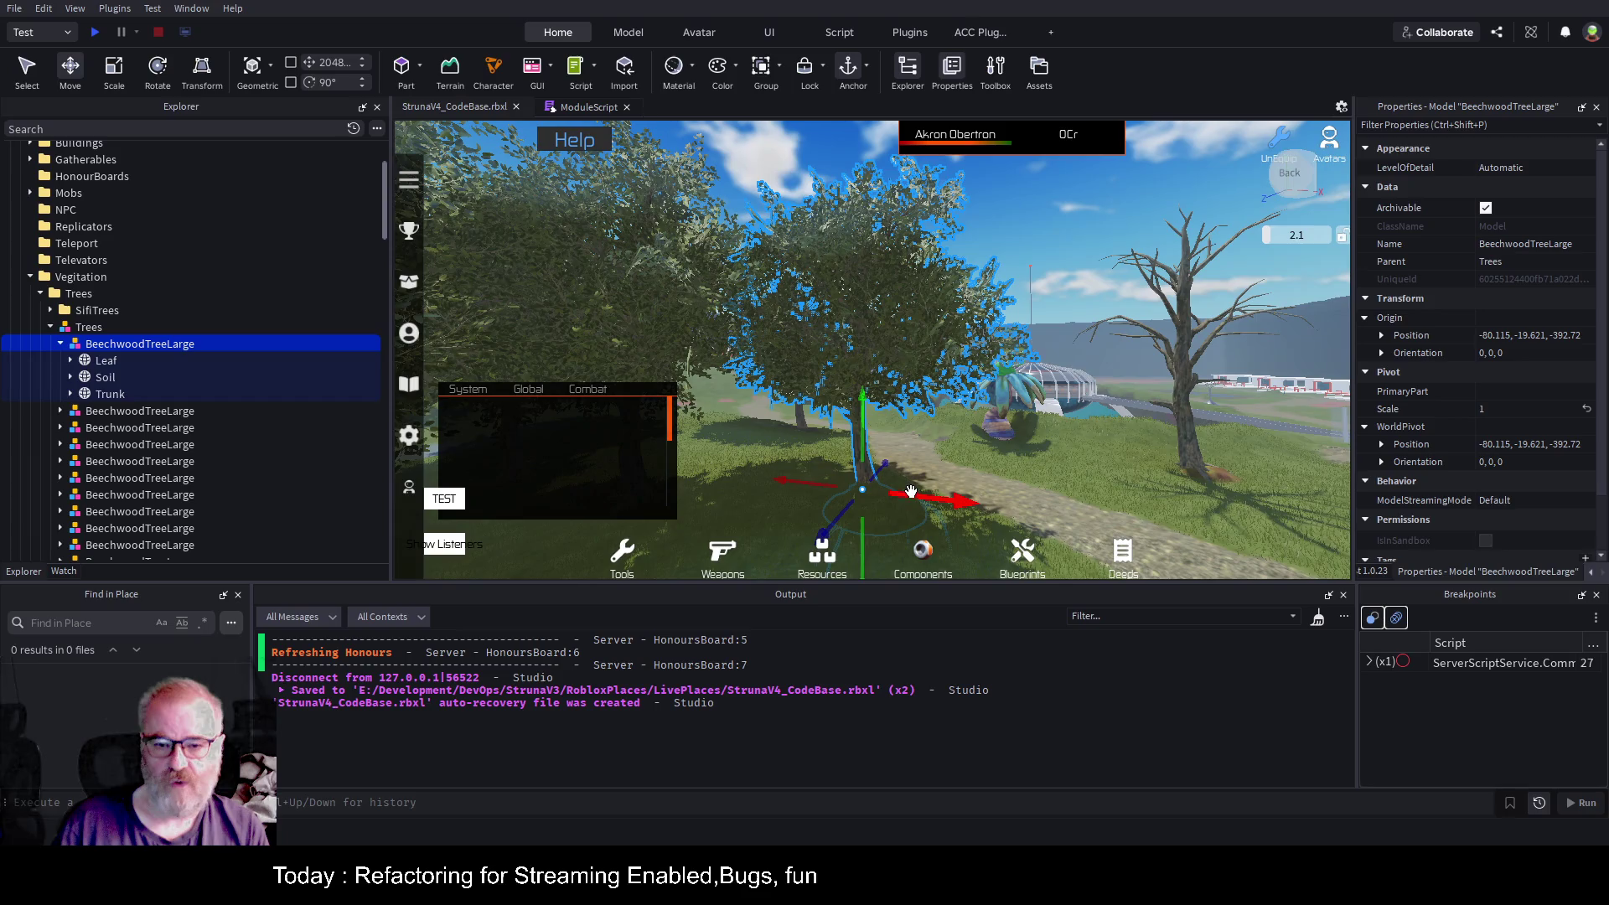
mouse_move(911, 491)
left_mouse_down()
mouse_move(989, 506)
mouse_move(929, 529)
mouse_move(934, 494)
mouse_move(1002, 490)
left_mouse_up()
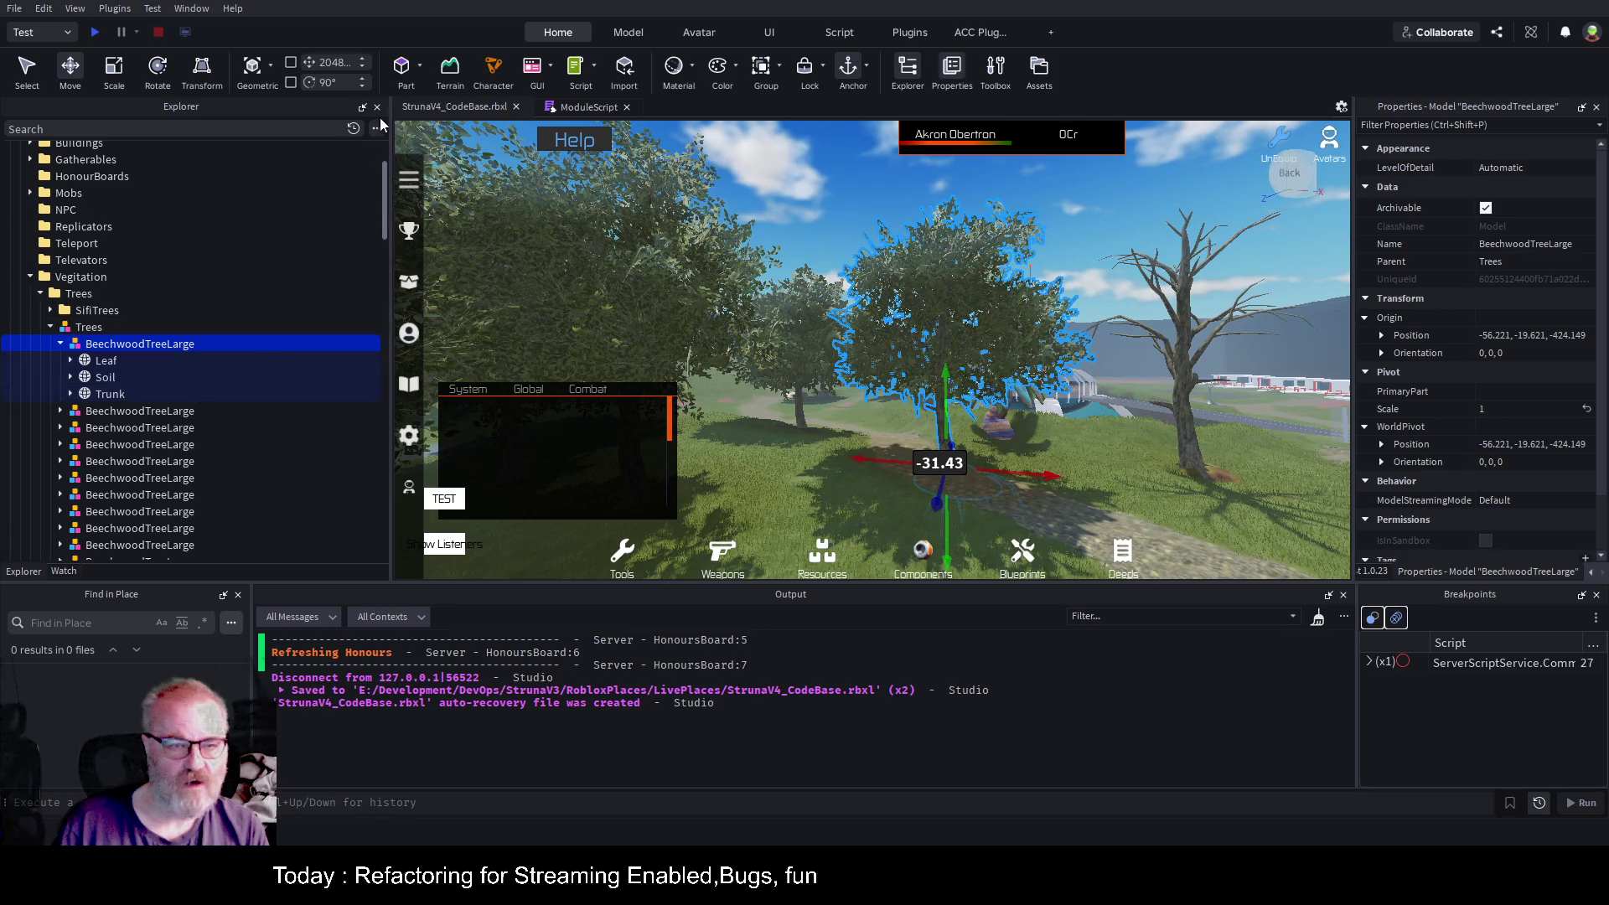
Drag the tree along X until its position X reads -119.73, then collapse Vegitation.
left_click(577, 114)
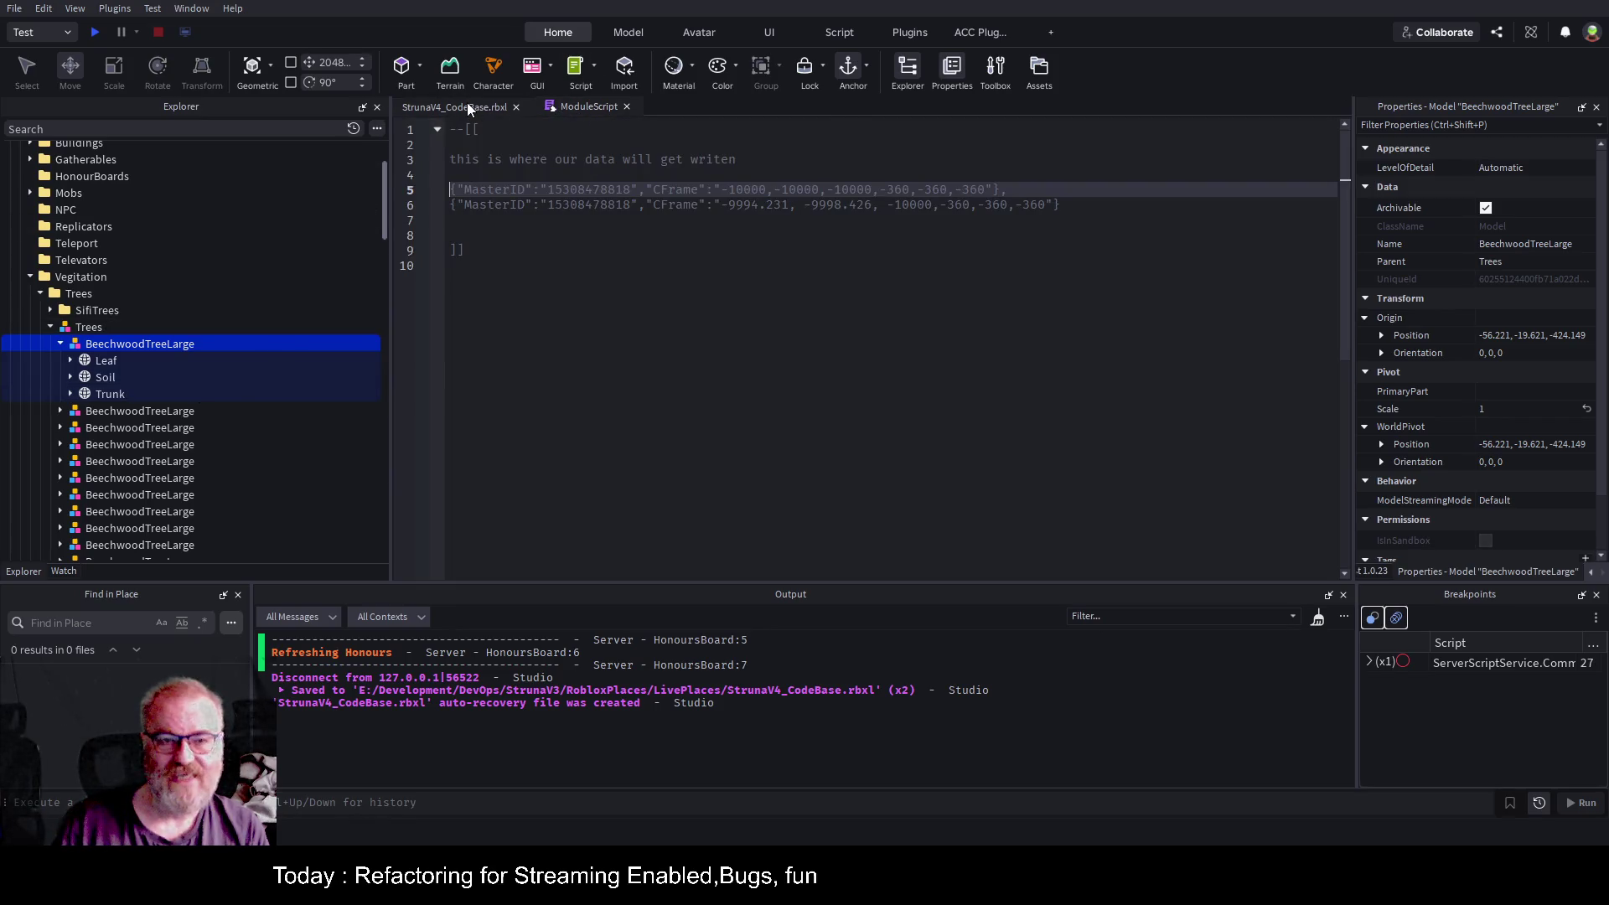
left_click(466, 105)
mouse_move(1042, 455)
left_mouse_down()
mouse_move(1087, 453)
mouse_move(886, 474)
left_mouse_up()
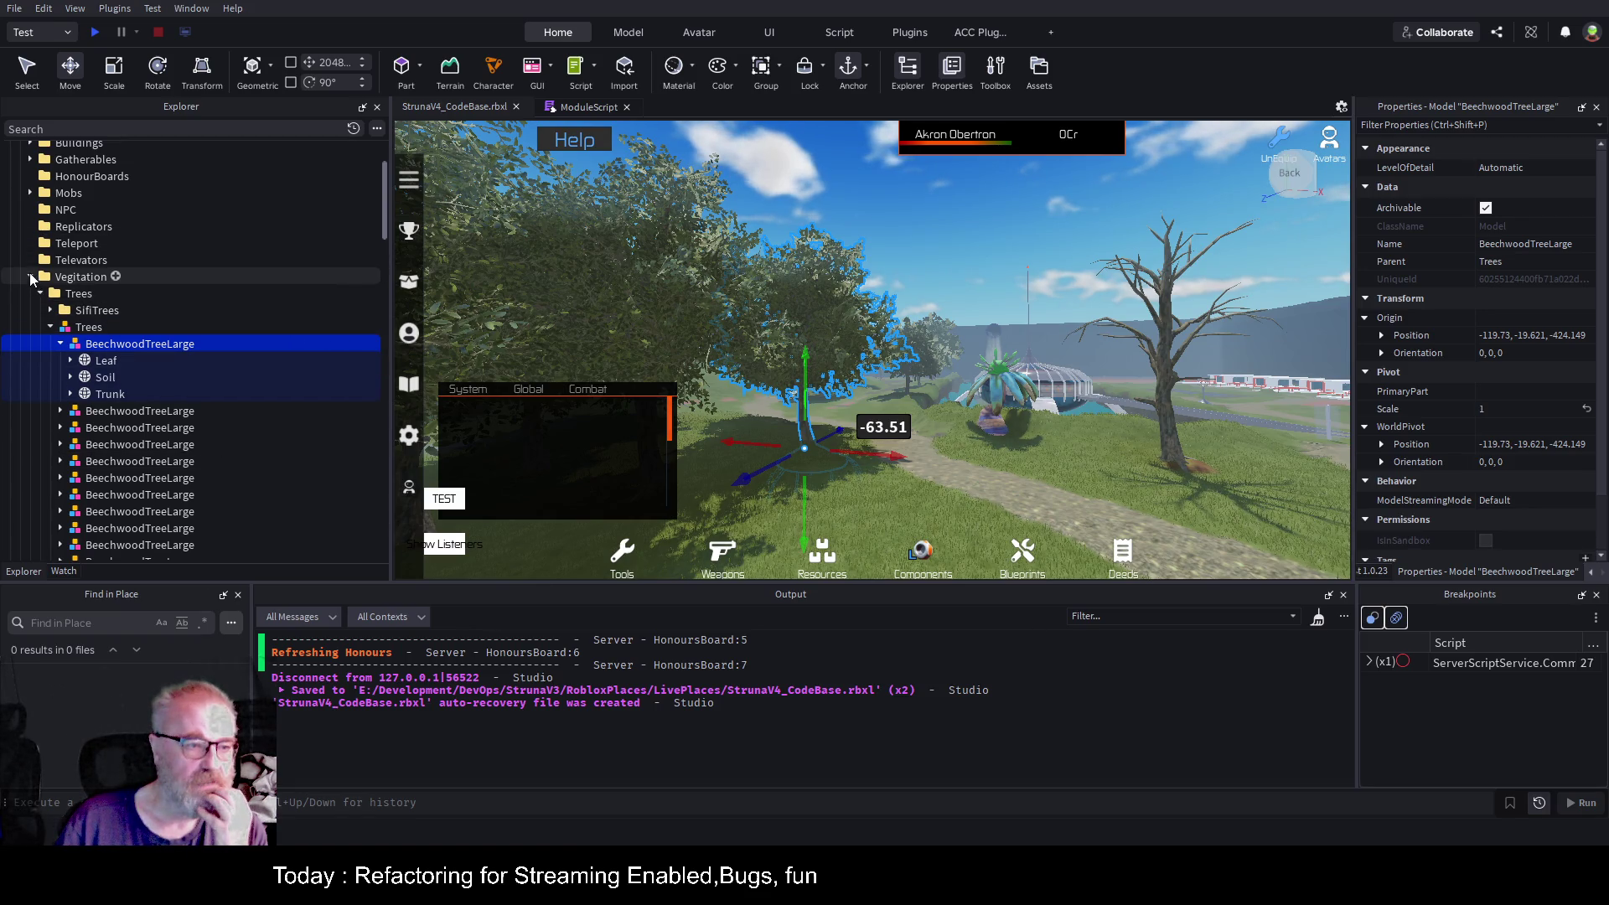
left_click(30, 276)
scroll(164, 258, "down", 2)
Add a new folder under ServerScriptService > AO_Plugins, keeping its default name Folder.
scroll(171, 271, "down", 2)
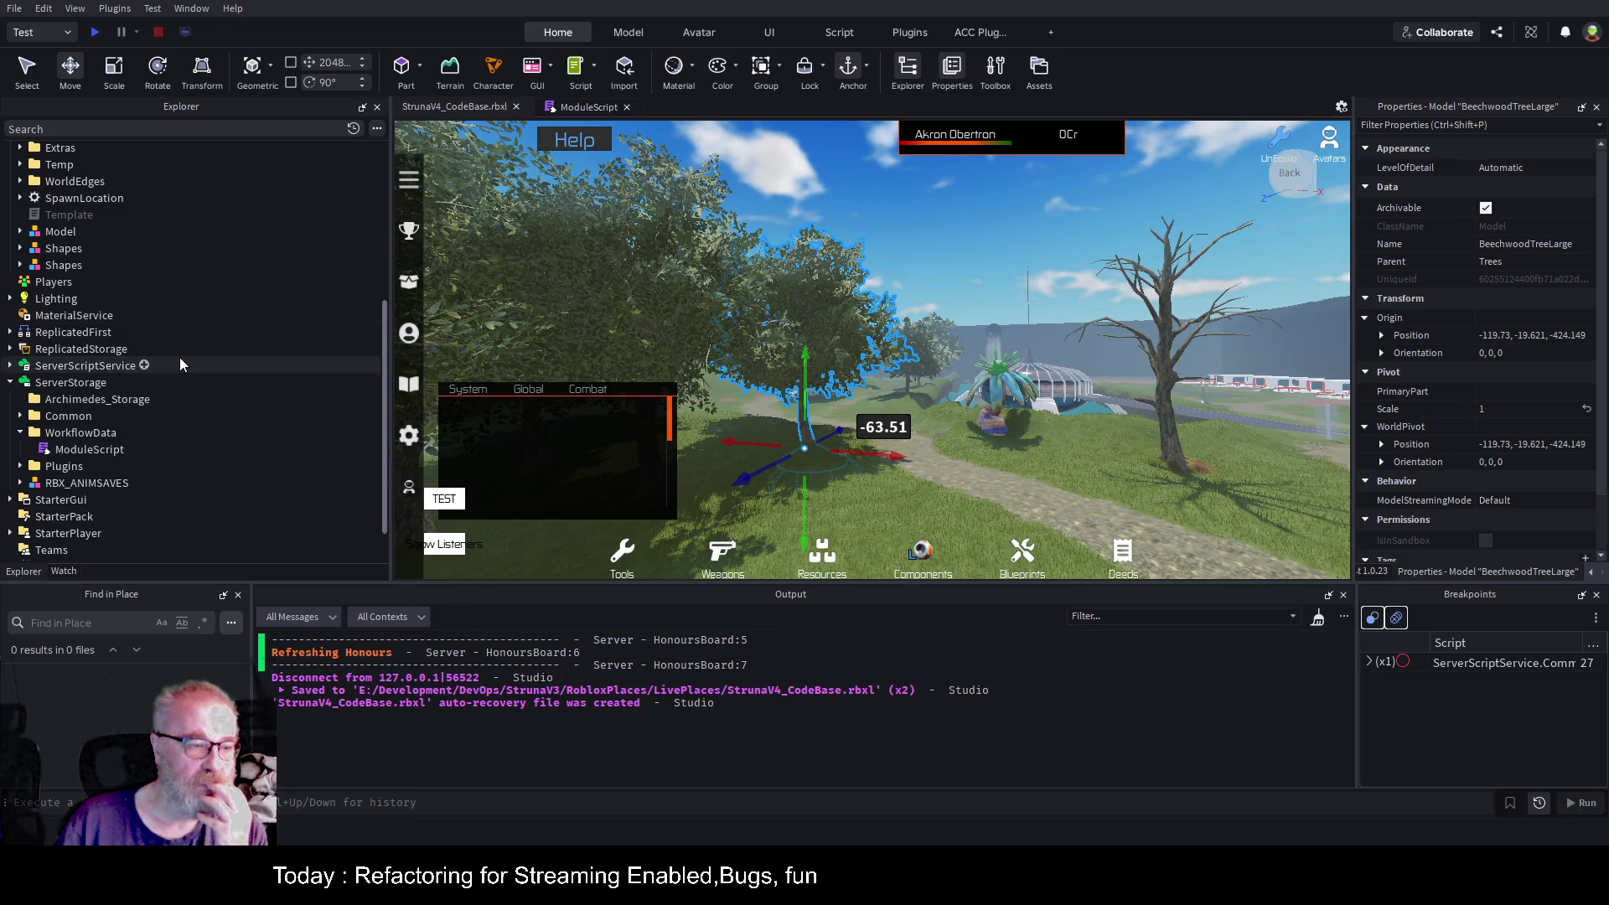
left_click(9, 365)
left_click(20, 399)
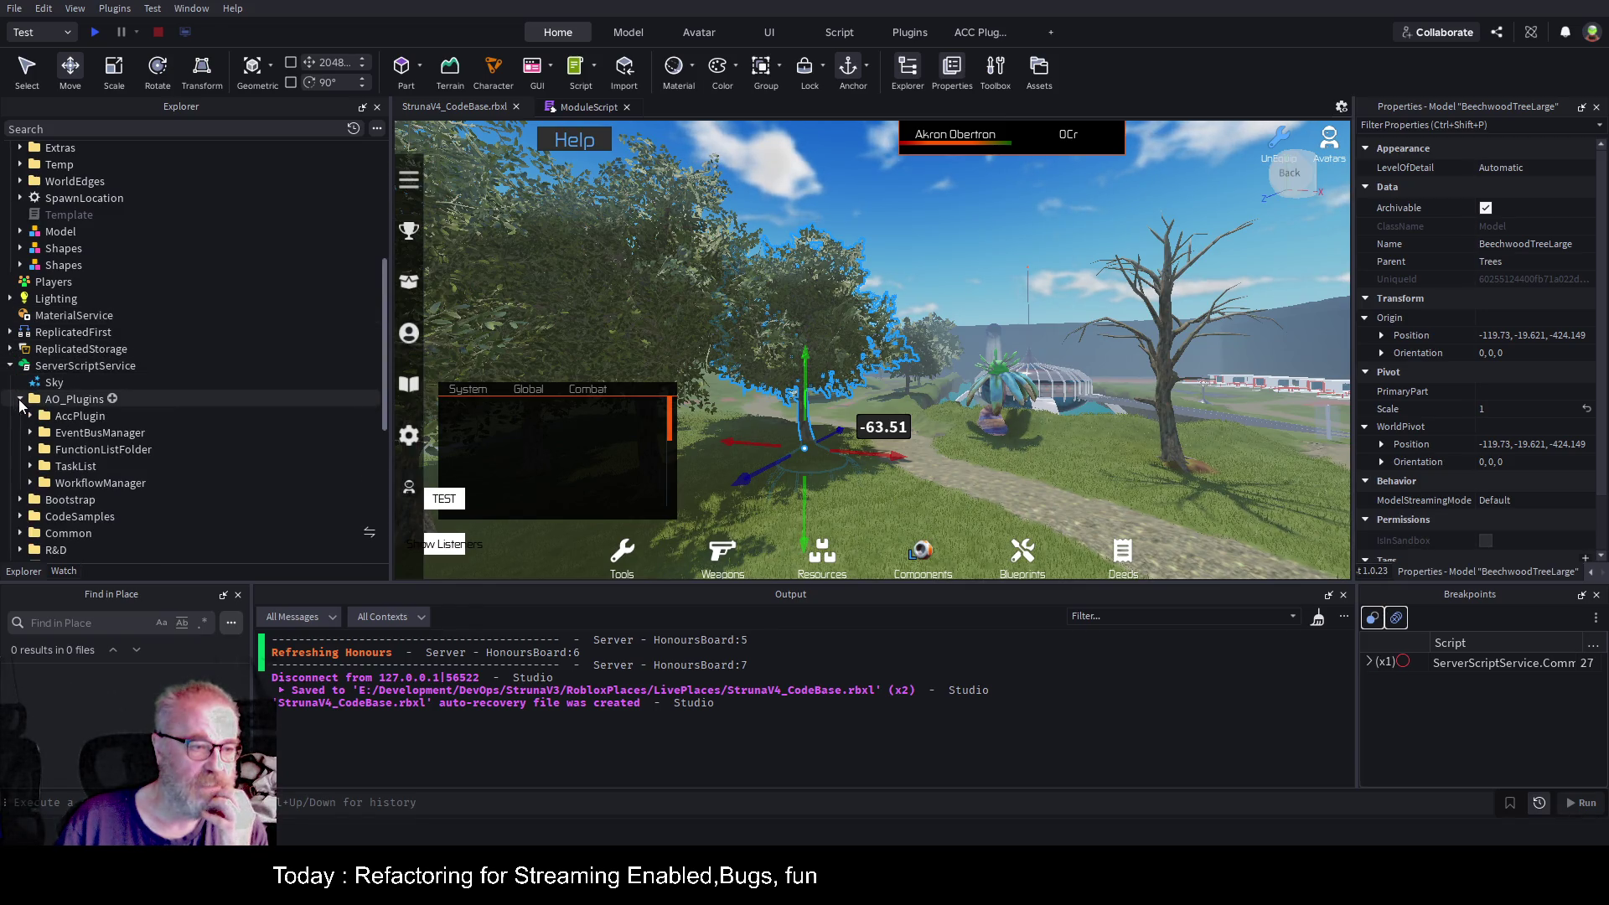
left_click(112, 399)
left_click(96, 450)
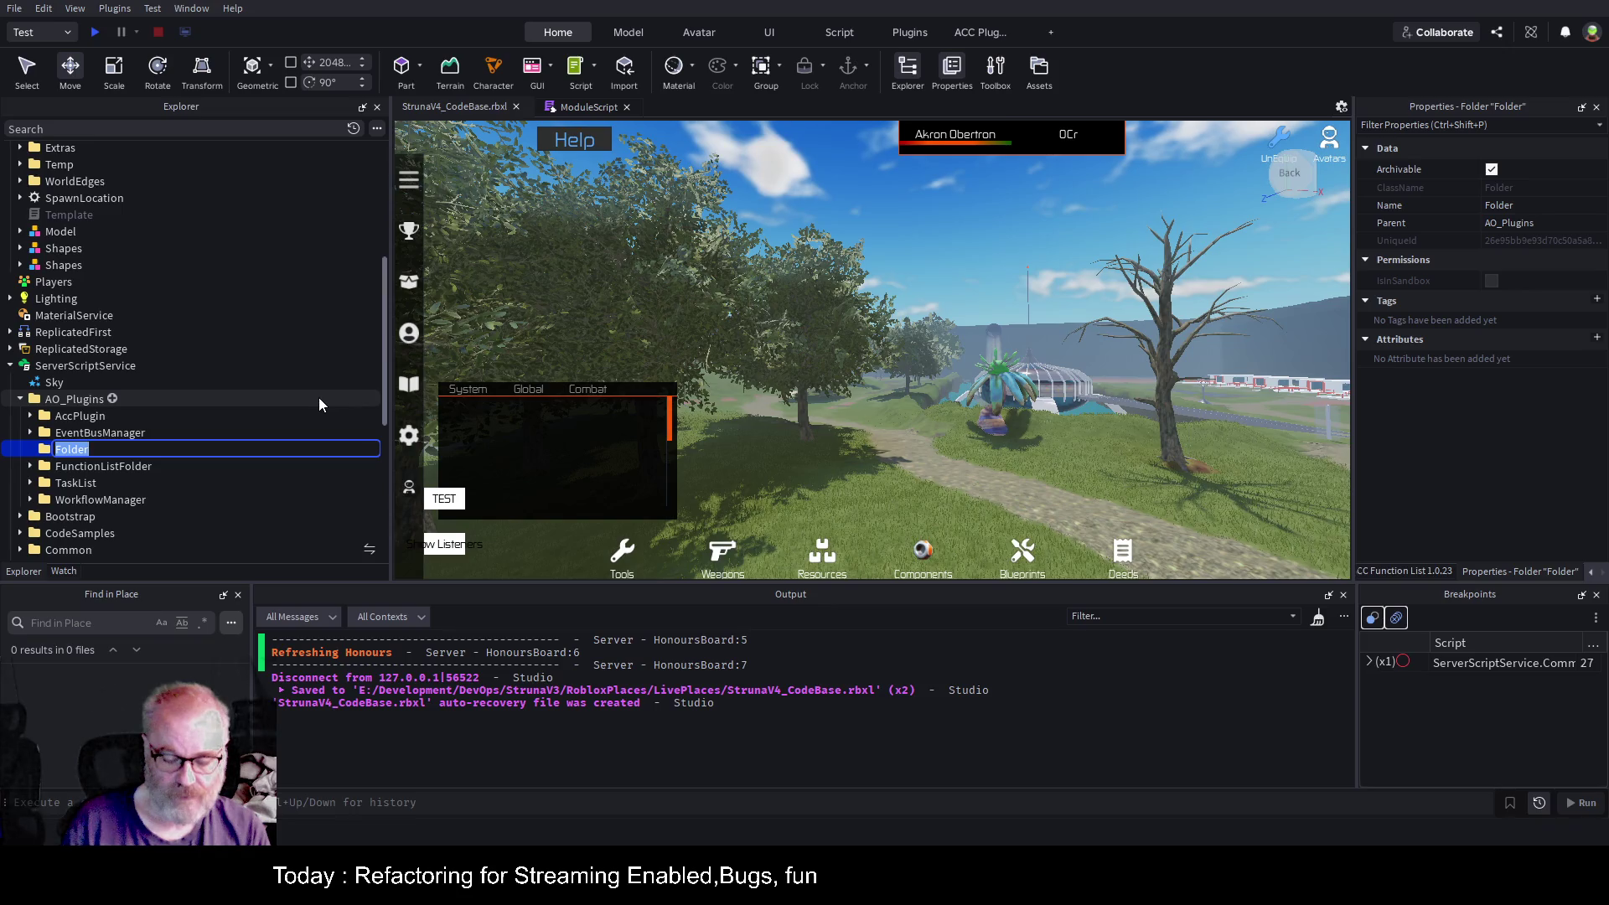
type("Works")
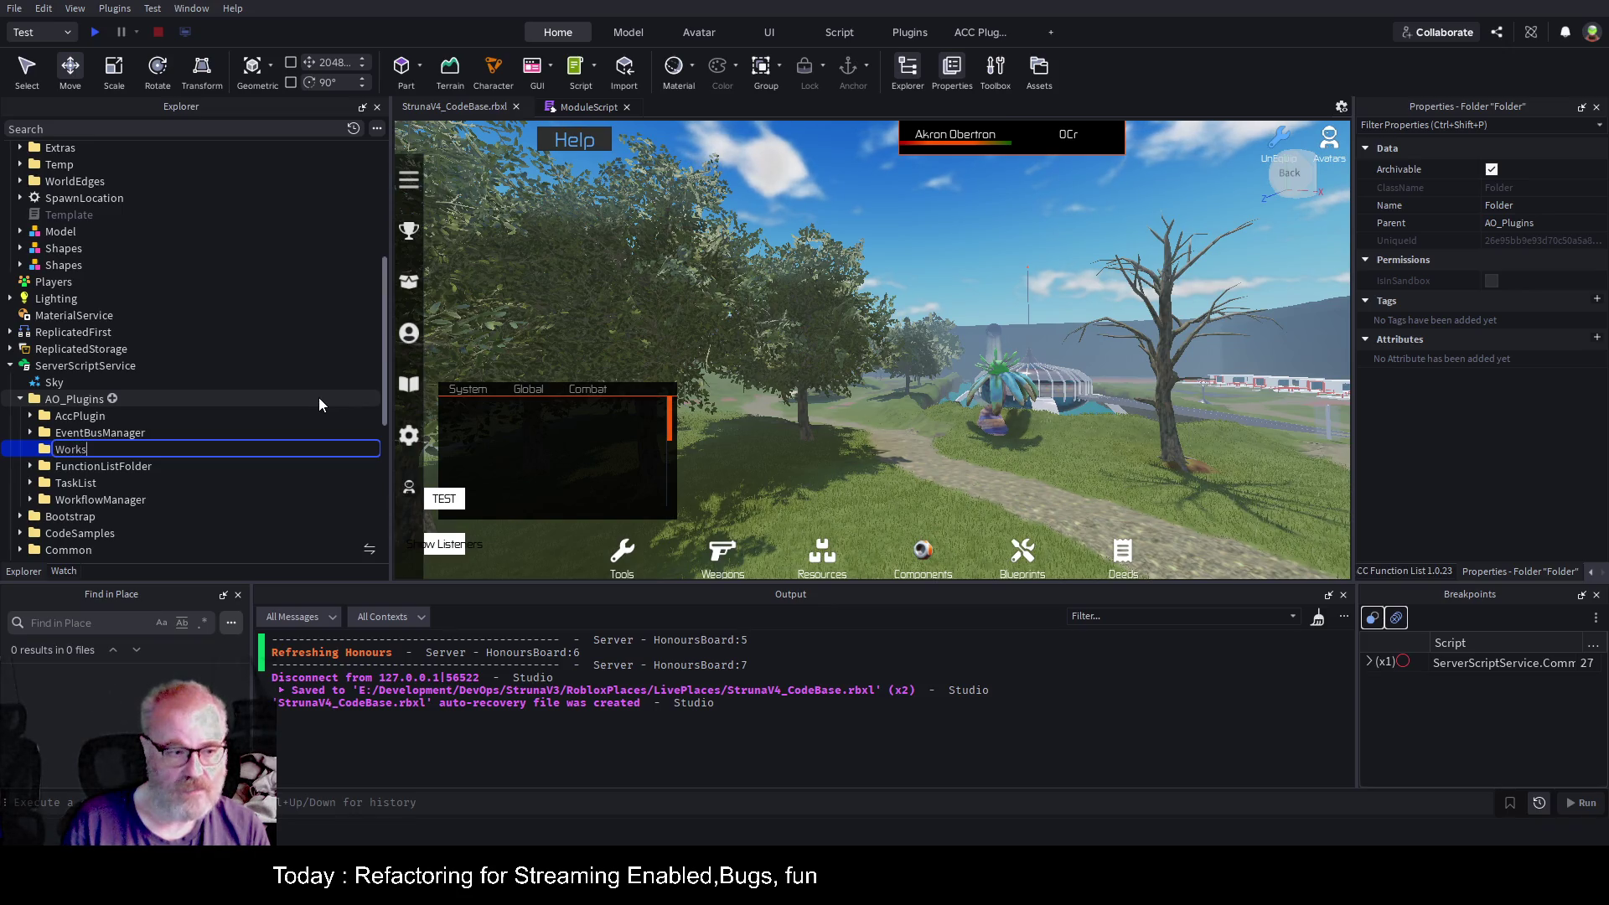
type("pace")
key("BackSpace")
key("BackSpace")
key("BackSpace")
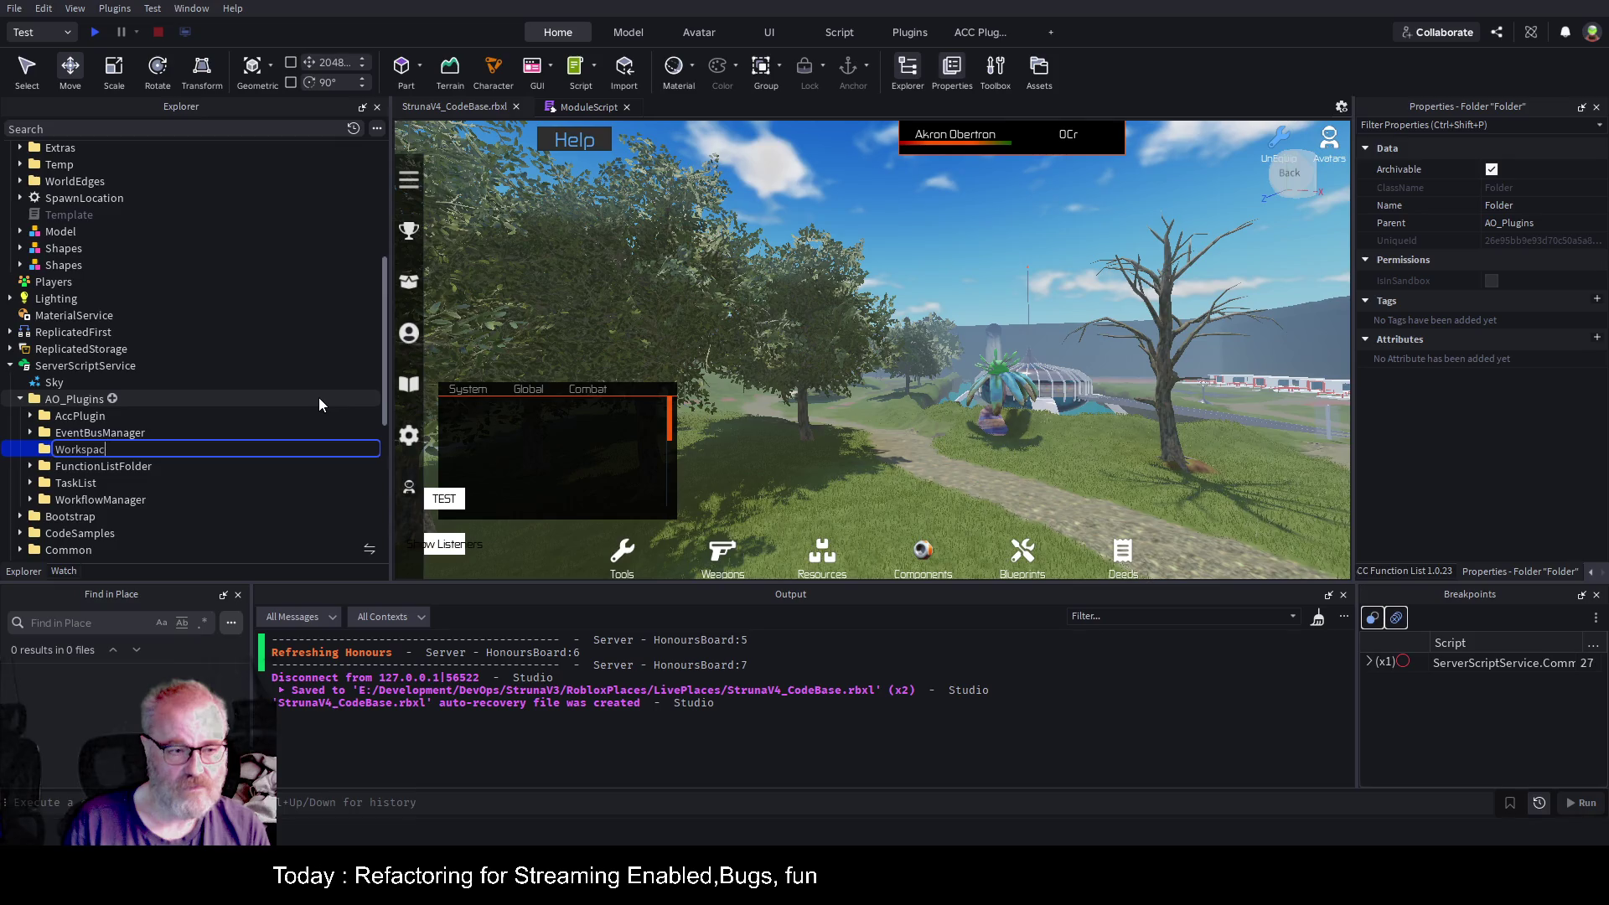
type("Wor")
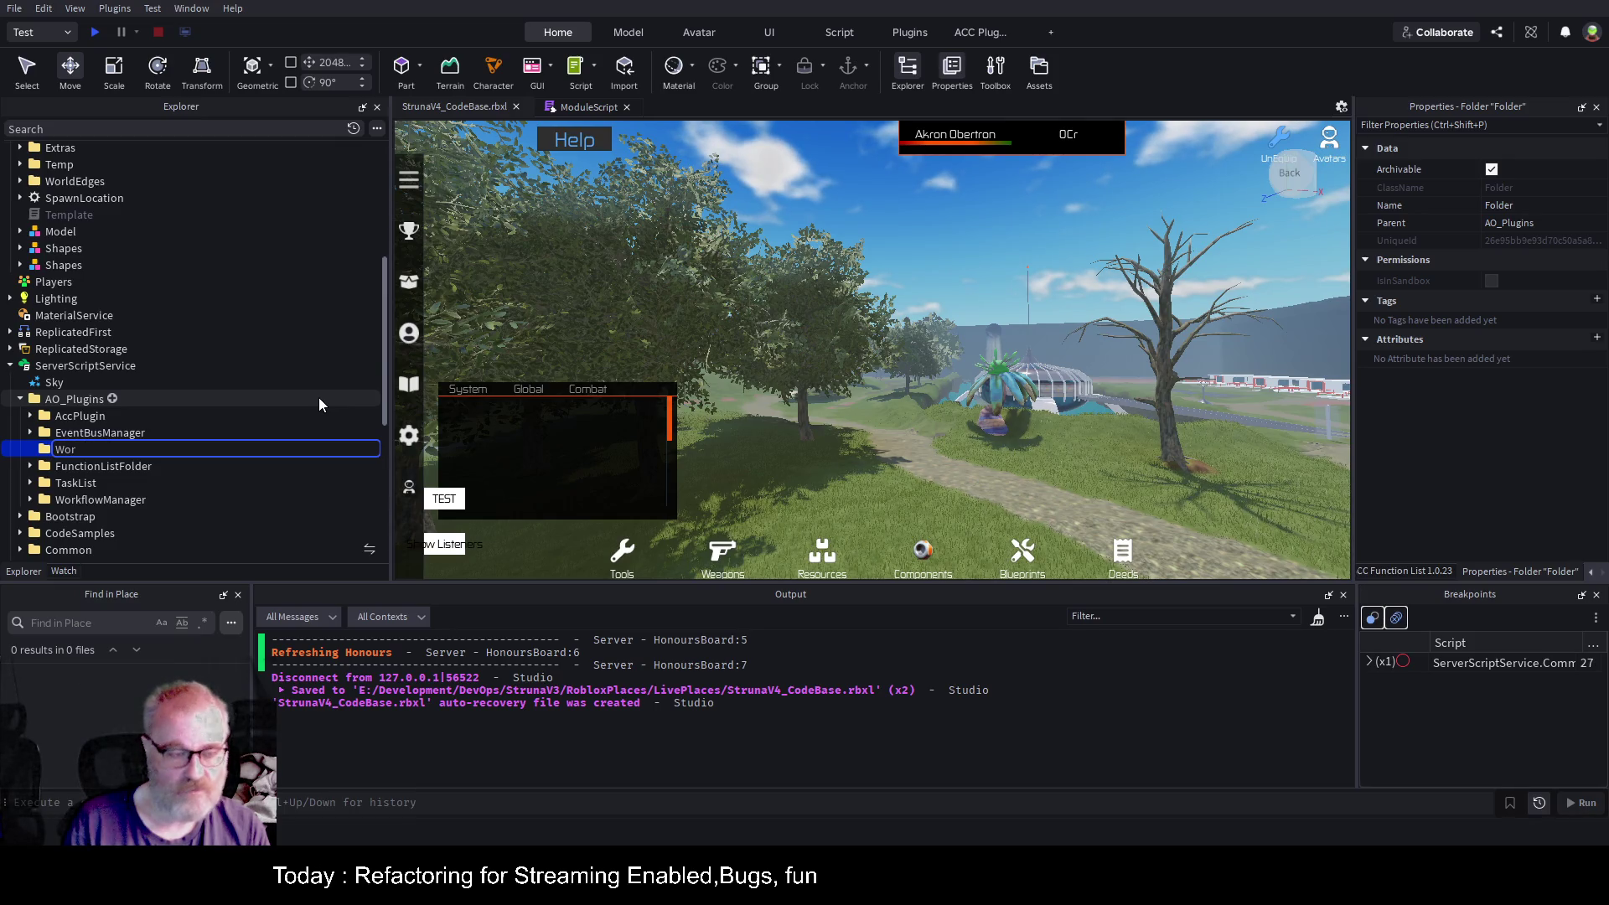
type("kflowM")
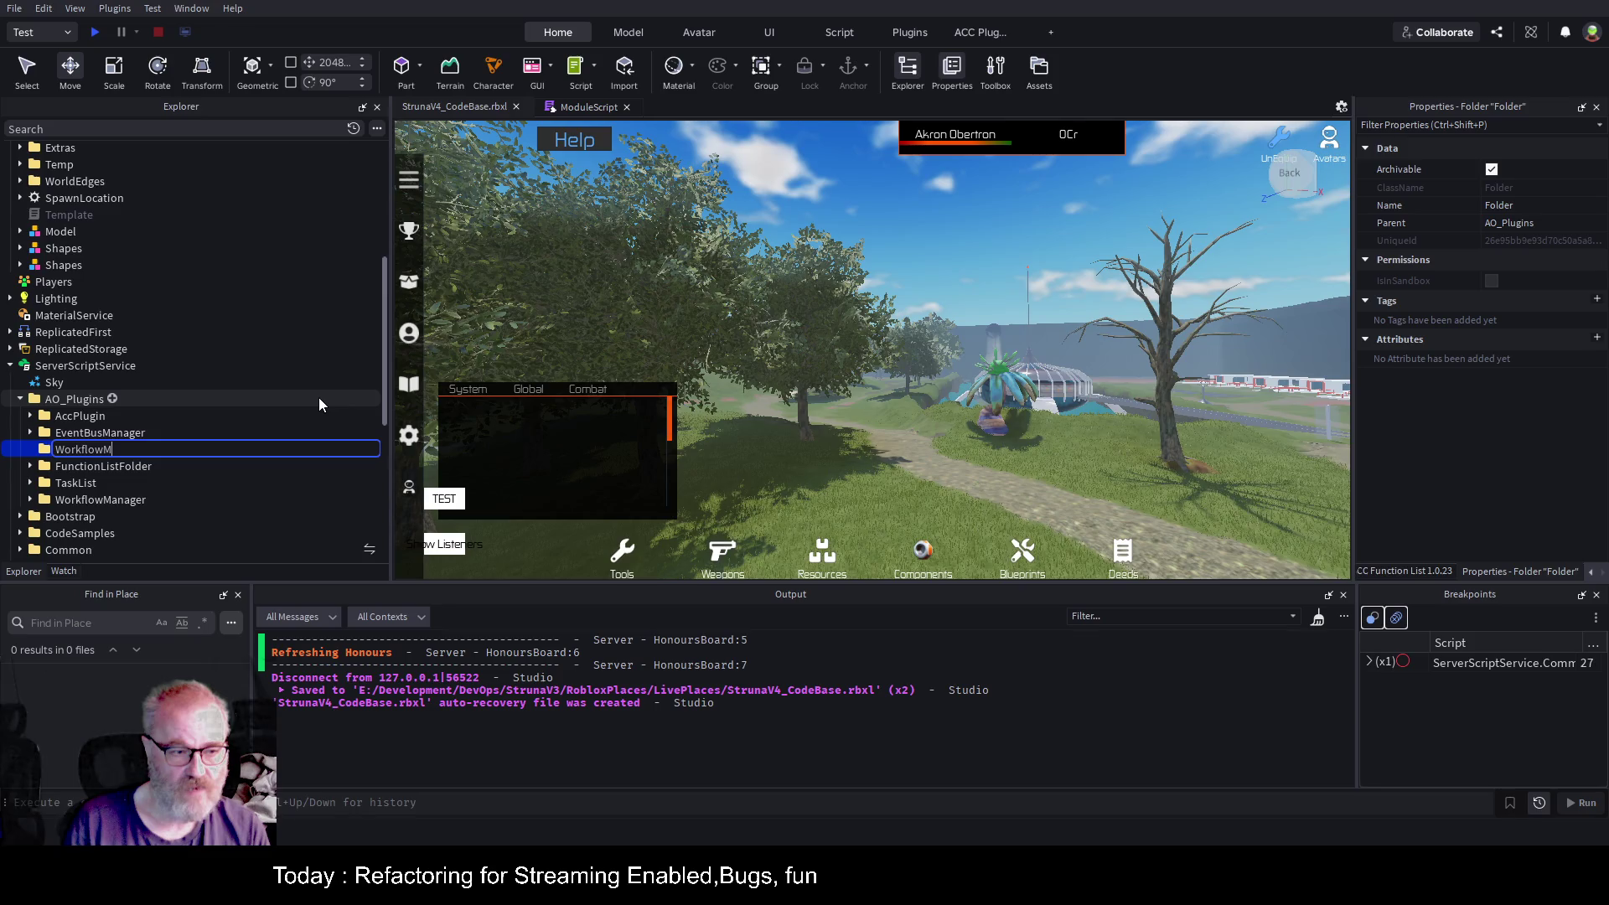
type("anaher")
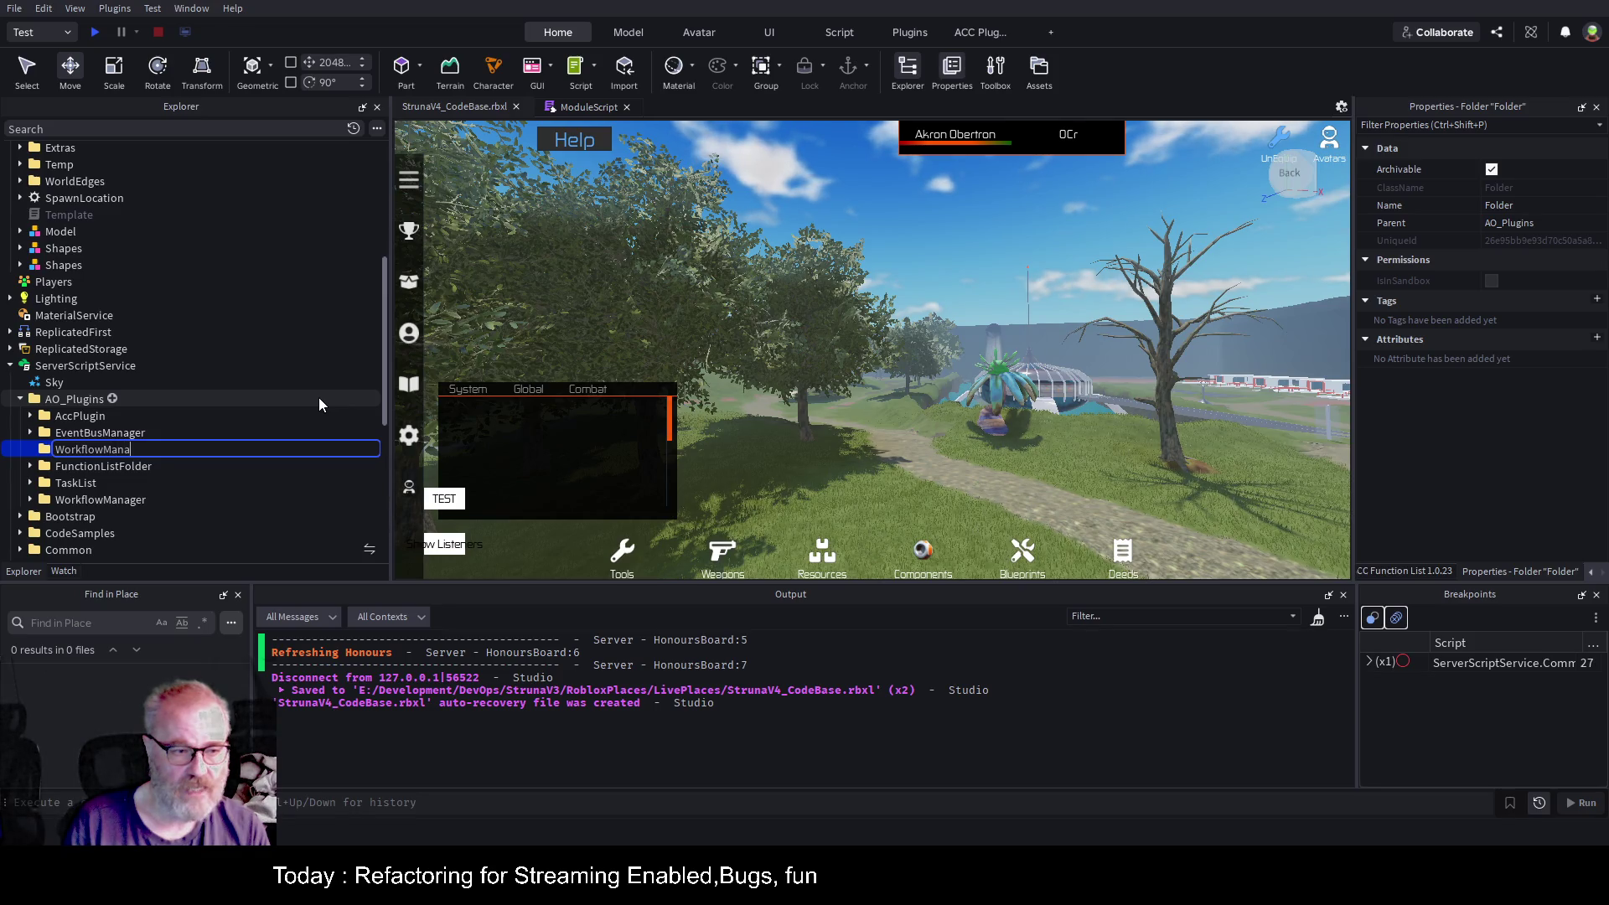
key("BackSpace")
key("BackSpace")
key("BackSpace")
key("Escape")
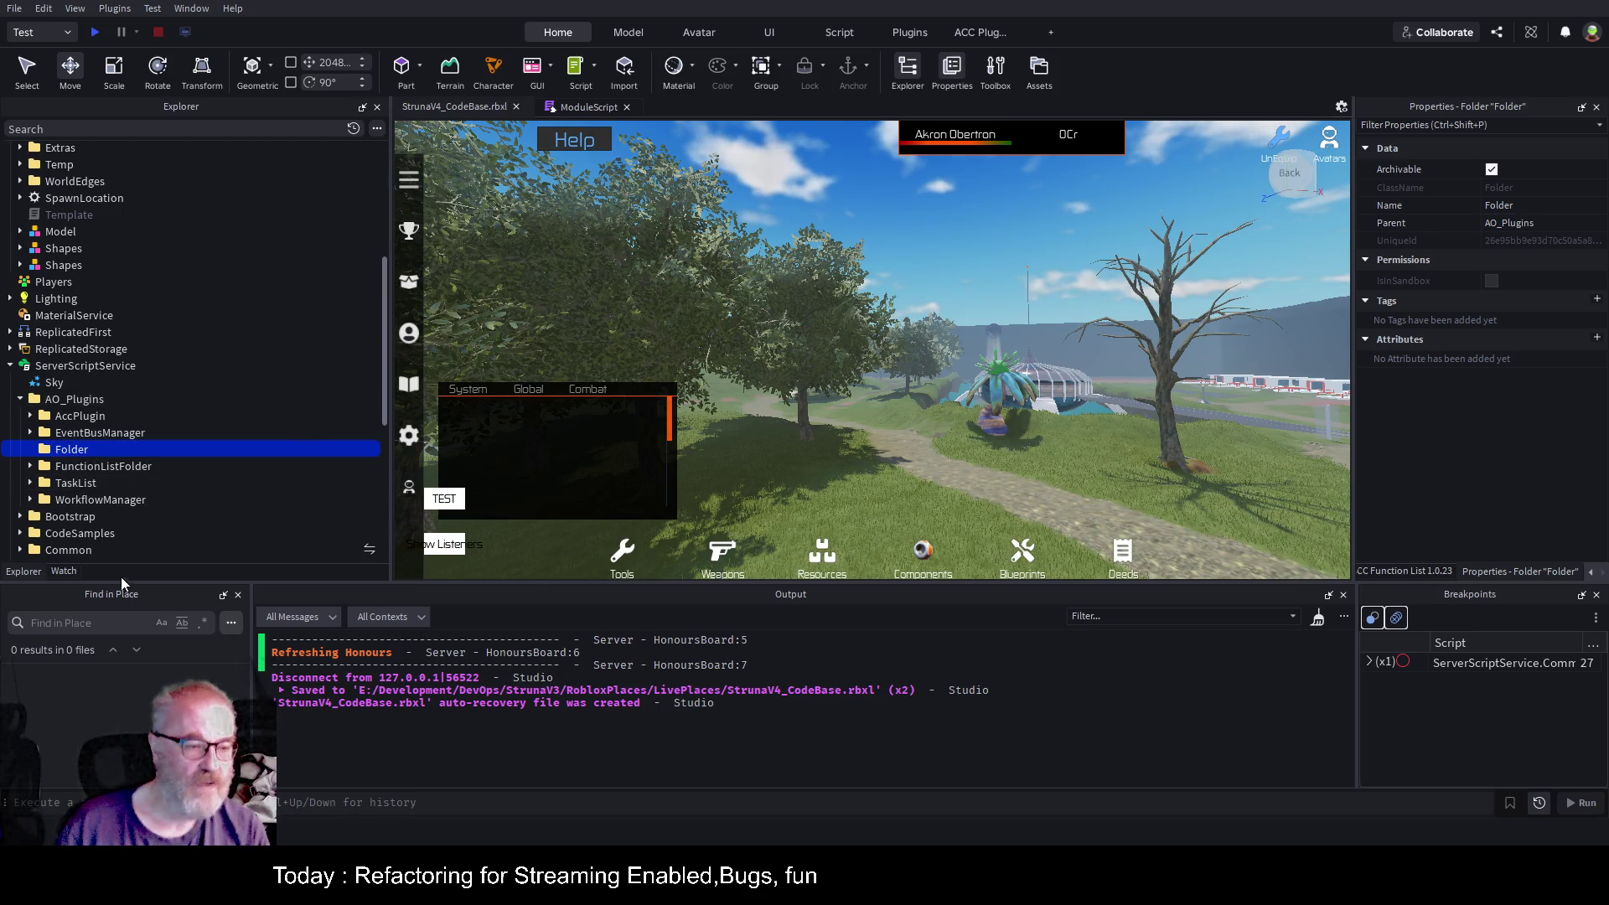
Expand the WorkflowManager folder to show the WorkflowManager module inside it.
left_click(31, 500)
scroll(136, 415, "down", 2)
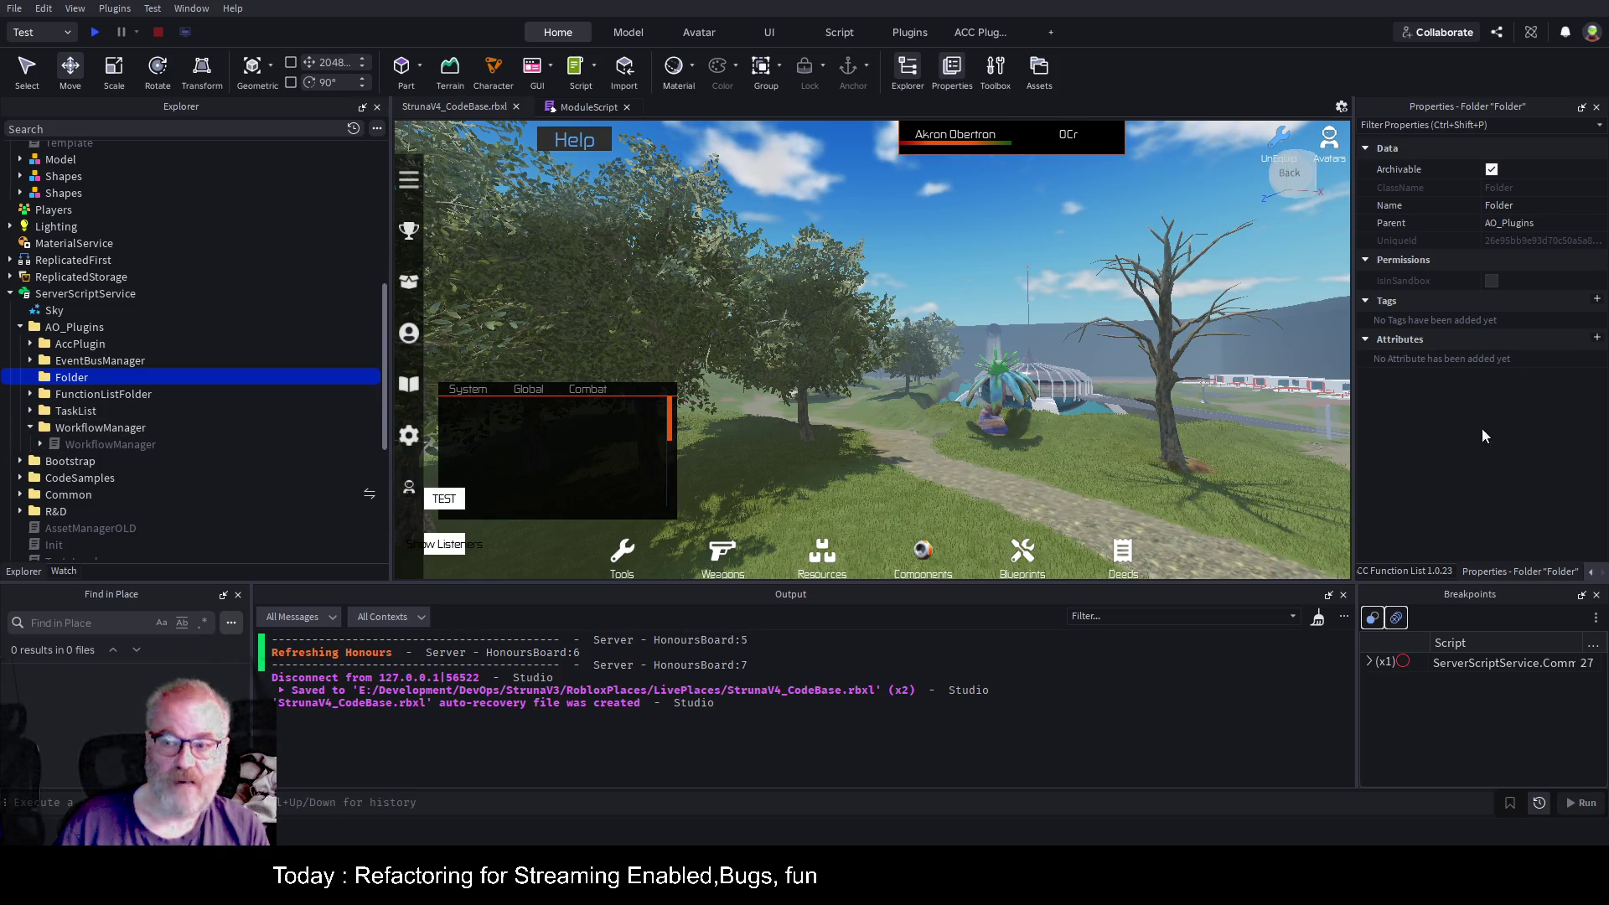
left_click(41, 445)
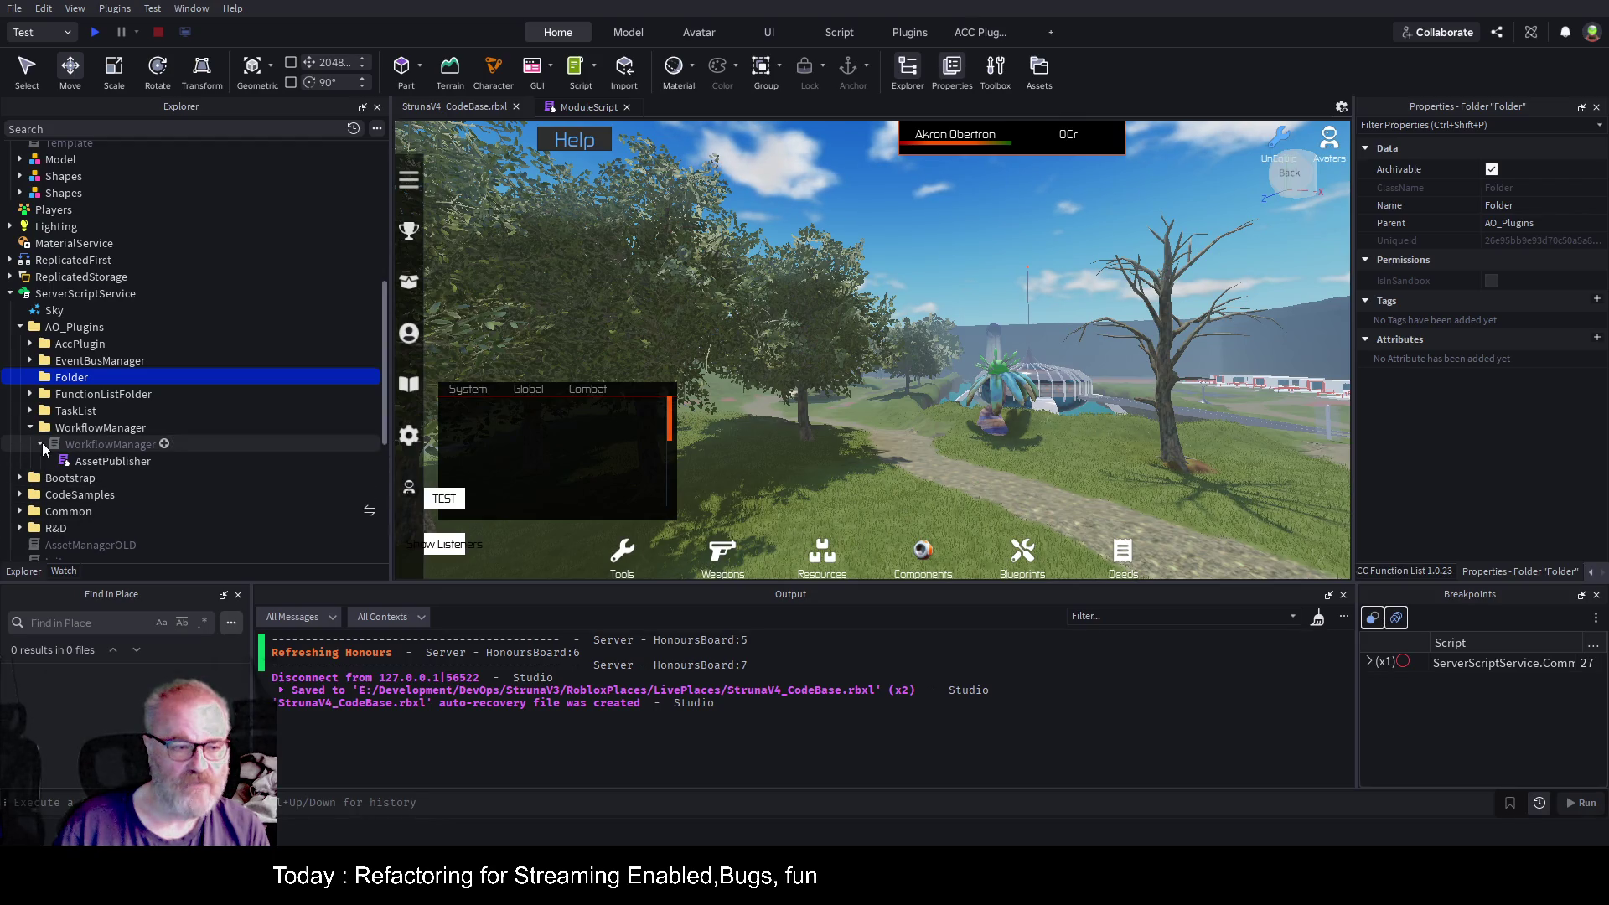
left_click(42, 447)
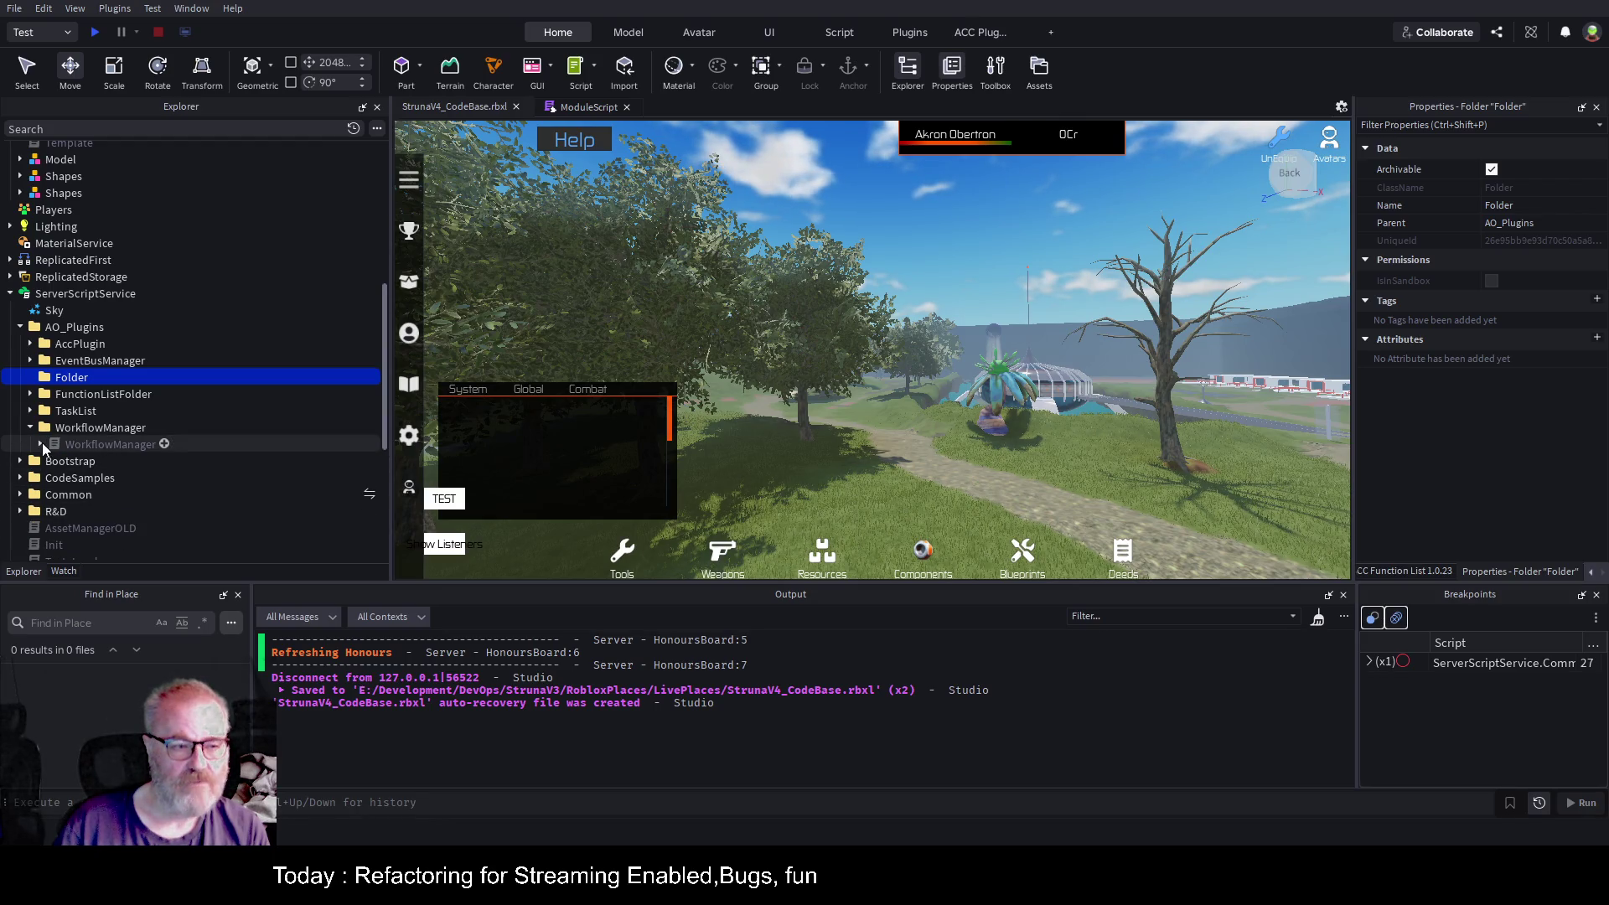
left_click(154, 428)
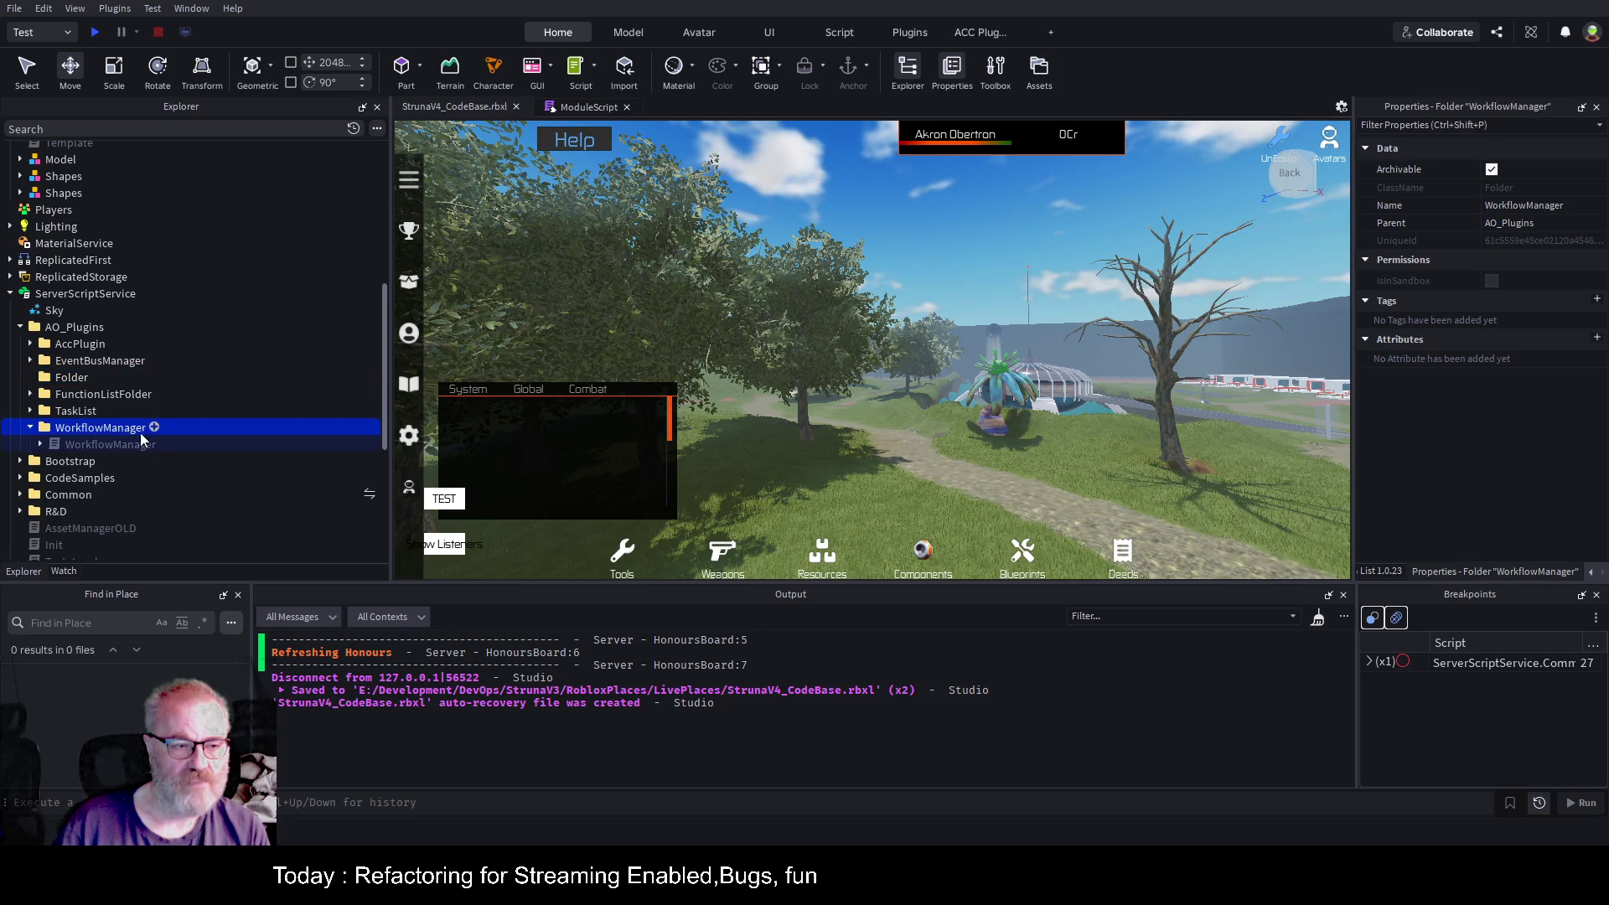
Insert a new Script under WorkflowManager and name it ItemWatcher.
left_click(49, 531)
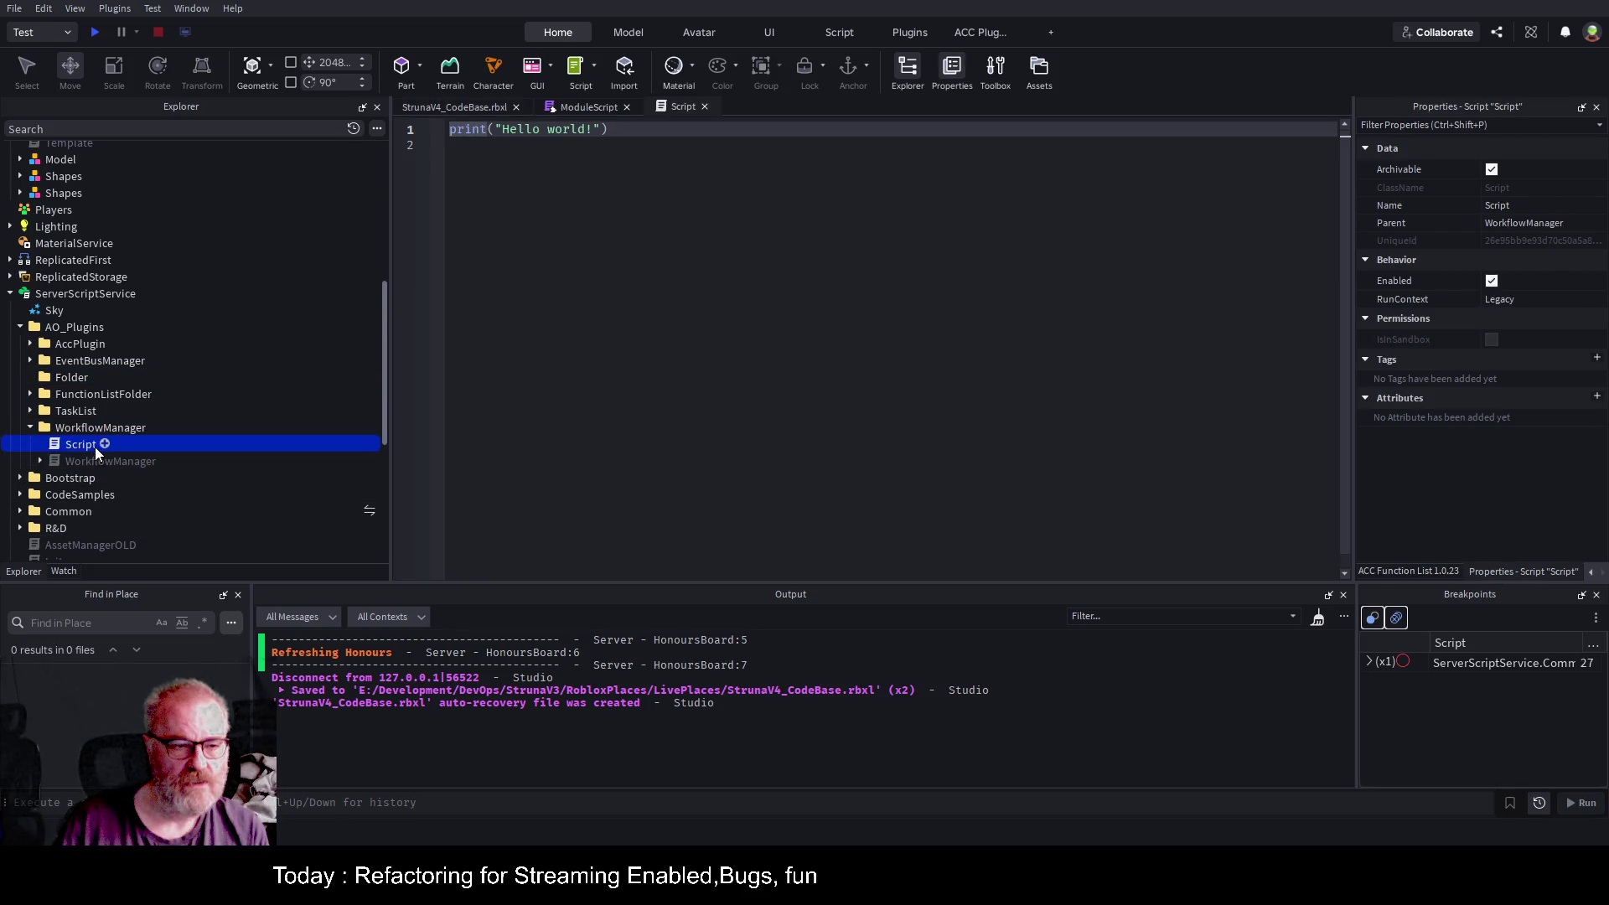
left_click(83, 444)
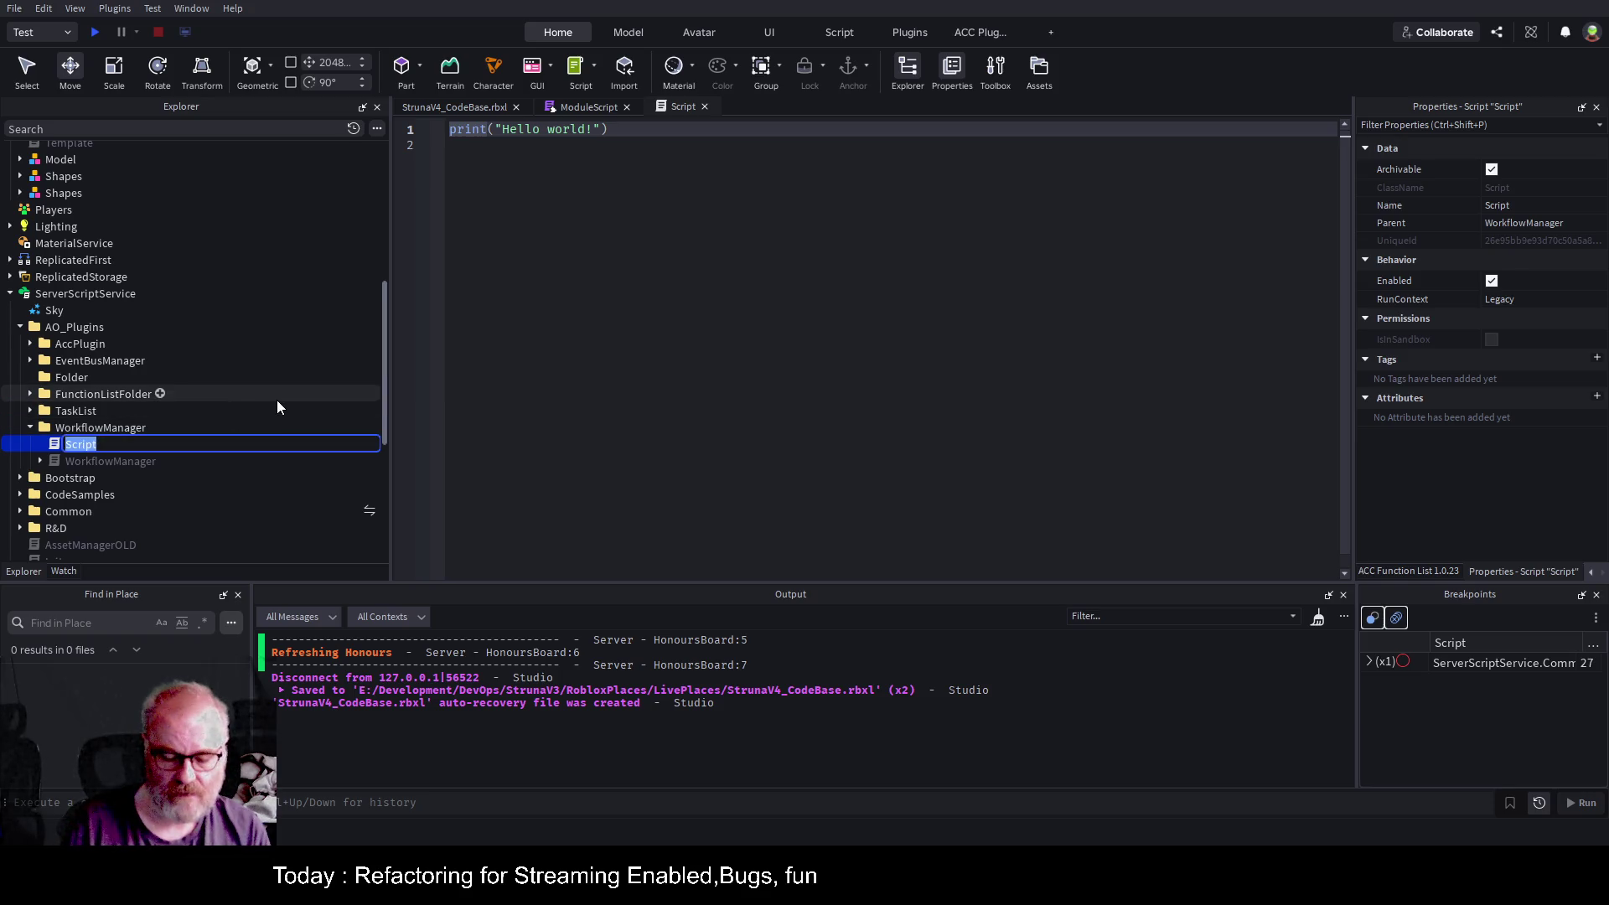
type("Wor")
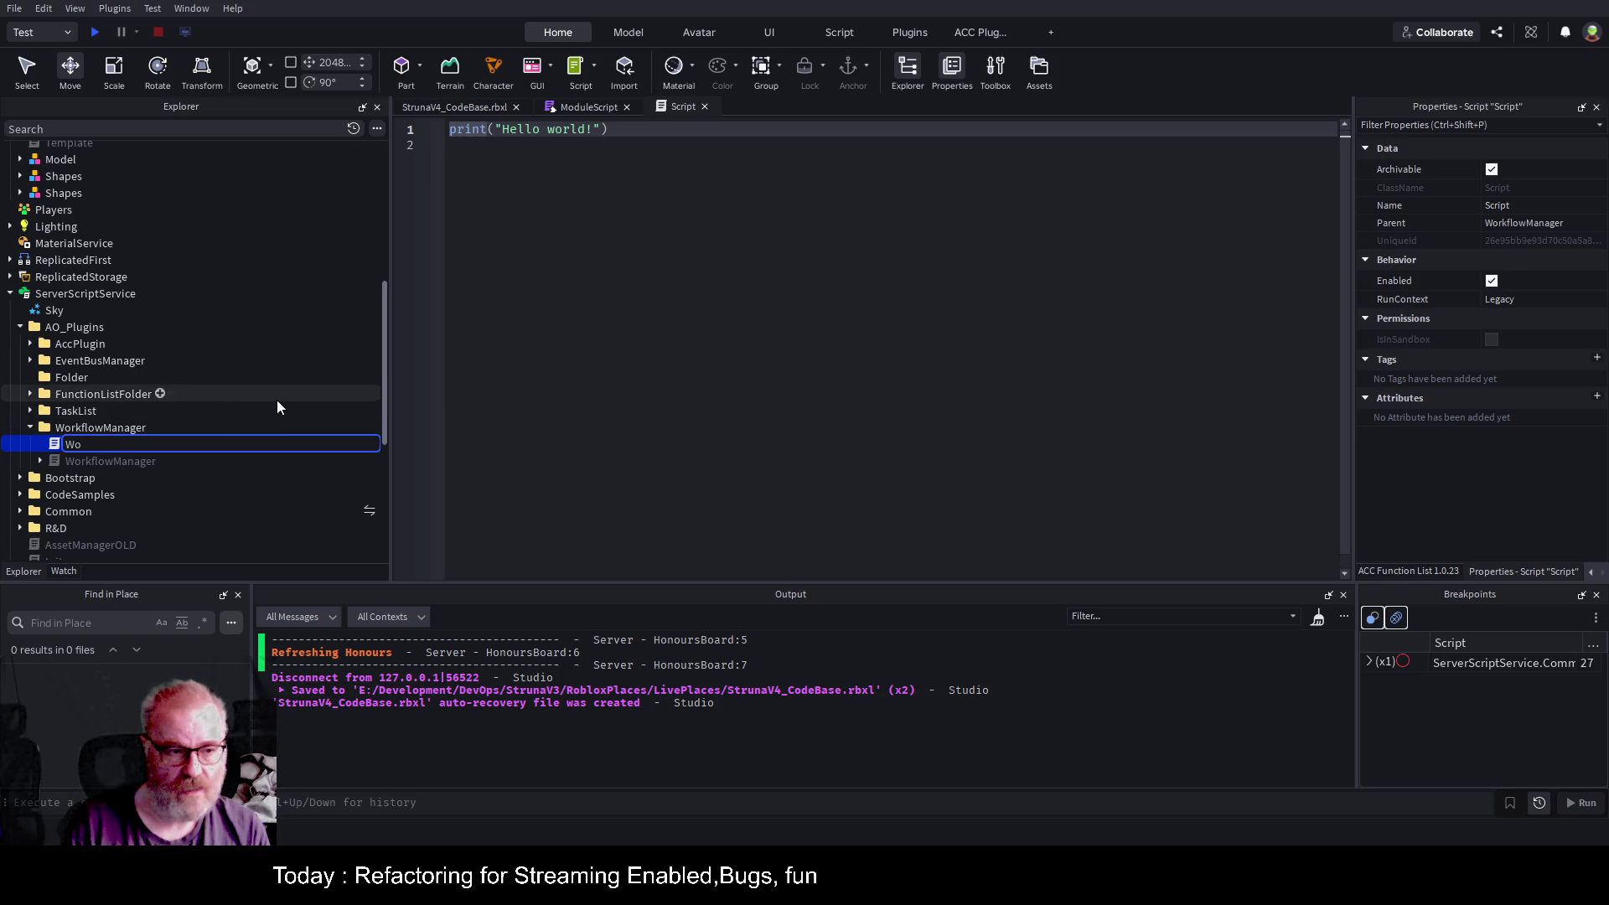
key("BackSpace")
key("BackSpace")
key("BackSpace")
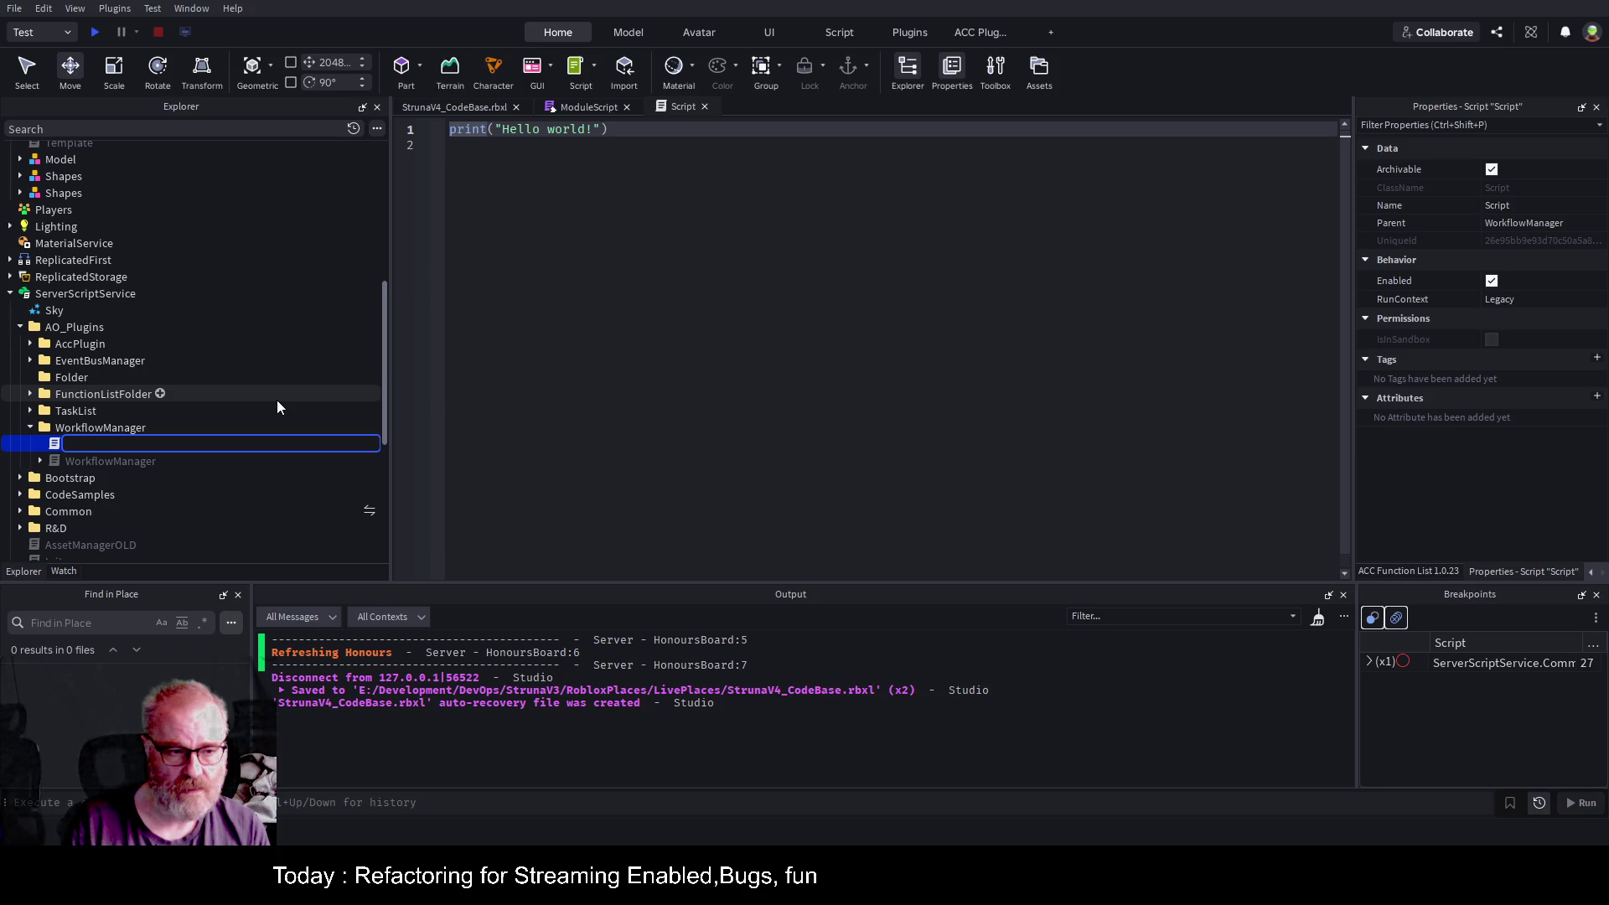
type("ItemWatcher")
key("Return")
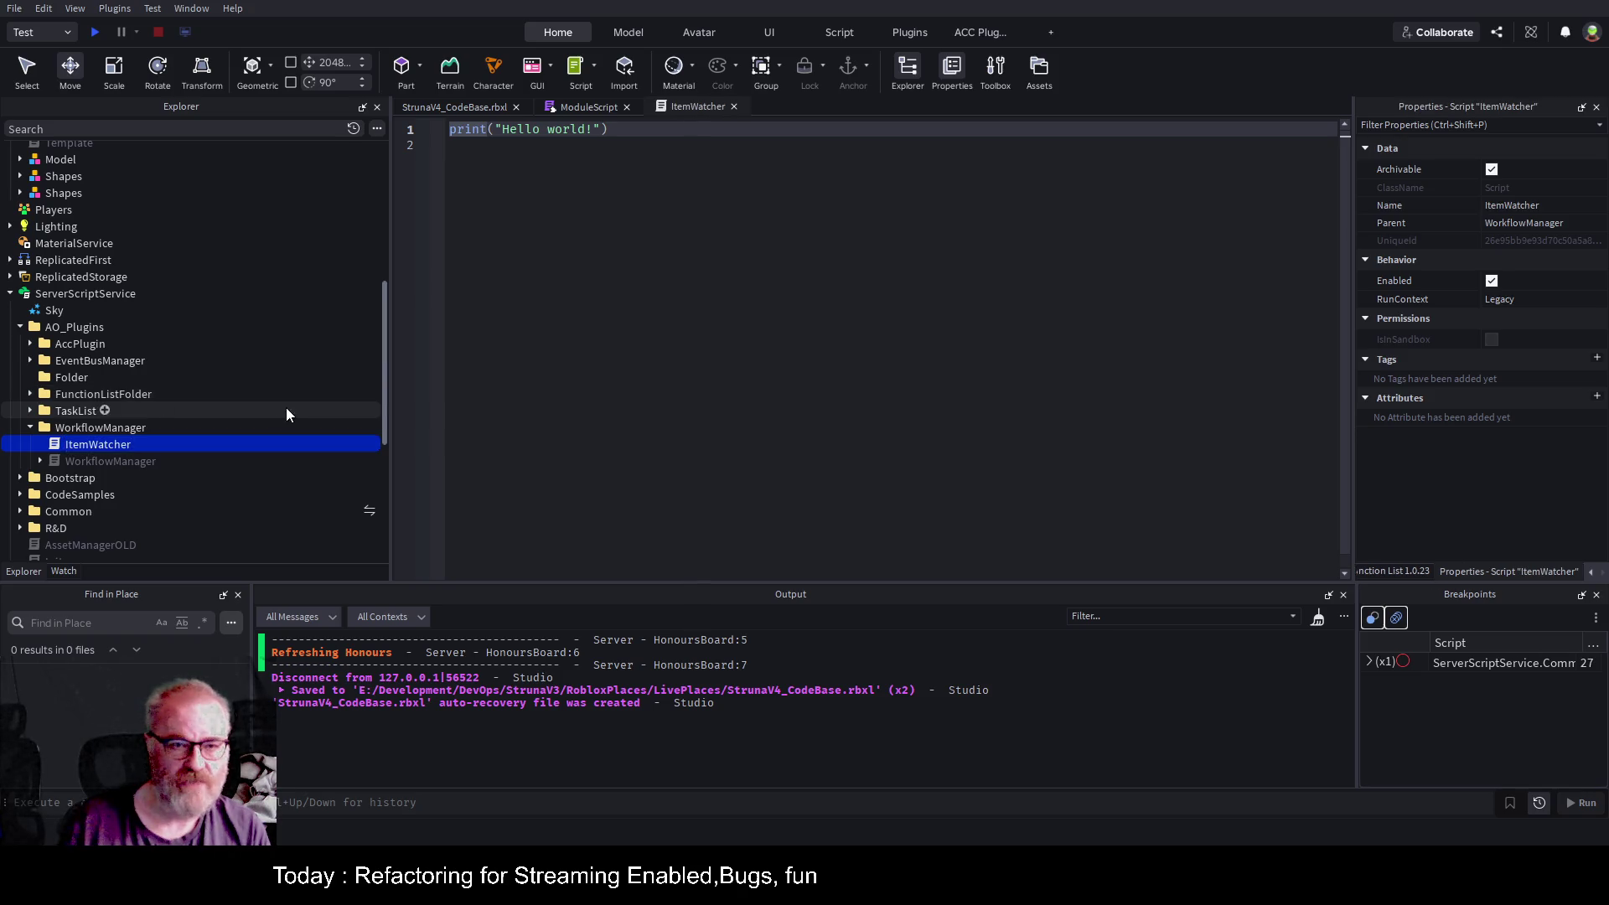
Replace the script's default code with the pasted Workspace Watcher toolbar plugin code.
left_click(809, 293)
key("ctrl+a")
key("ctrl+v")
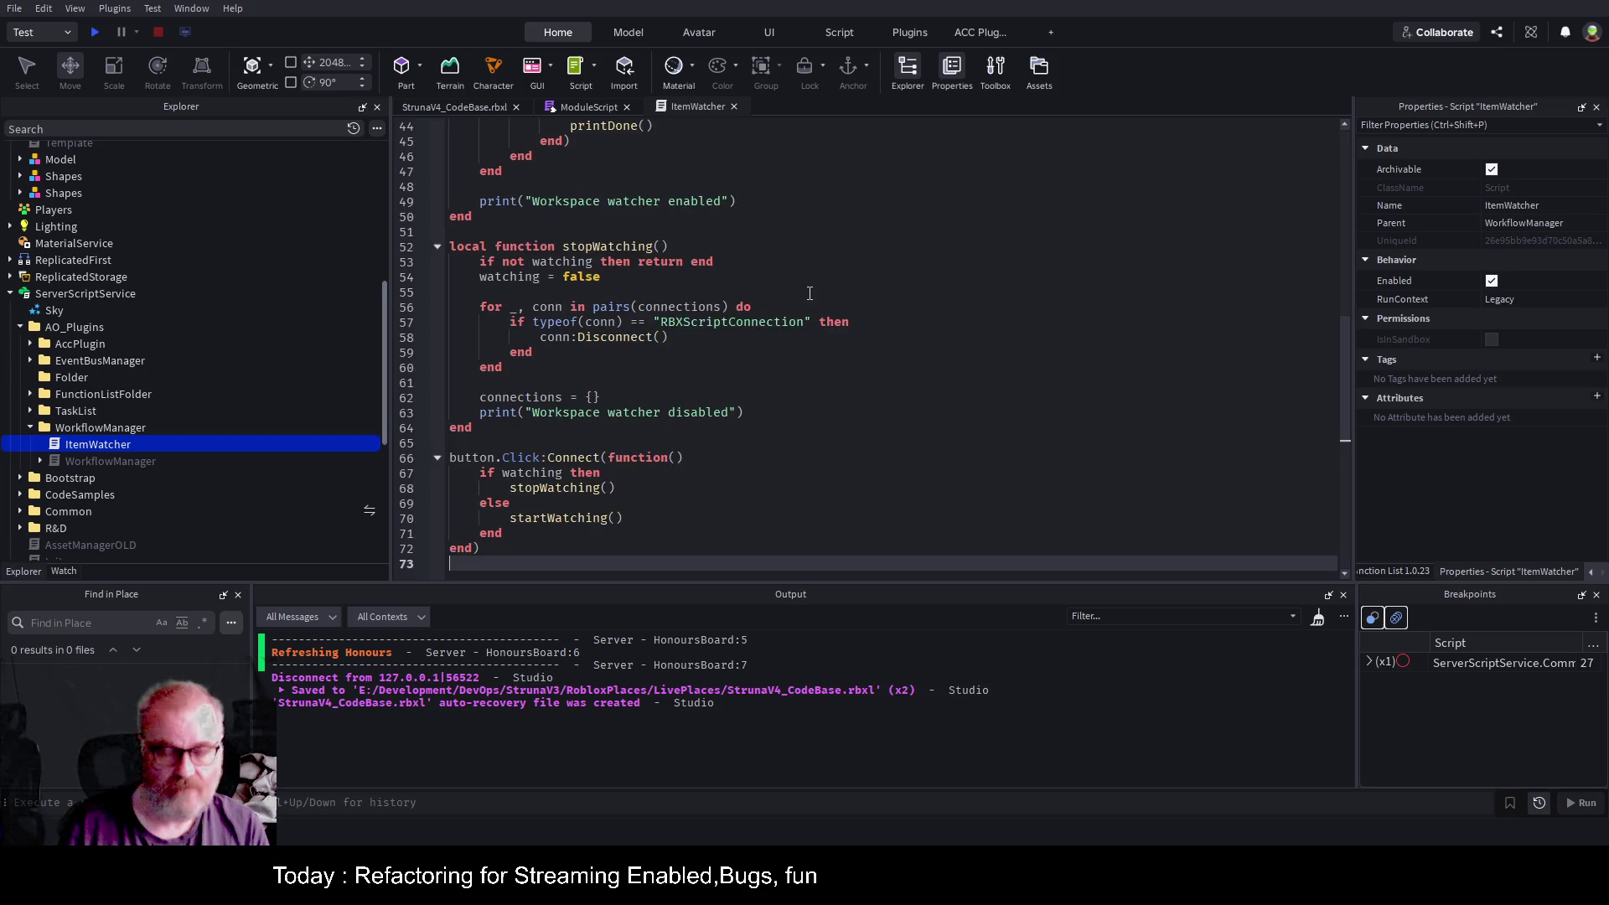
key("ctrl+Home")
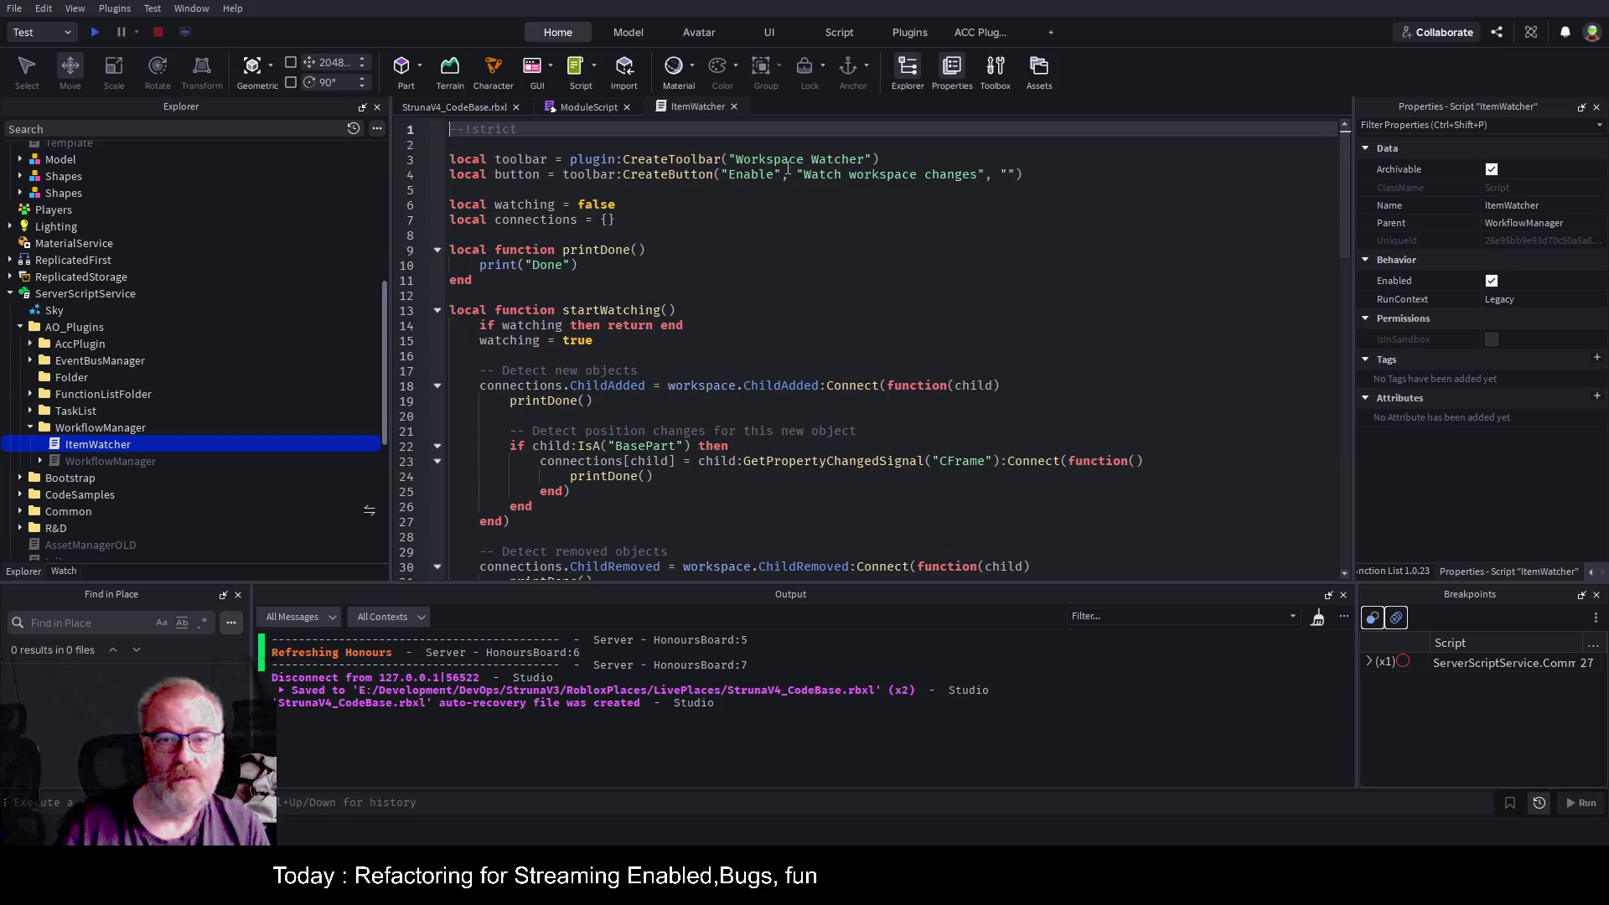
left_click(803, 160)
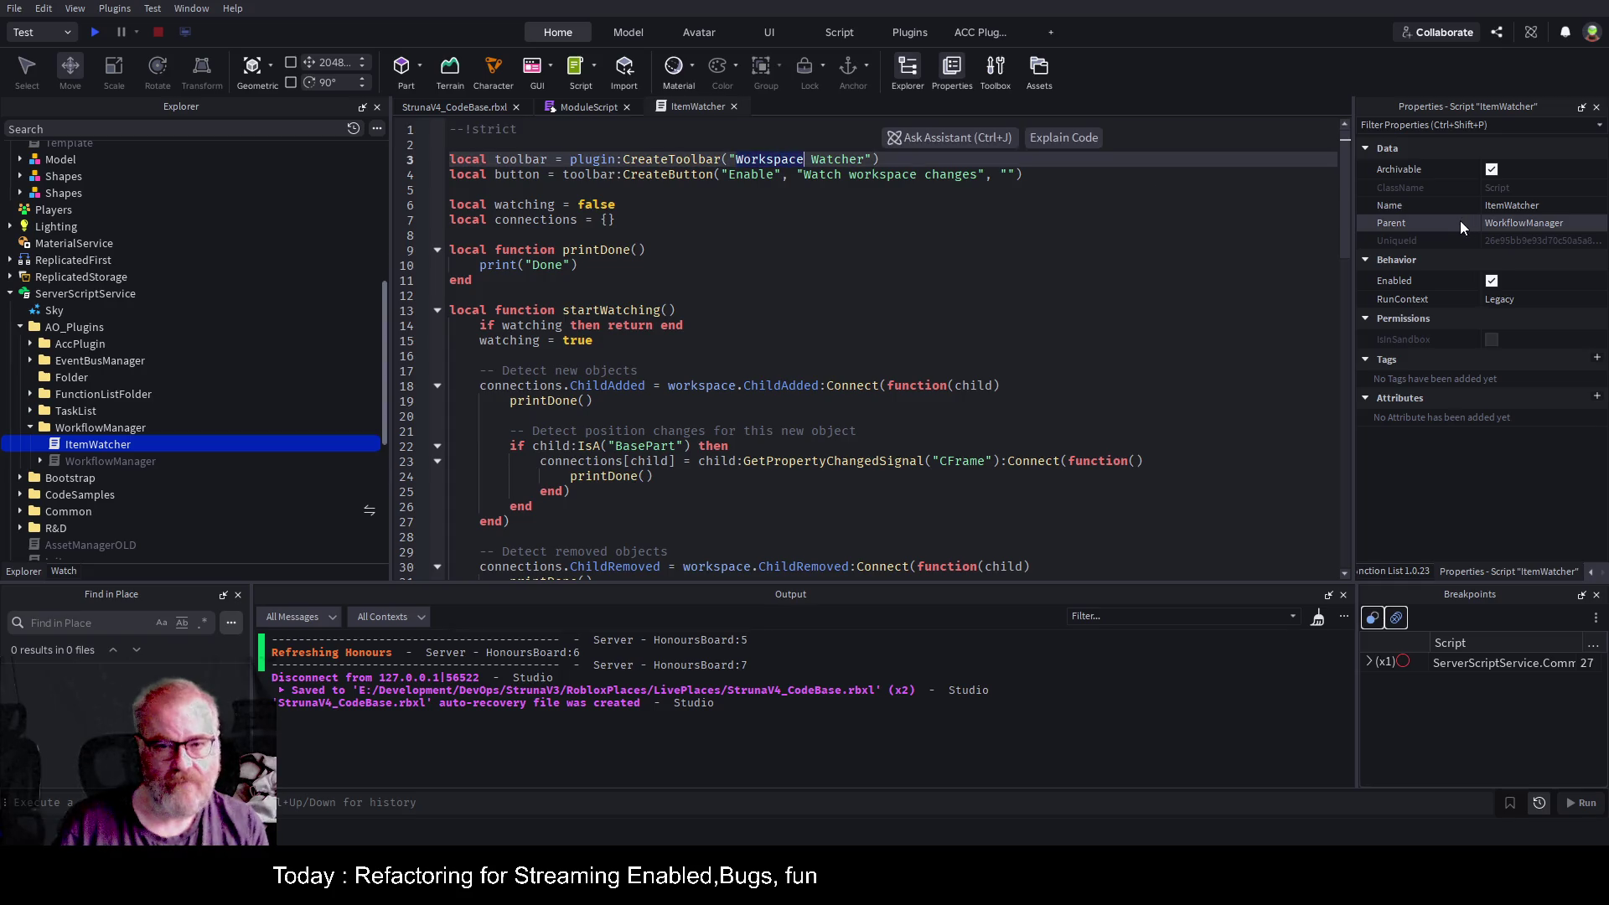
Rename the script from ItemWatcher to WorkspaceWatcher and review lines 3, 8 and 9.
key("F2")
key("Home")
key("Delete")
key("Delete")
key("Delete")
type("Workspace")
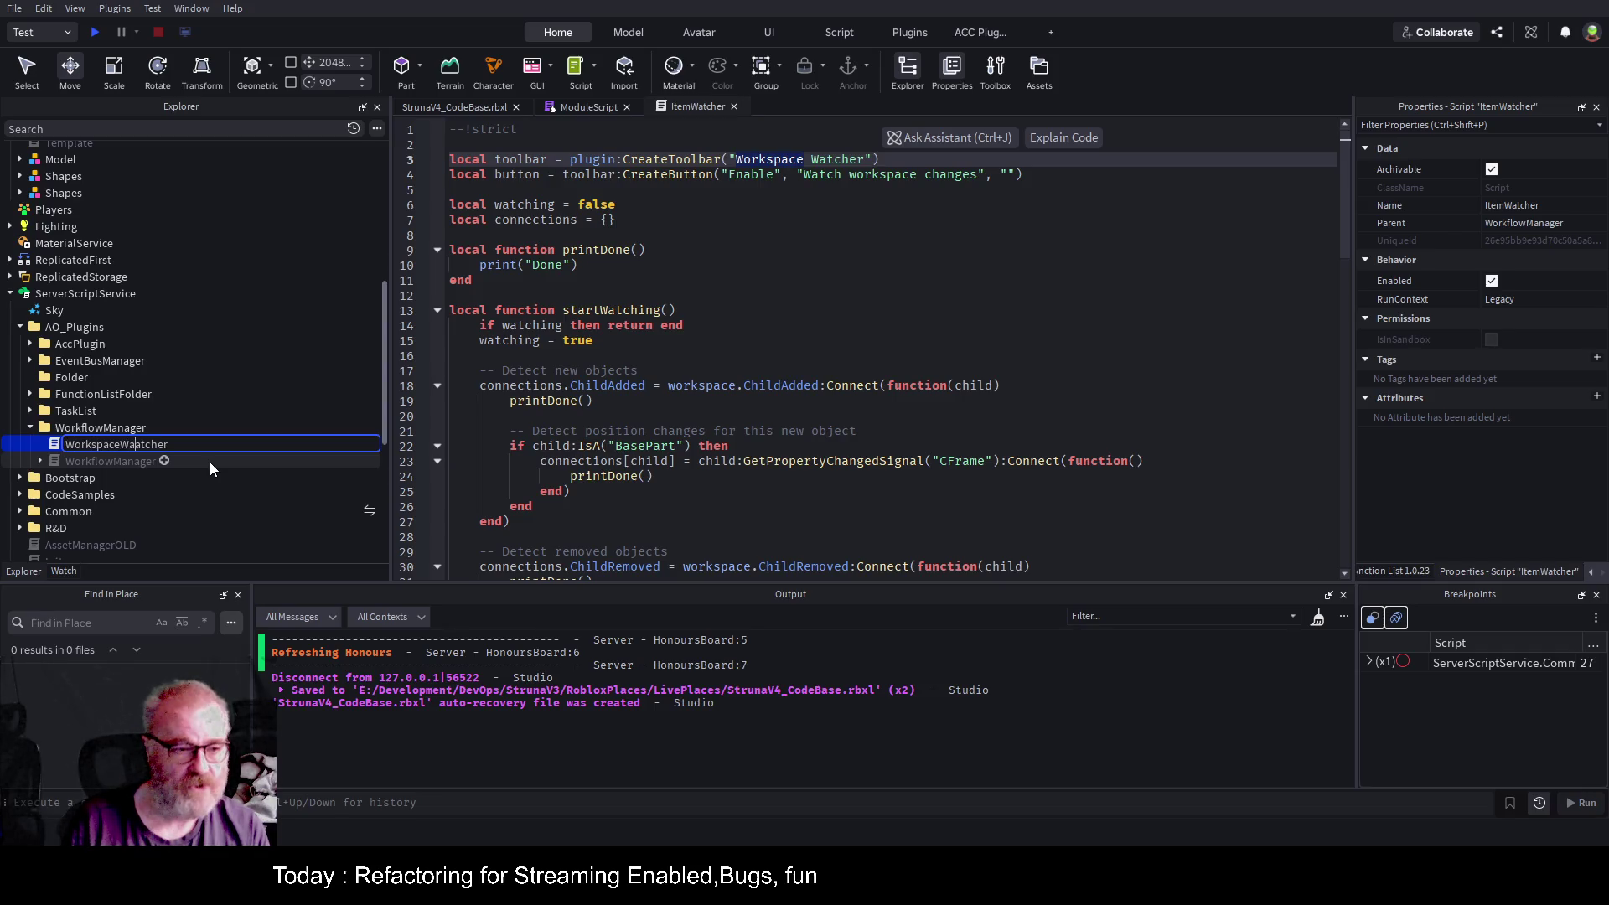
key("Return")
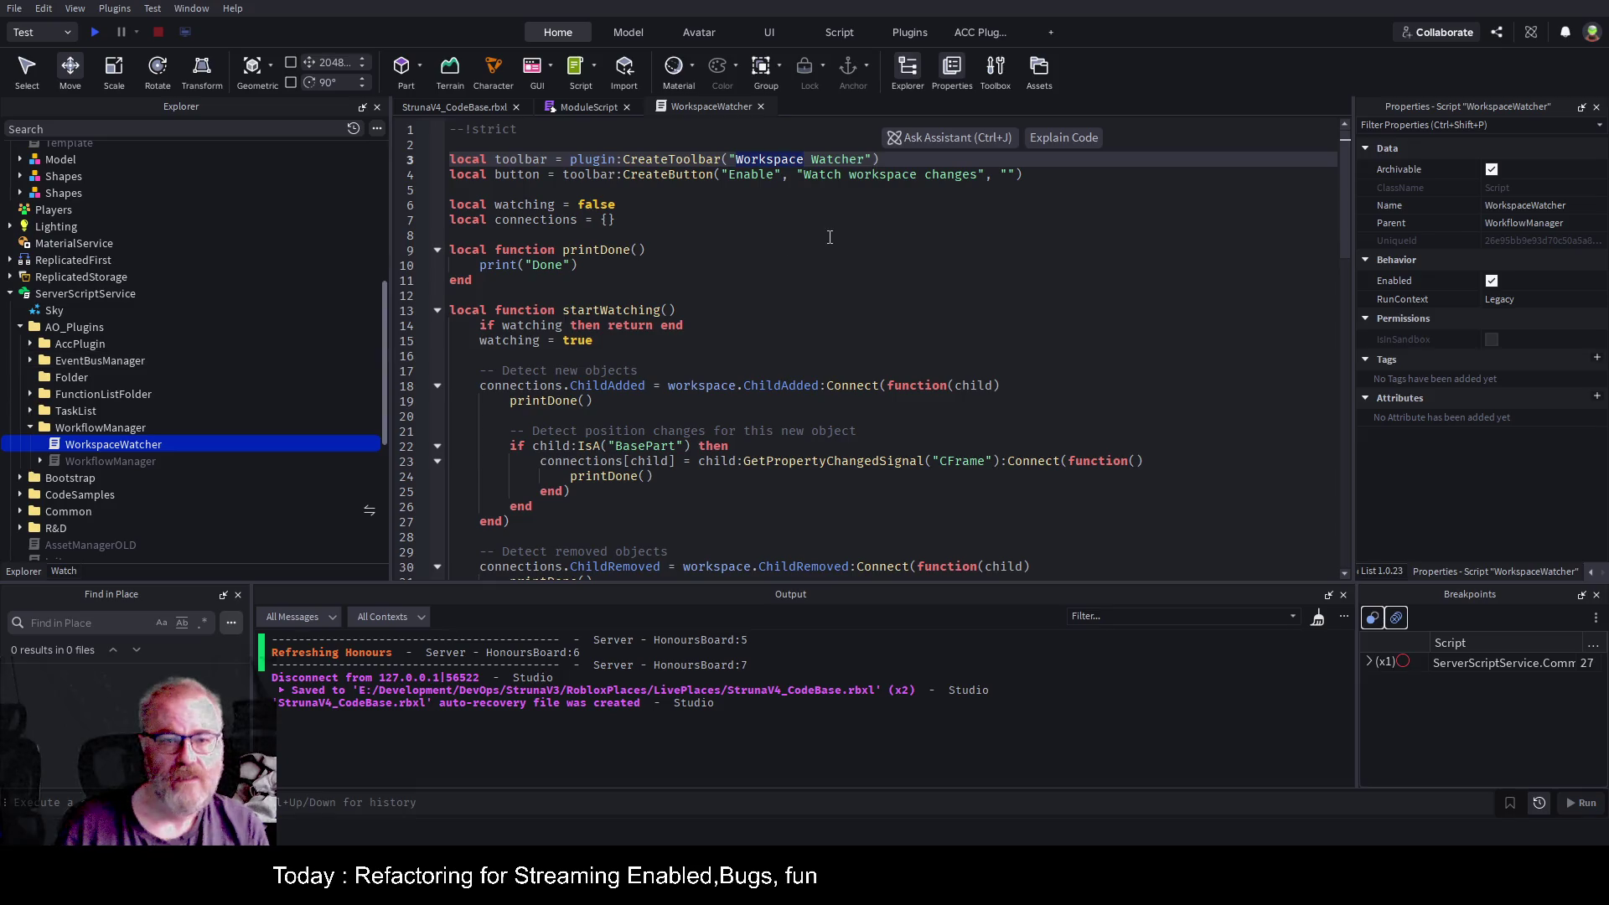
left_click(829, 238)
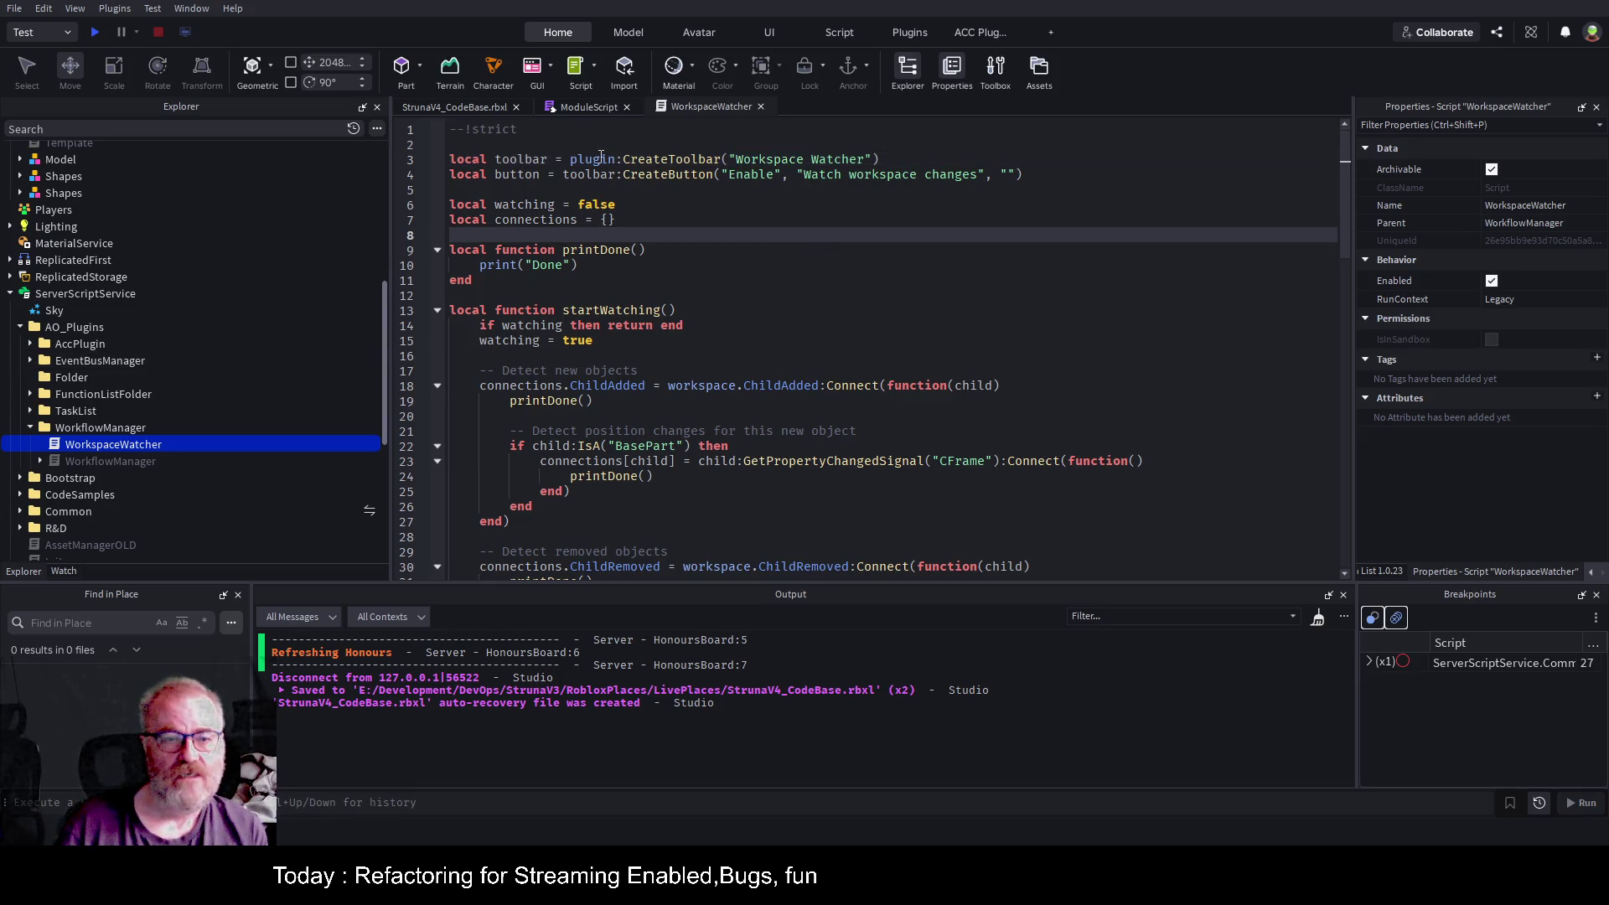
left_click(905, 159)
left_click(963, 250)
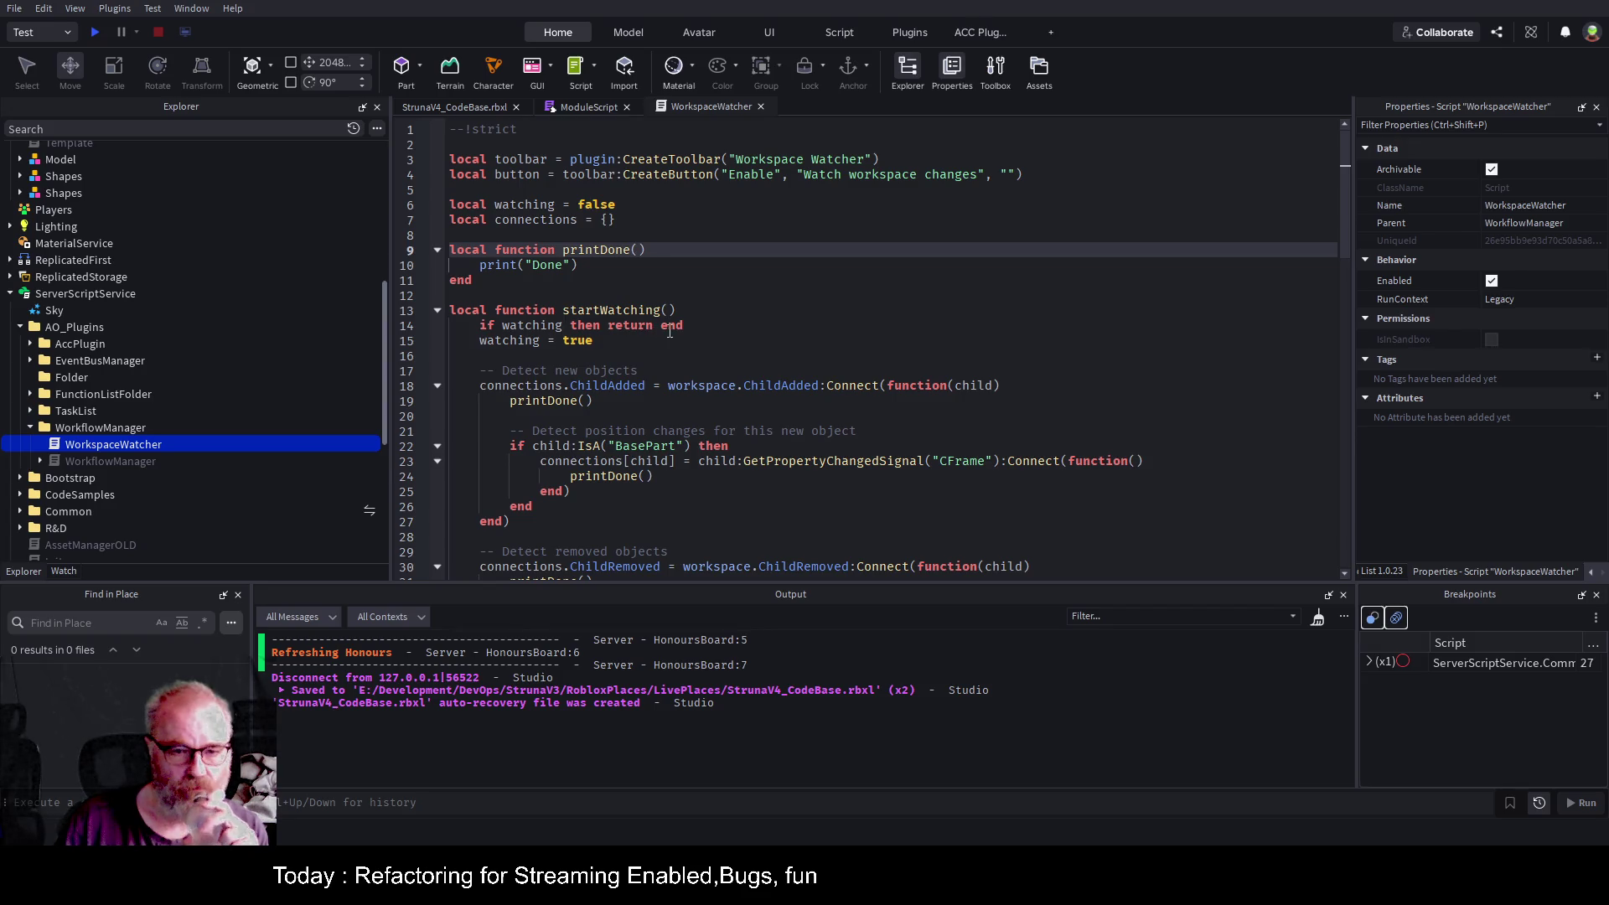
double_click(866, 387)
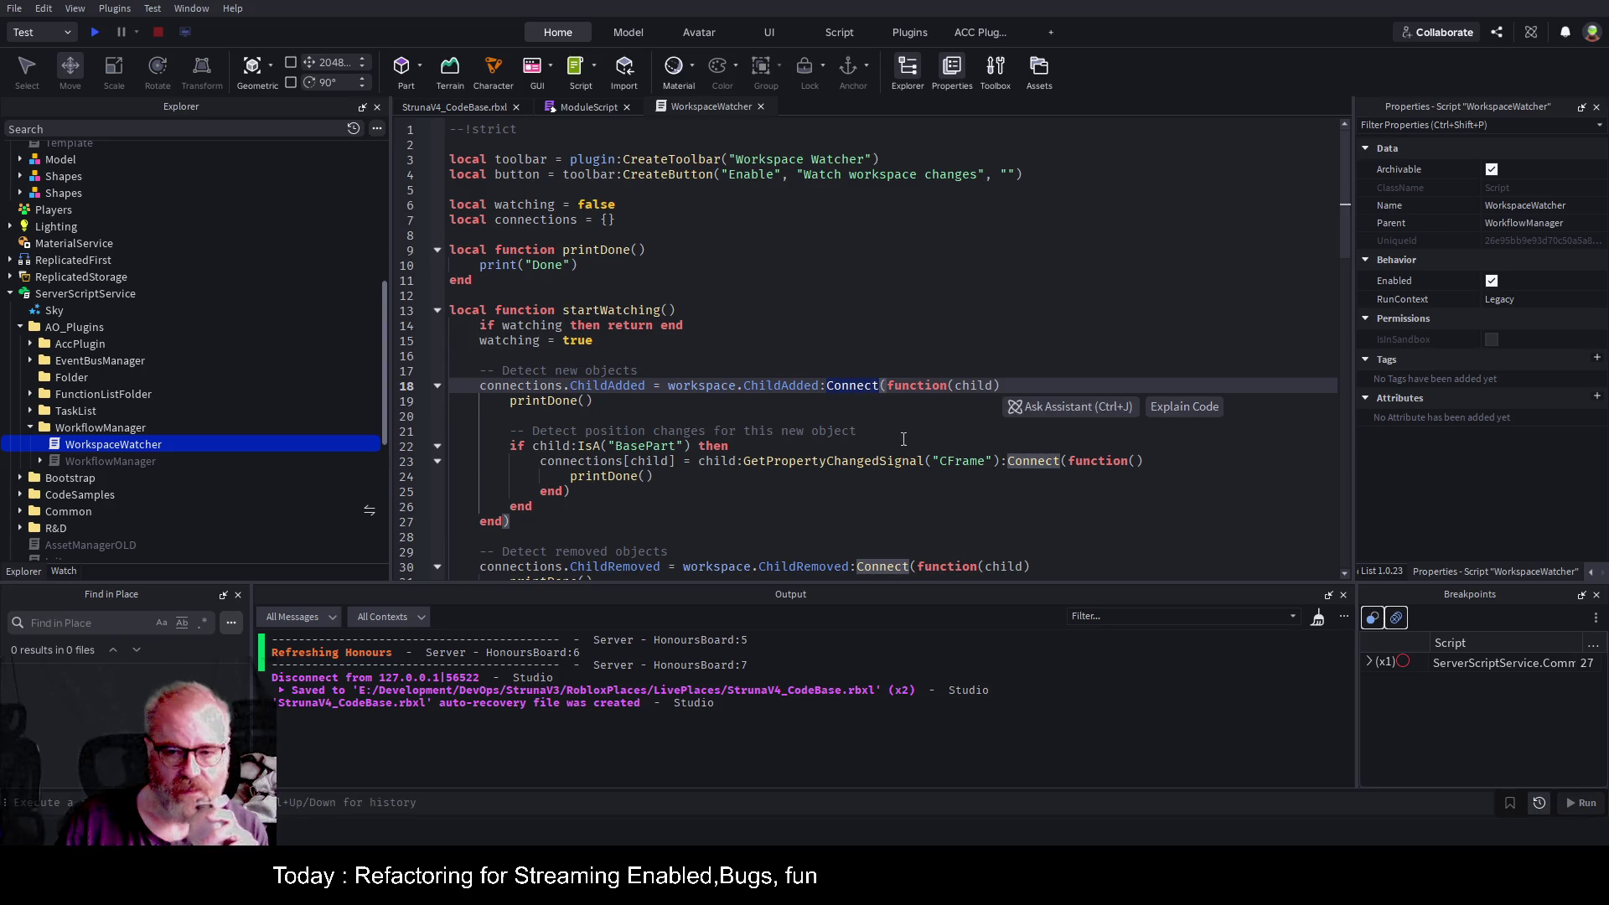
double_click(745, 386)
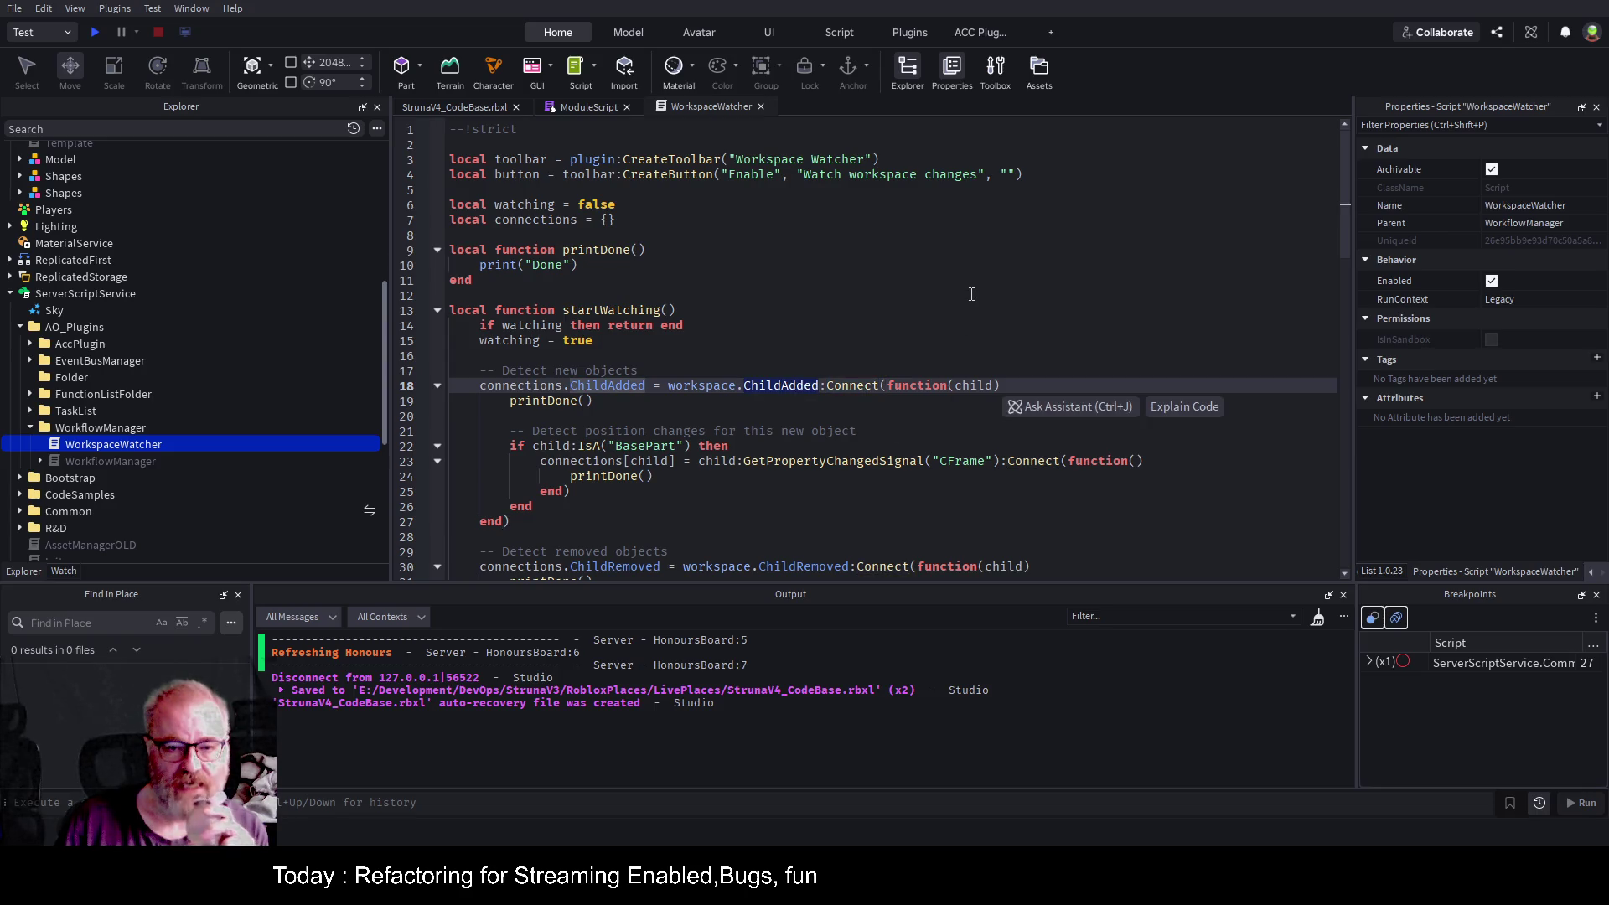
scroll(890, 304, "down", 2)
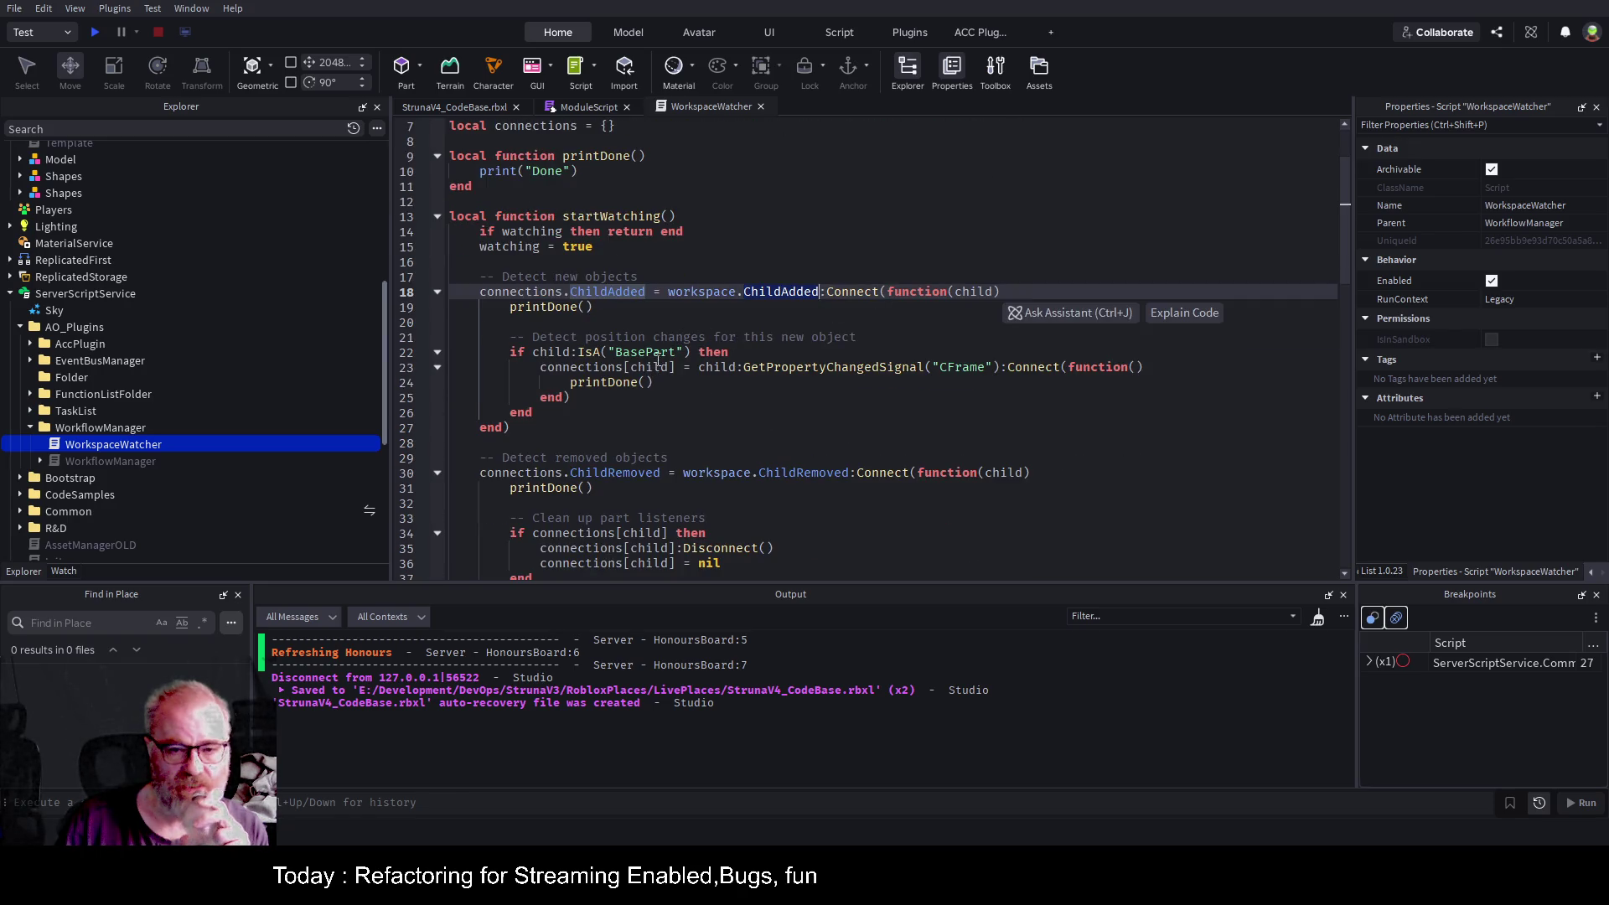
double_click(654, 352)
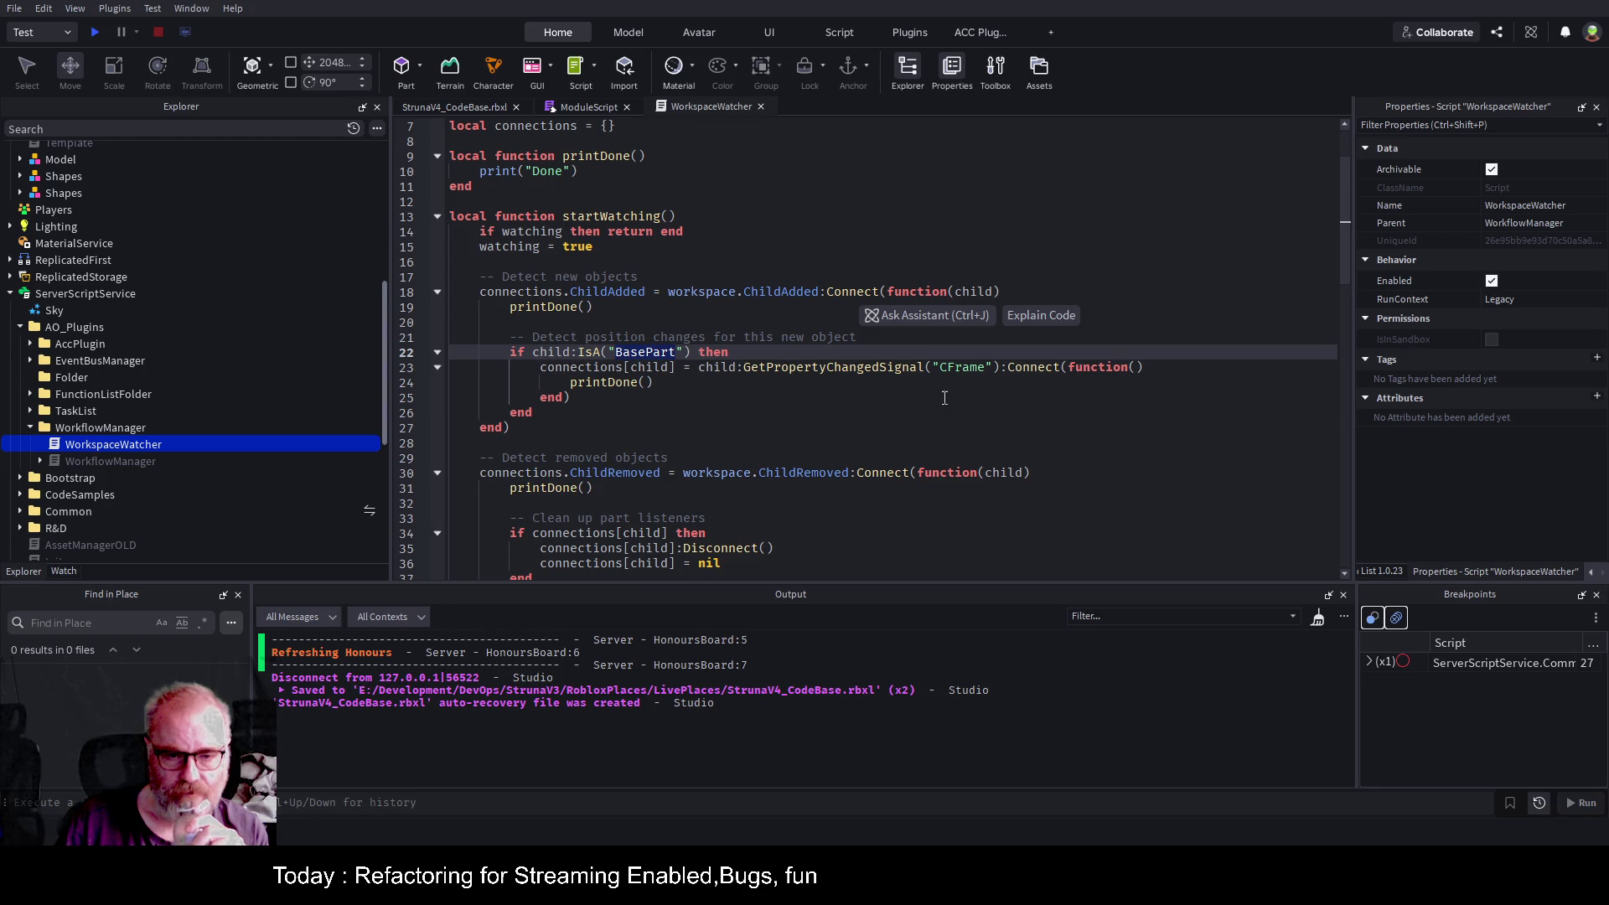
left_click(752, 417)
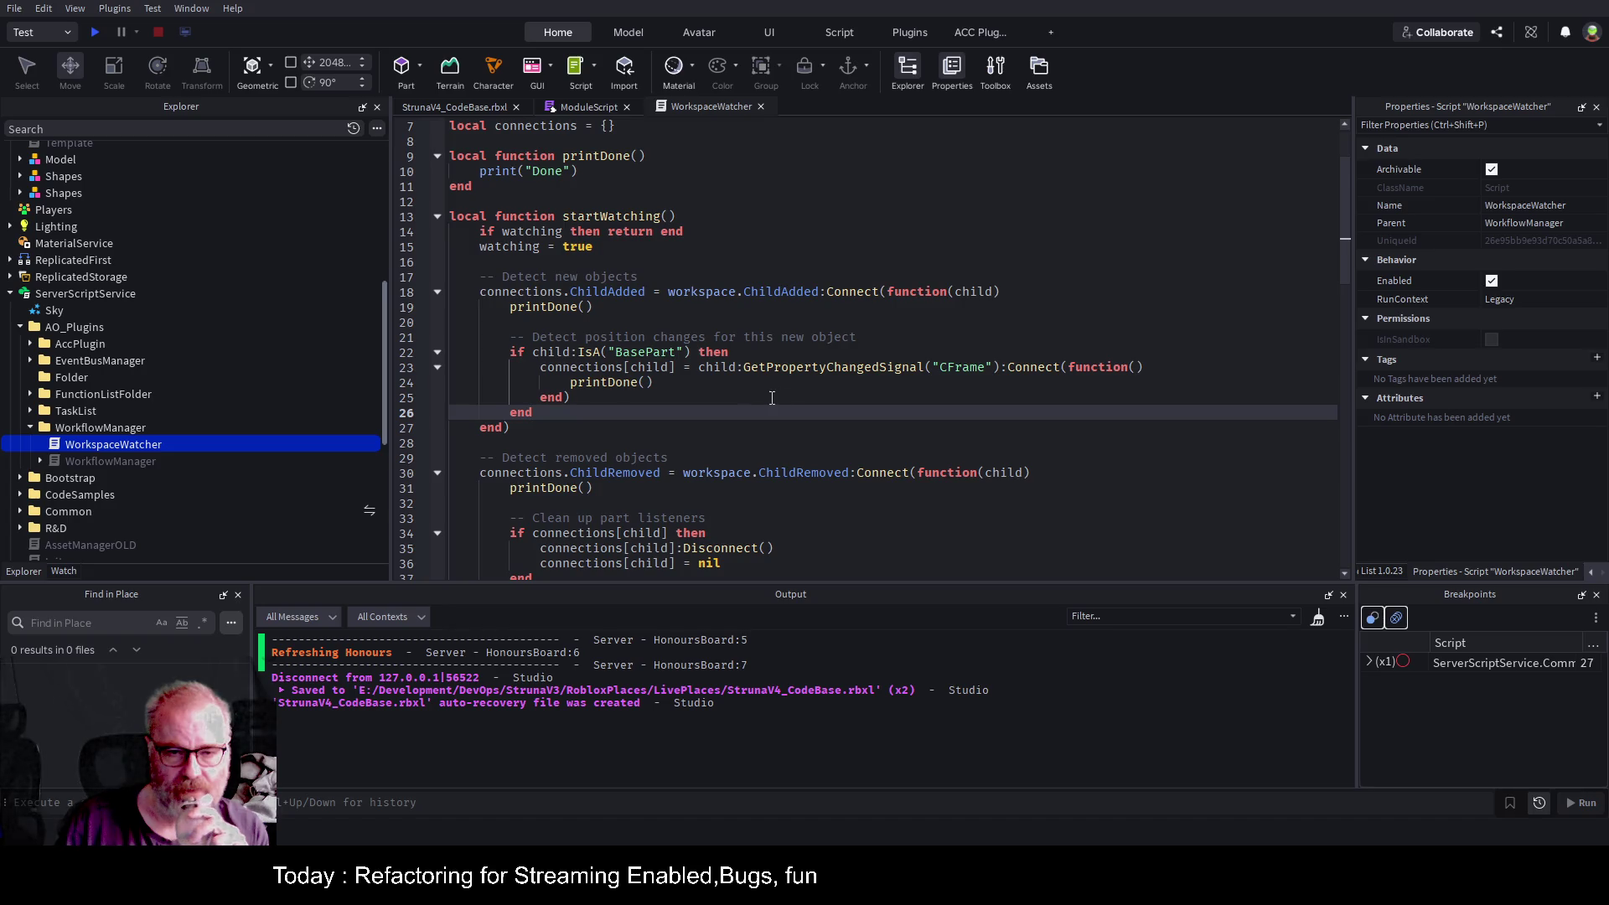
double_click(830, 369)
double_click(965, 367)
left_click(651, 379)
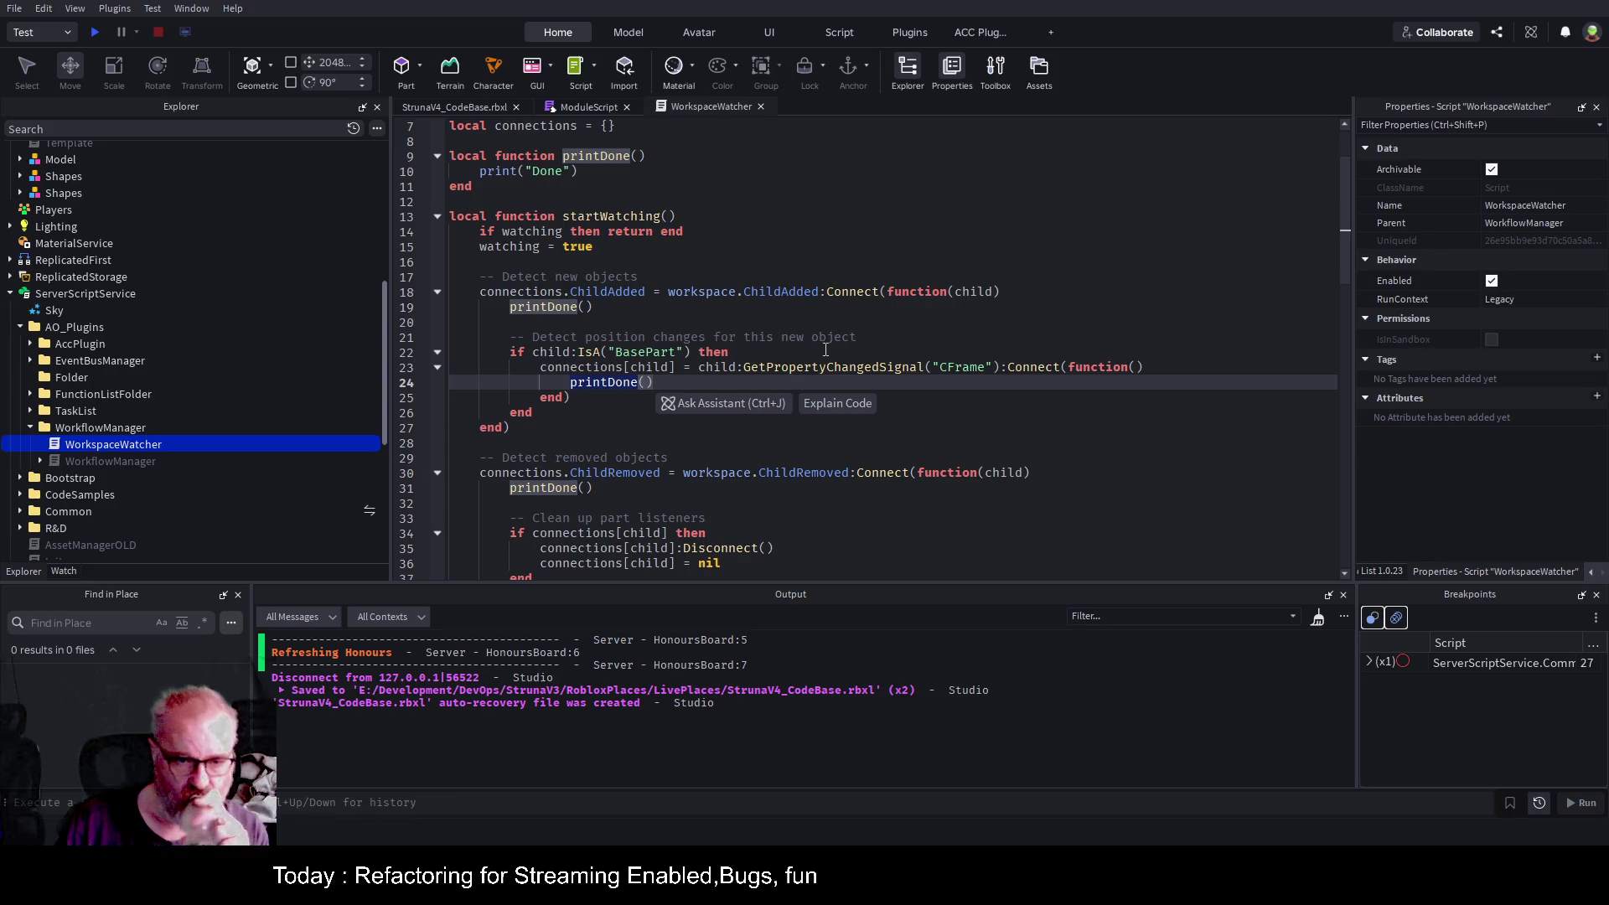
left_click(622, 367)
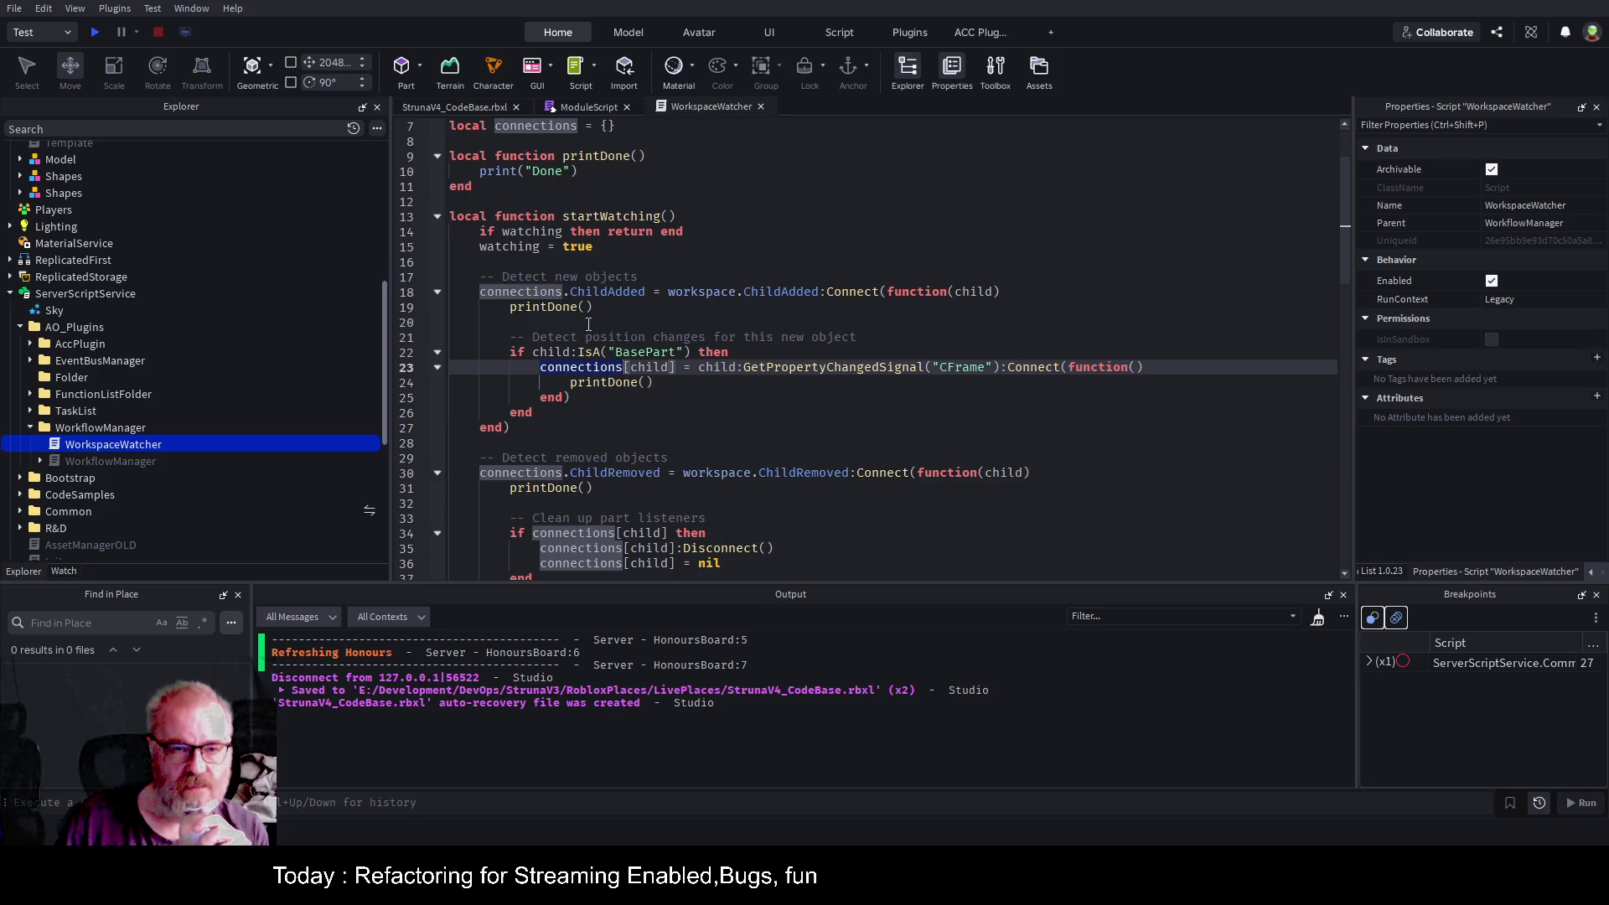
scroll(589, 324, "up", 2)
left_click(663, 223)
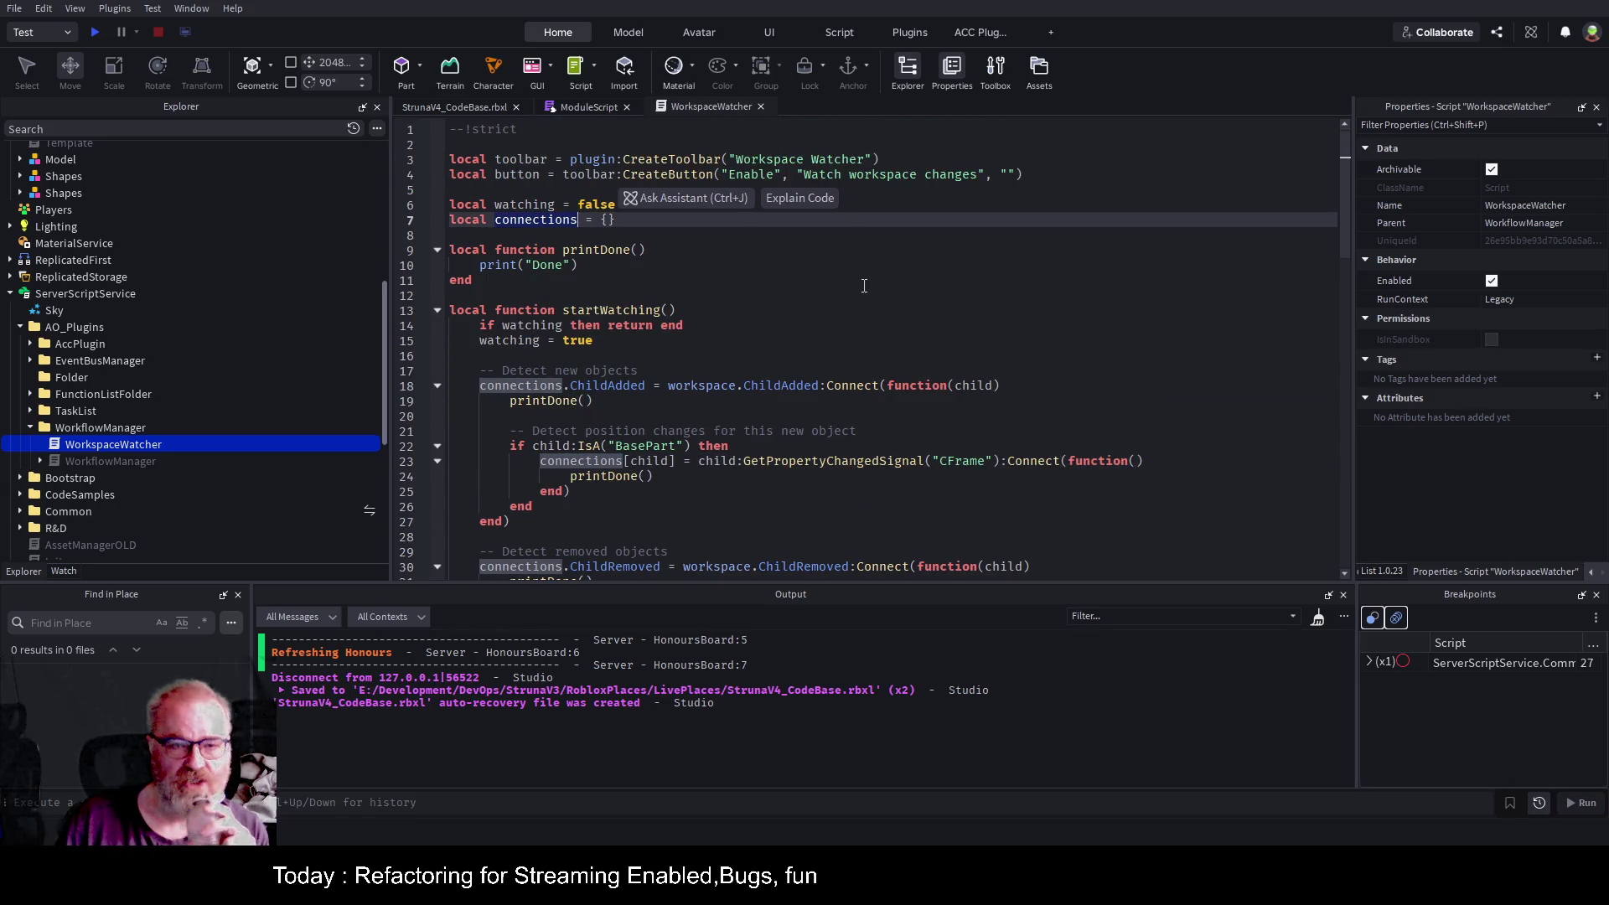
scroll(863, 295, "down", 2)
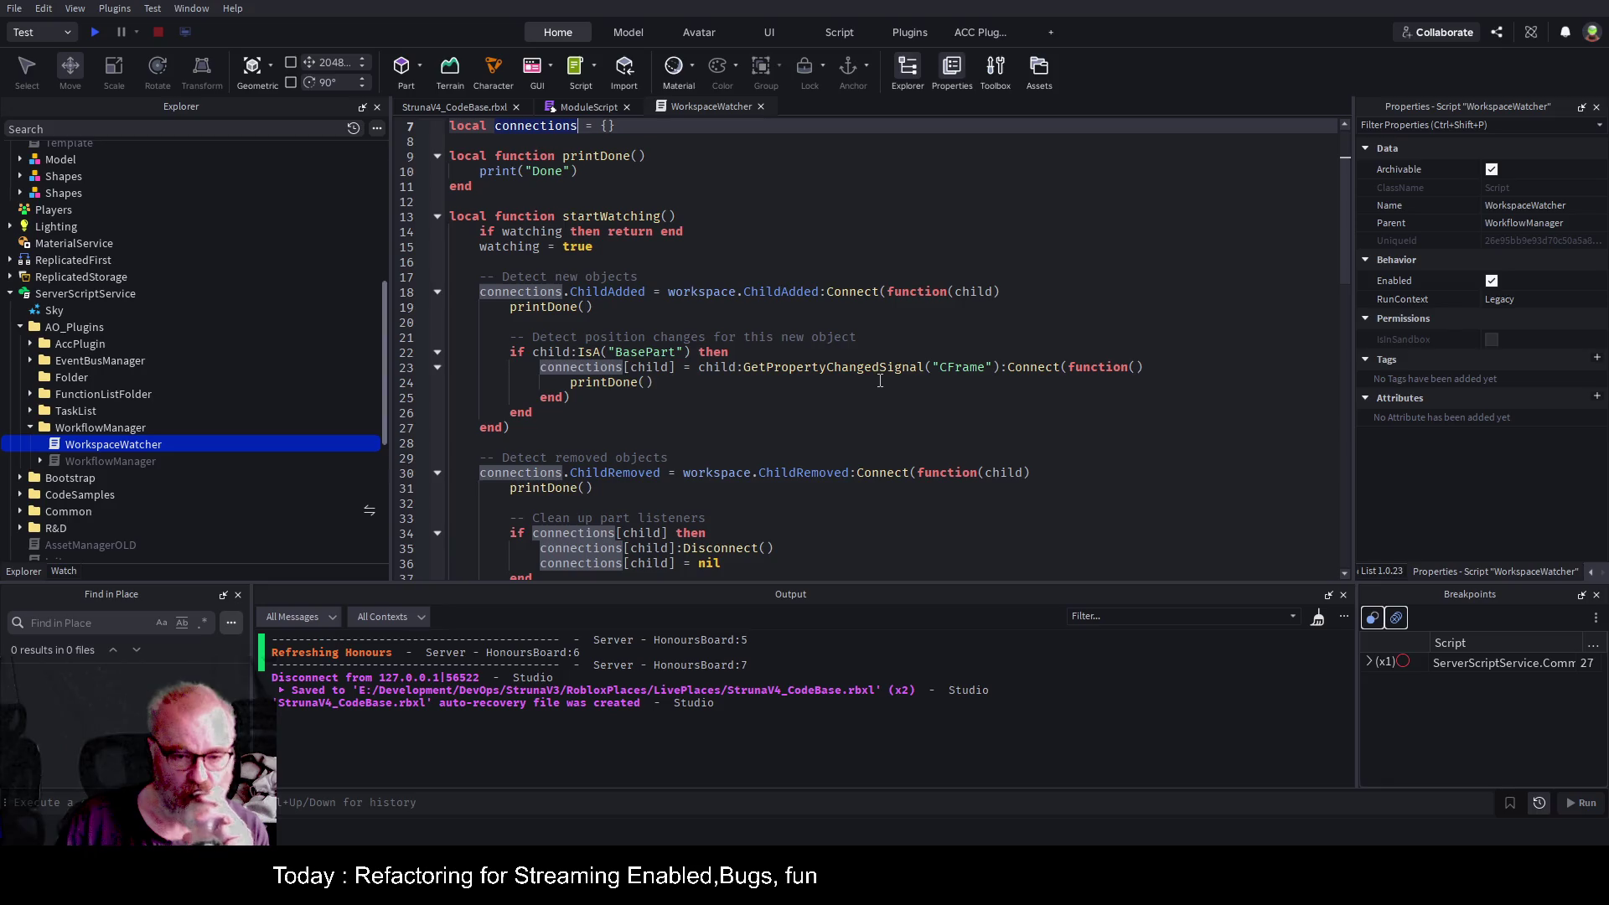
scroll(826, 400, "down", 2)
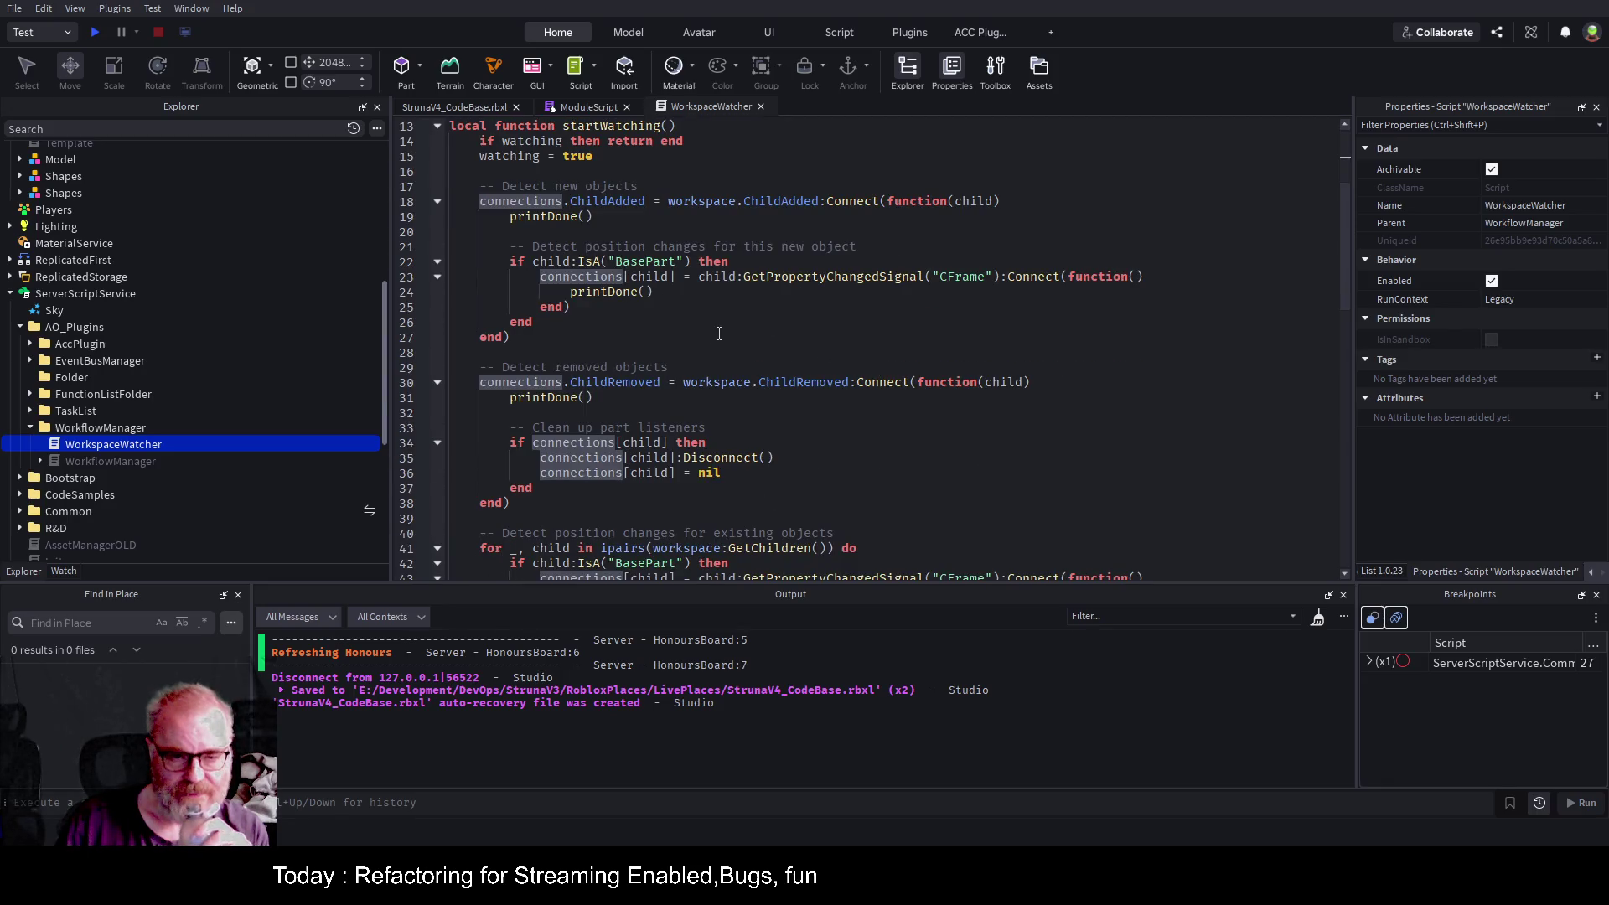
left_click(849, 384)
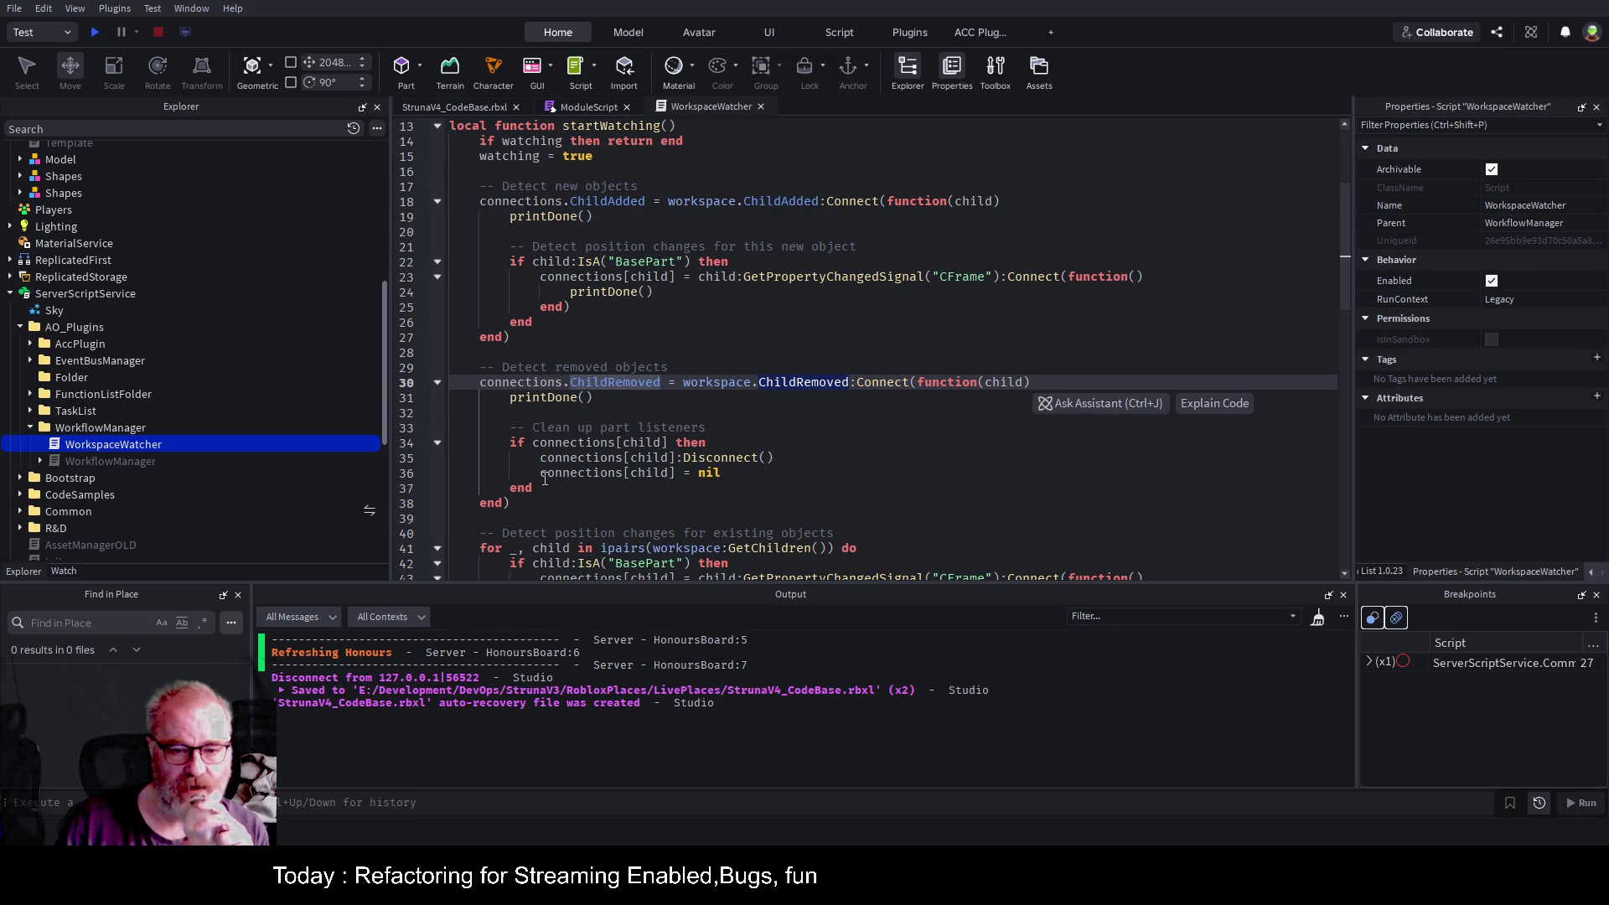
left_click(778, 475)
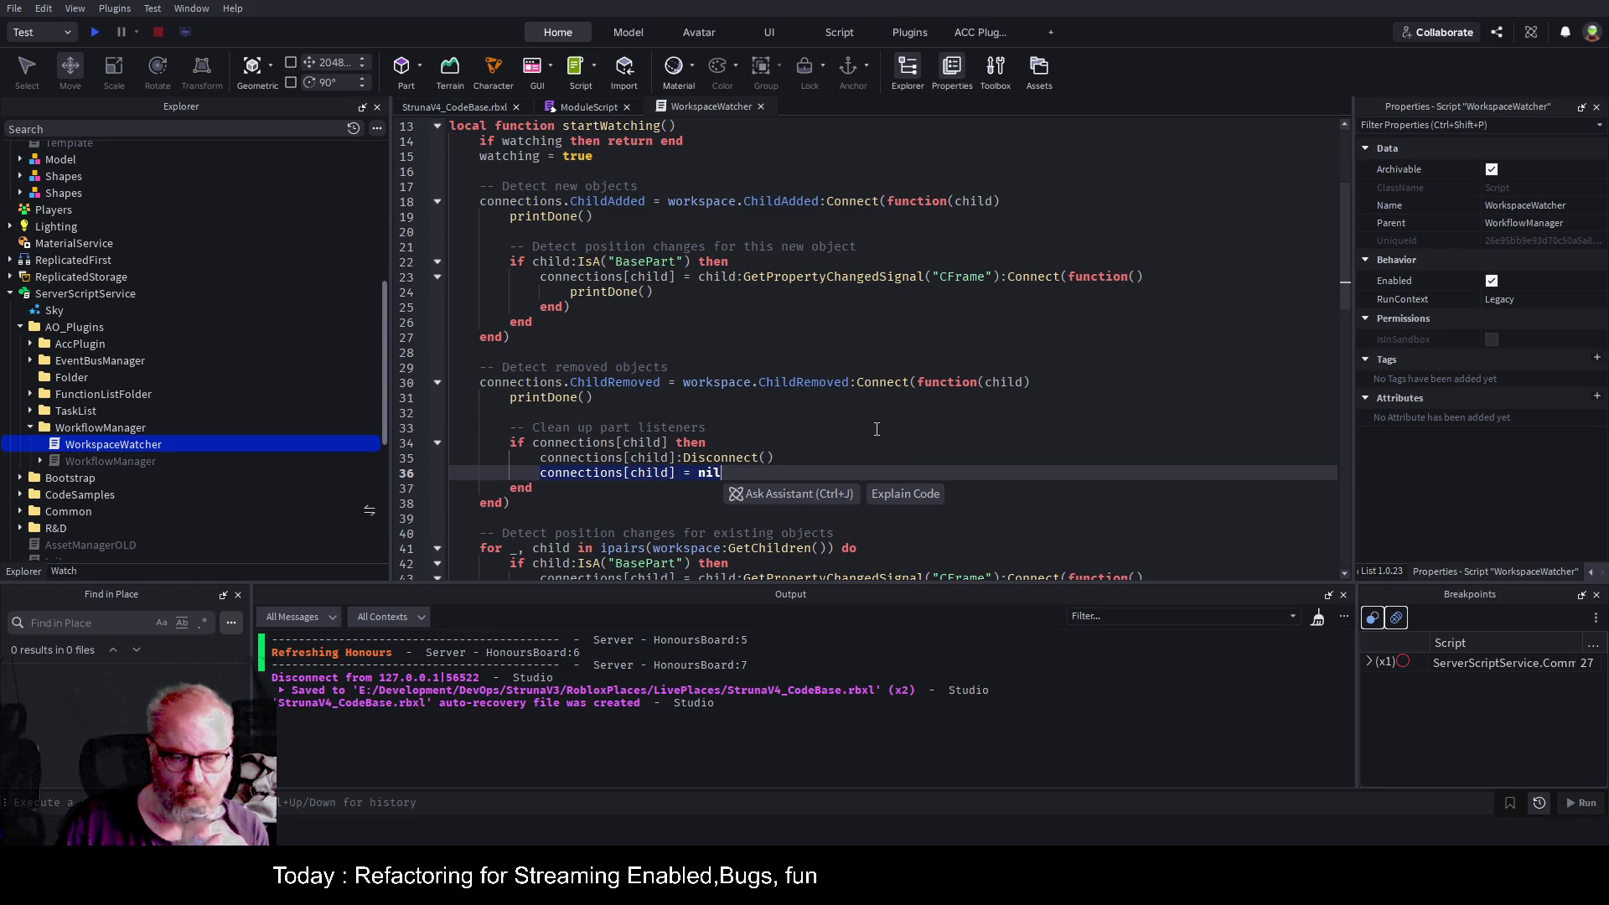
scroll(877, 429, "down", 1)
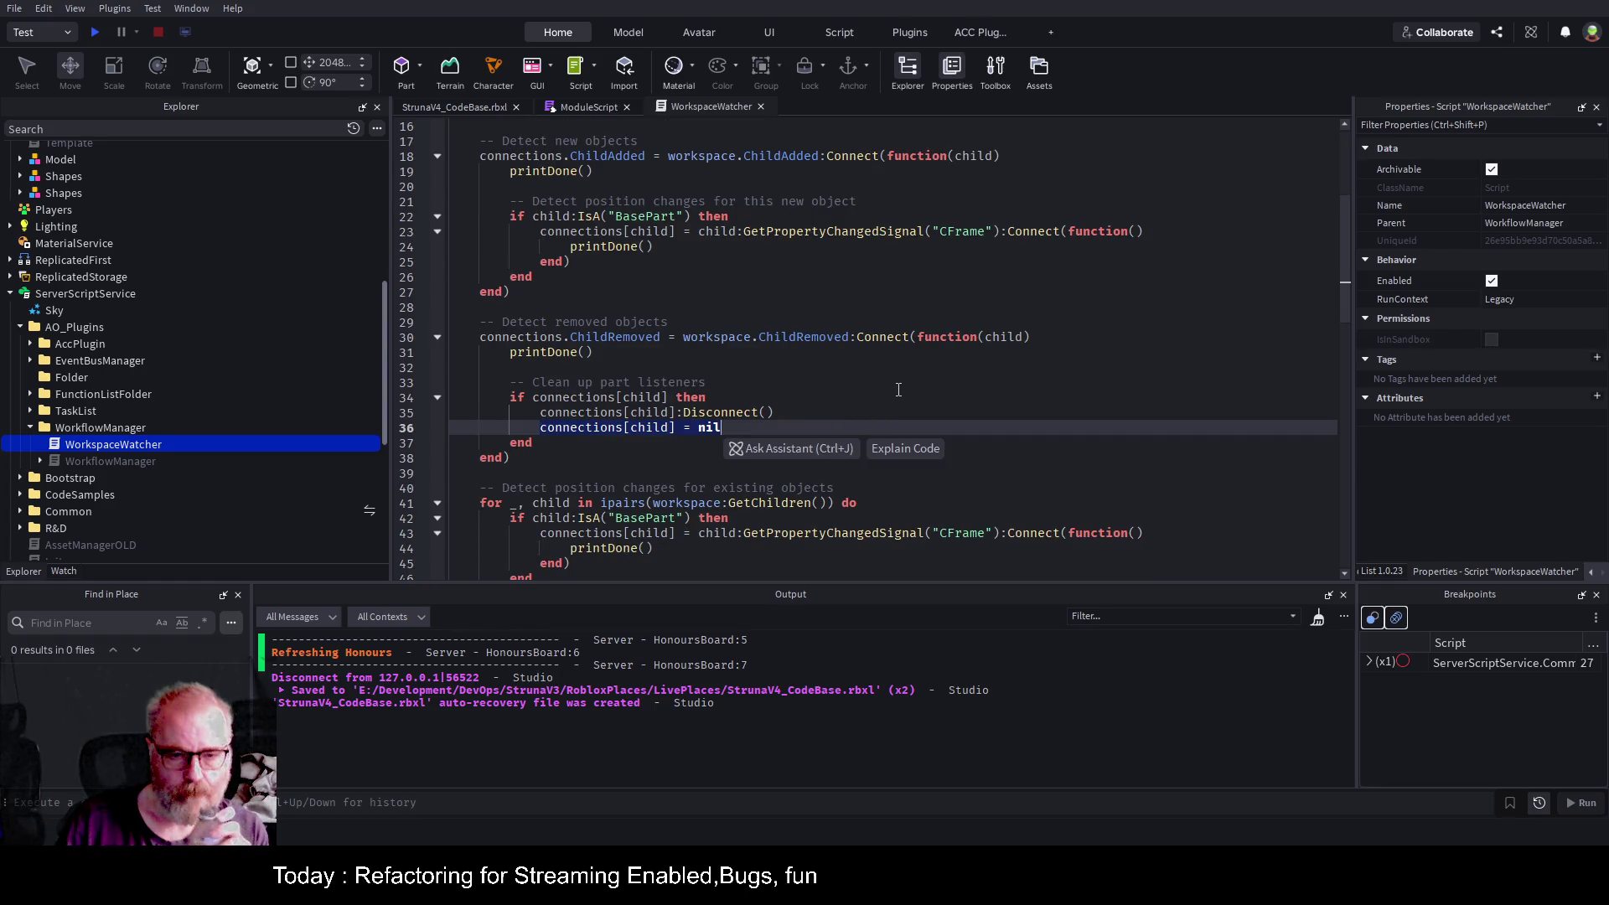
scroll(801, 427, "down", 2)
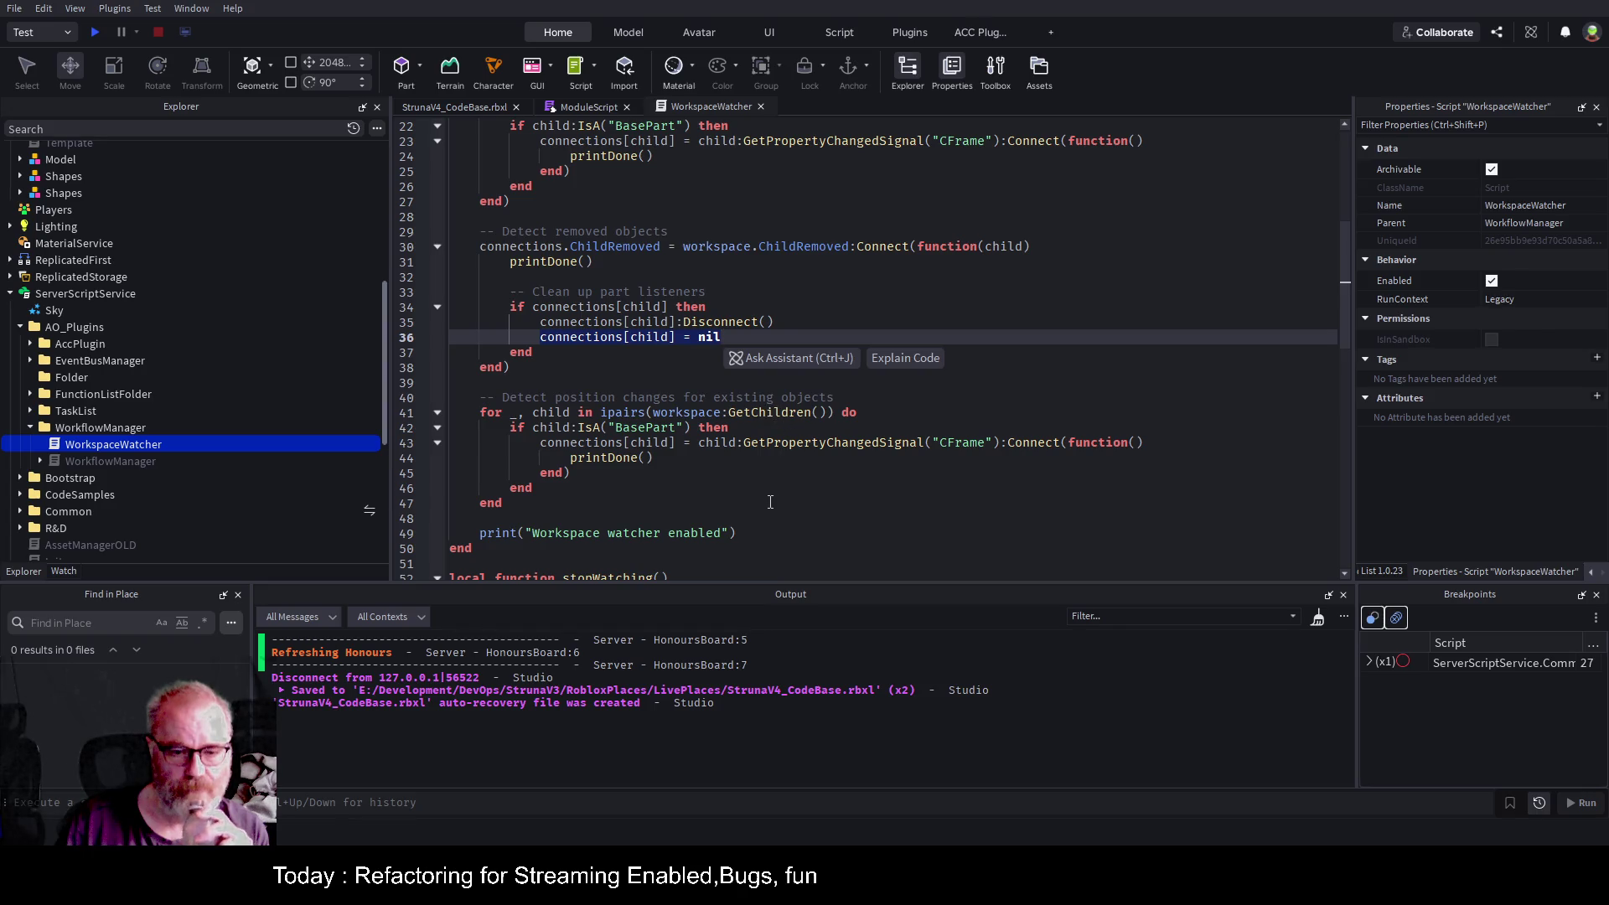
left_click(925, 442)
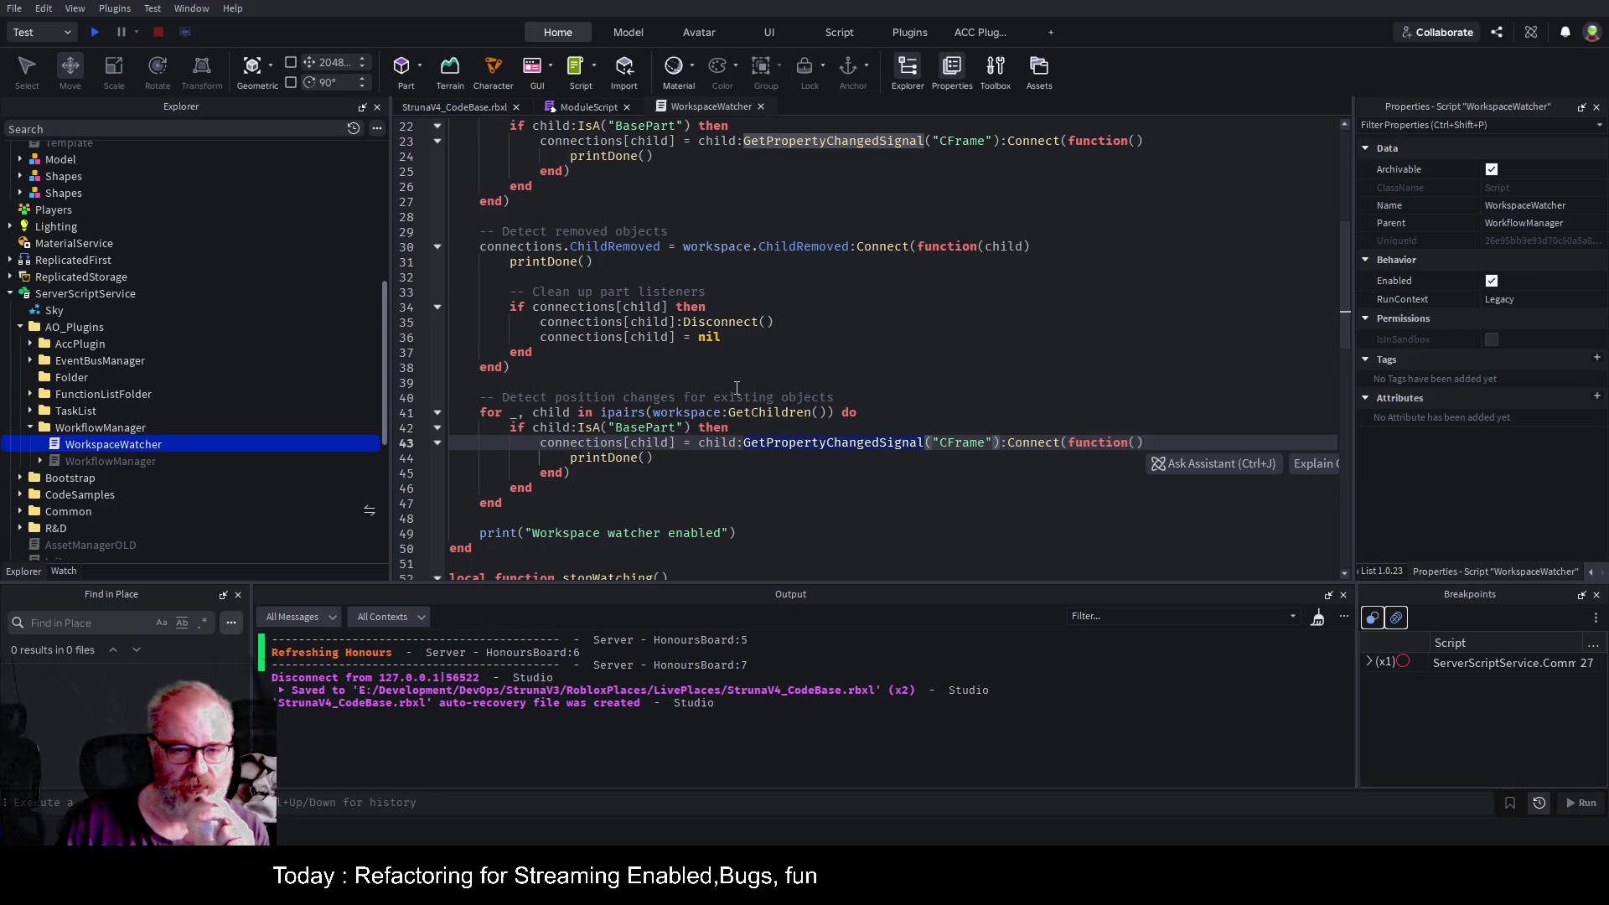
scroll(874, 299, "up", 4)
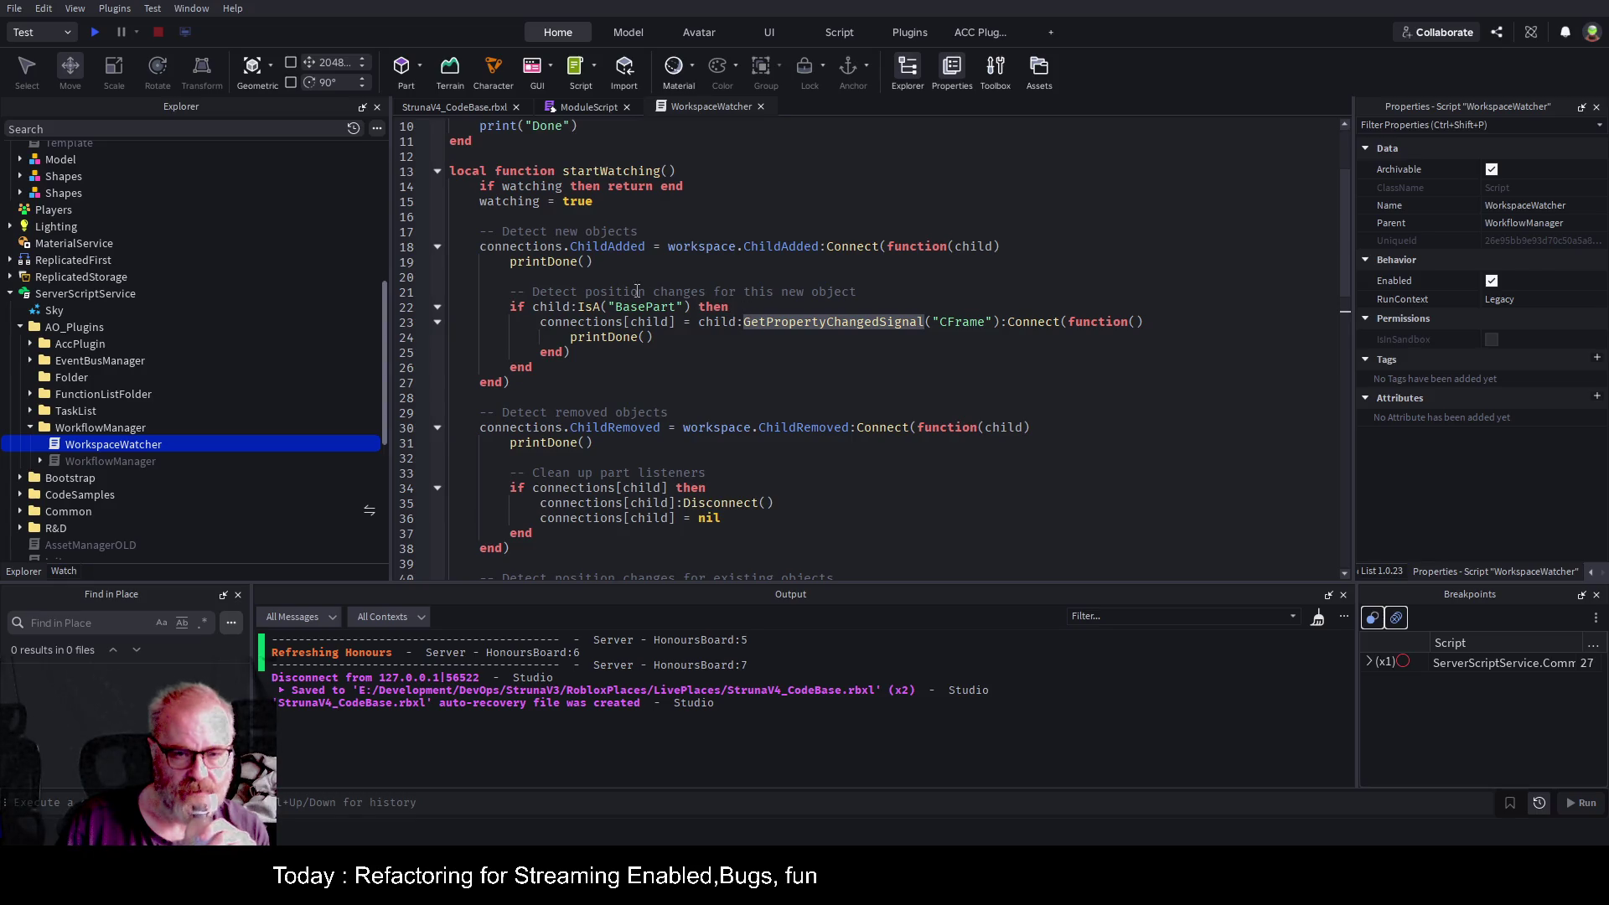
left_click(792, 250)
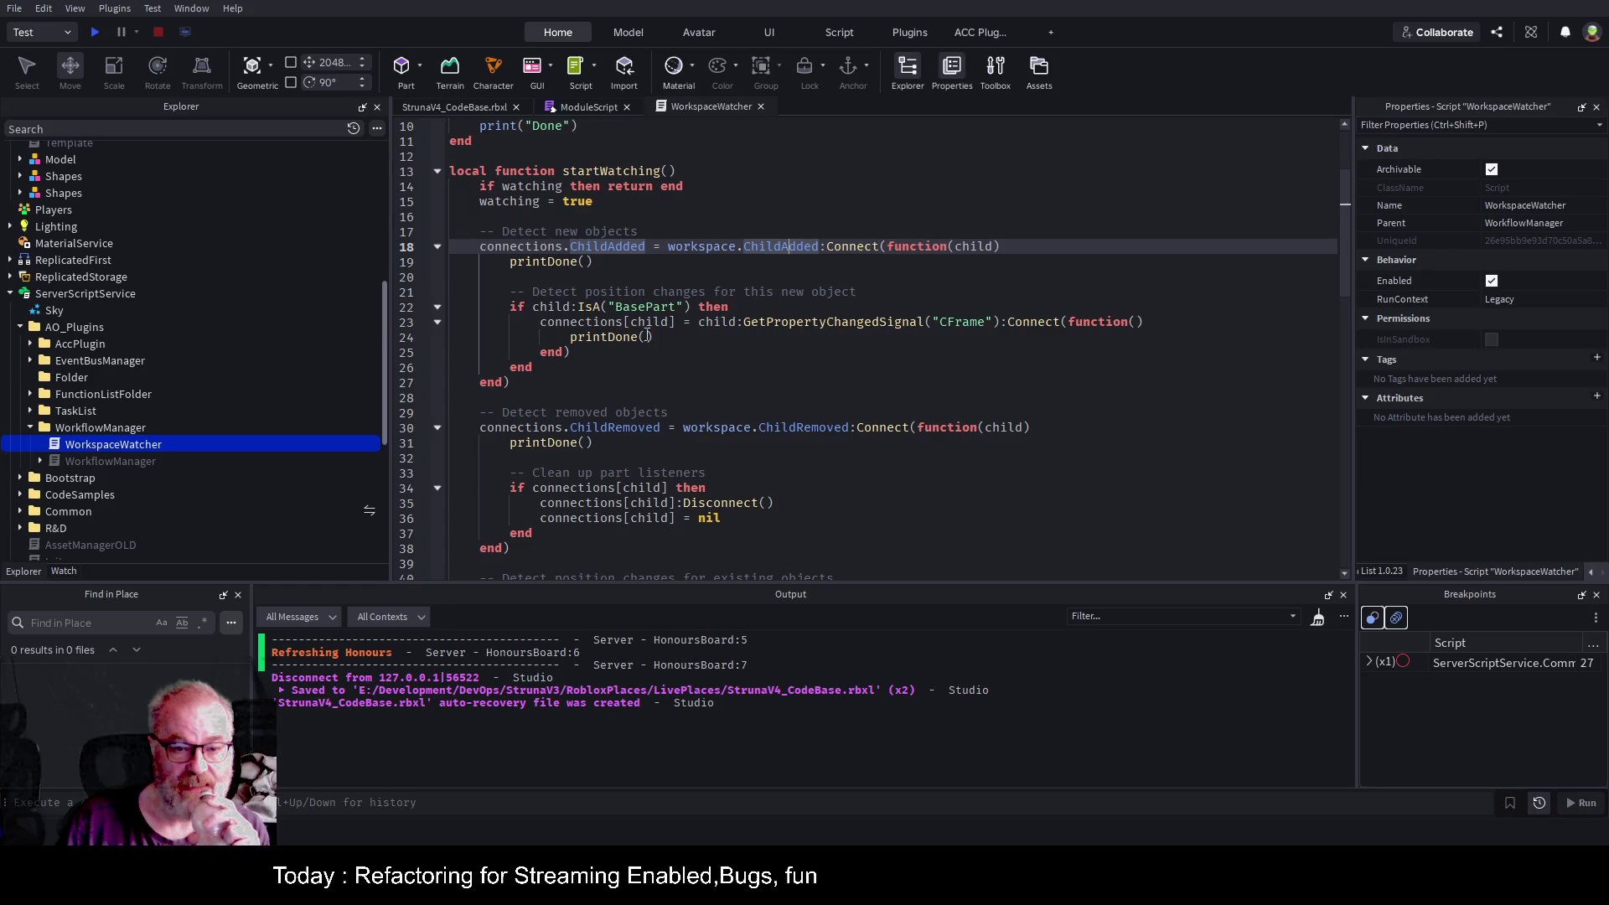
left_click_drag(577, 352, 506, 313)
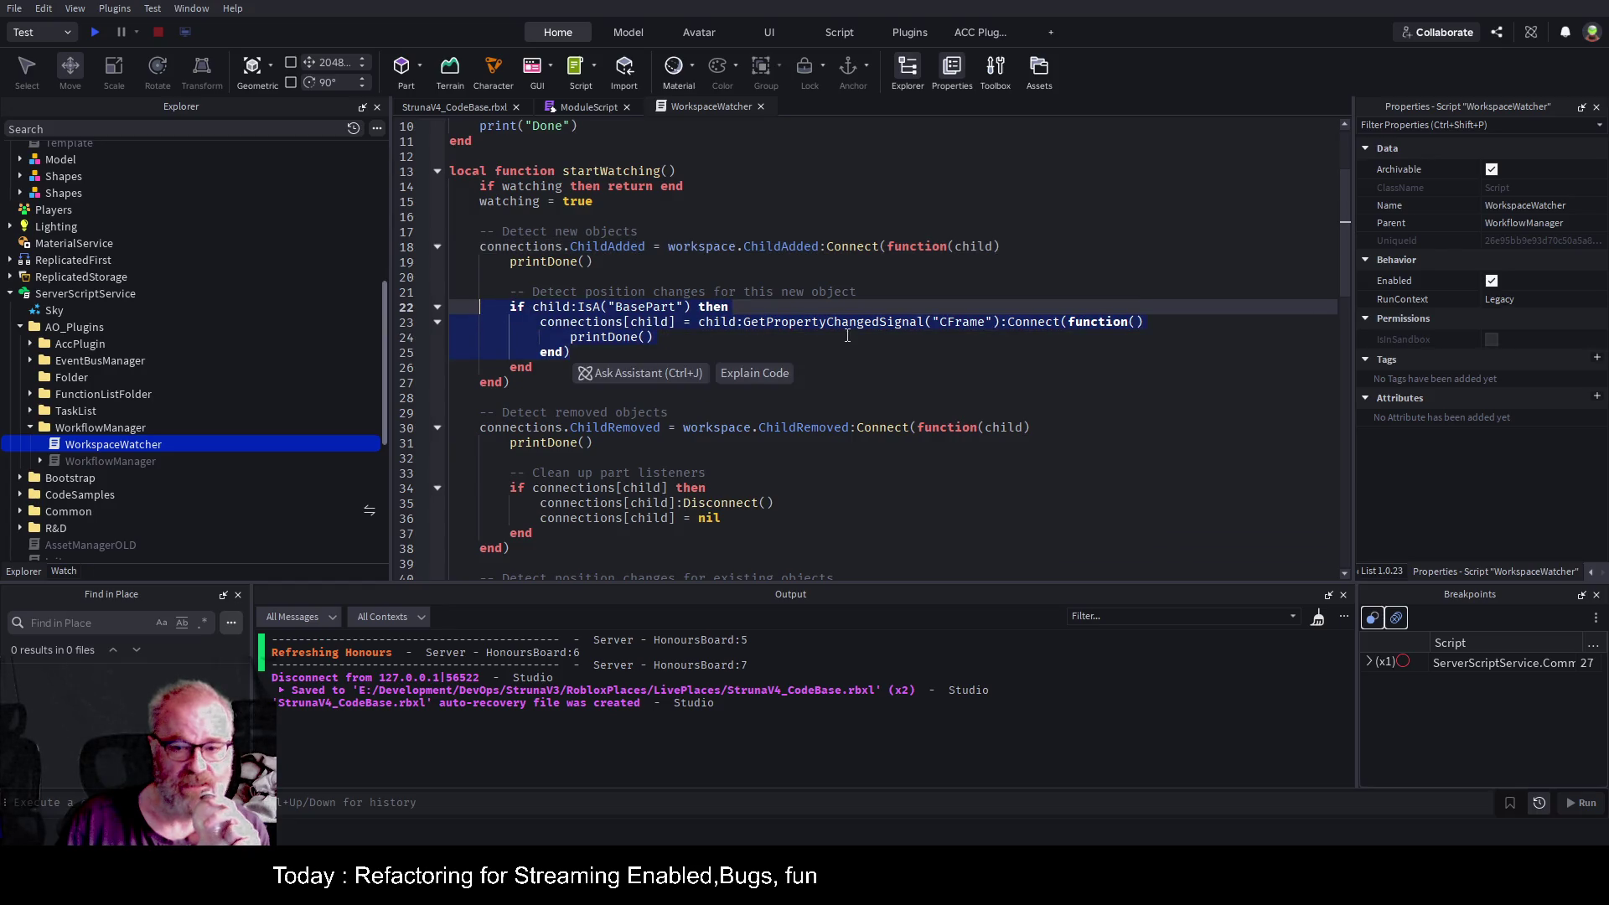
scroll(889, 310, "down", 5)
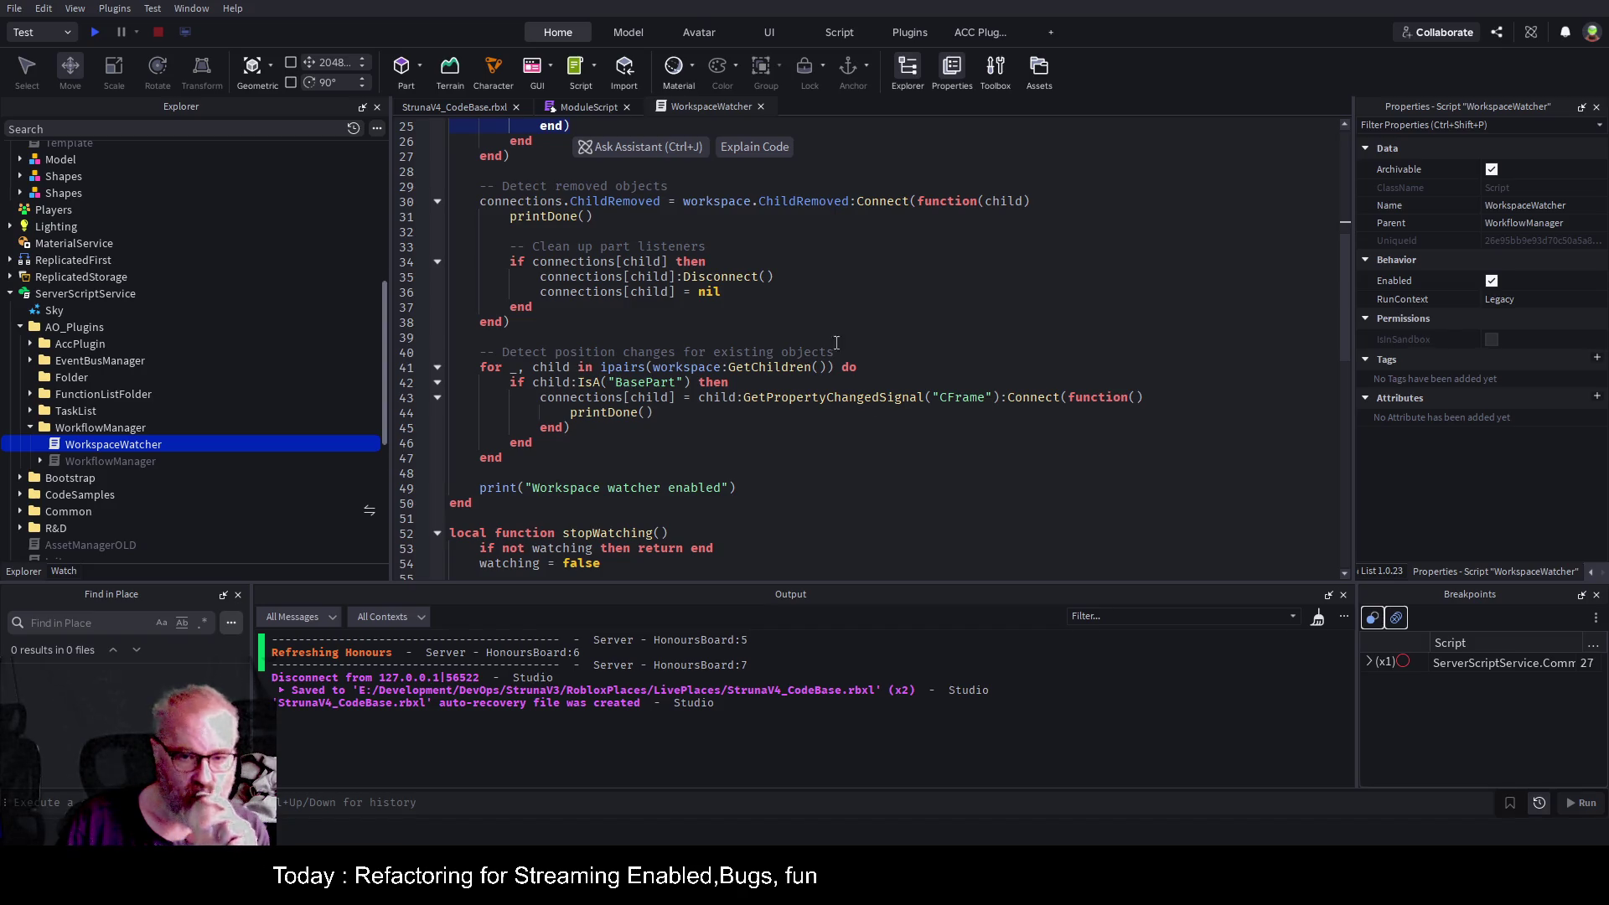
scroll(835, 344, "down", 1)
scroll(769, 403, "down", 2)
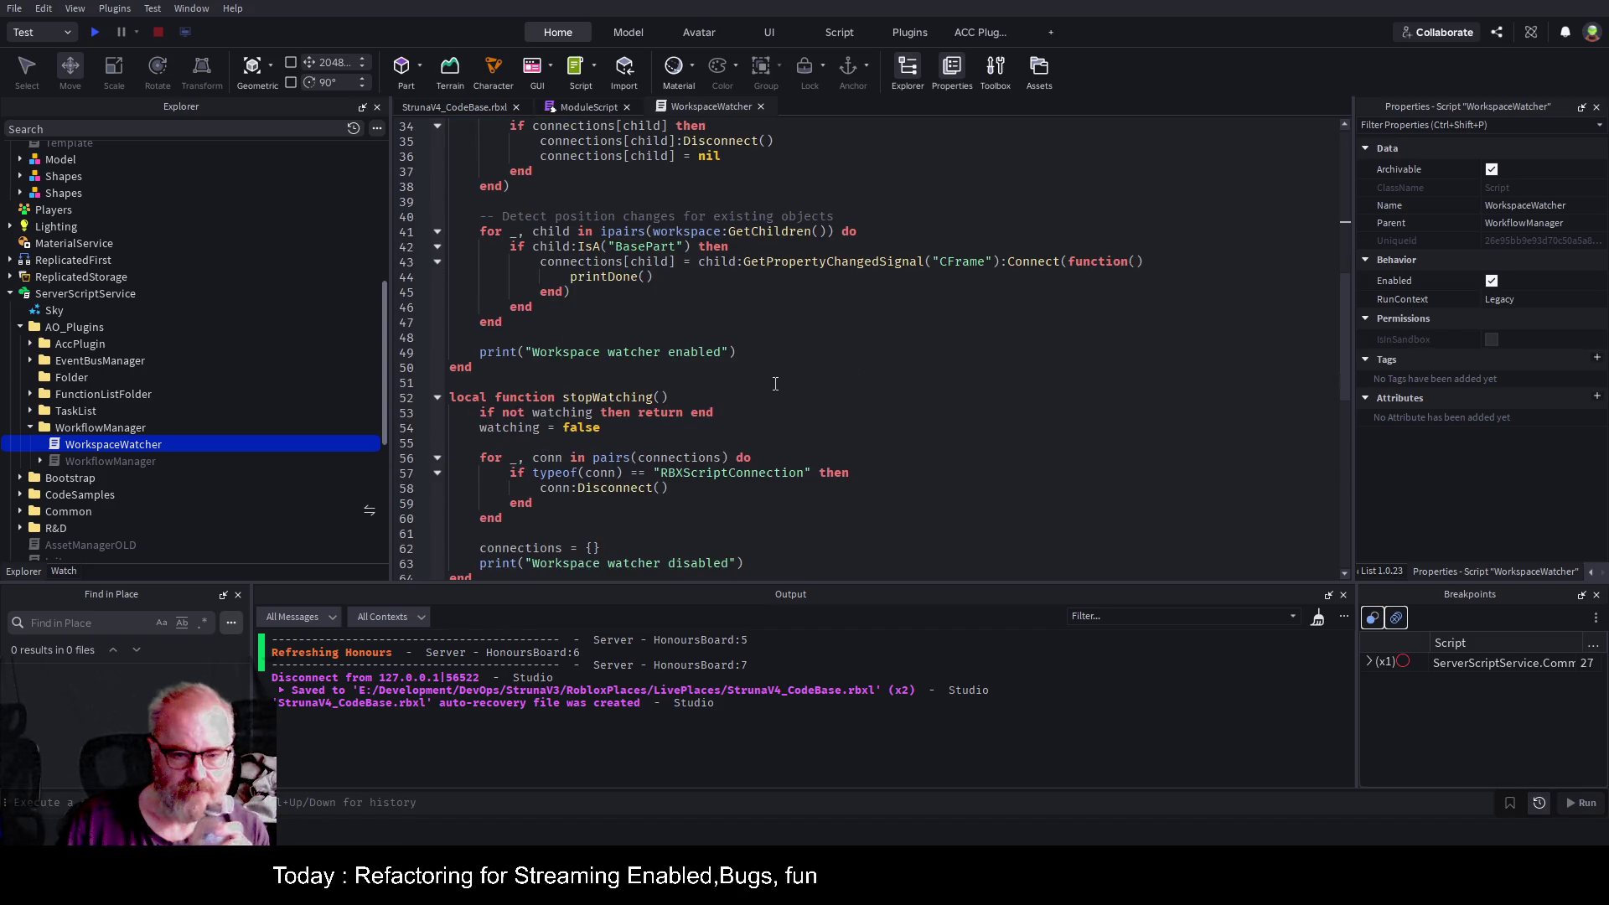
scroll(767, 373, "down", 3)
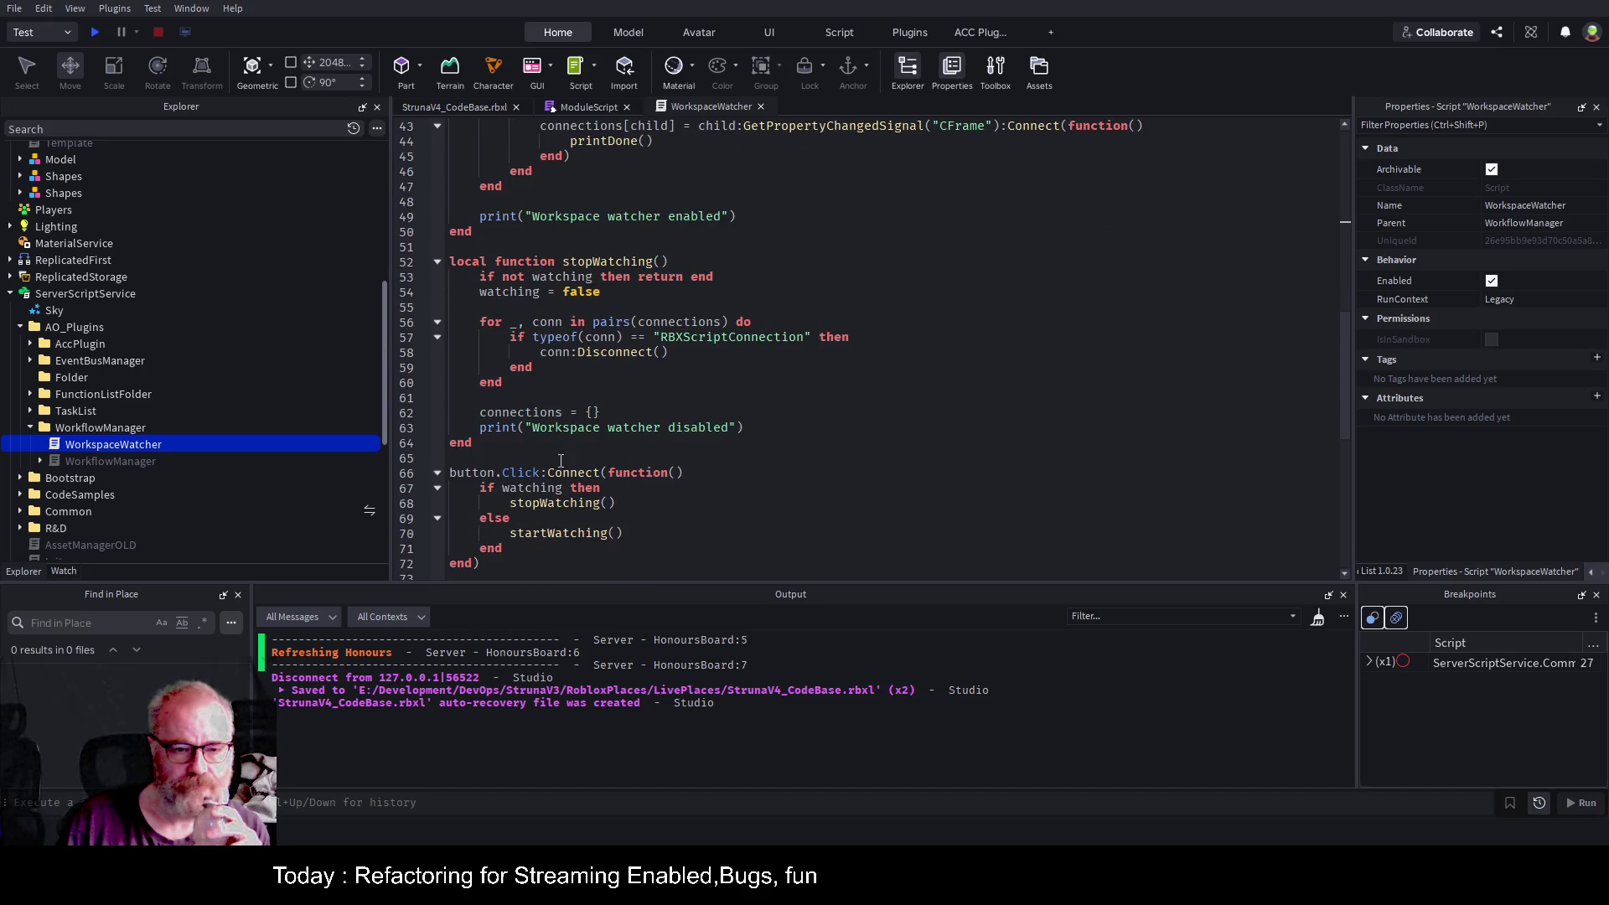
double_click(473, 474)
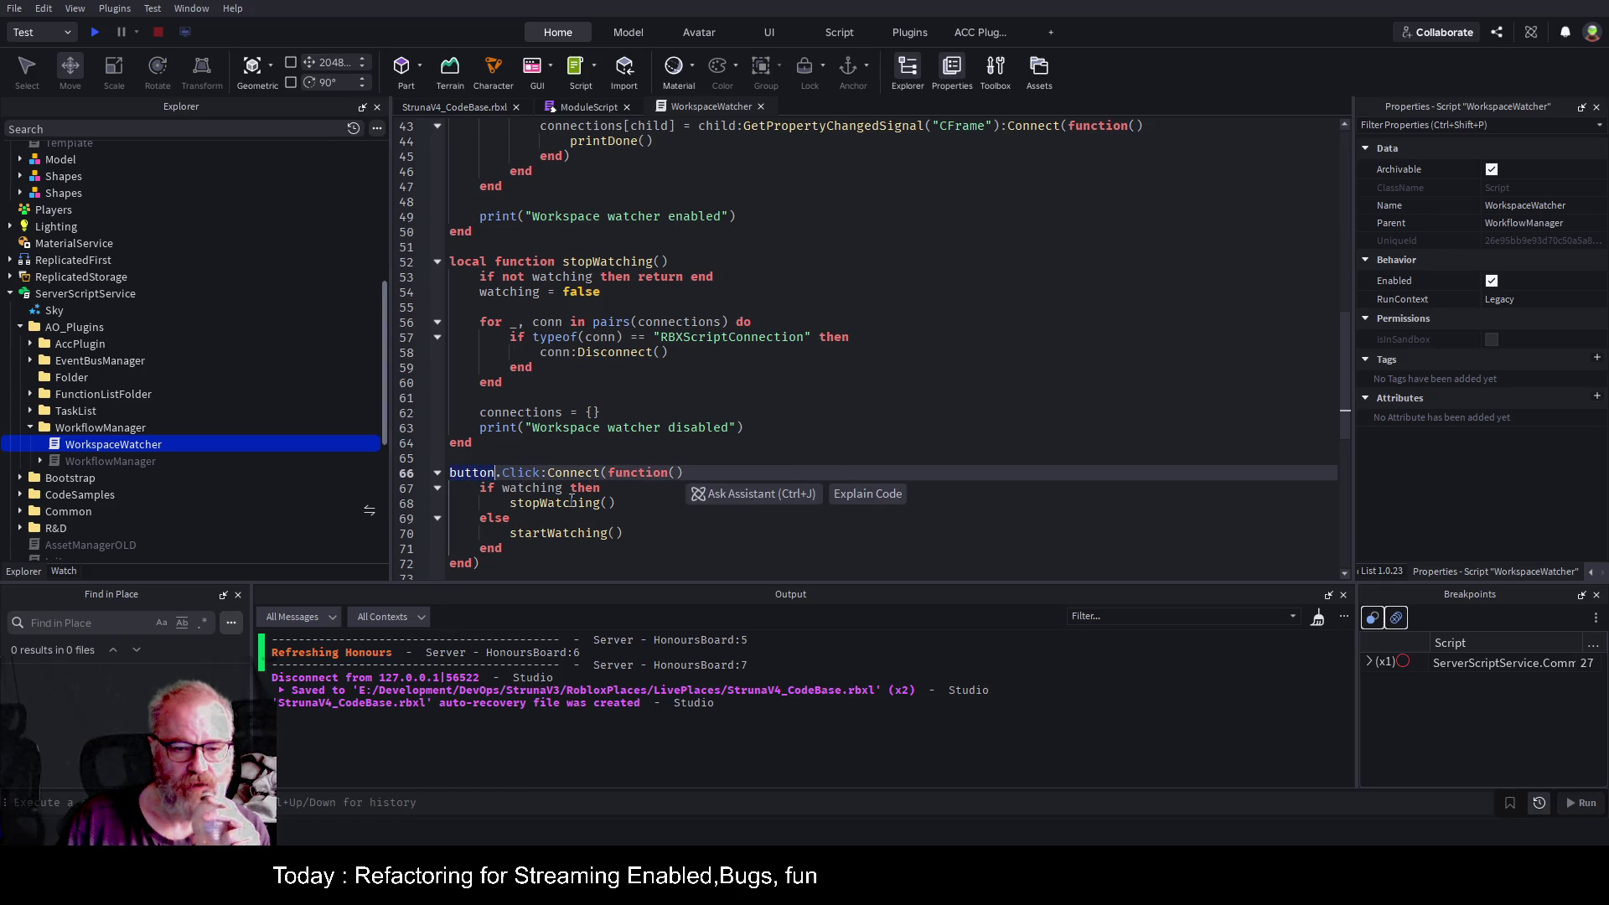
scroll(699, 459, "down", 2)
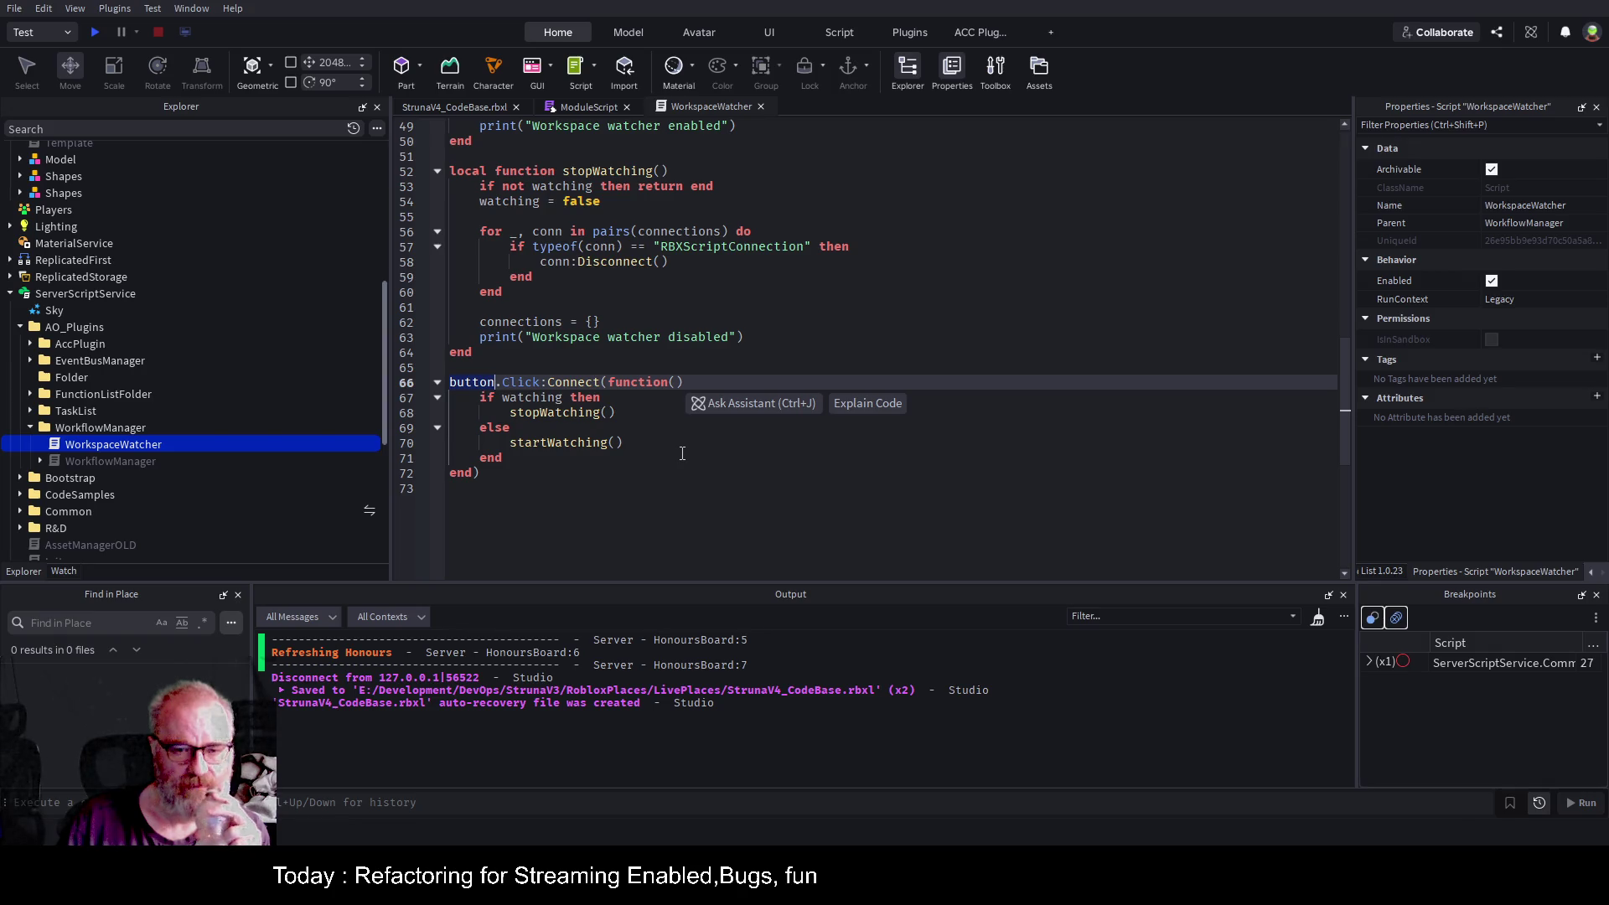
double_click(750, 245)
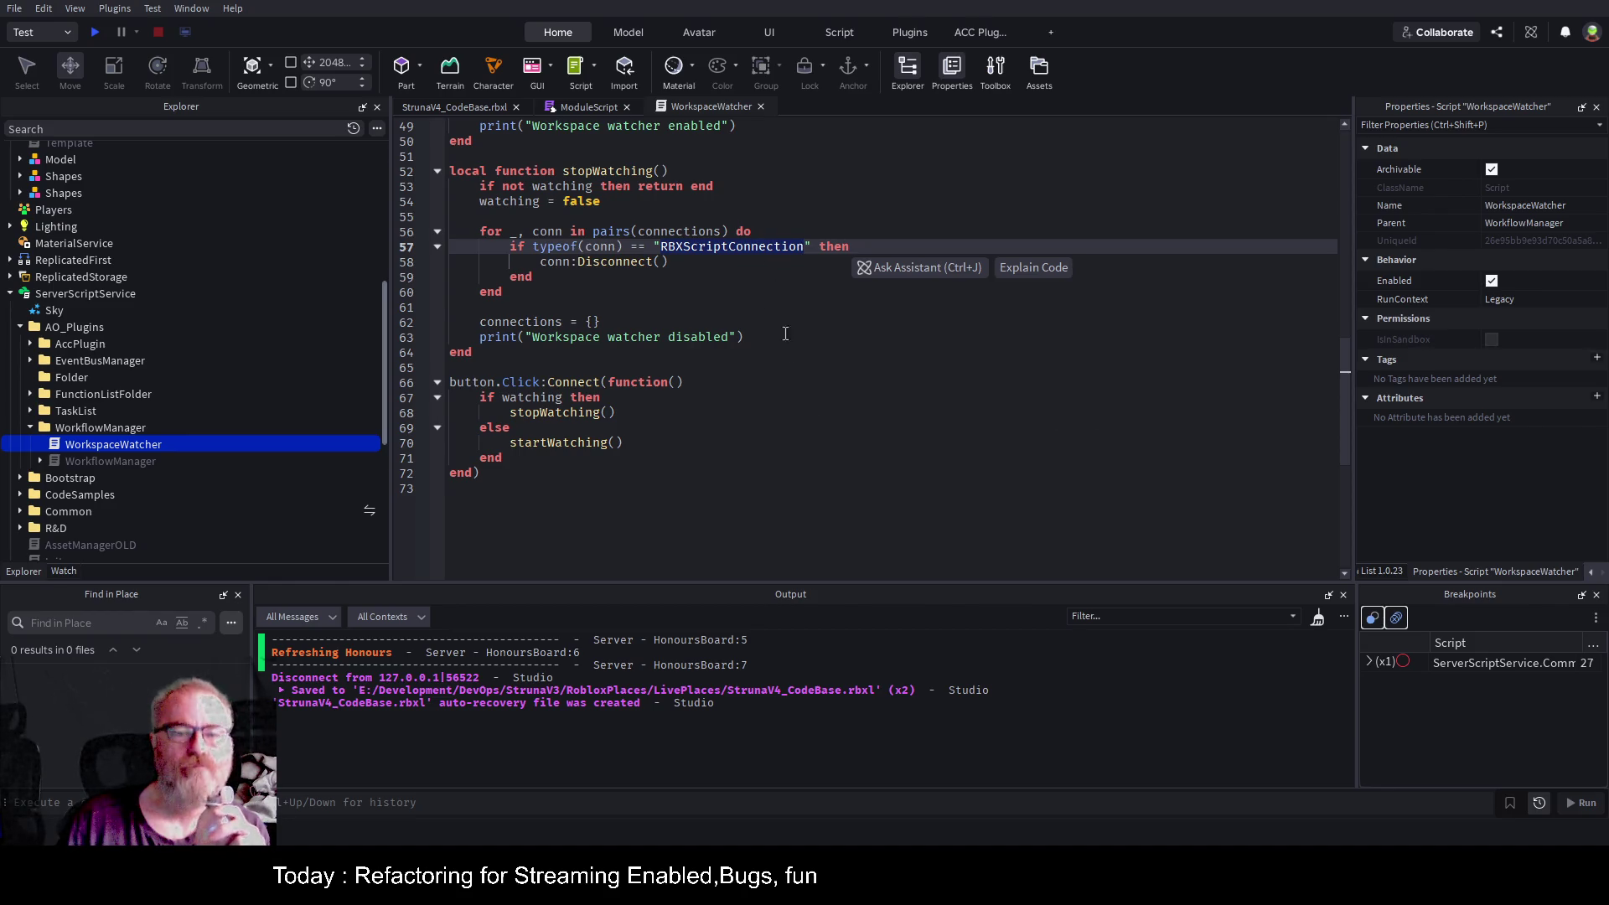
scroll(790, 395, "up", 1)
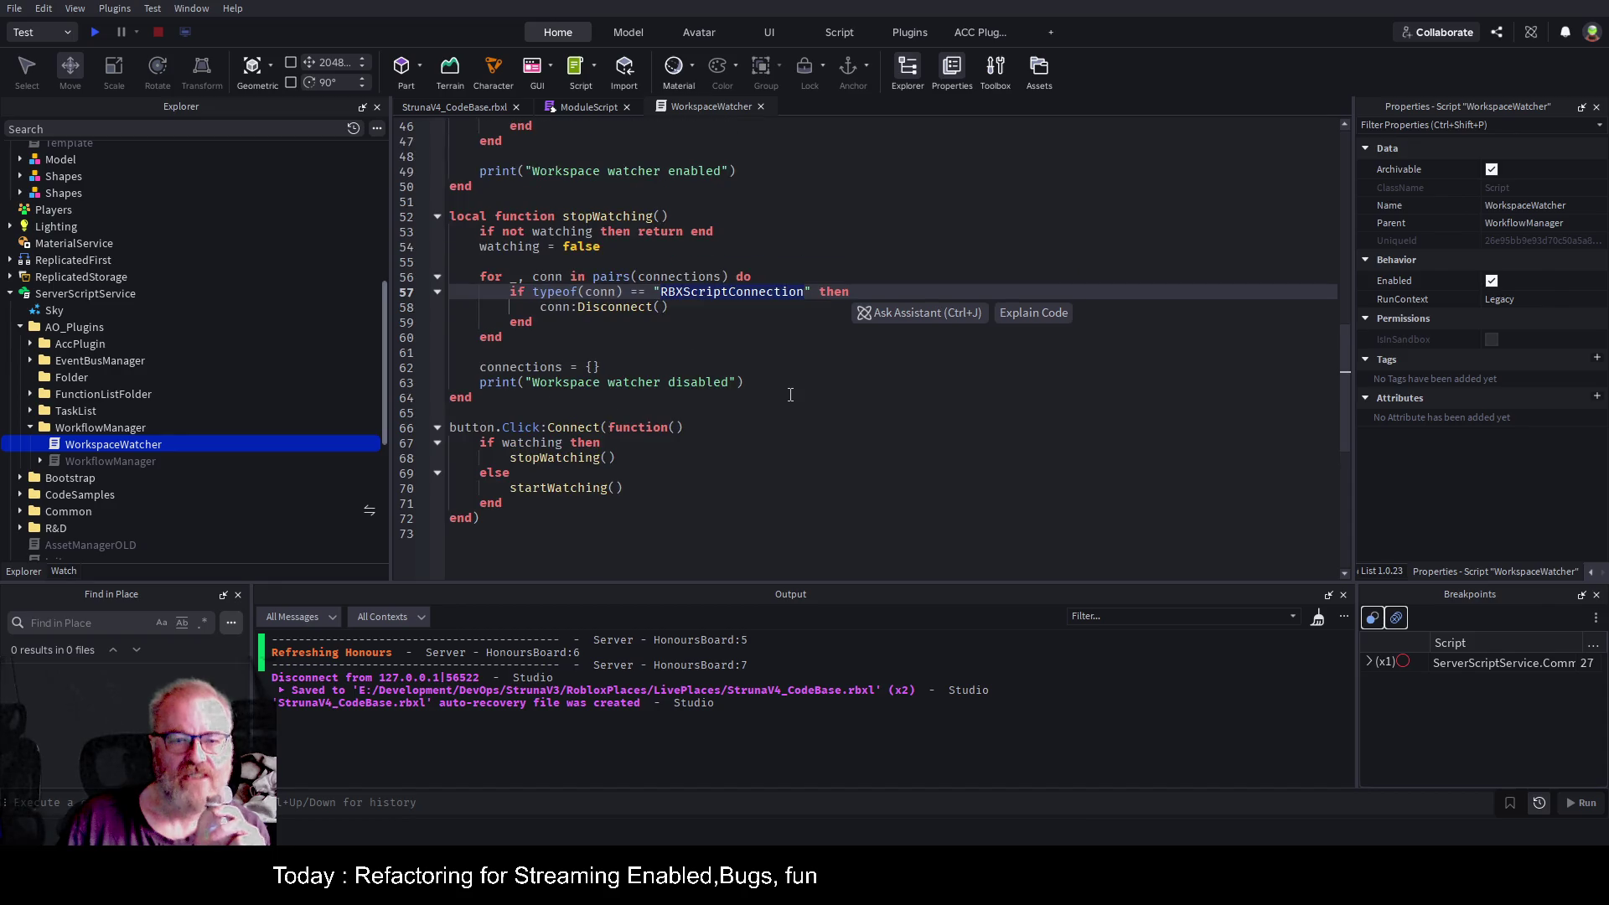
scroll(791, 395, "up", 15)
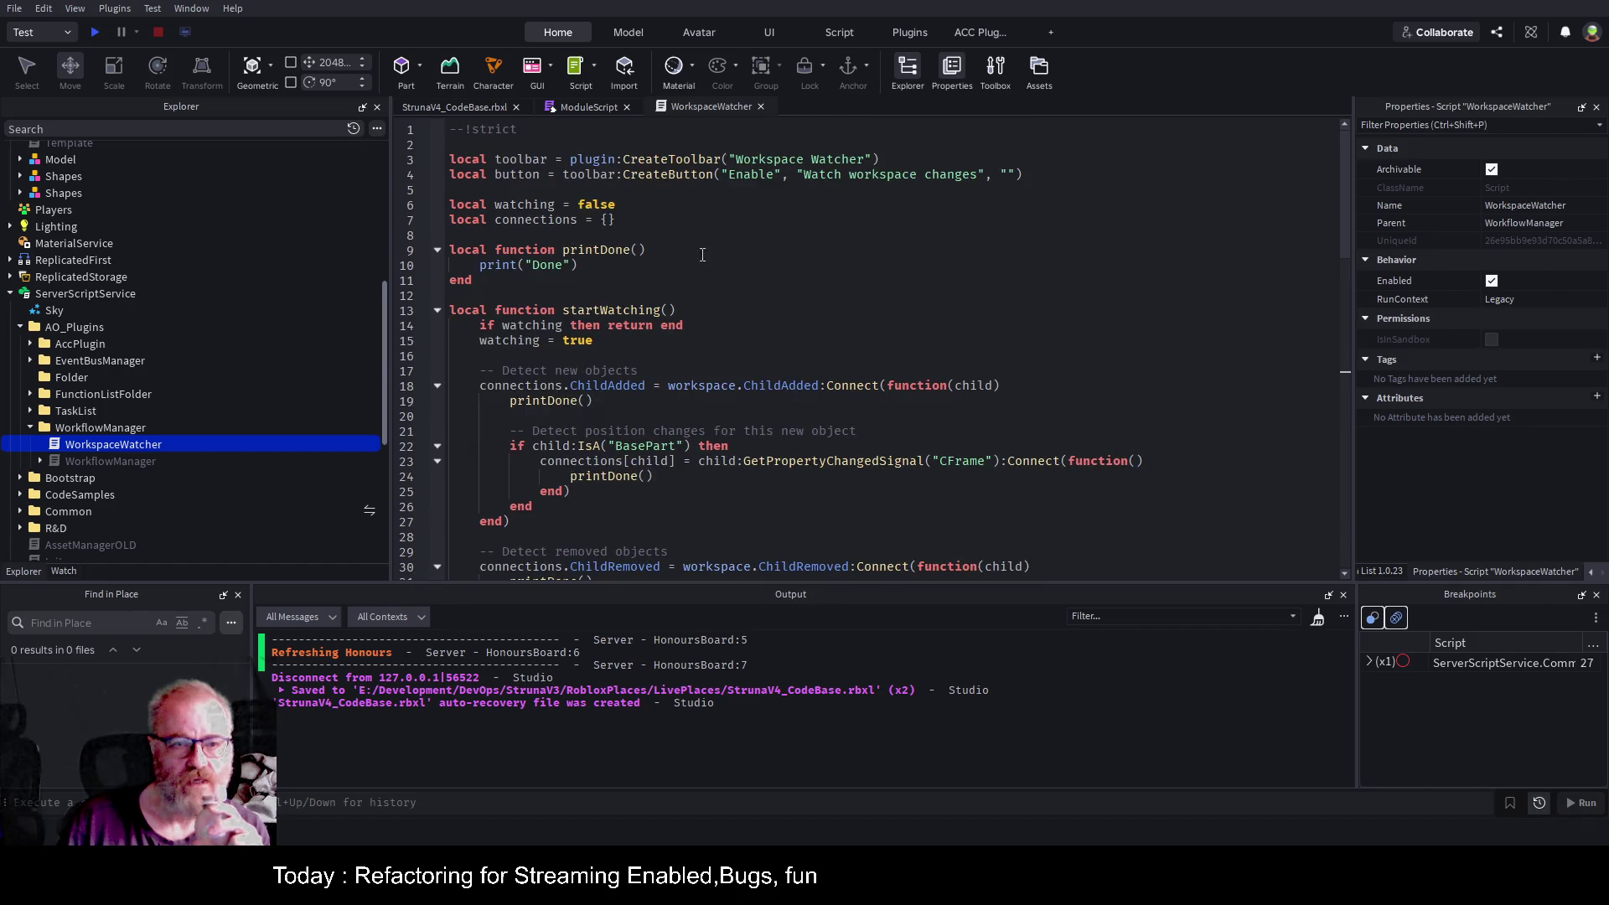
left_click(832, 175)
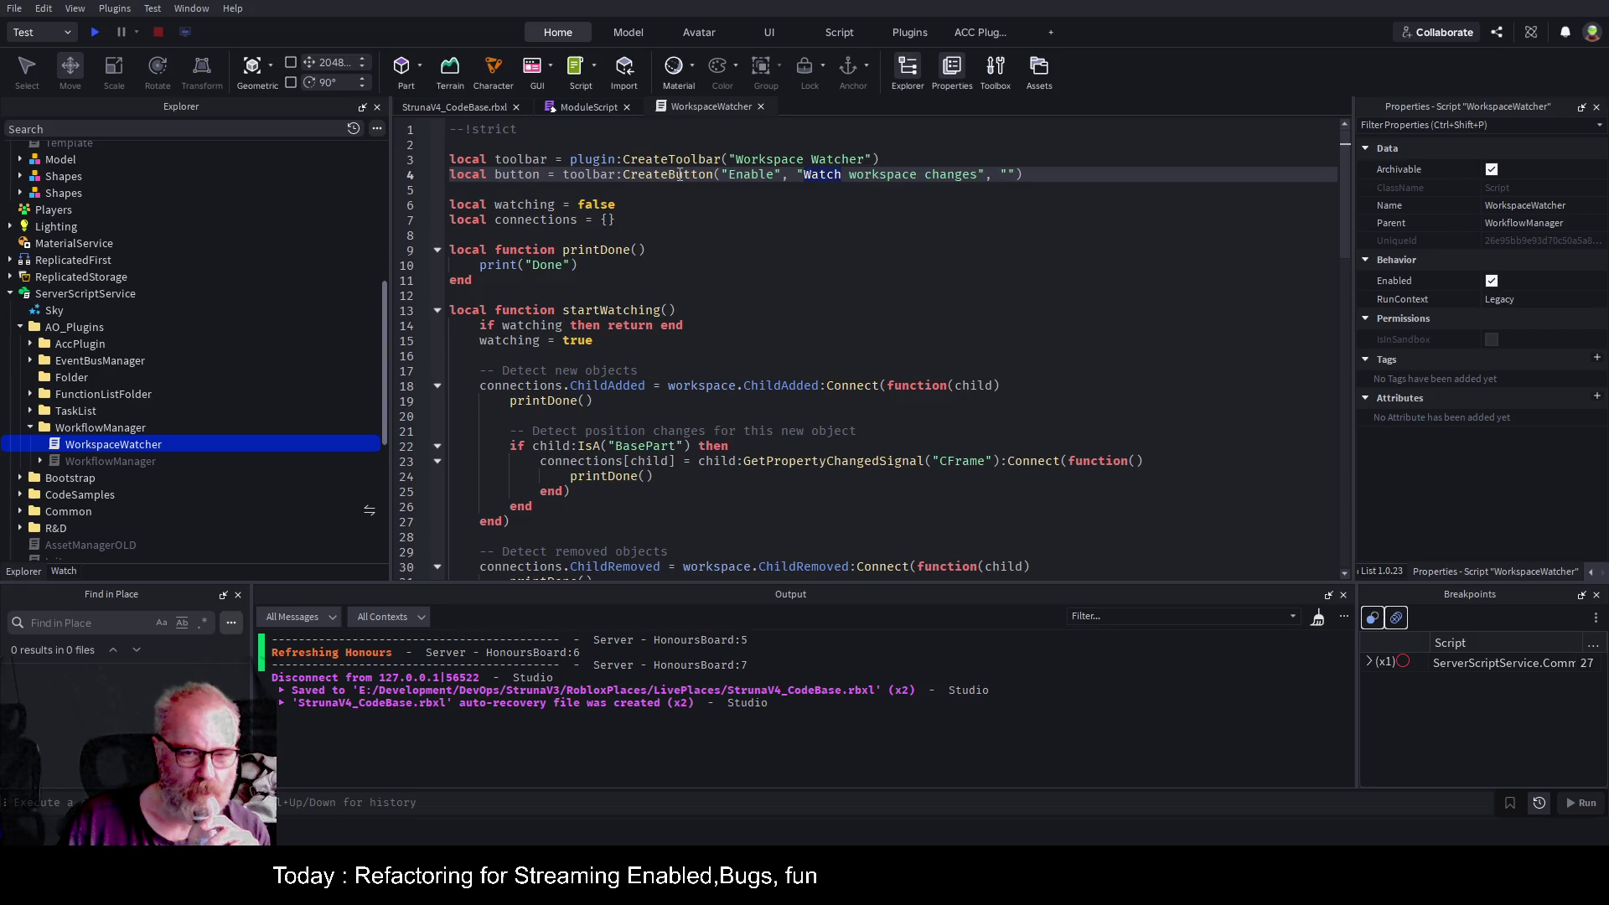
left_click(890, 222)
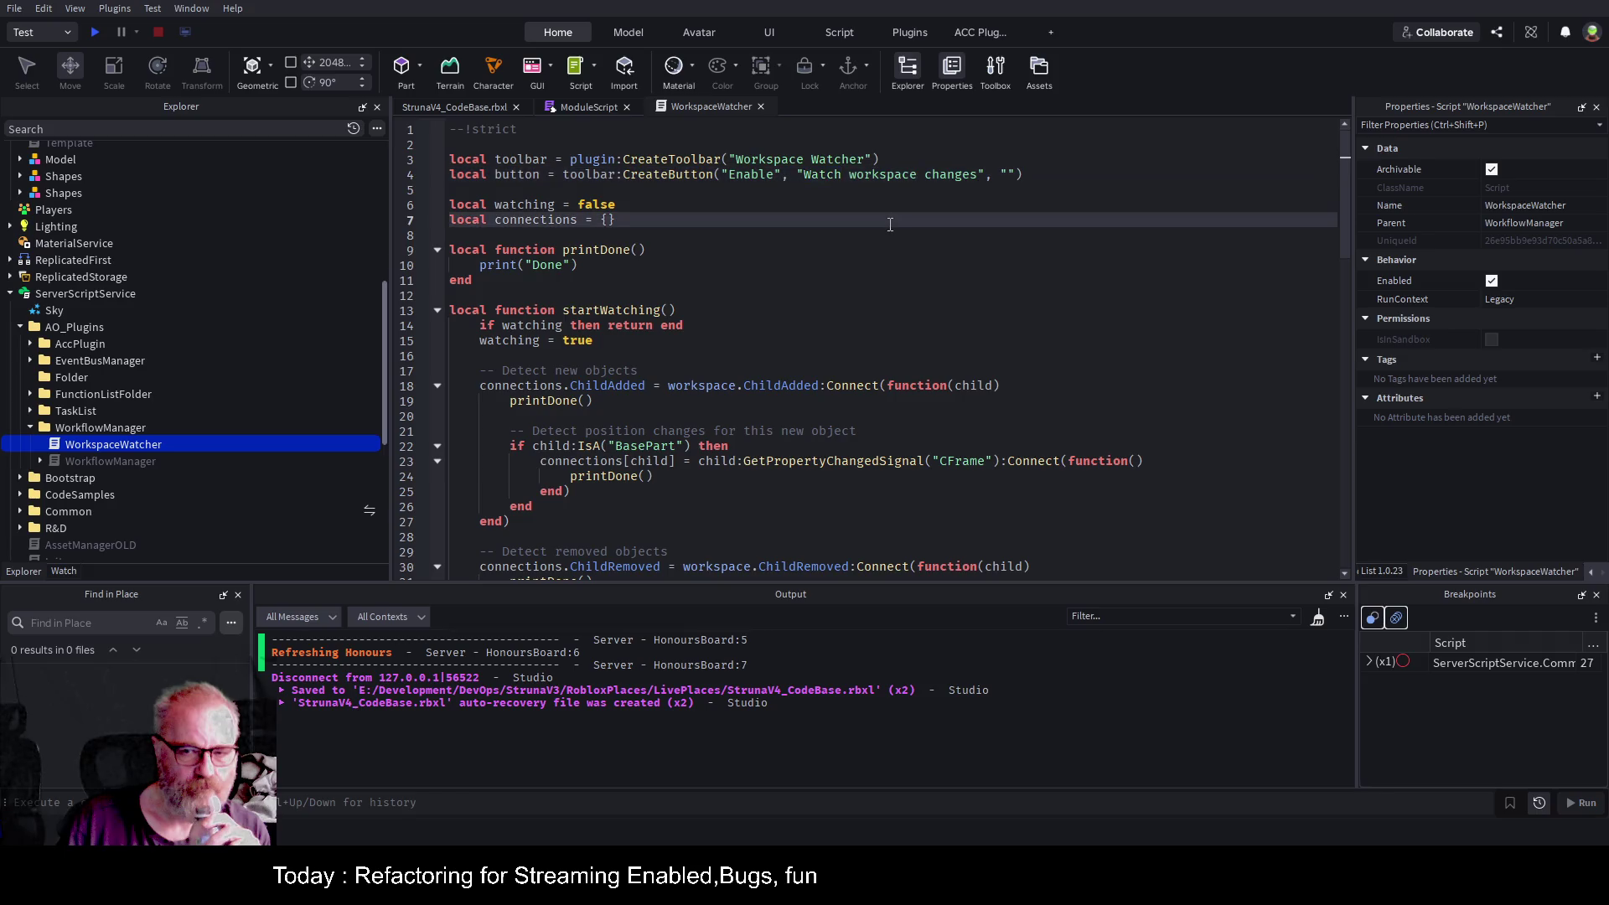
left_click(113, 461)
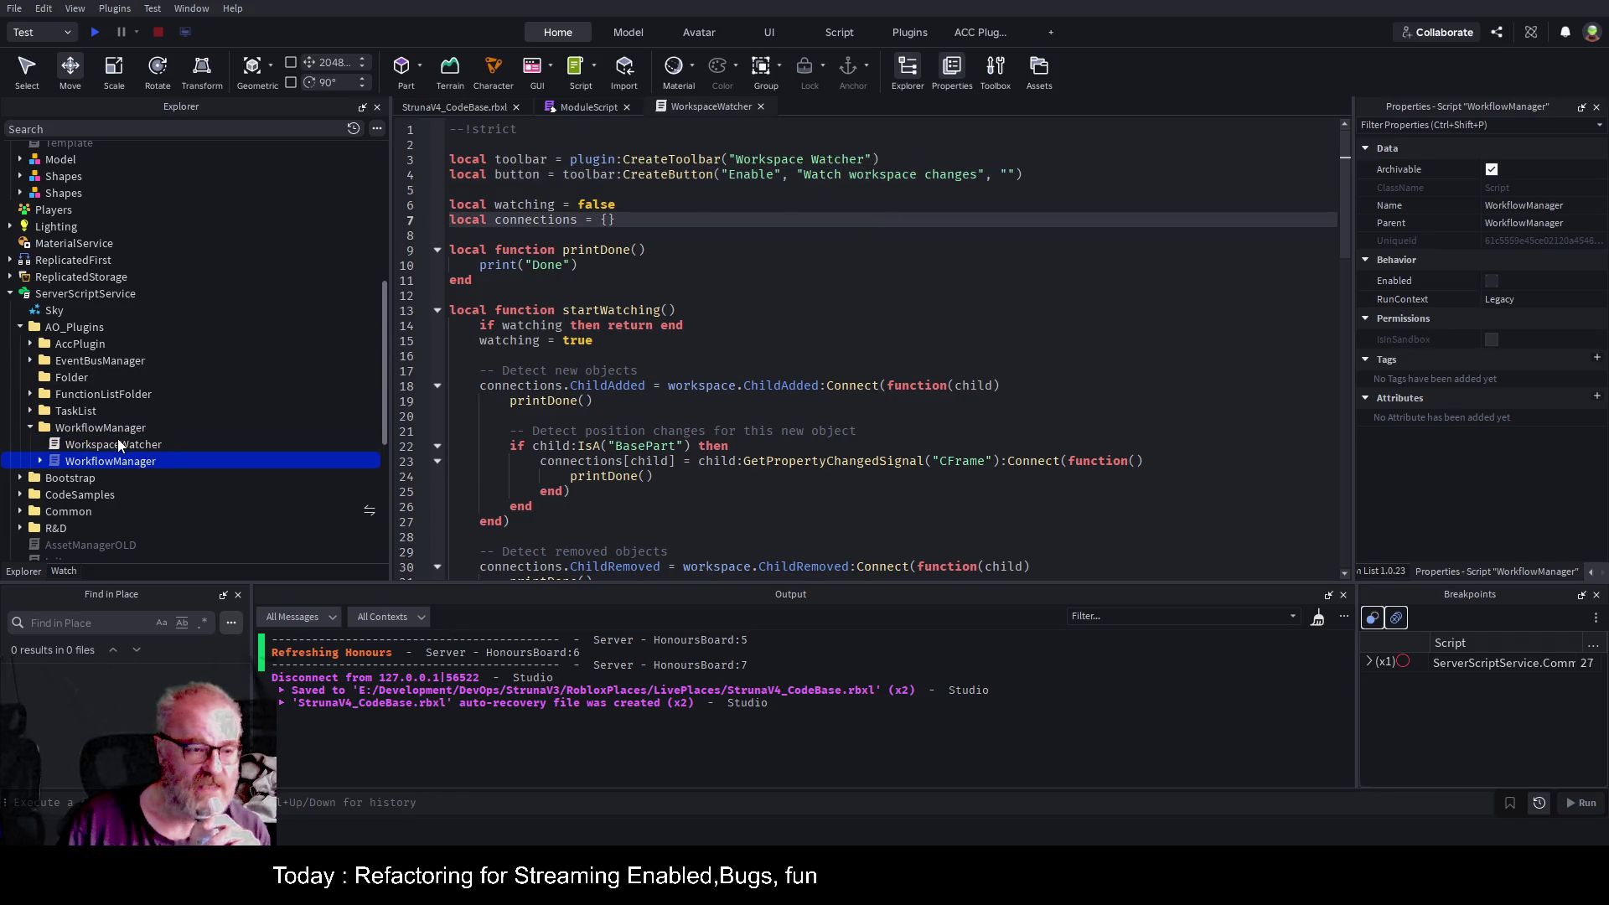
left_click(118, 442)
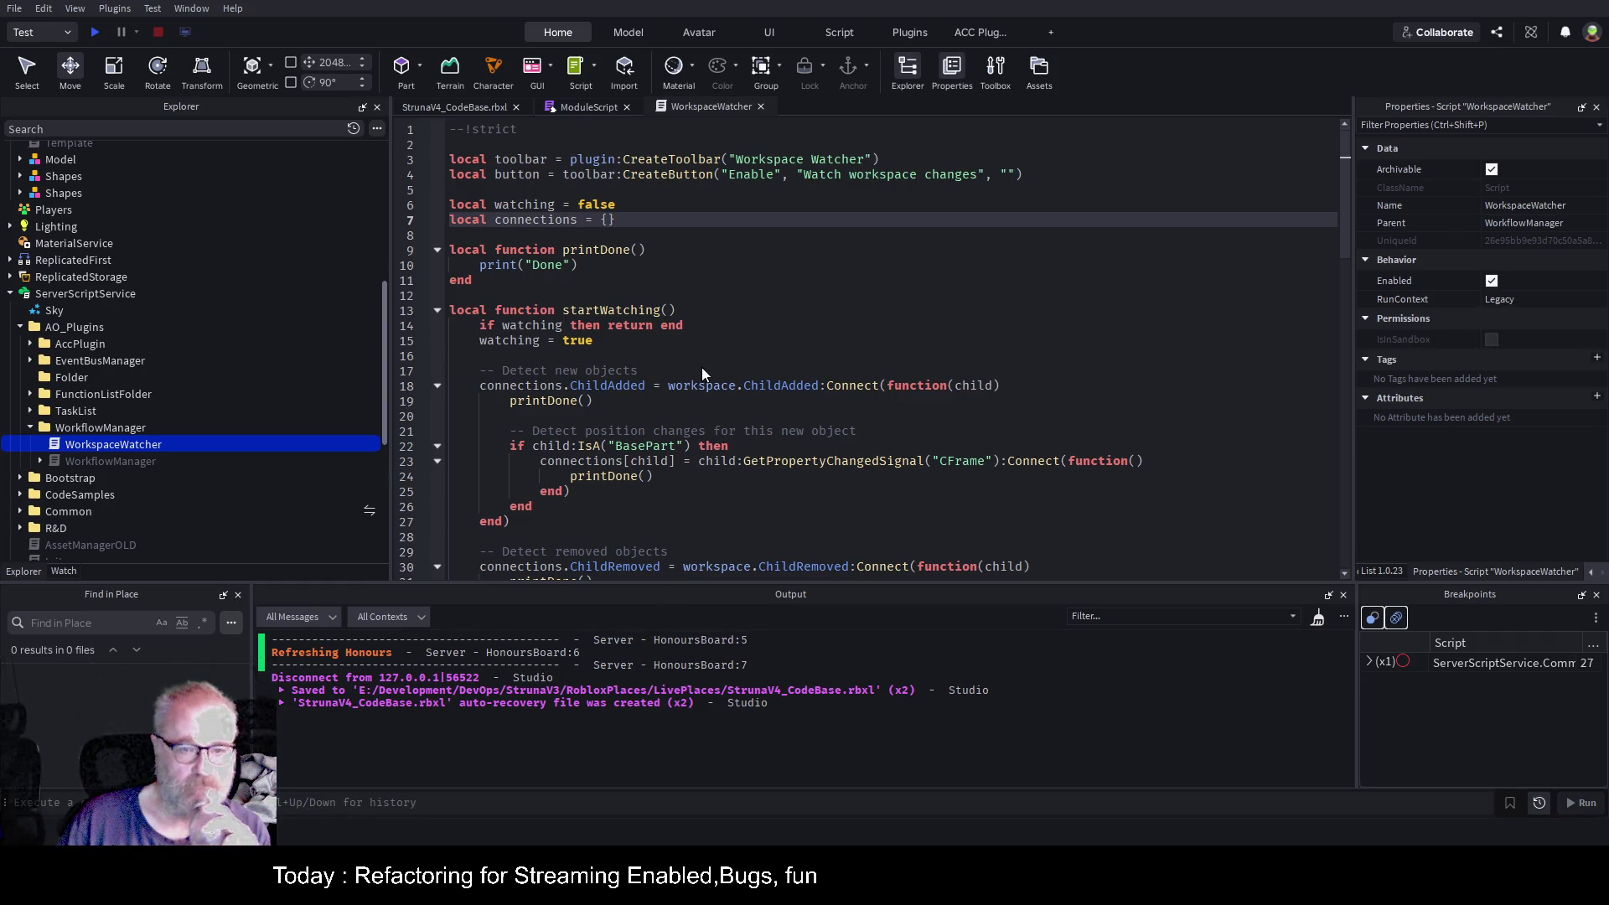
Save WorkspaceWatcher as a local plugin and find its new Enable button among the plugin tools.
key("ctrl+shift+l")
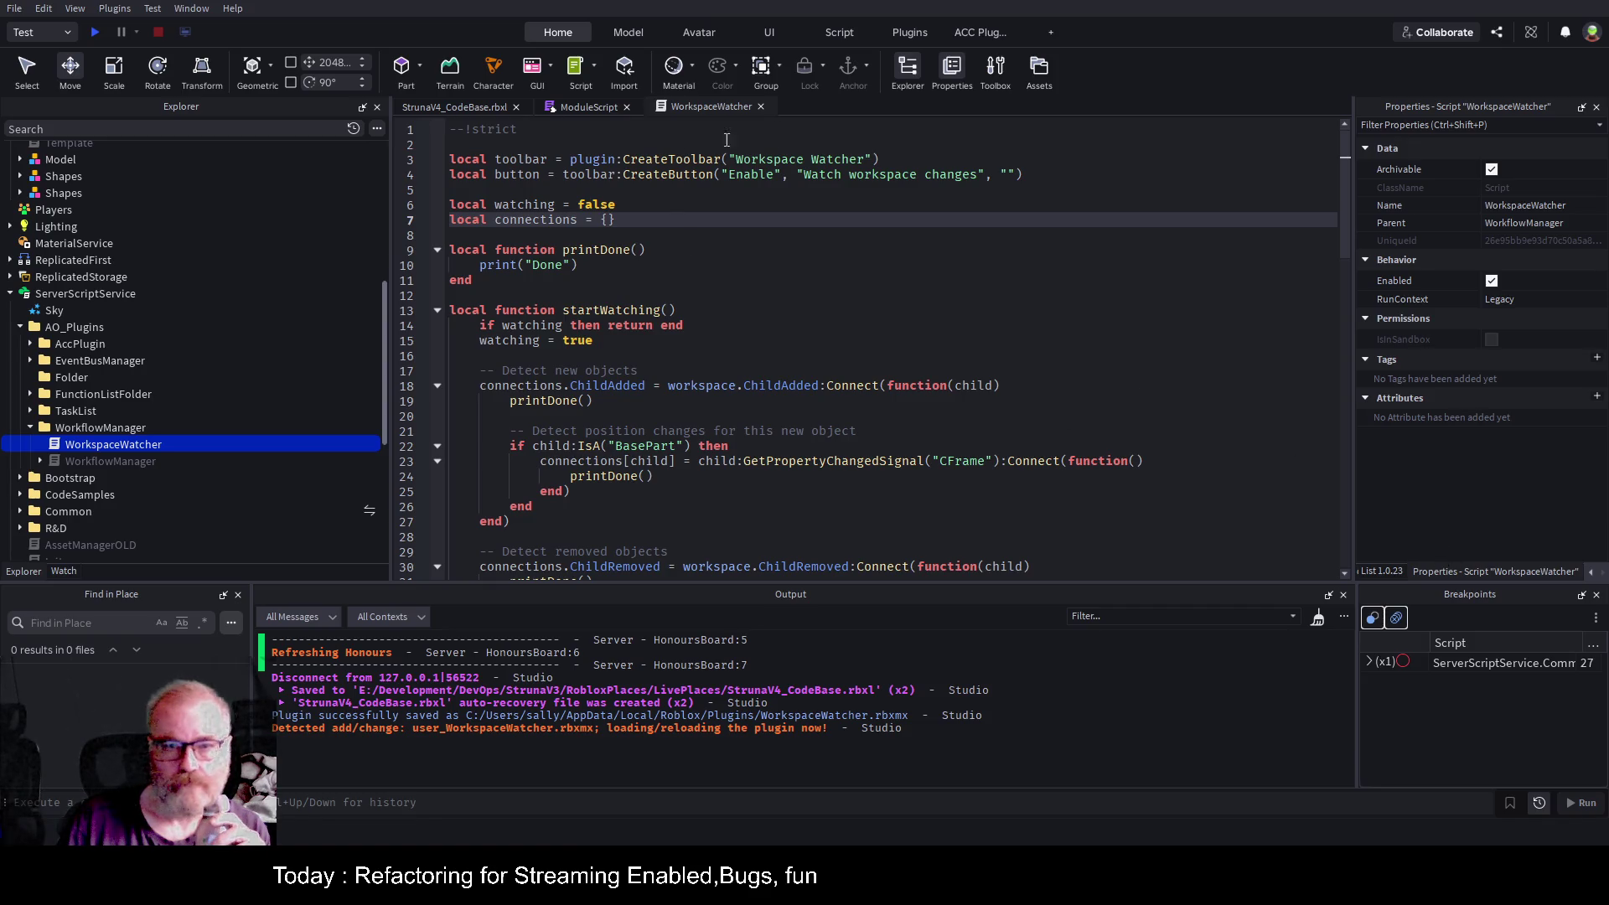
left_click(981, 32)
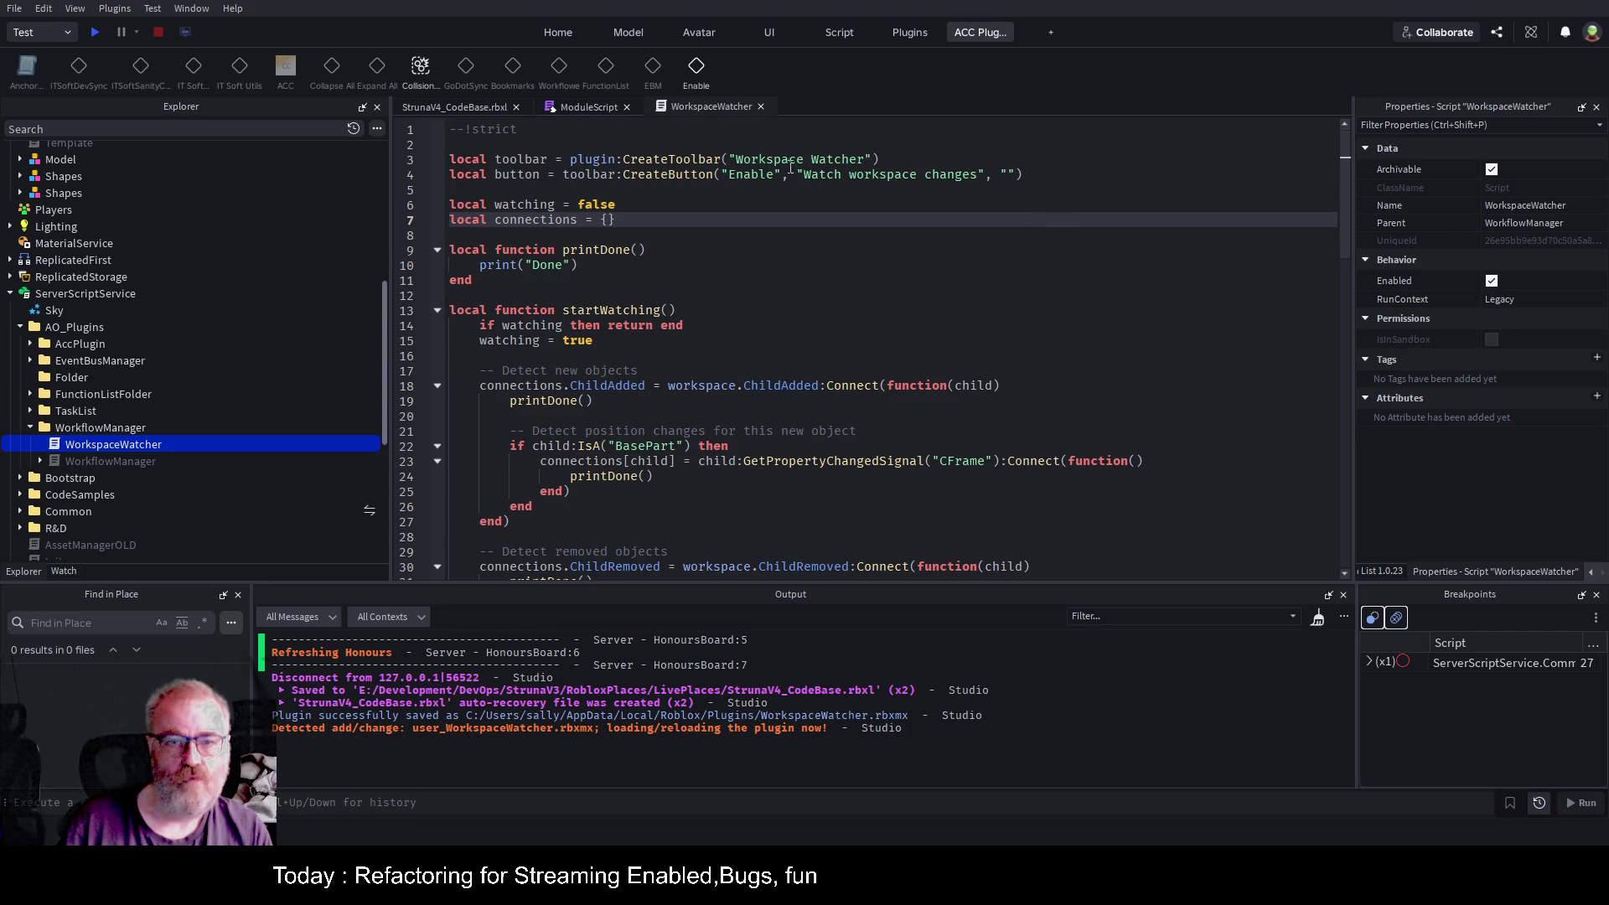
left_click(750, 175)
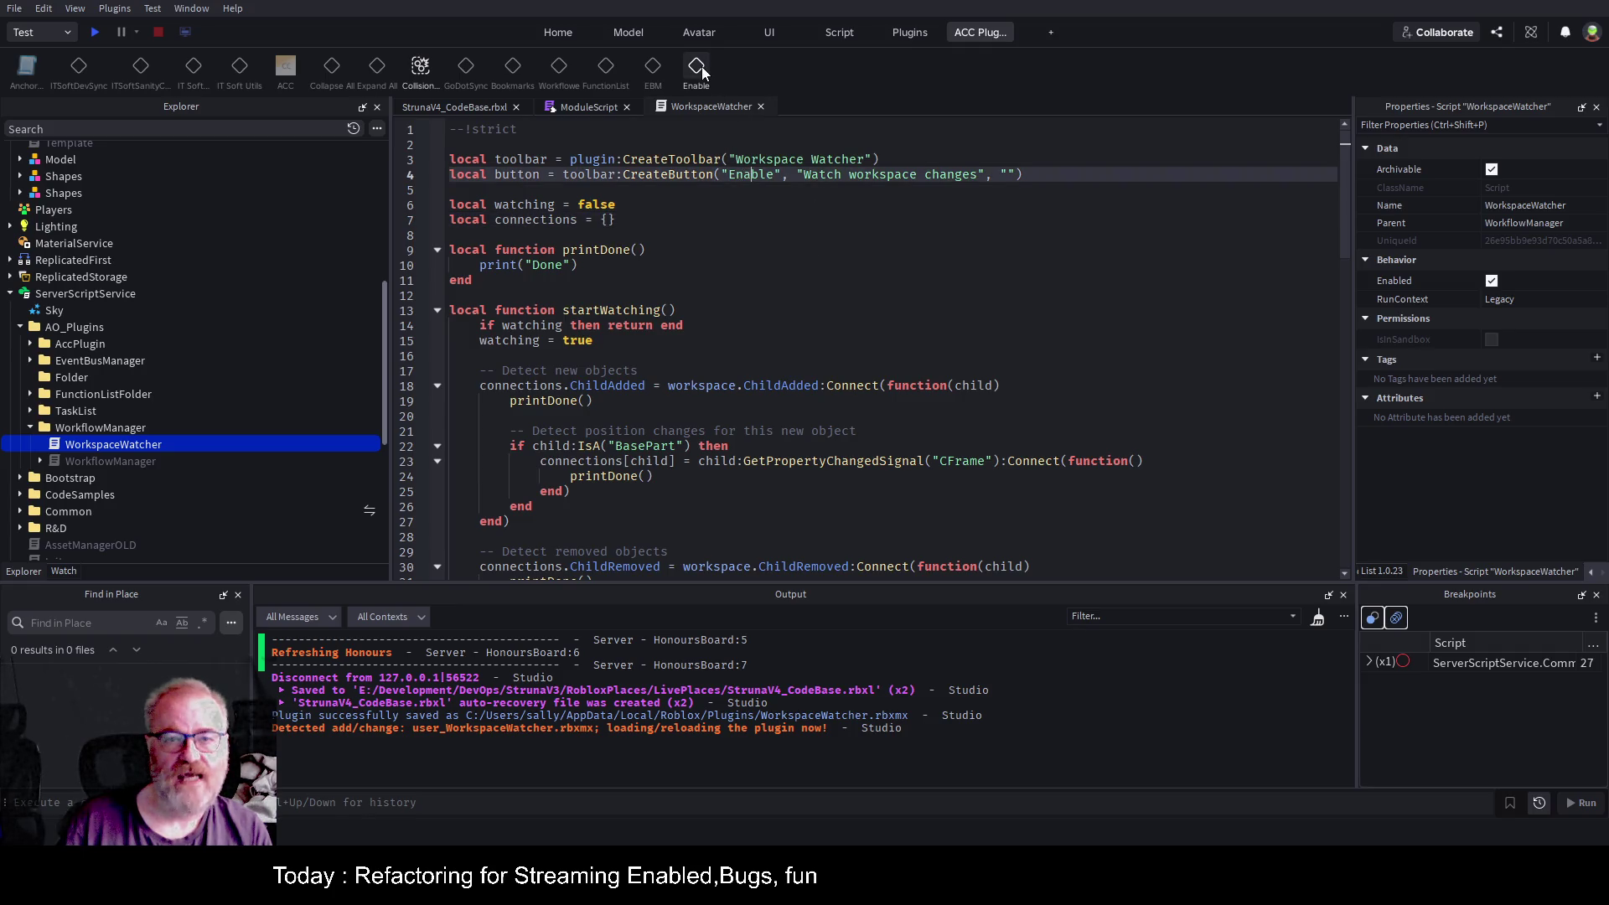
Change the button label to 'Enable WW', re-save the local plugin, and return to the 3D view.
left_click(927, 280)
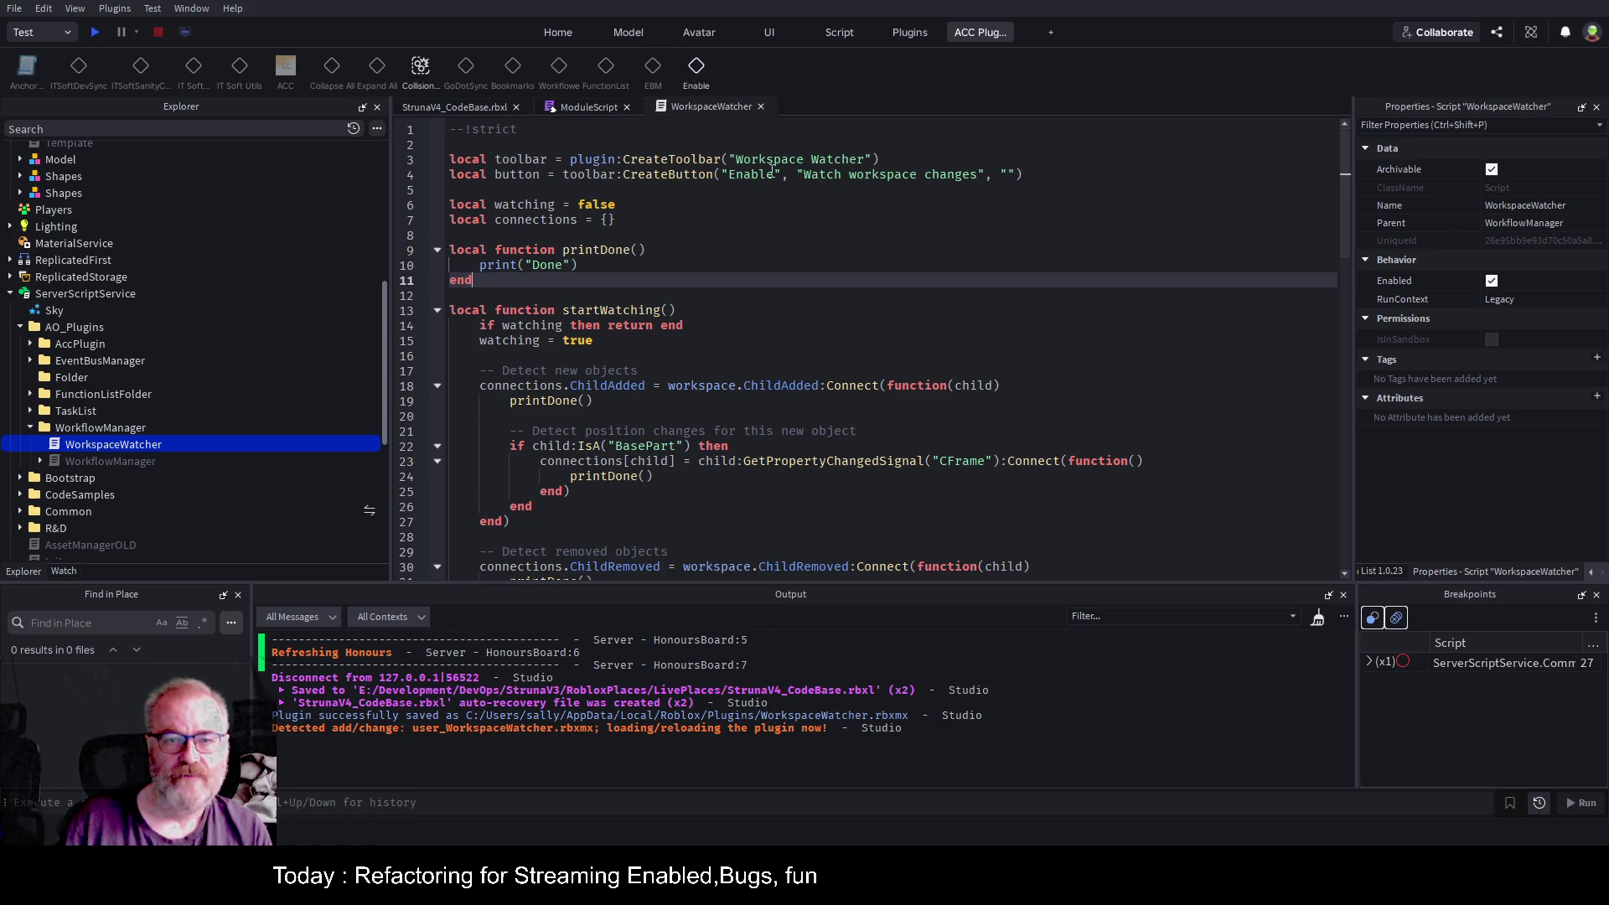
left_click(941, 174)
type("WW")
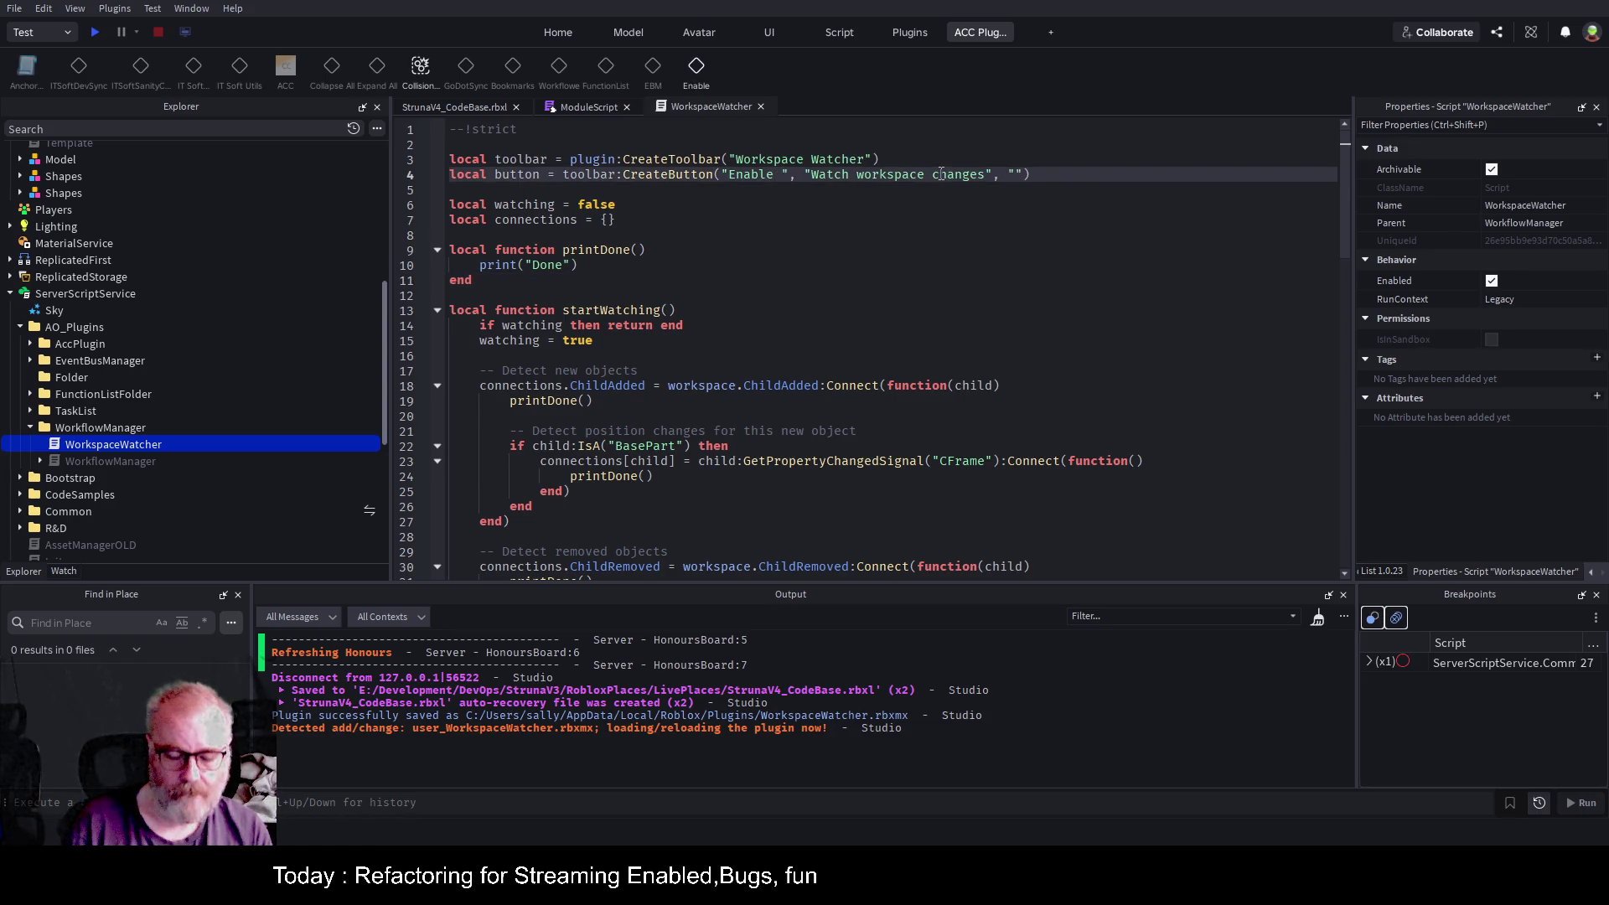
key("ctrl+s")
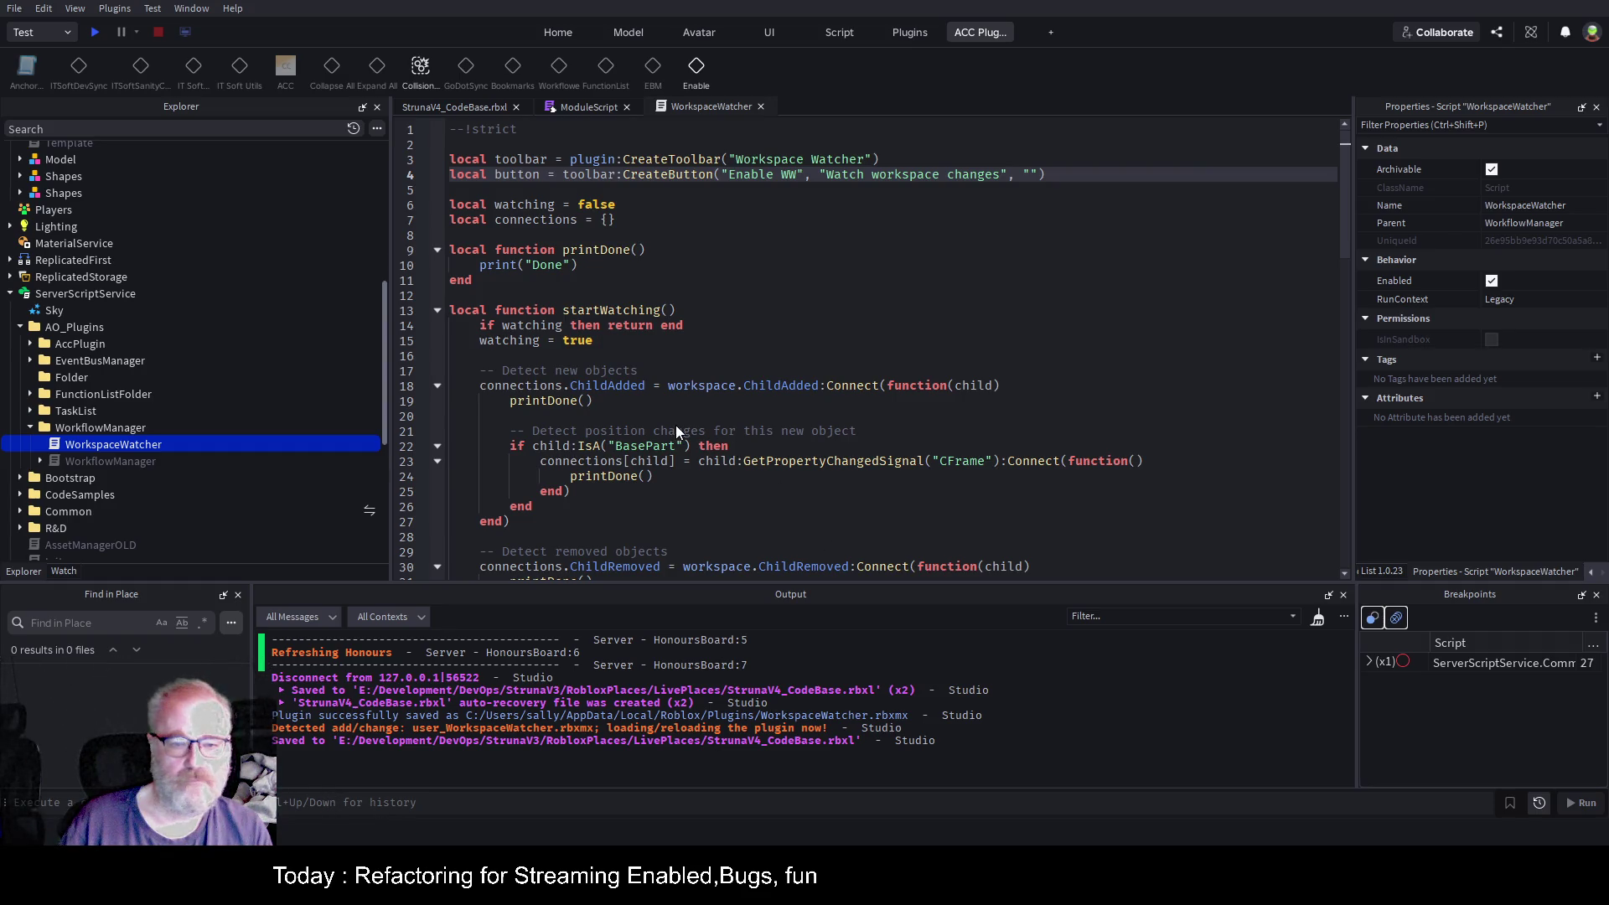
key("ctrl+s")
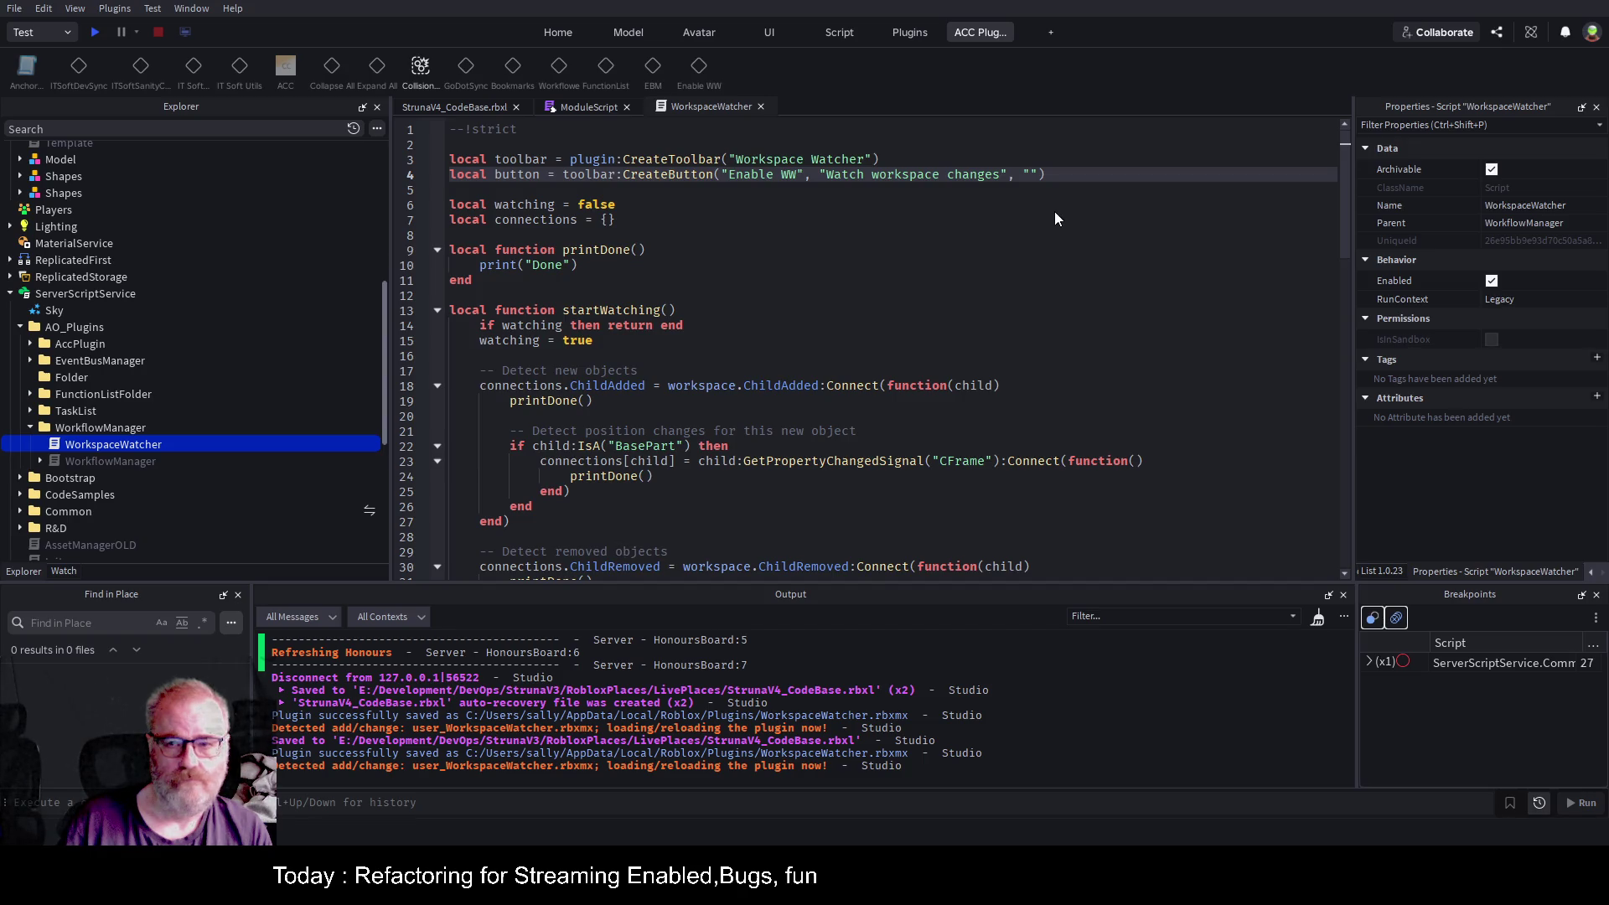
left_click(469, 106)
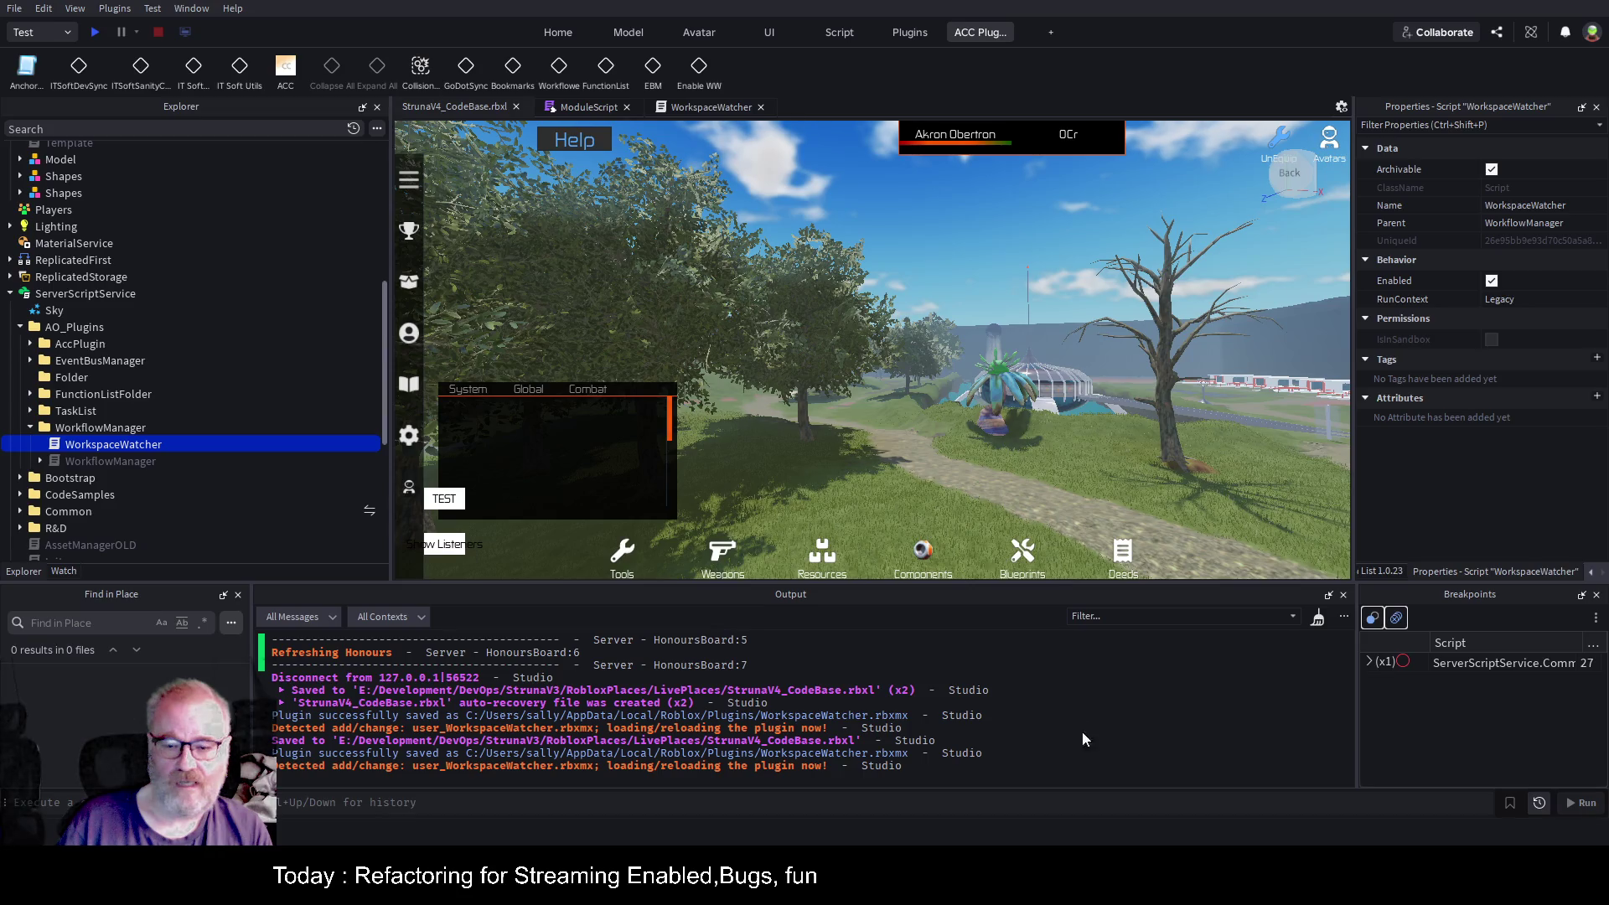
Turn on the watcher with Enable WW and drag the beech tree's Trunk along X.
left_click(704, 69)
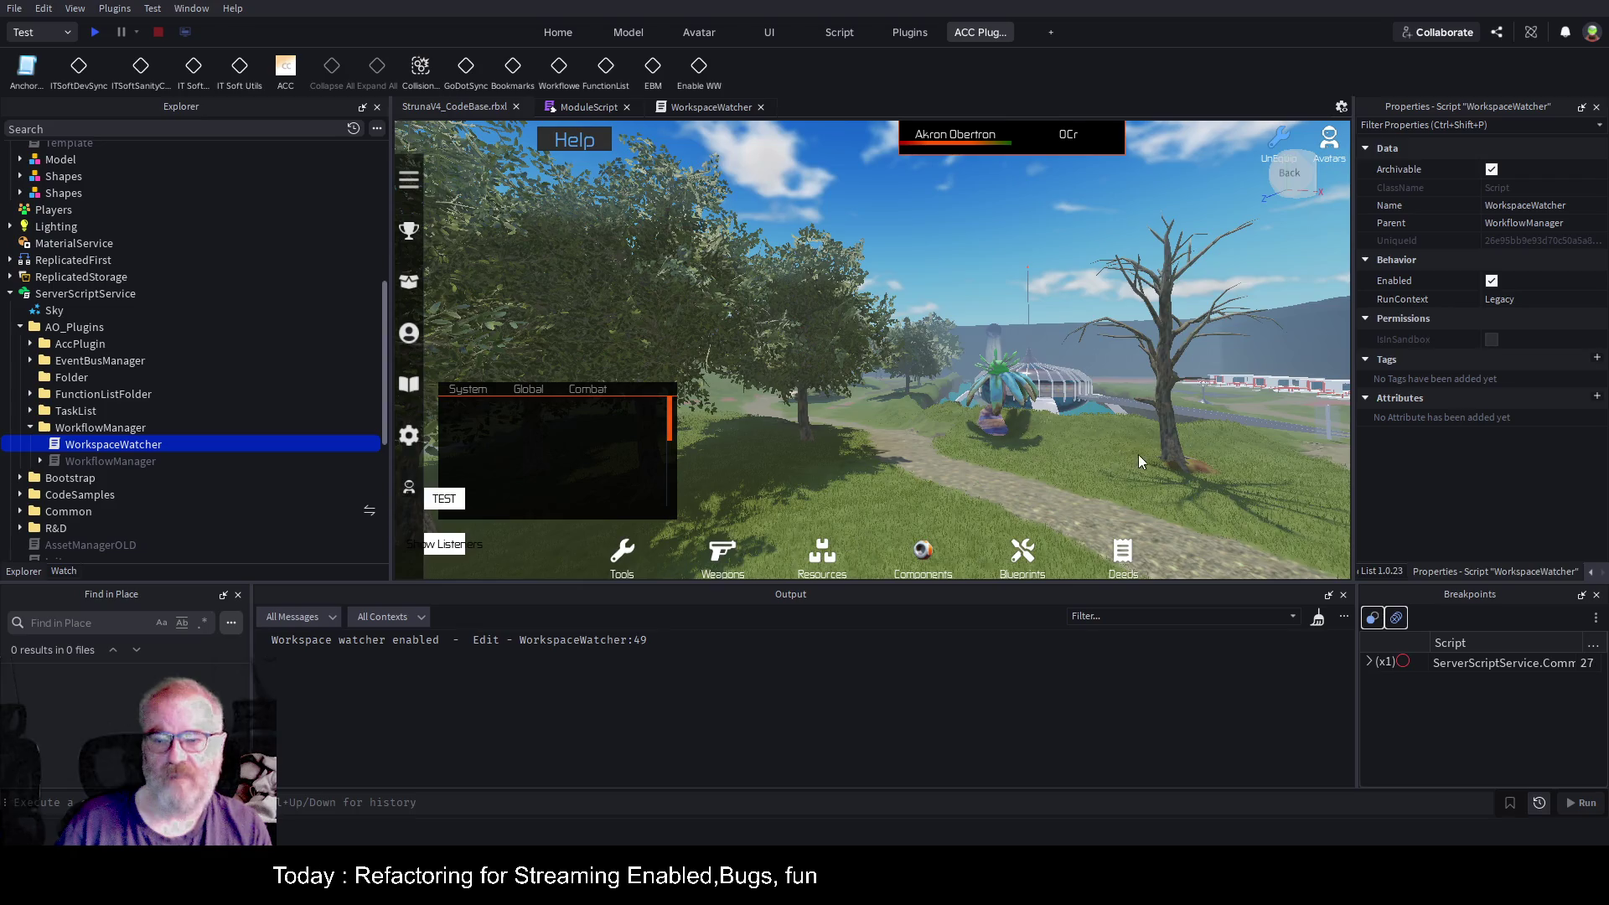
left_click(1166, 423)
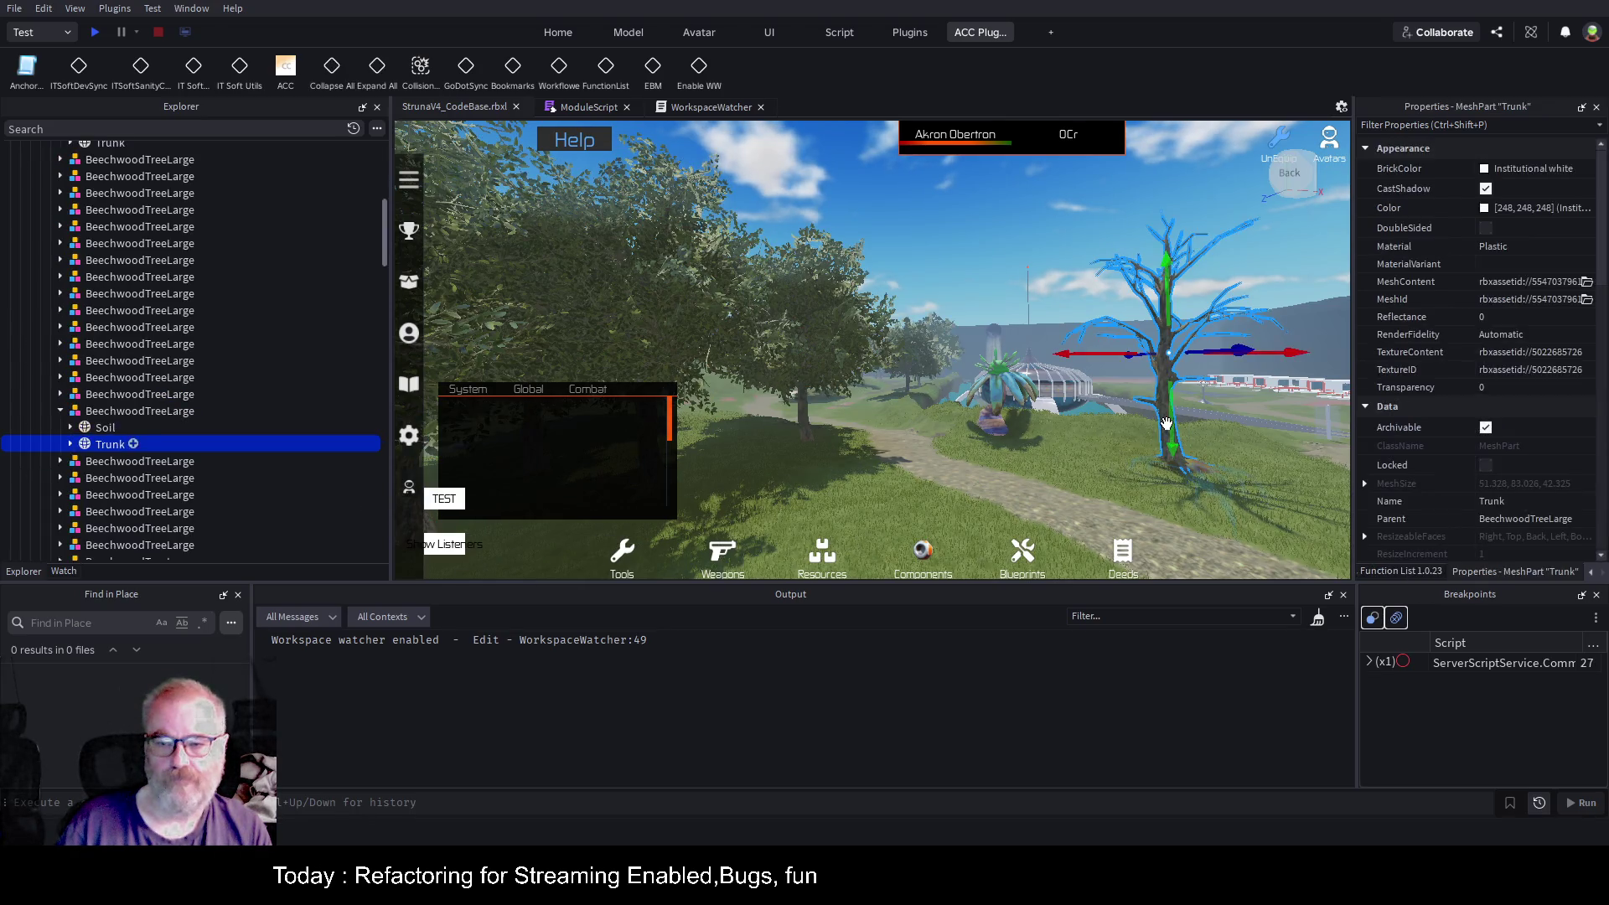
left_click_drag(1122, 356, 998, 362)
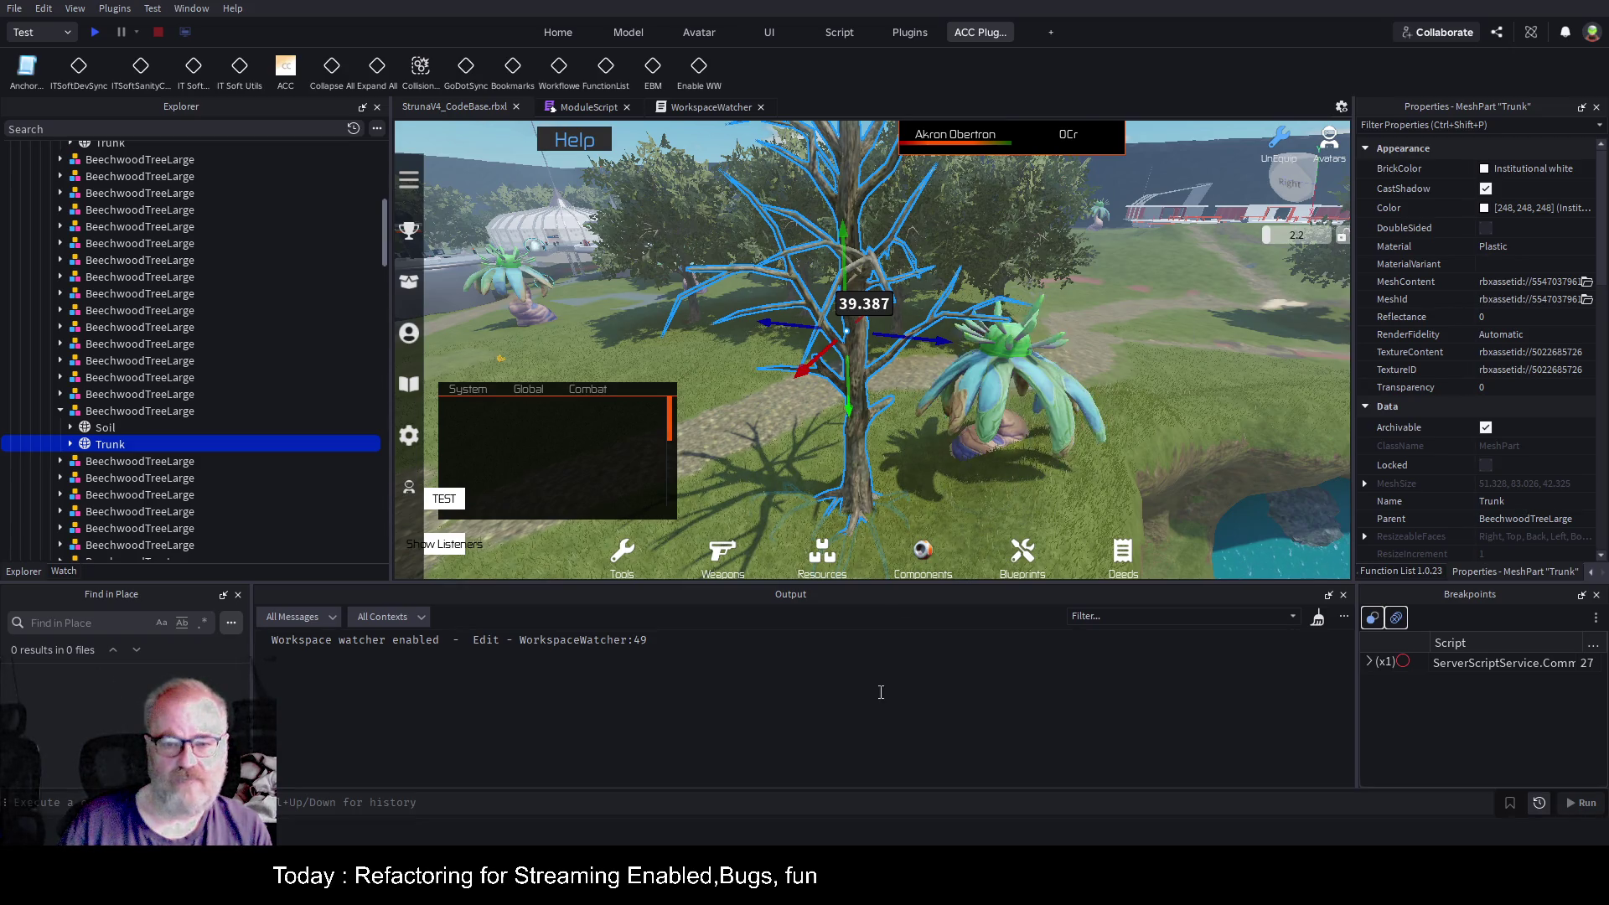
Frame BeechwoodTreeLarge and move the whole tree to X 31.884 with the Move tool.
left_click(117, 410)
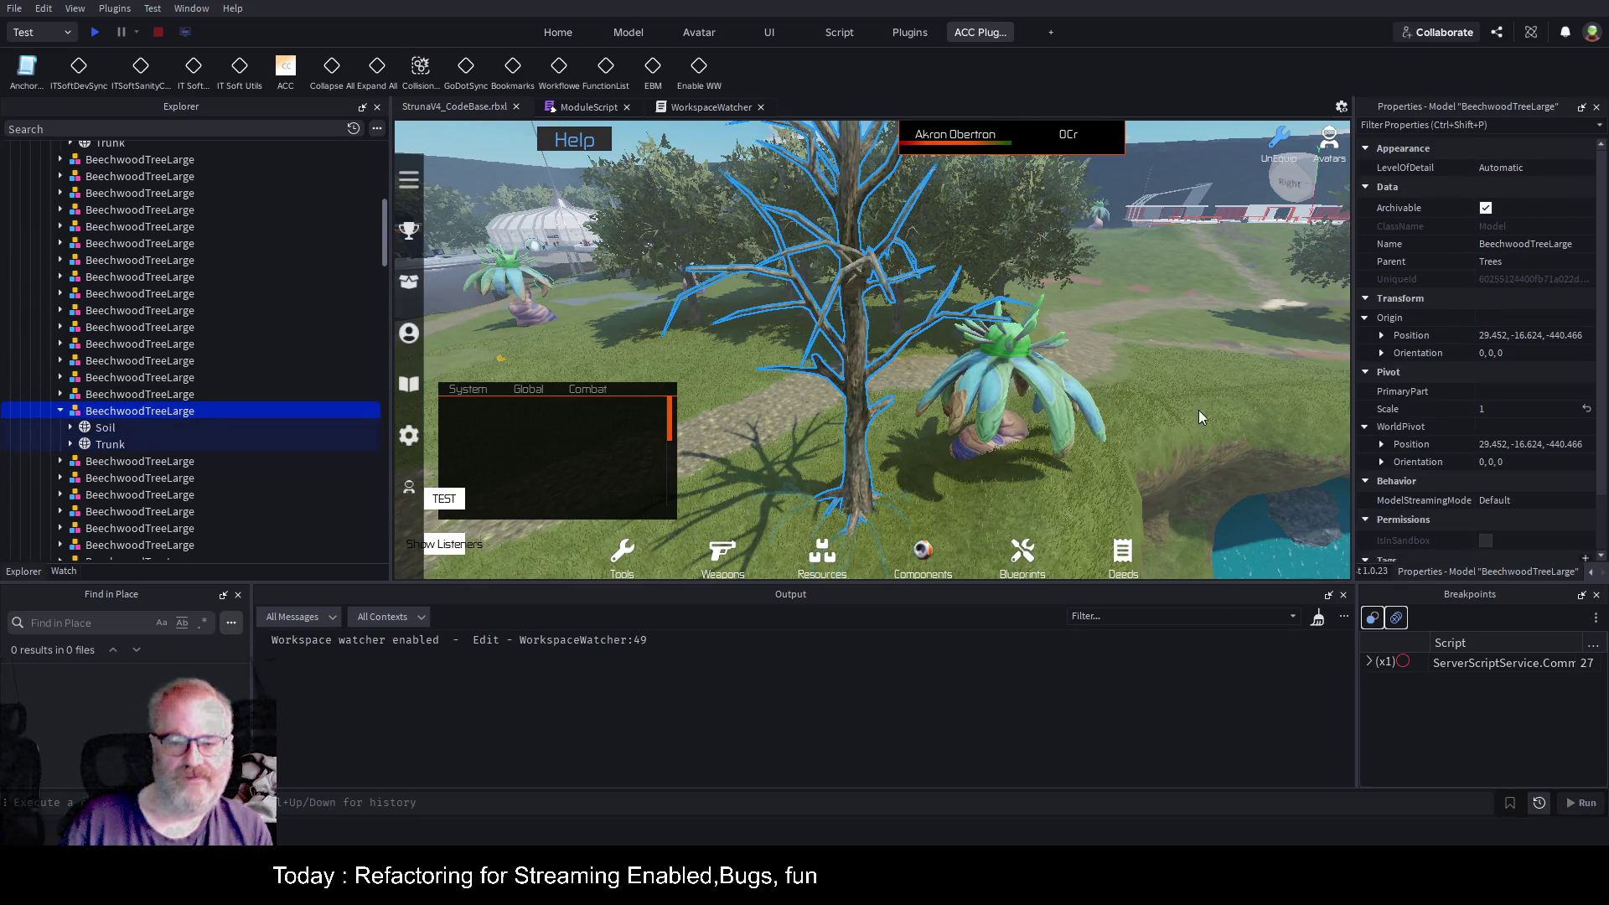
key("F2")
key("Return")
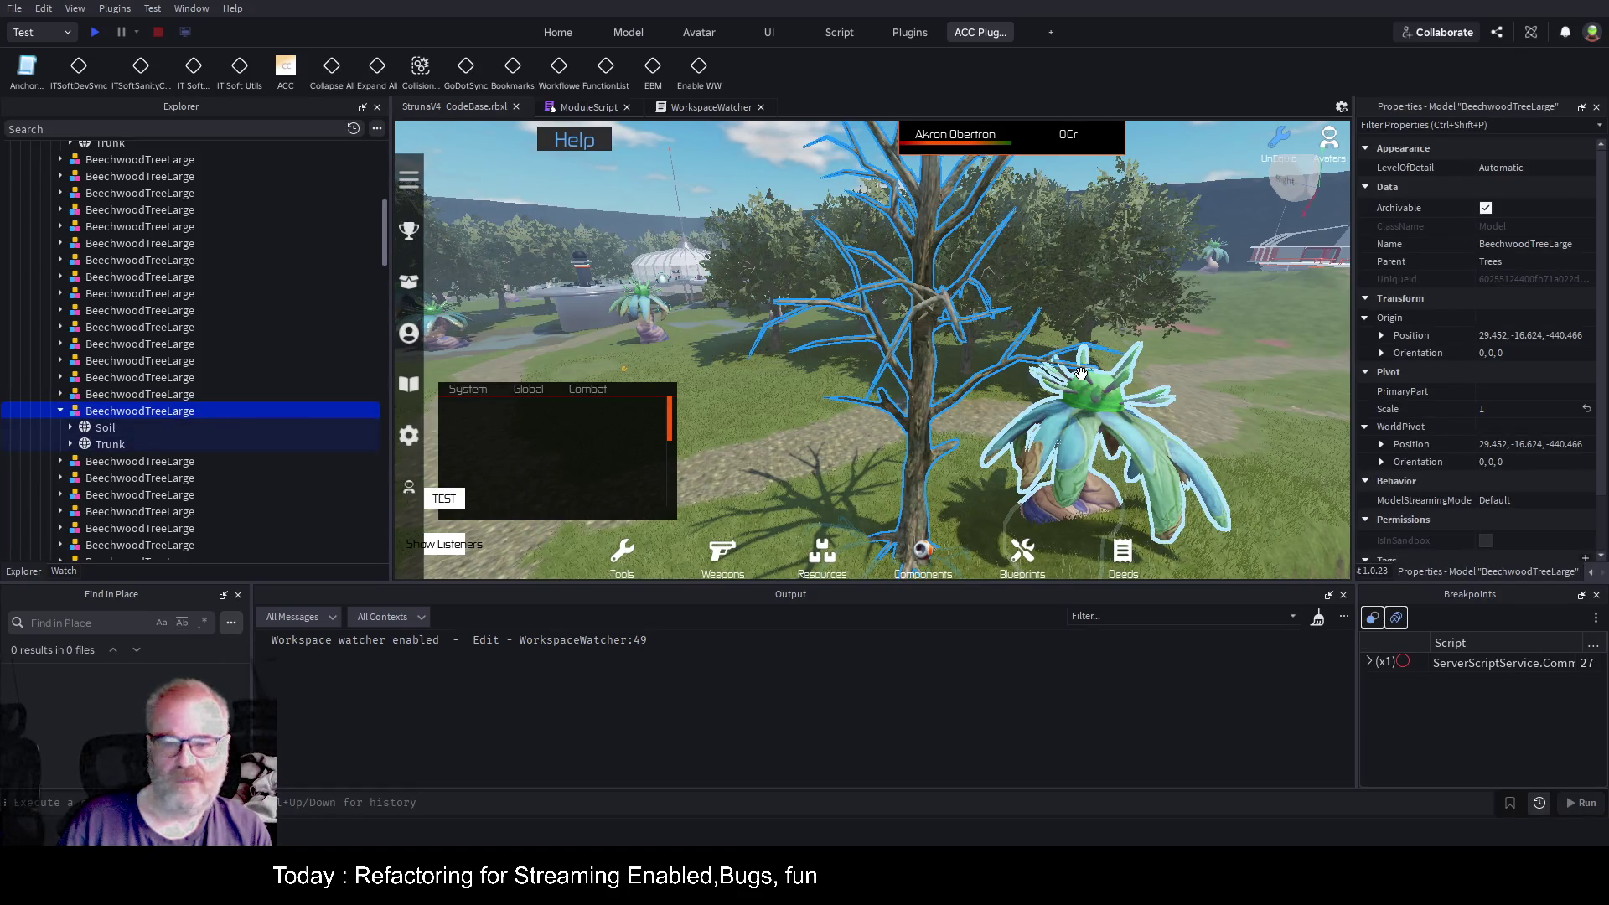
scroll(1135, 419, "down", 5)
key("f")
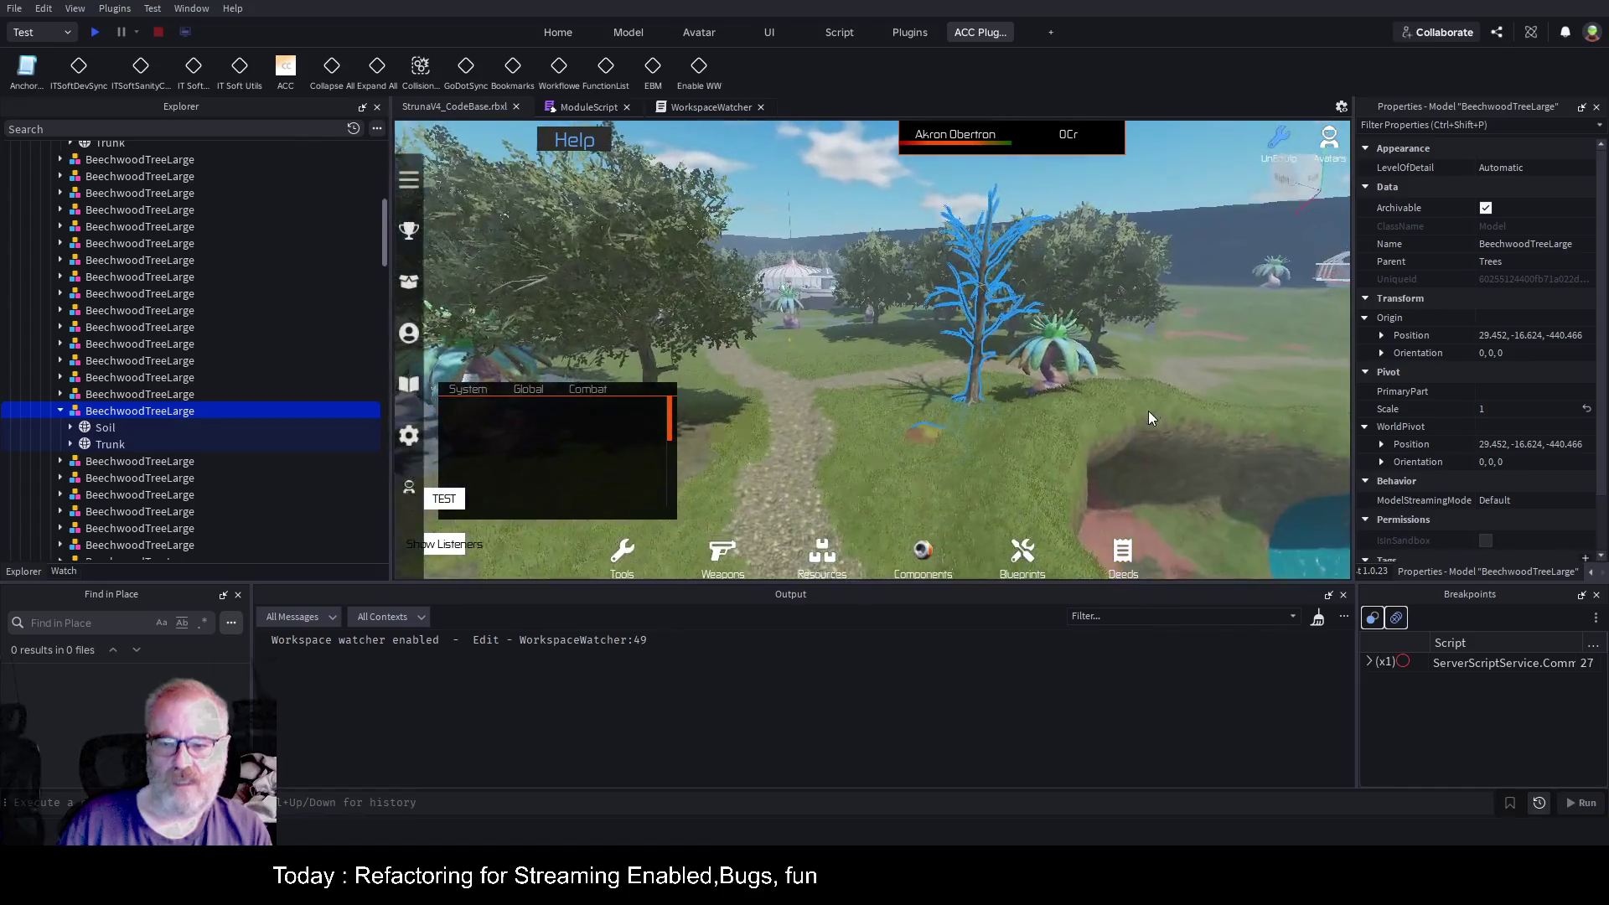
left_click(635, 35)
left_click(73, 70)
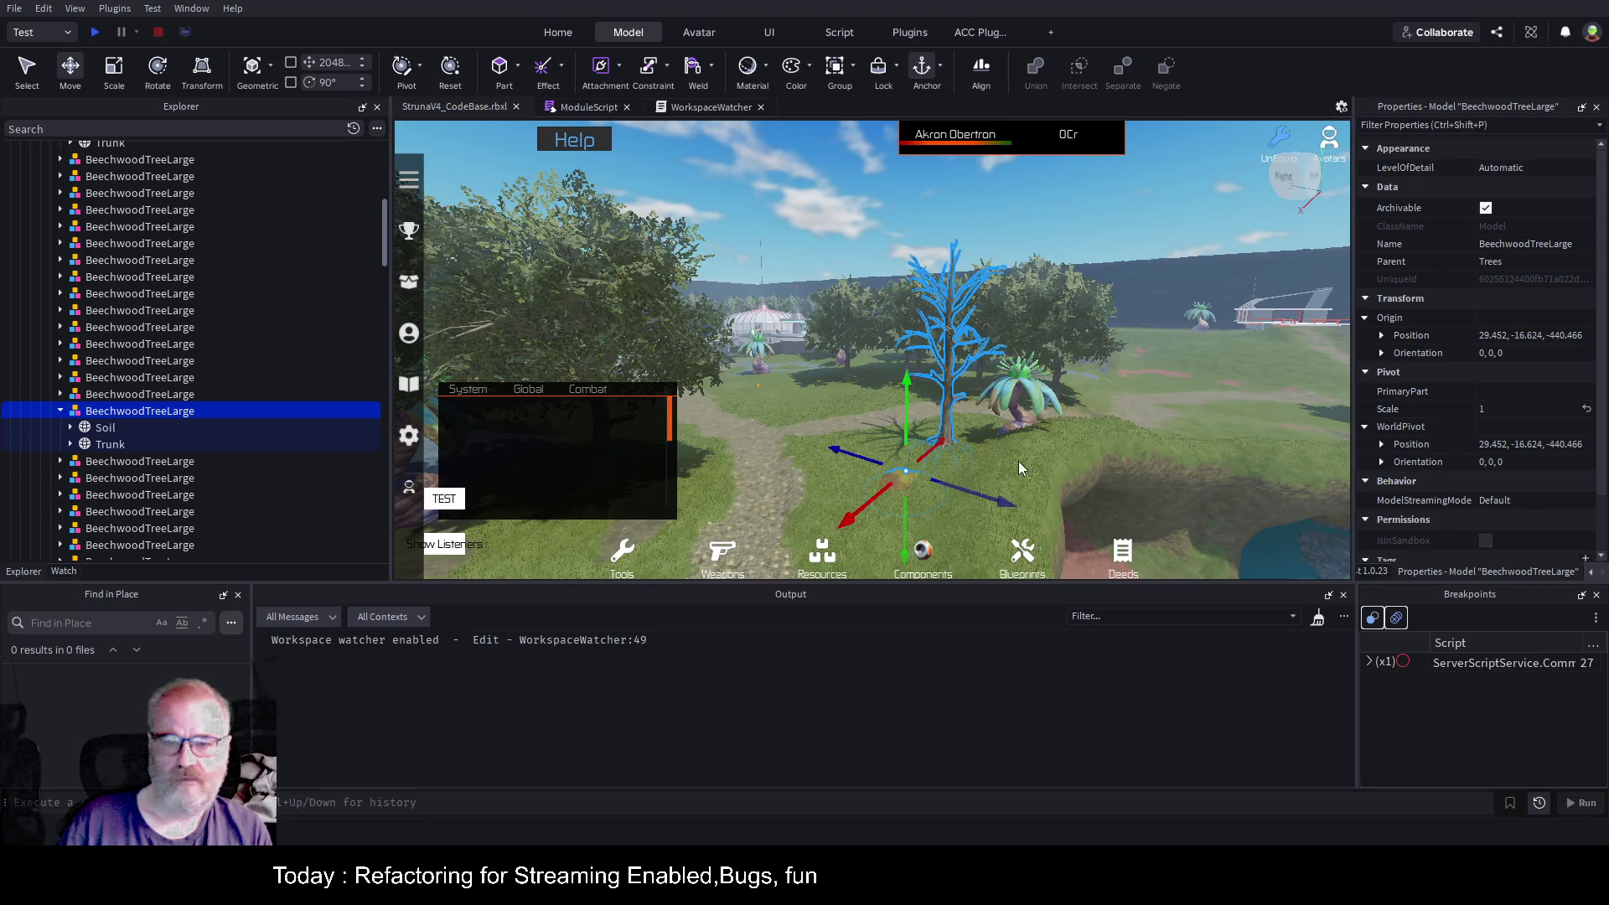
mouse_move(942, 440)
left_mouse_down()
mouse_move(872, 486)
mouse_move(847, 472)
mouse_move(938, 442)
left_mouse_up()
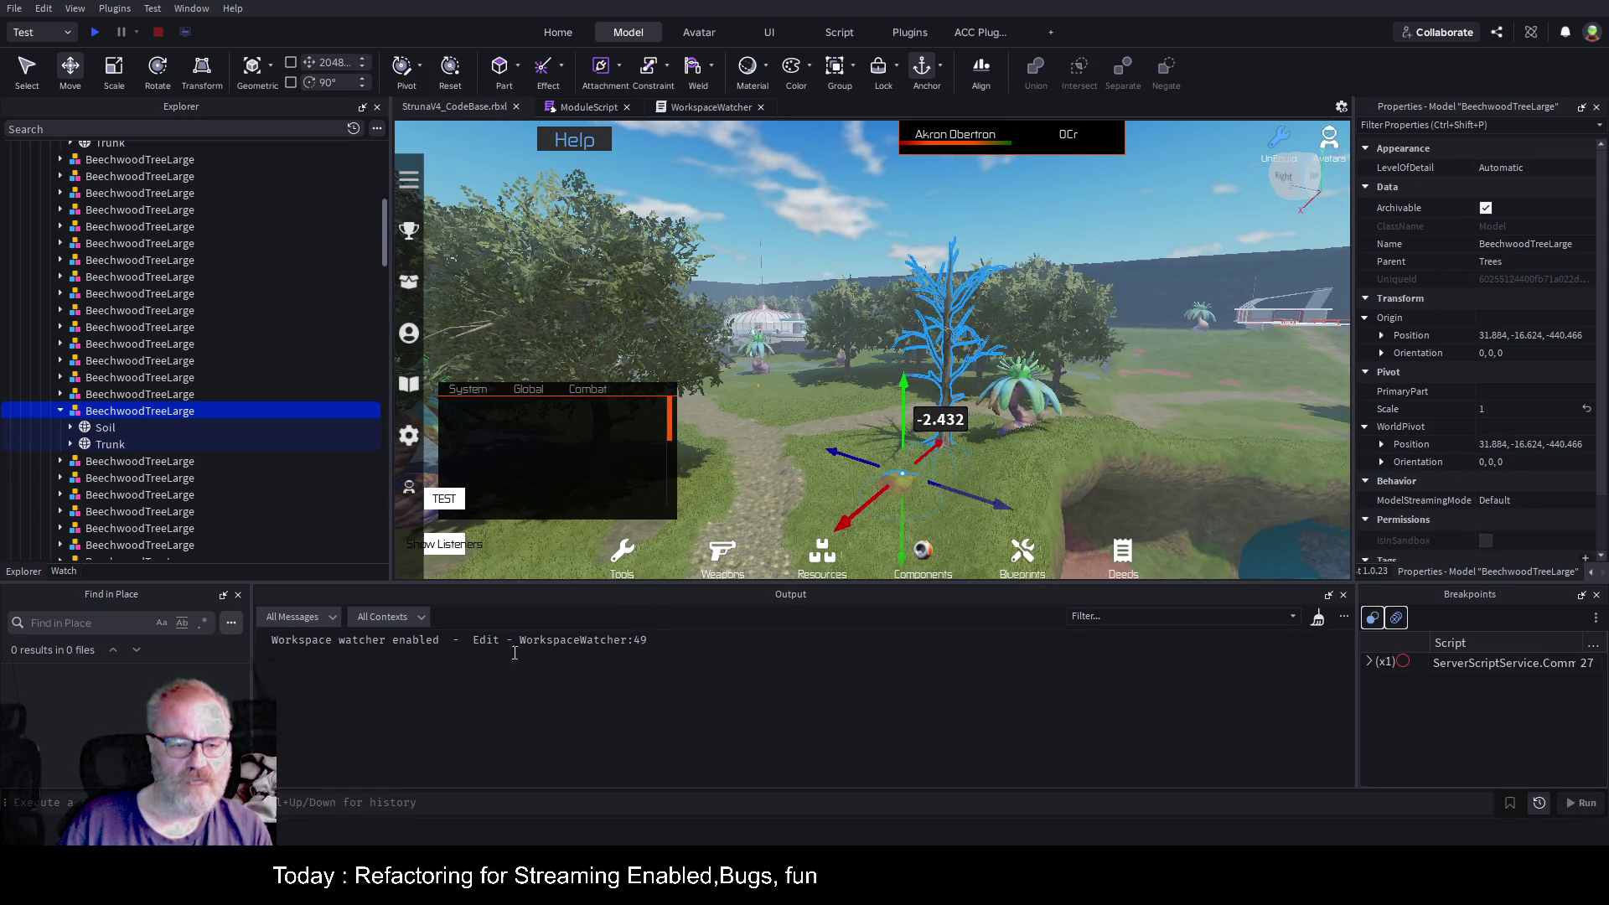
left_click(713, 106)
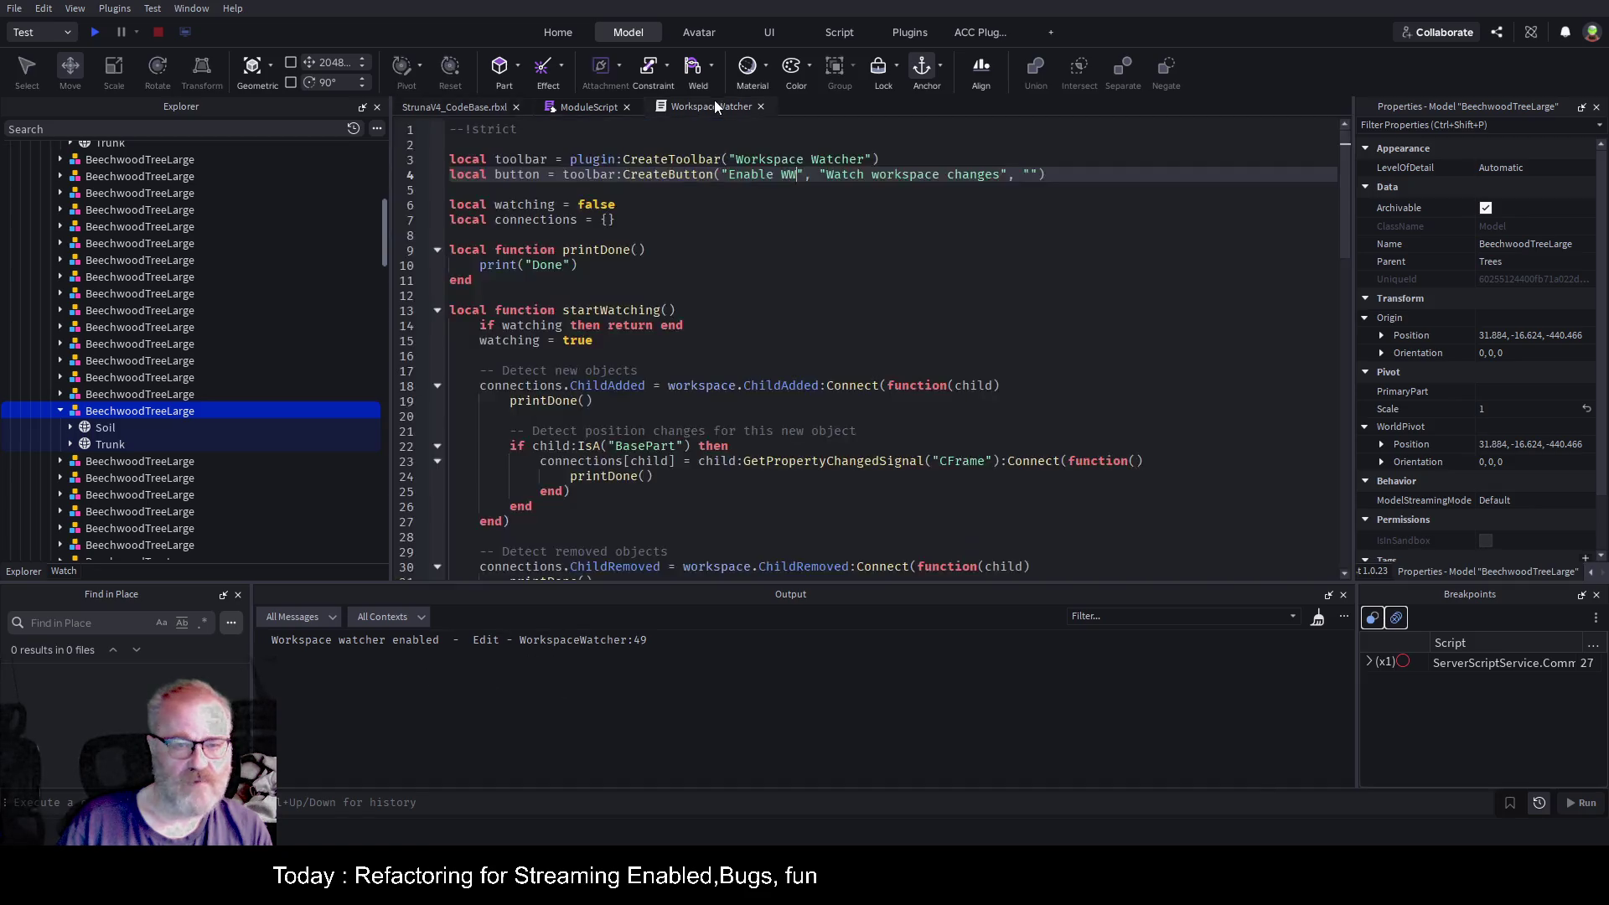
Review the printDone call on line 44 and the BasePart check on line 42.
scroll(936, 328, "down", 3)
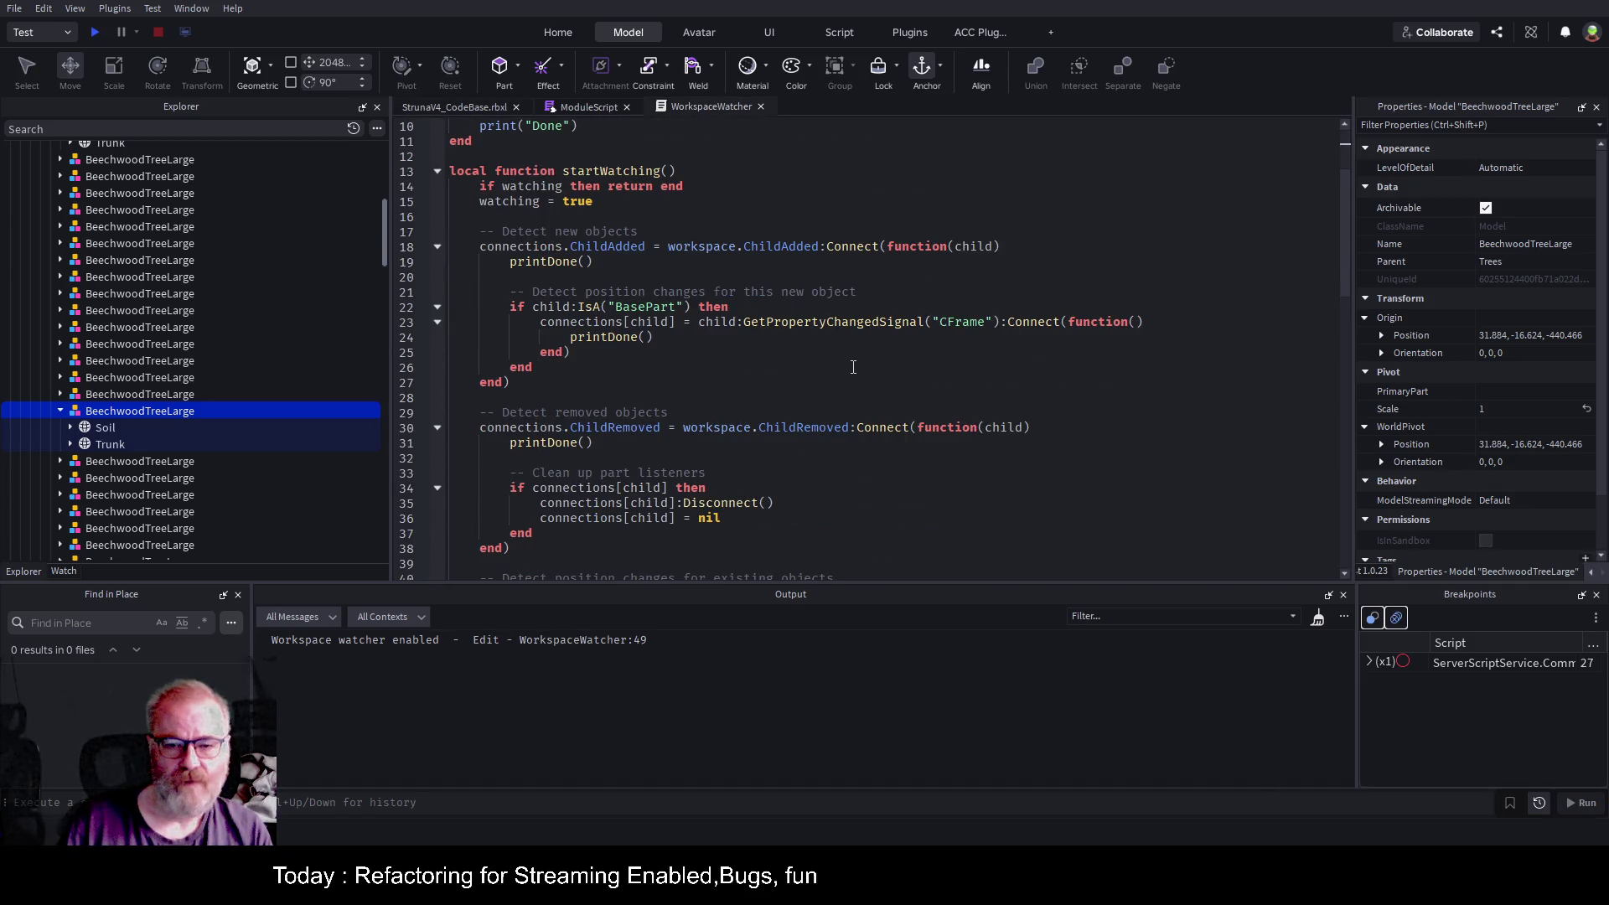
scroll(853, 367, "down", 3)
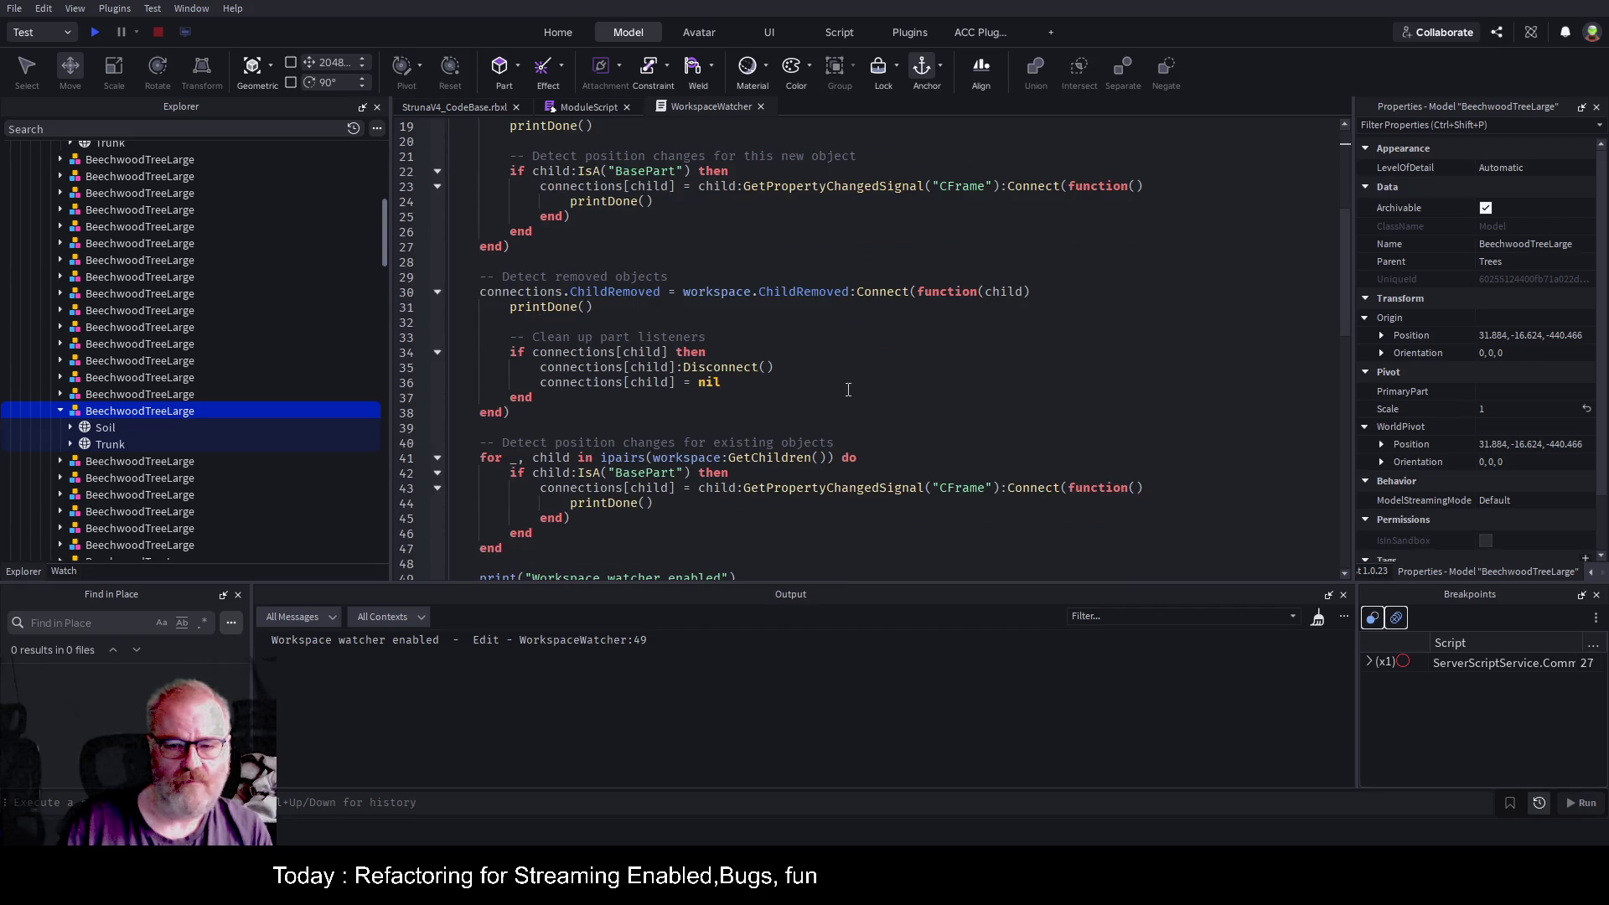
left_click(624, 506)
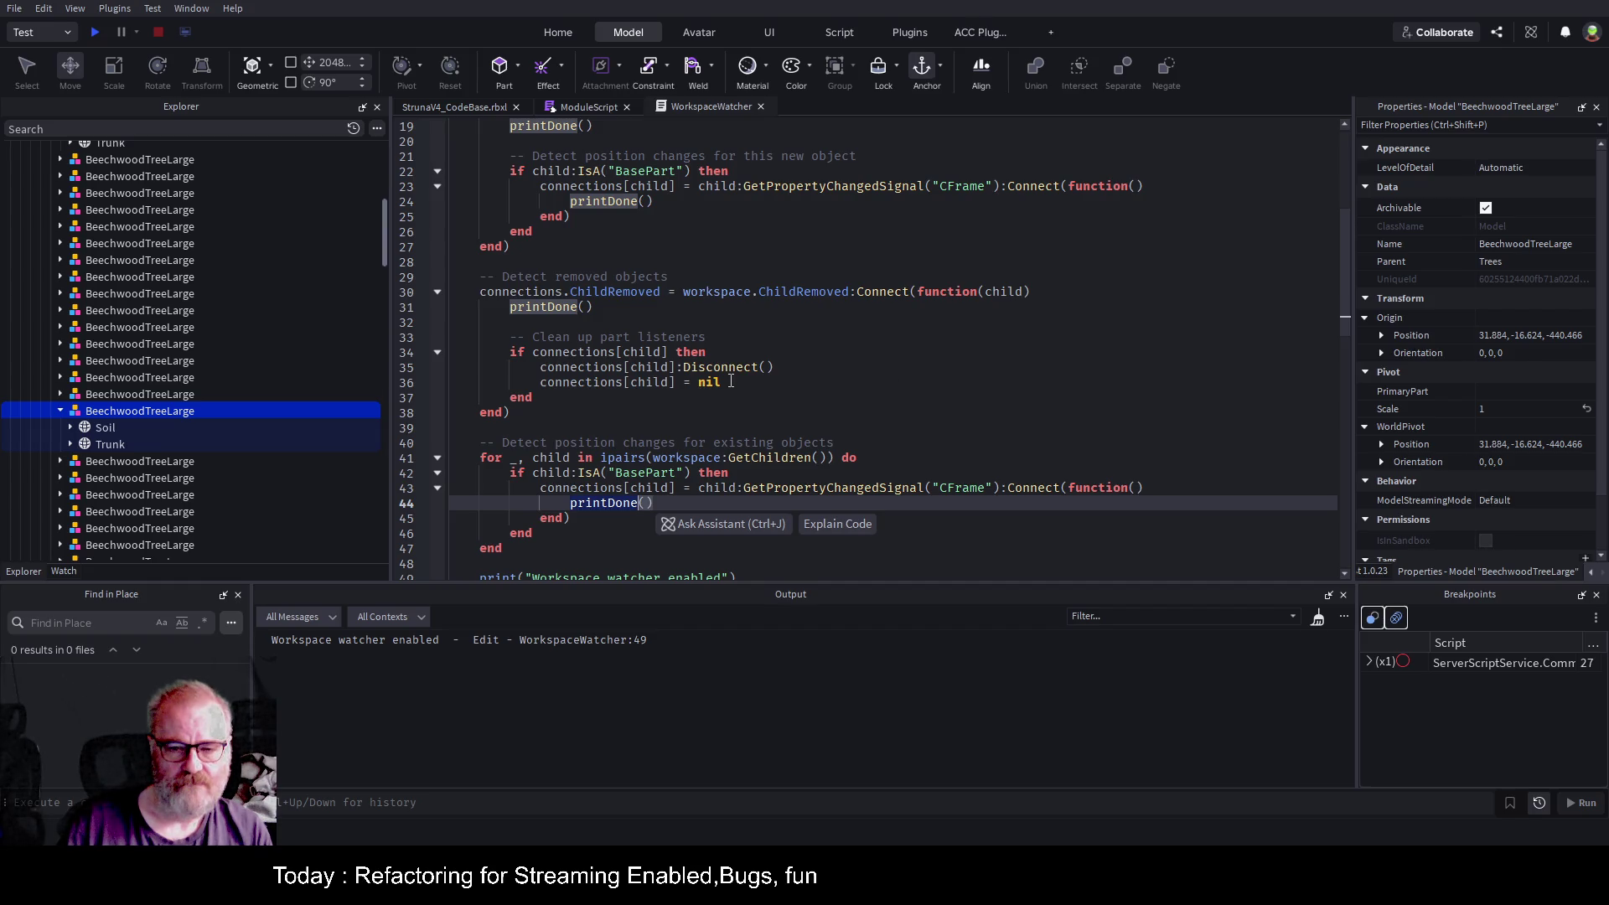
scroll(730, 381, "down", 1)
left_click(677, 427)
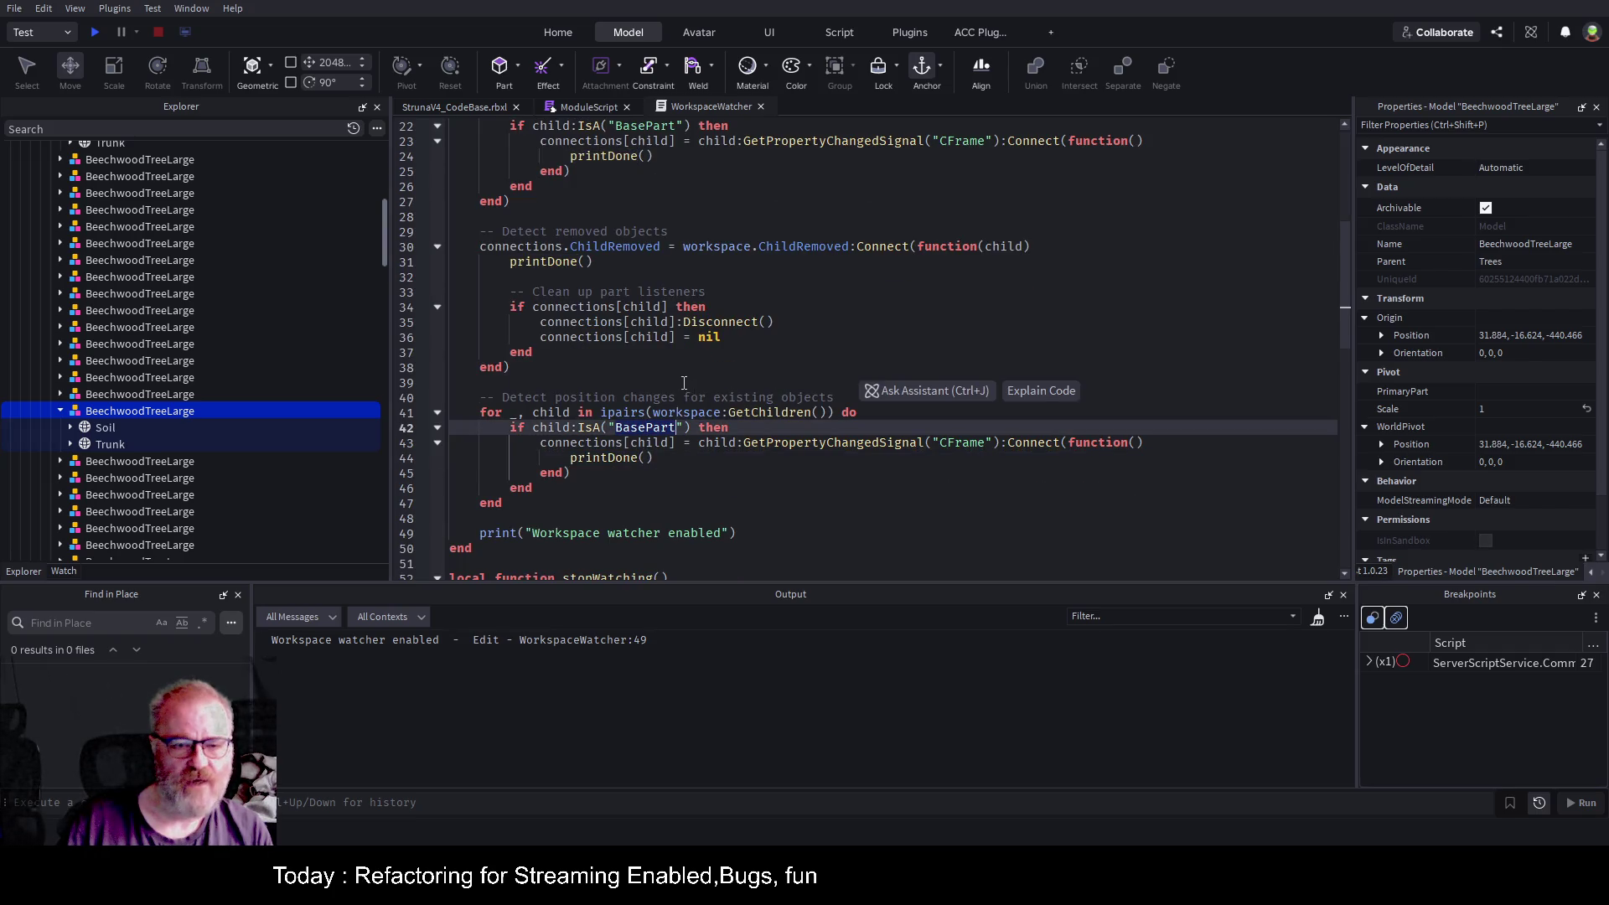
scroll(685, 392, "down", 3)
scroll(869, 447, "up", 5)
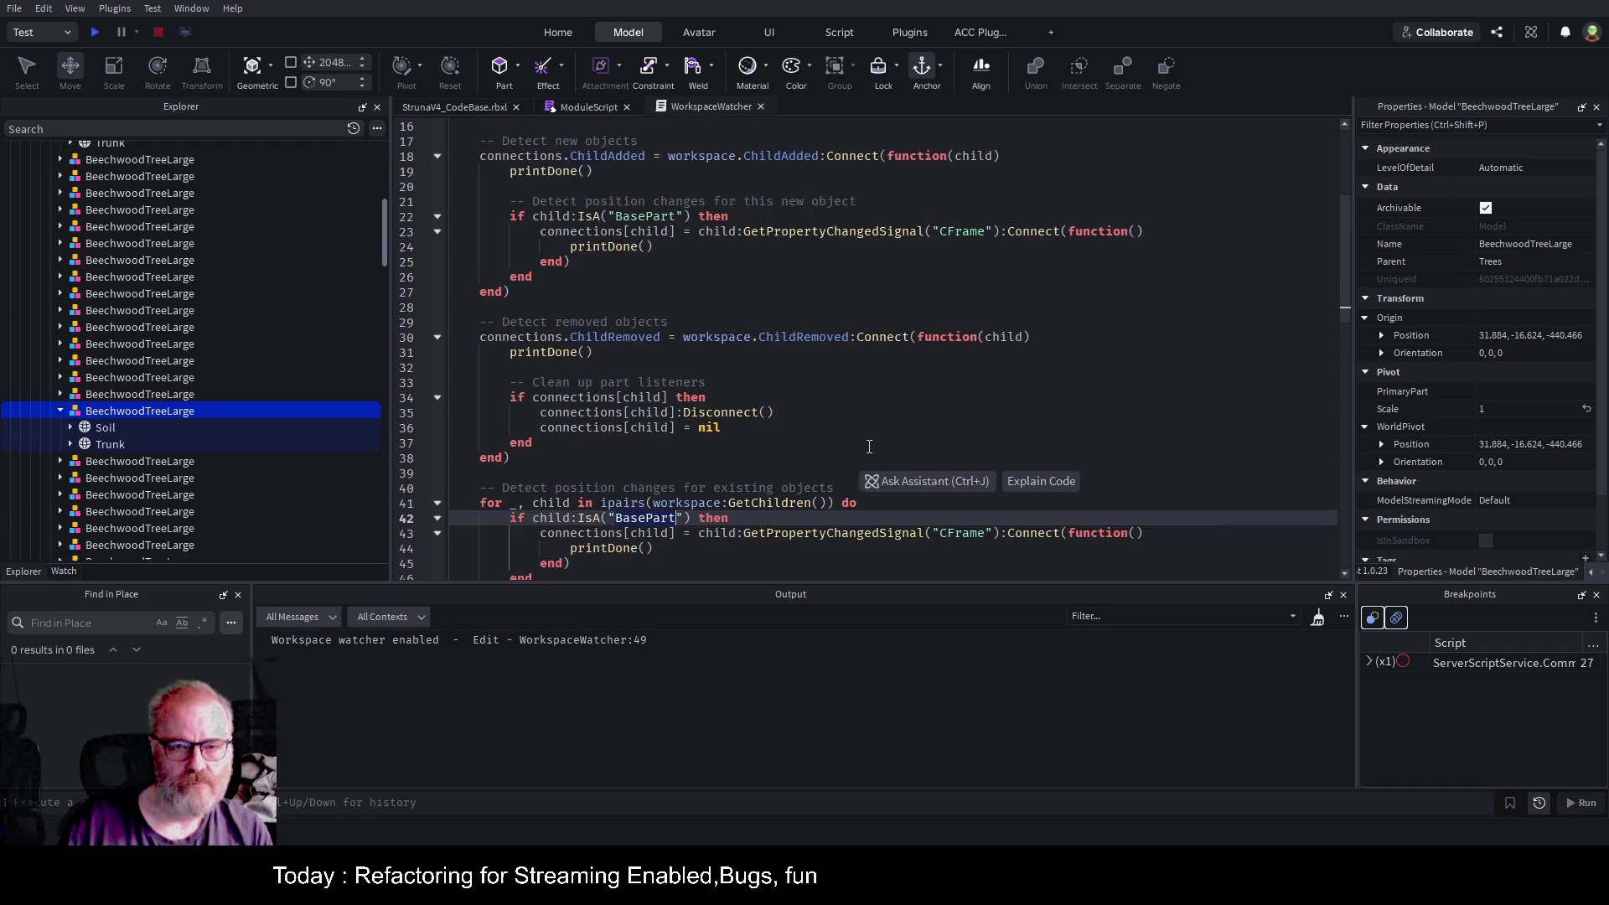
scroll(869, 447, "up", 1)
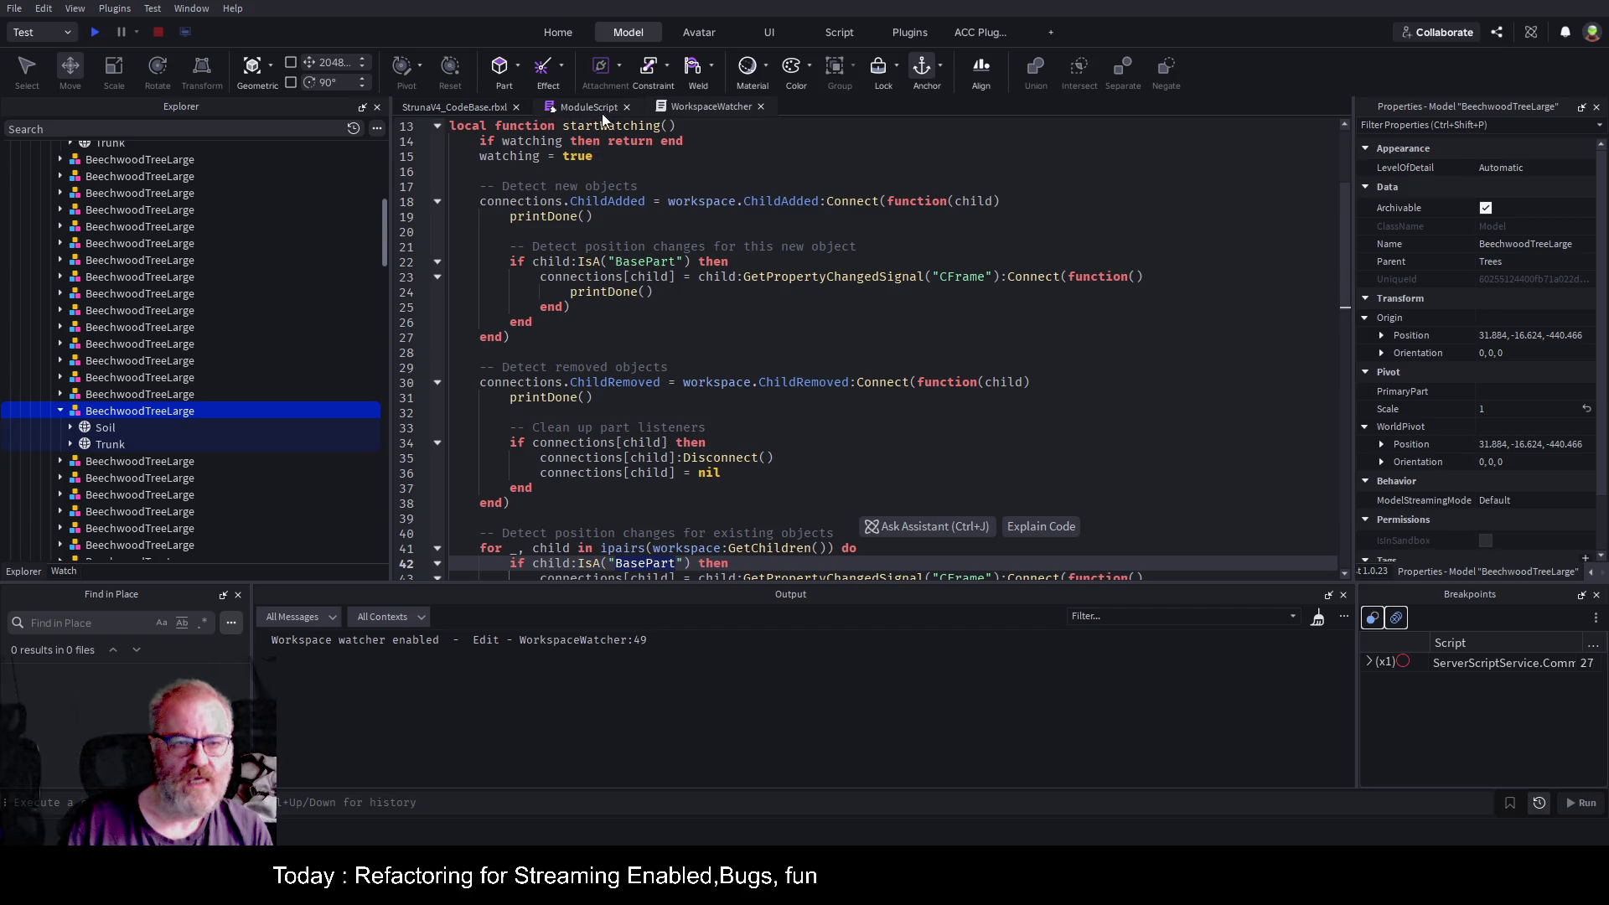
left_click(494, 107)
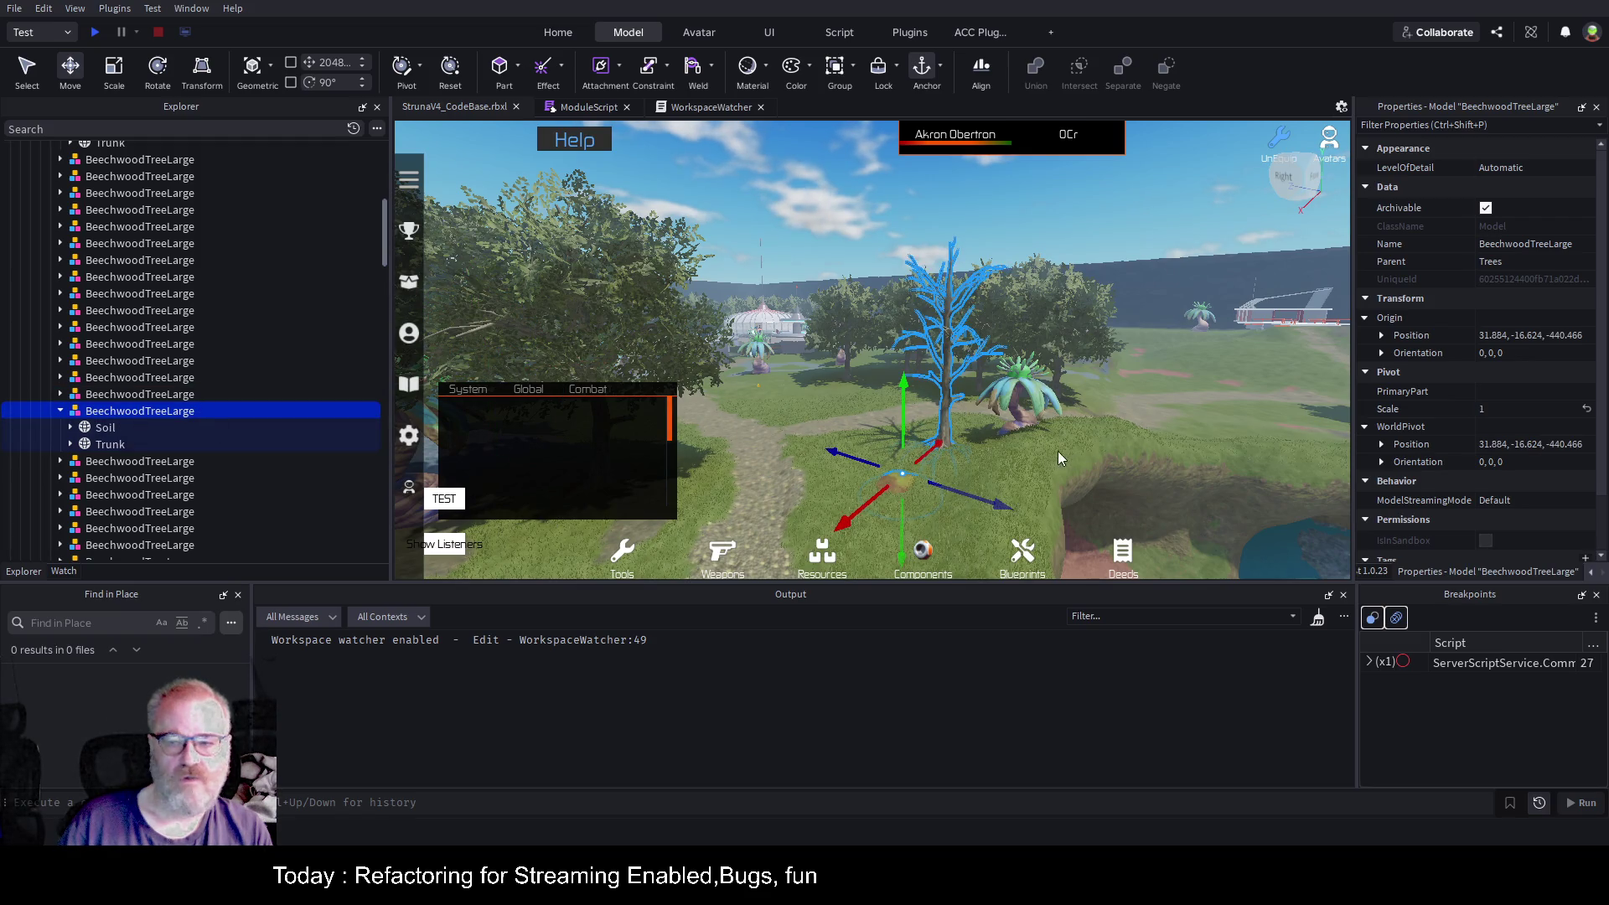
Inspect the connections loop in stopWatching, then return to the place's 3D view.
left_click(699, 107)
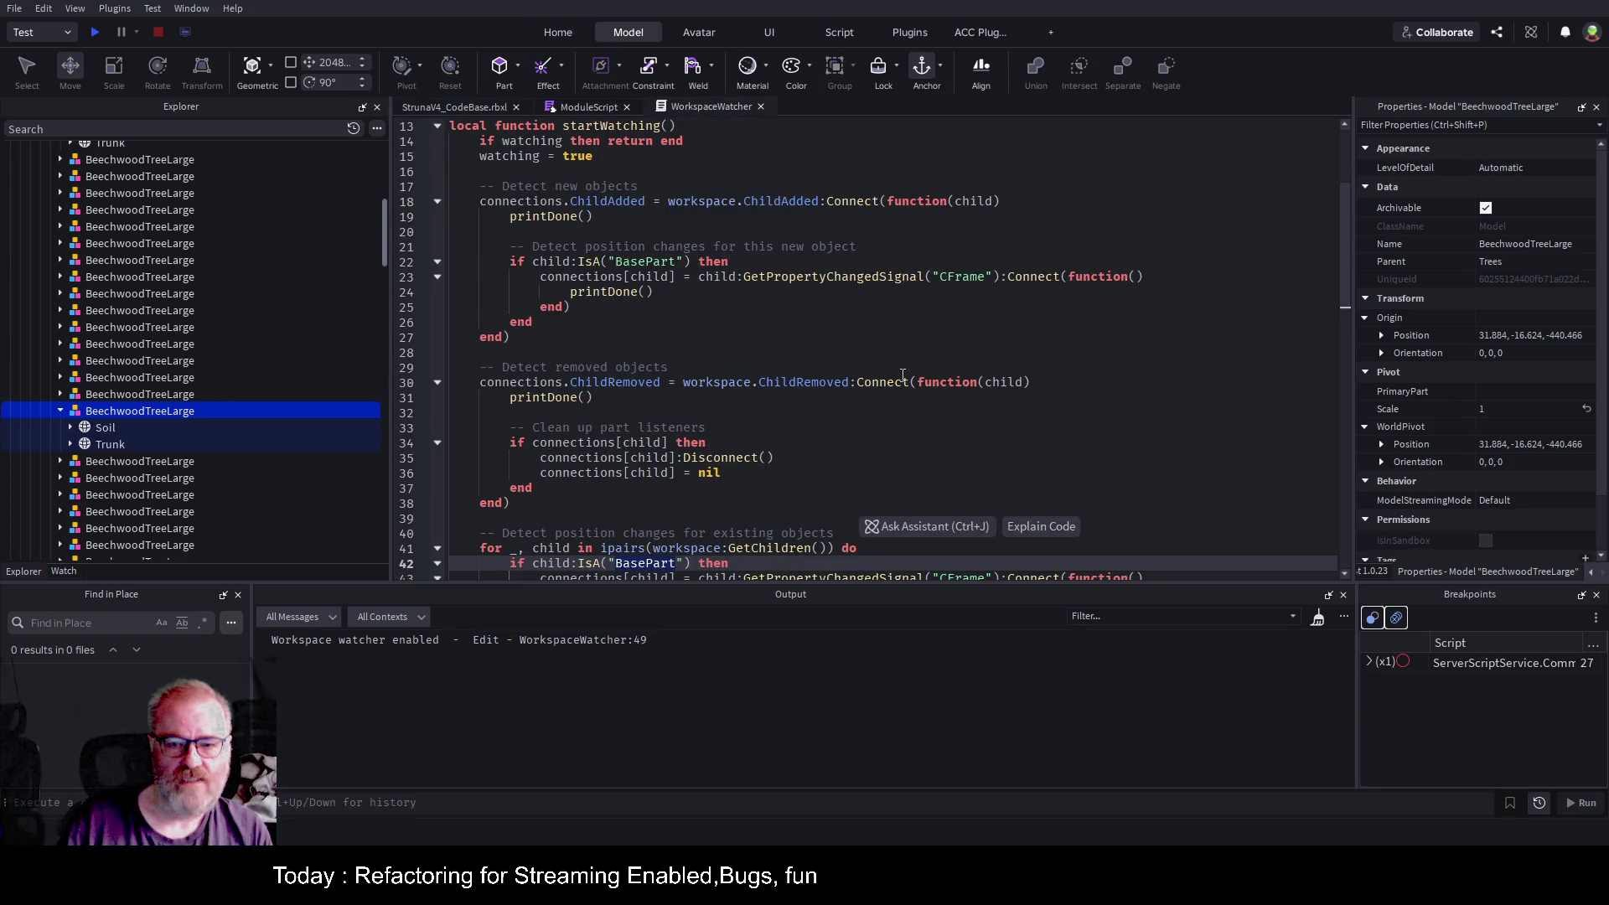
scroll(902, 374, "down", 4)
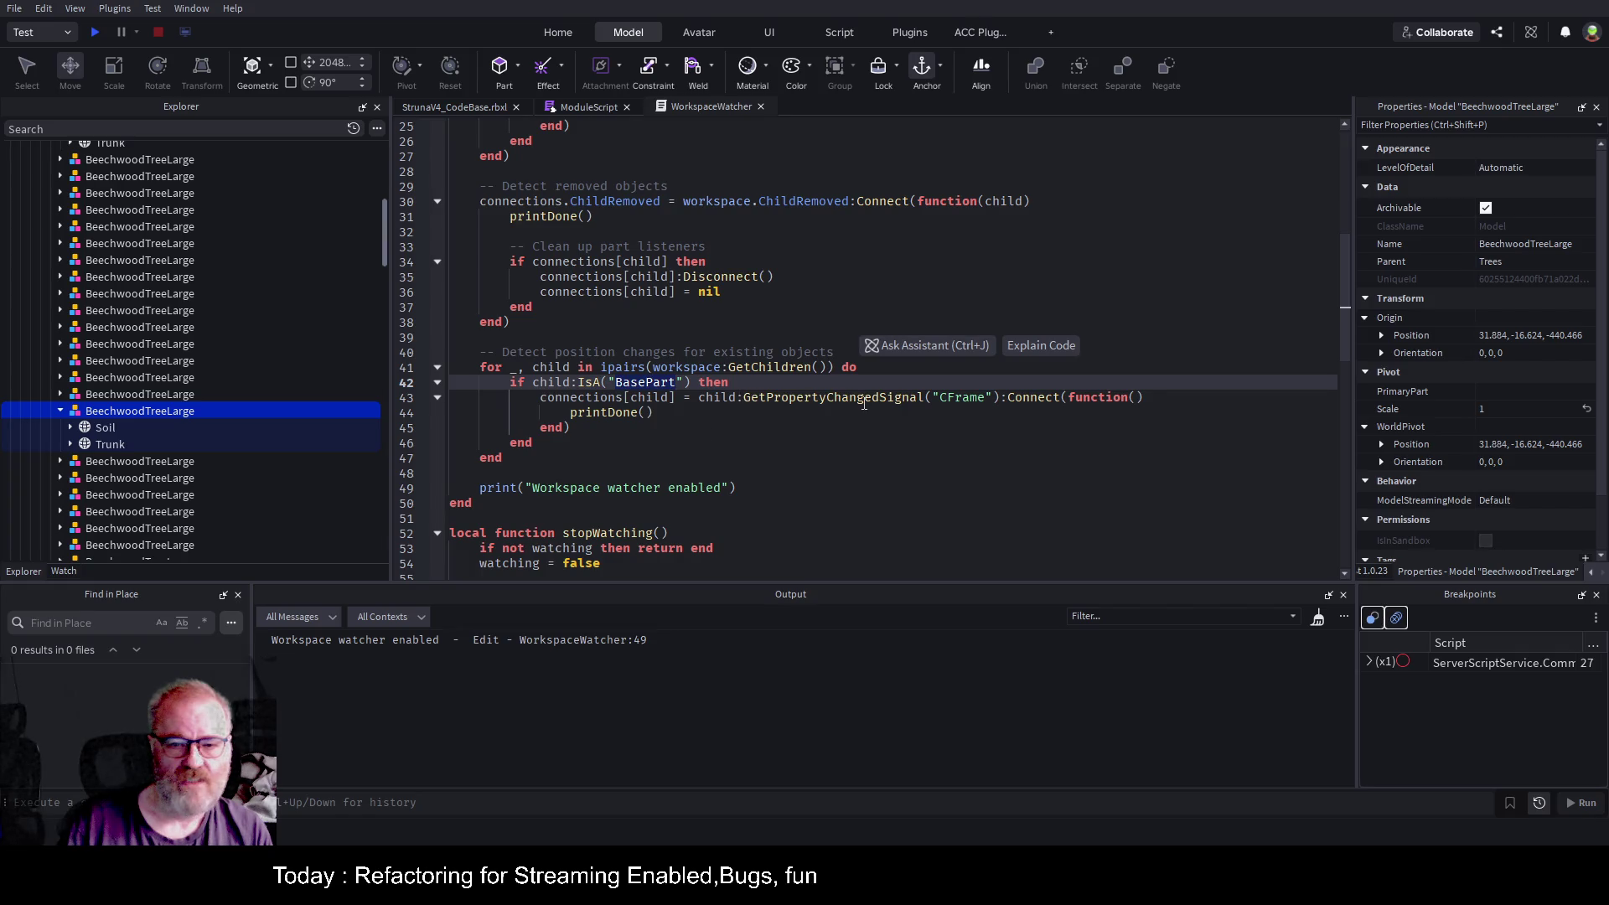
scroll(790, 442, "down", 3)
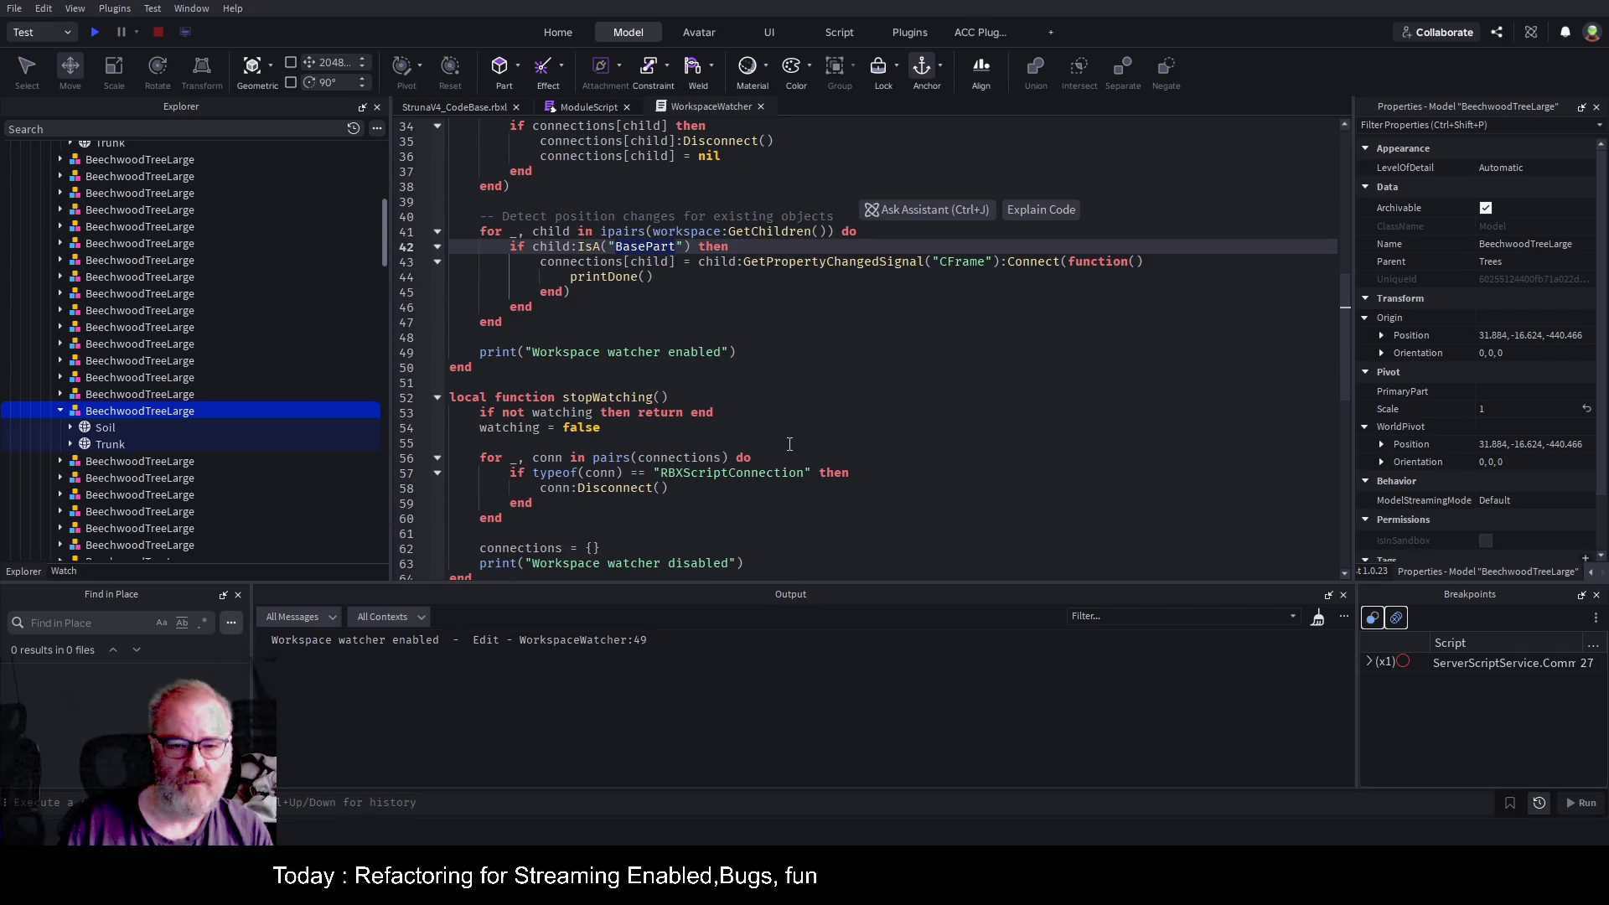
left_click(724, 459)
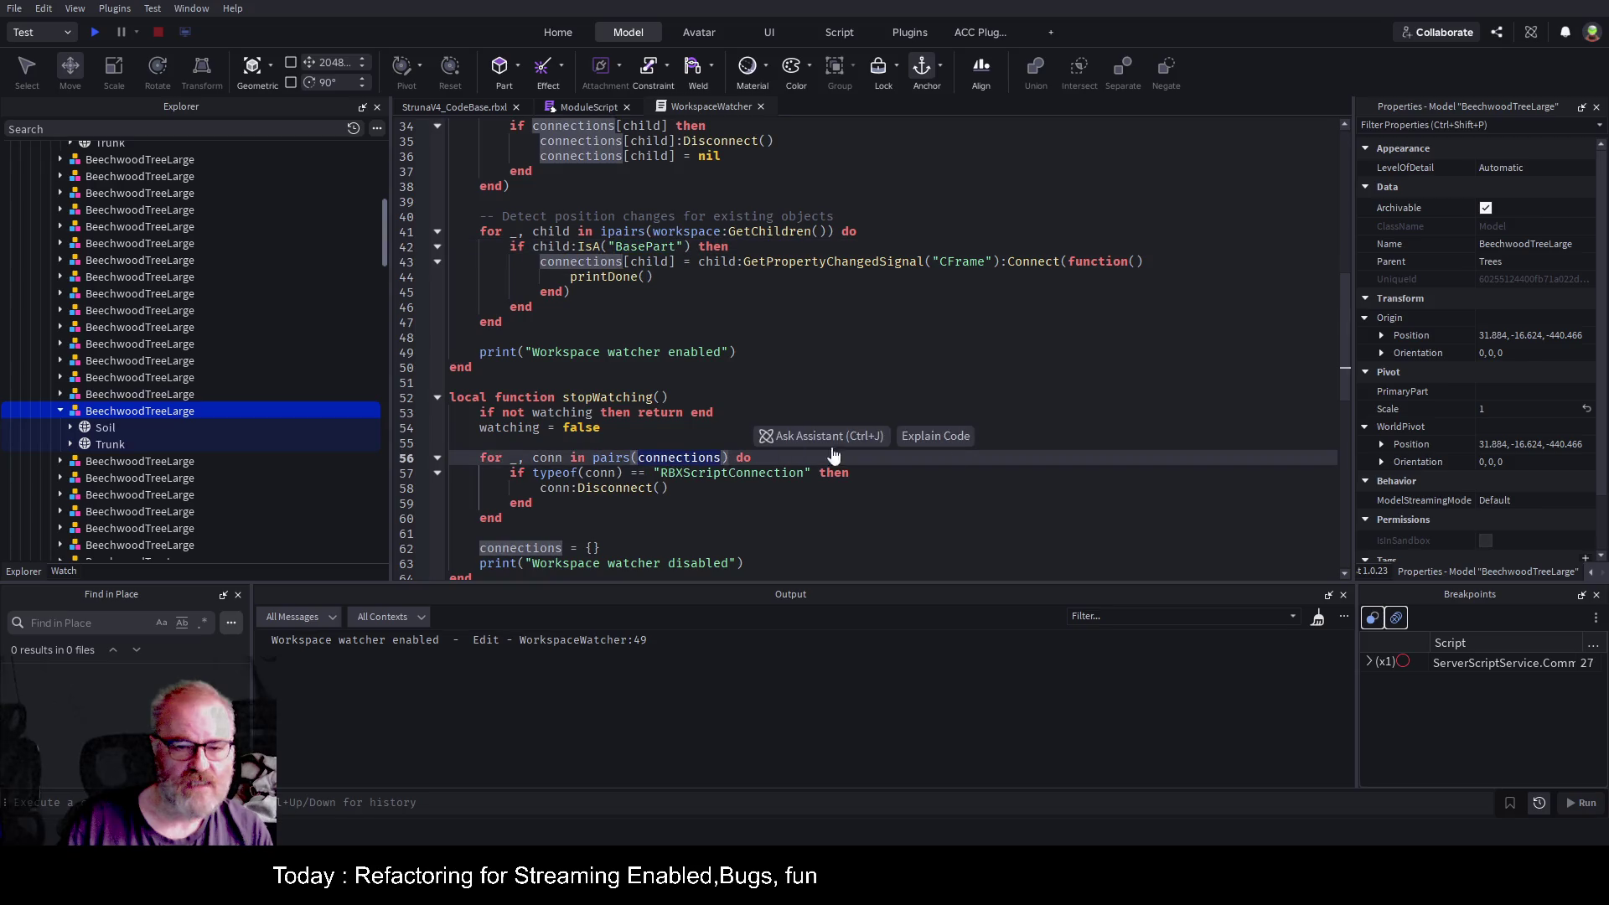
scroll(642, 436, "down", 2)
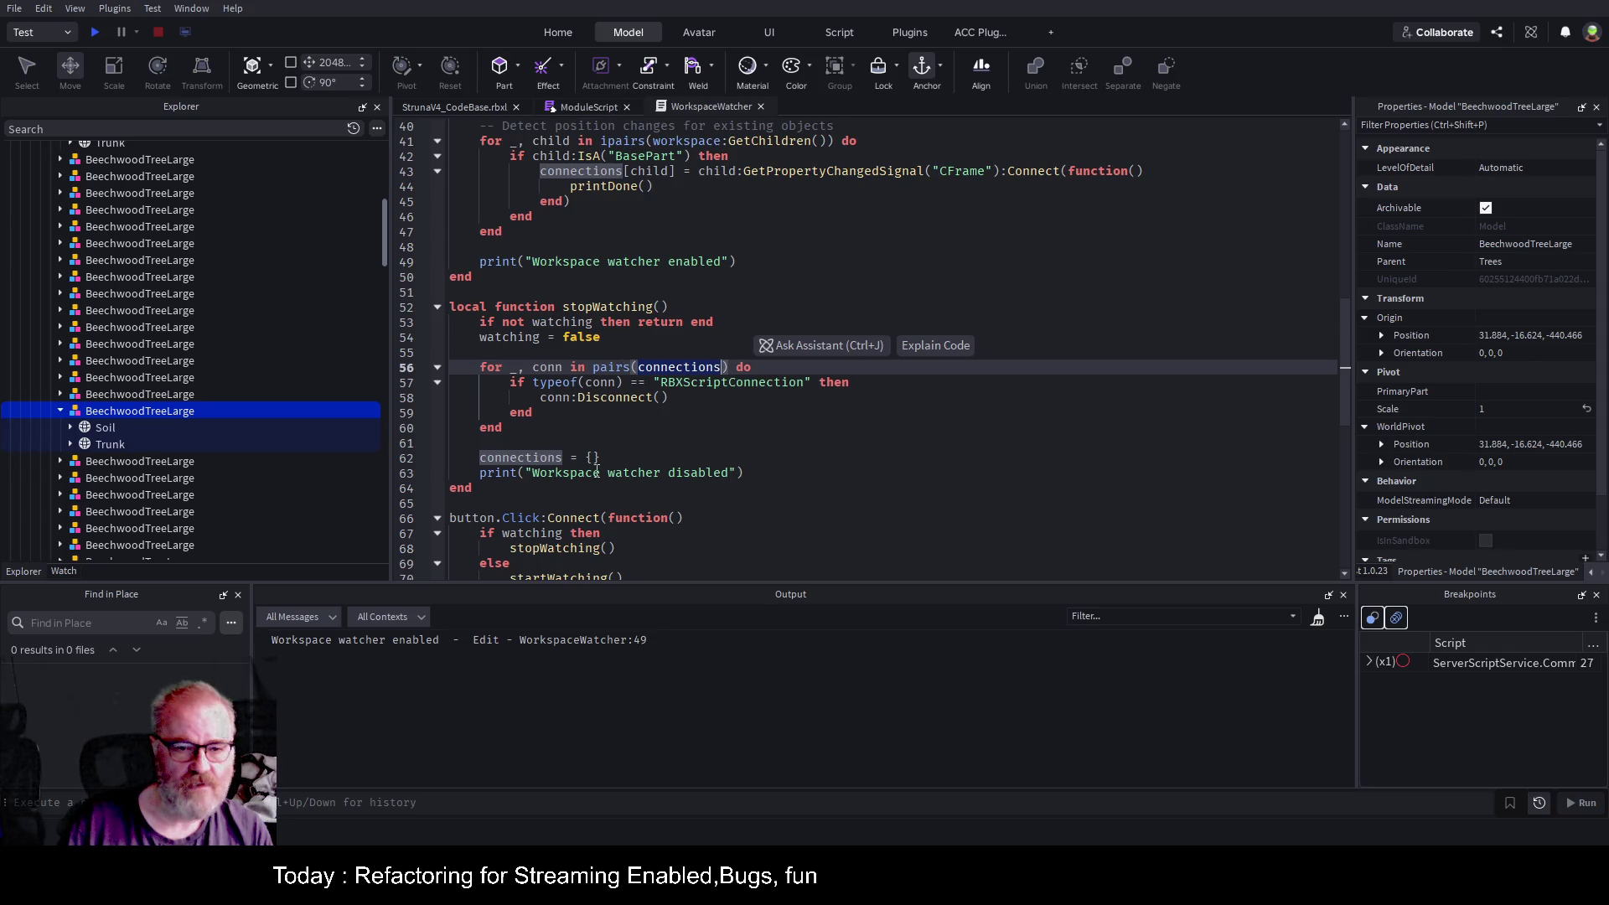
left_click(457, 108)
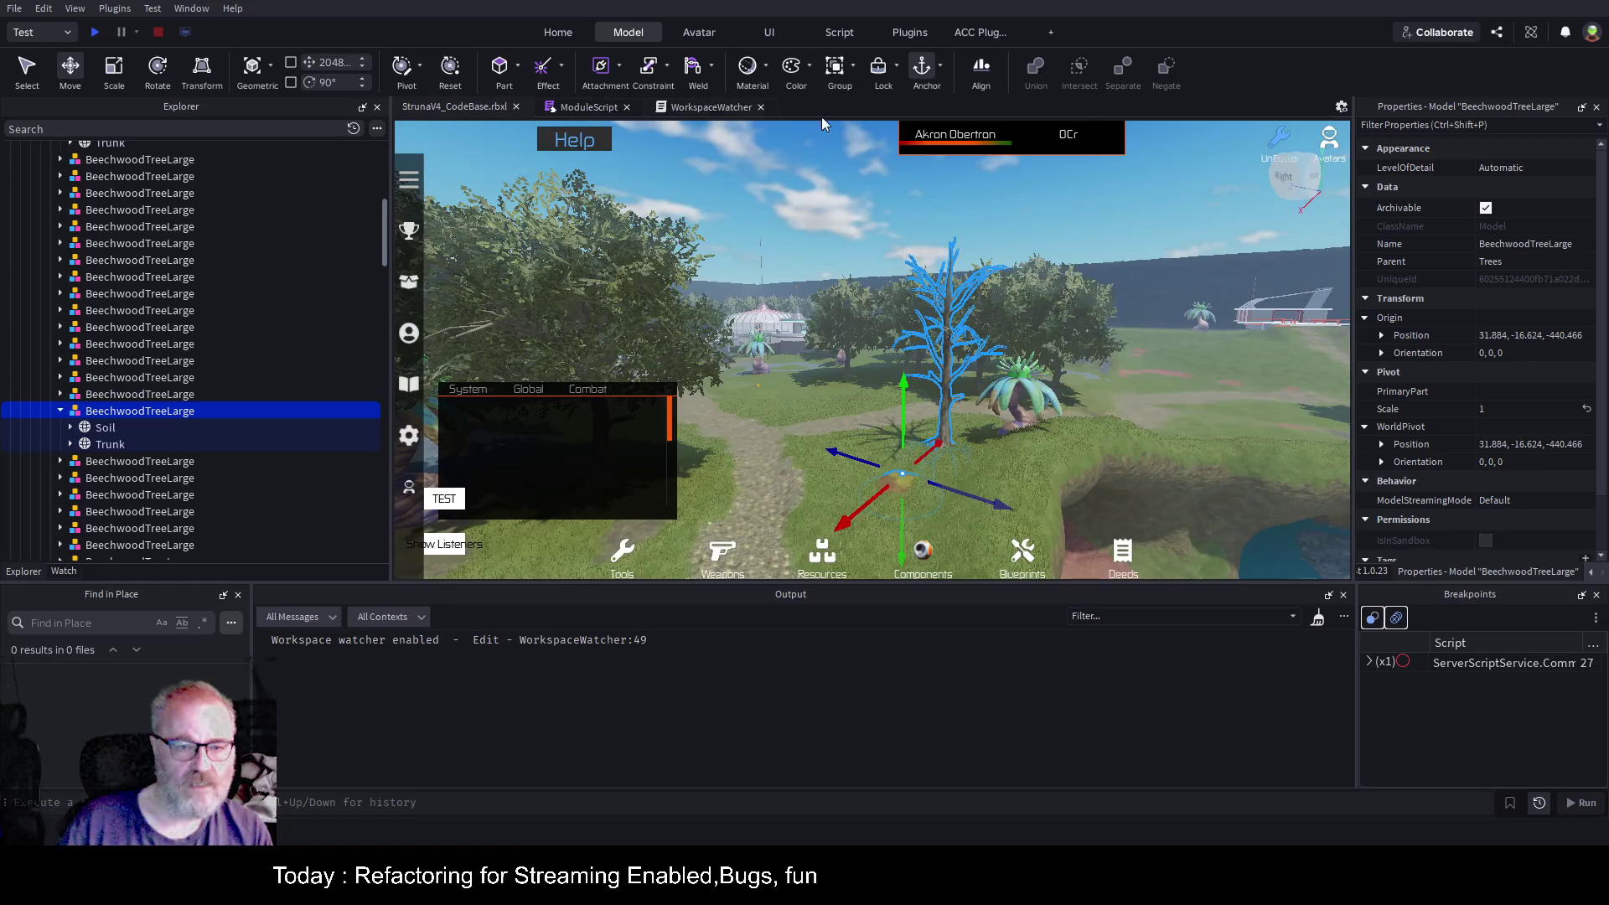
Switch the workspace watcher off with Enable WW and reopen the WorkspaceWatcher script.
left_click(991, 36)
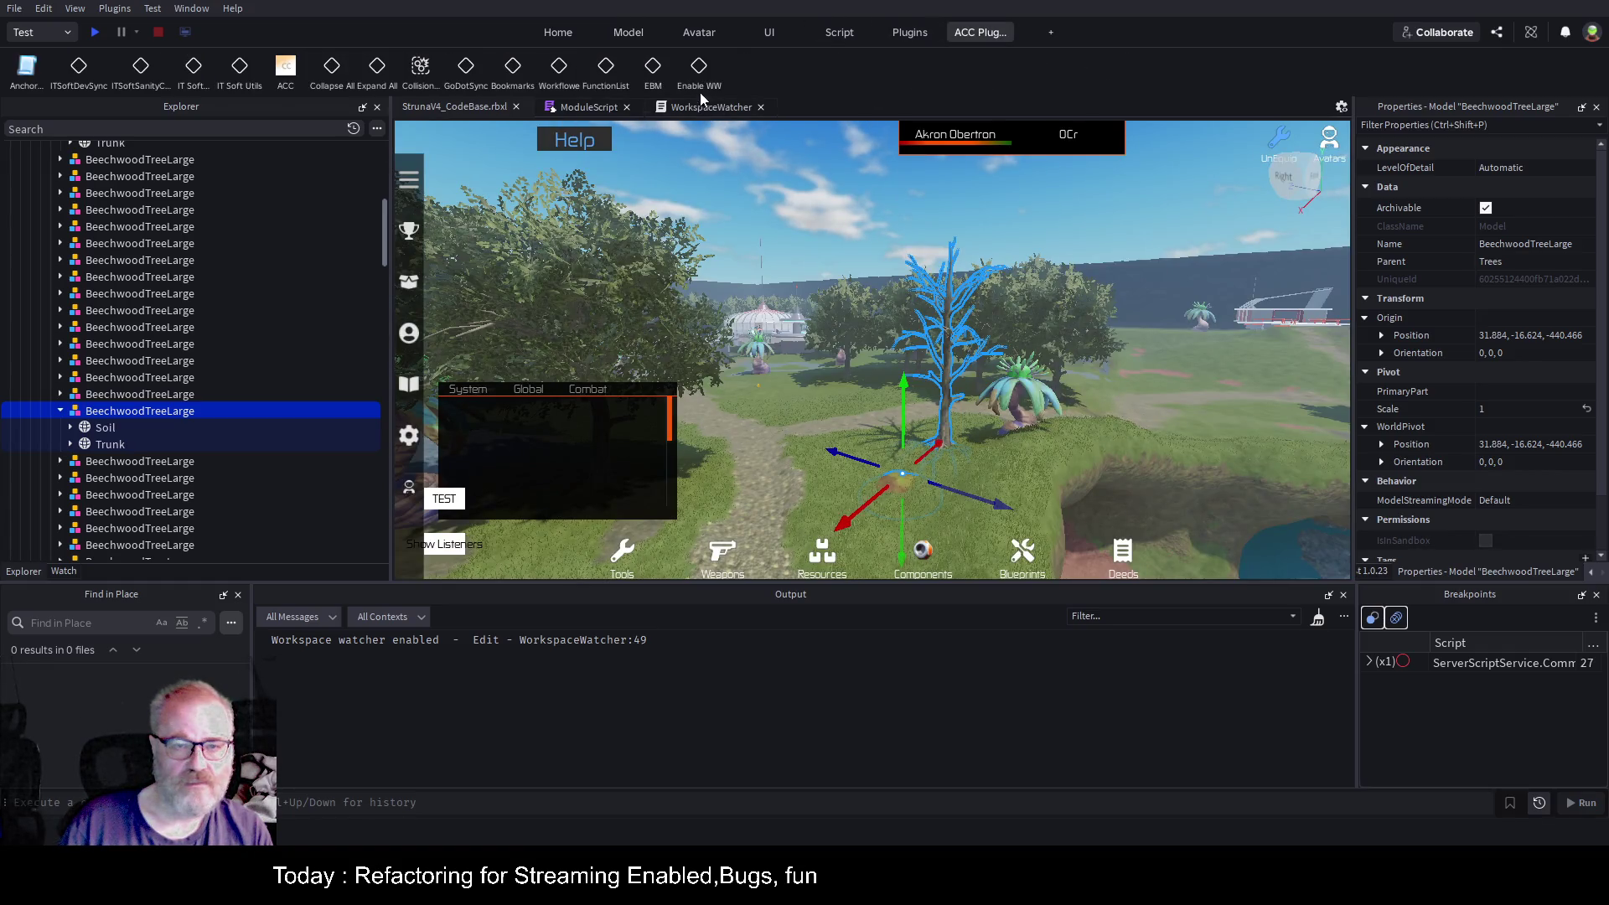
left_click(702, 67)
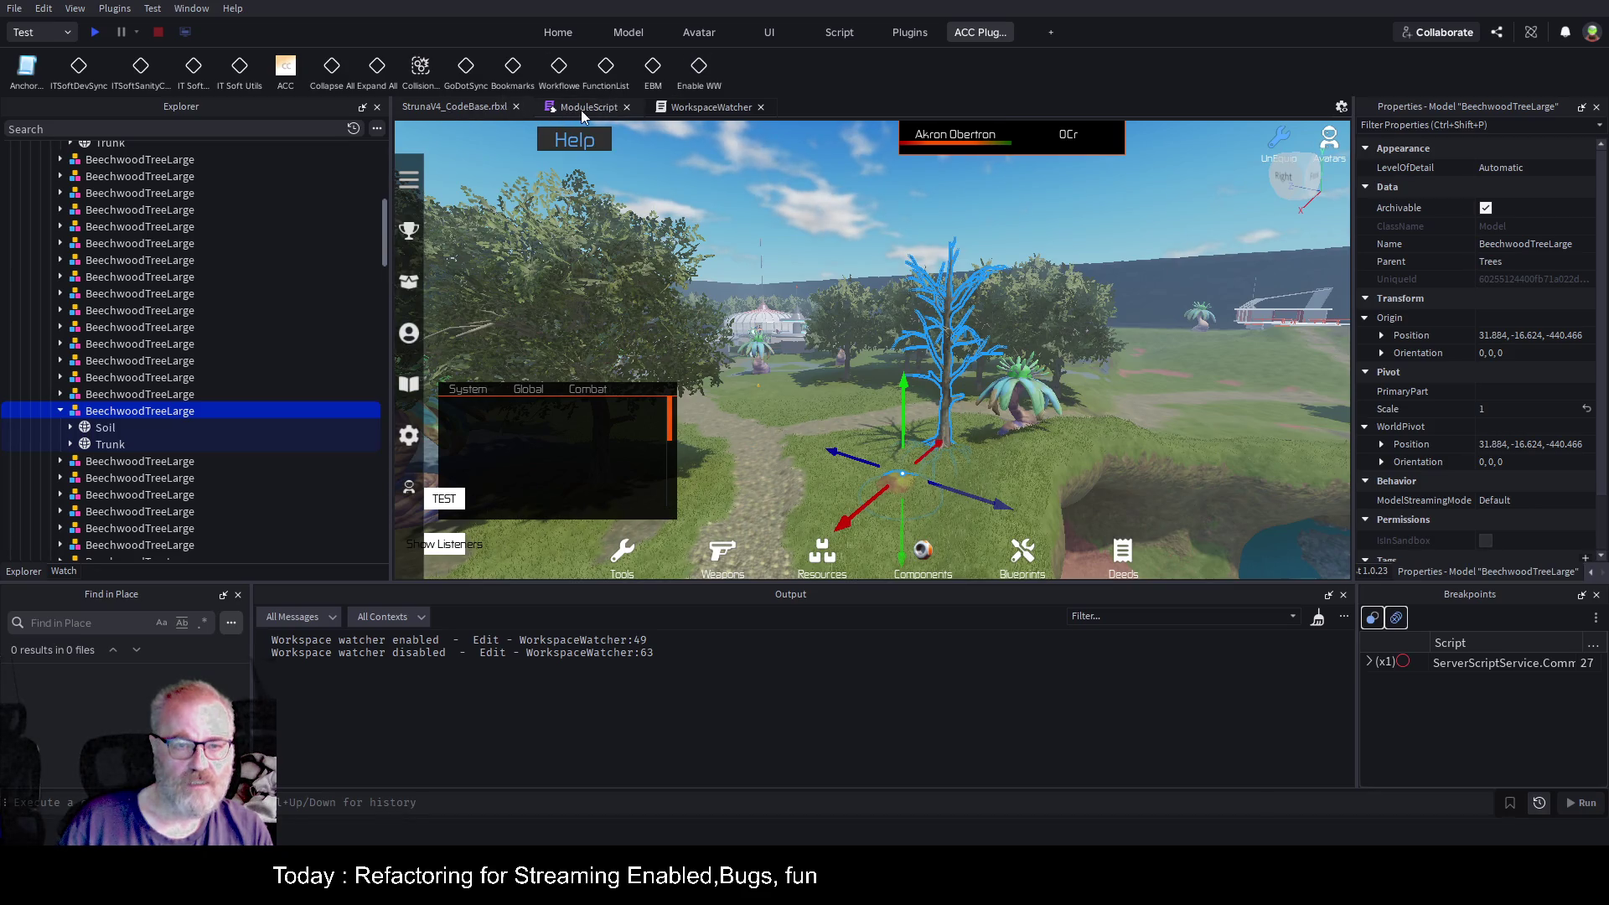
left_click(698, 107)
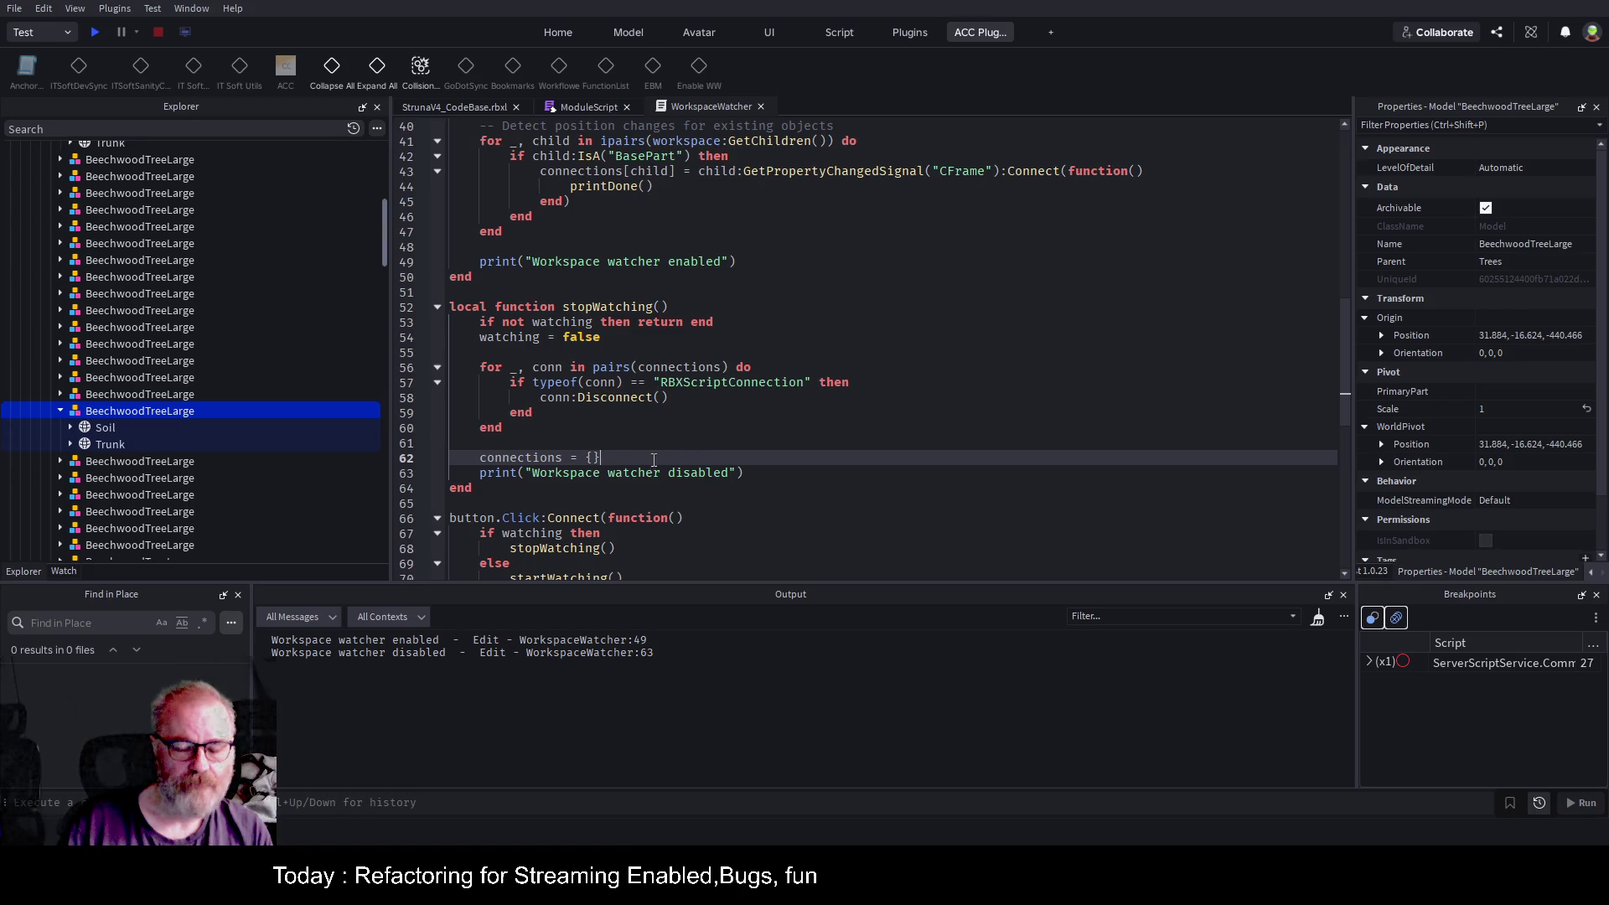
Fold the startWatching and stopWatching functions at lines 13 and 52.
left_click(641, 438)
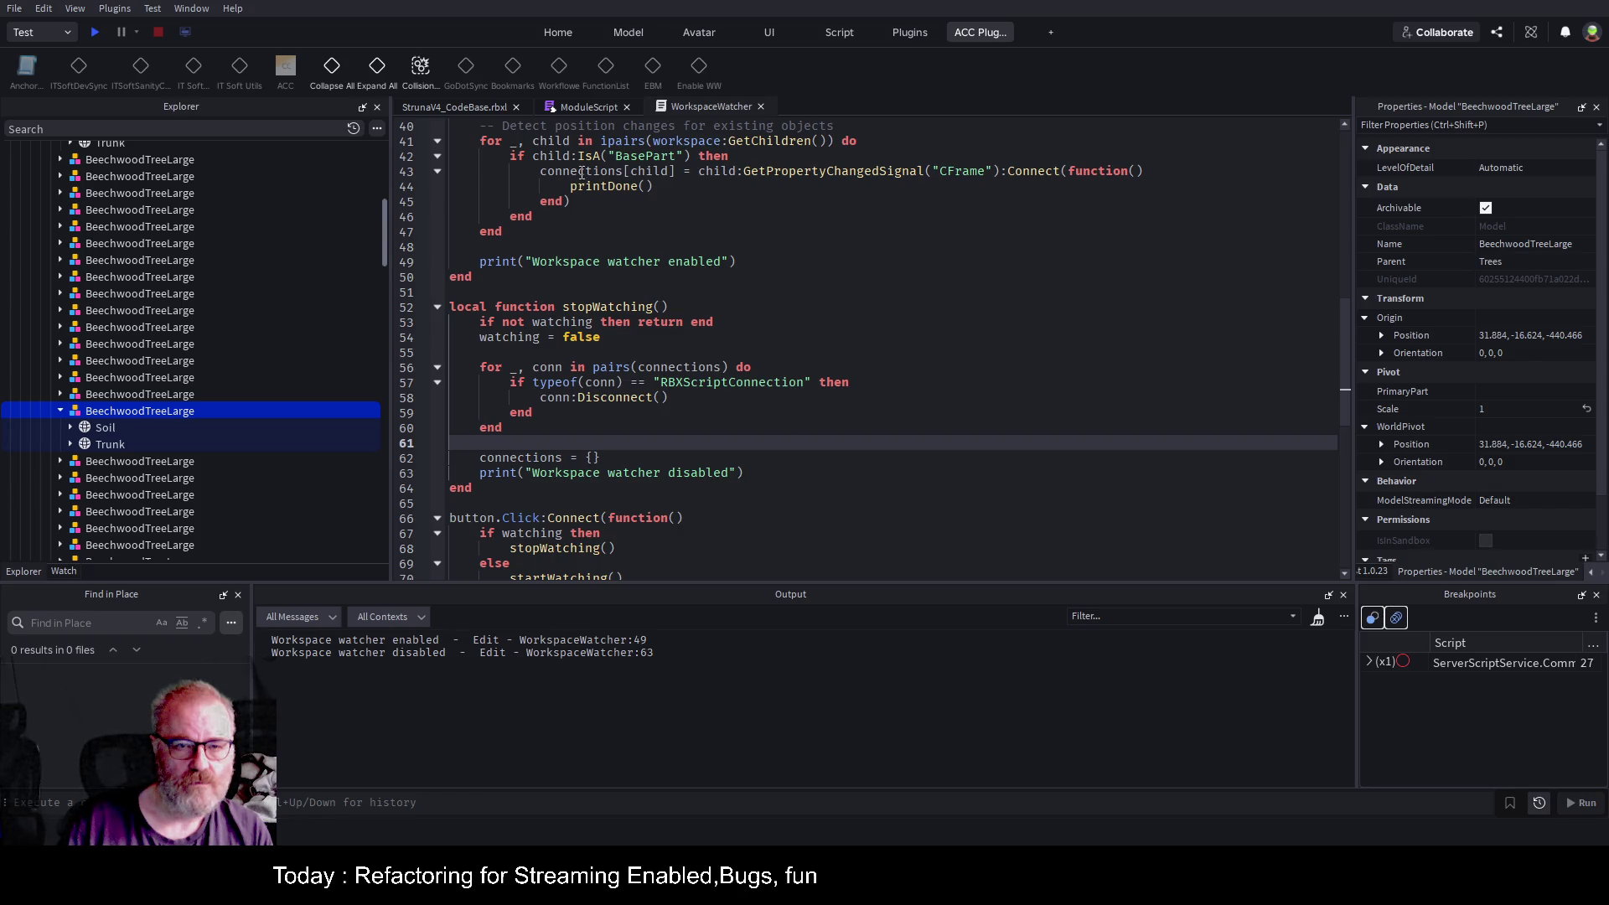
left_click(581, 173)
scroll(886, 326, "up", 8)
scroll(886, 327, "up", 4)
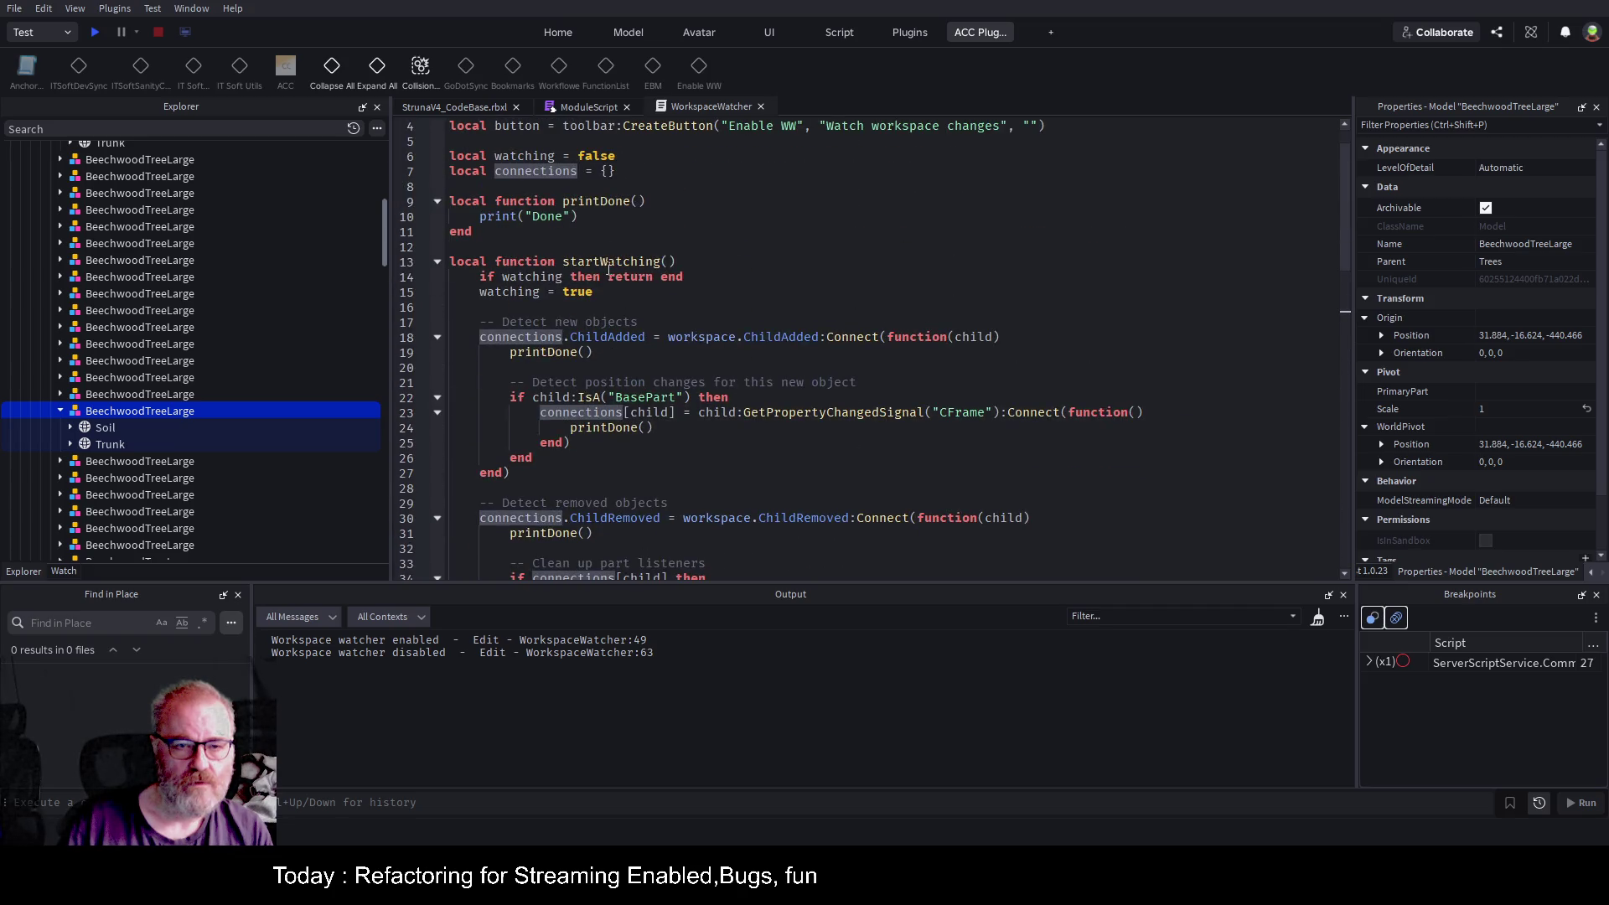
left_click(437, 261)
left_click(436, 306)
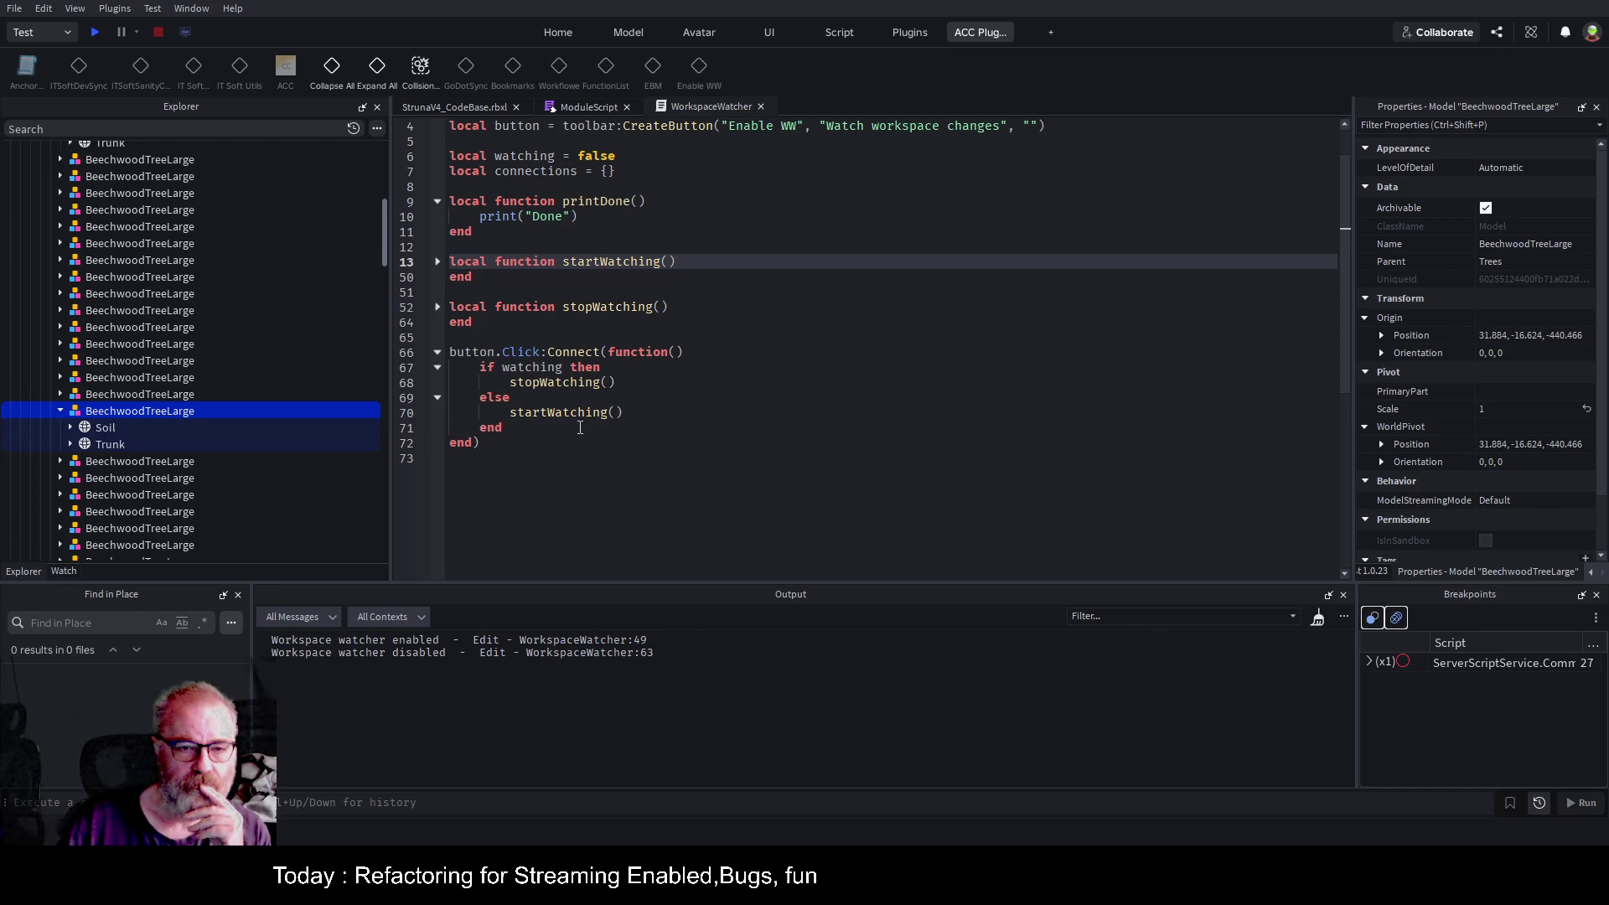
left_click(595, 415)
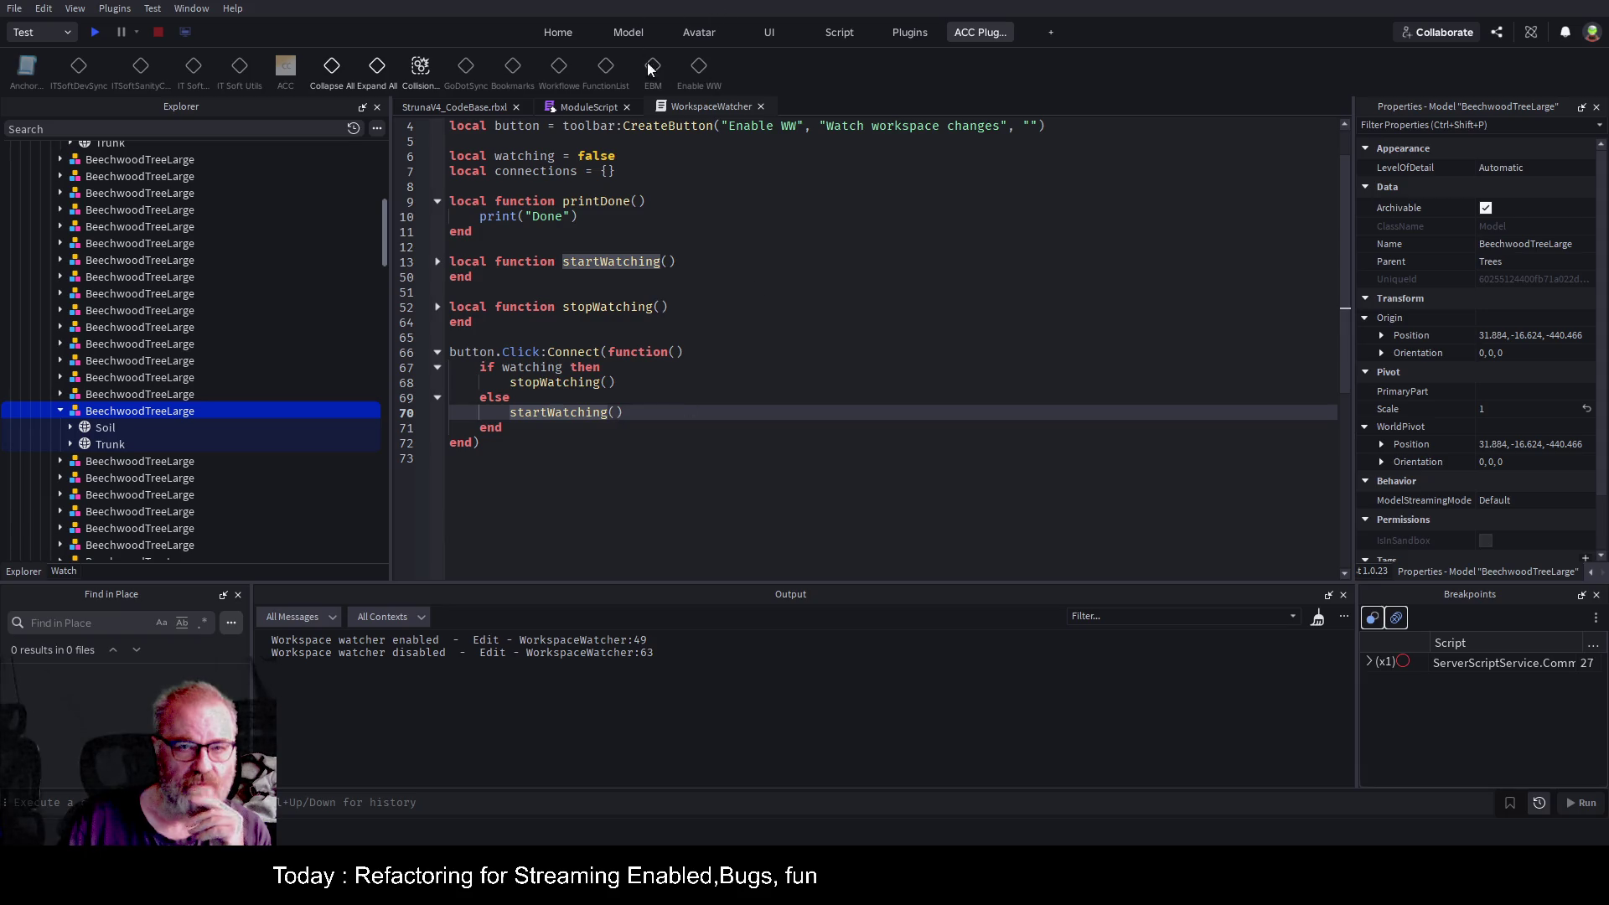